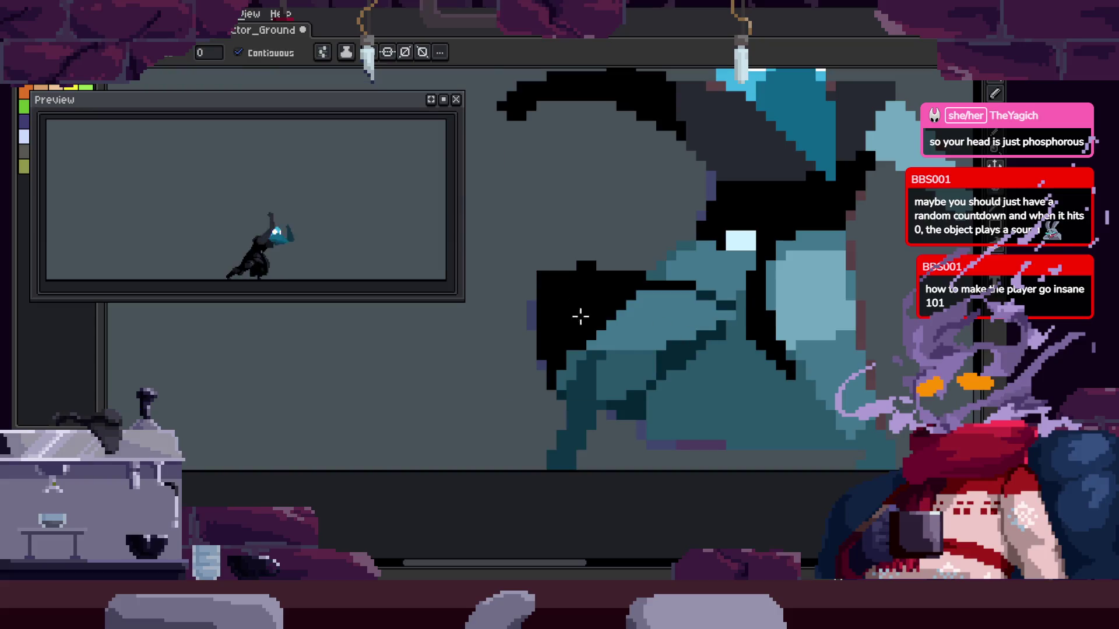
Undo the black fill on the cape, restoring its dark teal colour
scroll(652, 367, up, 2)
key(ctrl+z)
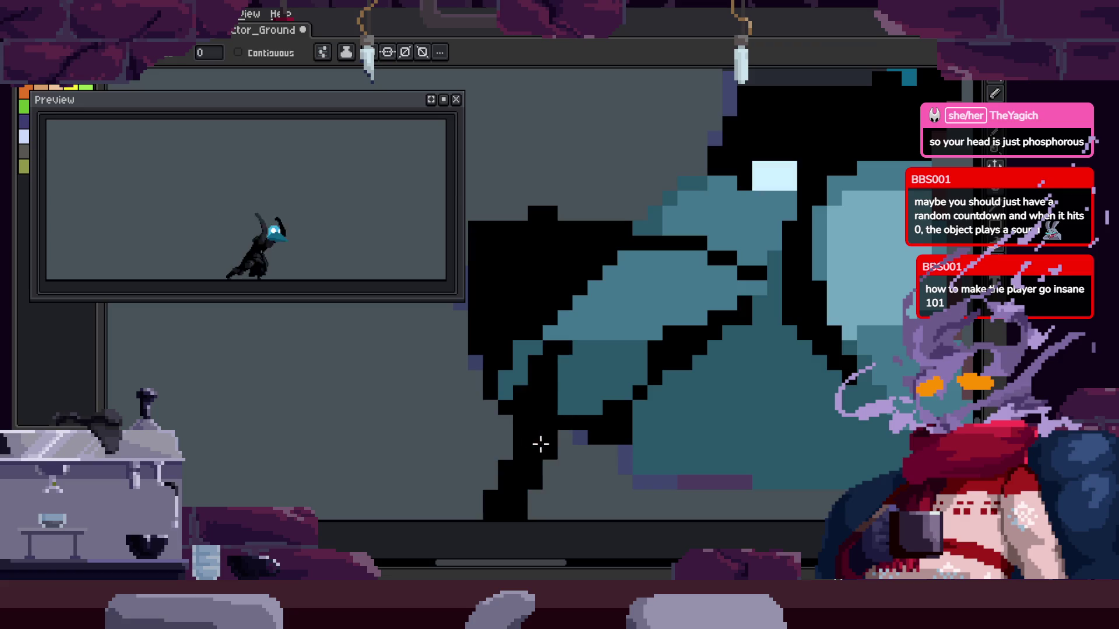
key(b)
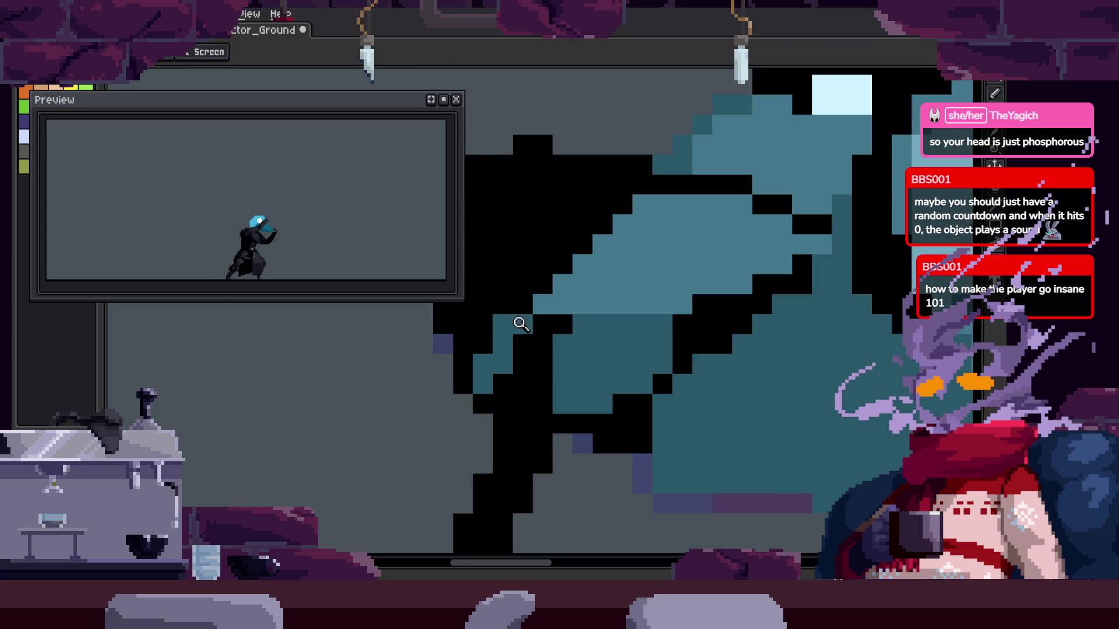
scroll(489, 376, up, 2)
key(z)
scroll(682, 327, down, 4)
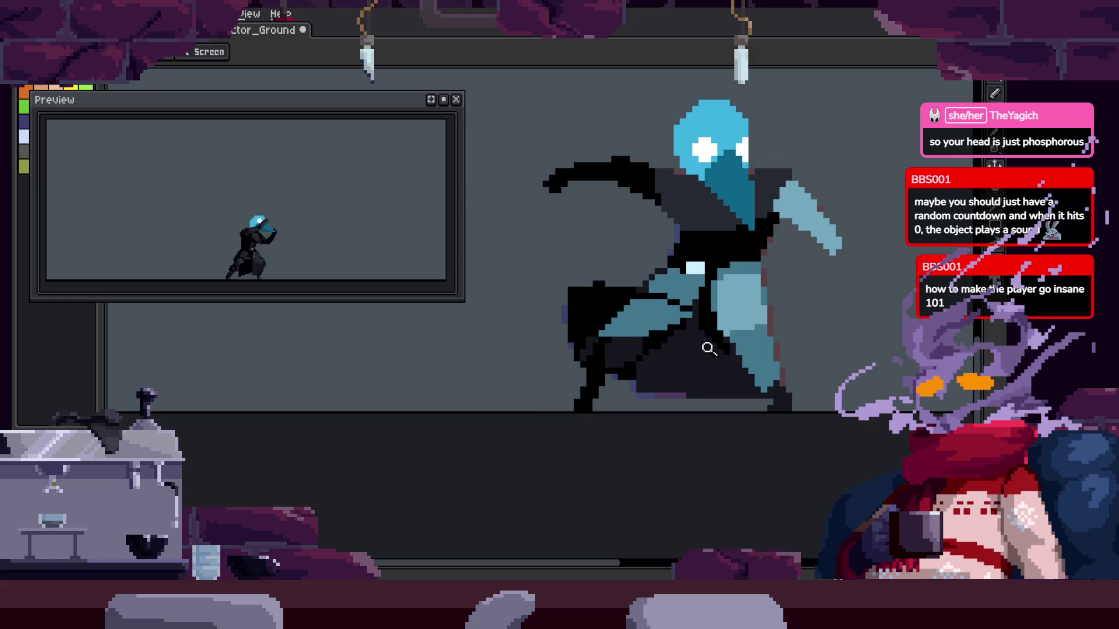
scroll(747, 308, up, 1)
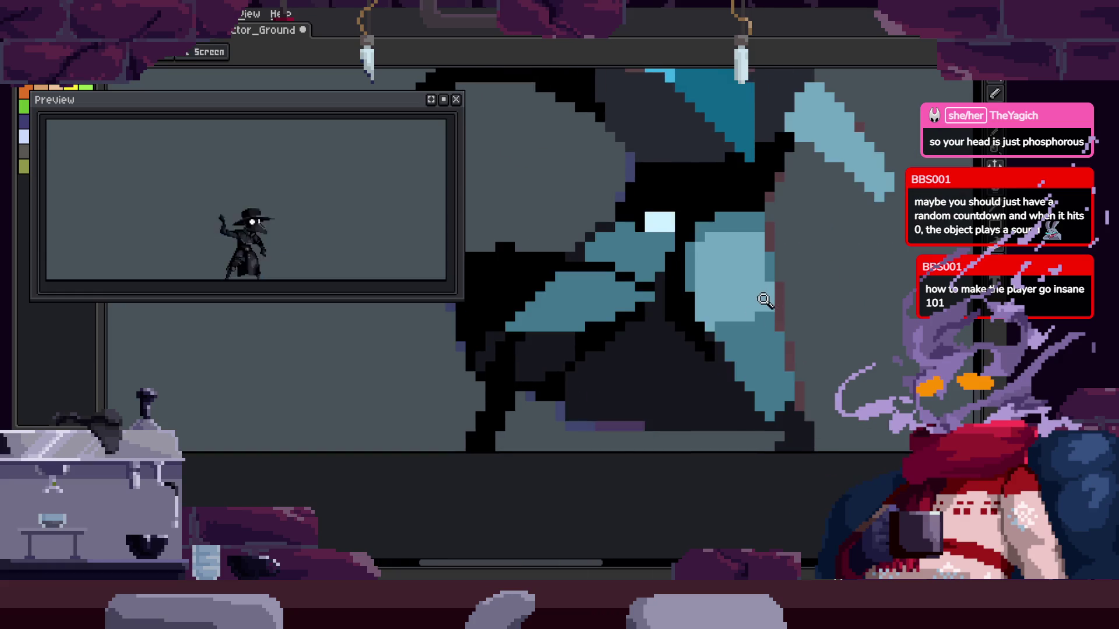
key(g)
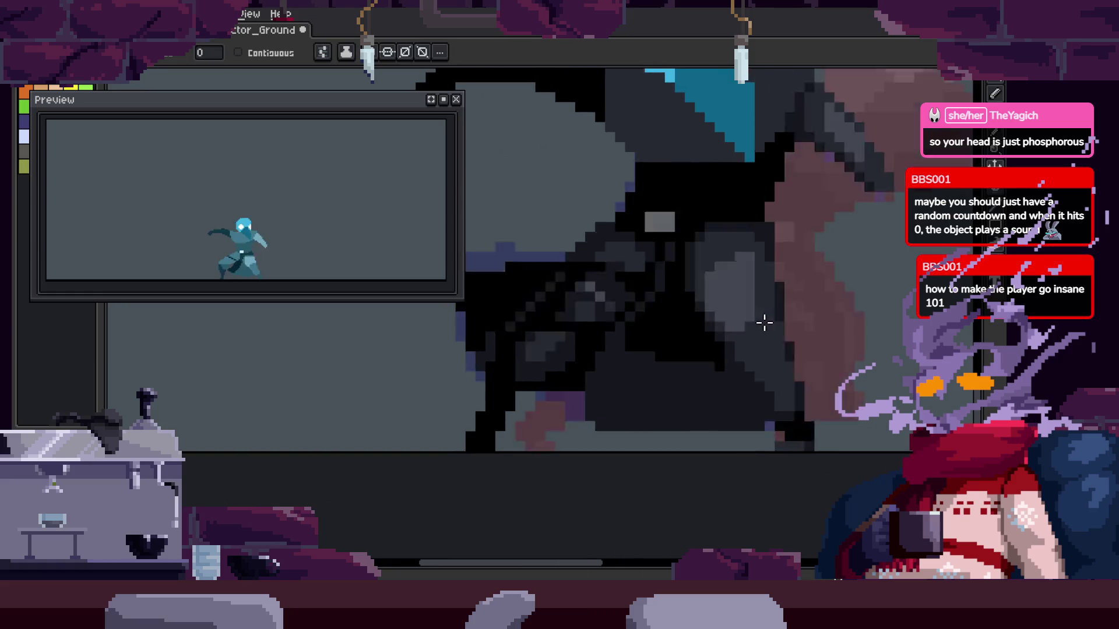
key(b)
scroll(545, 303, up, 3)
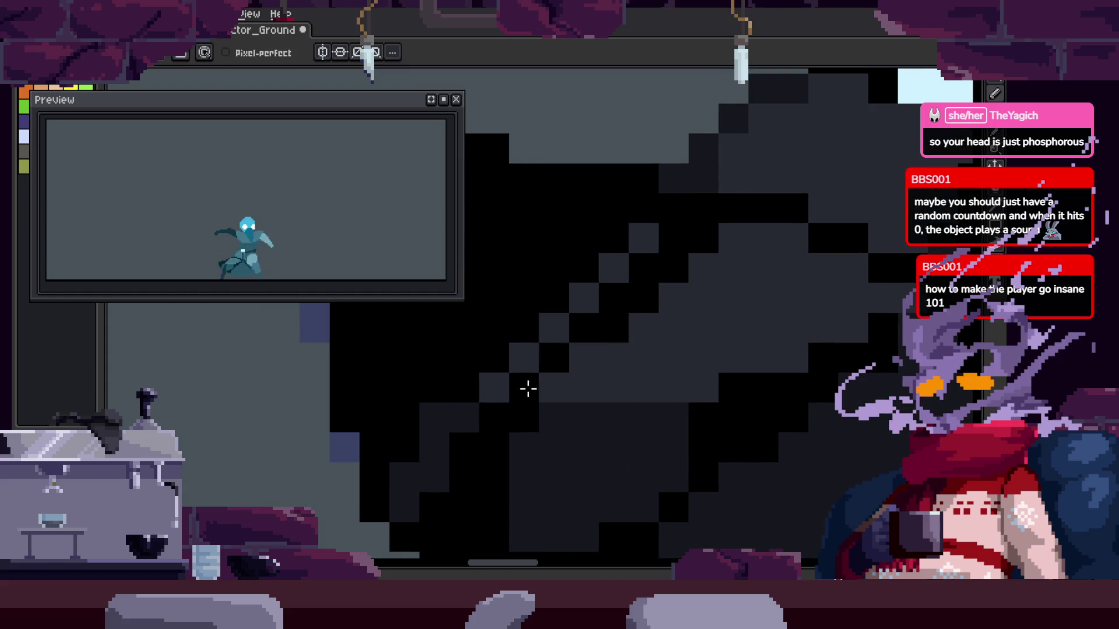
Save the sprite file
key(ctrl+s)
key(z)
scroll(777, 320, down, 2)
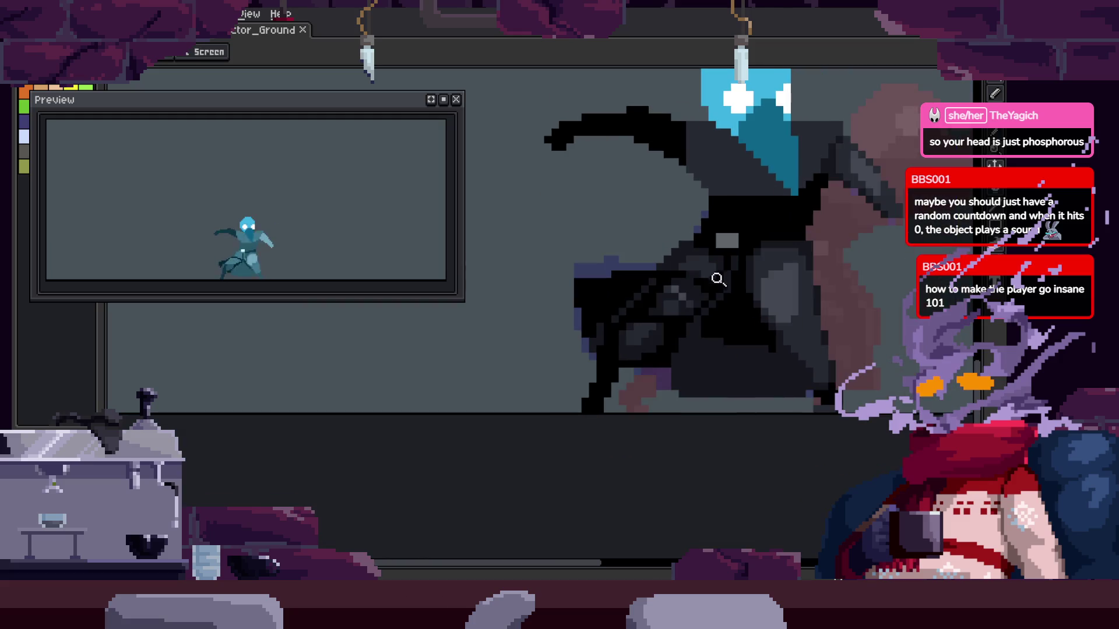
key(b)
scroll(737, 323, up, 1)
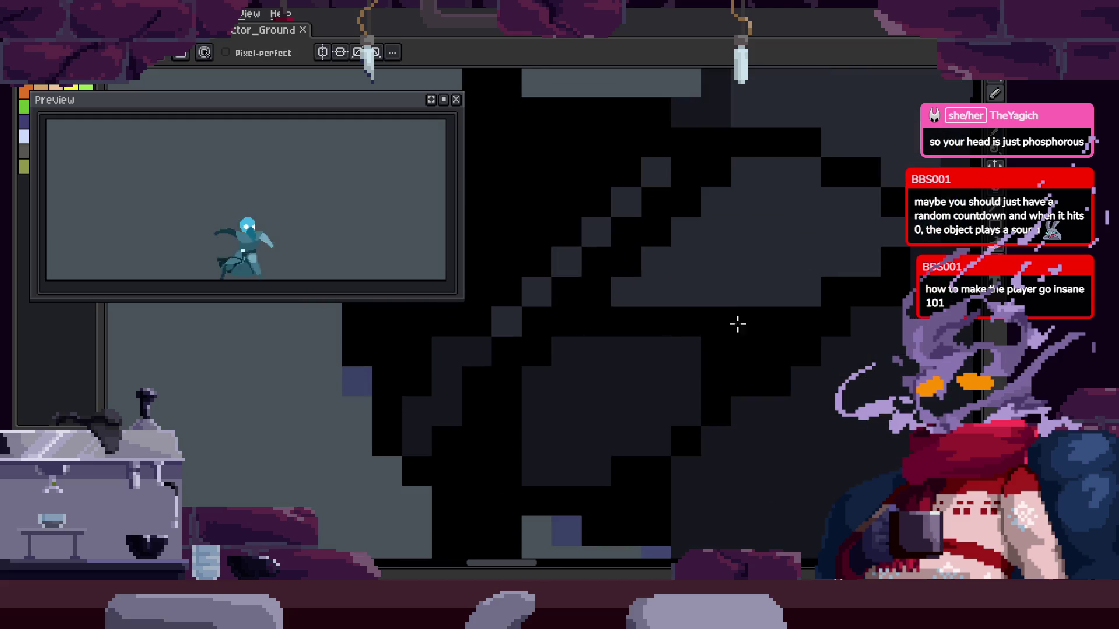
scroll(742, 265, up, 1)
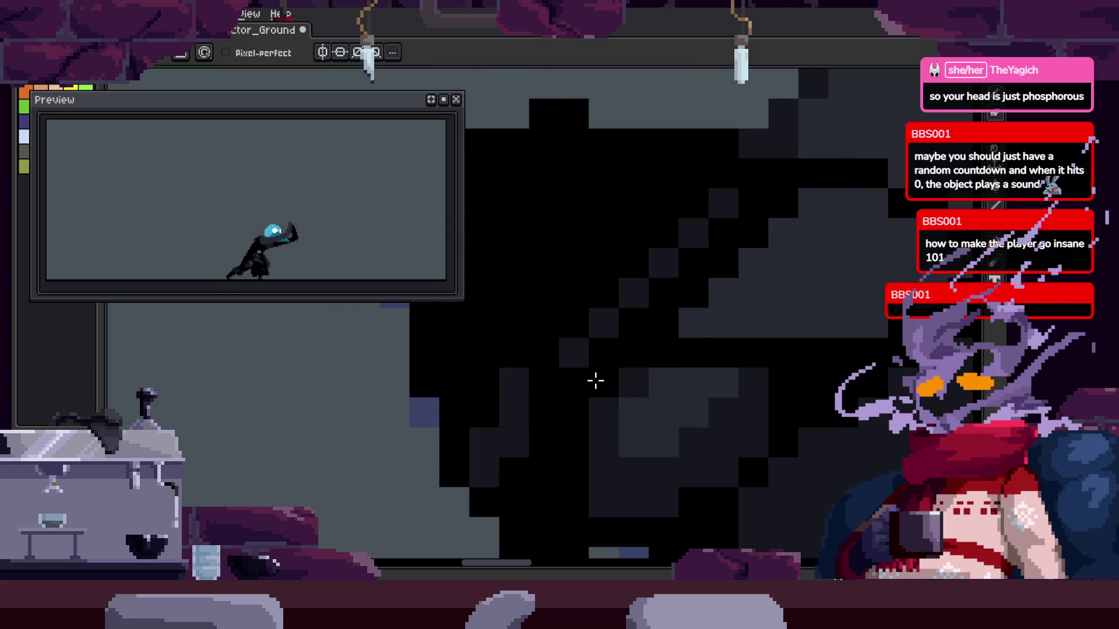
Darken a pixel in the cloak shading with the pencil
key(z)
scroll(534, 385, down, 3)
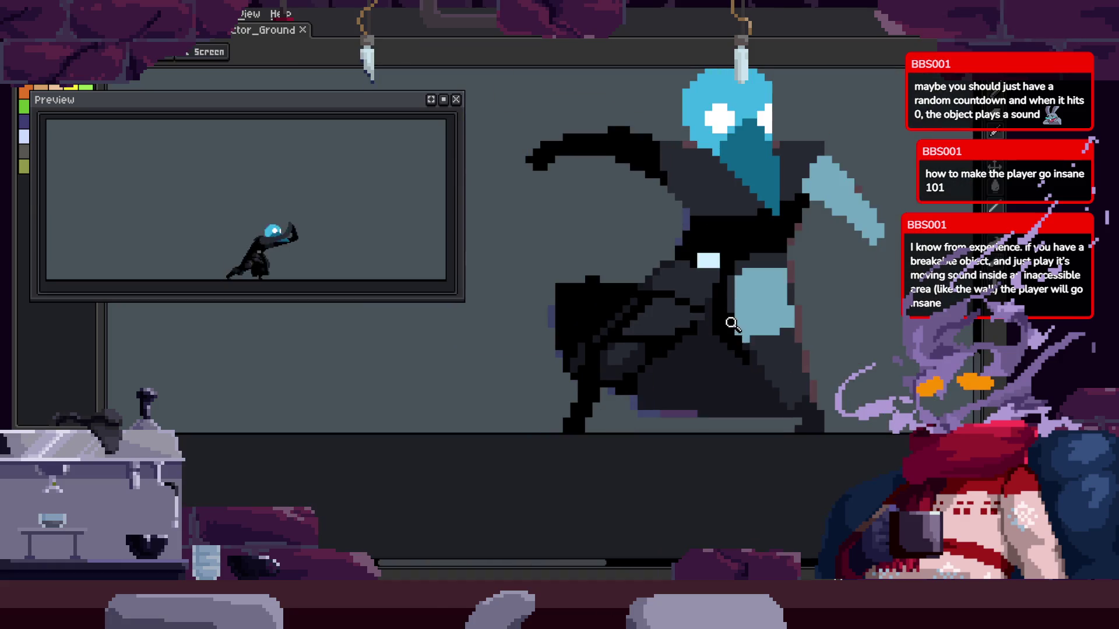
scroll(729, 253, up, 2)
scroll(707, 225, up, 2)
scroll(715, 283, up, 1)
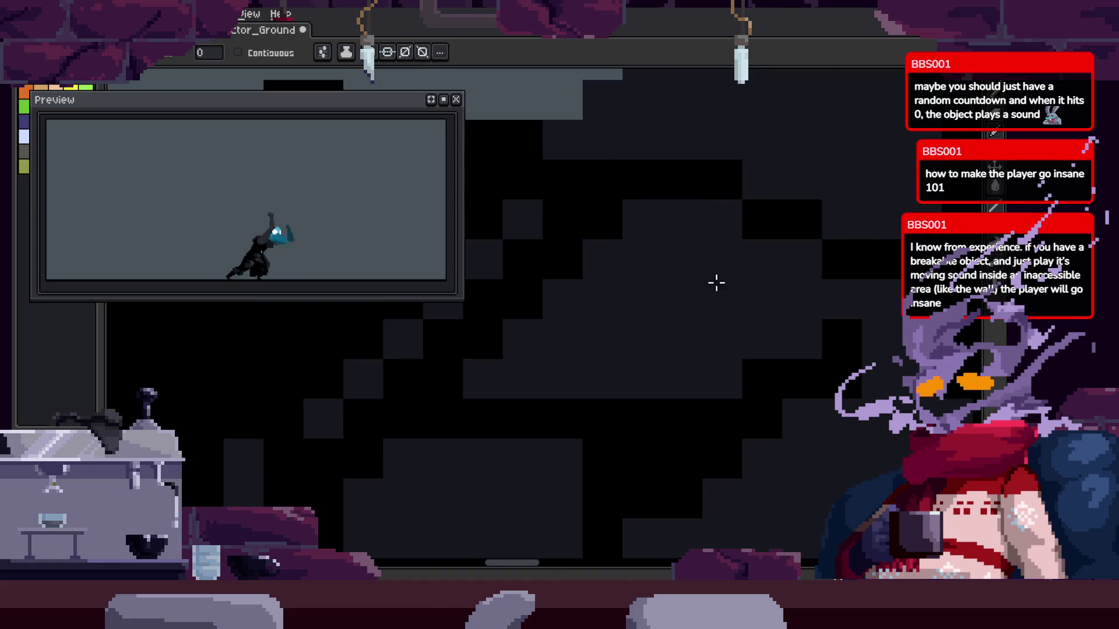
key(b)
drag(735, 278, 731, 347)
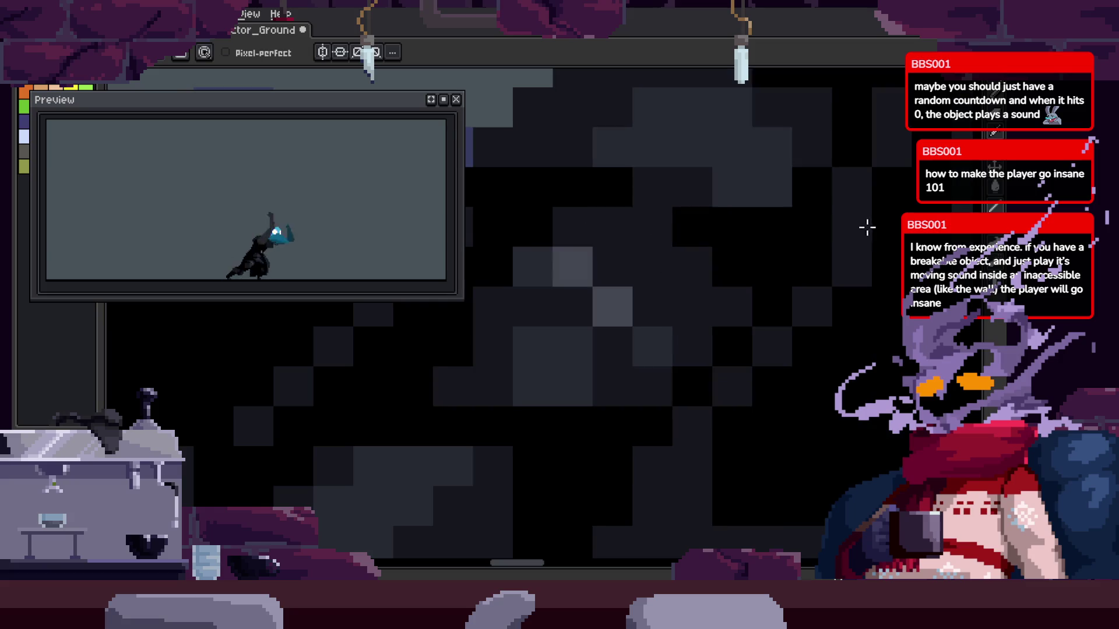
Pan across the sprite and save the file again
key(h)
scroll(781, 379, down, 2)
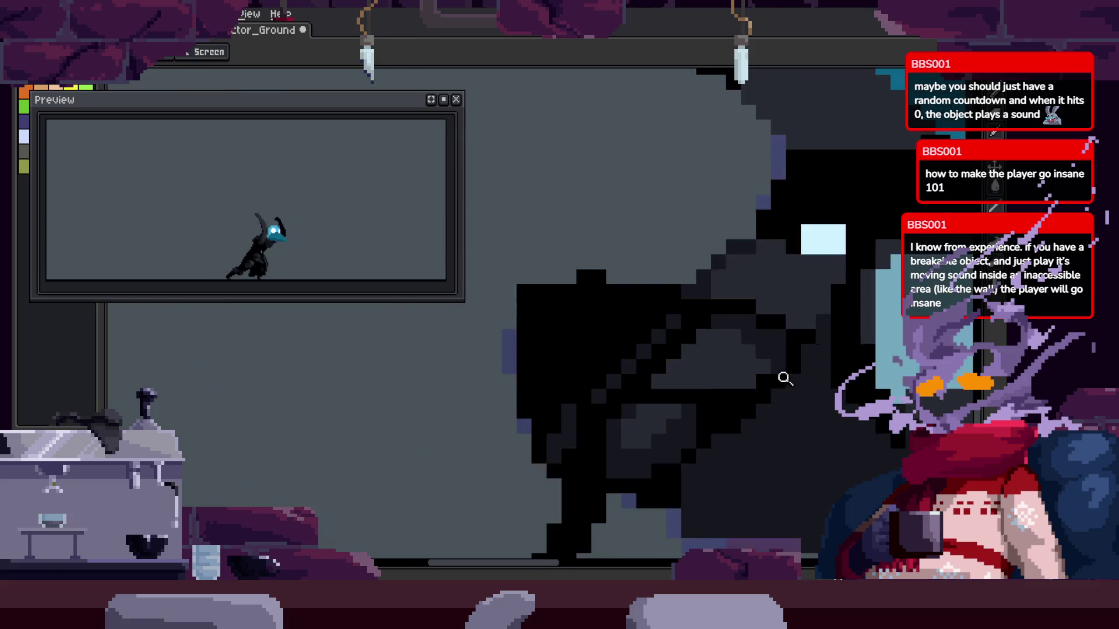
scroll(764, 327, down, 1)
drag(764, 327, 688, 305)
key(ctrl+s)
key(z)
scroll(691, 294, up, 1)
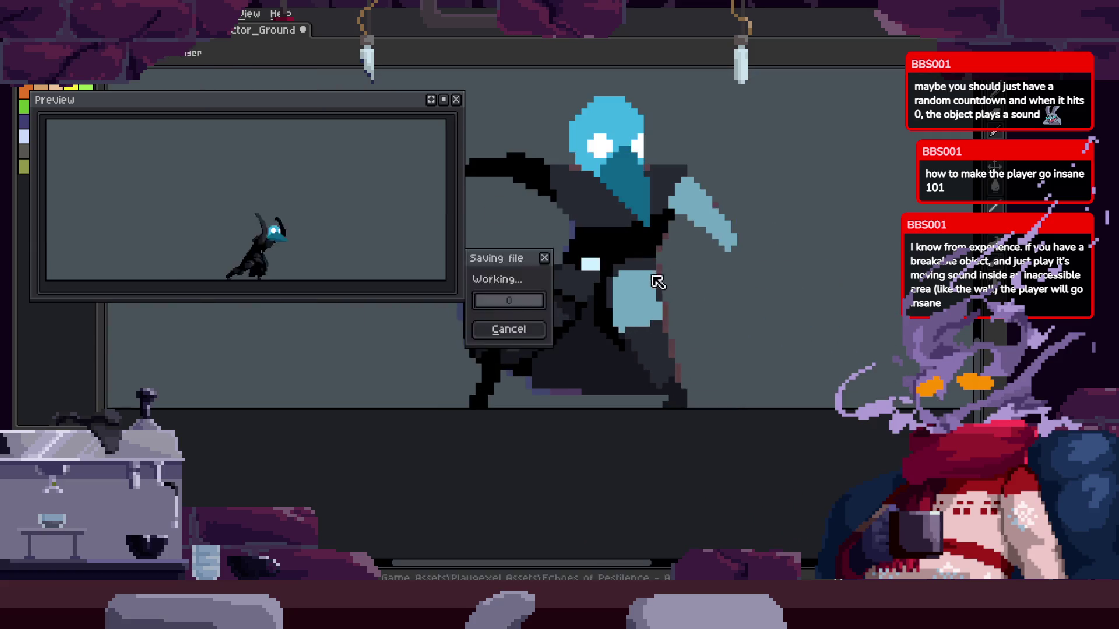
Zoom in and out to inspect the cloak on the current frame
scroll(693, 289, up, 1)
scroll(693, 286, up, 1)
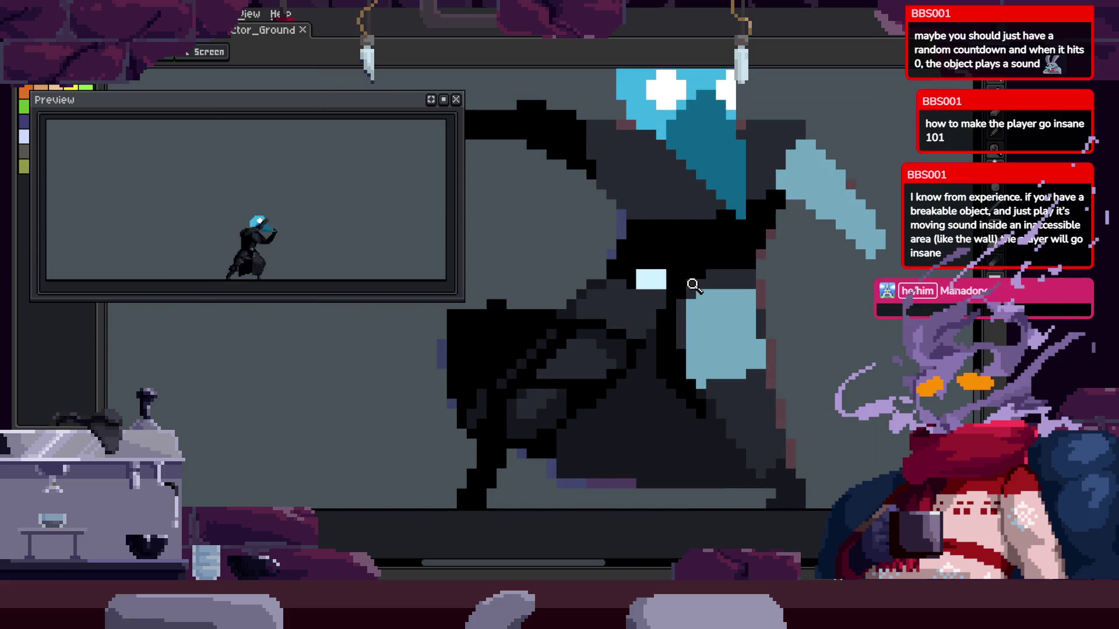
key(h)
scroll(729, 279, down, 1)
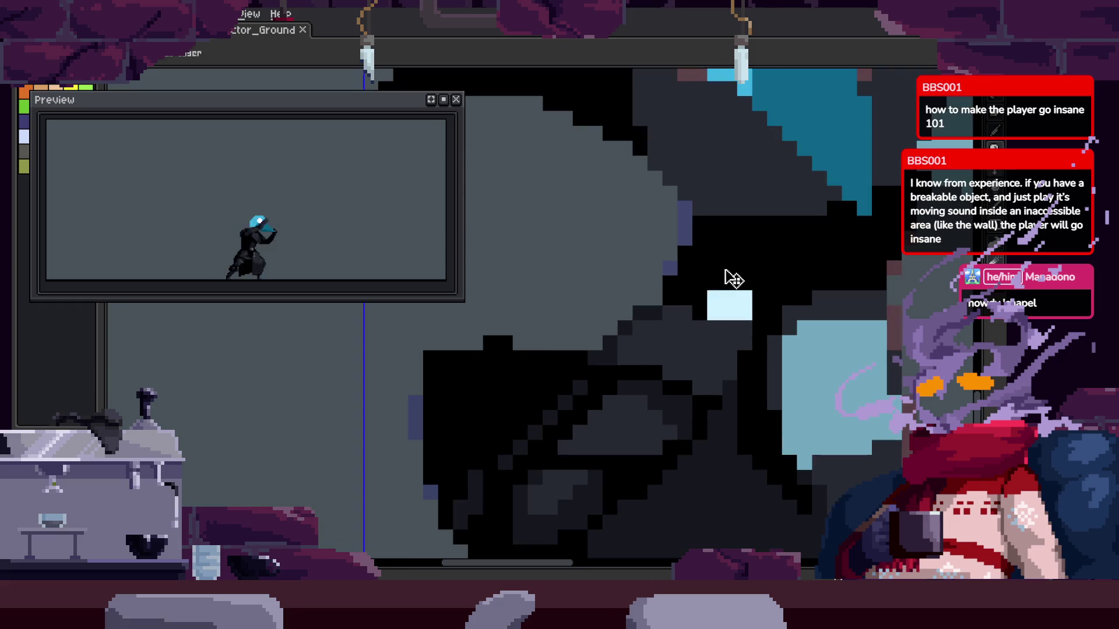
key(z)
scroll(776, 318, down, 1)
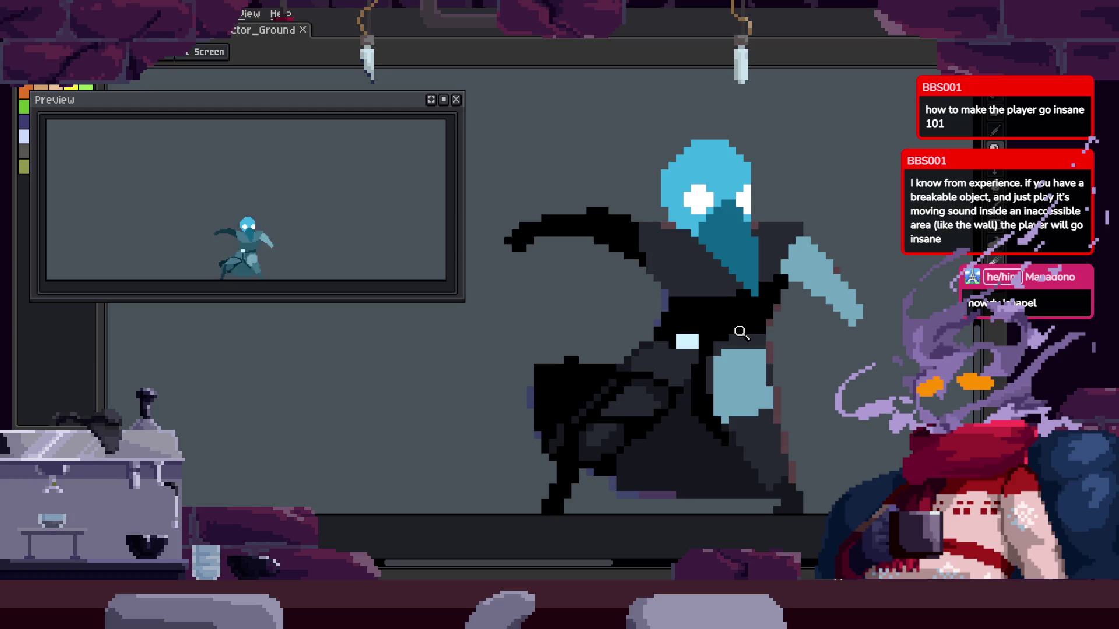
Step forward through several attack frames to bring up a new frame for editing
key(Right)
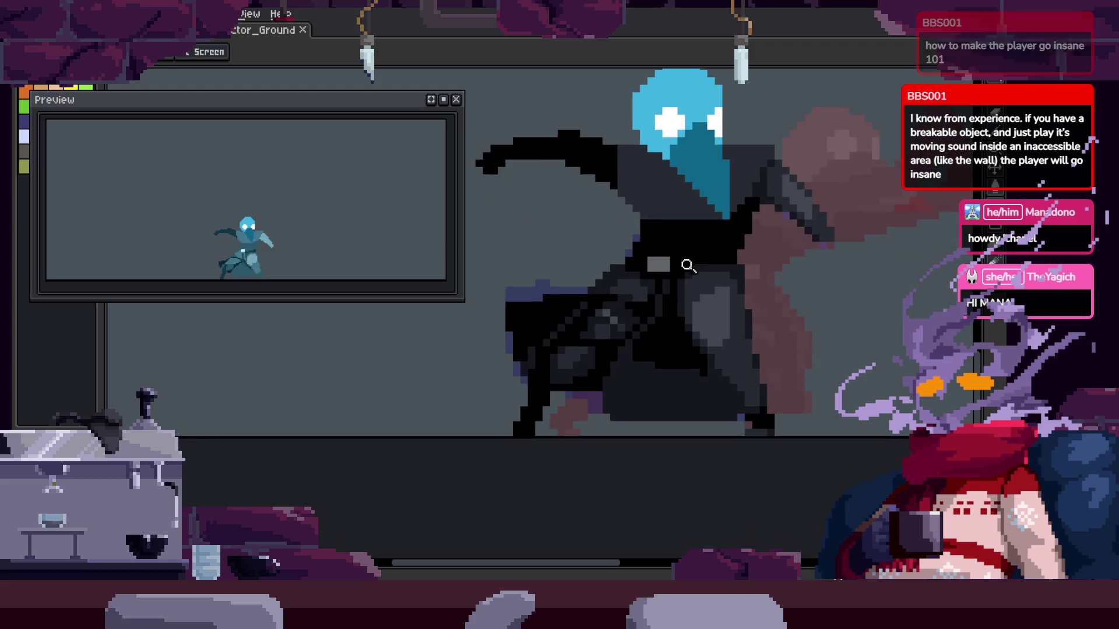
scroll(688, 266, up, 2)
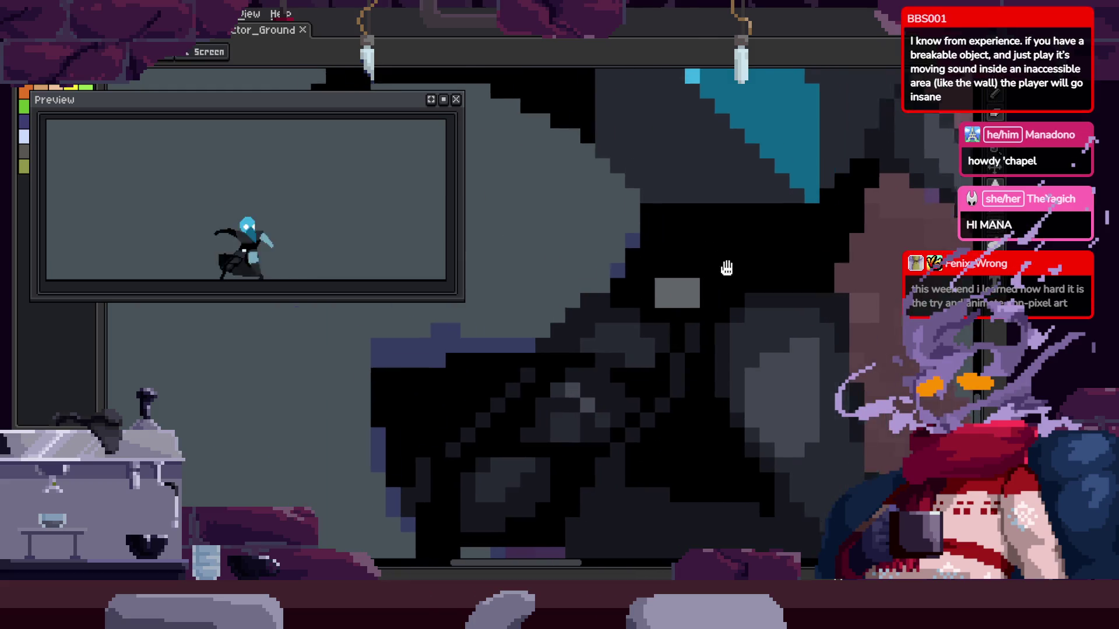
key(Right)
key(Right)
key(Right)
key(Right)
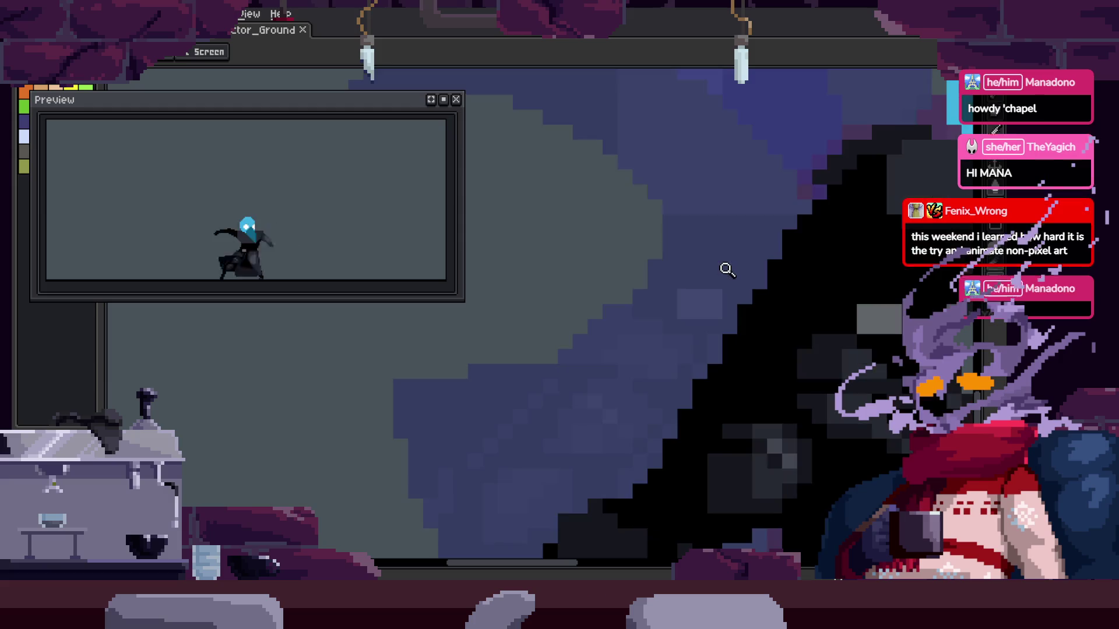
key(Right)
key(Right)
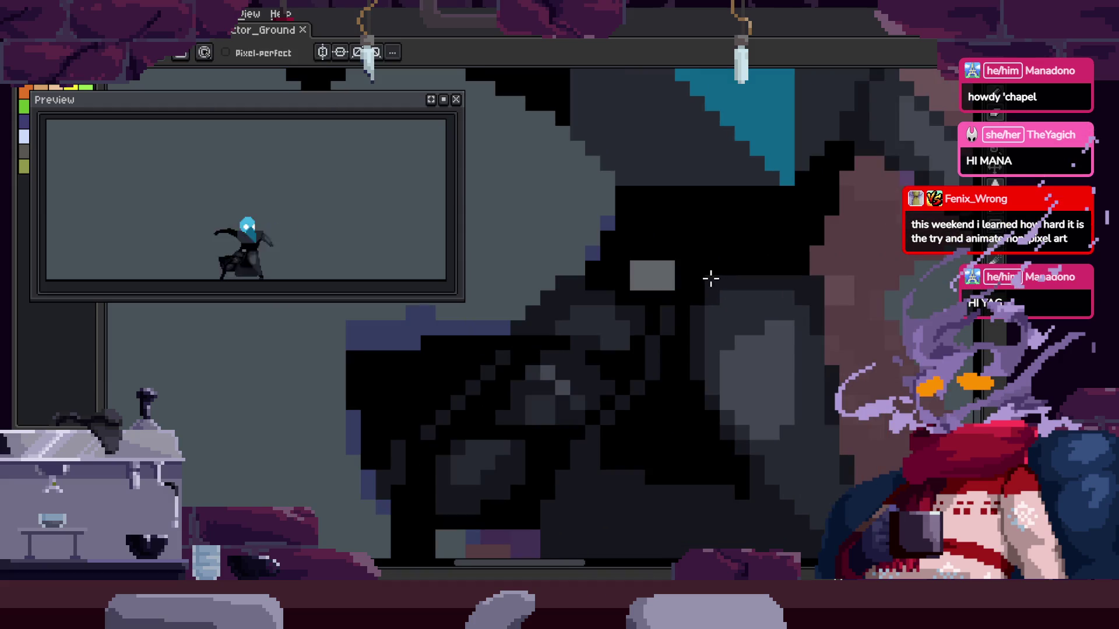
key(Right)
key(Right)
key(Right)
key(z)
key(Right)
key(Right)
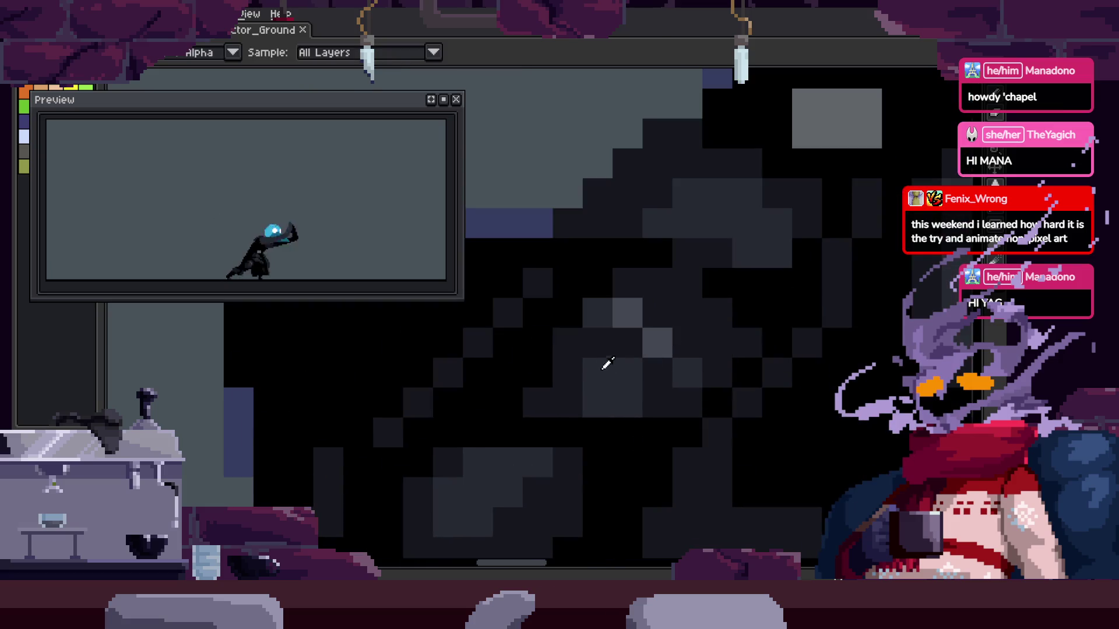
key(b)
key(Right)
key(Right)
Paint darker shading into the cloak, lightening one pixel to grey and re-darkening another
alt+click(762, 287)
drag(532, 414, 581, 380)
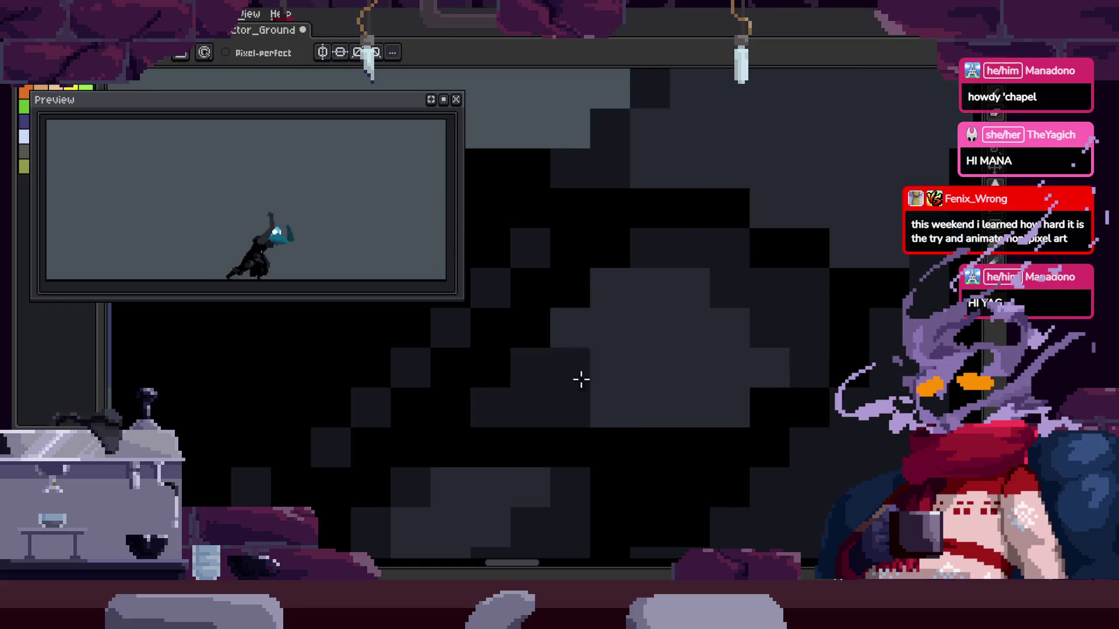
key(Right)
drag(594, 333, 694, 329)
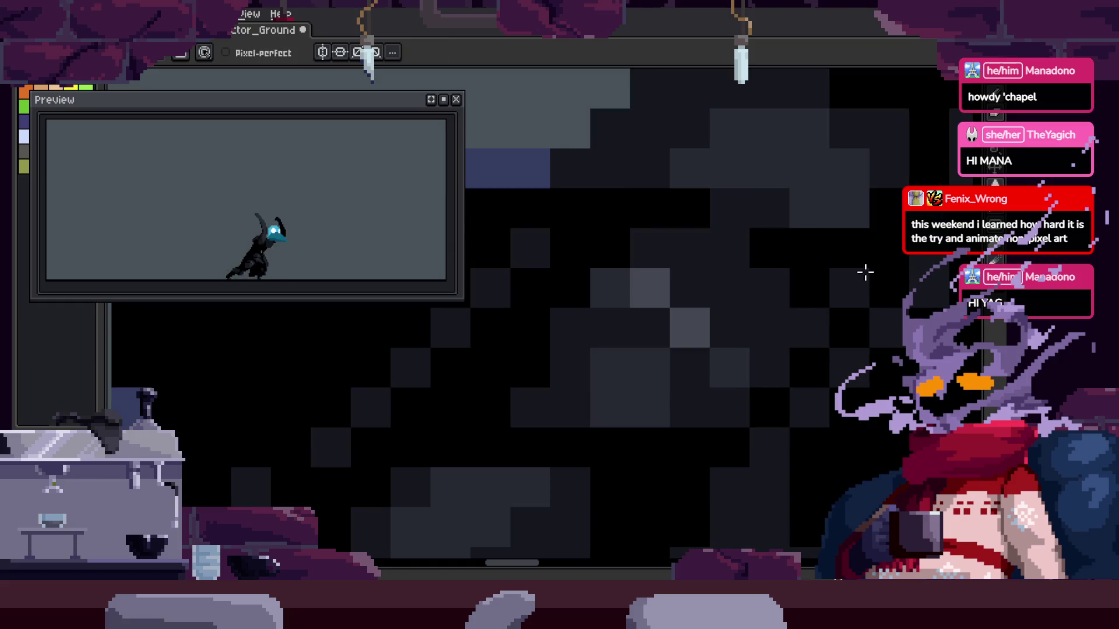
drag(758, 368, 728, 408)
drag(849, 292, 709, 387)
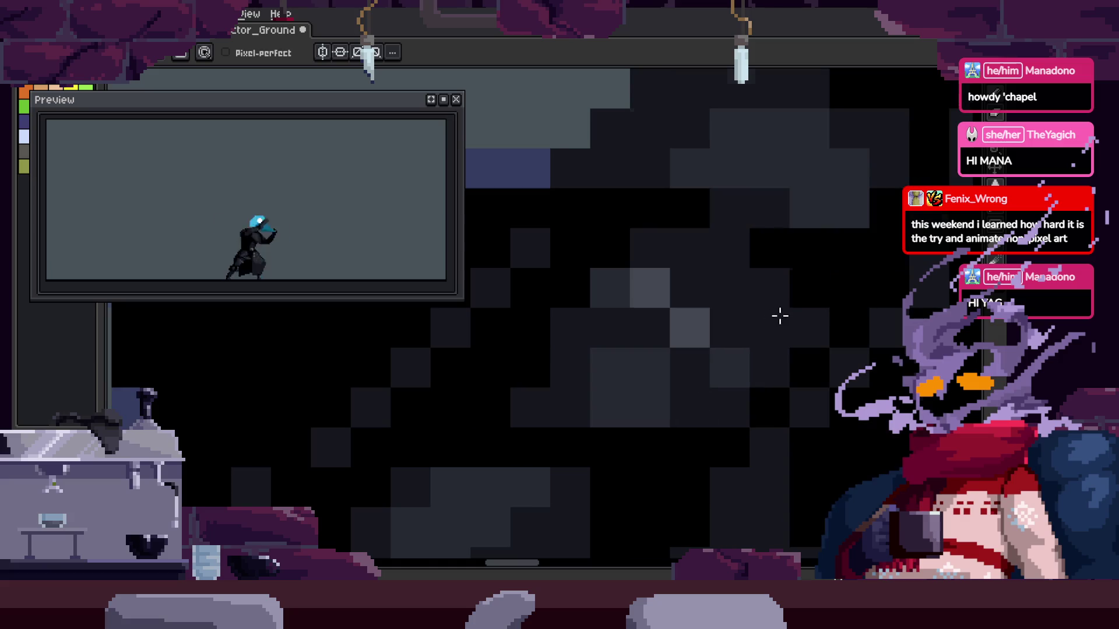
click(685, 265)
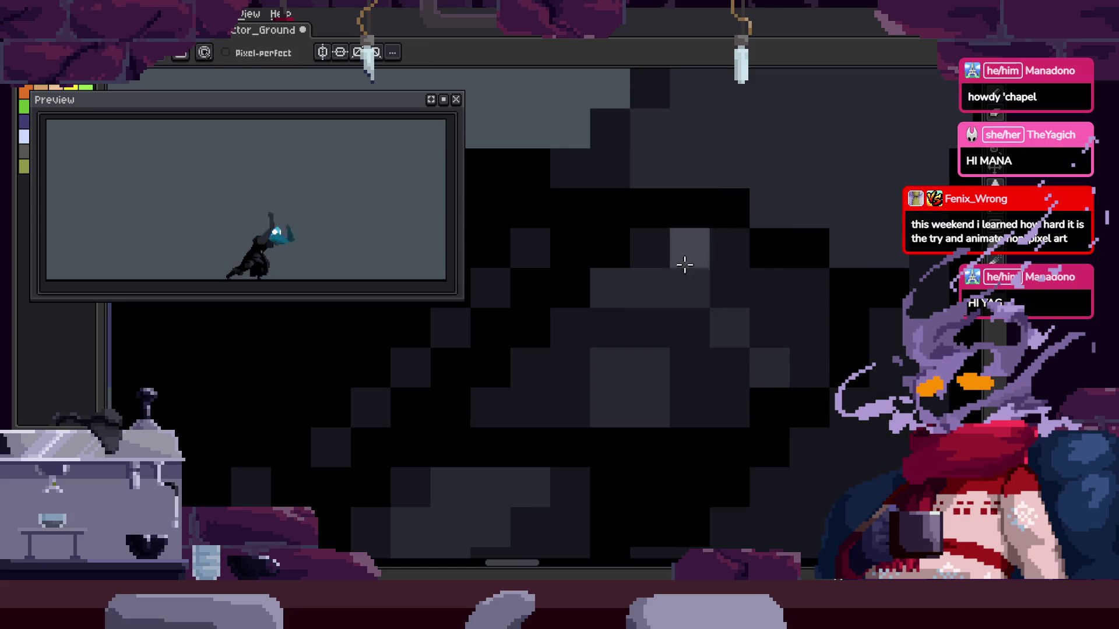
click(728, 327)
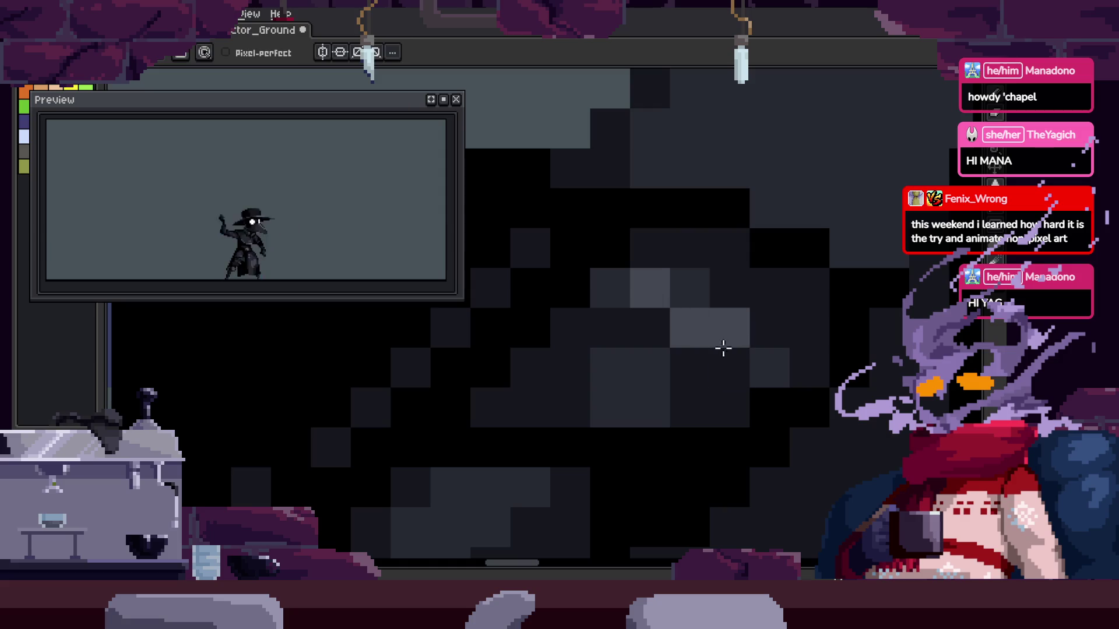
Zoom in on the cloak and save the animation file
key(z)
scroll(758, 318, down, 4)
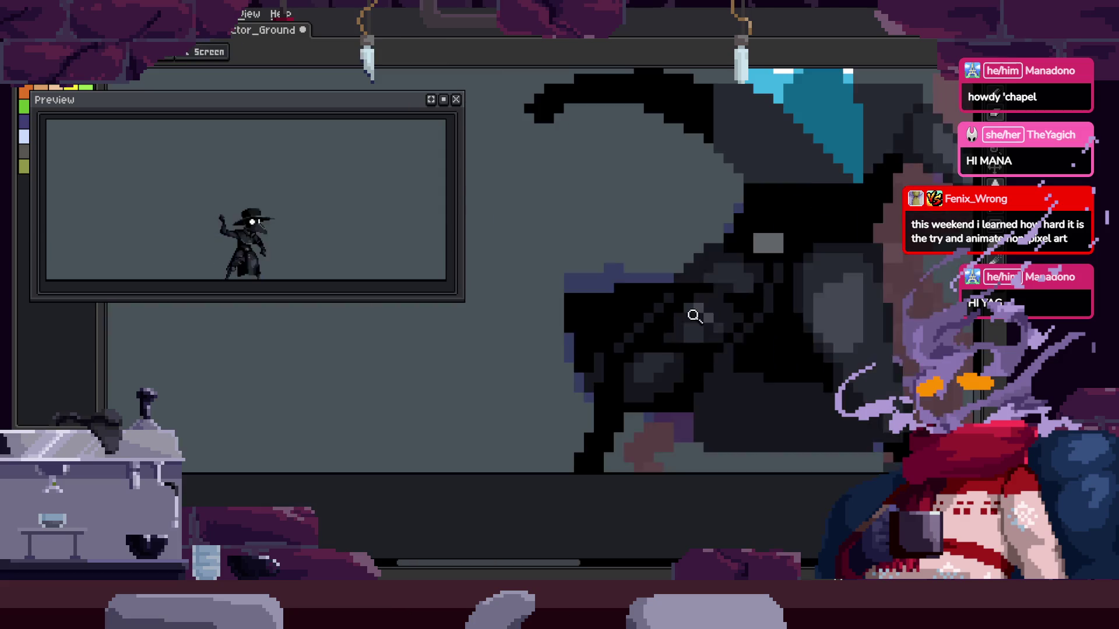
scroll(717, 309, up, 4)
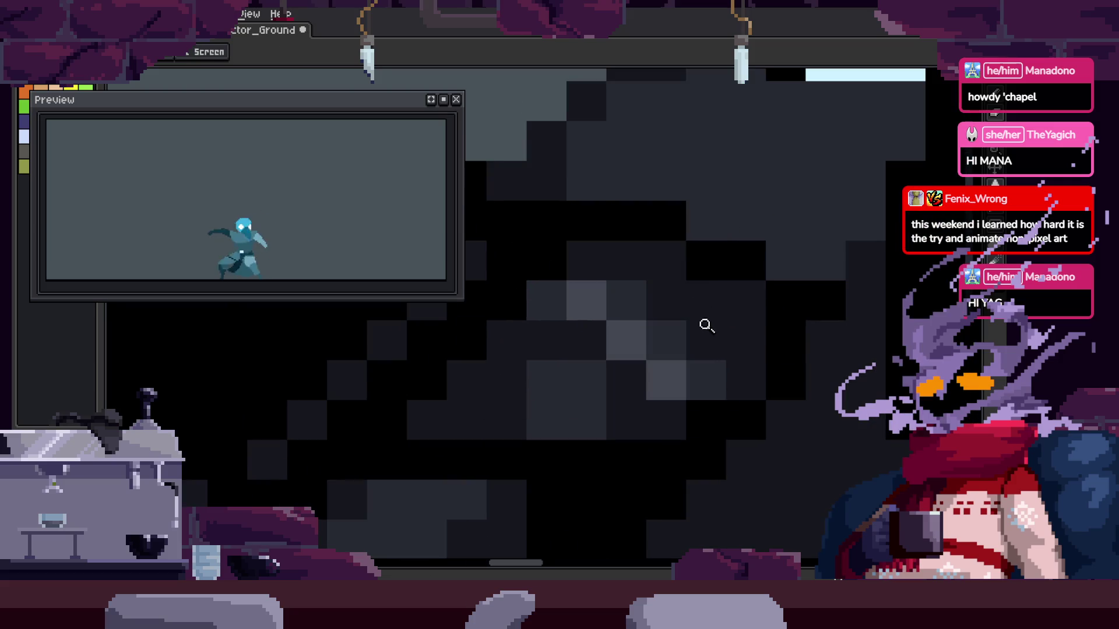
mouse_move(723, 373)
mouse_down()
mouse_move(709, 344)
mouse_move(751, 307)
mouse_up()
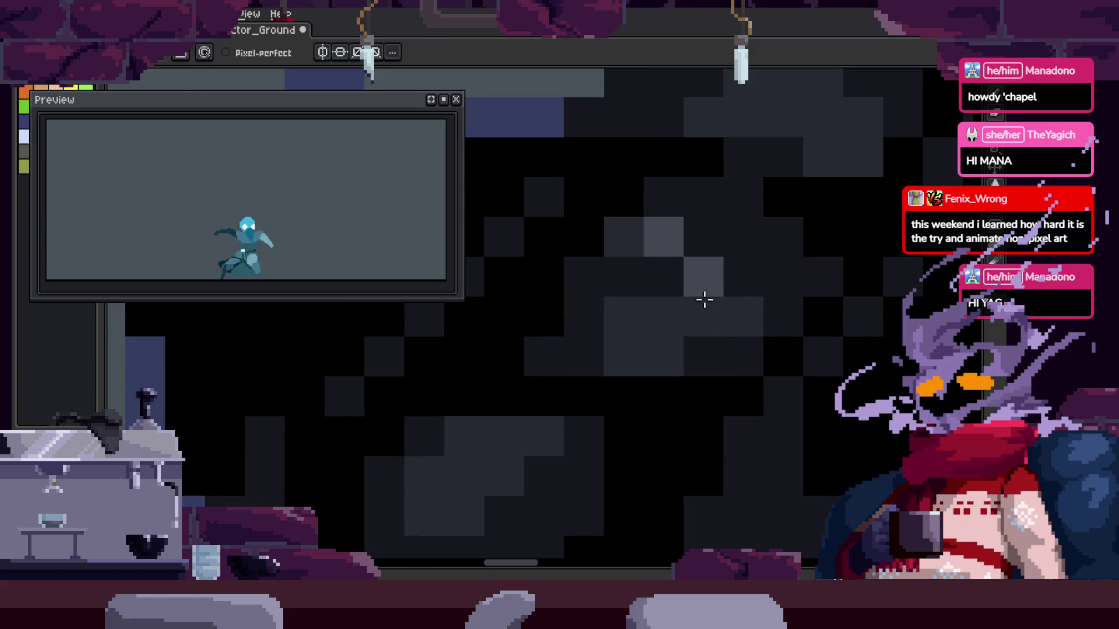
scroll(511, 343, down, 4)
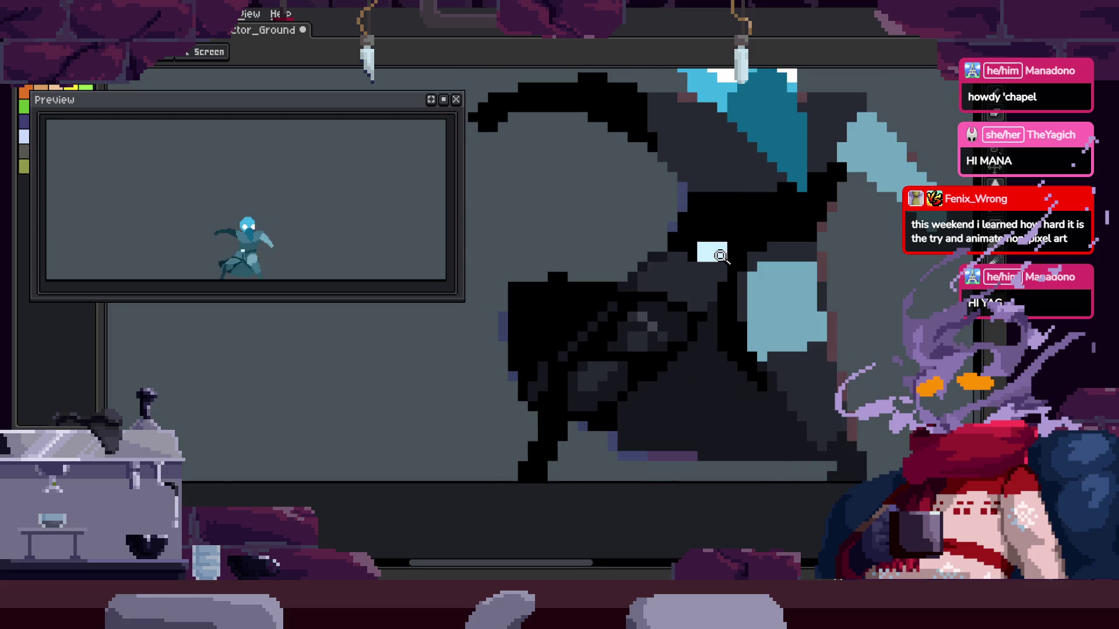
scroll(641, 256, up, 3)
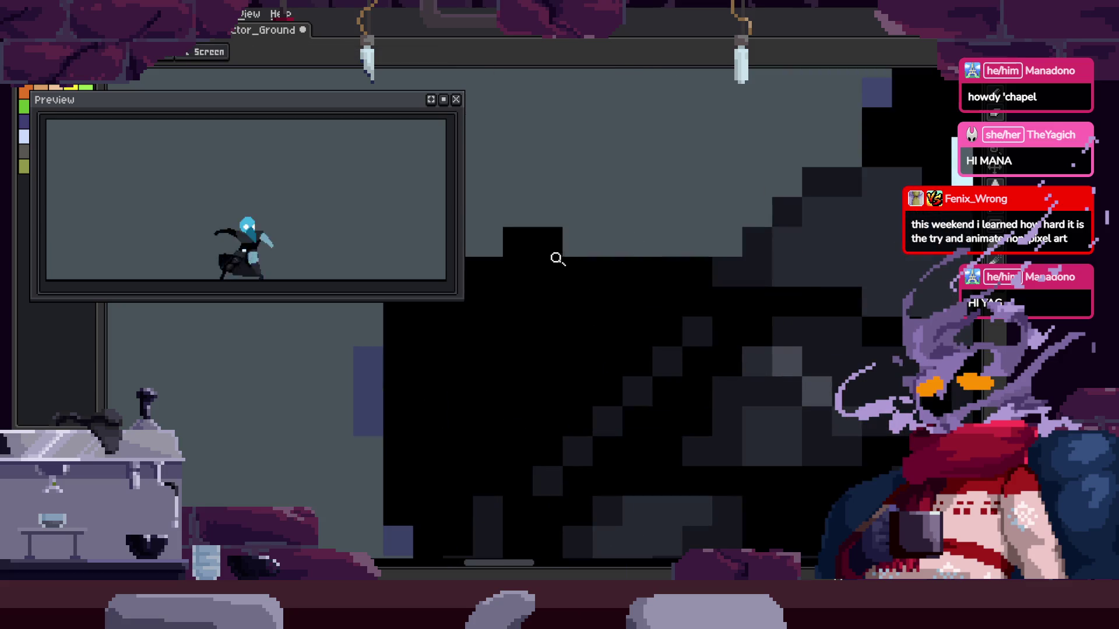
scroll(644, 257, down, 4)
key(ctrl+s)
scroll(743, 259, up, 1)
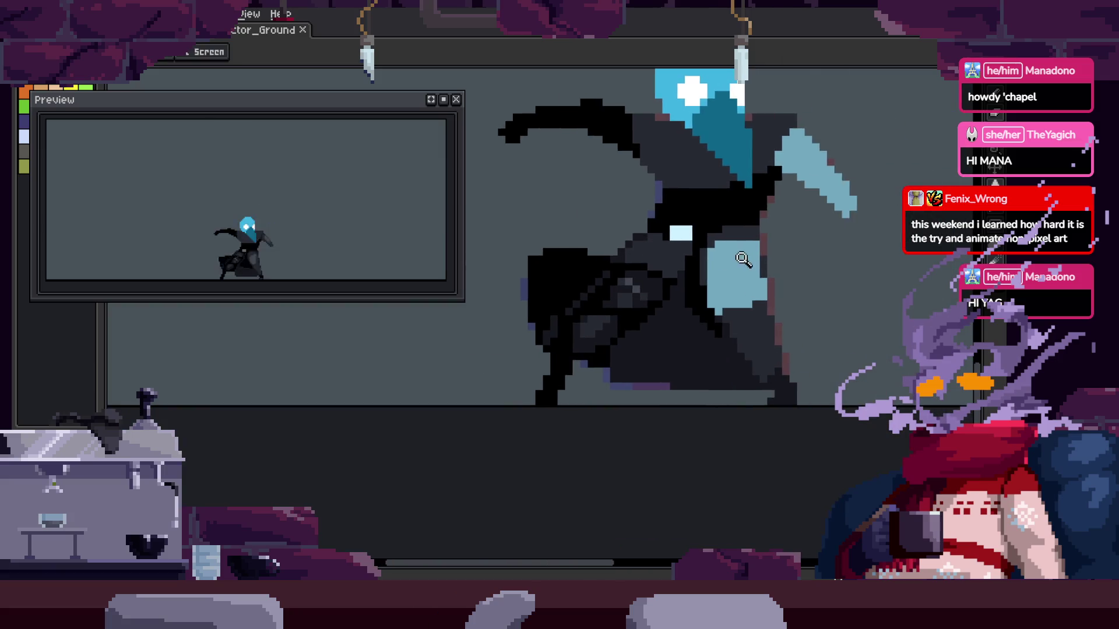
scroll(757, 245, down, 3)
scroll(670, 263, up, 3)
scroll(655, 274, up, 2)
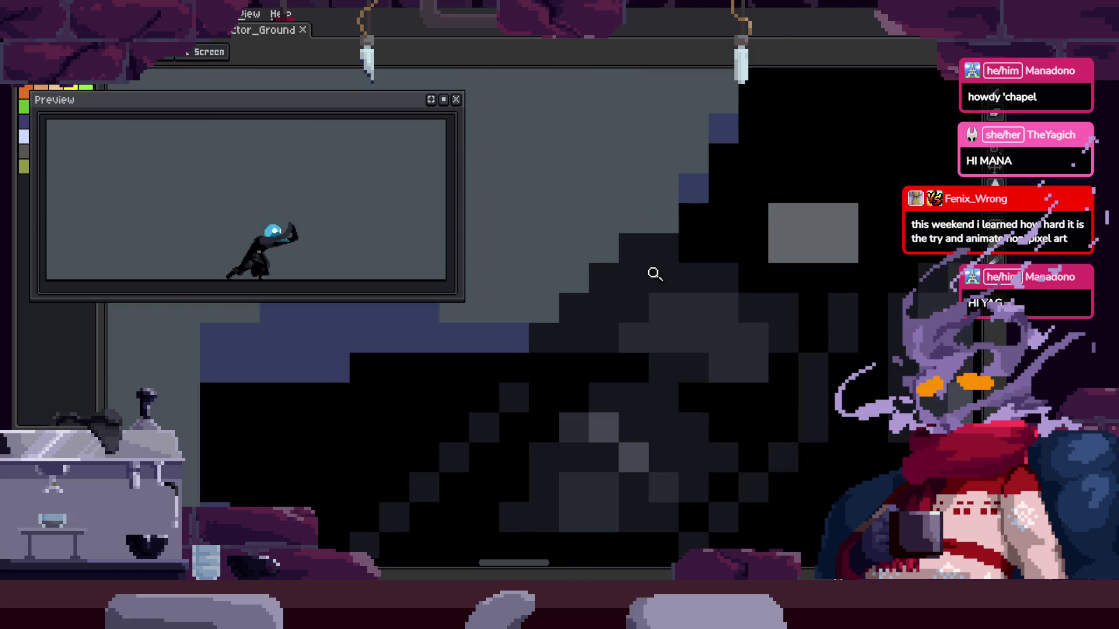
Sample the light-grey colour and paint a small patch of it into the dark cloak
key(ctrl+z)
key(b)
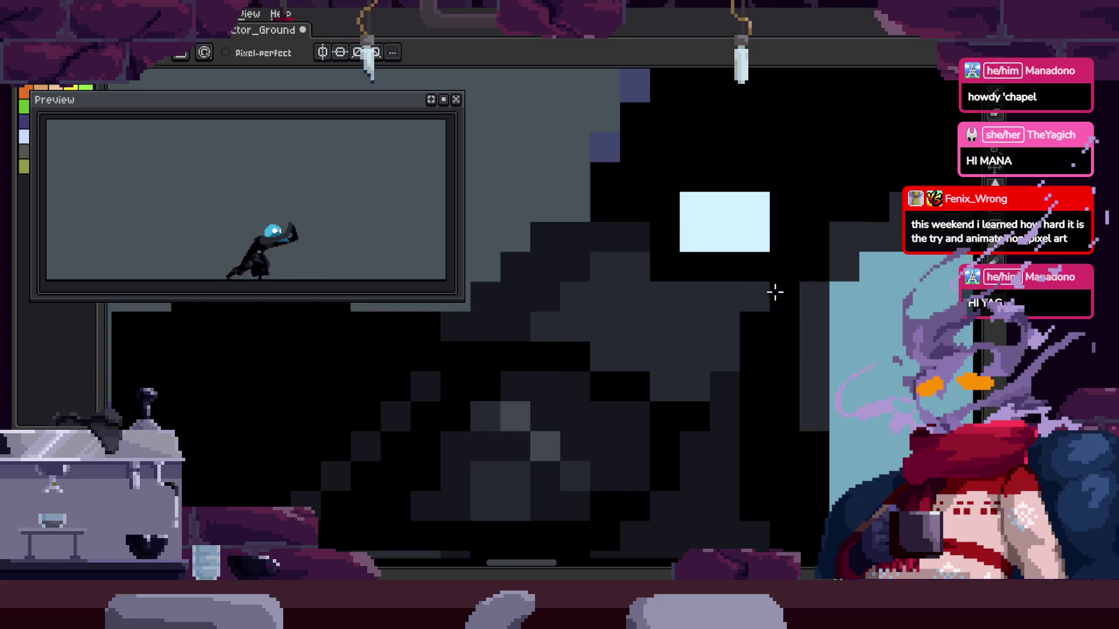
key(b)
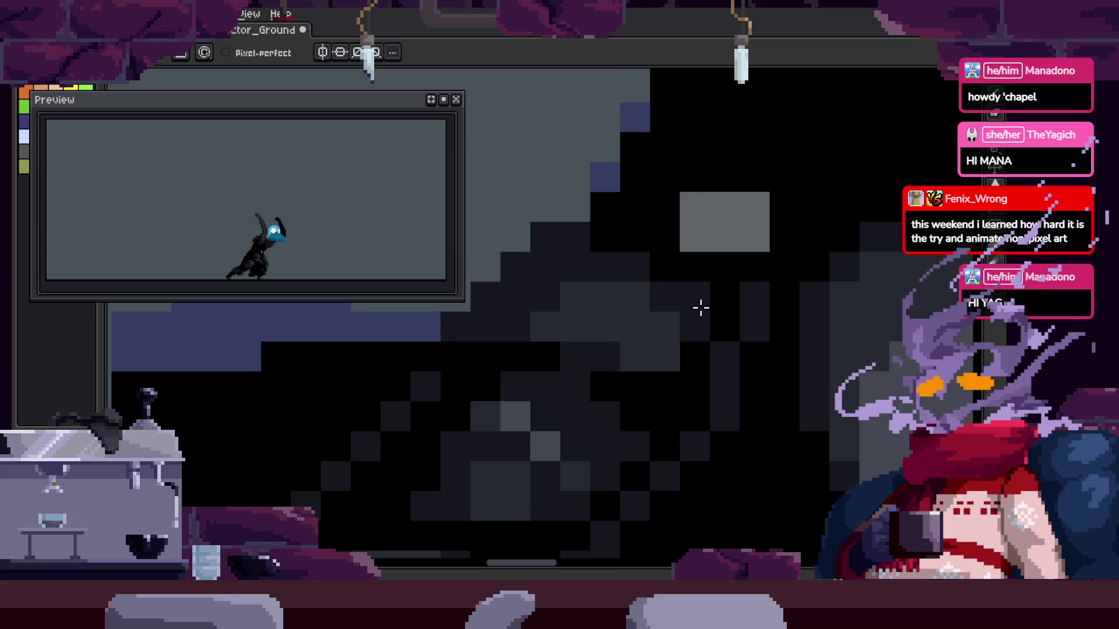
alt+click(632, 307)
drag(634, 349, 646, 326)
Inspect the figure's upper right and lower body, checking the next frames before returning
key(z)
scroll(647, 326, down, 3)
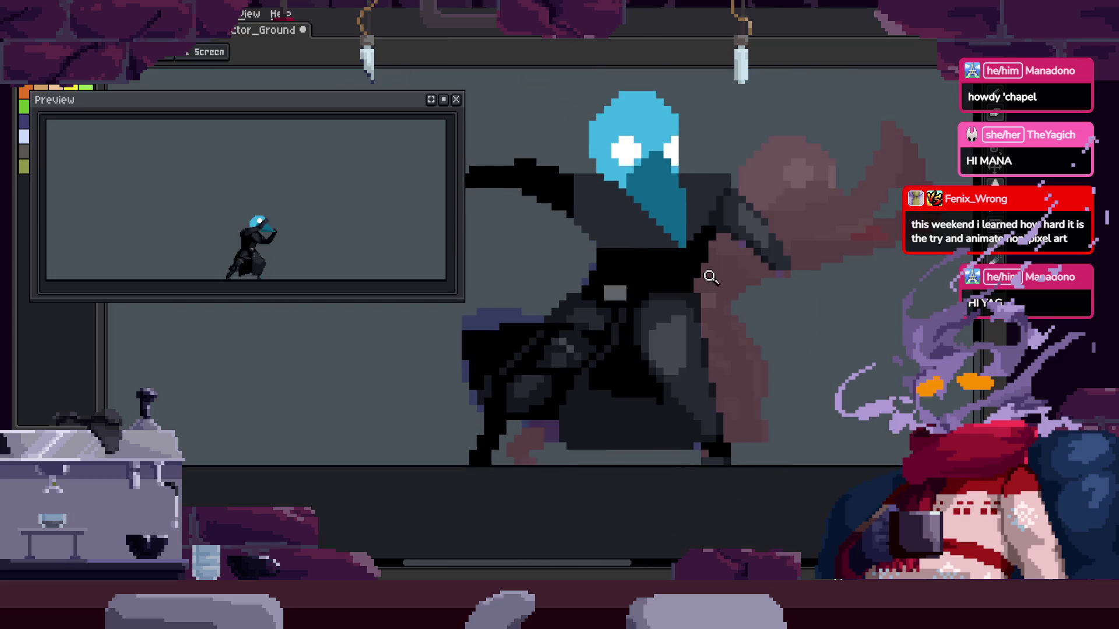
drag(704, 328, 746, 300)
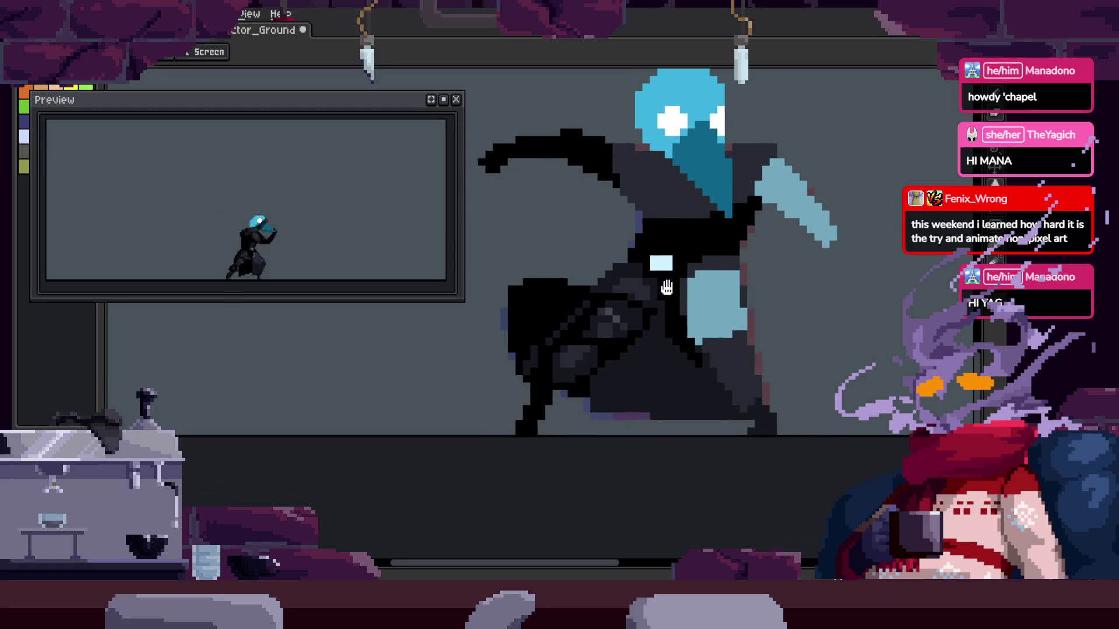
scroll(747, 299, up, 1)
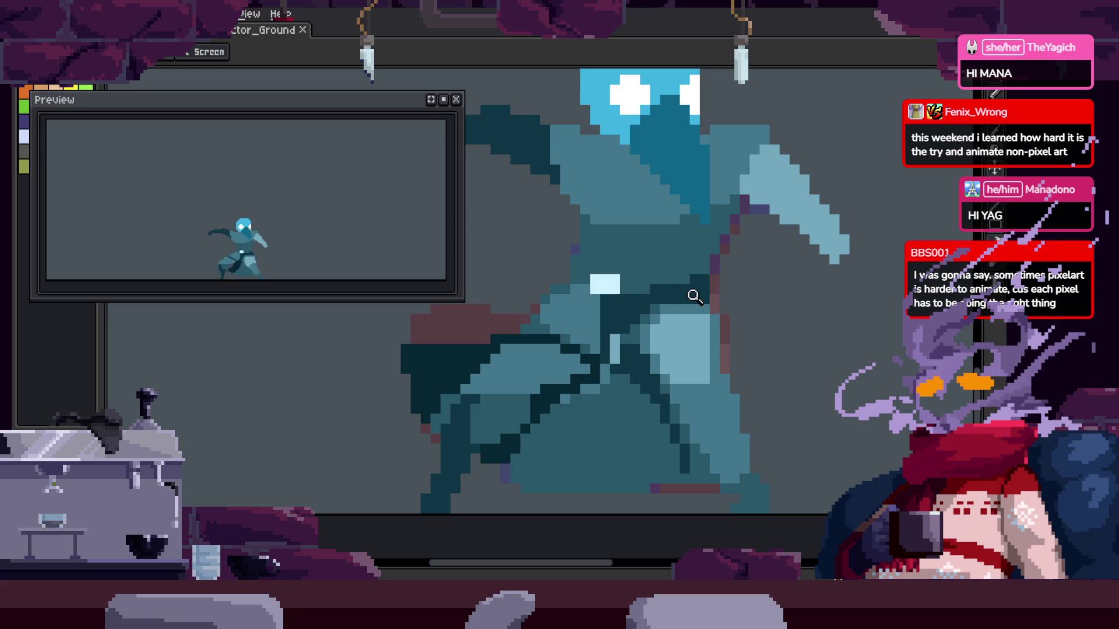
scroll(688, 302, up, 2)
scroll(648, 350, down, 2)
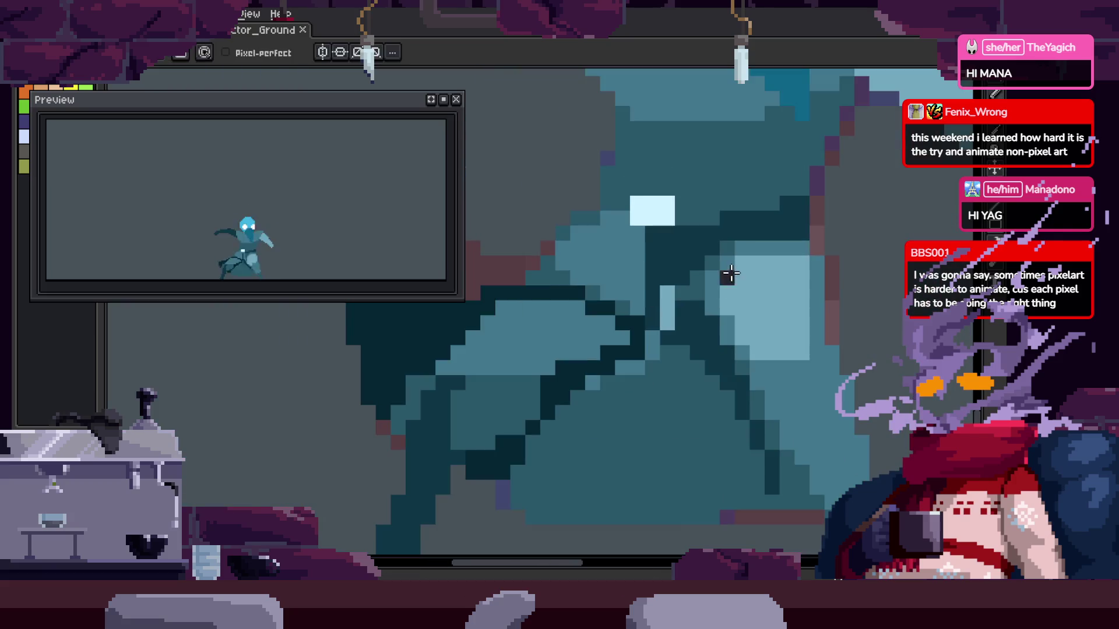
scroll(758, 251, down, 1)
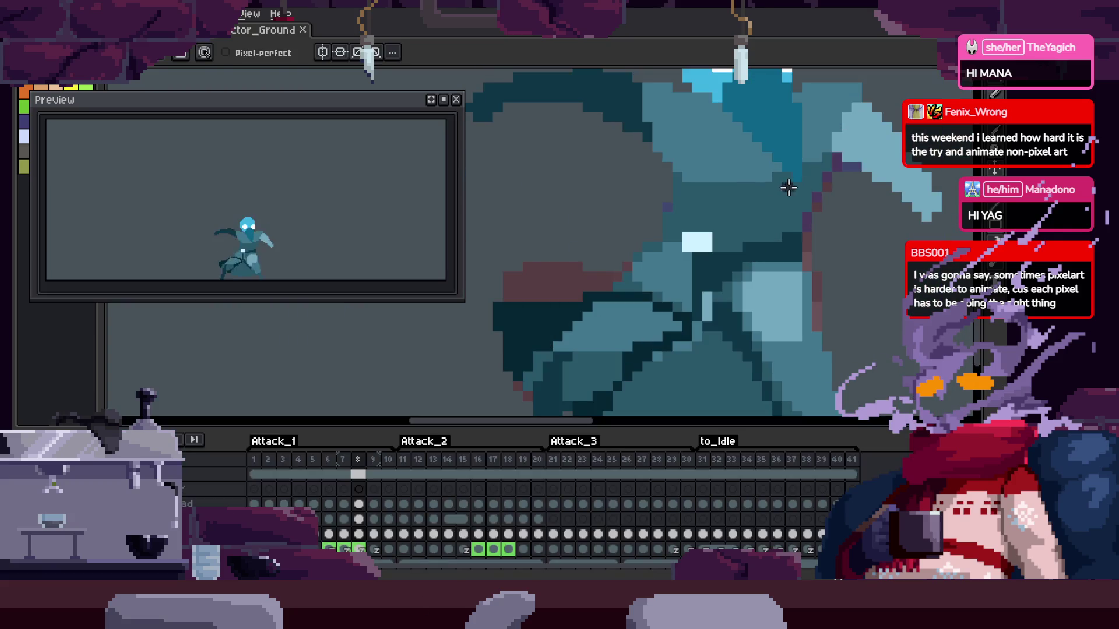
drag(599, 375, 596, 313)
key(period)
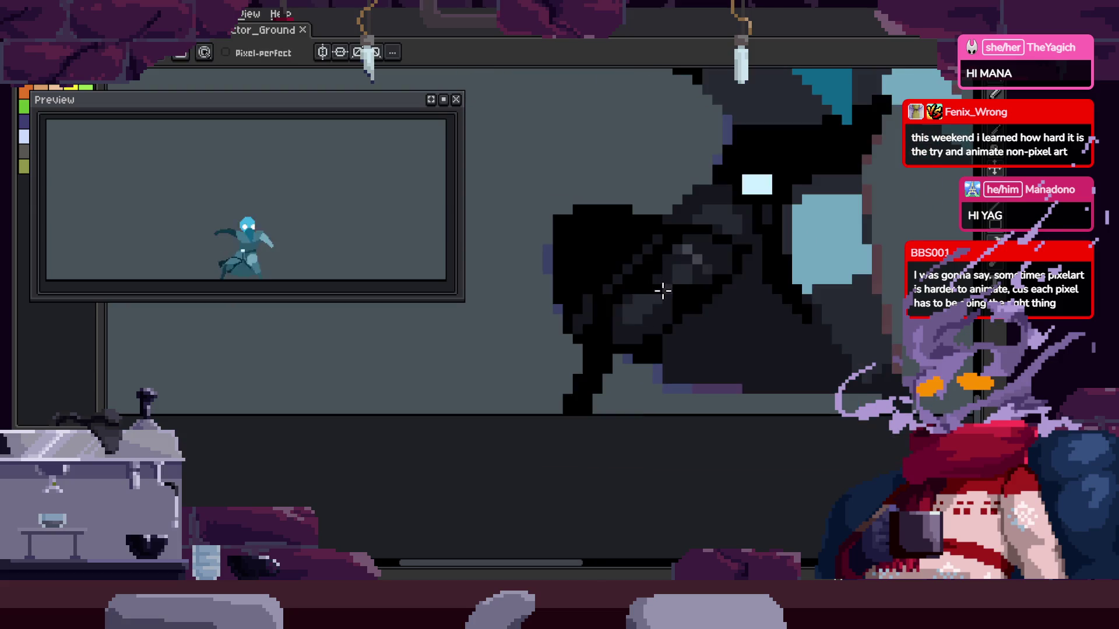
key(period)
key(period)
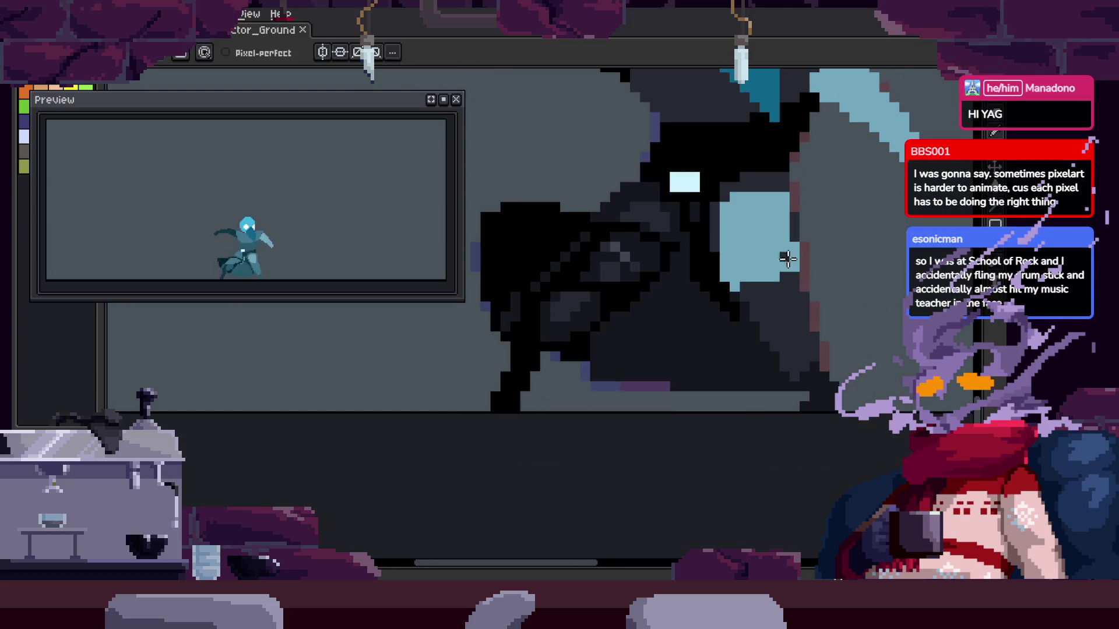
key(period)
key(period)
key(period)
key(period)
key(period)
key(comma)
key(comma)
Sample a cloak shade and darken a row of pixels in the cloak
key(i)
key(g)
click(703, 242)
scroll(703, 242, up, 1)
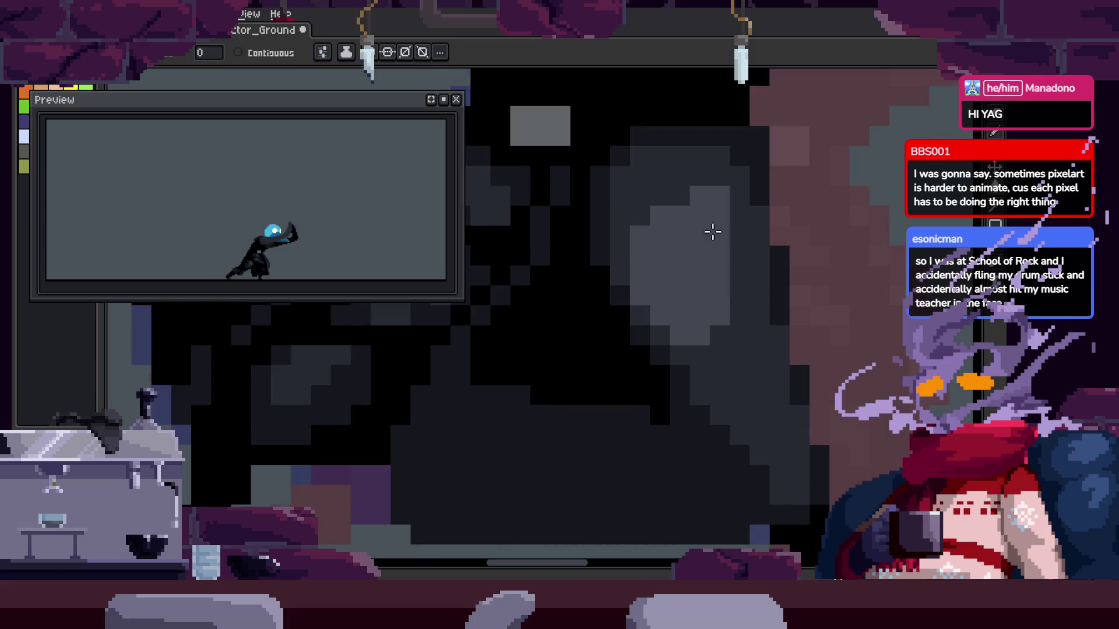
key(b)
scroll(610, 181, up, 1)
key(period)
key(comma)
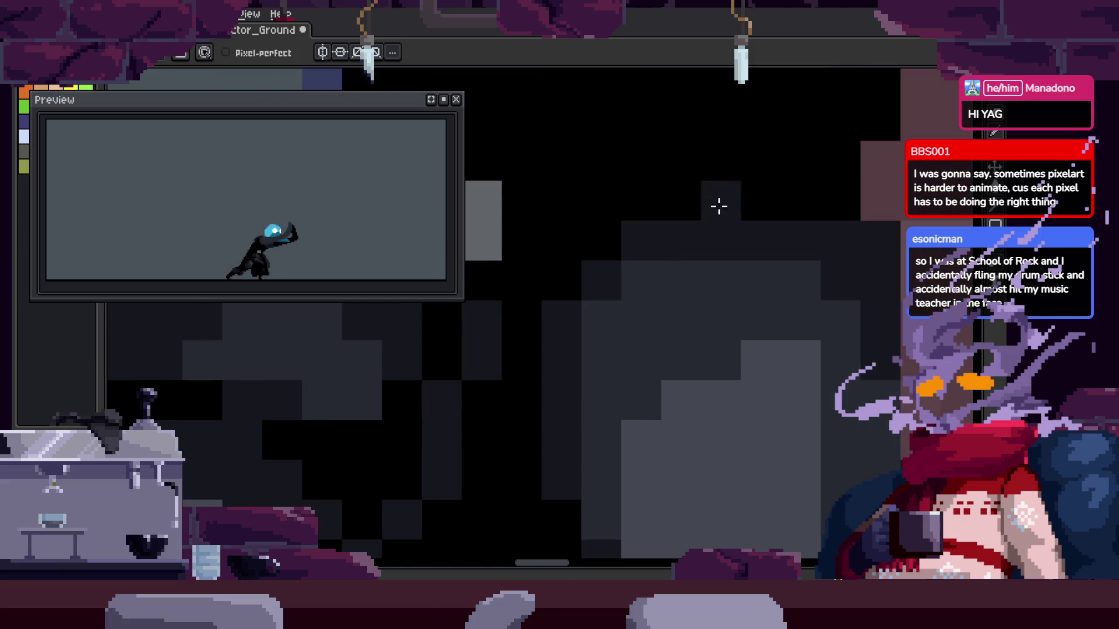
scroll(607, 251, up, 1)
drag(688, 200, 787, 187)
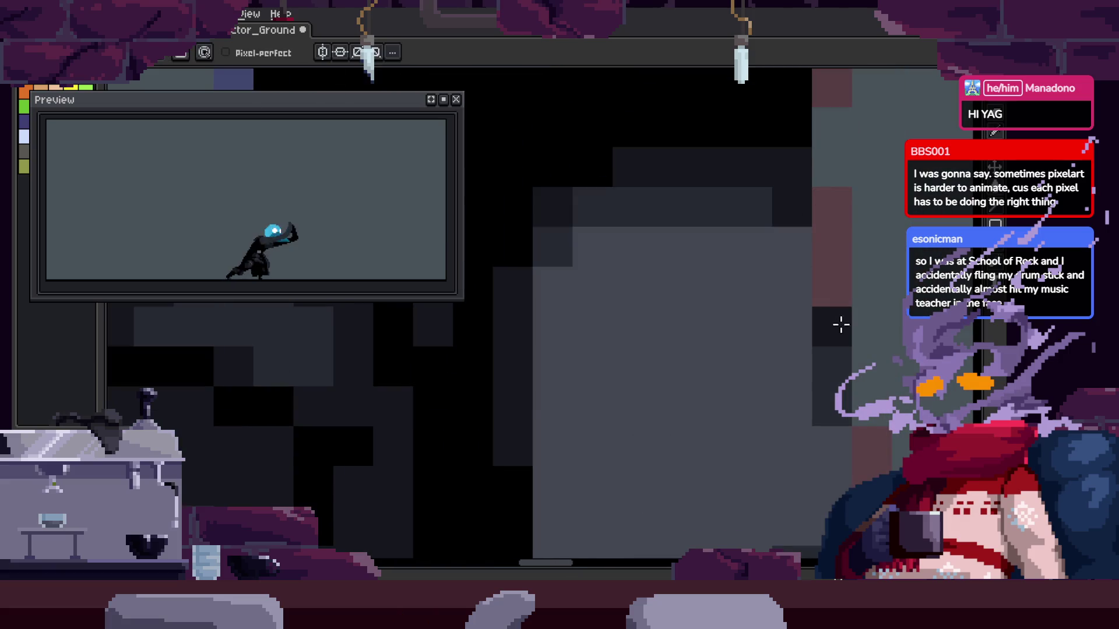
Zoom closer on the cloak, pick a dark shade and paint dark pixels into it
scroll(782, 295, down, 2)
key(z)
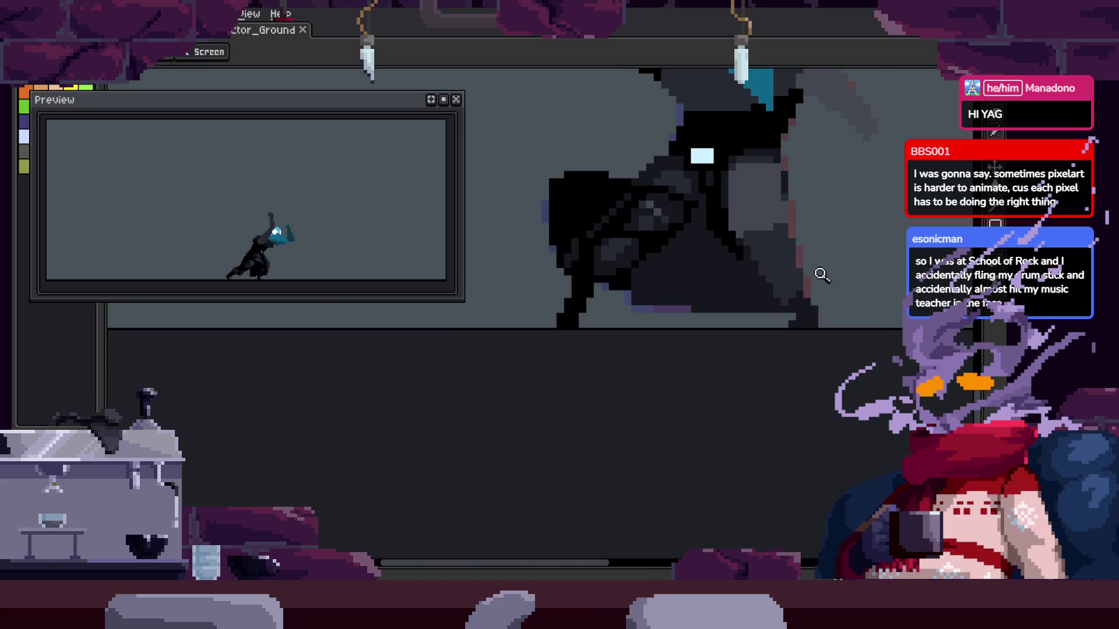
scroll(770, 198, up, 1)
click(771, 198)
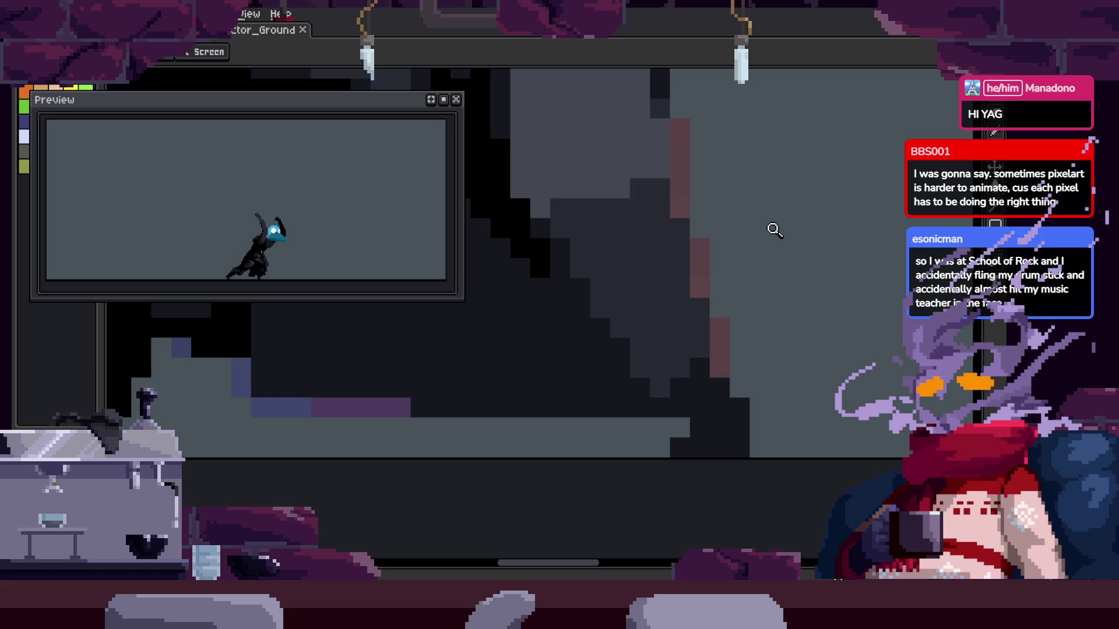
scroll(774, 230, down, 1)
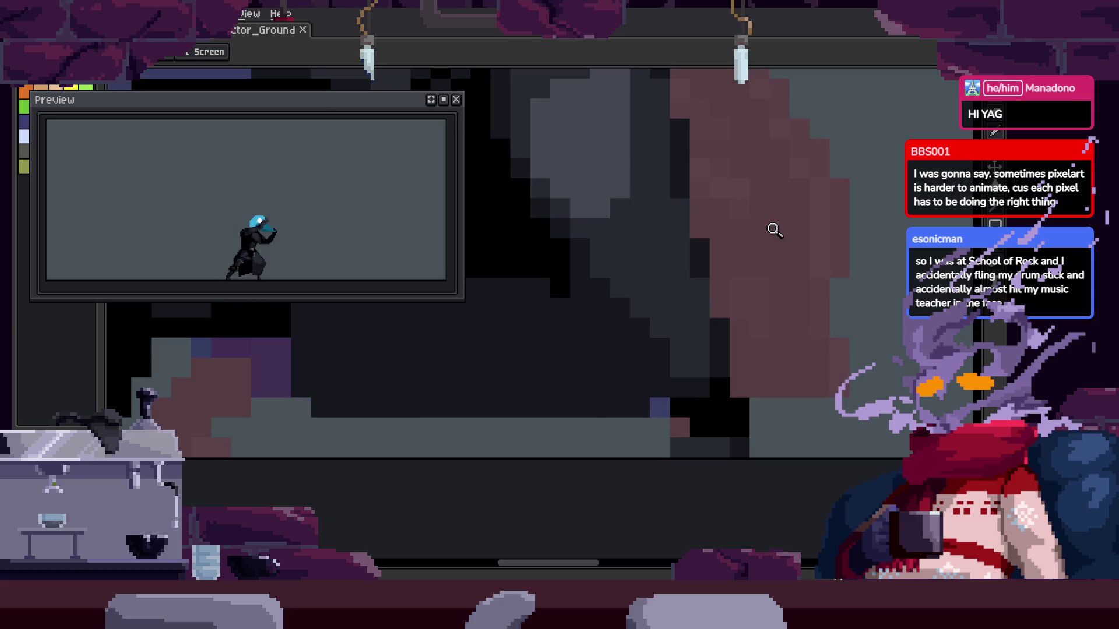
click(680, 270)
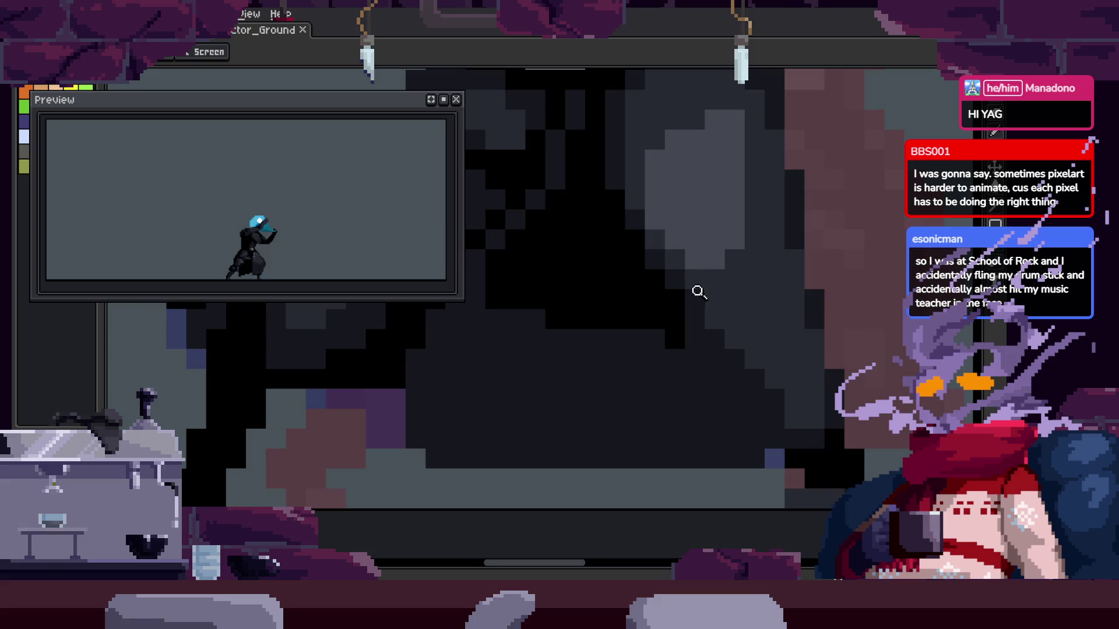
click(719, 233)
key(b)
click(631, 229)
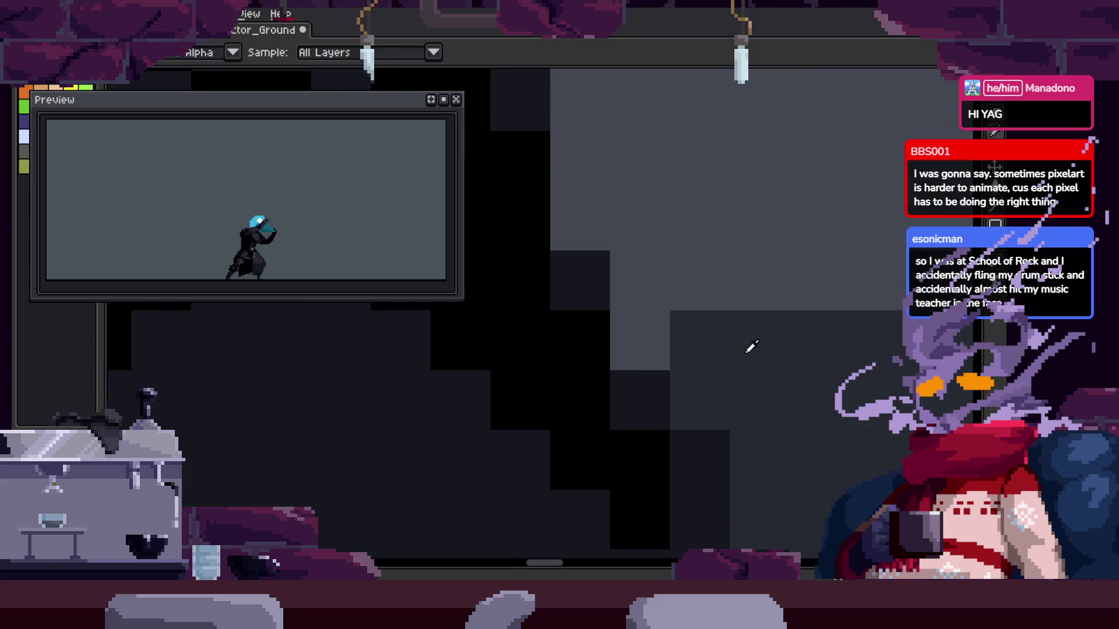
click(658, 340)
Paint dark pixels into another cloak area, then advance two frames
key(z)
scroll(710, 260, down, 2)
click(793, 163)
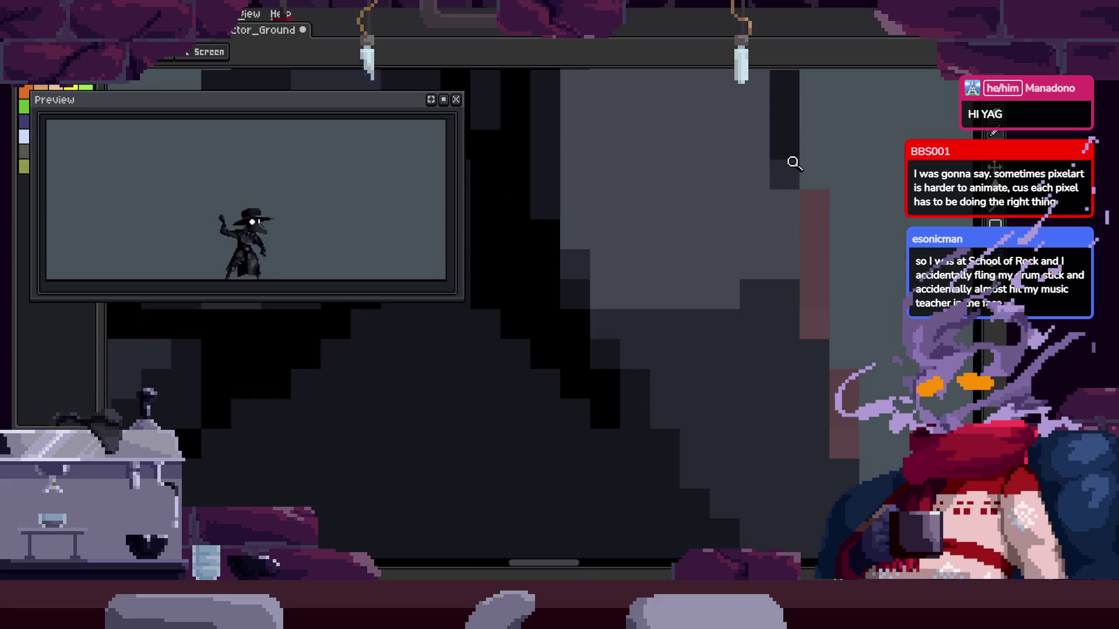
drag(759, 168, 782, 215)
key(Right)
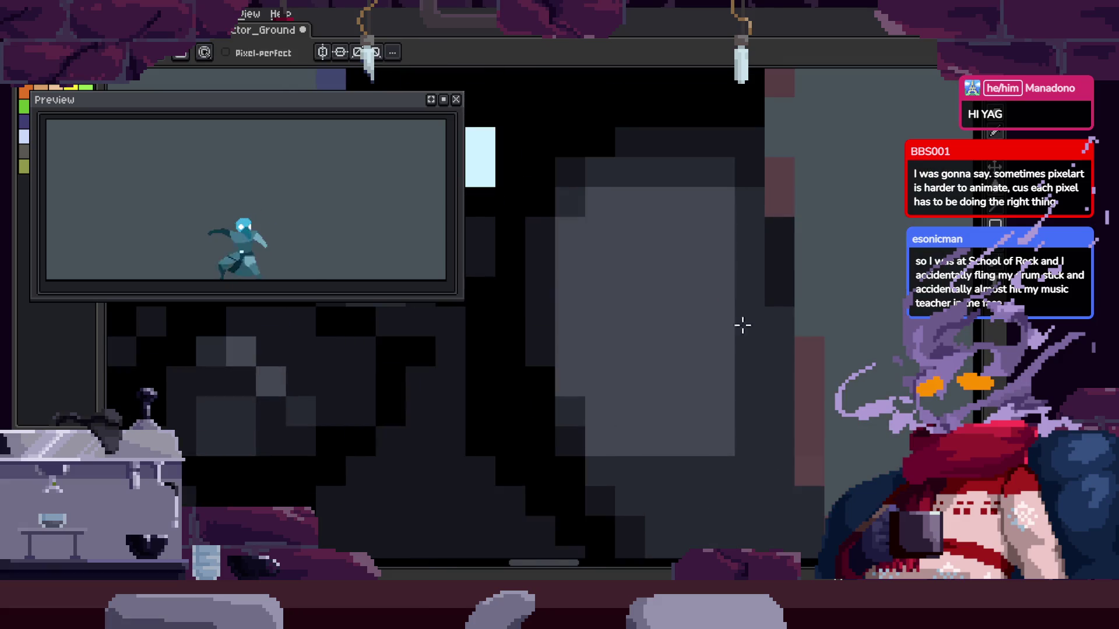
key(Right)
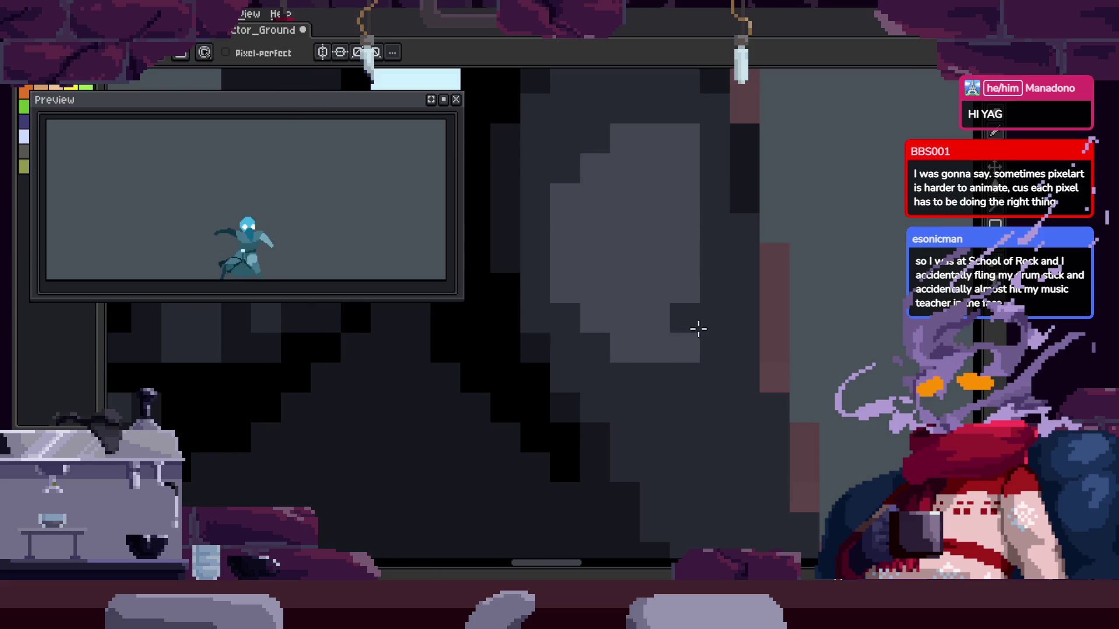
Lasso-select the lower-right blocks of the cloak, then clear the selection
scroll(654, 350, down, 3)
scroll(674, 352, up, 2)
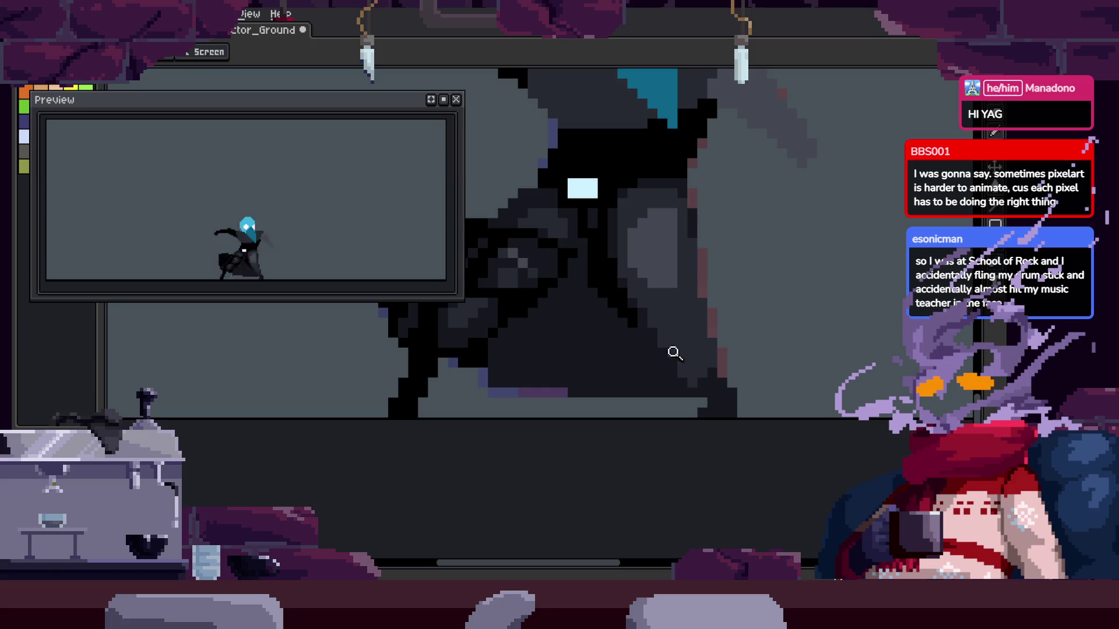
scroll(779, 268, up, 1)
scroll(714, 259, up, 2)
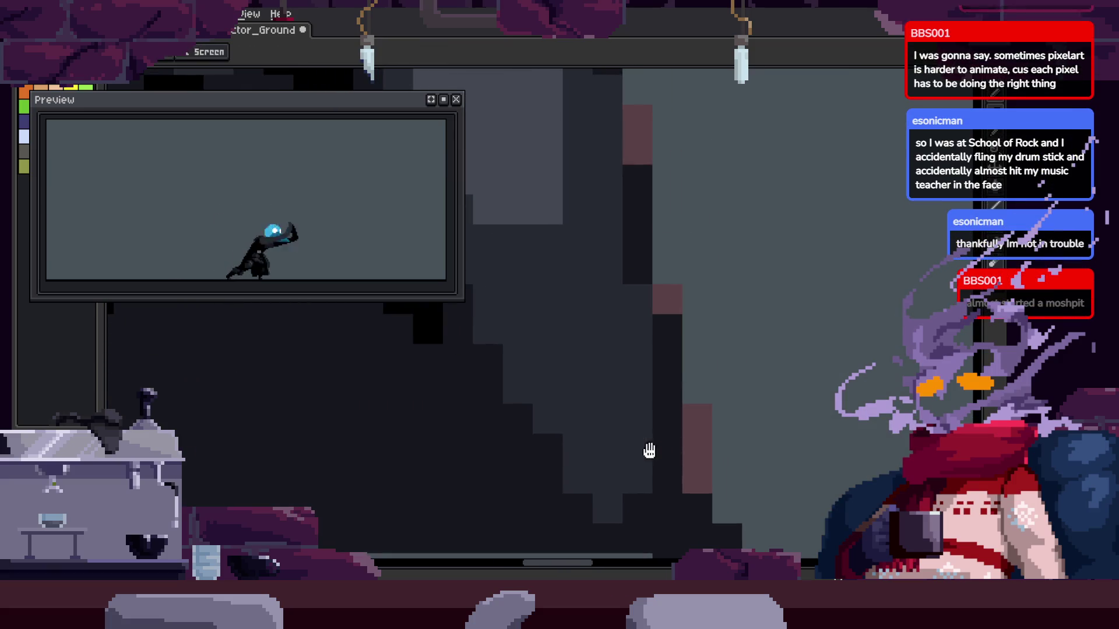
scroll(722, 360, down, 1)
scroll(750, 392, up, 2)
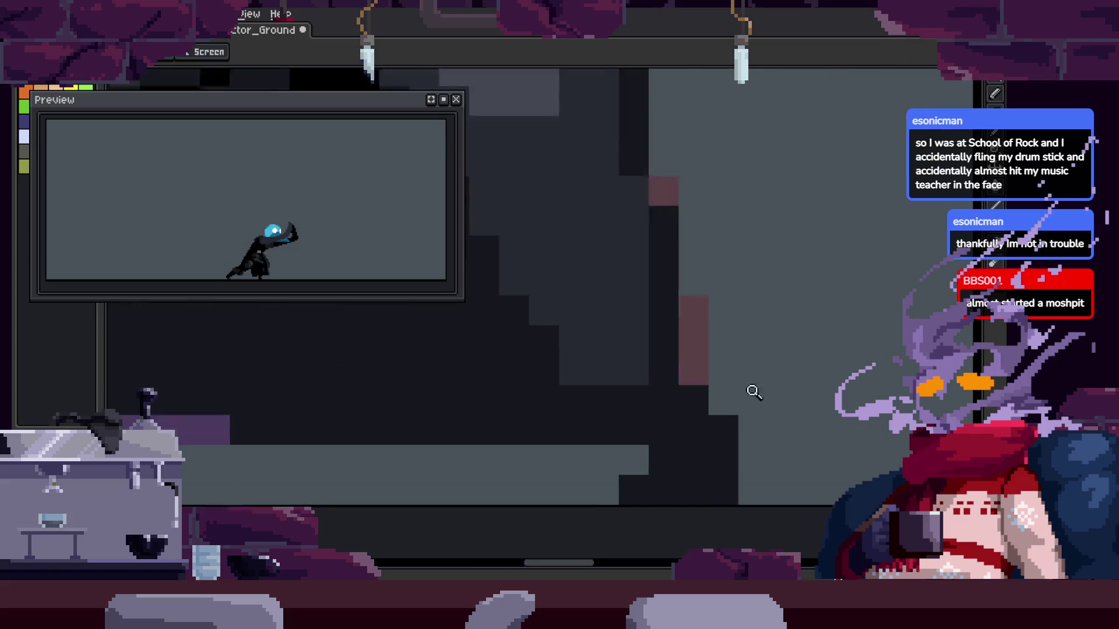
key(q)
drag(737, 375, 778, 397)
key(ctrl+d)
scroll(772, 374, down, 1)
Zoom in and out on the looping animation, then switch to the Paint Bucket with tolerance 0
key(z)
scroll(783, 327, down, 1)
scroll(795, 308, down, 1)
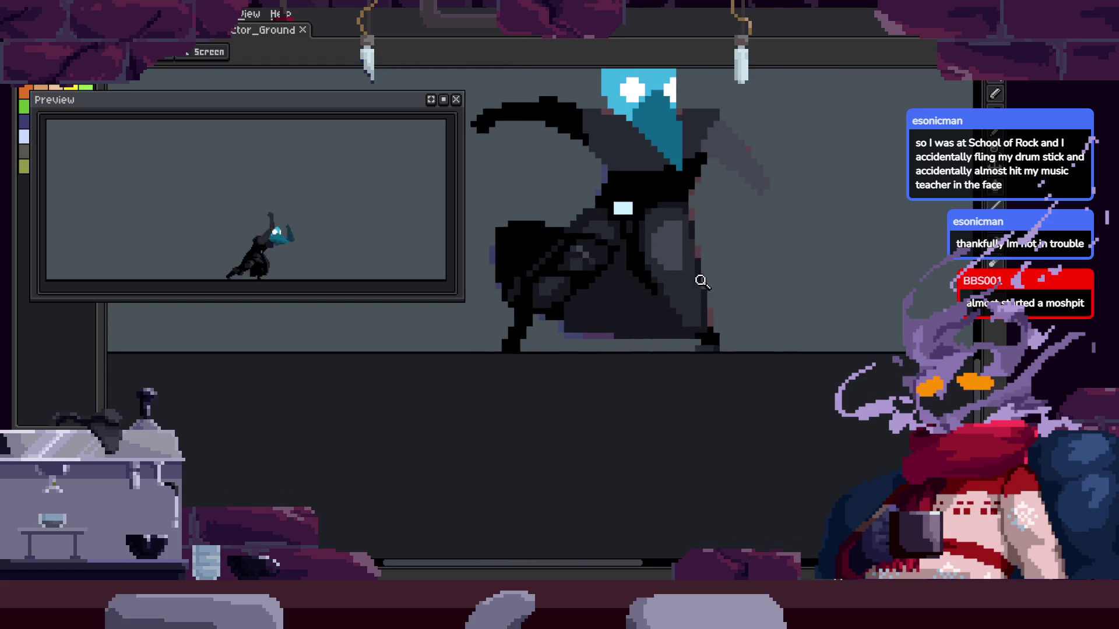
scroll(702, 283, up, 2)
scroll(676, 257, down, 1)
scroll(734, 335, down, 1)
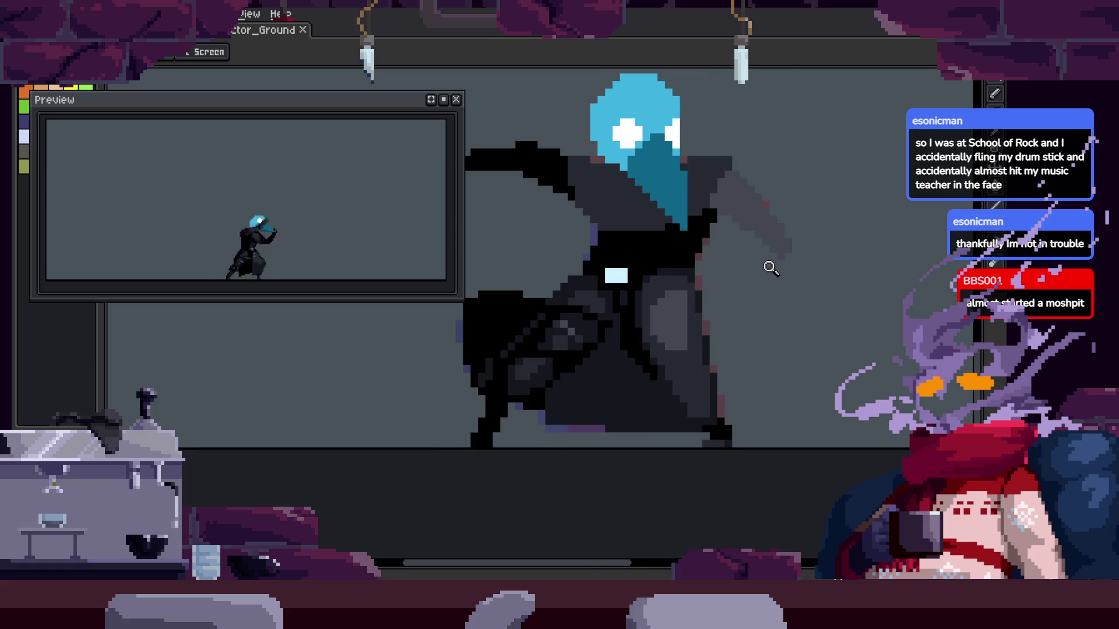
scroll(693, 208, up, 3)
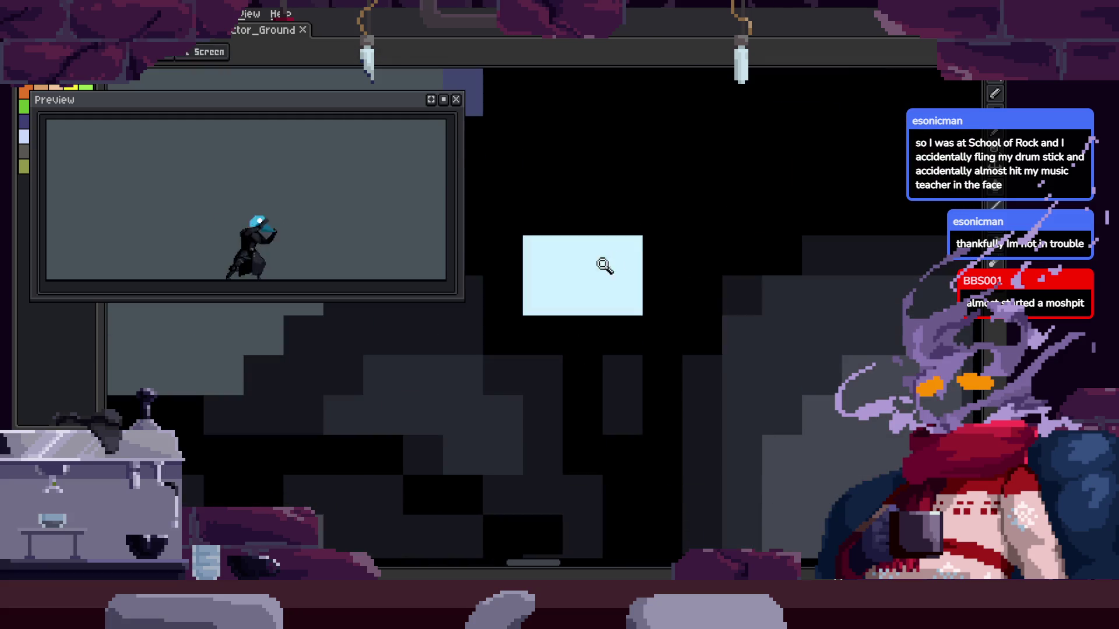
scroll(641, 307, down, 2)
scroll(706, 295, down, 3)
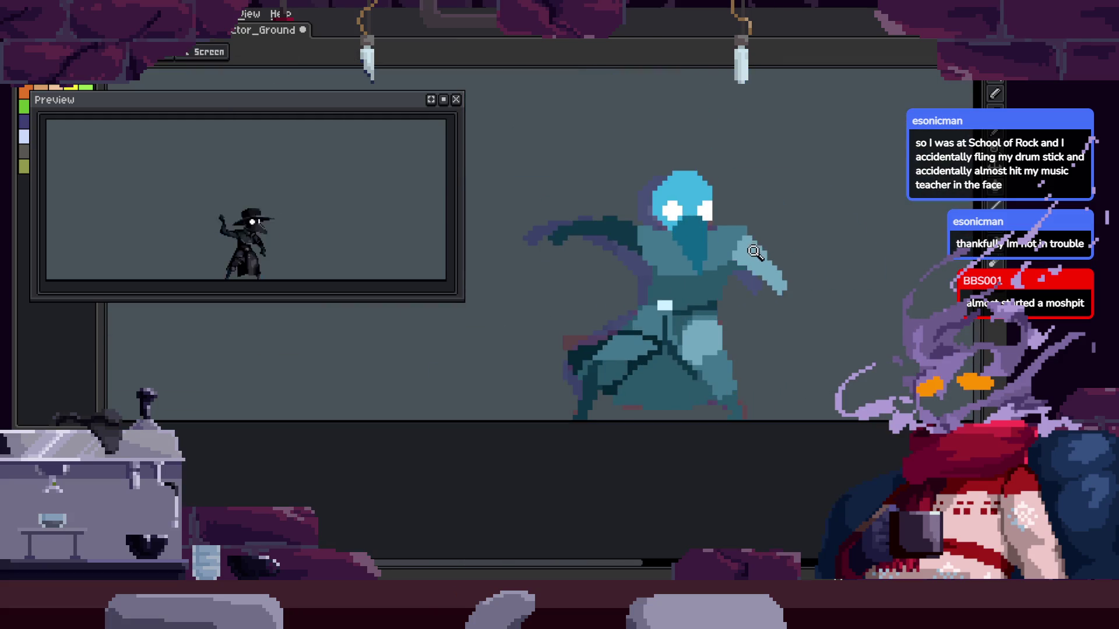
scroll(636, 274, up, 3)
scroll(653, 301, down, 3)
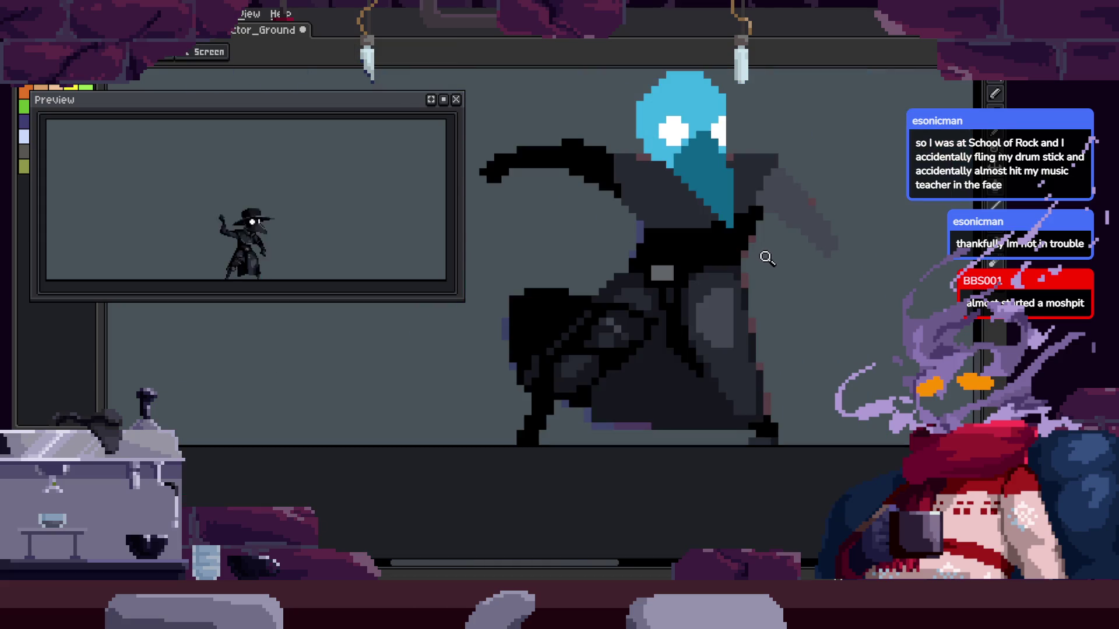
scroll(746, 233, up, 3)
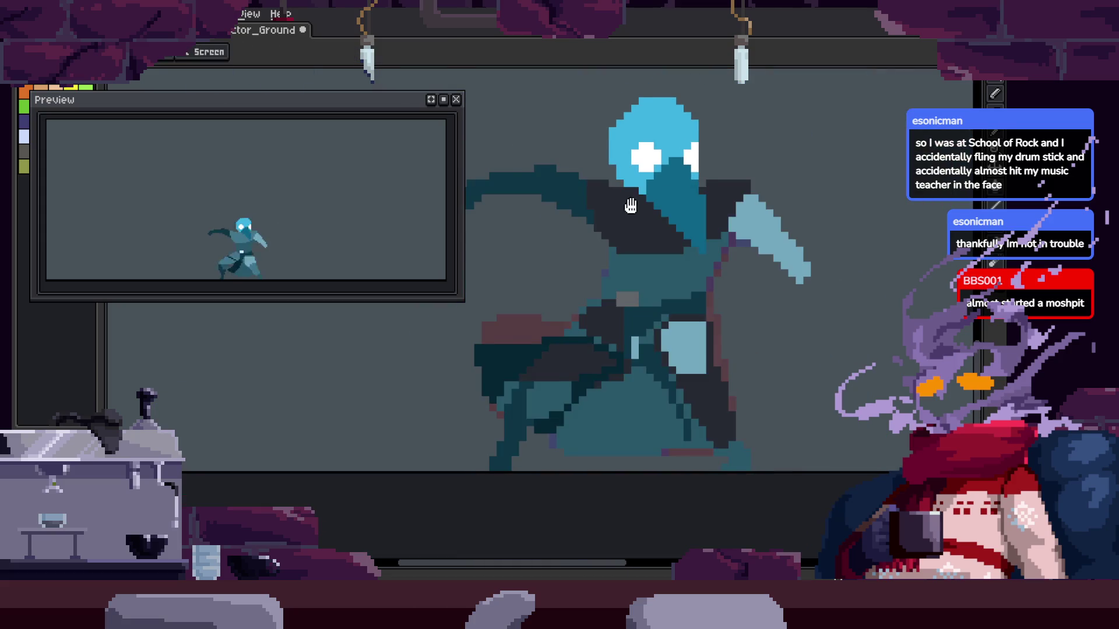
key(g)
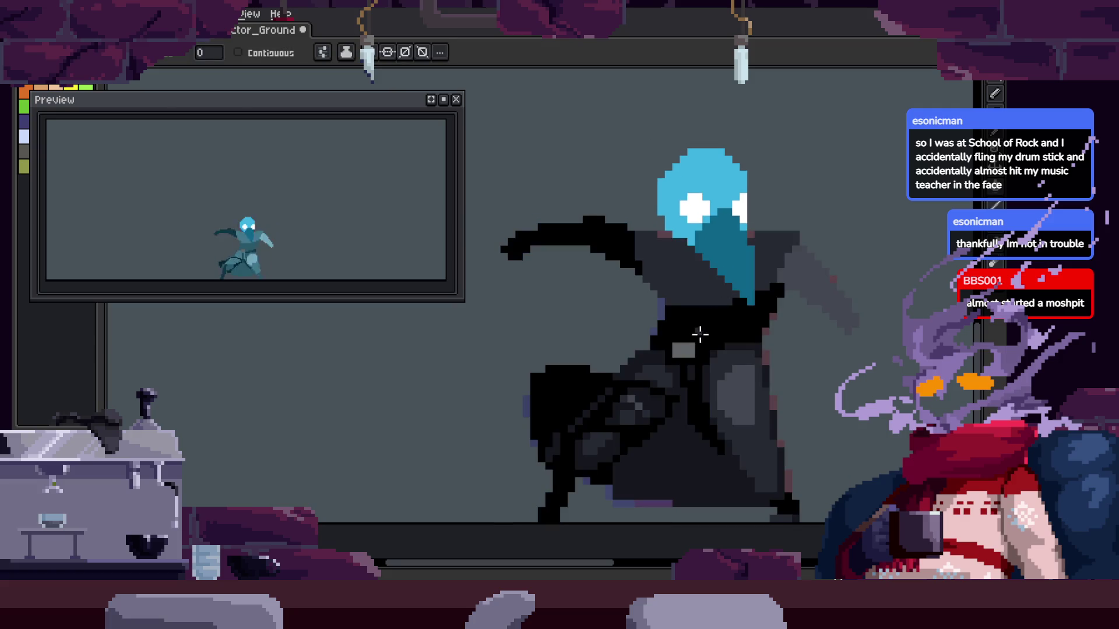
Bucket-fill the teal torso and legs black, undoing a stray fill
click(722, 330)
key(w)
scroll(723, 327, up, 2)
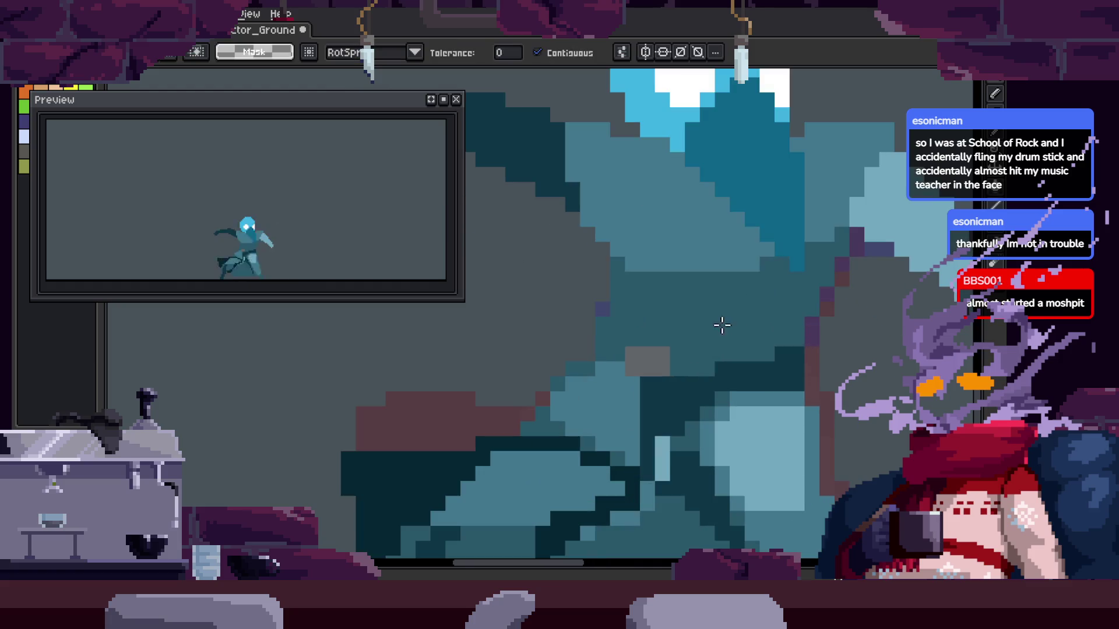
key(g)
click(694, 330)
scroll(701, 296, down, 2)
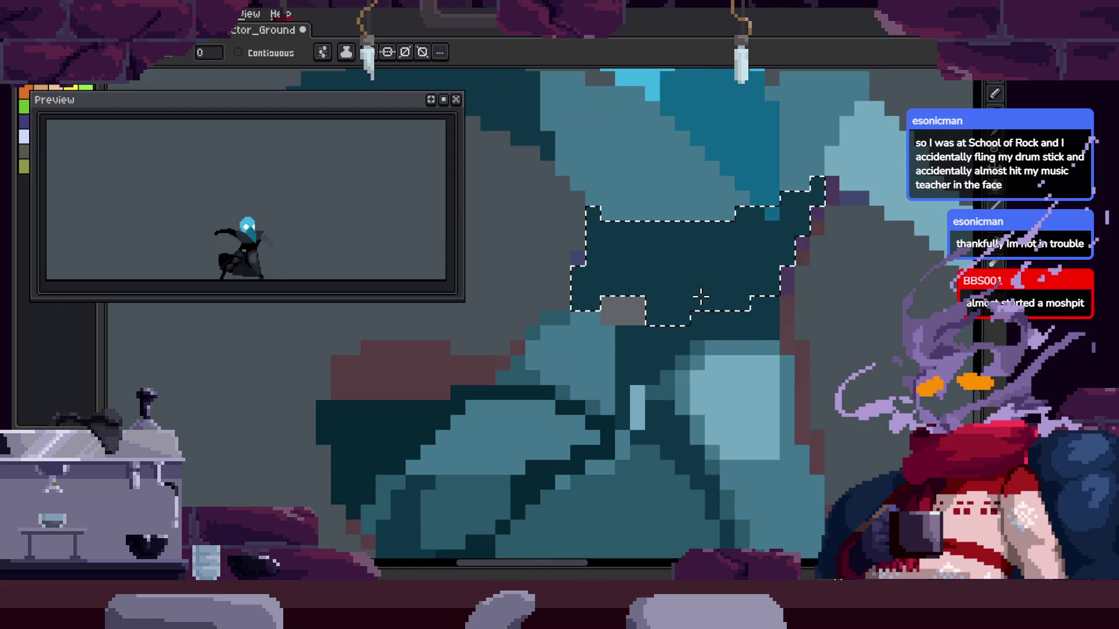
click(703, 304)
key(ctrl+z)
Fill the remaining teal cloak and body regions dark, undoing the last leg fill
key(z)
scroll(706, 269, down, 3)
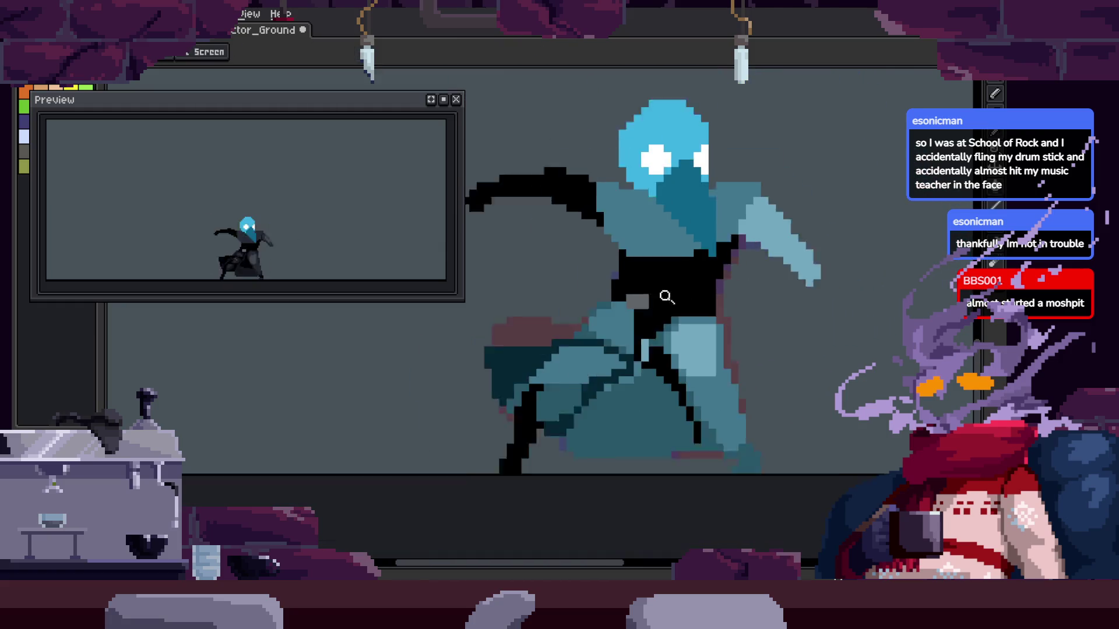
scroll(565, 350, up, 5)
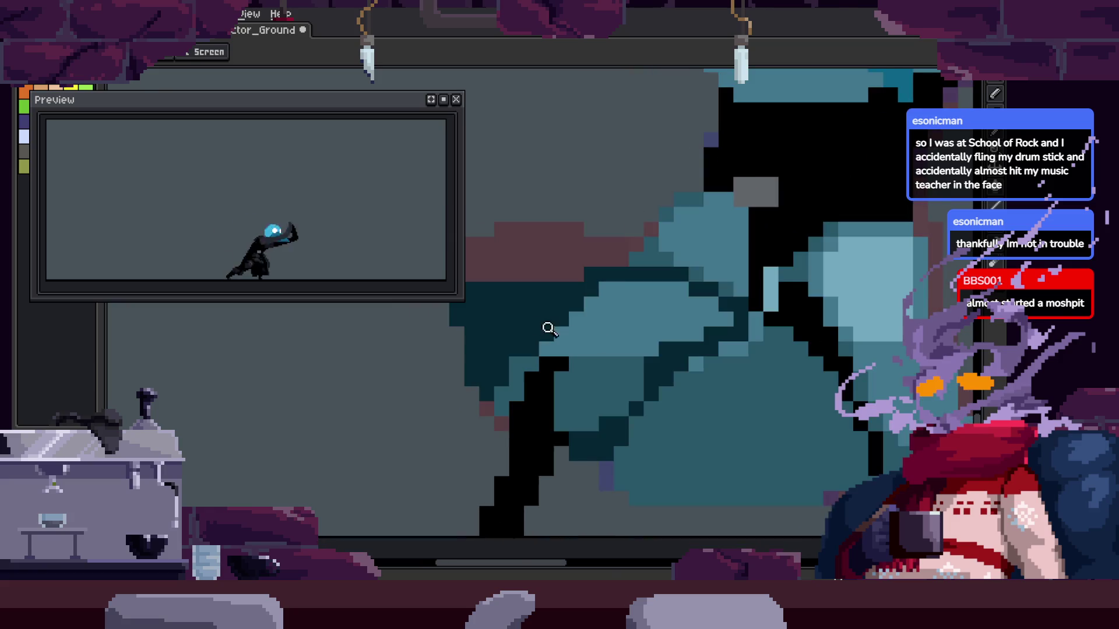
key(g)
click(536, 340)
scroll(536, 340, down, 3)
click(622, 340)
scroll(590, 345, up, 3)
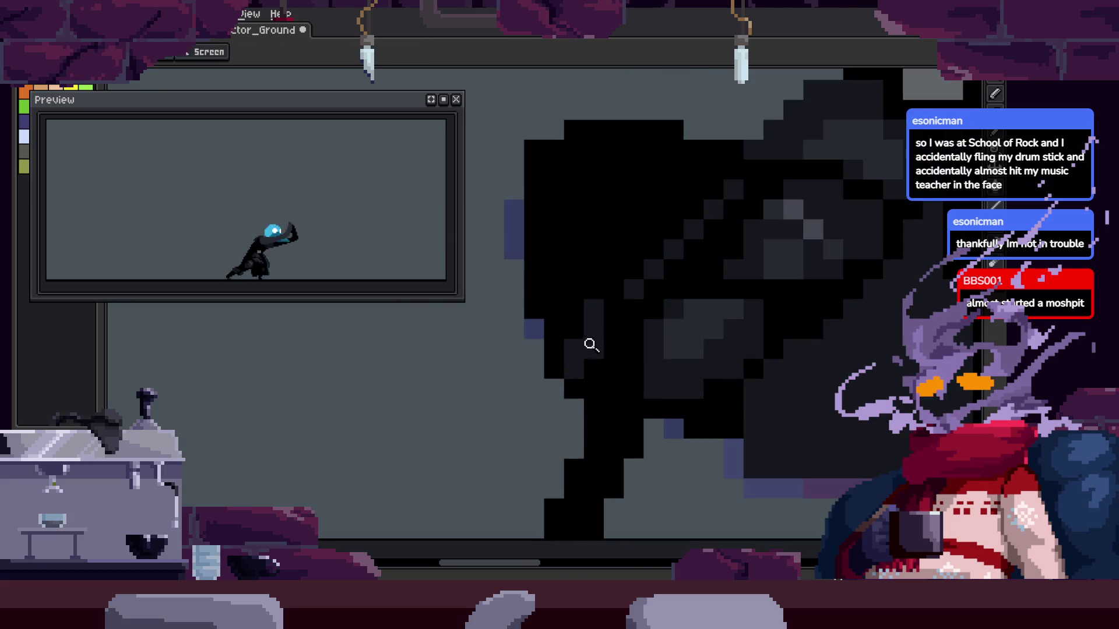
click(588, 345)
key(ctrl+z)
scroll(588, 345, down, 2)
scroll(660, 309, up, 2)
scroll(680, 300, up, 2)
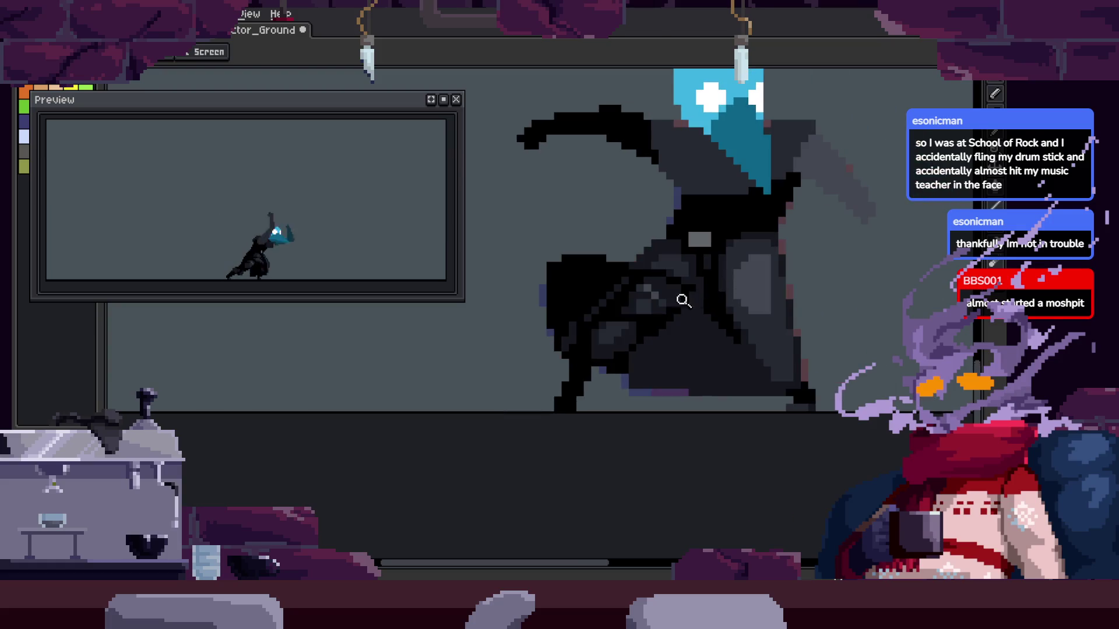
scroll(617, 312, up, 2)
scroll(670, 307, up, 2)
scroll(676, 284, up, 2)
scroll(676, 284, down, 2)
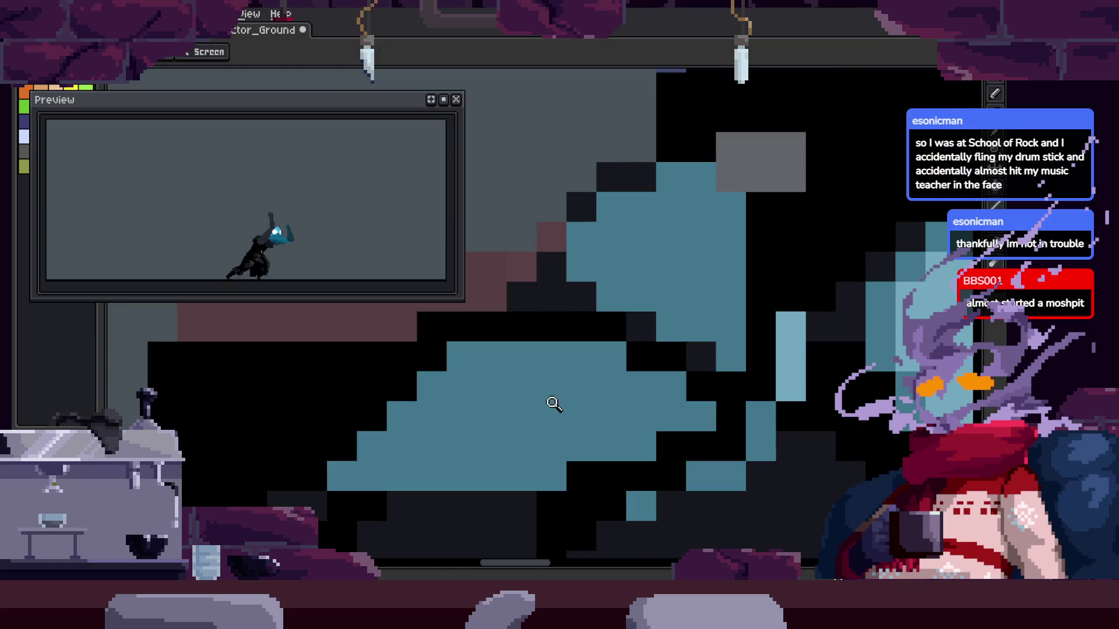
scroll(555, 404, down, 2)
scroll(681, 319, down, 1)
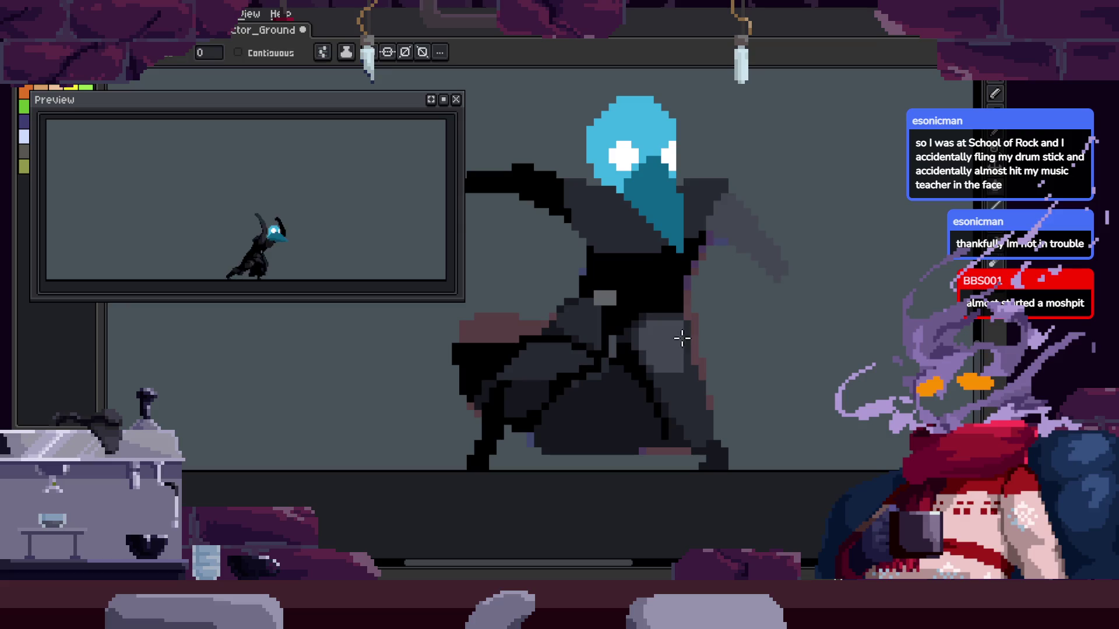
Switch between Pencil and Eyedropper and zoom in to inspect the darkened cloak
scroll(679, 333, up, 3)
key(b)
key(alt)
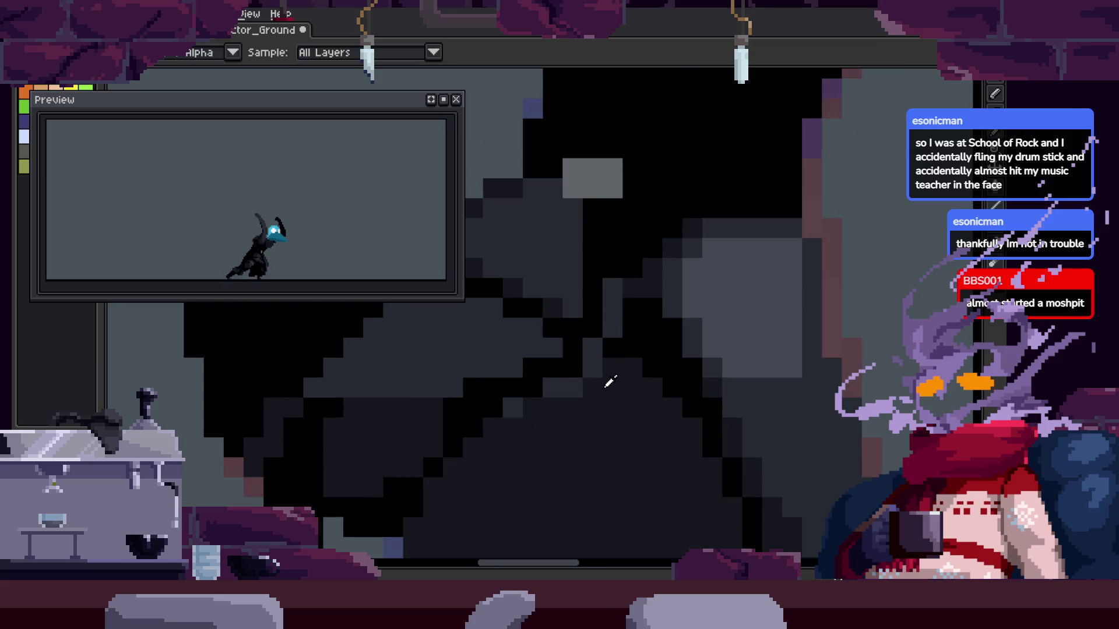
scroll(606, 335, down, 2)
scroll(609, 335, up, 3)
key(alt)
key(z)
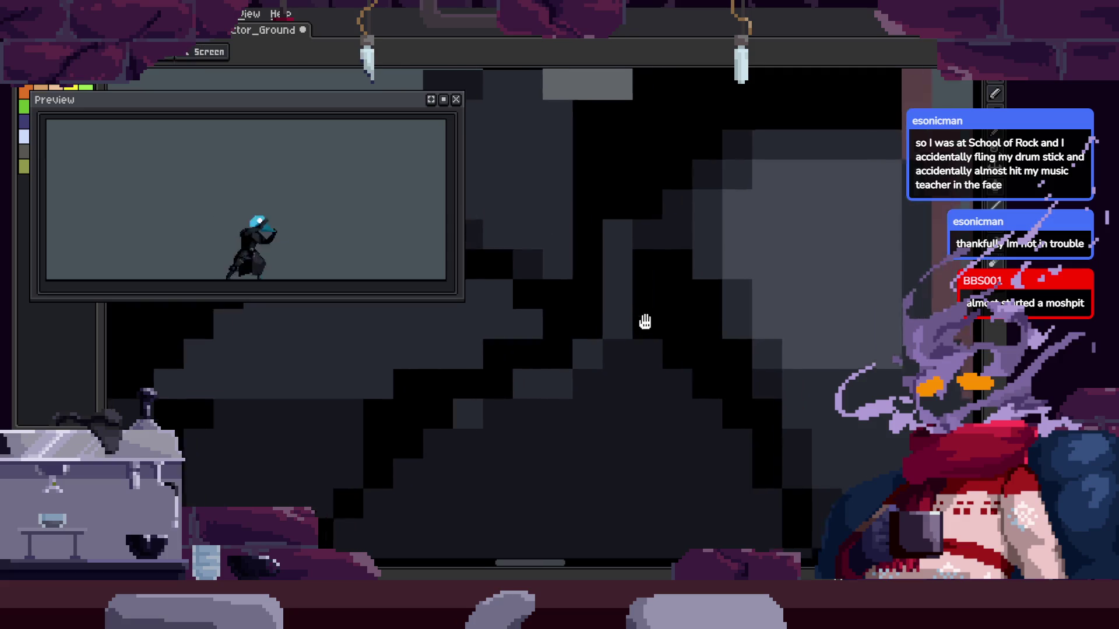
scroll(671, 329, down, 2)
scroll(703, 262, up, 1)
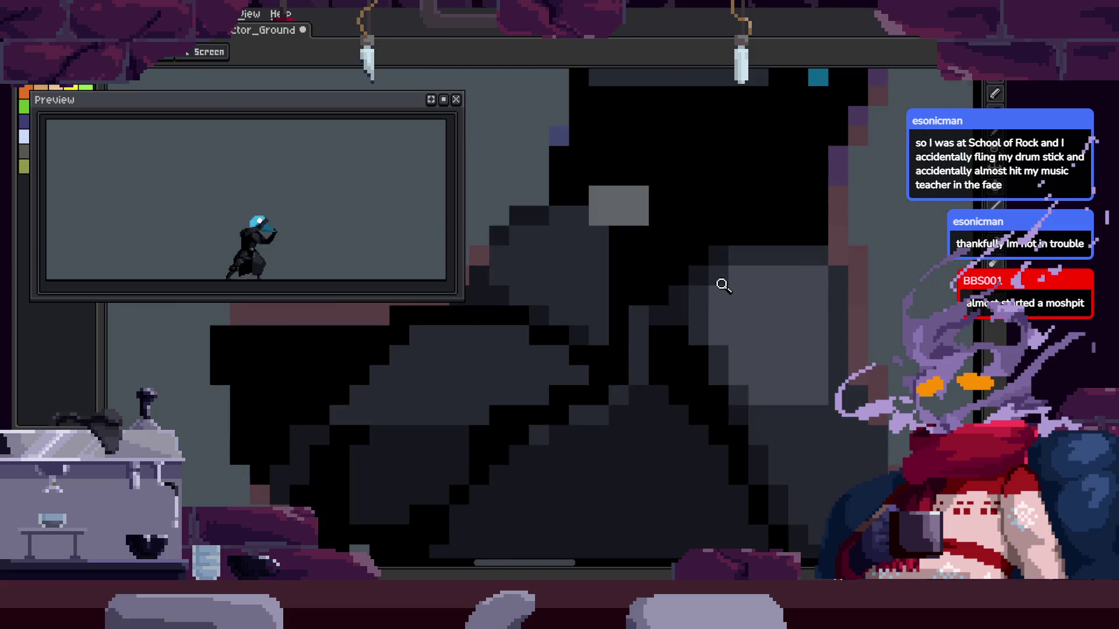
scroll(743, 305, down, 2)
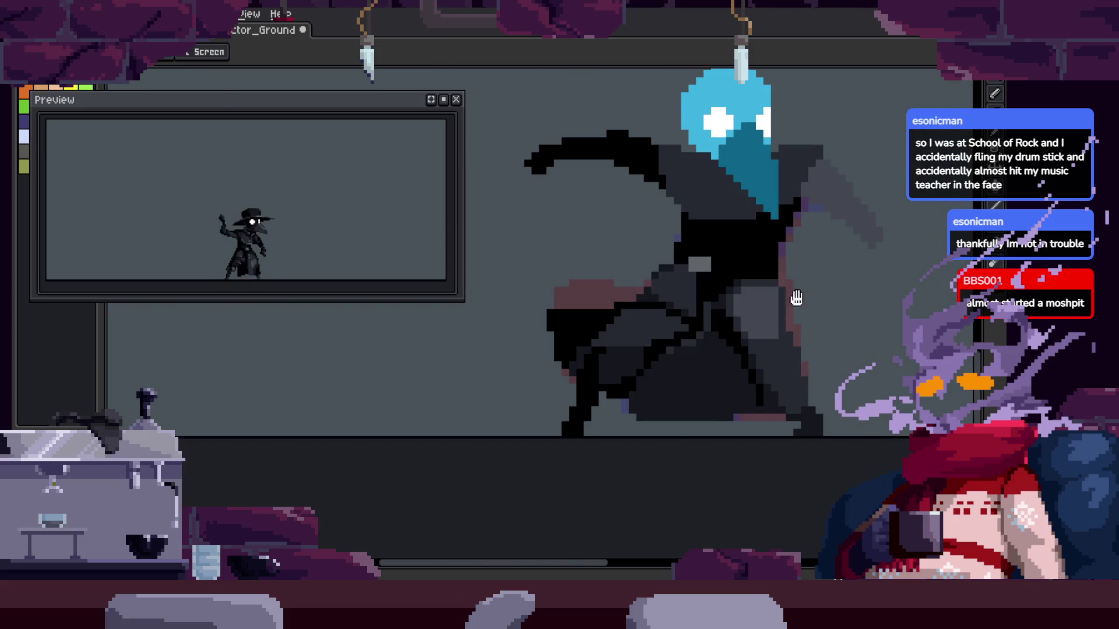
scroll(741, 303, up, 1)
Save the sprite with Ctrl+S and recentre the character's body on the canvas
key(ctrl+s)
scroll(746, 313, down, 1)
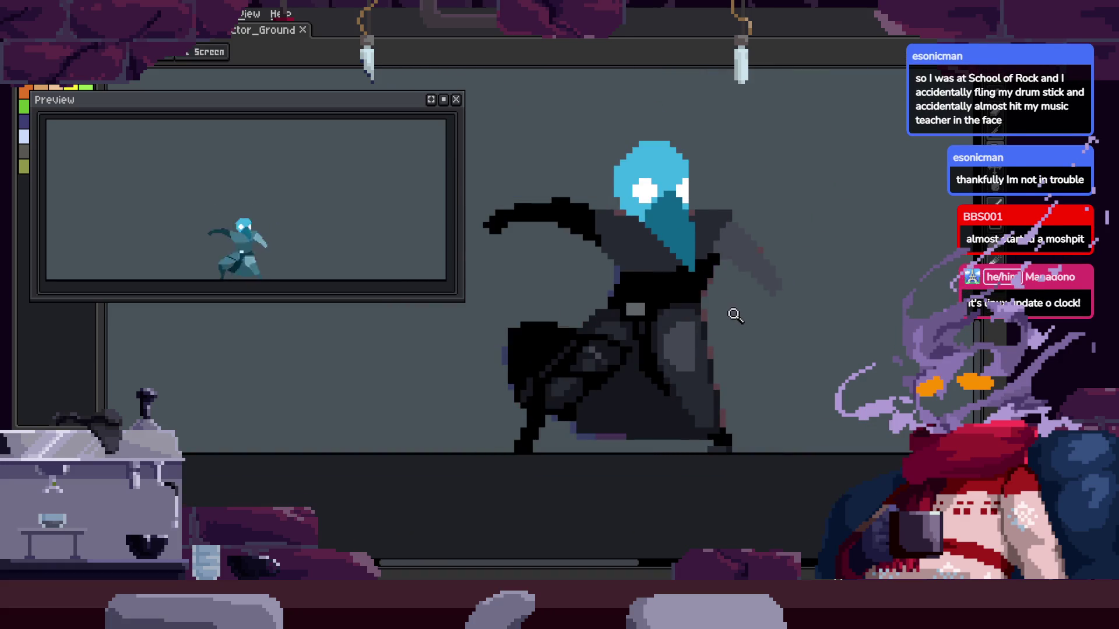
scroll(749, 270, down, 1)
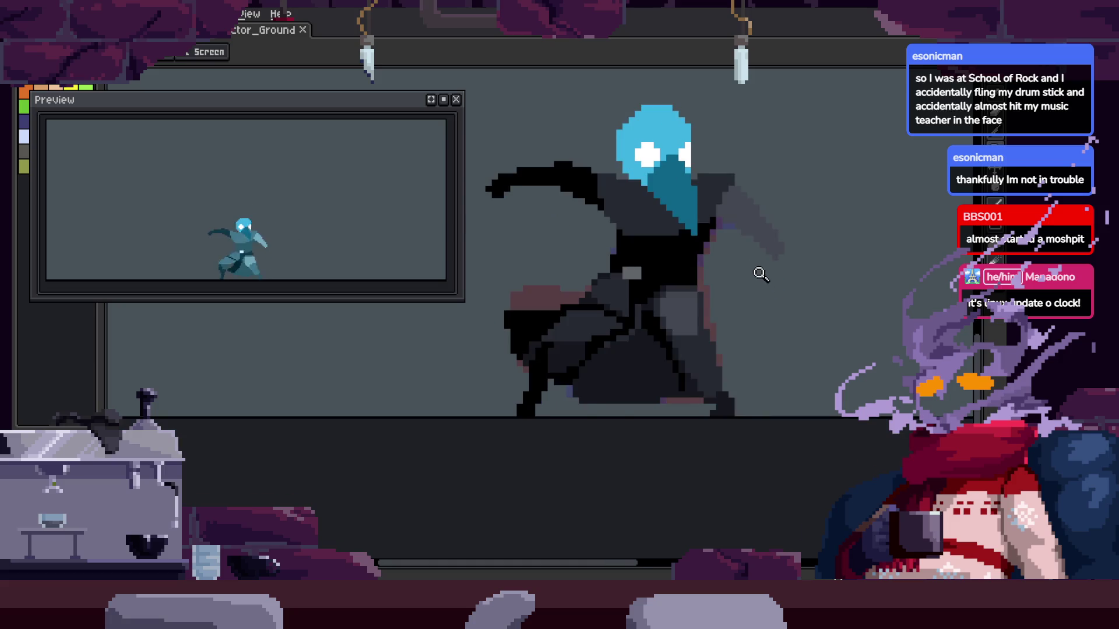
scroll(752, 291, up, 2)
key(ctrl+s)
scroll(741, 302, down, 1)
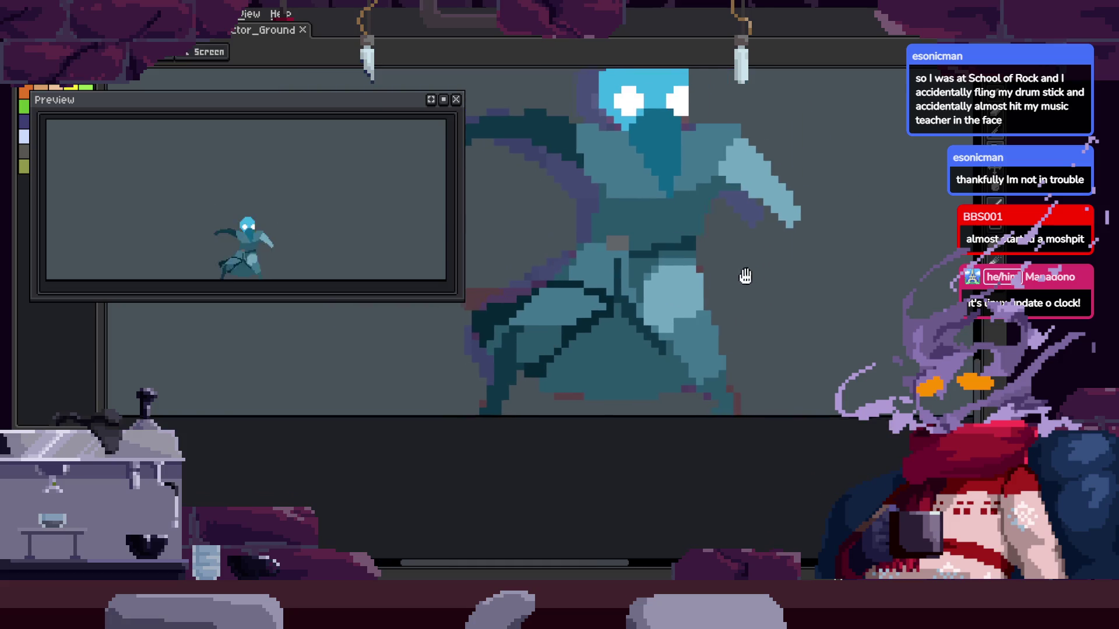
drag(602, 328, 715, 300)
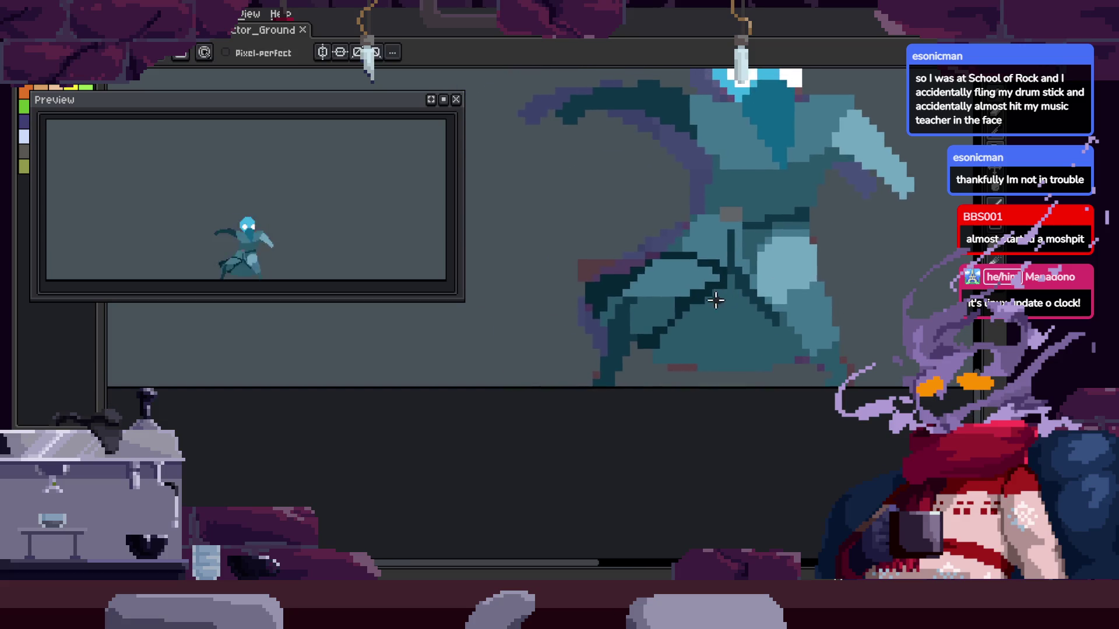
Zoom and pan the view over the character, then save the file
scroll(712, 327, up, 2)
scroll(676, 352, up, 1)
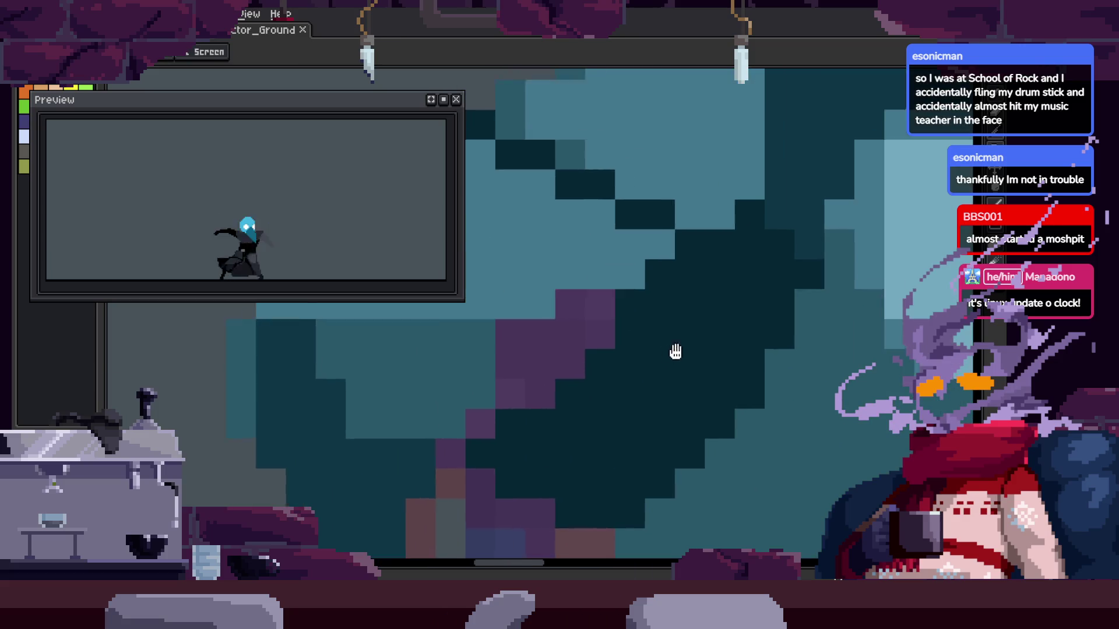
scroll(676, 351, down, 2)
scroll(659, 309, down, 1)
scroll(619, 250, down, 2)
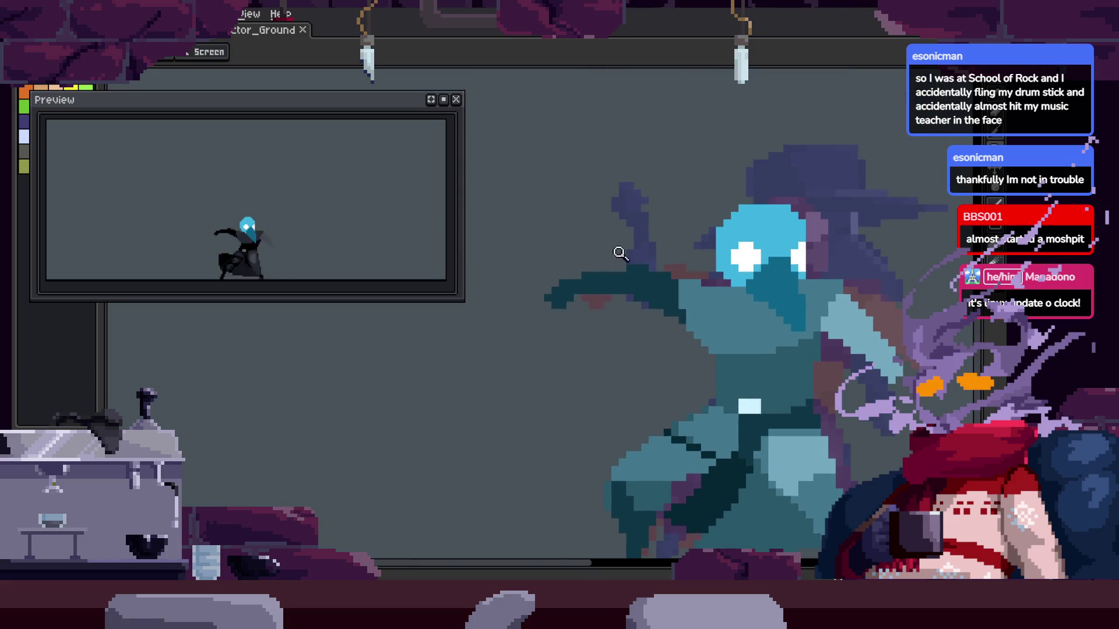
scroll(697, 327, up, 3)
scroll(610, 318, down, 1)
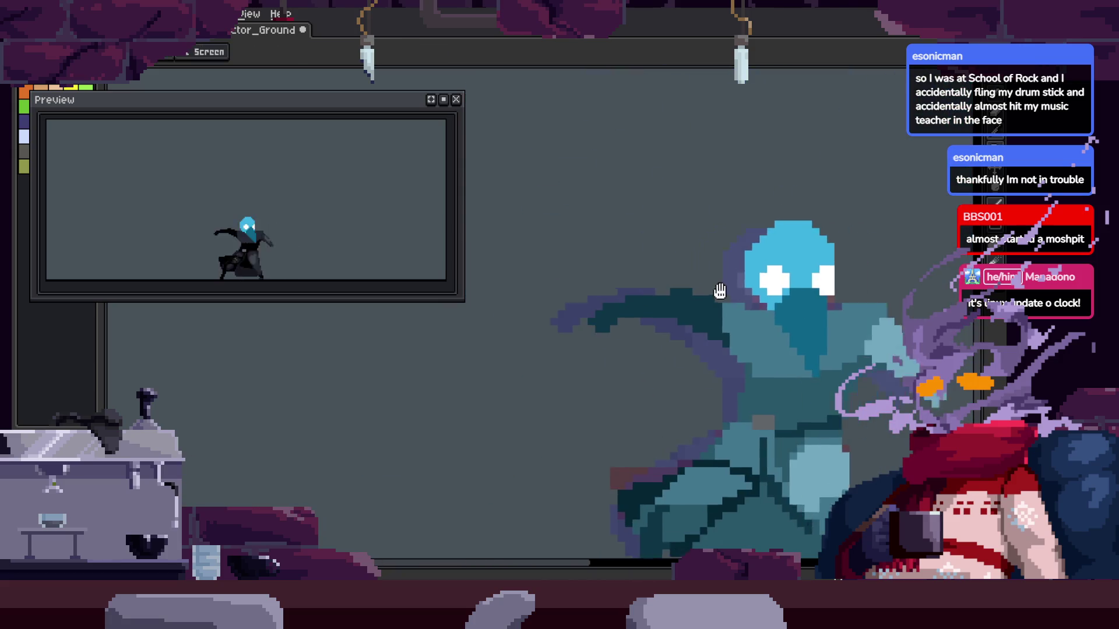
drag(748, 336, 704, 269)
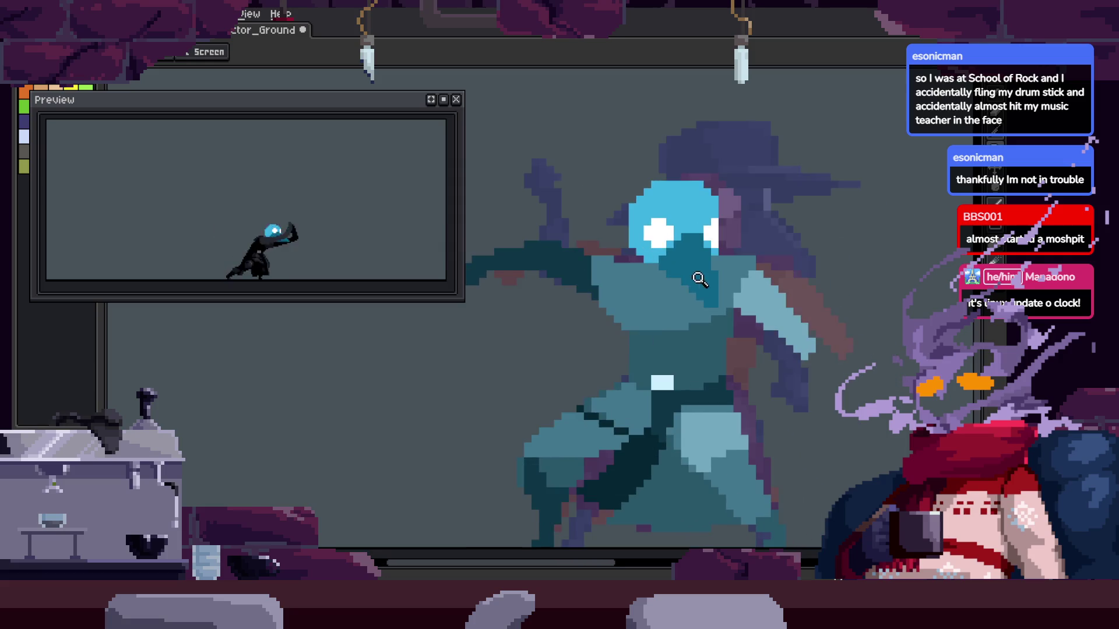
scroll(703, 269, up, 1)
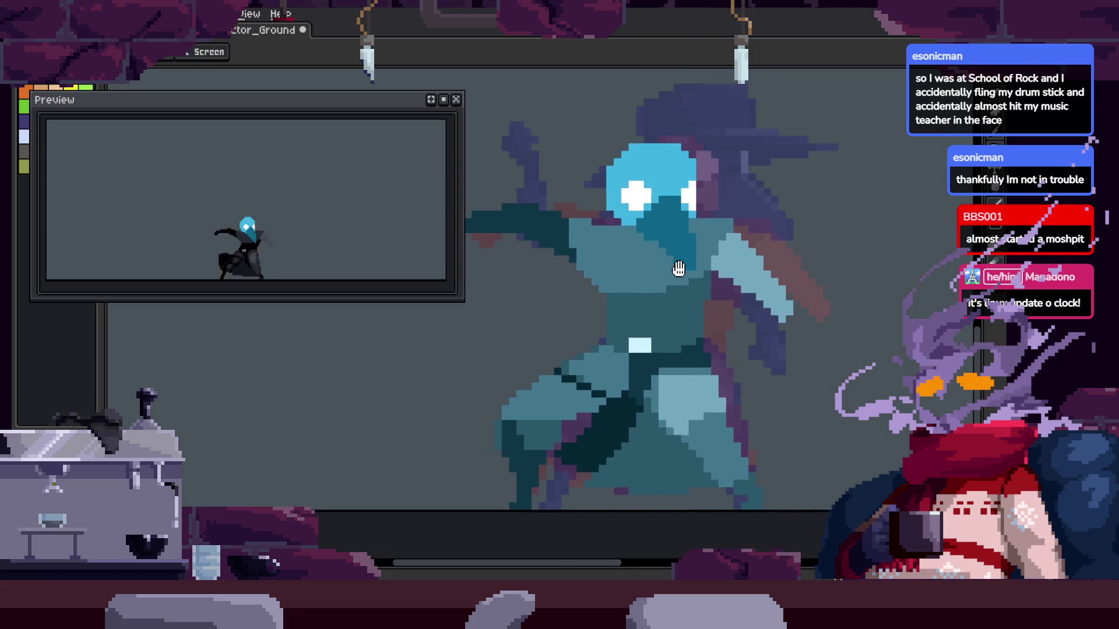
key(ctrl+s)
scroll(719, 268, down, 1)
scroll(736, 286, down, 1)
scroll(735, 279, down, 1)
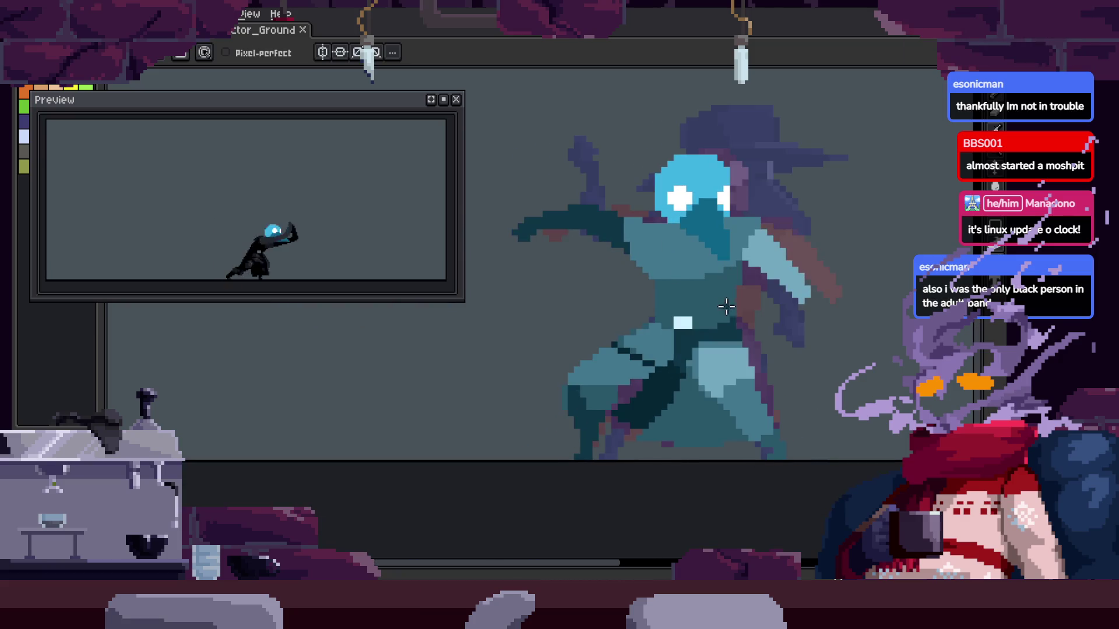
Zoom in and out on the character's belt and save the animation again
key(z)
click(707, 295)
click(718, 308)
right_click(717, 289)
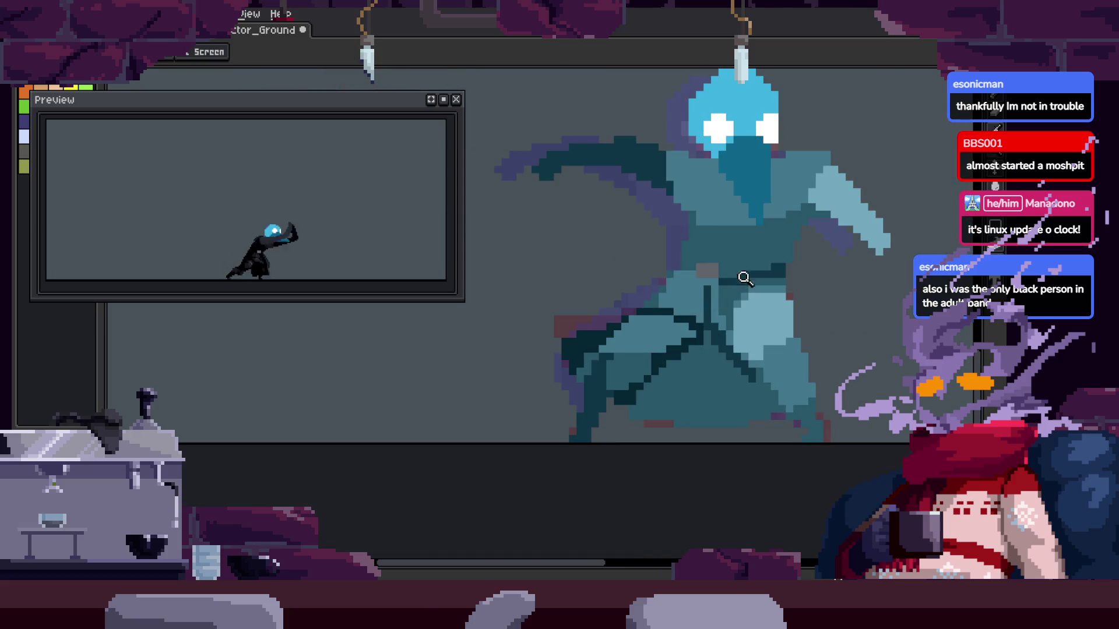
click(703, 292)
right_click(702, 306)
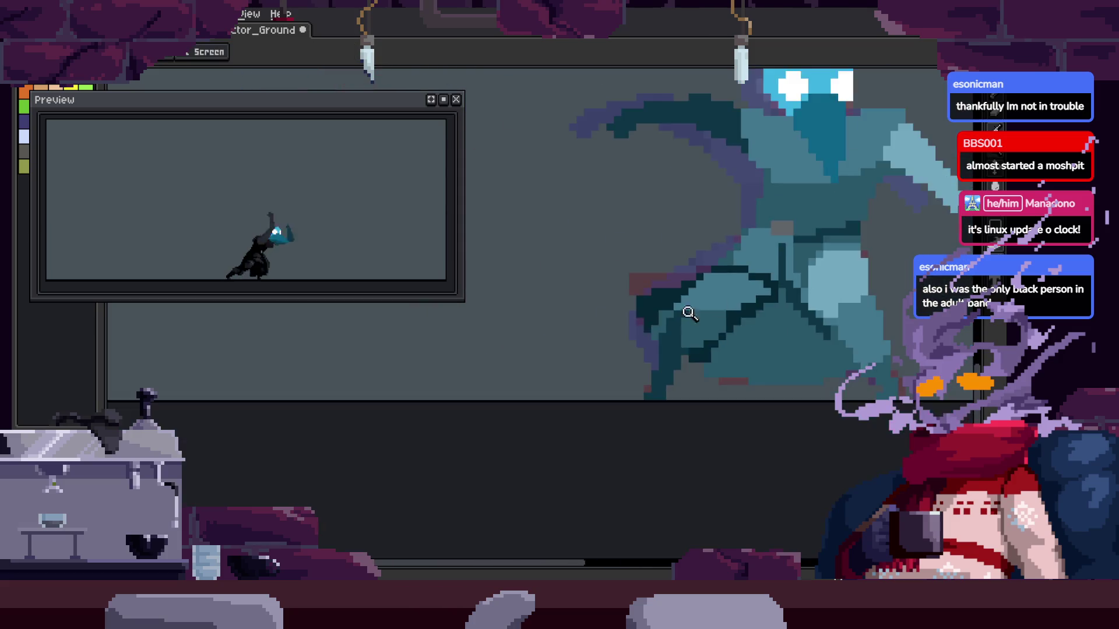
key(g)
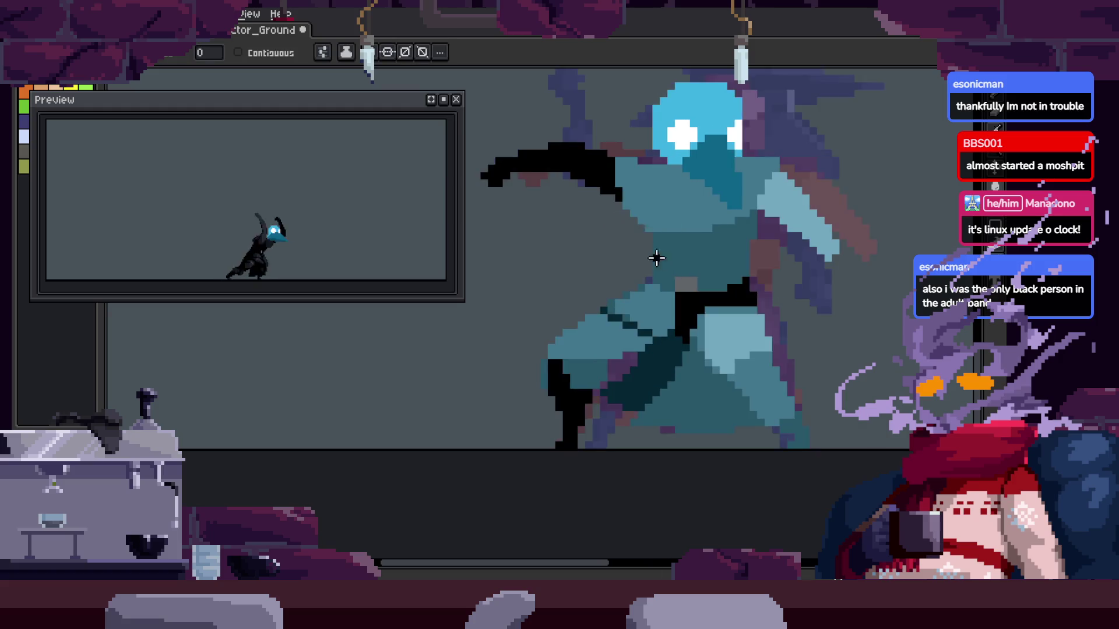
scroll(664, 274, down, 2)
scroll(594, 102, down, 2)
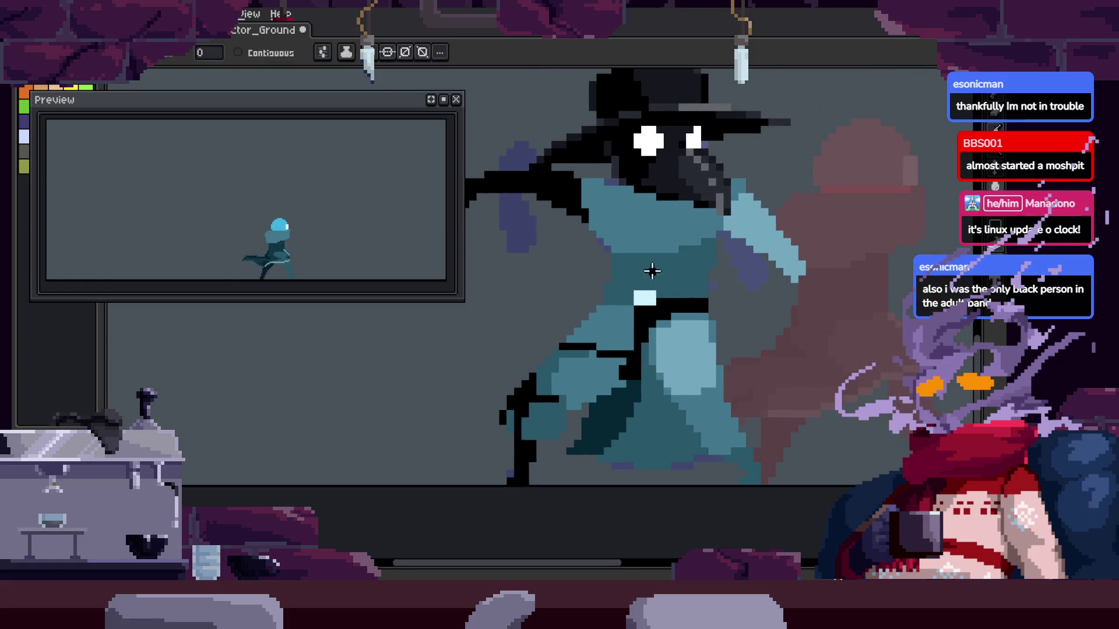
scroll(594, 103, down, 2)
key(ctrl+s)
key(z)
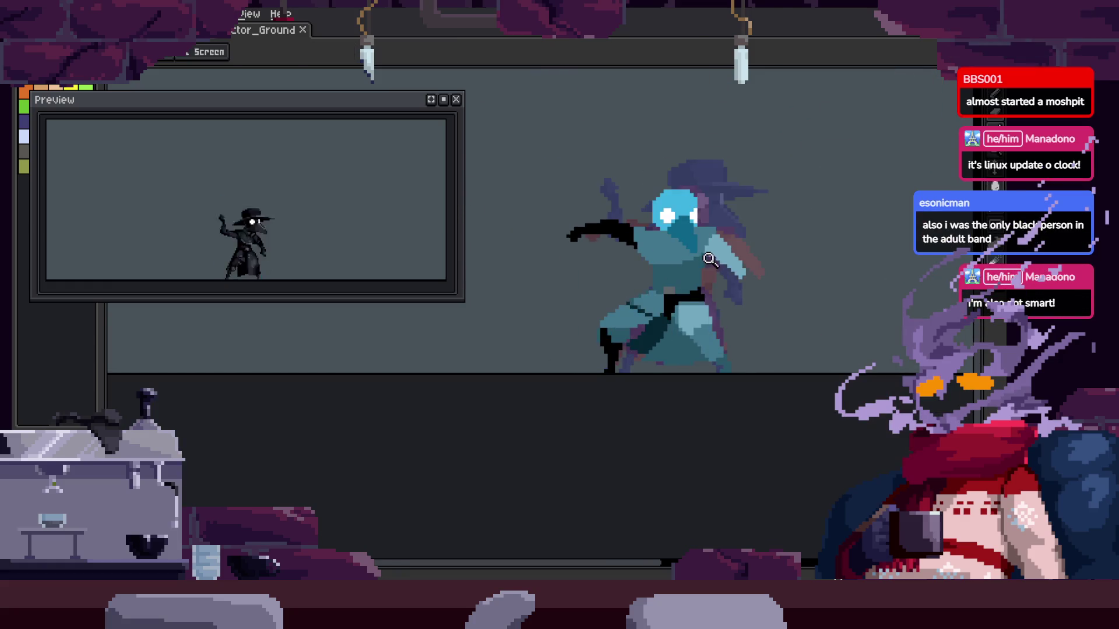
drag(694, 292, 639, 238)
Pan to the character's lower body and fill a dark-teal cloak area with black
key(q)
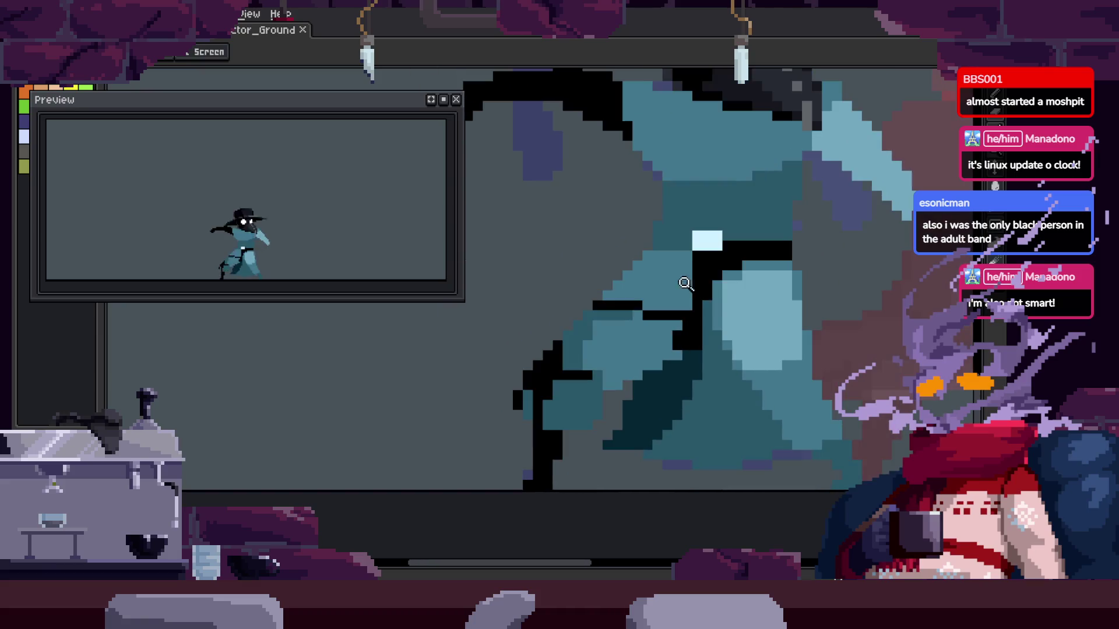
scroll(714, 338, down, 3)
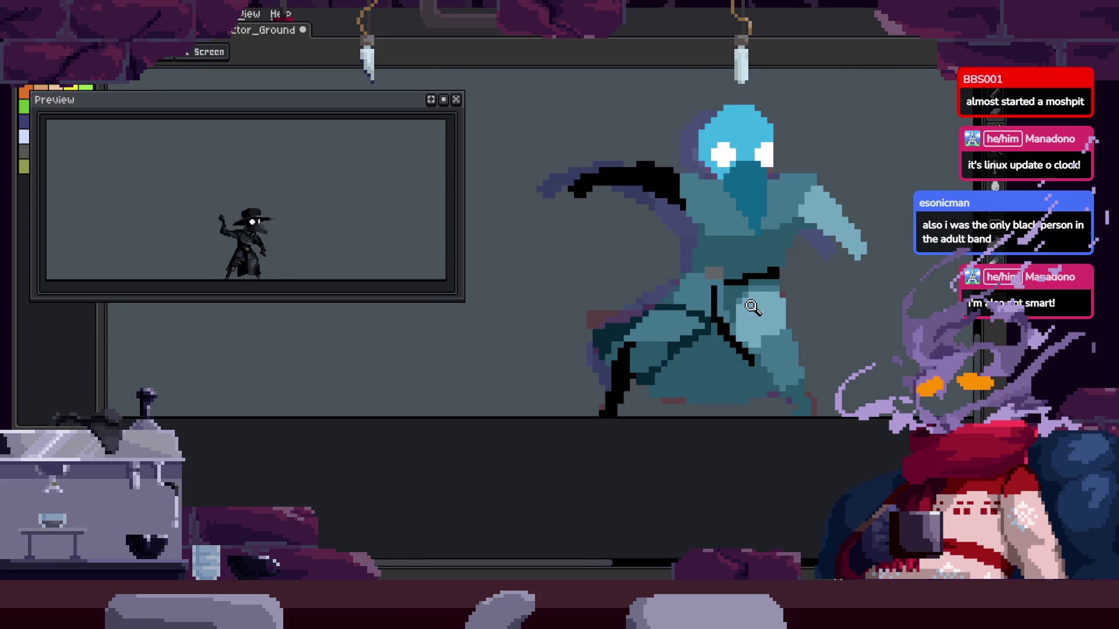
scroll(705, 326, up, 3)
key(q)
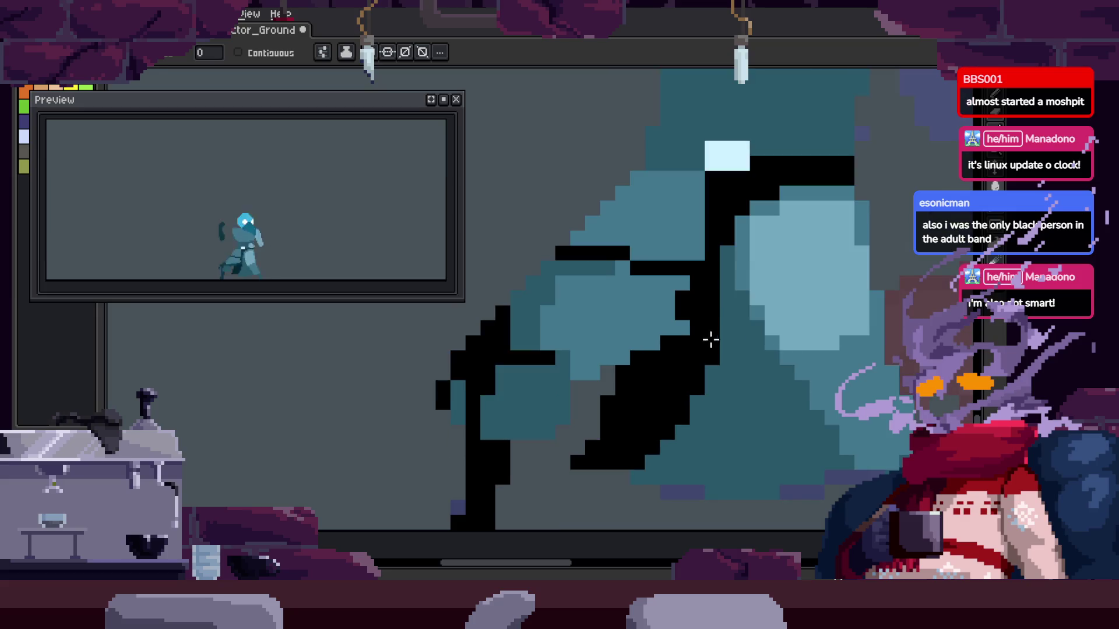
scroll(697, 307, down, 3)
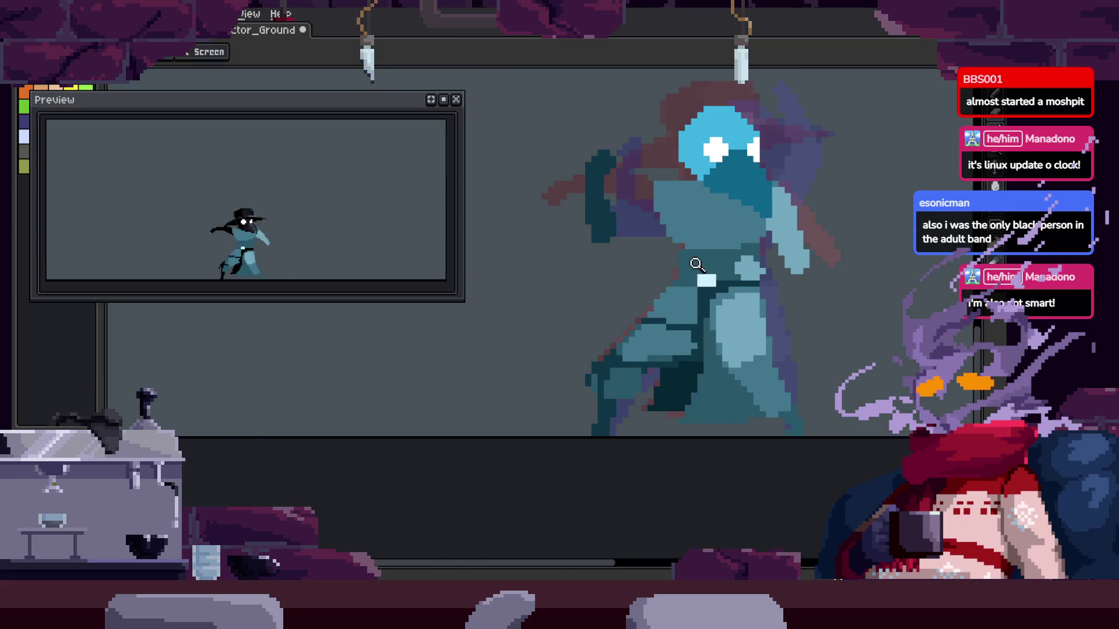
scroll(730, 358, up, 2)
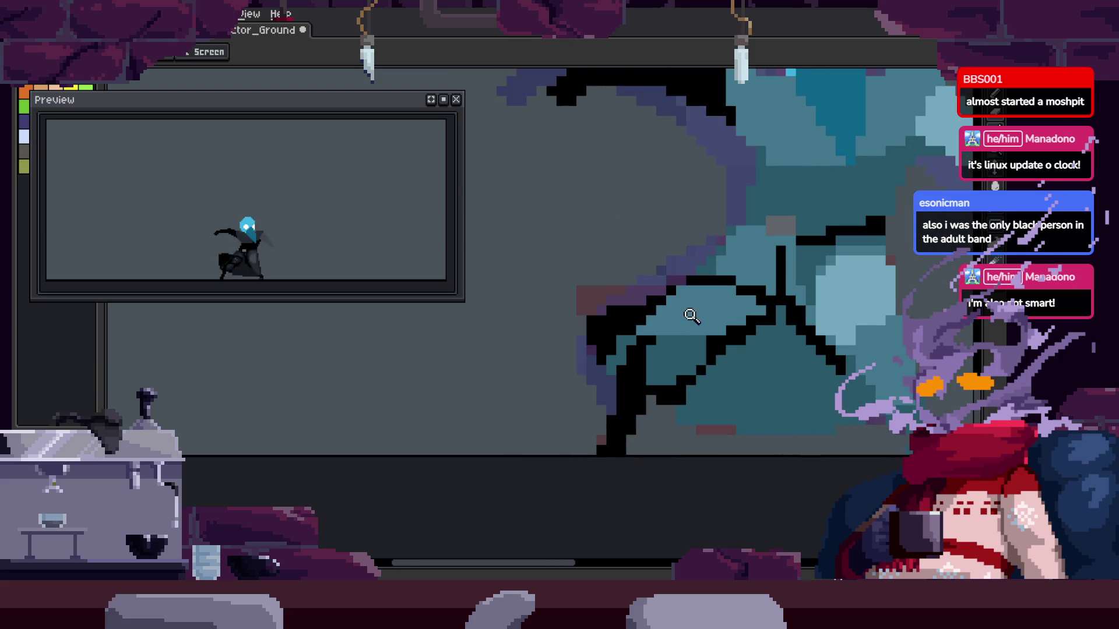
drag(674, 352, 648, 364)
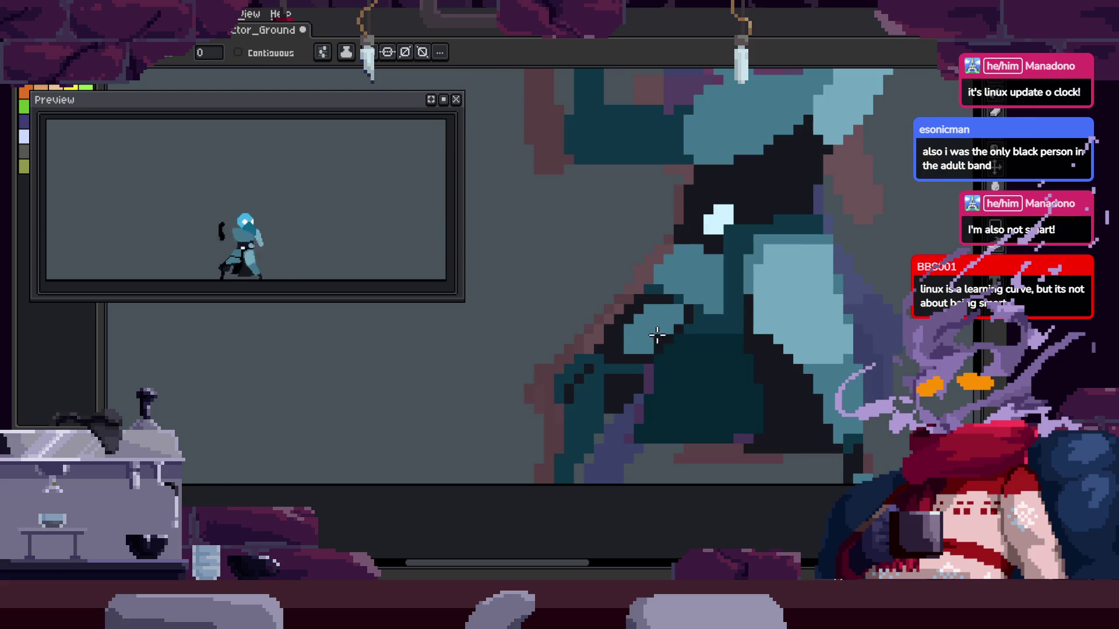
click(696, 397)
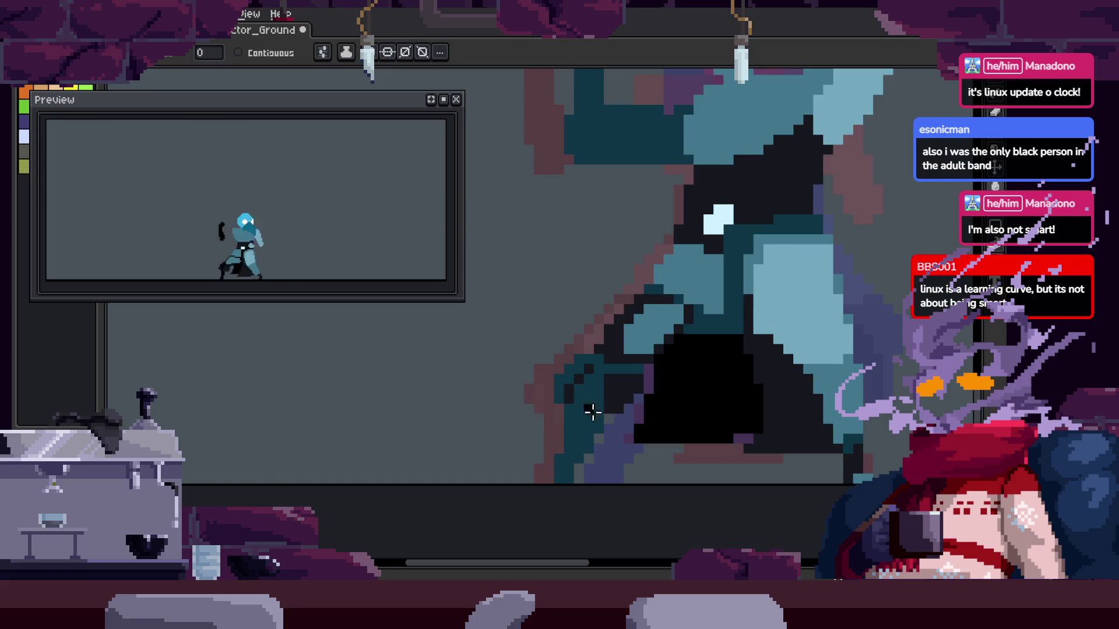
Zoom in closely on the cloak, alternating Zoom and Paint Bucket, then show the timeline
key(z)
scroll(654, 392, down, 3)
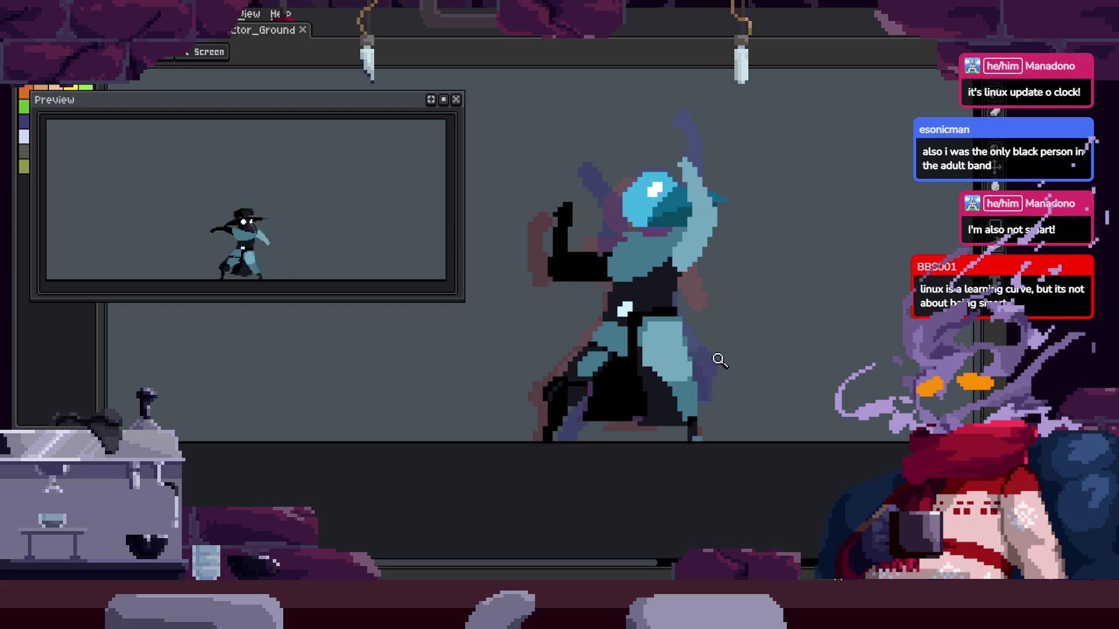
click(631, 272)
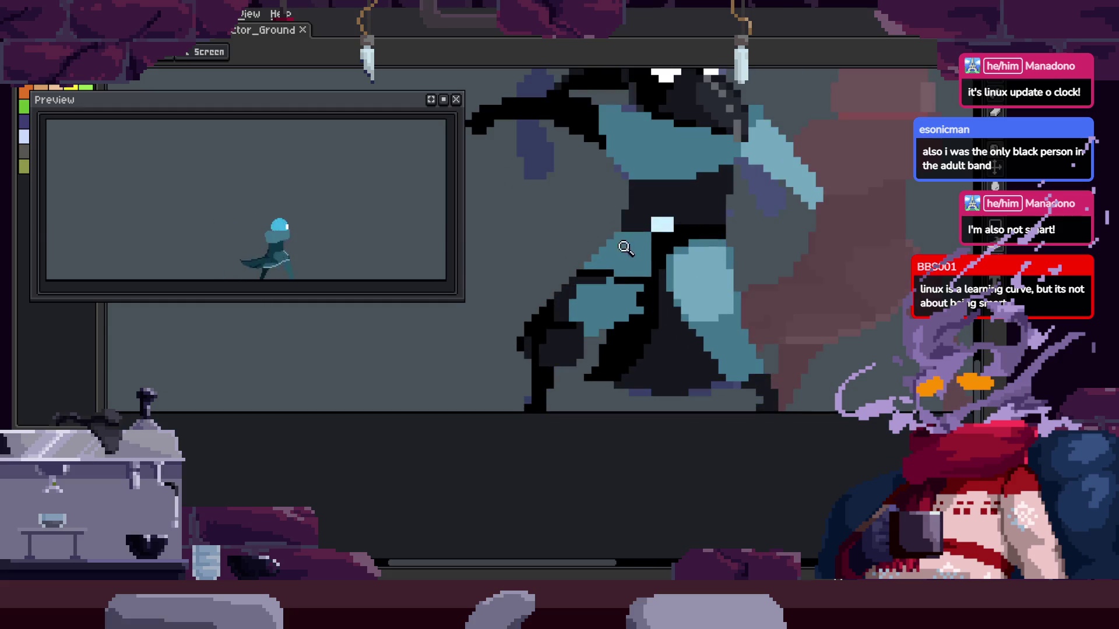
click(631, 272)
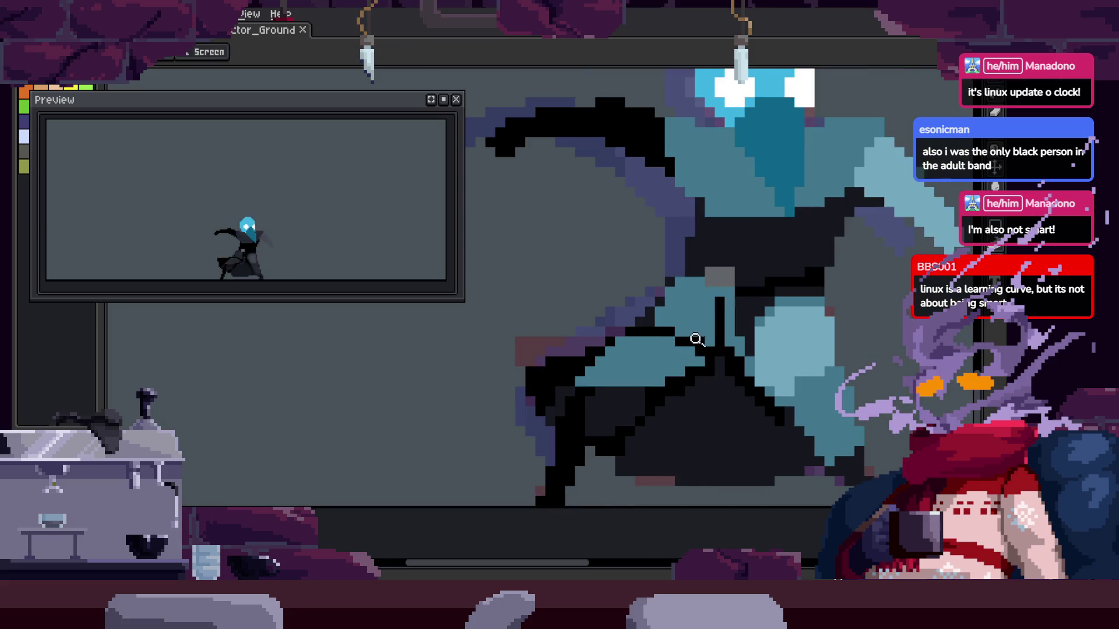
click(658, 332)
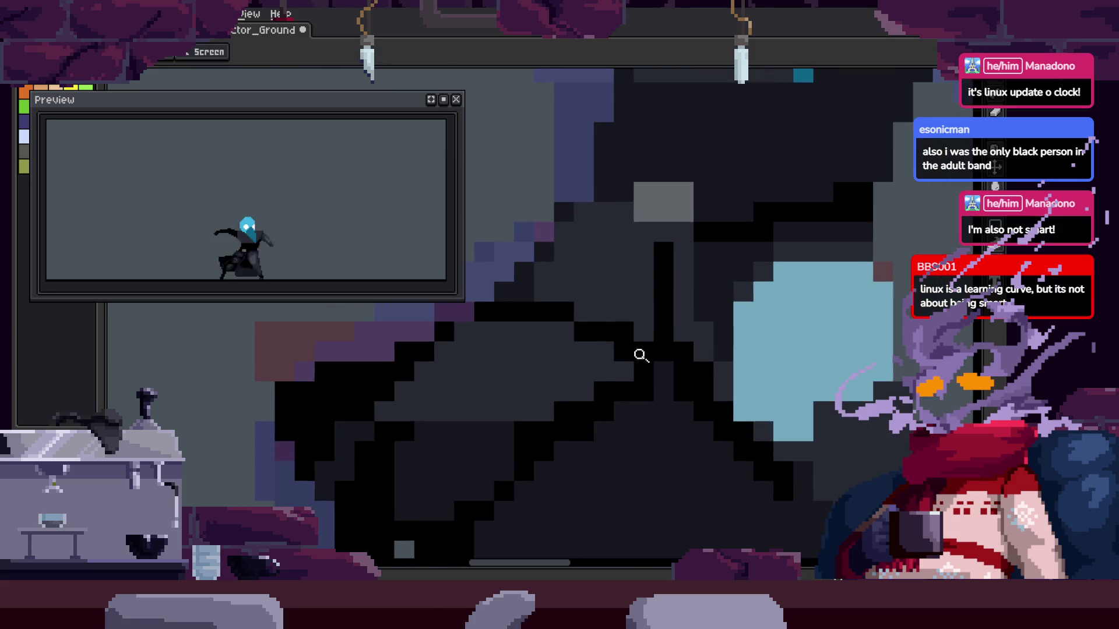
key(g)
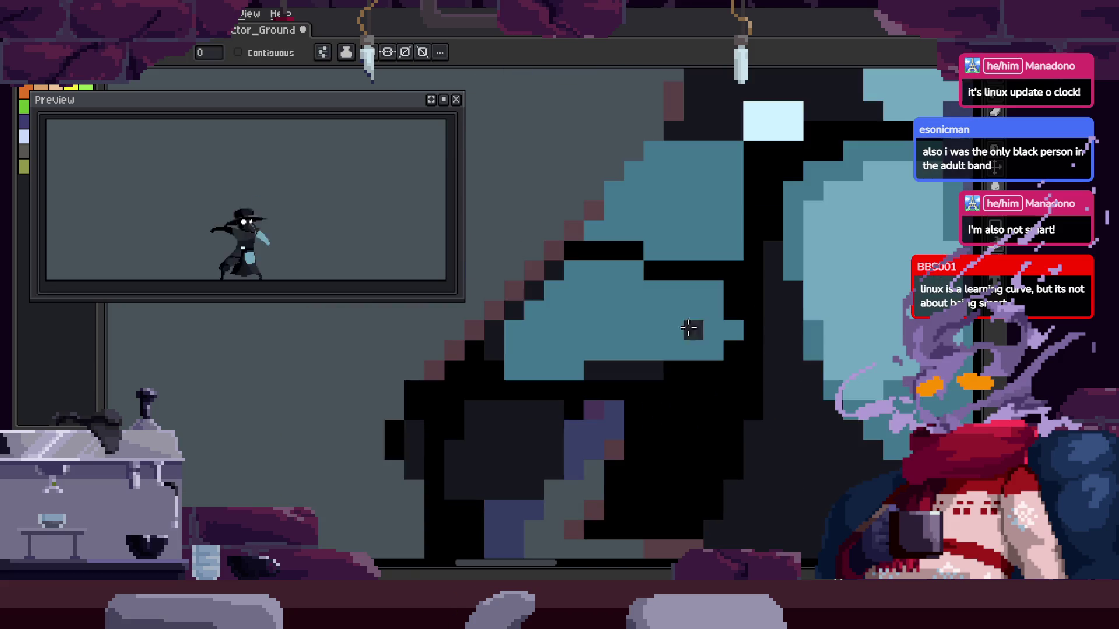
key(z)
right_click(680, 325)
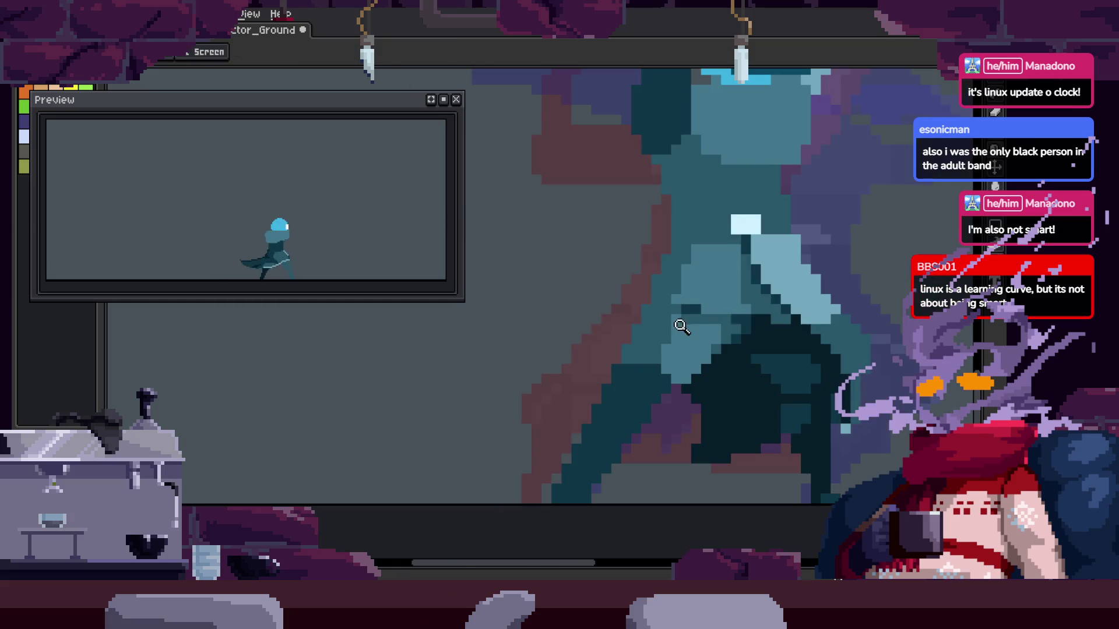
key(g)
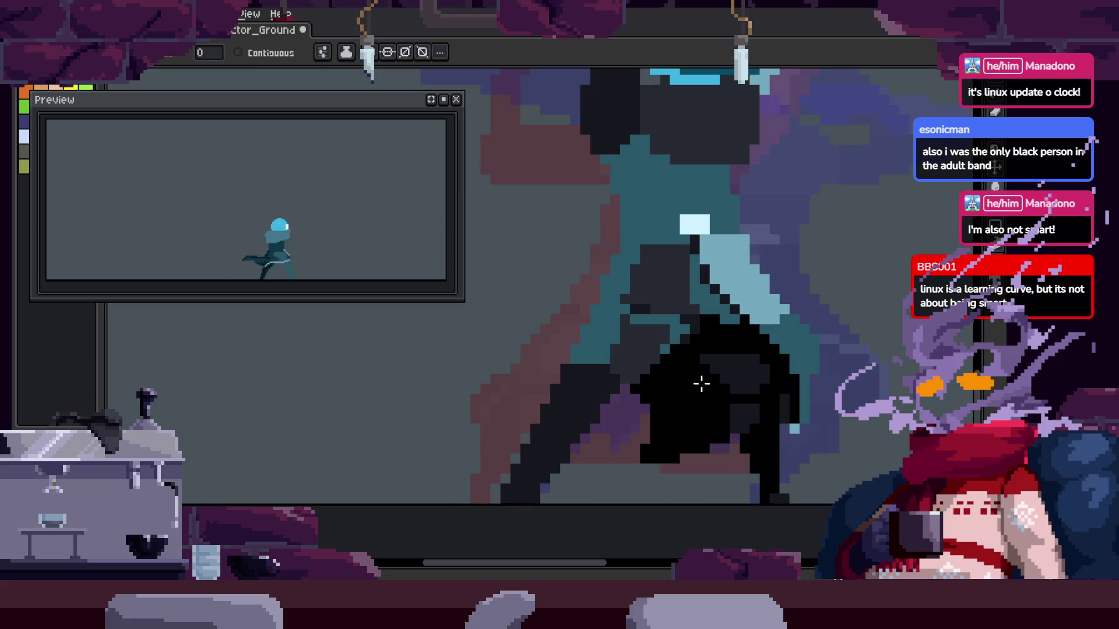
key(z)
scroll(649, 348, down, 2)
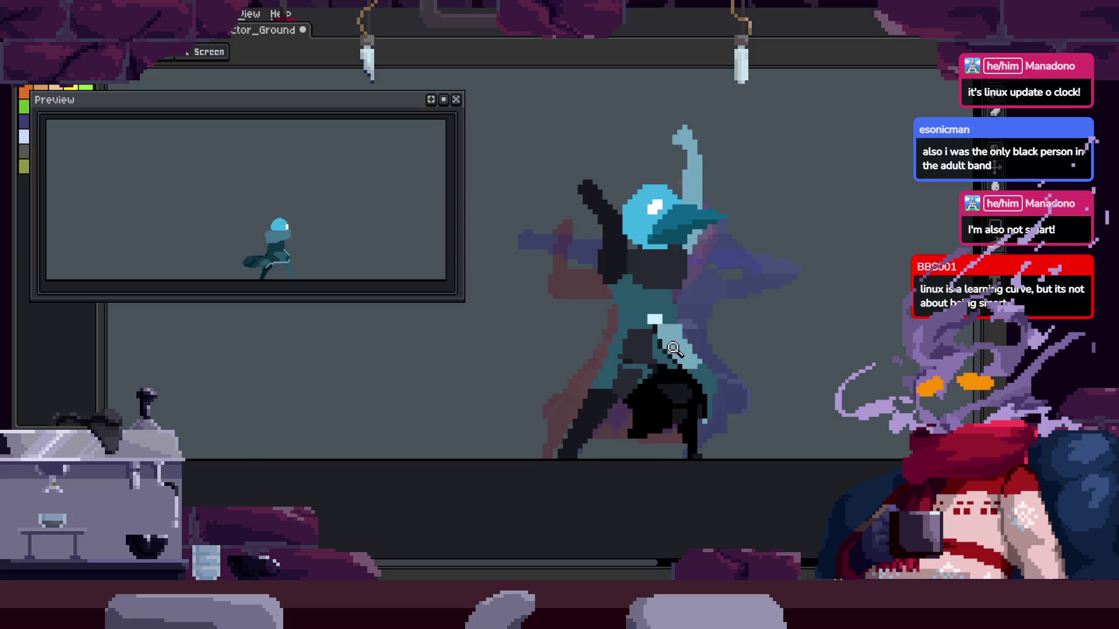
scroll(700, 341, up, 3)
scroll(640, 370, down, 1)
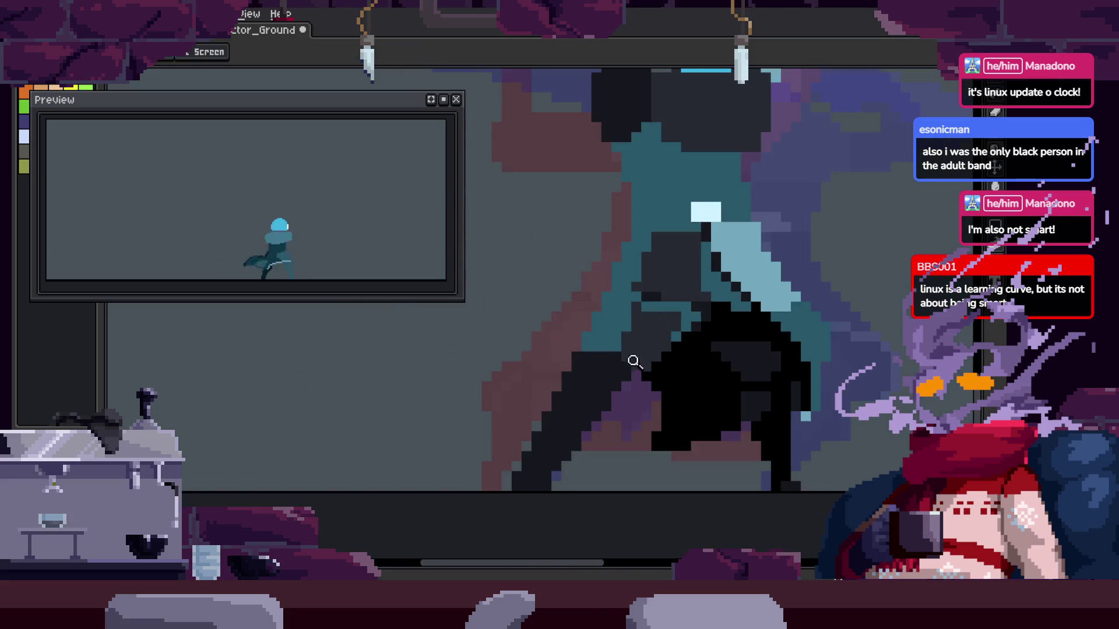
scroll(687, 352, down, 1)
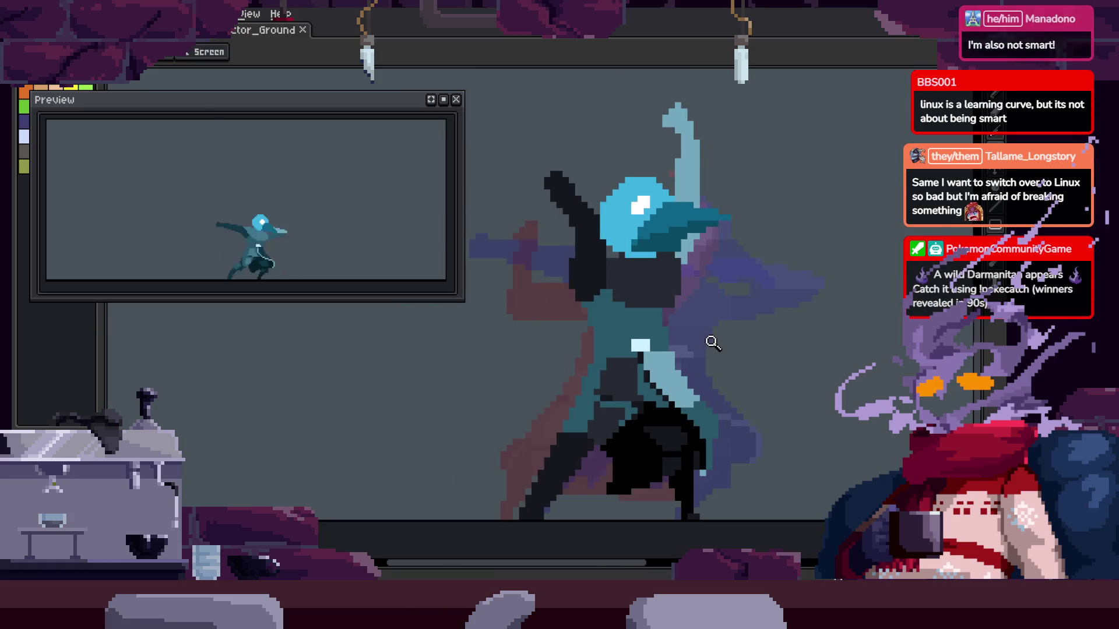
key(Tab)
Hide the timeline and pick a dark cloak colour for the Paint Bucket
scroll(659, 311, up, 1)
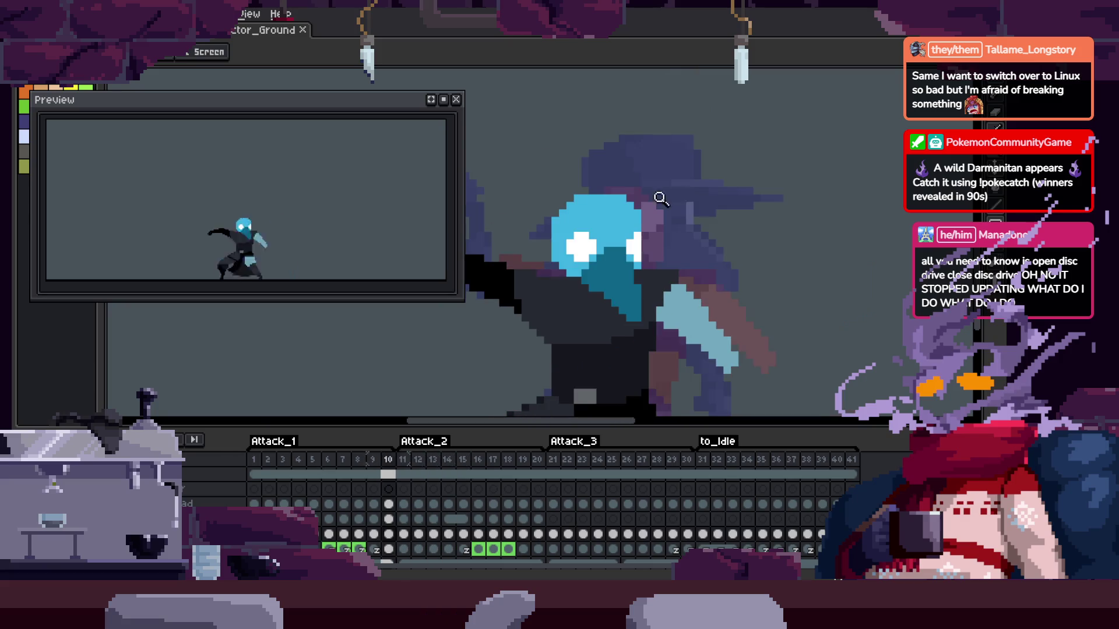
key(Tab)
key(i)
key(g)
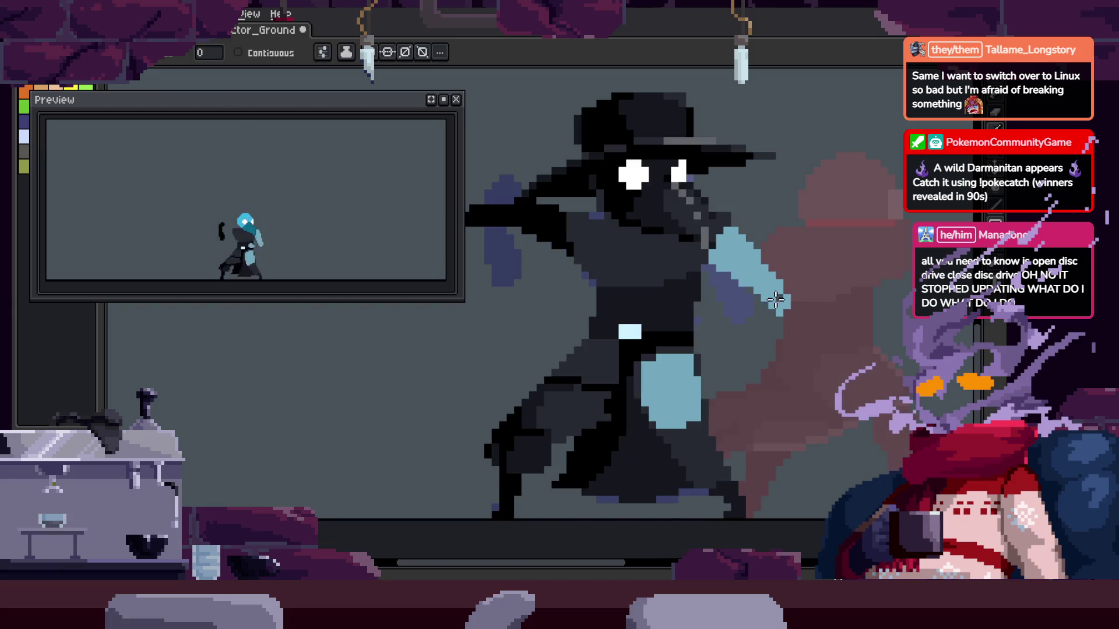
Zoom in and pan to recentre the character's cloak
key(z)
scroll(844, 287, down, 1)
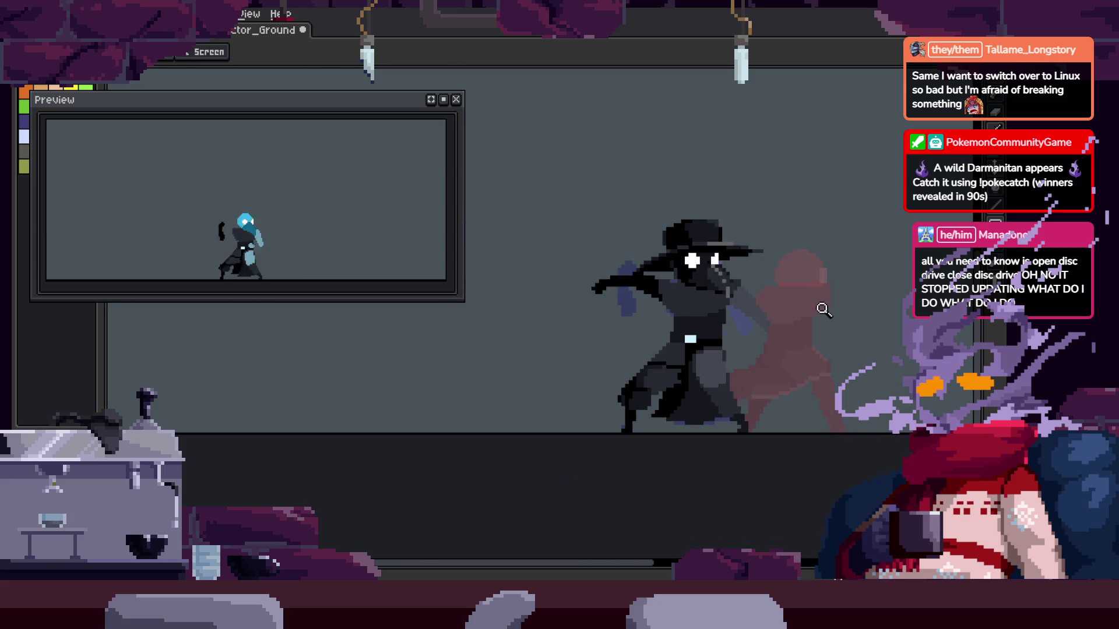
click(726, 327)
key(g)
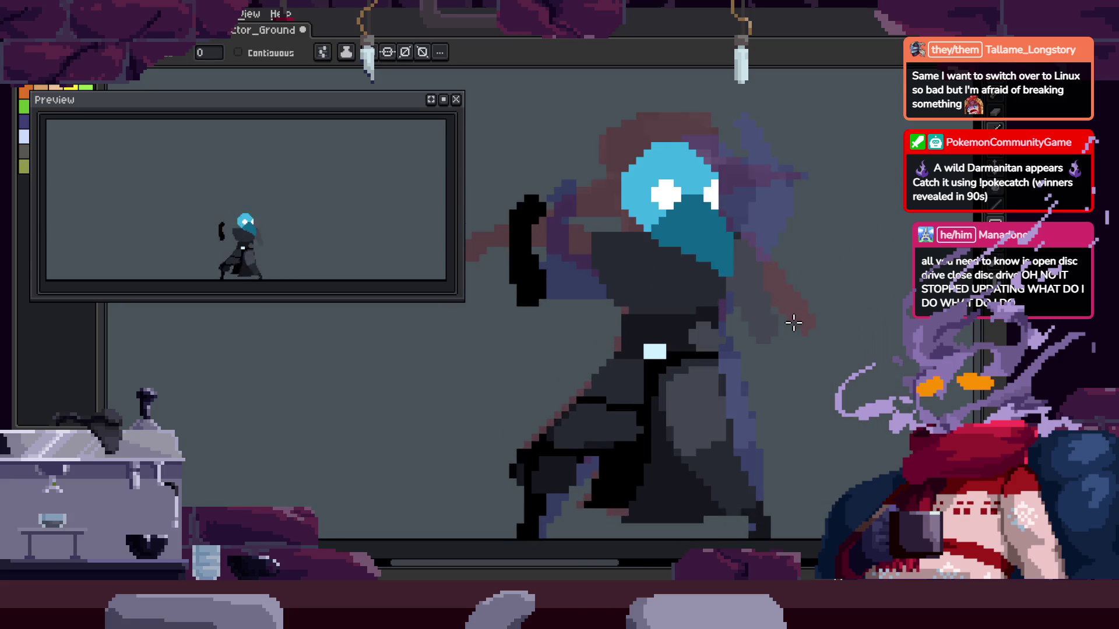
key(z)
scroll(812, 313, down, 1)
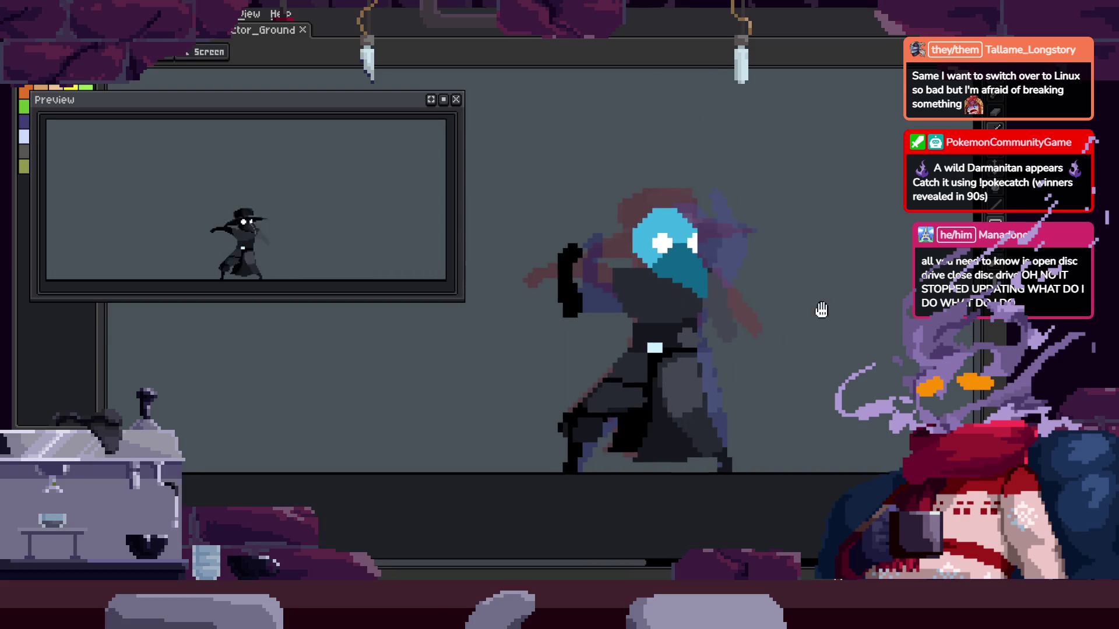
key(Return)
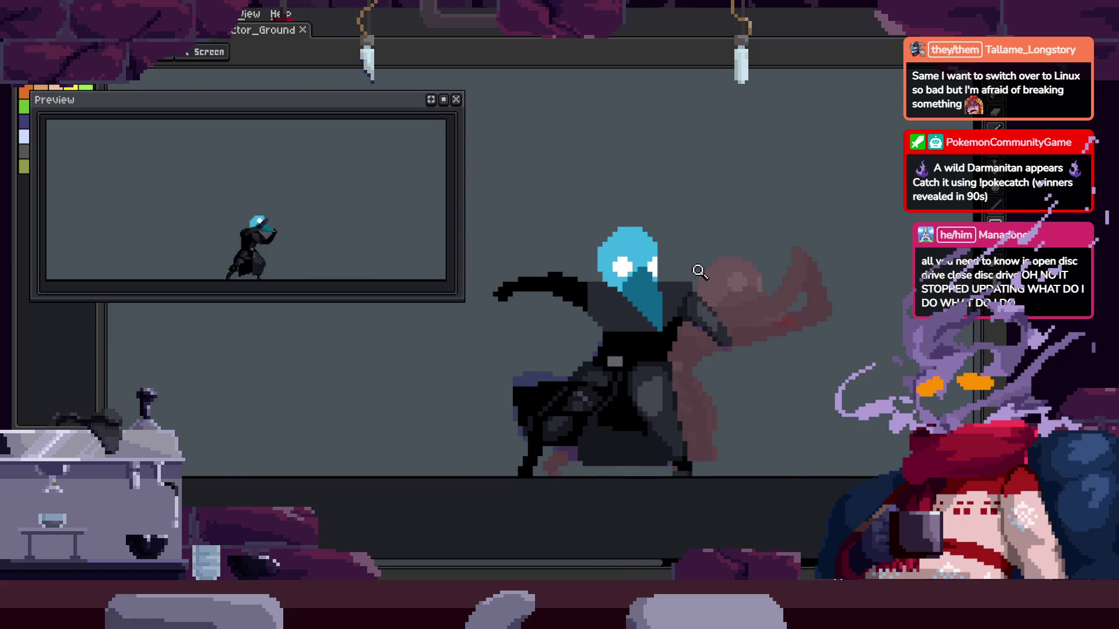
drag(693, 313, 760, 277)
click(647, 342)
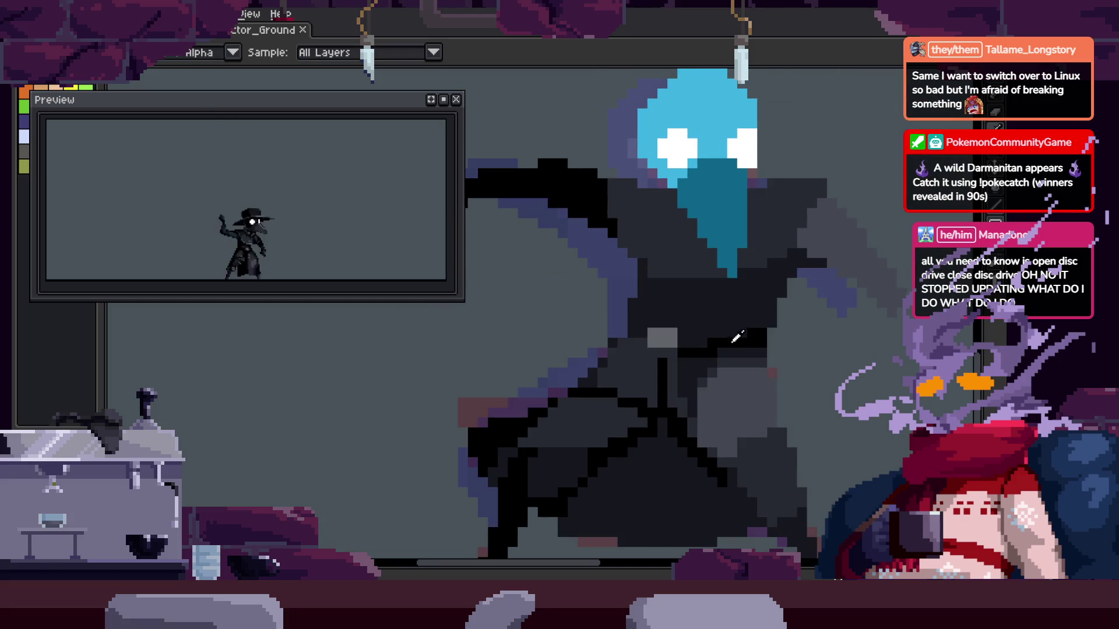
Clear the cloak's Magic Wand selection with Ctrl+D and zoom back out to the whole character
click(741, 307)
drag(648, 316, 659, 324)
key(w)
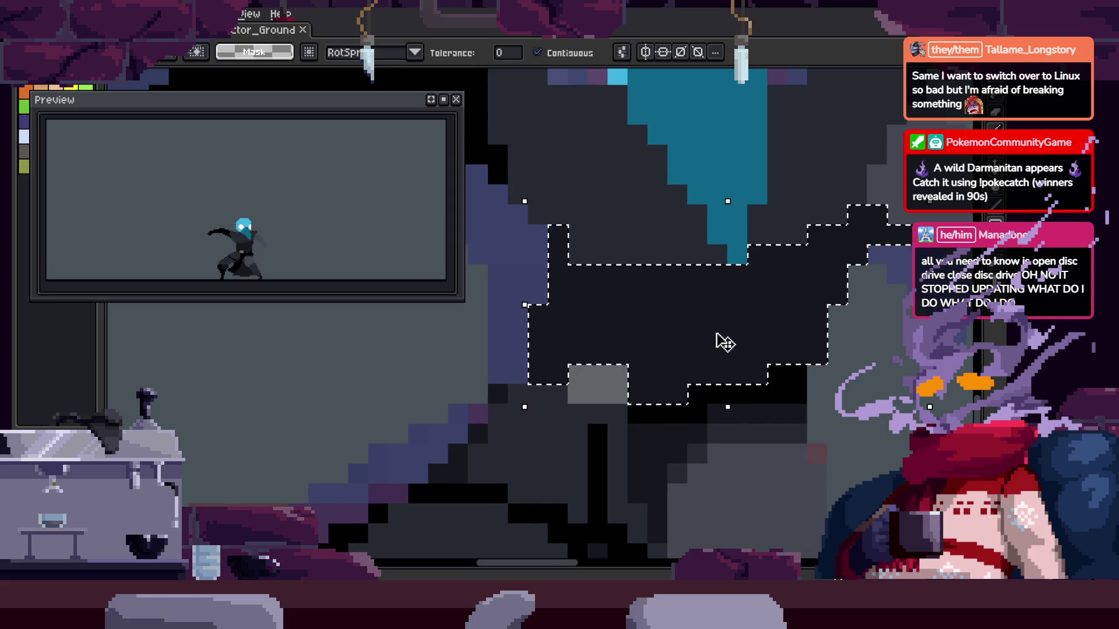
key(z)
key(ctrl+d)
right_click(769, 314)
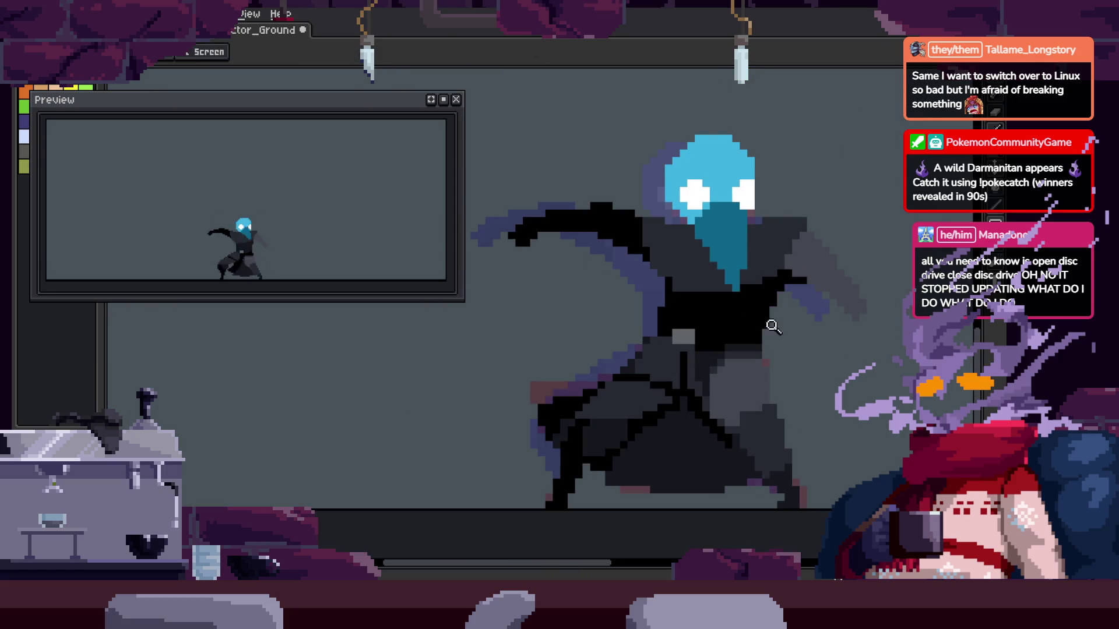
drag(772, 326, 741, 227)
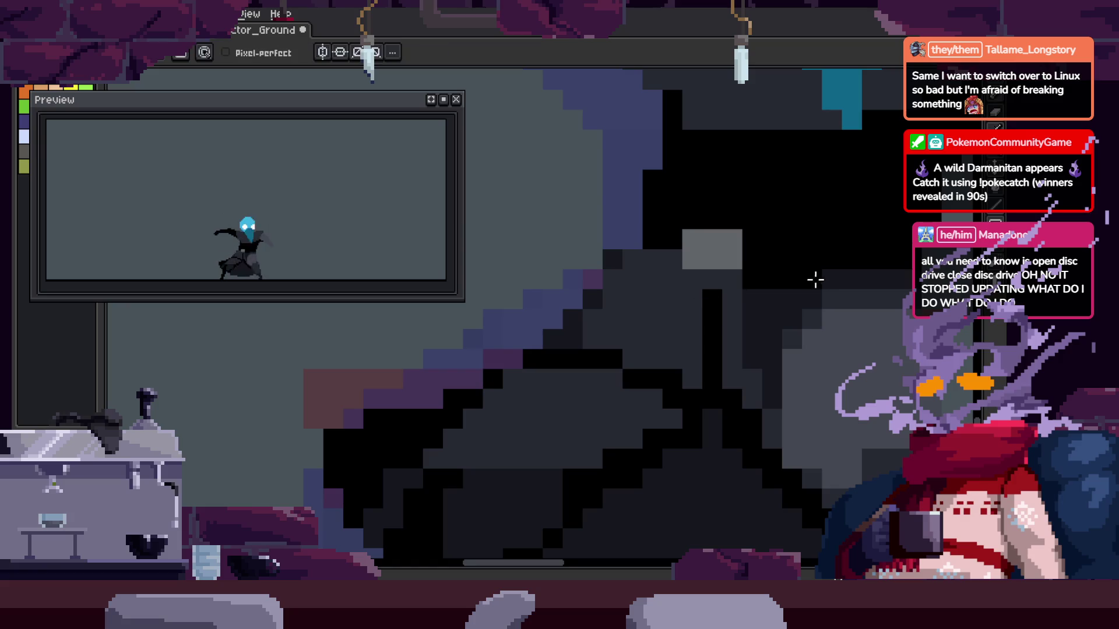
key(z)
right_click(749, 275)
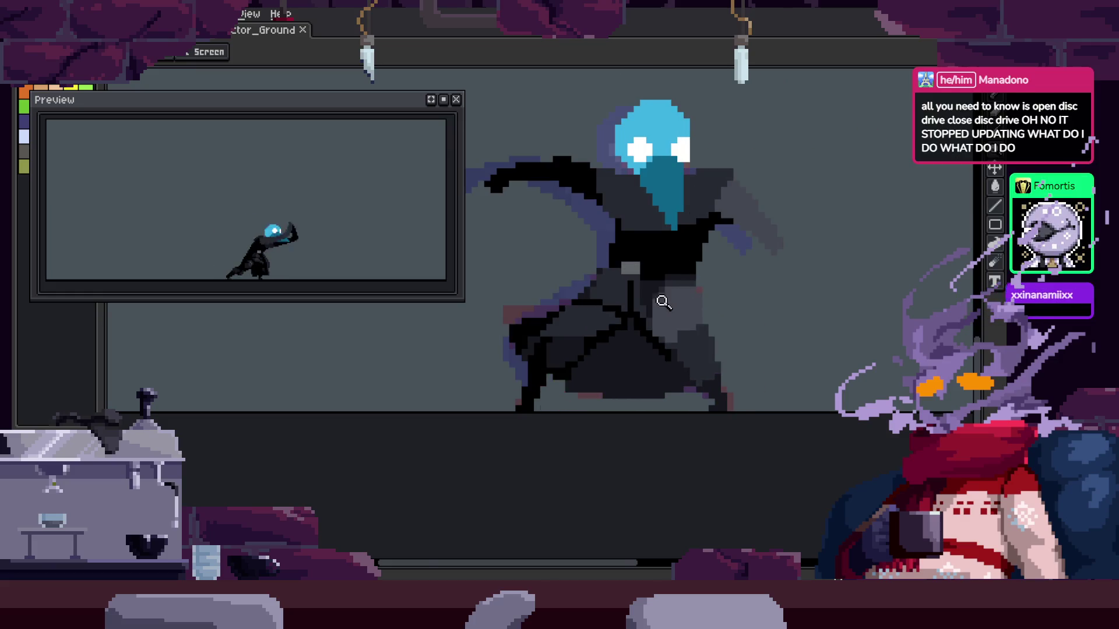
Zoom into the cloak and touch up its shading pixels with the pencil
scroll(712, 225, up, 3)
scroll(713, 317, down, 2)
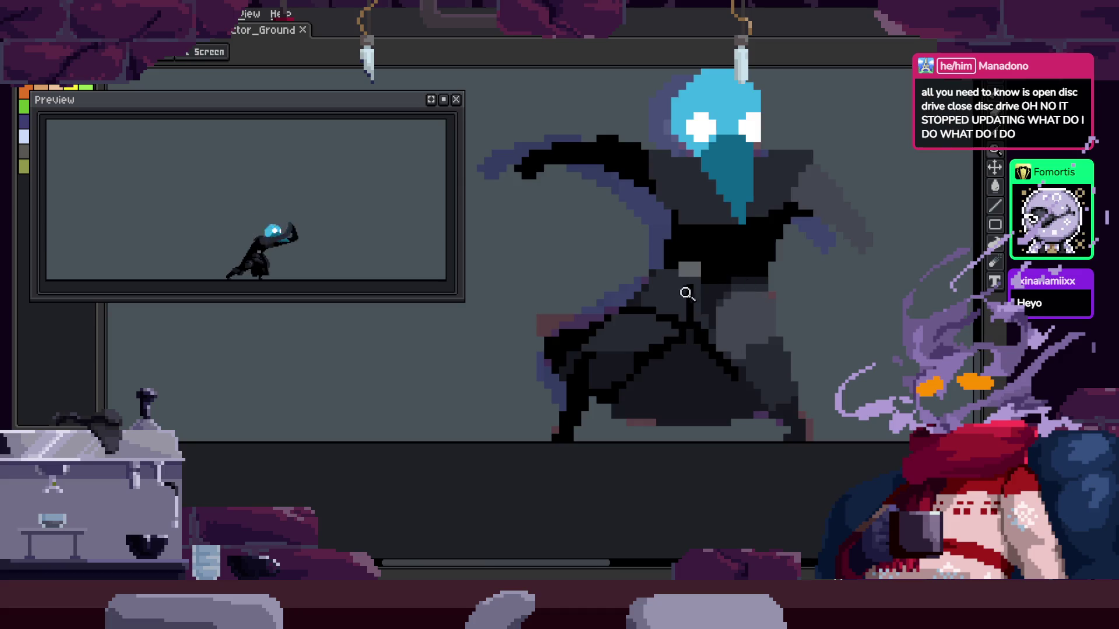
click(687, 294)
key(b)
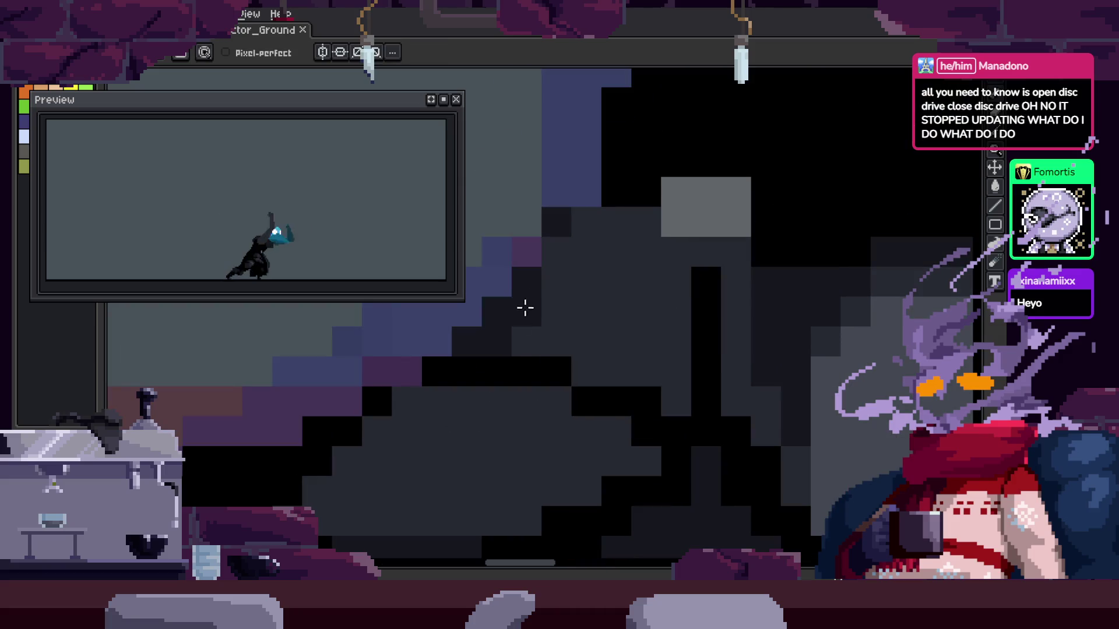
key(z)
scroll(631, 214, down, 2)
scroll(660, 352, down, 1)
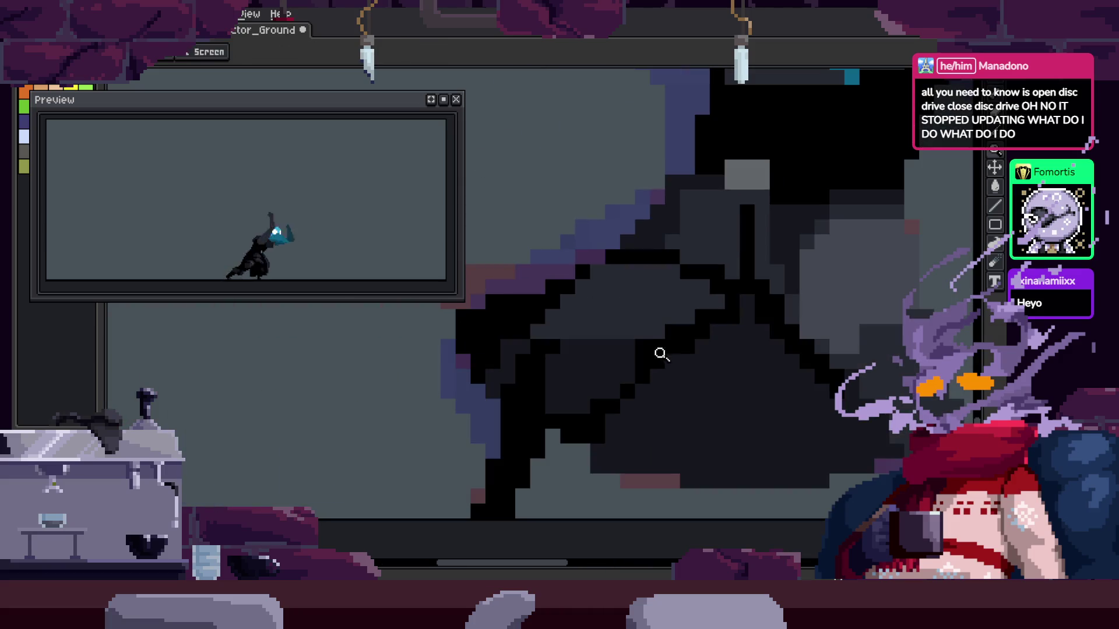
scroll(603, 325, up, 1)
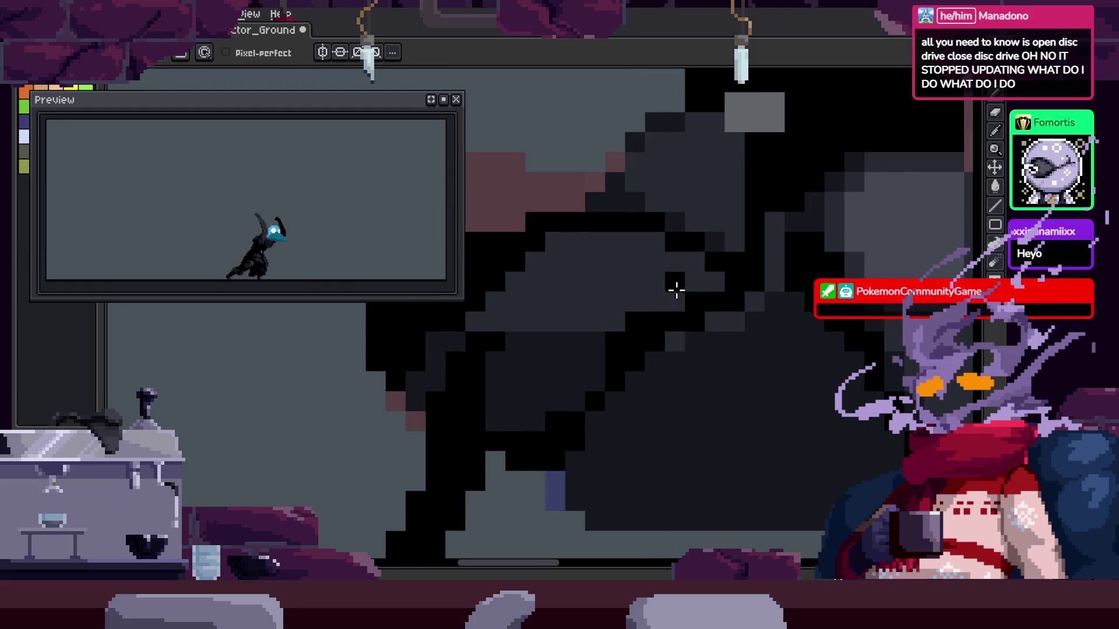
scroll(541, 348, up, 2)
key(b)
Add further black pencil shading across the robe folds, zooming to check
key(z)
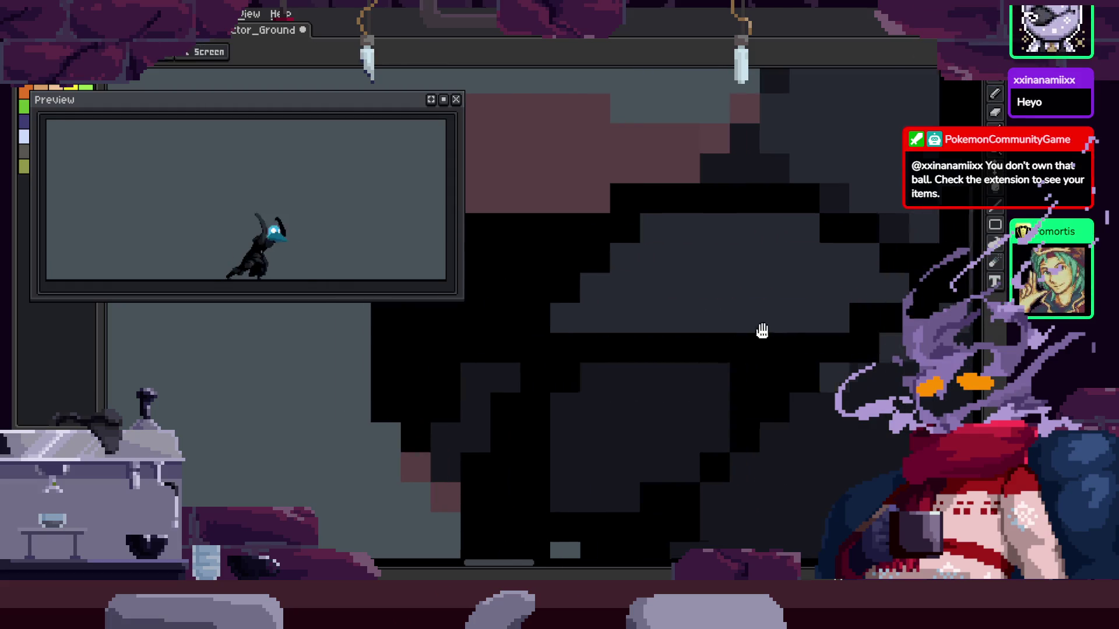
scroll(804, 293, down, 1)
key(z)
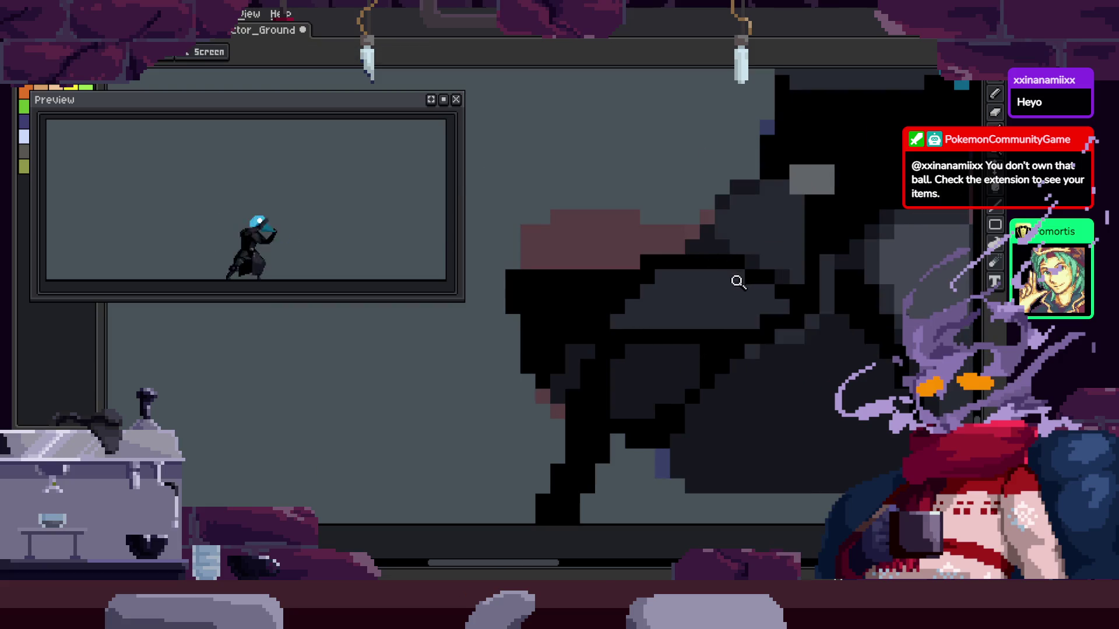
scroll(679, 252, up, 1)
scroll(608, 442, up, 1)
key(b)
key(b)
scroll(535, 347, down, 1)
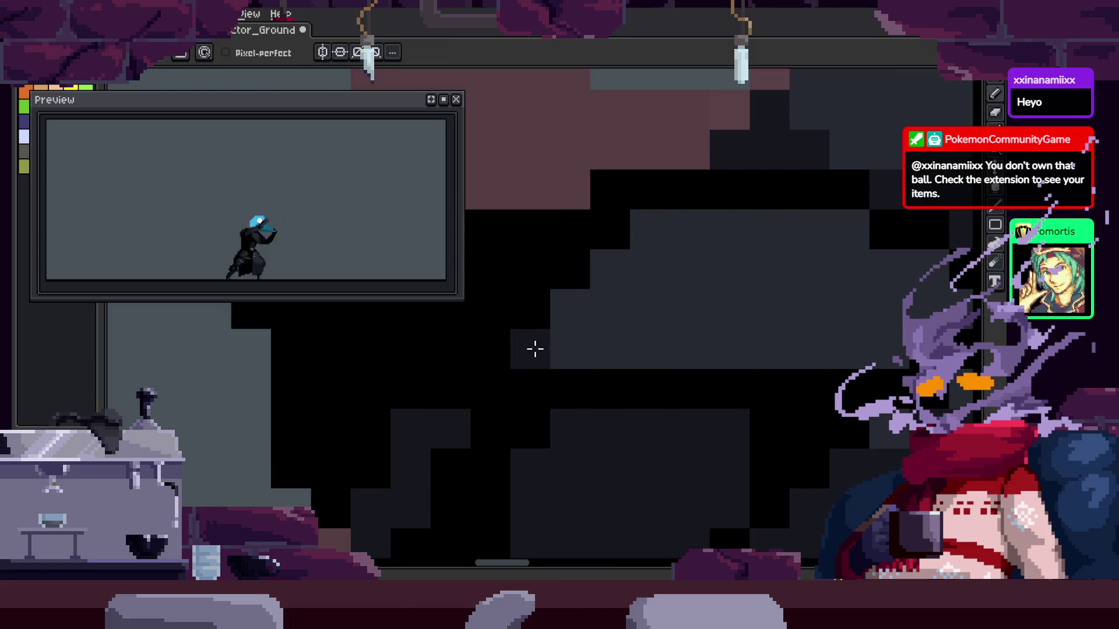
scroll(567, 352, up, 1)
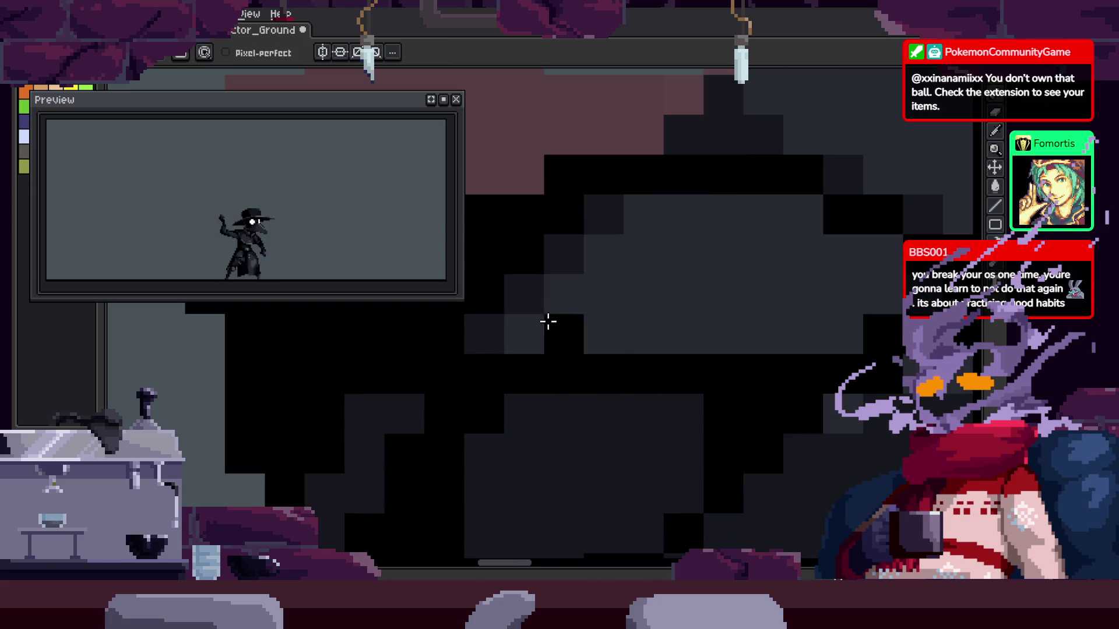
Save the sprite and bring up the timeline with the Attack_1–3 and to_Idle tags
key(z)
scroll(620, 299, down, 1)
key(ctrl+s)
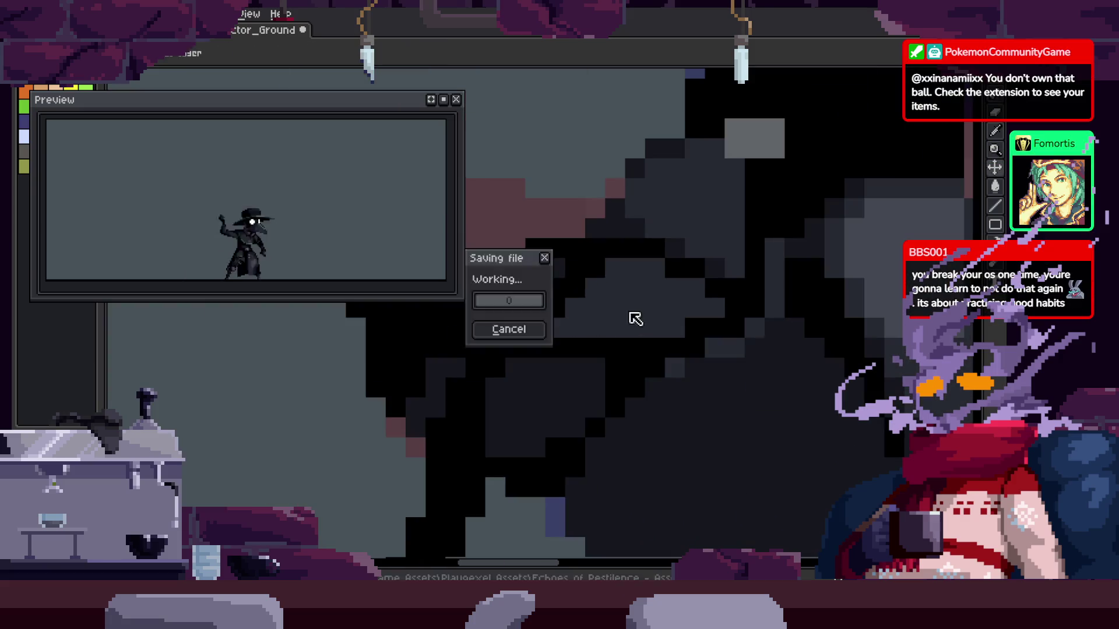
key(Tab)
key(Tab)
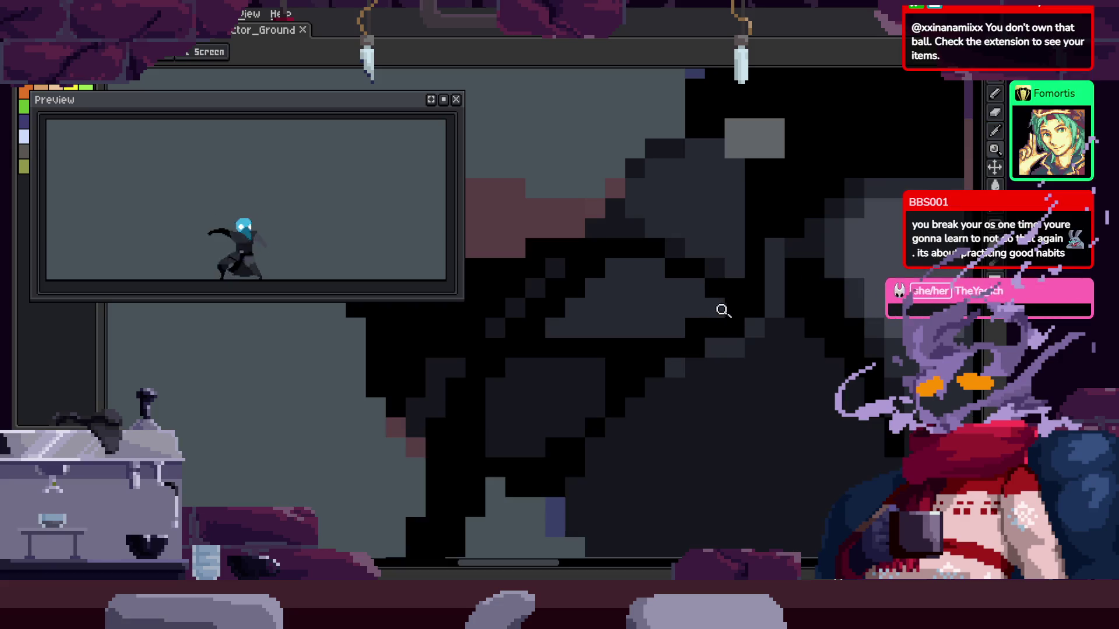
Try bucket-filling the grey cloak patch darker, then undo the fill
scroll(719, 310, up, 1)
scroll(592, 287, down, 1)
key(g)
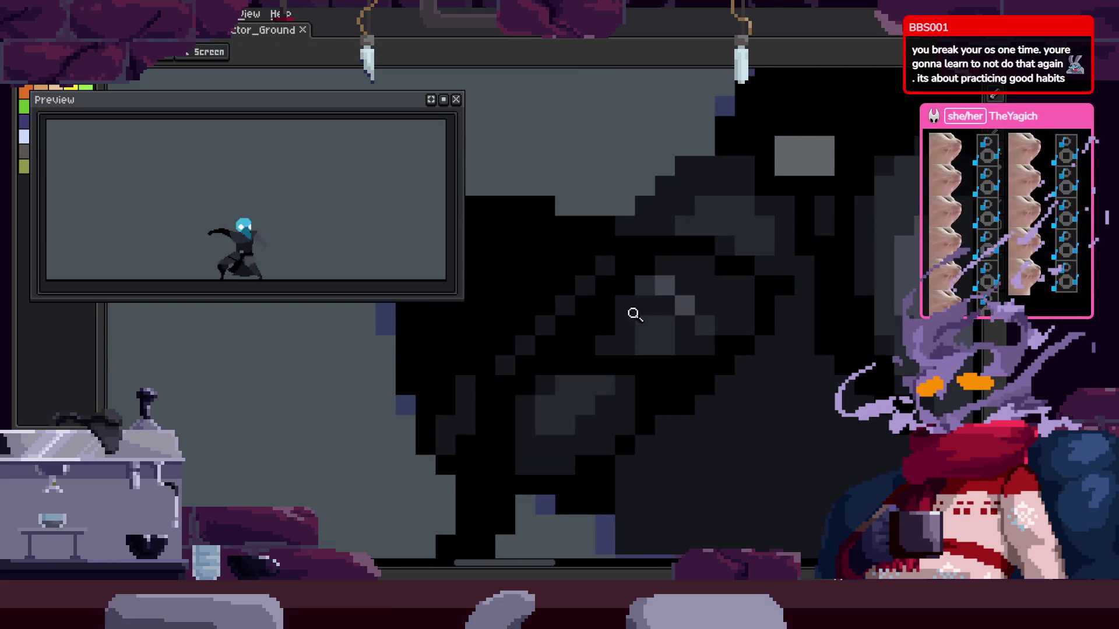
scroll(632, 315, up, 1)
click(727, 314)
key(ctrl+z)
Repaint the cloak pixels darker and lighter with the Pencil to adjust its shading
key(b)
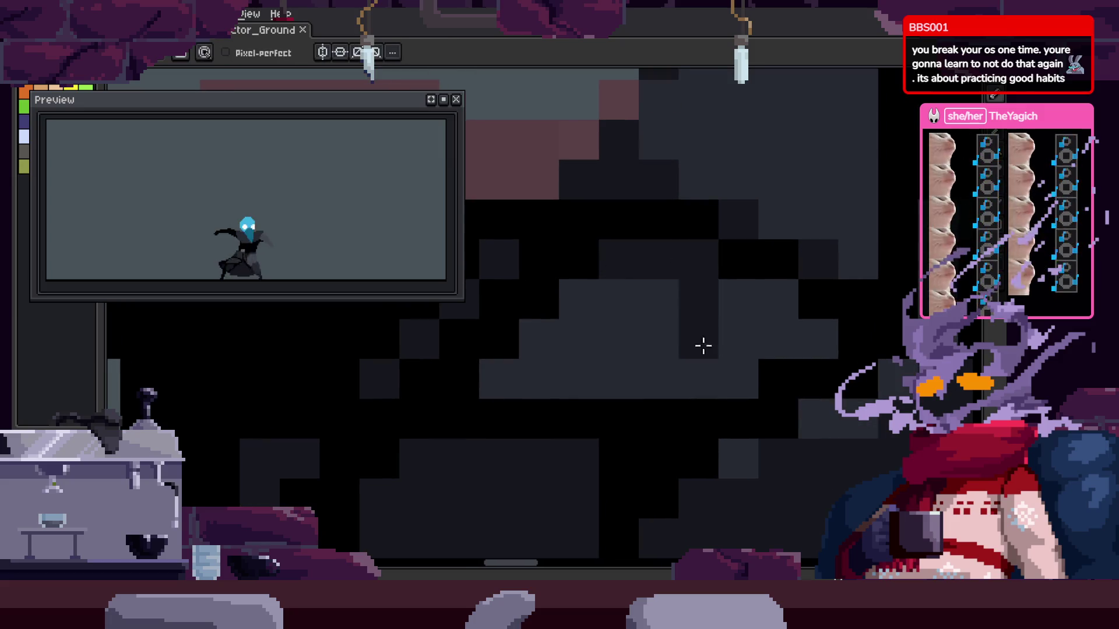
mouse_move(599, 365)
mouse_down()
mouse_move(517, 367)
mouse_move(580, 308)
mouse_up()
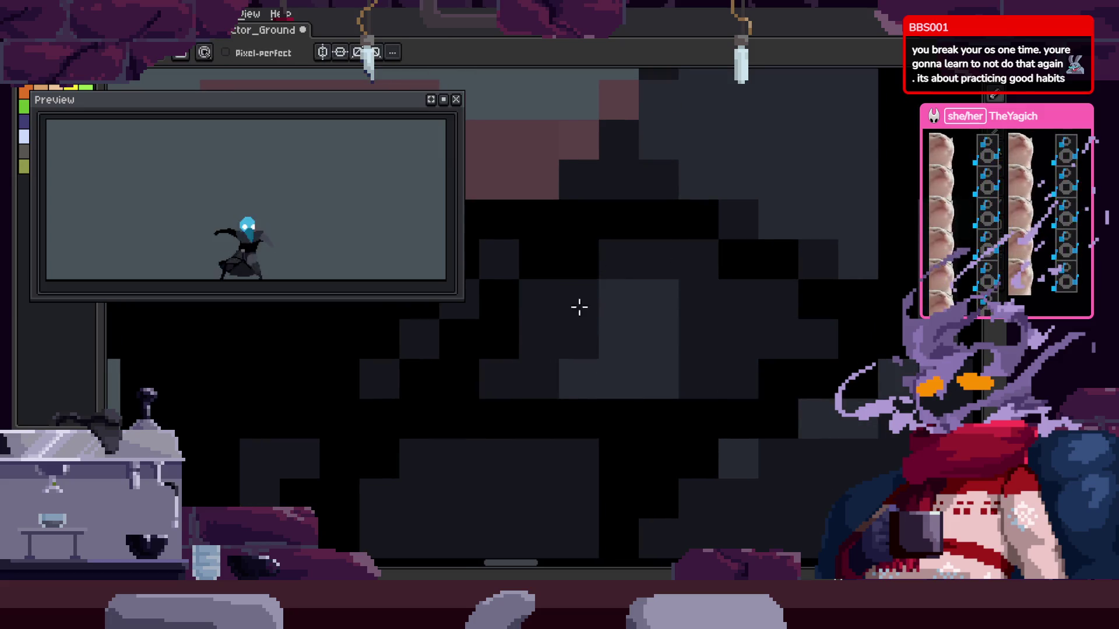
click(517, 389)
mouse_move(518, 390)
mouse_down()
mouse_move(583, 329)
mouse_move(659, 298)
mouse_up()
drag(630, 376, 580, 376)
drag(700, 385, 699, 335)
key(z)
scroll(754, 325, down, 3)
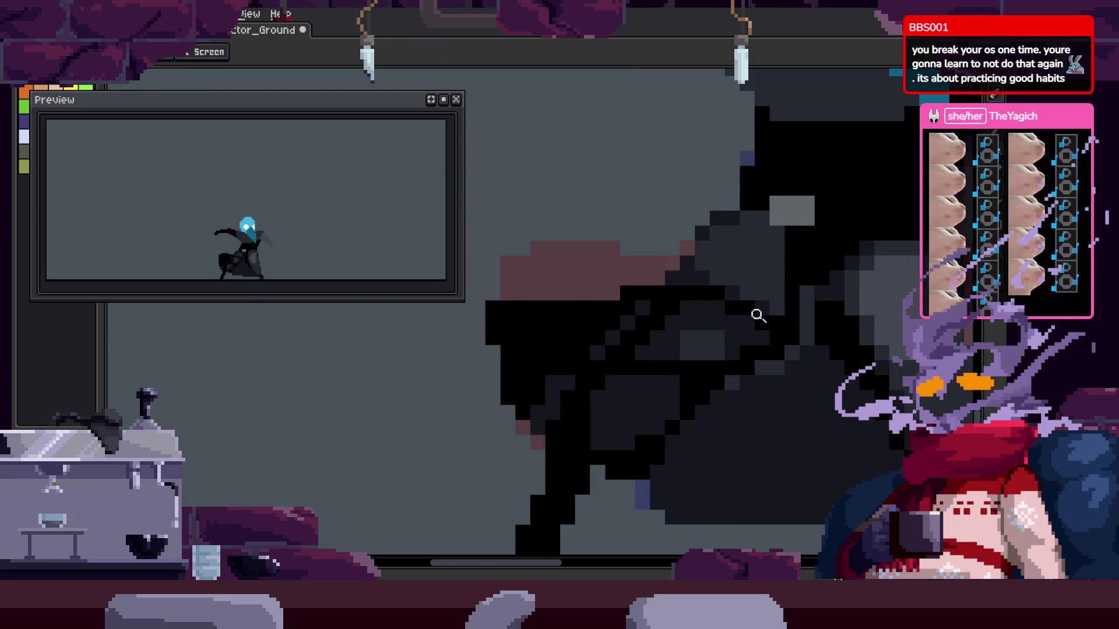
scroll(717, 324, up, 2)
key(b)
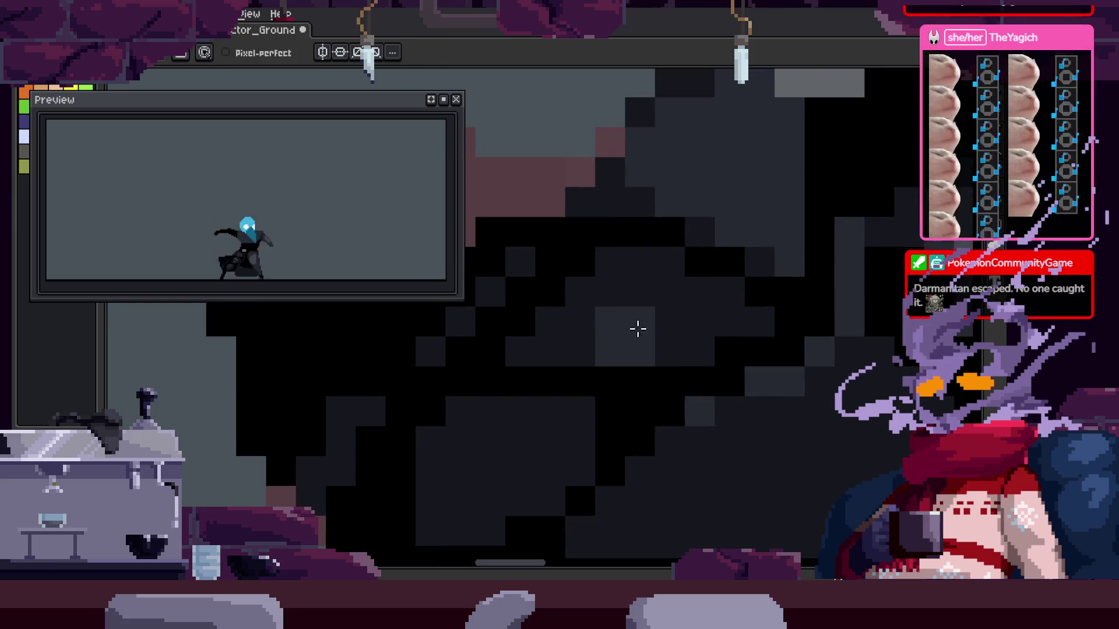
Zoom in on the cloak, sample a colour, and add black pixels to it
scroll(637, 327, down, 3)
key(alt)
key(z)
scroll(639, 267, down, 1)
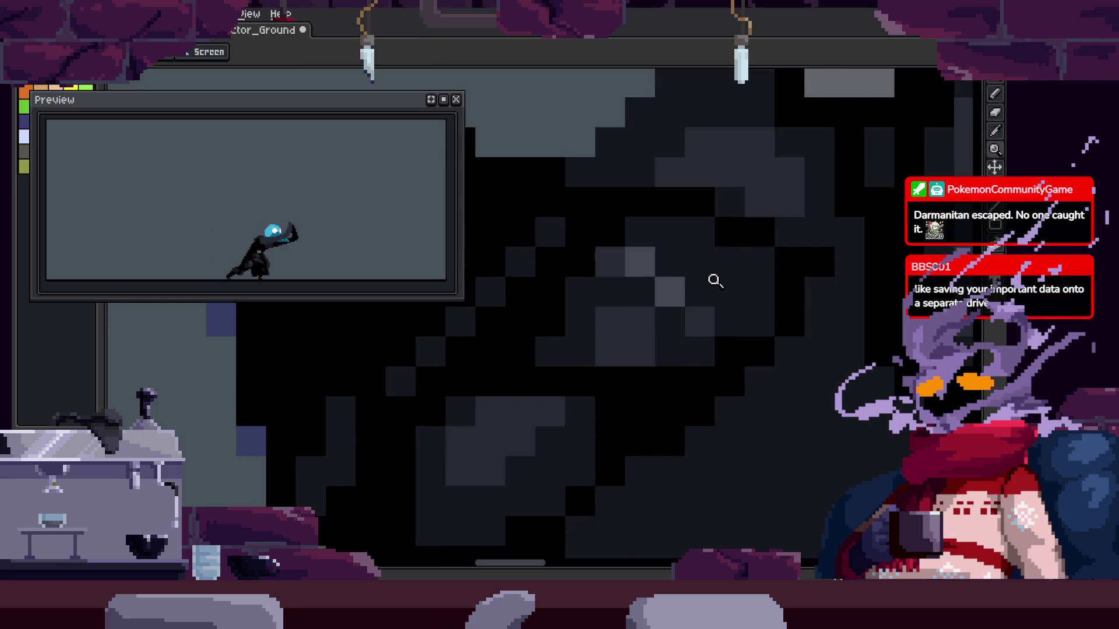
scroll(714, 279, down, 2)
scroll(750, 282, down, 1)
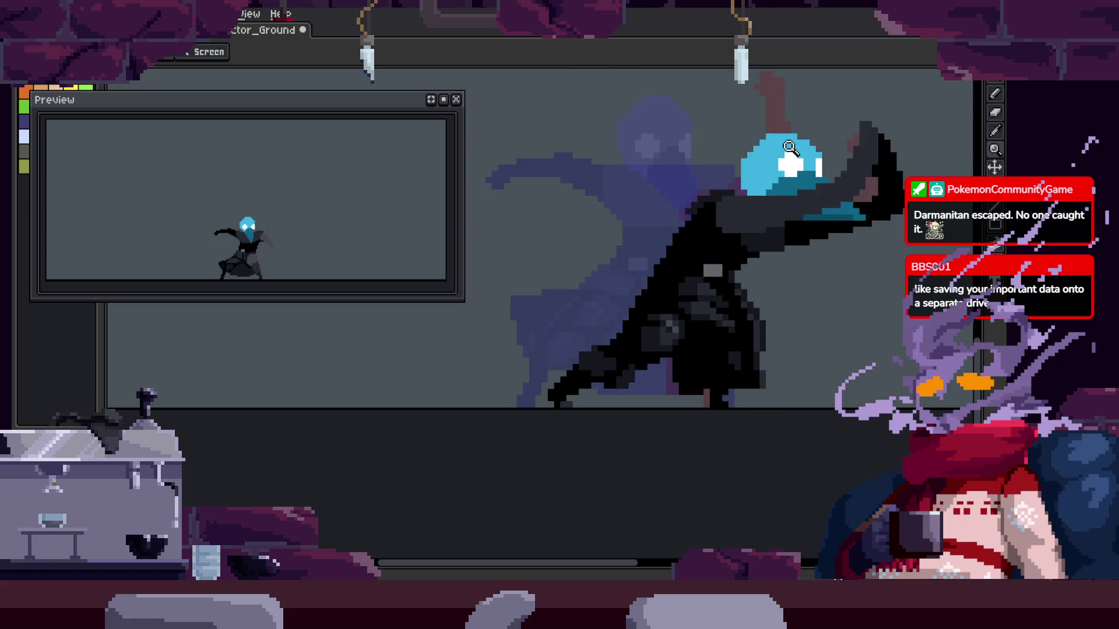
click(599, 297)
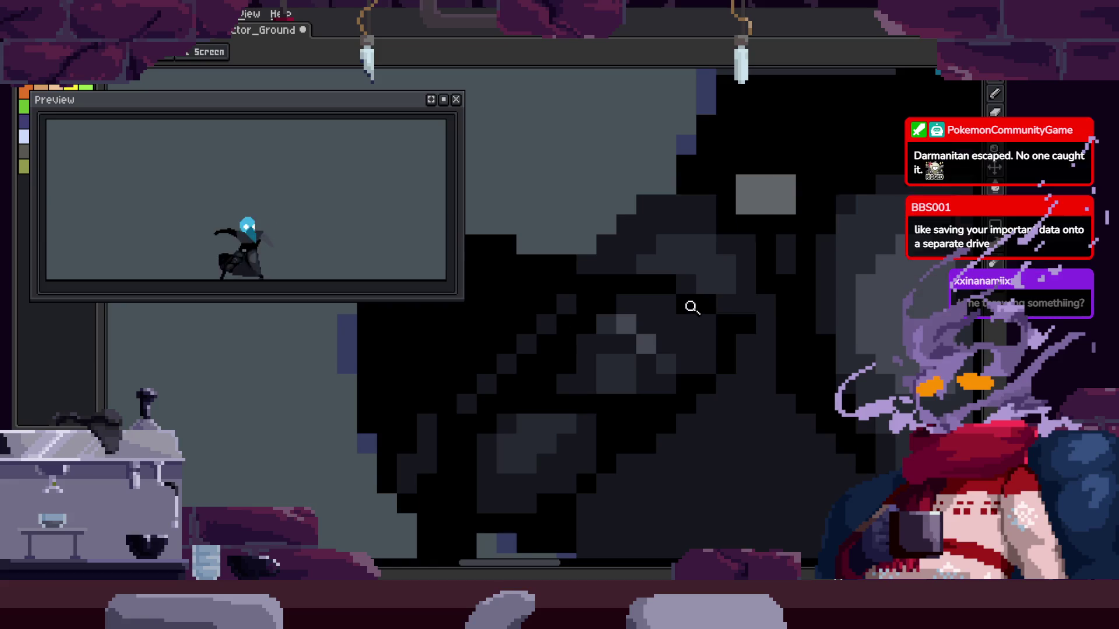
click(552, 335)
key(b)
click(565, 290)
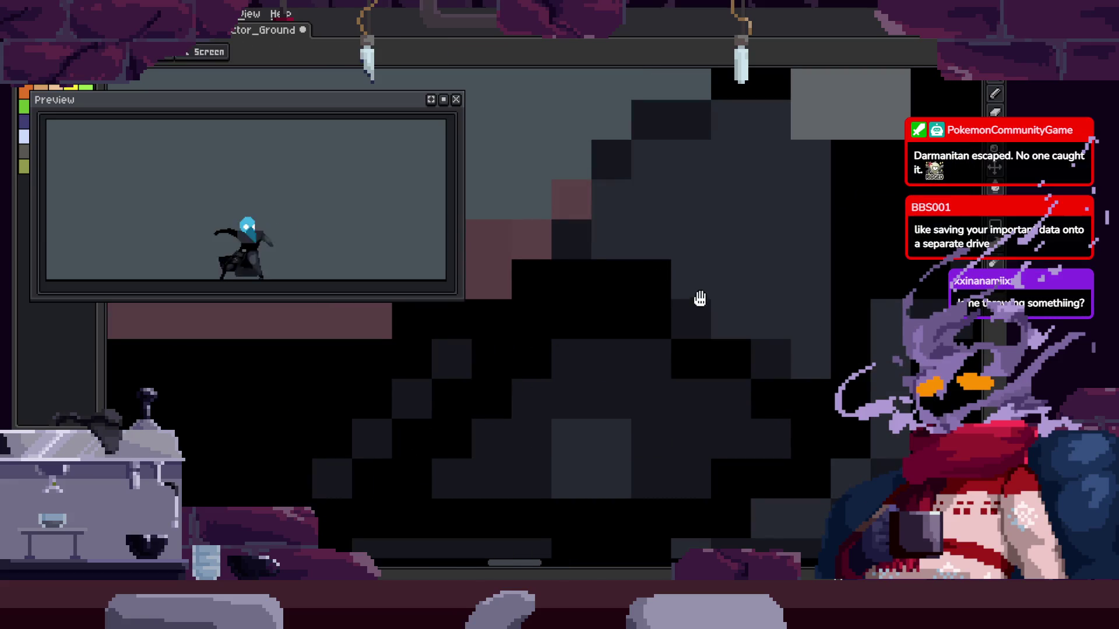
drag(699, 298, 639, 287)
click(632, 278)
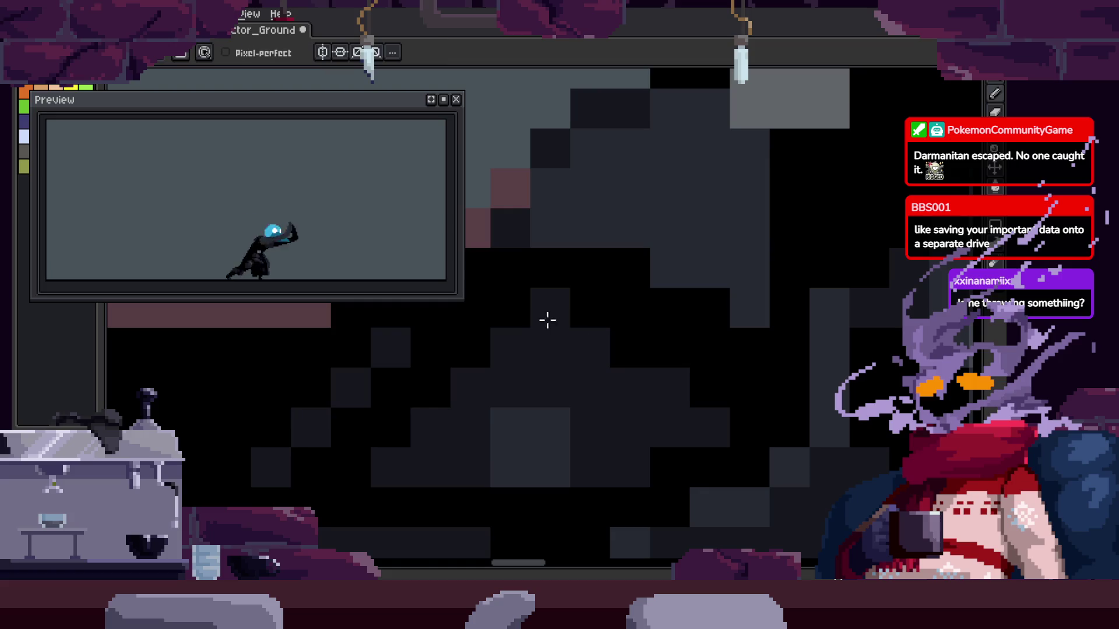
Save the refined sprite and show the attack timeline again
scroll(675, 254, down, 1)
scroll(737, 269, down, 1)
key(ctrl+s)
key(z)
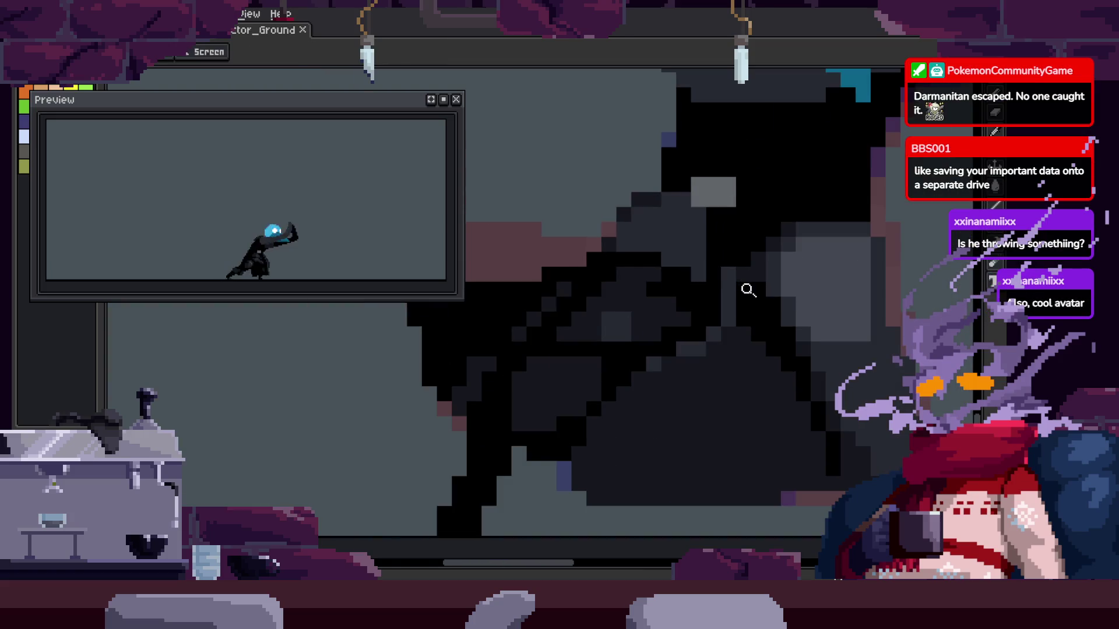
click(747, 287)
key(b)
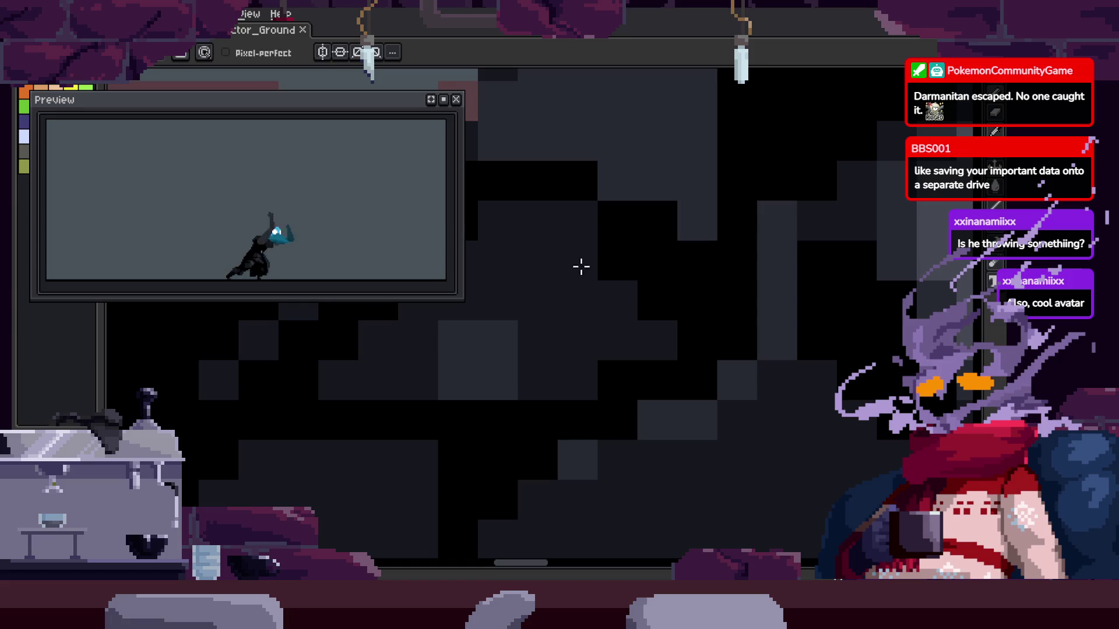
key(z)
scroll(666, 330, down, 3)
key(ctrl+s)
key(Tab)
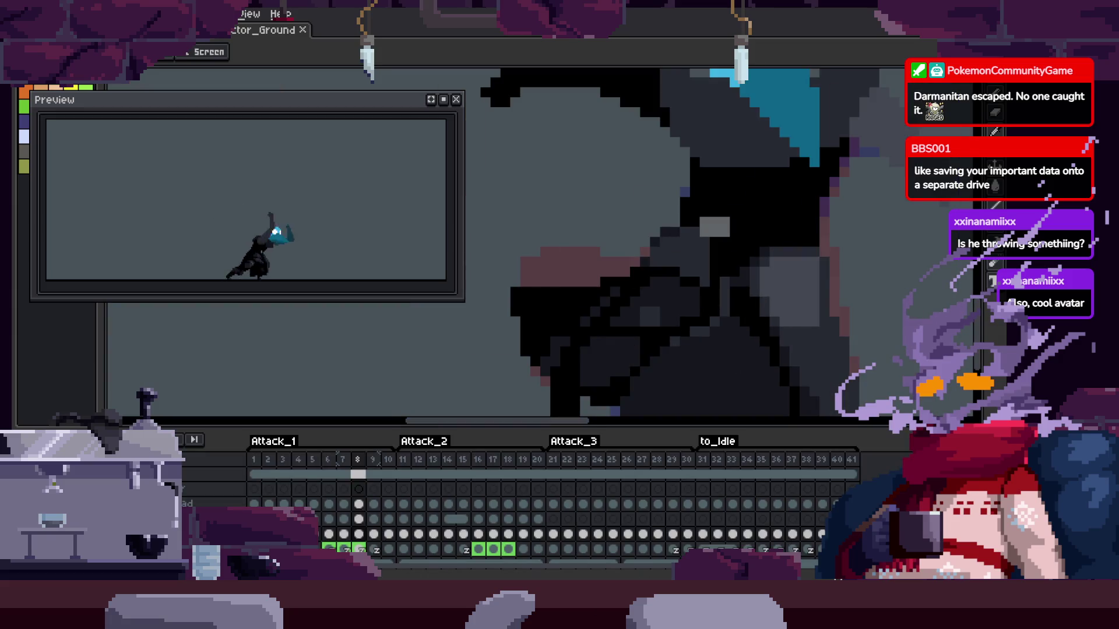
scroll(744, 236, down, 2)
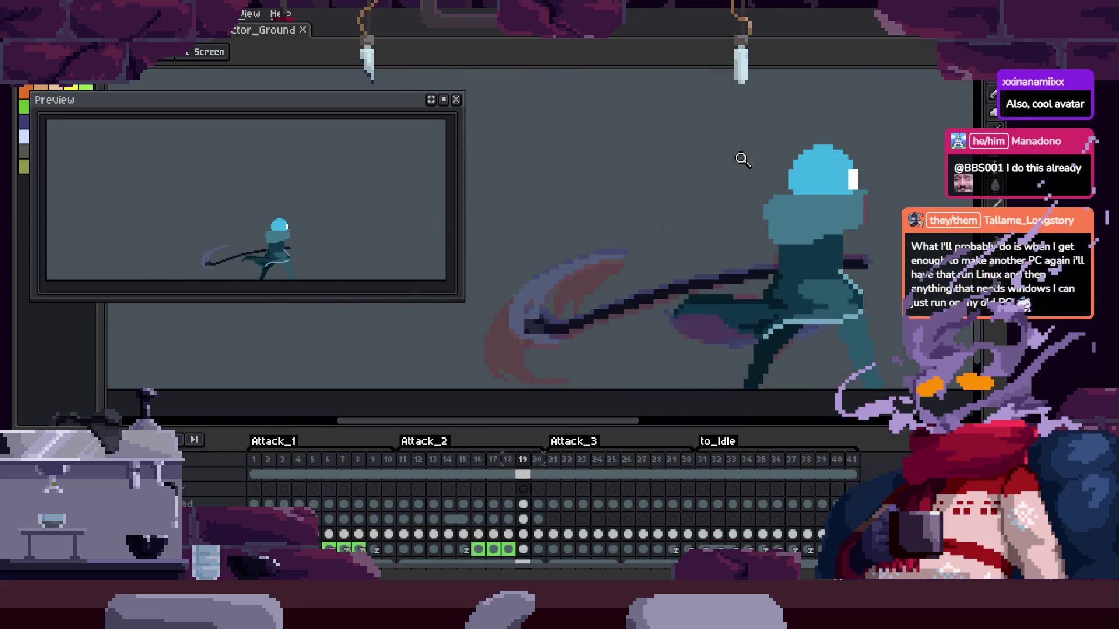
scroll(775, 216, down, 2)
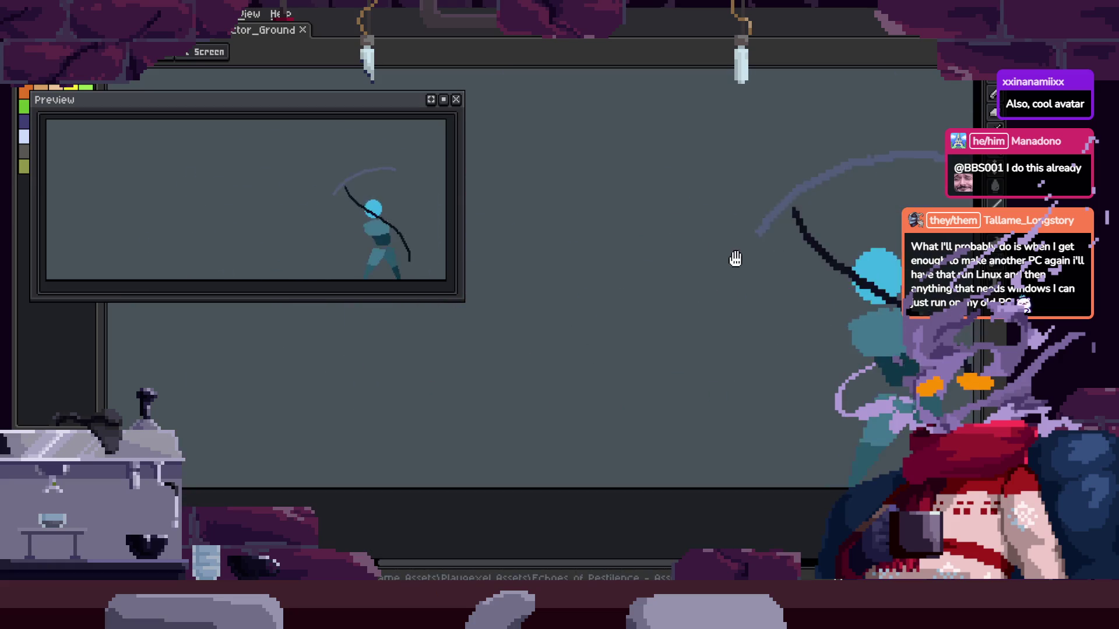
key(Tab)
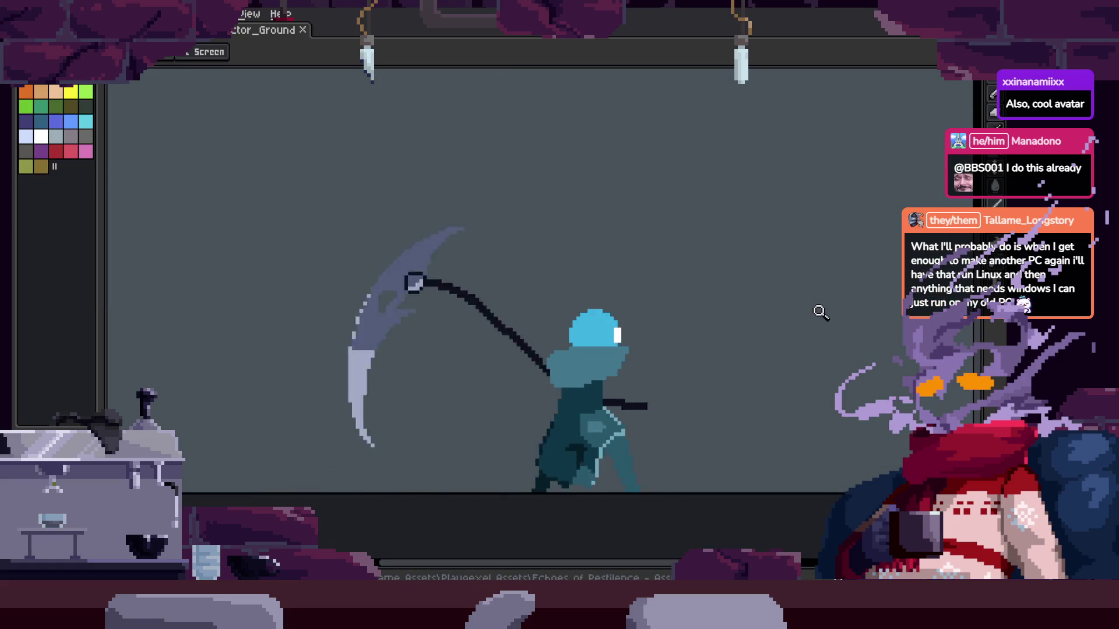
scroll(839, 281, down, 3)
scroll(838, 280, up, 3)
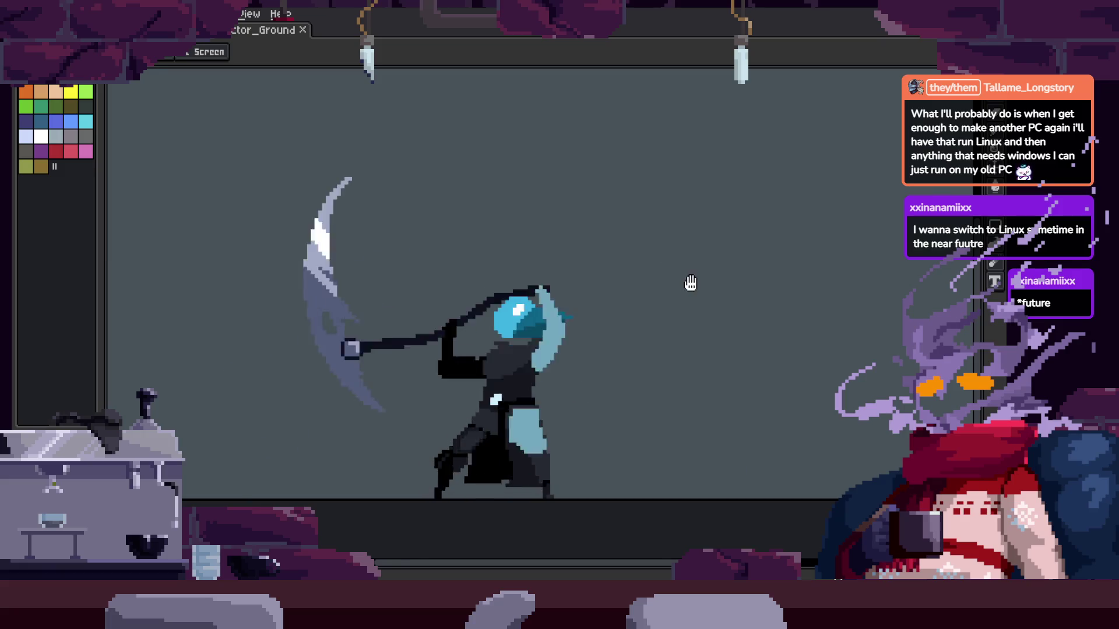
Show the Attack_1 to to_Idle timeline, then hide it again
scroll(629, 316, down, 2)
key(Tab)
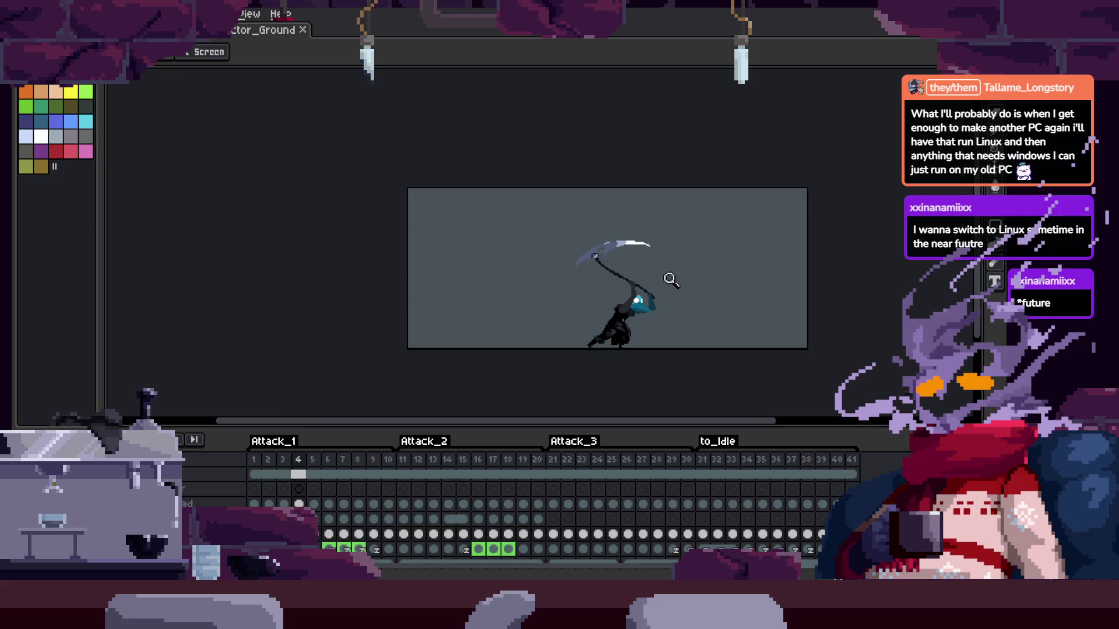
scroll(671, 280, up, 1)
key(Tab)
Open the Preview window (F7) and play the scythe attack animation
key(F7)
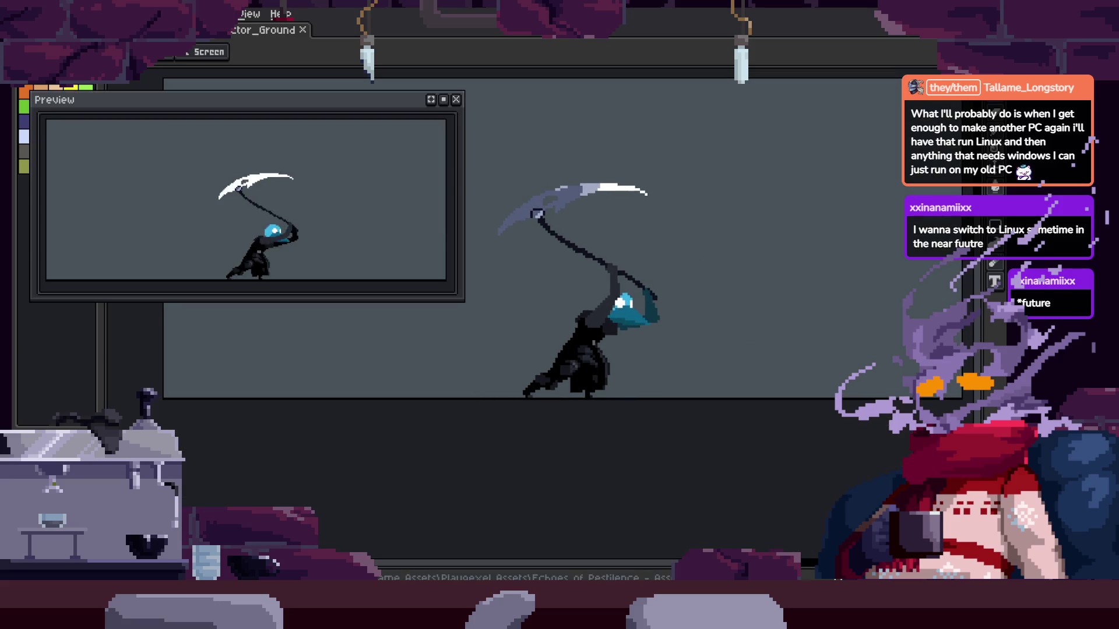
scroll(796, 353, up, 1)
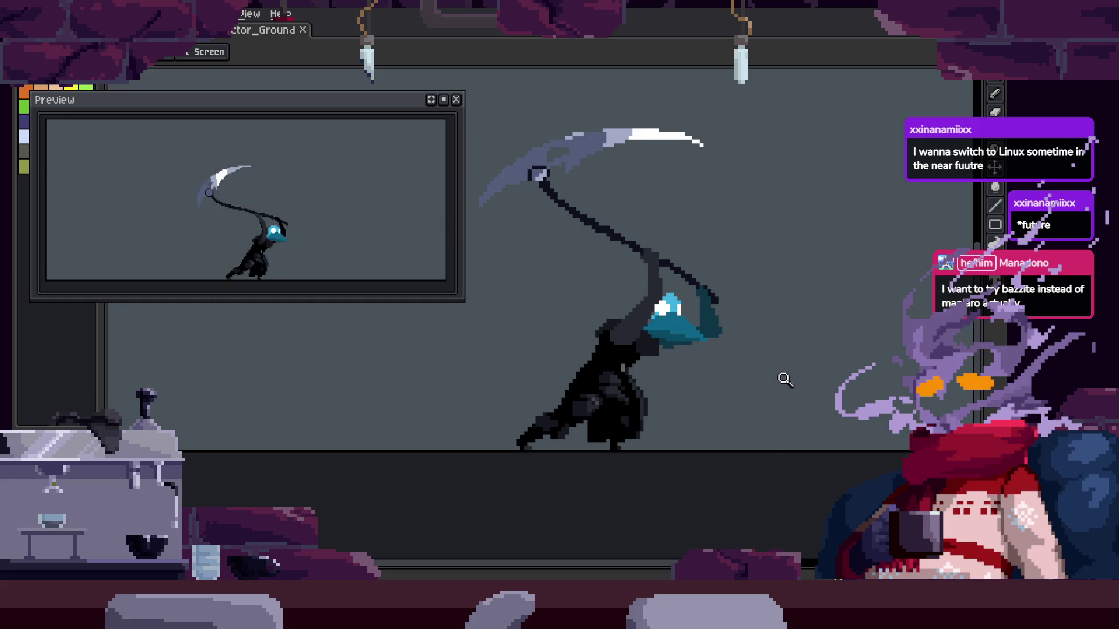
key(Return)
scroll(799, 392, up, 1)
scroll(755, 311, down, 2)
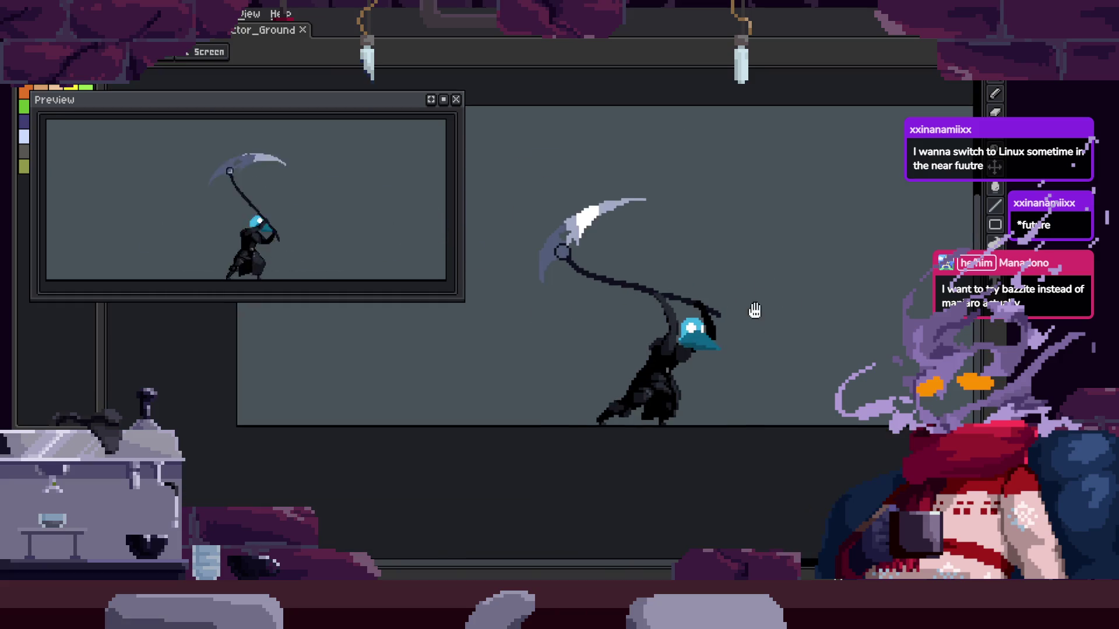
Save the sprite with Ctrl+S while toggling the timeline
key(Tab)
scroll(714, 291, up, 2)
key(ctrl+s)
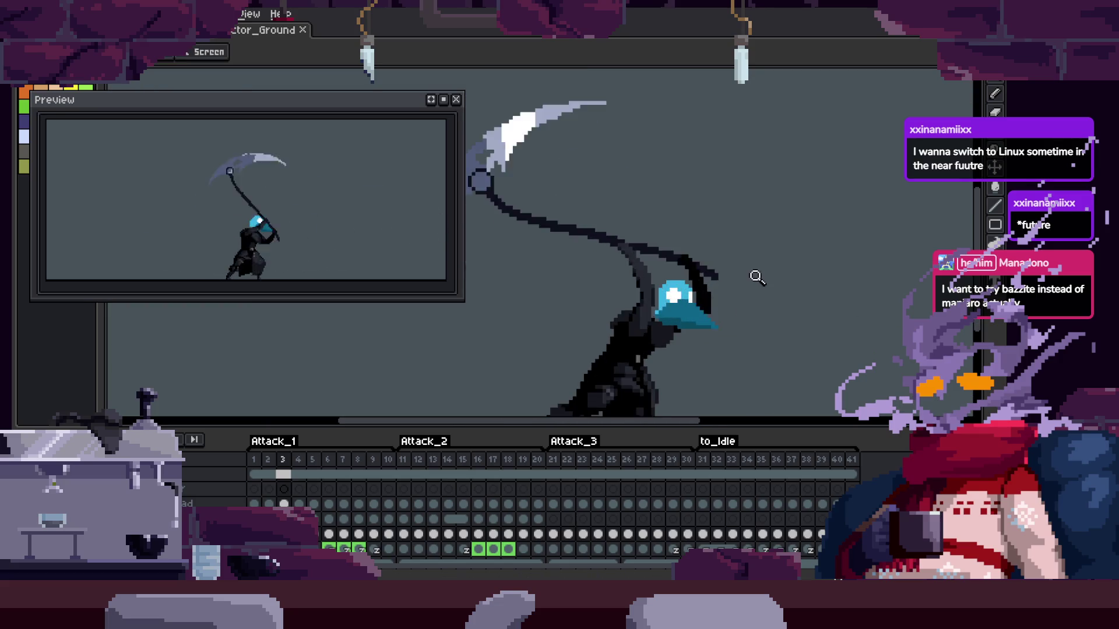
key(Tab)
scroll(714, 298, up, 2)
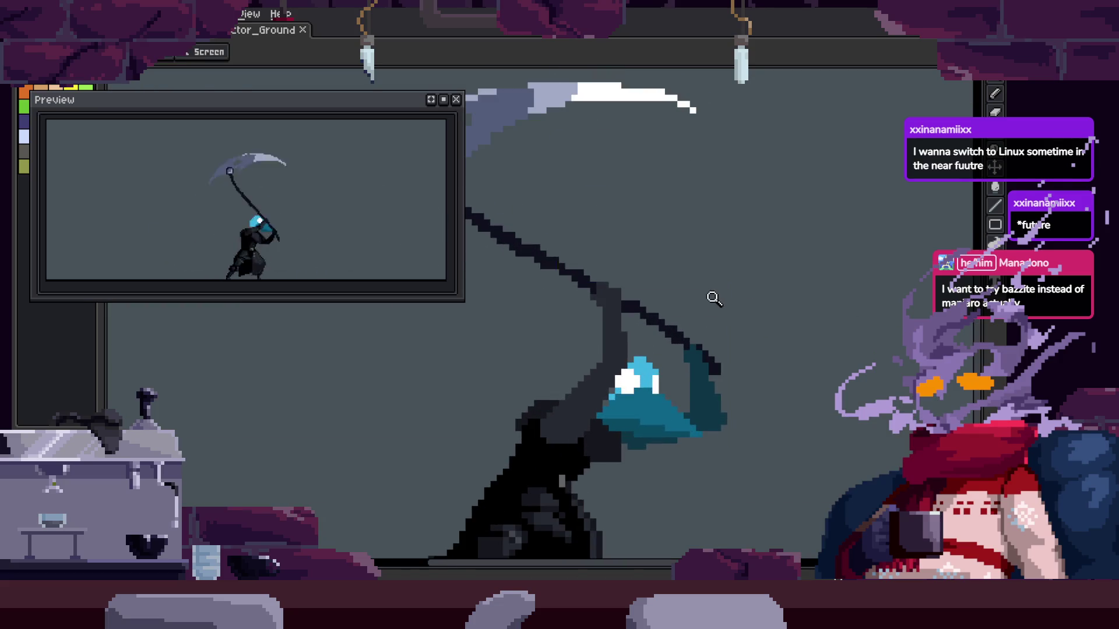
scroll(714, 298, down, 1)
key(ctrl+s)
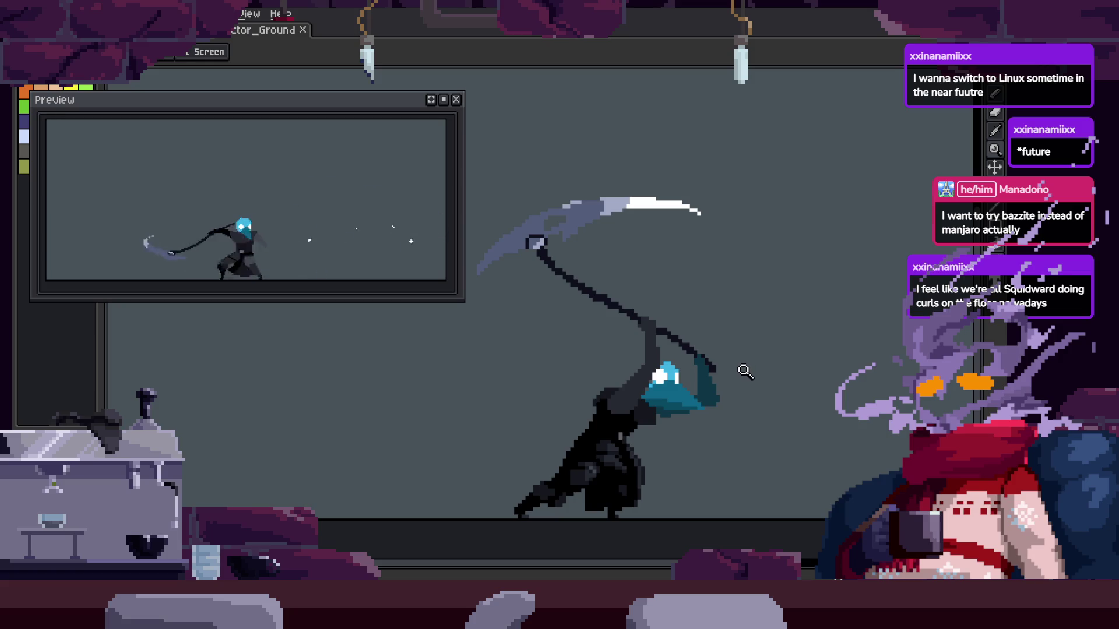
Zoom in closer on the plague doctor and restore the timeline
key(Tab)
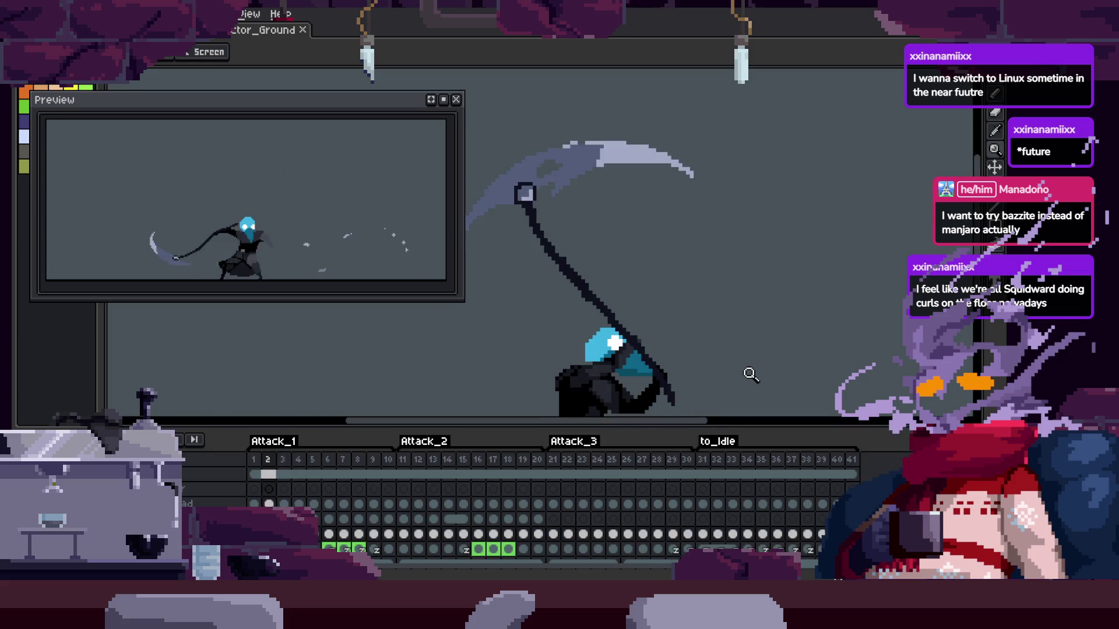
key(Tab)
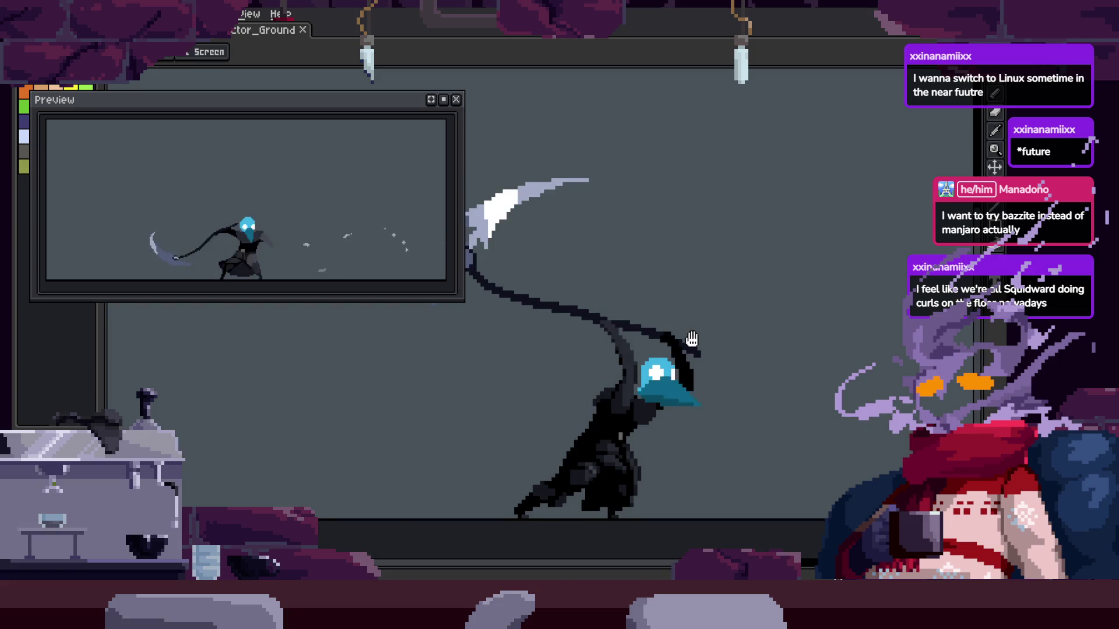
key(m)
key(z)
click(717, 327)
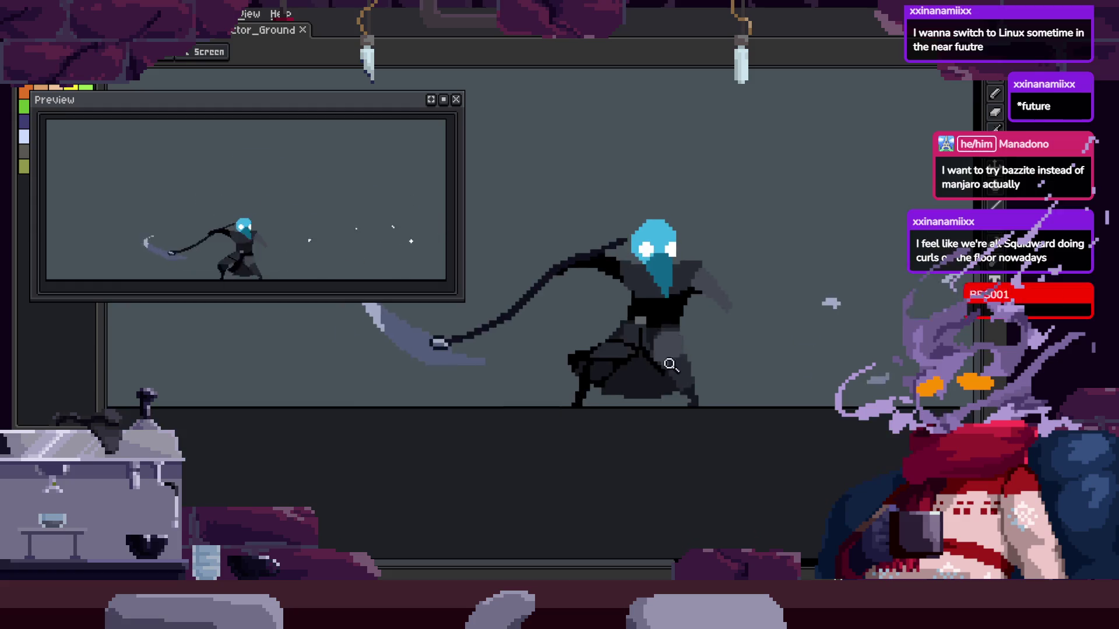
click(745, 276)
key(Tab)
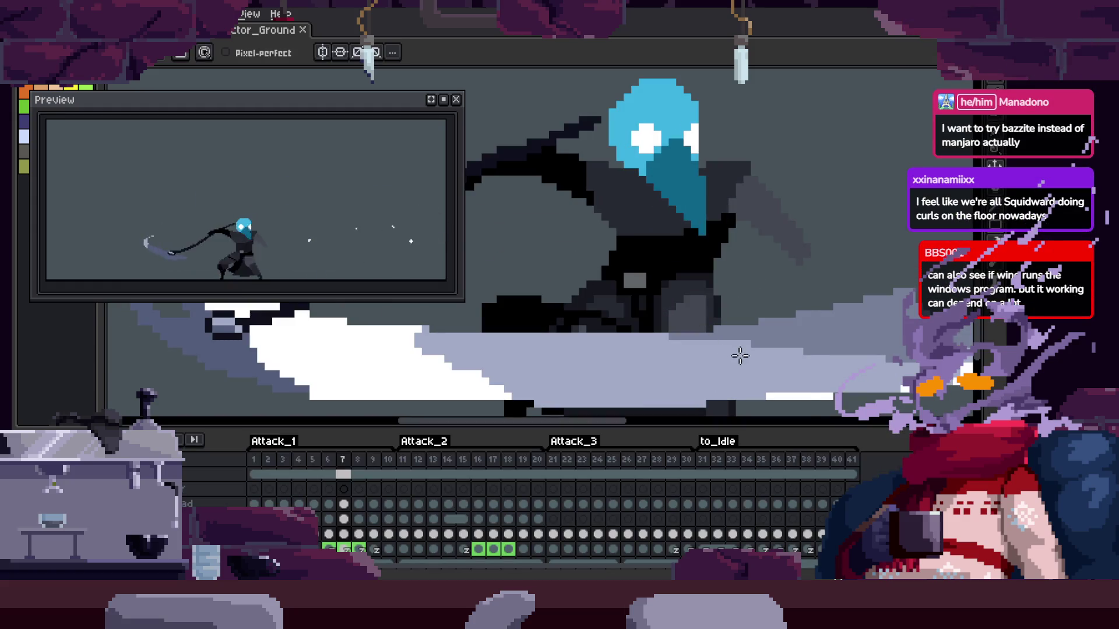
Hide the timeline and pan across the cloak close-up
key(Tab)
scroll(721, 301, up, 2)
scroll(705, 326, up, 2)
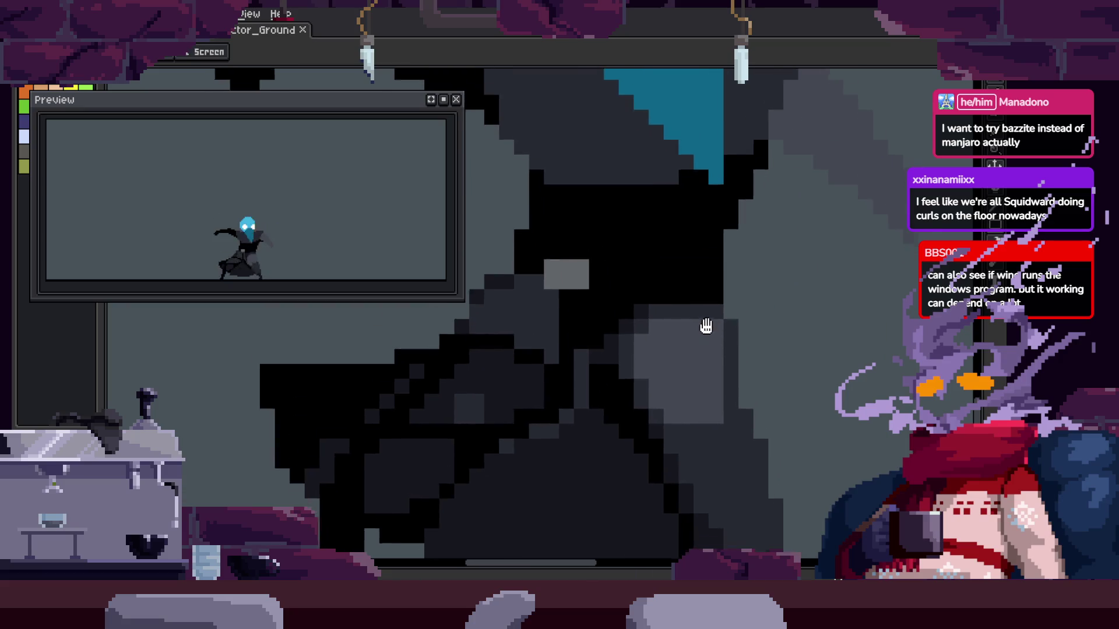
scroll(761, 295, down, 3)
scroll(712, 292, up, 4)
key(i)
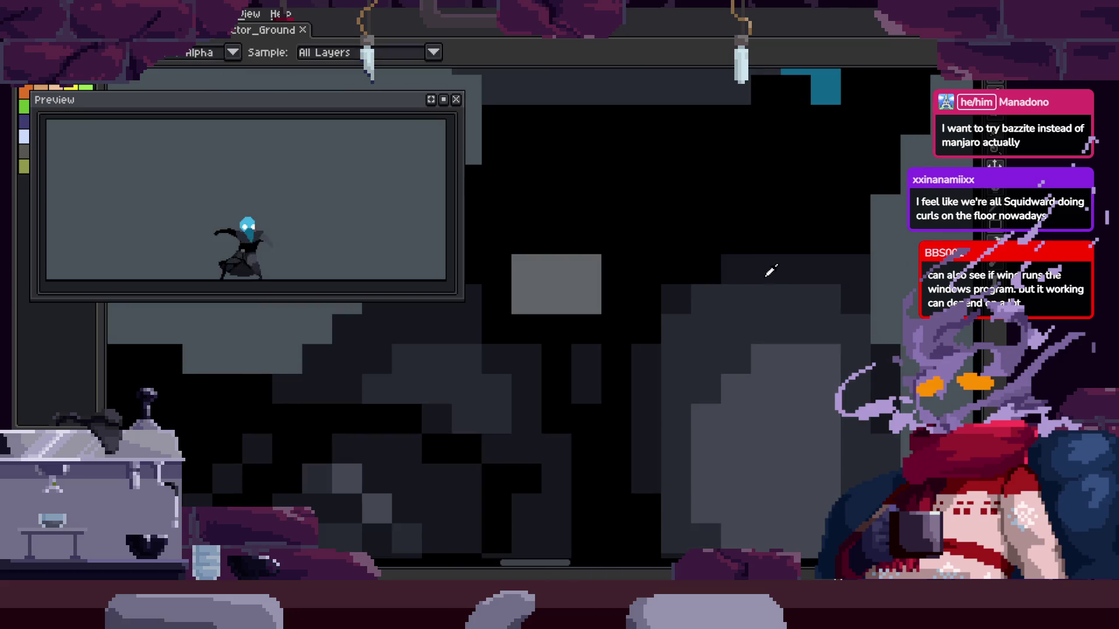
key(b)
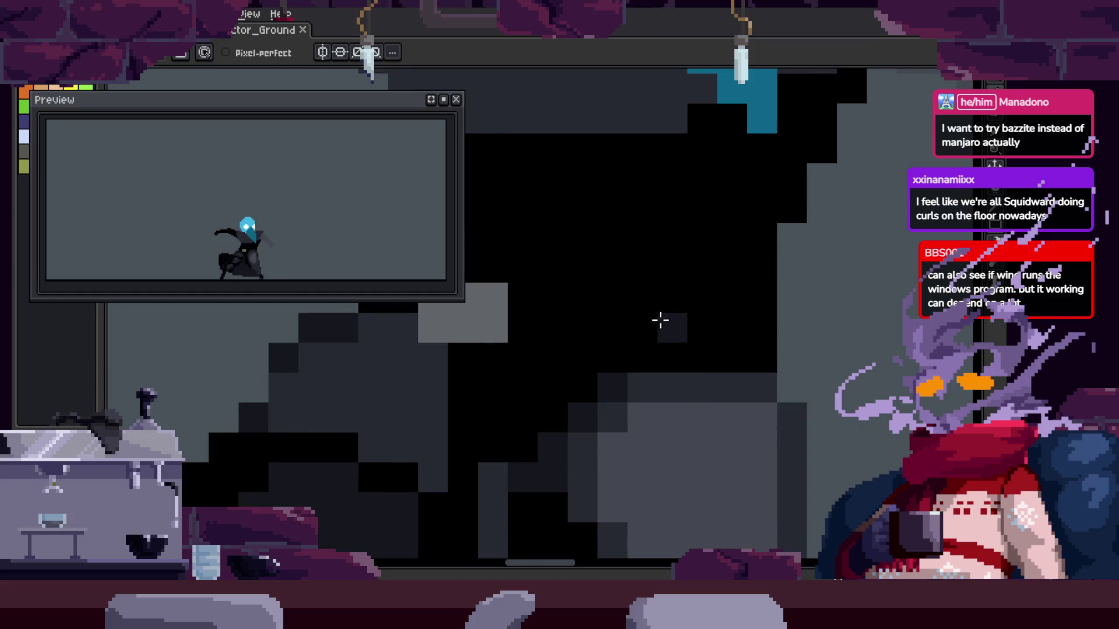
drag(755, 356, 809, 295)
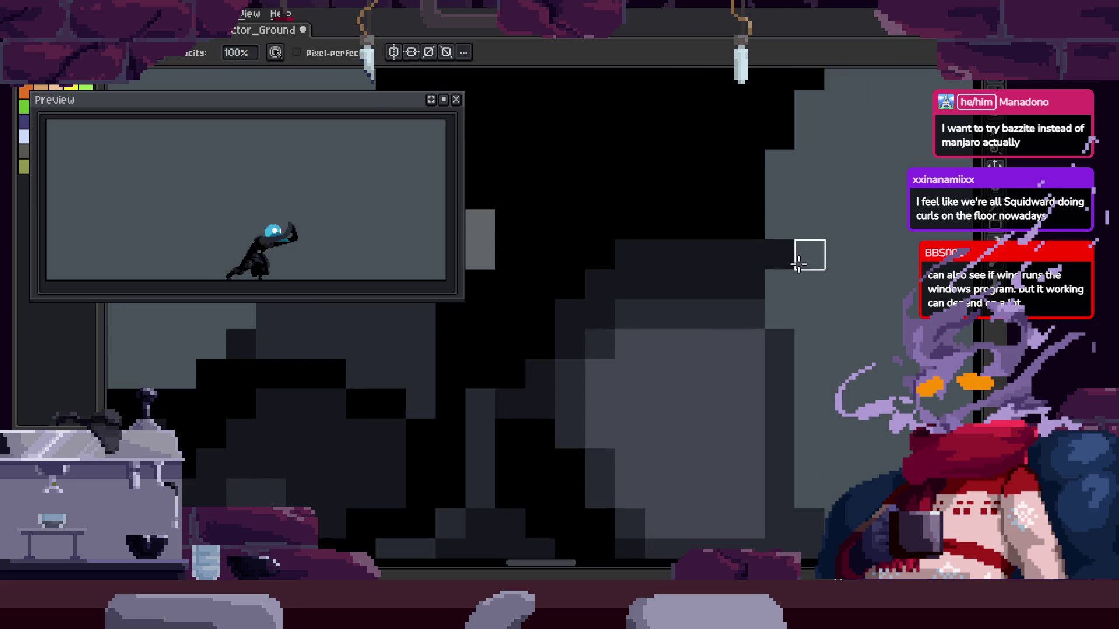
Zoom out from the cloak to see the whole character
key(z)
right_click(827, 277)
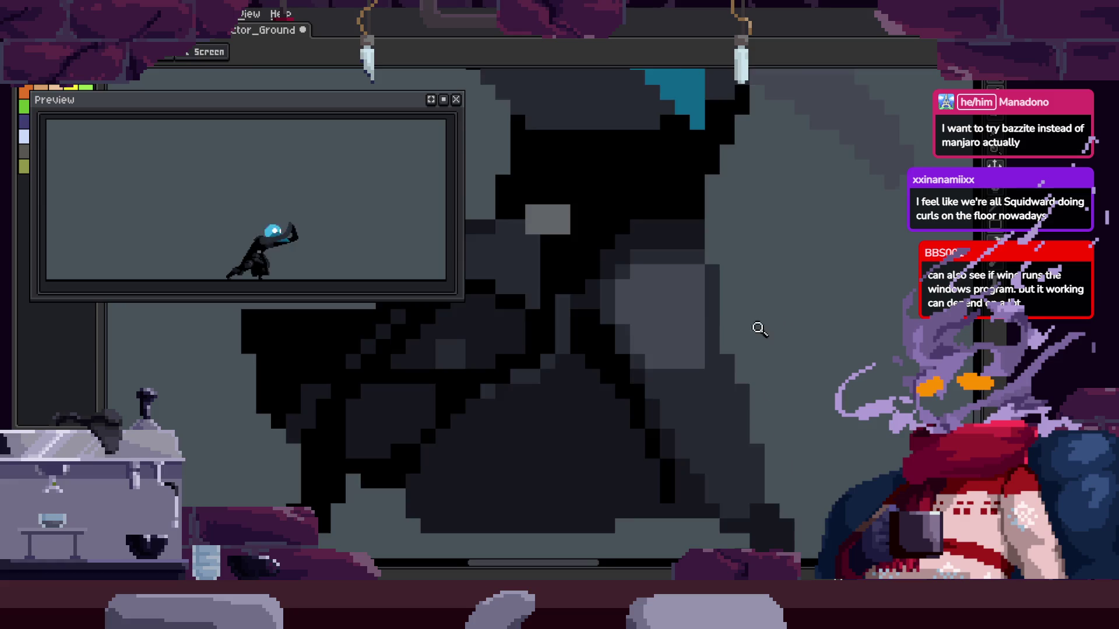
right_click(759, 329)
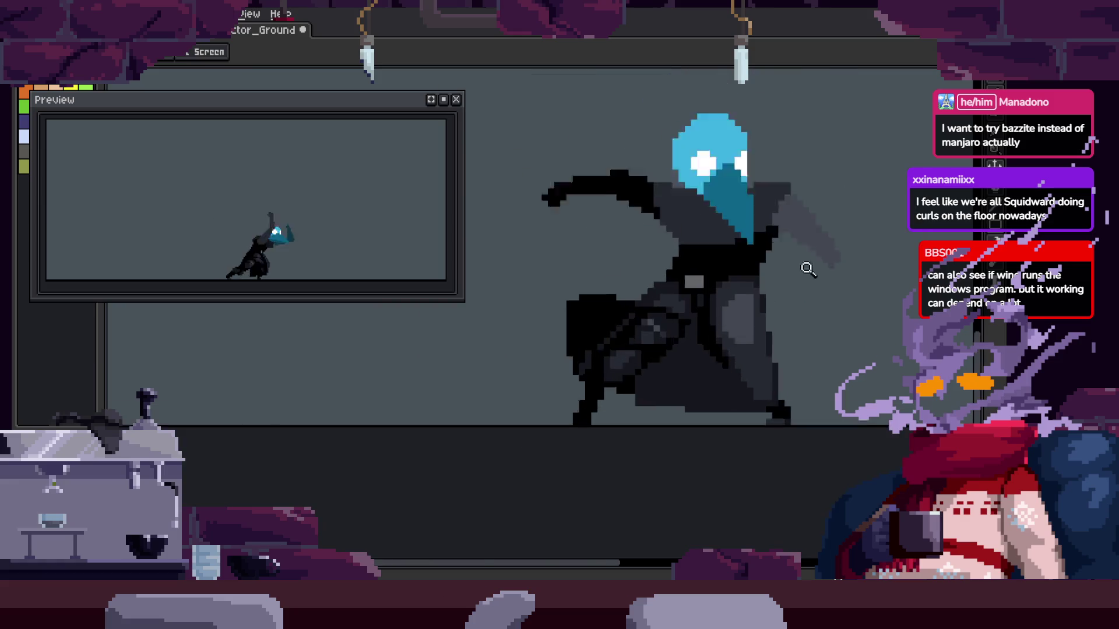
key(m)
scroll(668, 313, up, 3)
key(z)
right_click(789, 287)
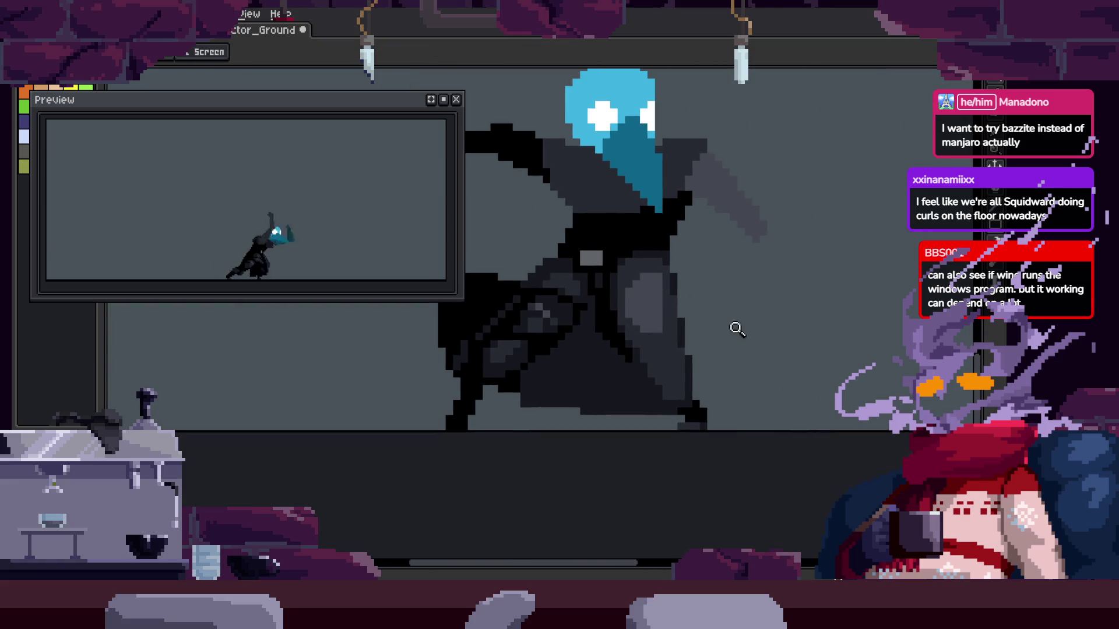
right_click(776, 288)
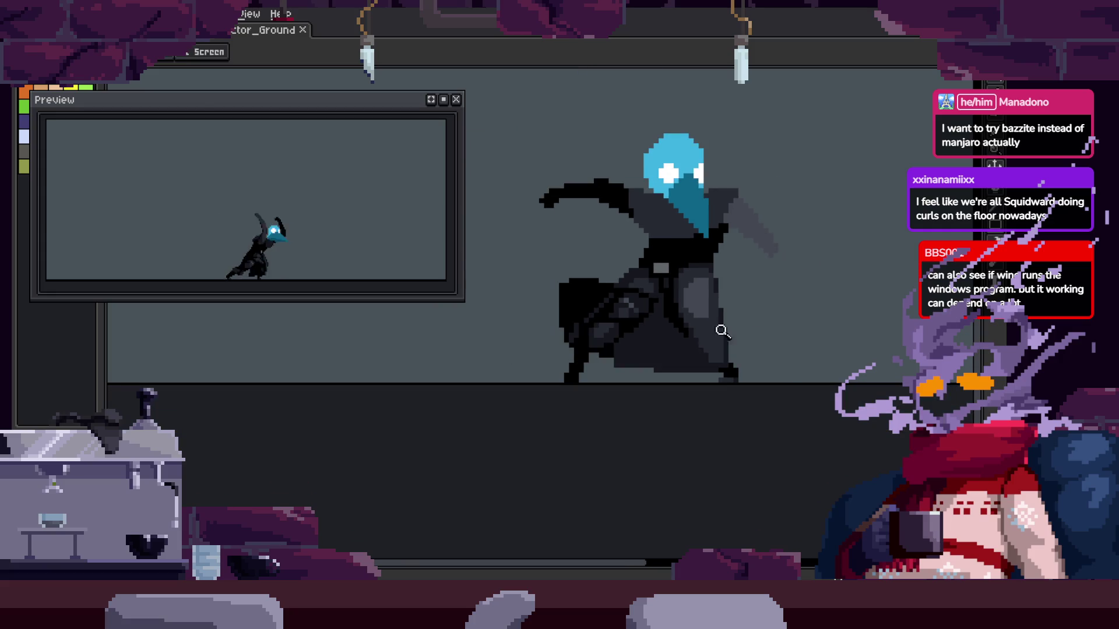
scroll(723, 331, up, 3)
Sample a cloak shade and paint a shading pixel on the cloak
key(i)
click(675, 329)
key(v)
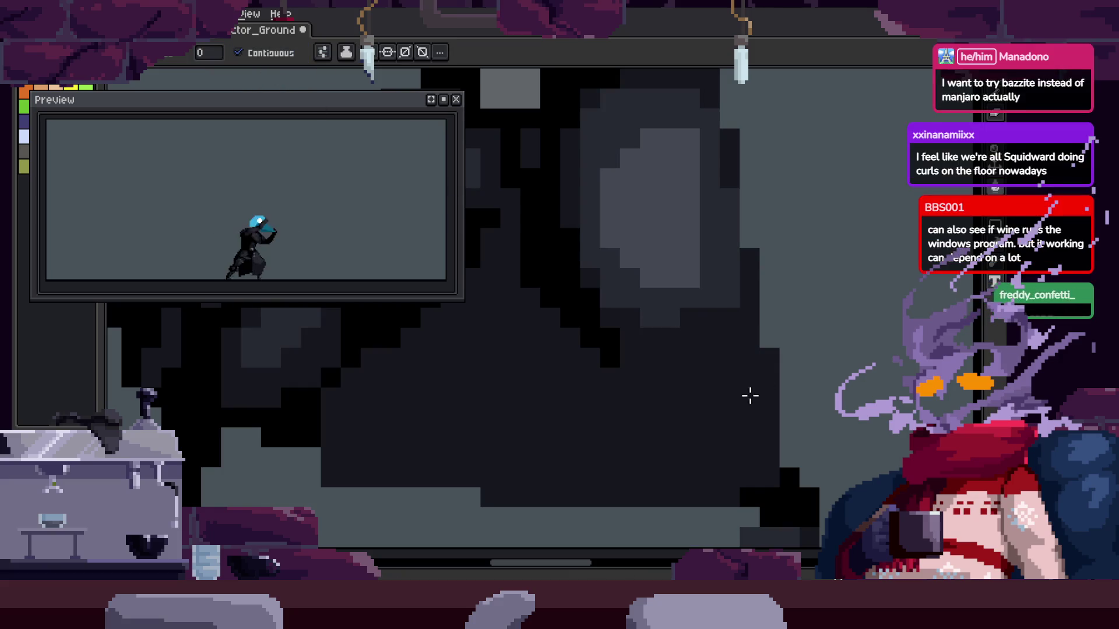
key(z)
scroll(752, 373, down, 3)
scroll(798, 368, down, 2)
scroll(797, 369, up, 3)
Sample more cloak shades, trying the Pencil and Paint Bucket while zooming in
key(i)
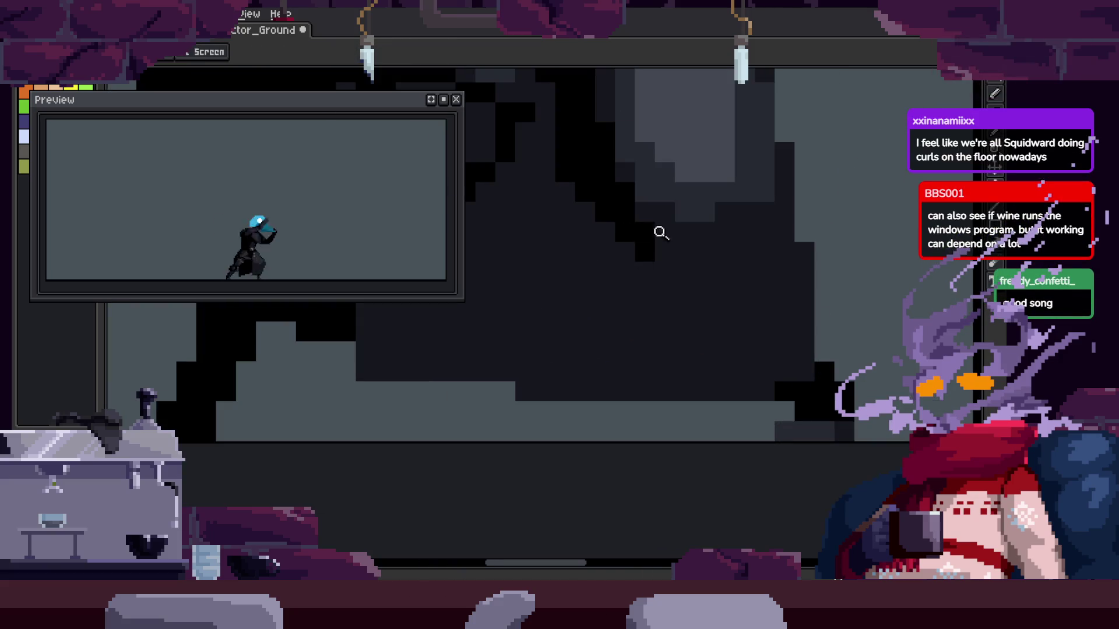
scroll(677, 332, down, 2)
scroll(708, 271, up, 2)
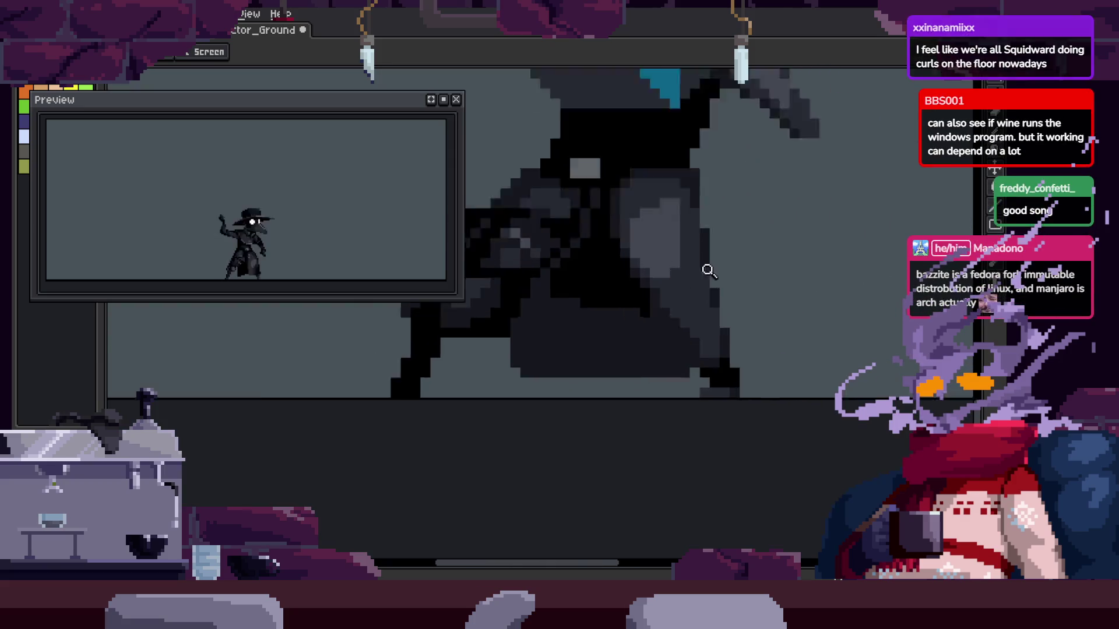
scroll(709, 270, up, 2)
key(b)
key(g)
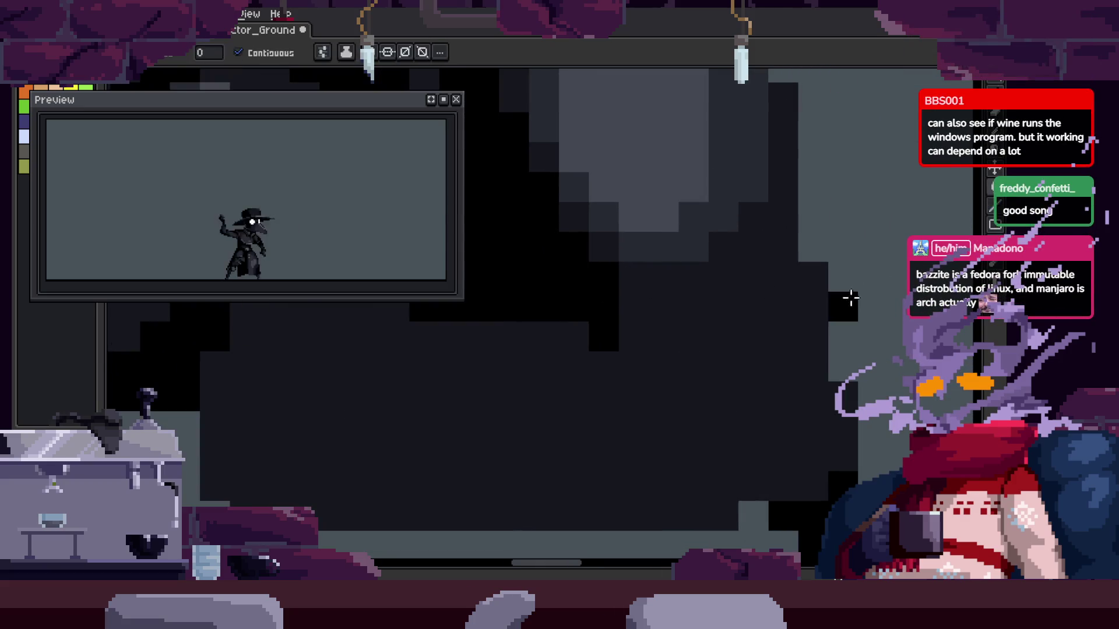
key(z)
scroll(771, 257, down, 1)
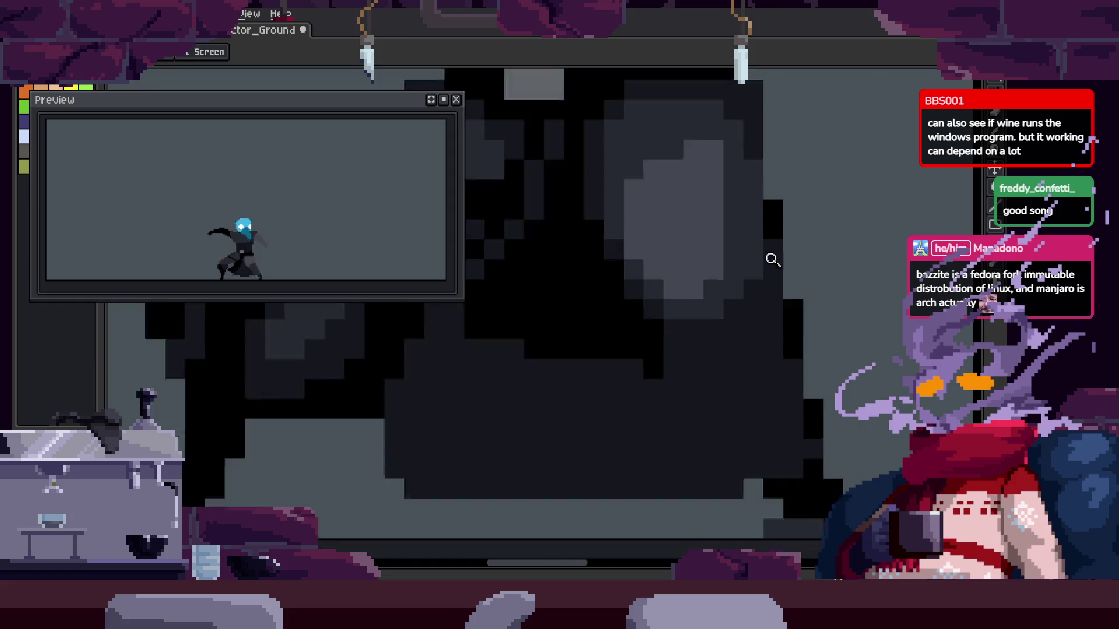
scroll(775, 259, down, 1)
scroll(761, 292, up, 2)
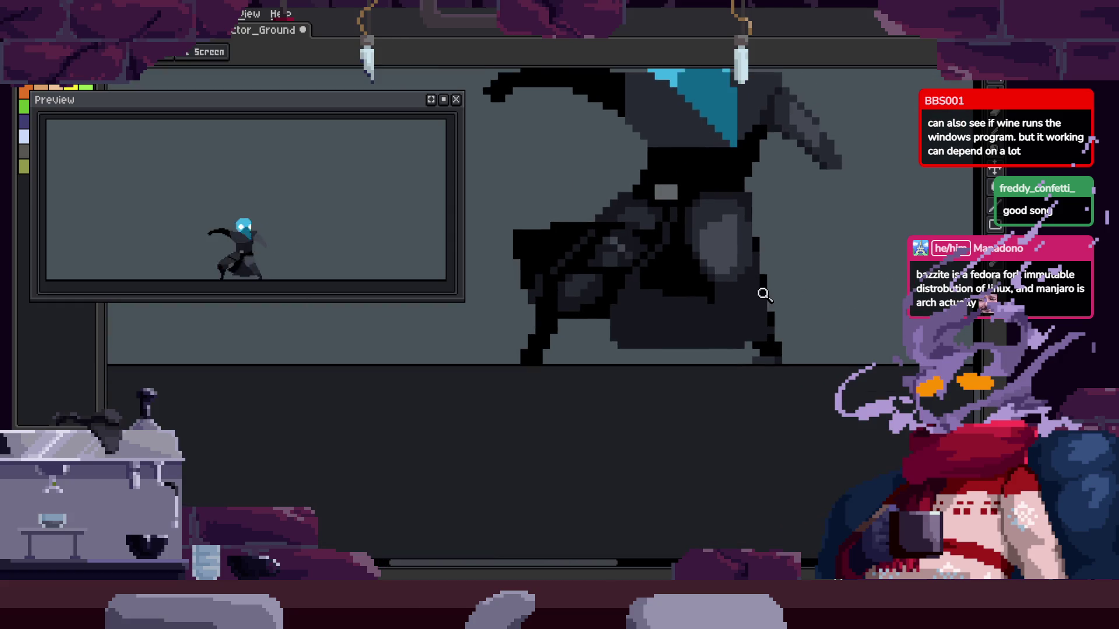
scroll(767, 268, up, 2)
Return to the Pencil and save the touched-up sprite
key(b)
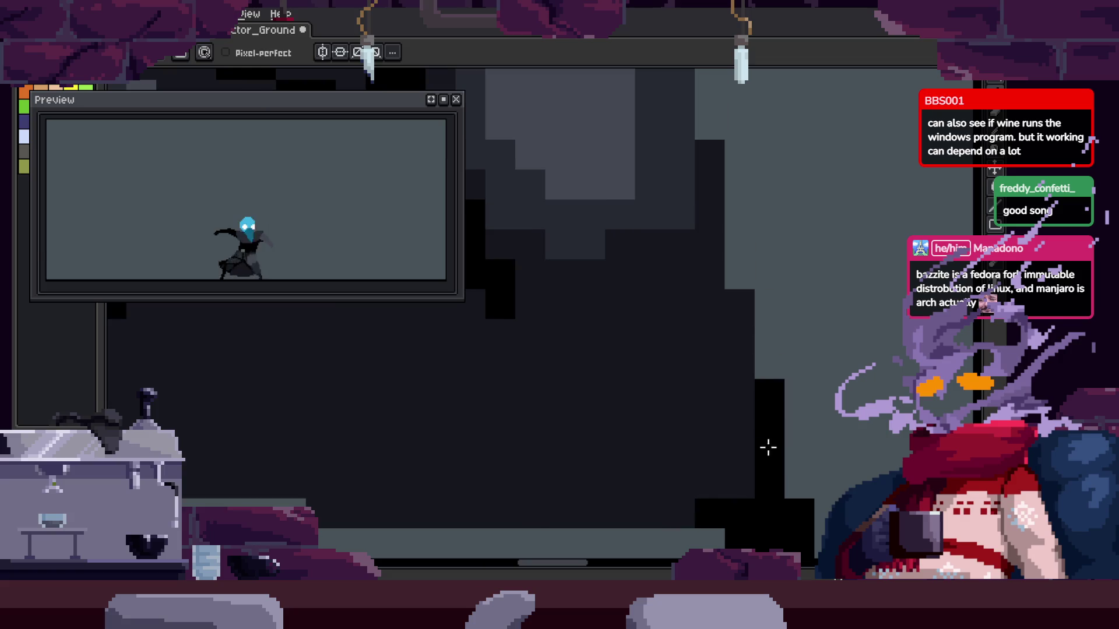
scroll(753, 229, down, 2)
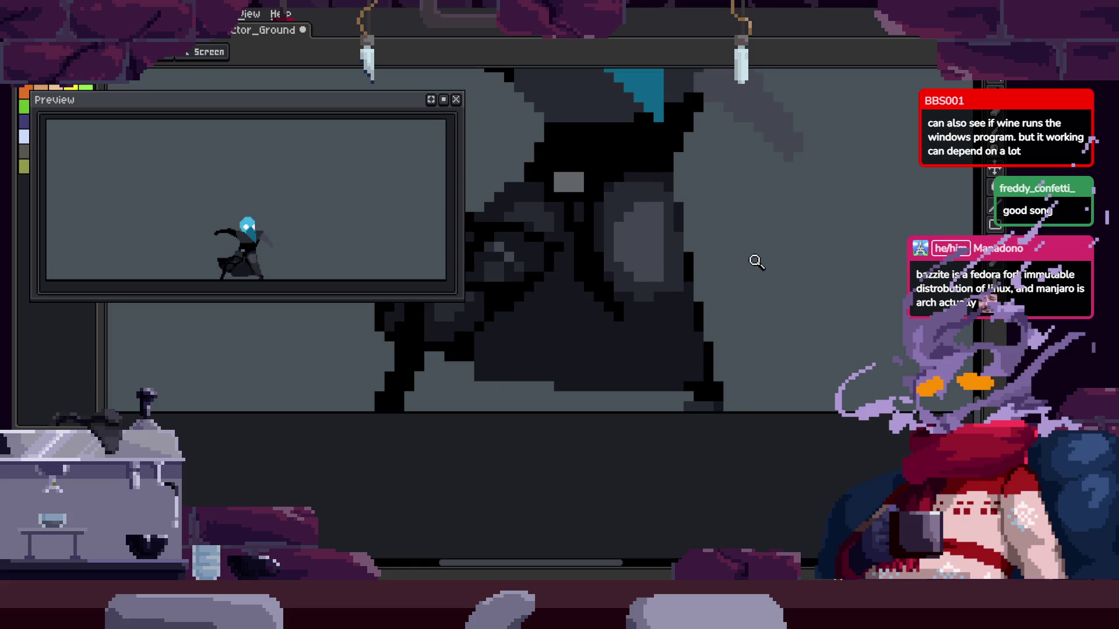
scroll(757, 274, up, 3)
key(ctrl+s)
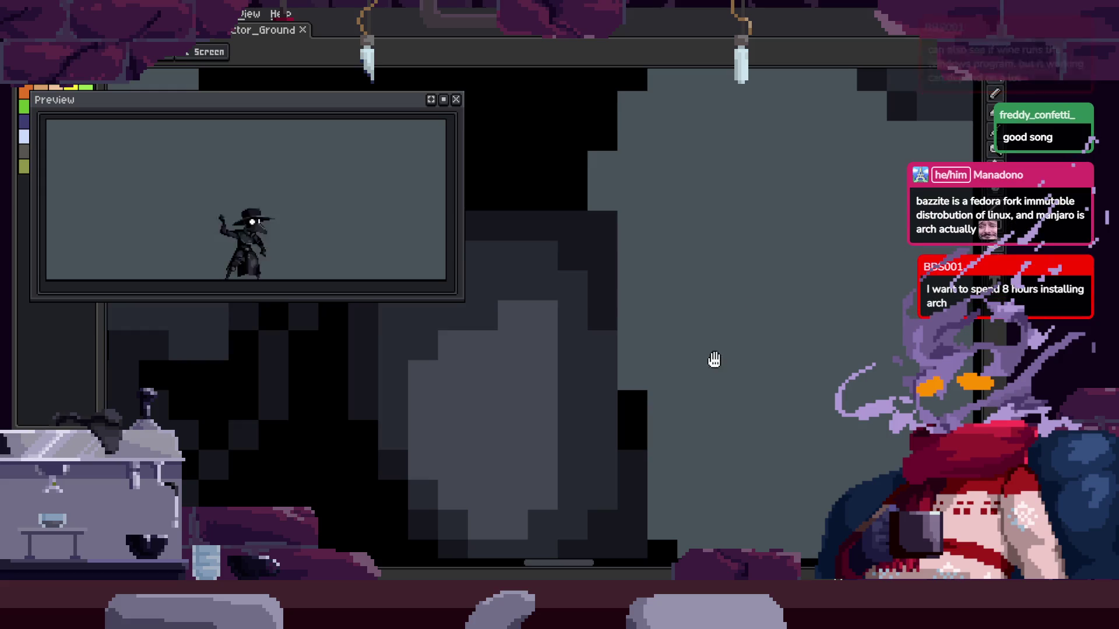
Zoom and pan the canvas to bring the plague doctor's dark cloak into close view
scroll(690, 341, down, 2)
scroll(710, 276, down, 1)
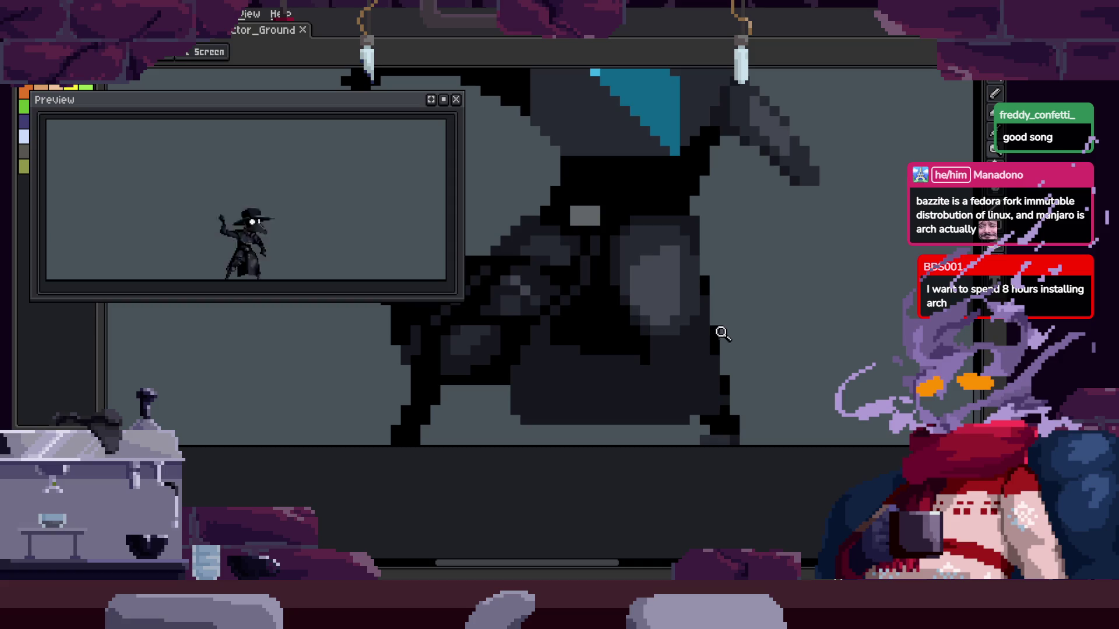
scroll(752, 323, down, 1)
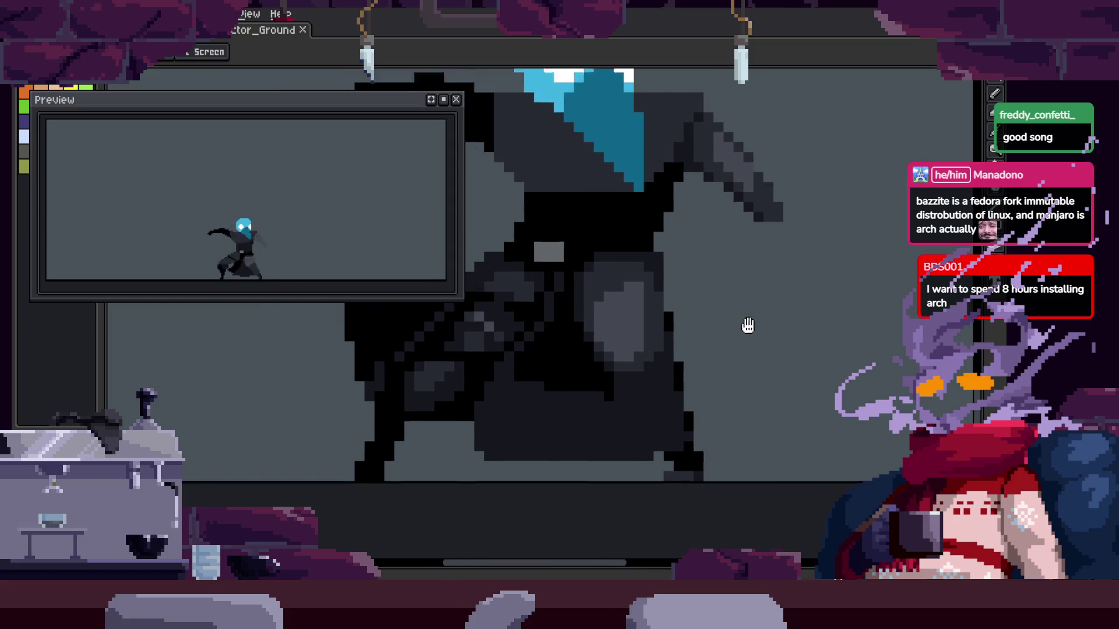
scroll(715, 353, down, 1)
scroll(761, 333, up, 2)
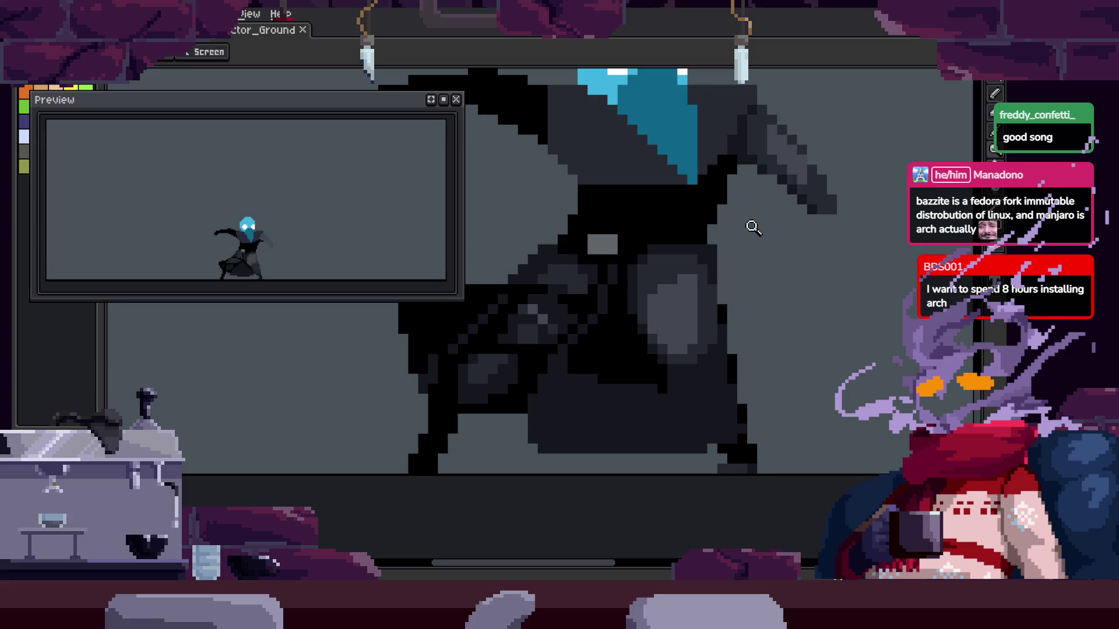
scroll(699, 375, up, 3)
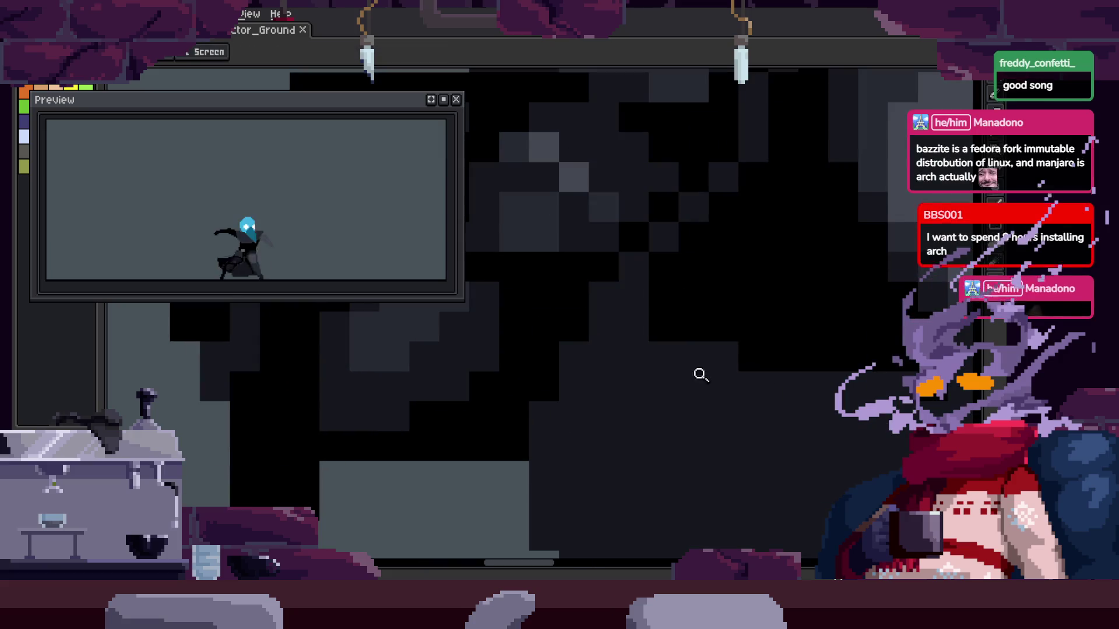
scroll(779, 312, down, 2)
scroll(789, 305, right, 2)
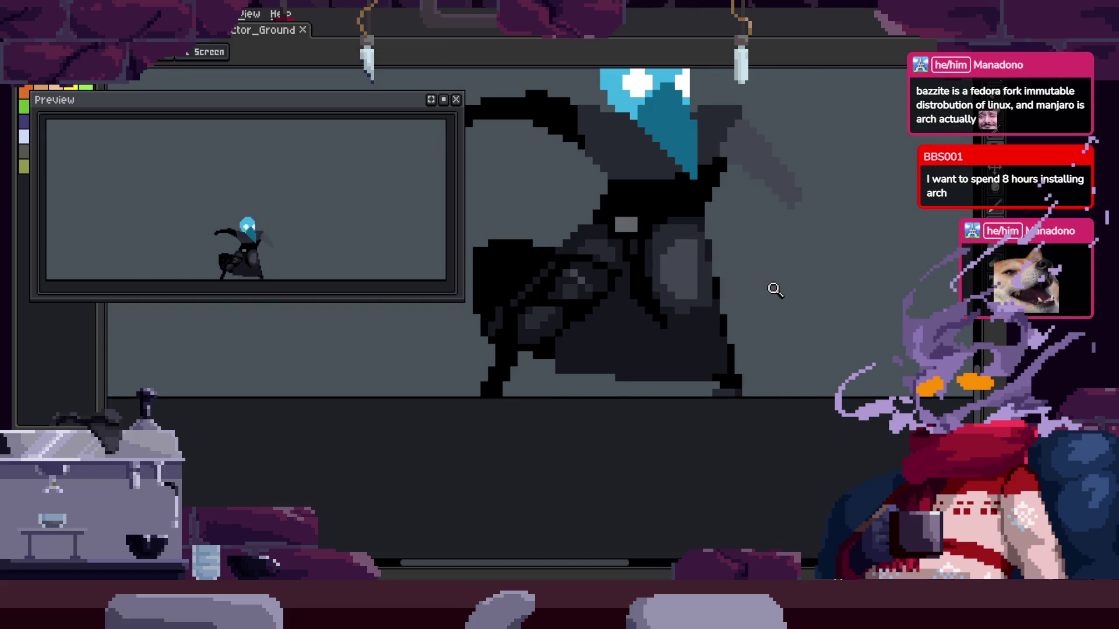
scroll(641, 325, up, 3)
scroll(695, 280, down, 3)
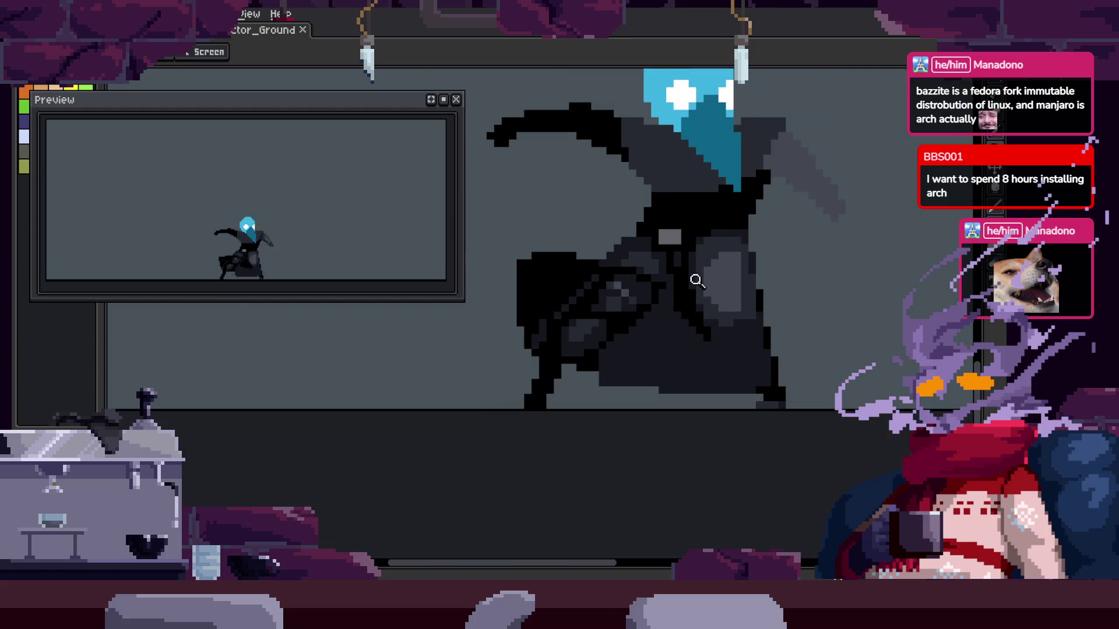
Sample cloak colours with the eyedropper and pencil while zooming around the cloak
key(i)
scroll(638, 387, up, 4)
scroll(638, 373, down, 1)
key(b)
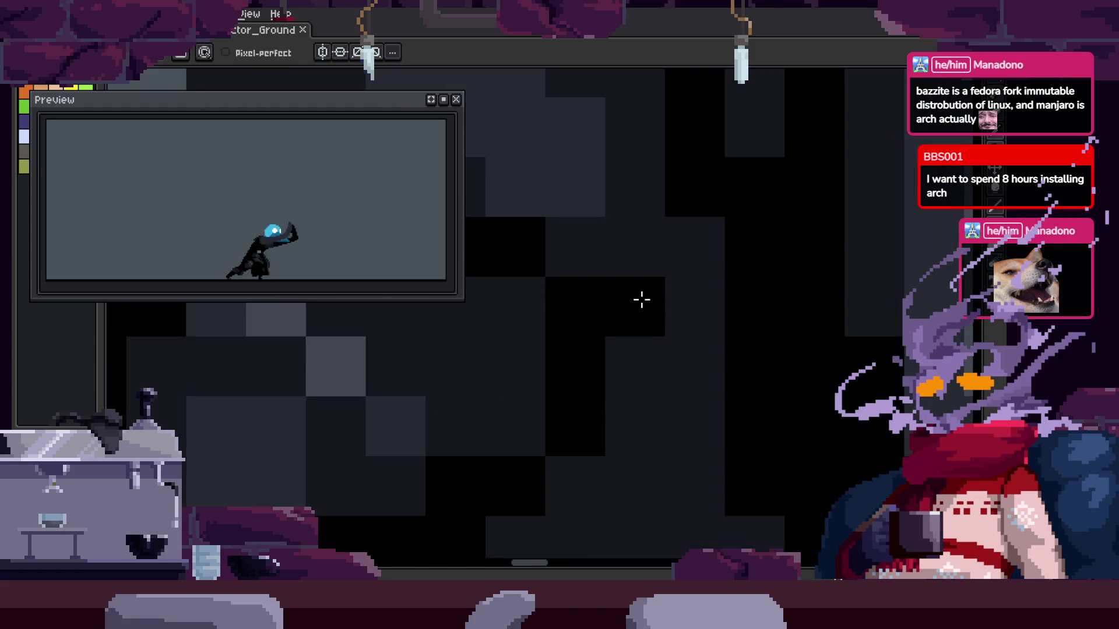
key(z)
scroll(619, 312, down, 3)
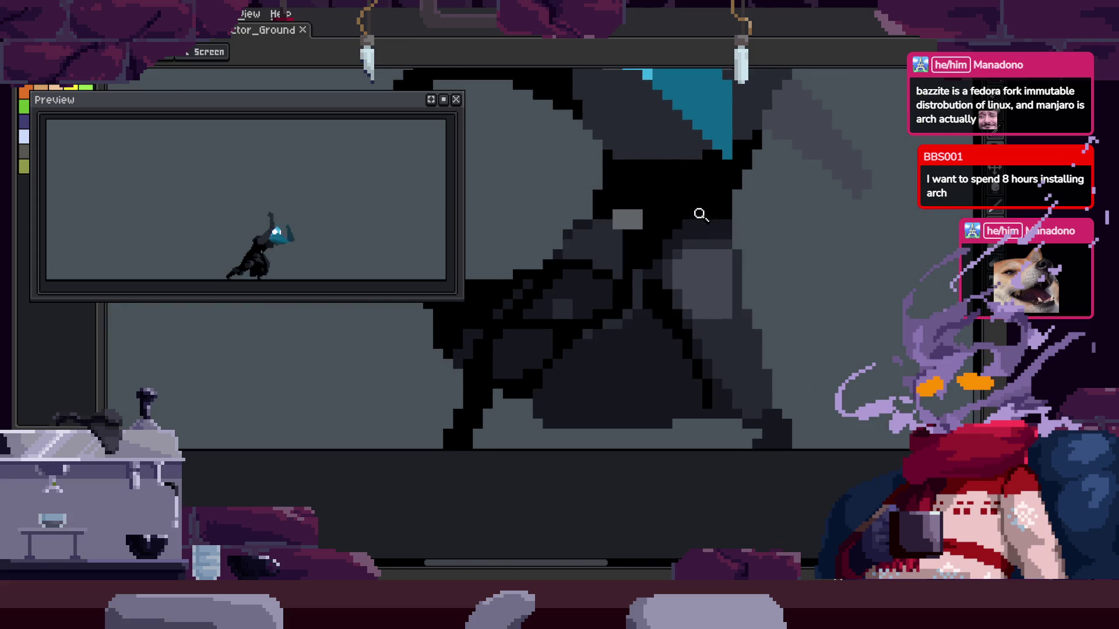
scroll(661, 242, up, 3)
key(i)
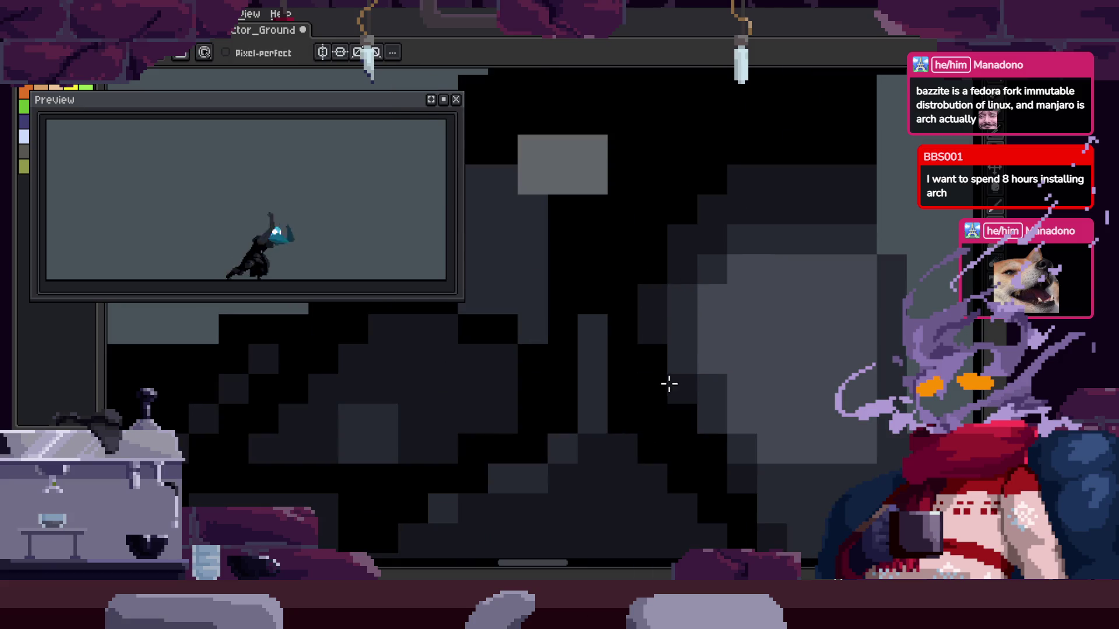
scroll(758, 396, down, 3)
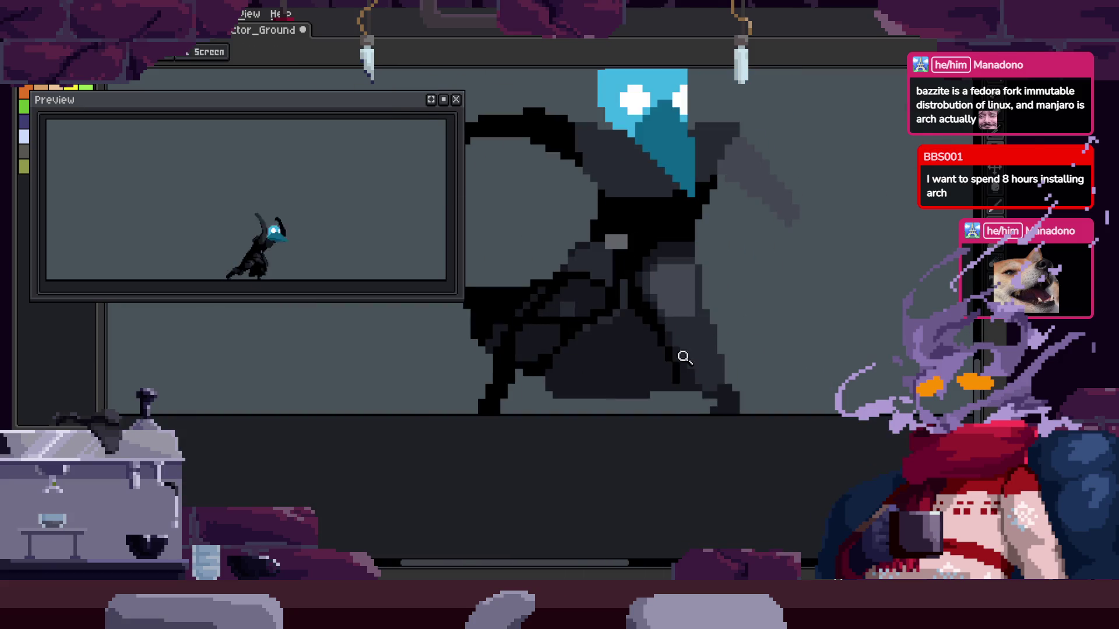
scroll(680, 357, up, 3)
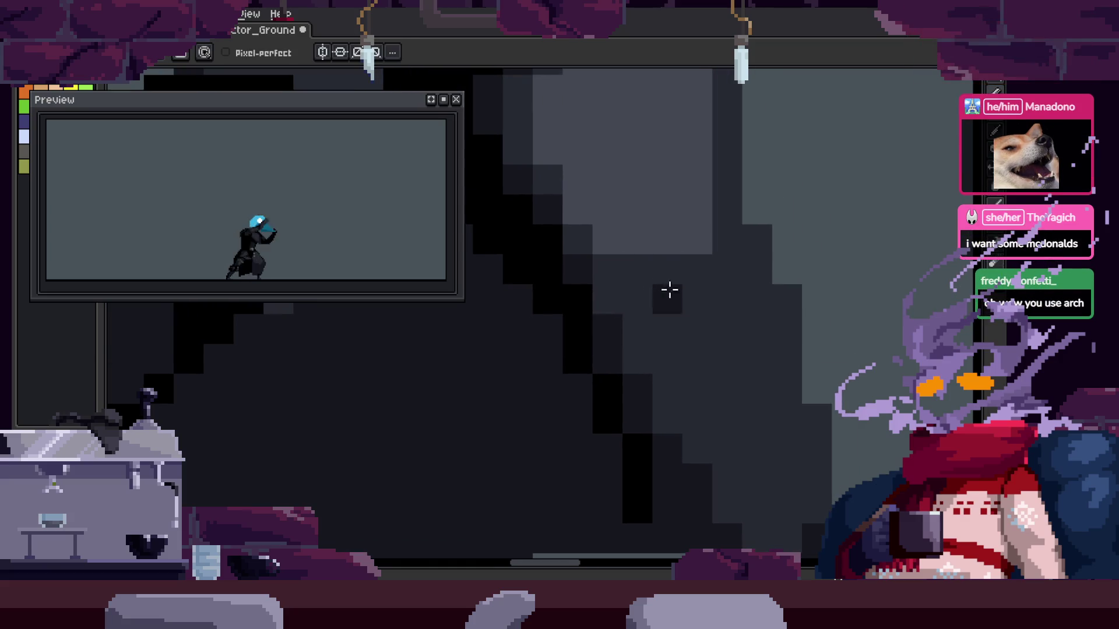
scroll(664, 305, up, 2)
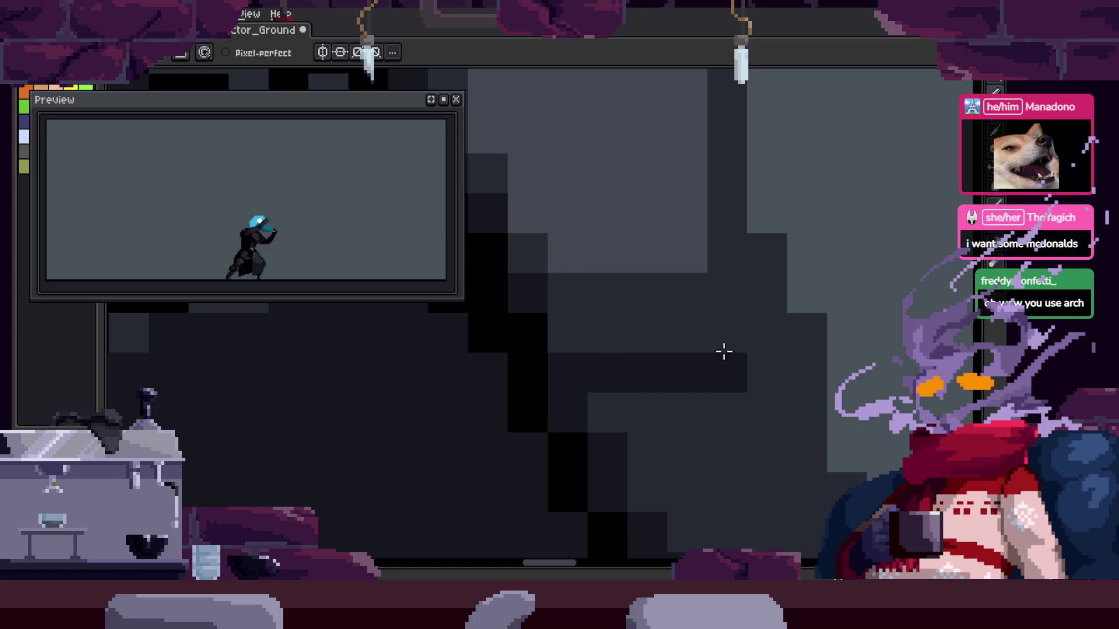
Move to another attack frame and save the sprite file
key(g)
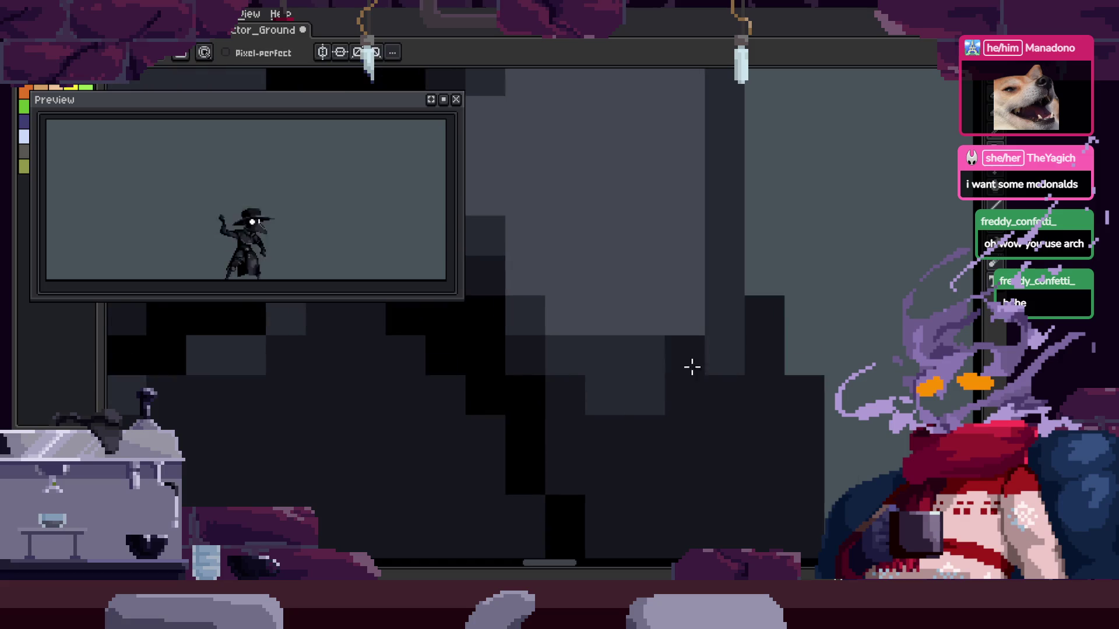
scroll(757, 374, down, 3)
key(z)
key(ctrl+s)
scroll(742, 305, up, 2)
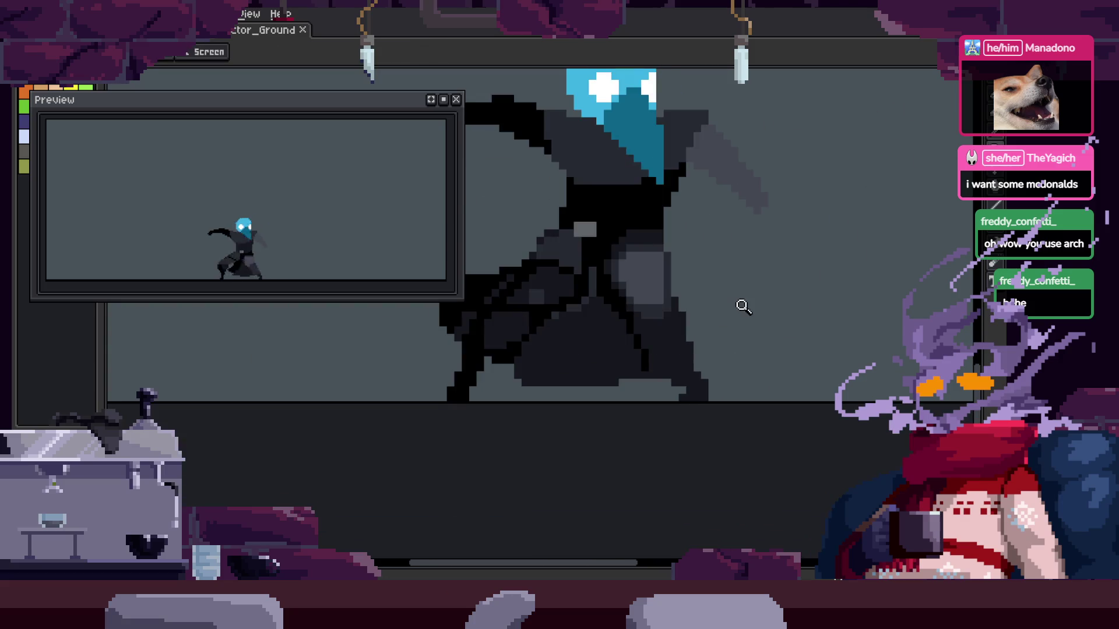
scroll(765, 276, up, 1)
Drag across the cloak area on this frame and zoom in closer
drag(670, 215, 730, 350)
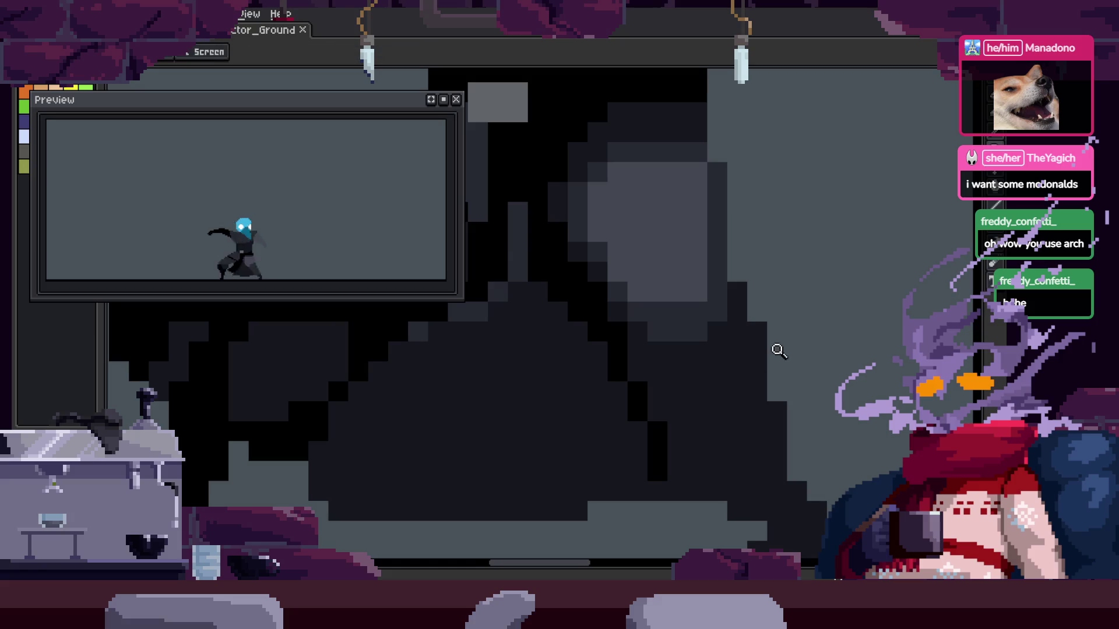
scroll(781, 303, down, 3)
scroll(781, 326, up, 2)
scroll(729, 344, up, 1)
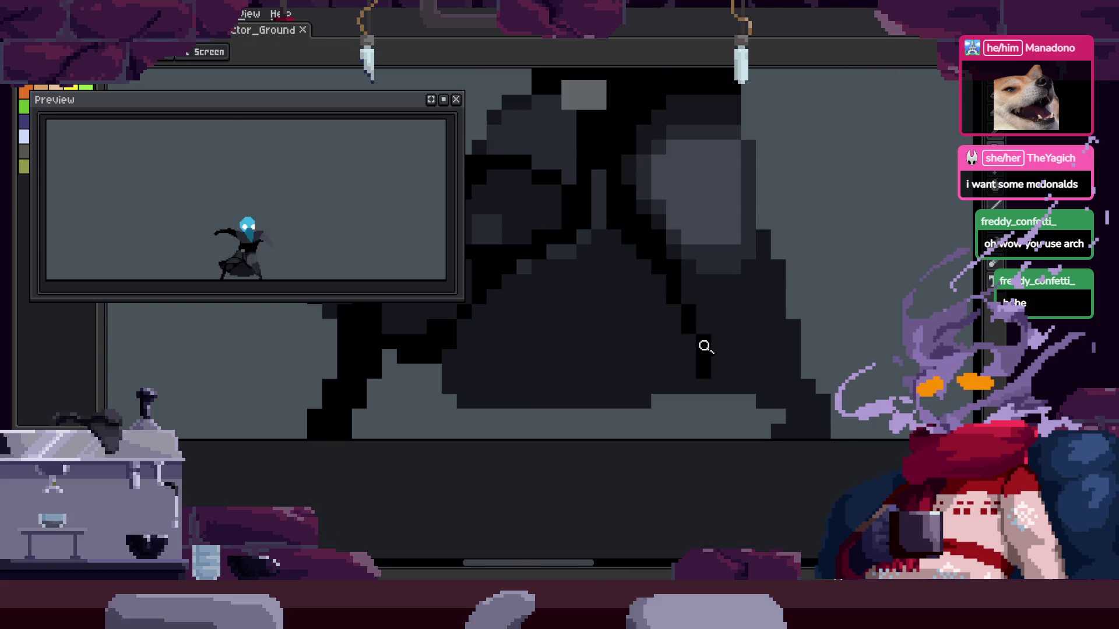
key(z)
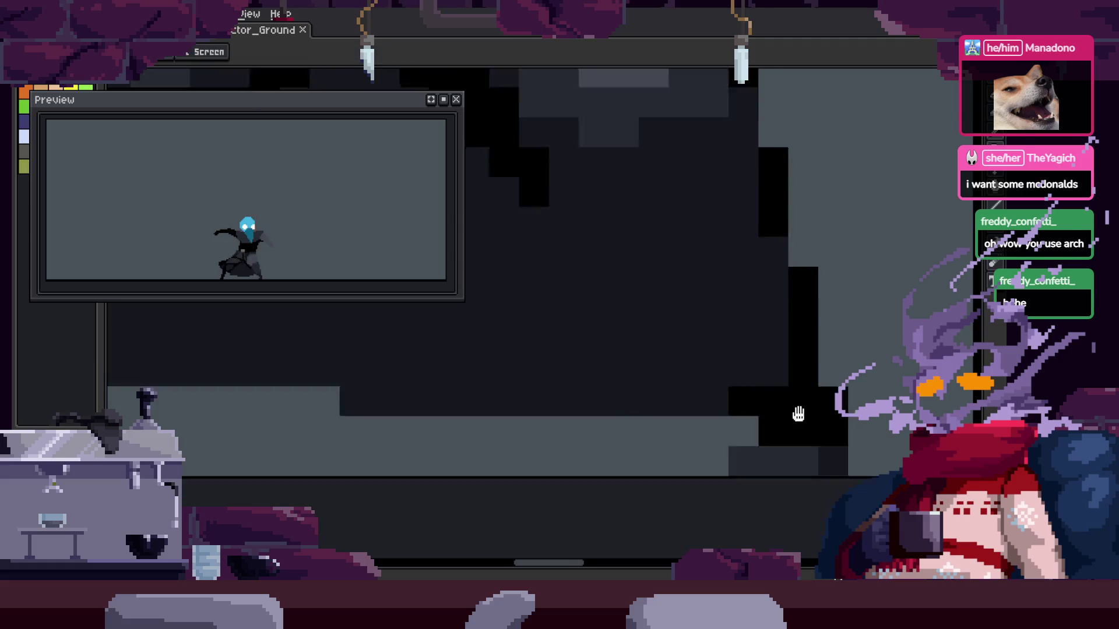
scroll(767, 352, up, 3)
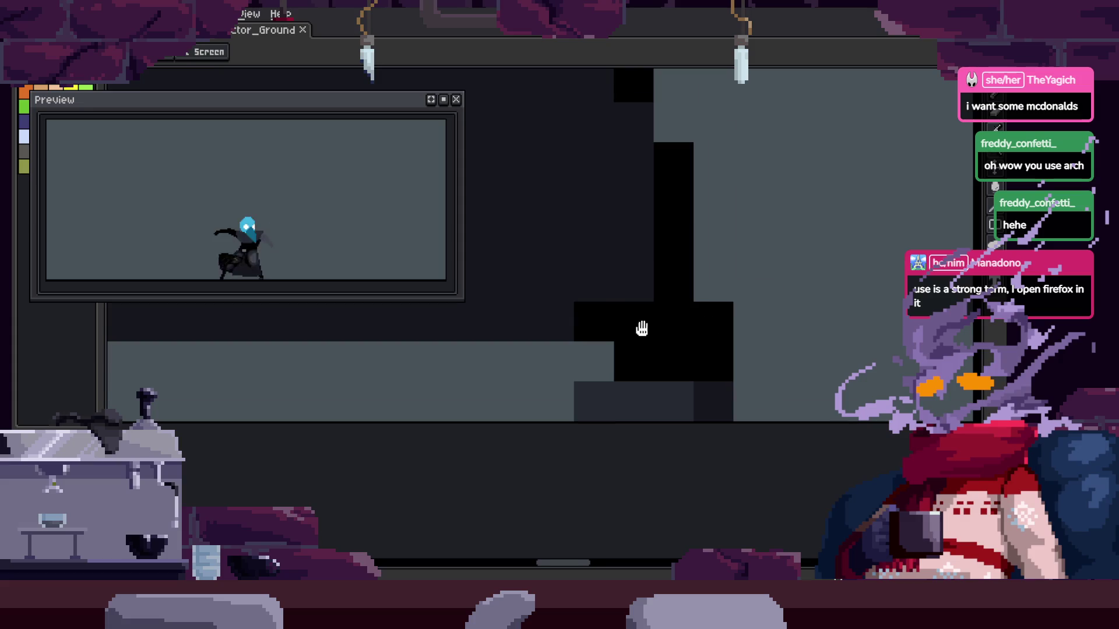
Select a block of cloak pixels and reposition it, undoing and redoing the move
key(m)
key(ctrl+z)
key(ctrl+z)
key(ctrl+z)
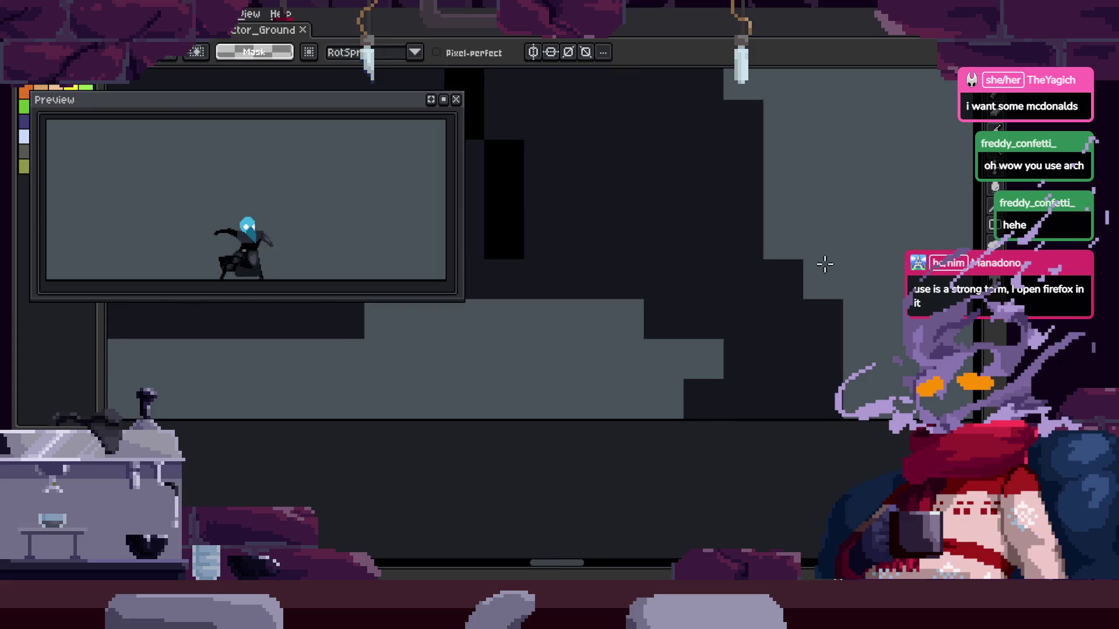
key(z)
key(ctrl+y)
scroll(757, 268, up, 3)
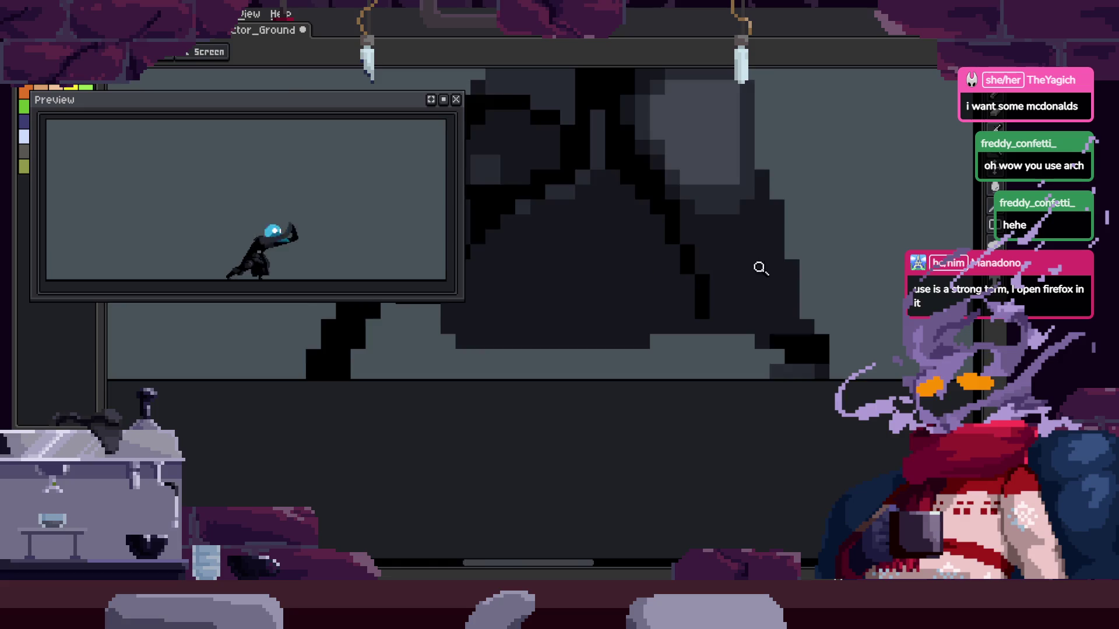
scroll(758, 280, down, 2)
key(ctrl+z)
Paint black pixel blocks on the cloak, then undo them back to the saved sprite
click(649, 283)
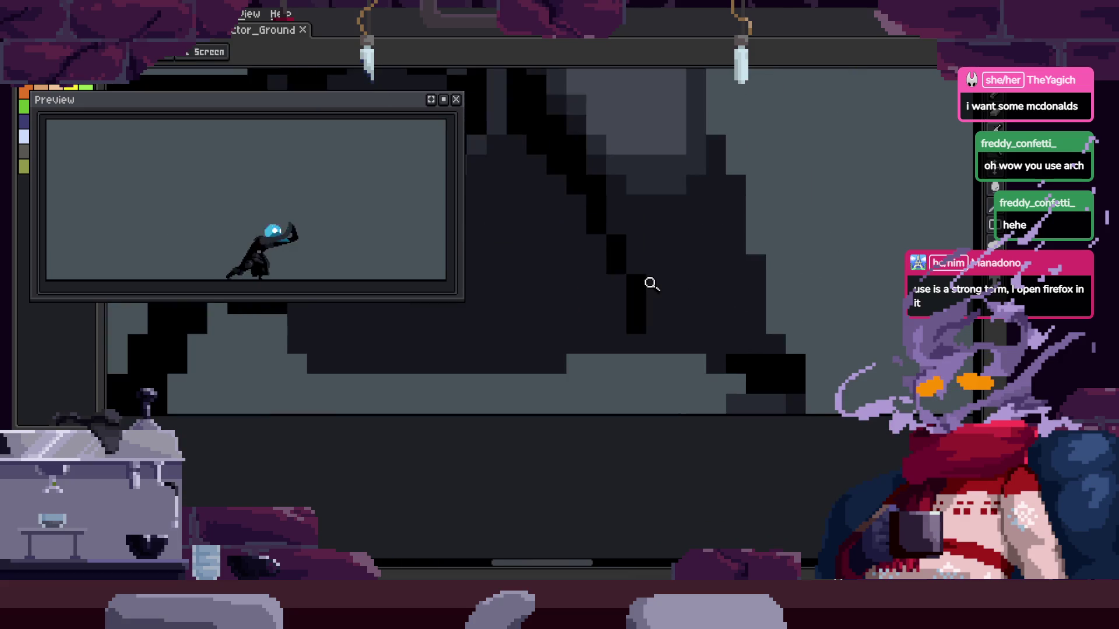
click(665, 310)
click(657, 305)
key(b)
click(743, 462)
key(ctrl+z)
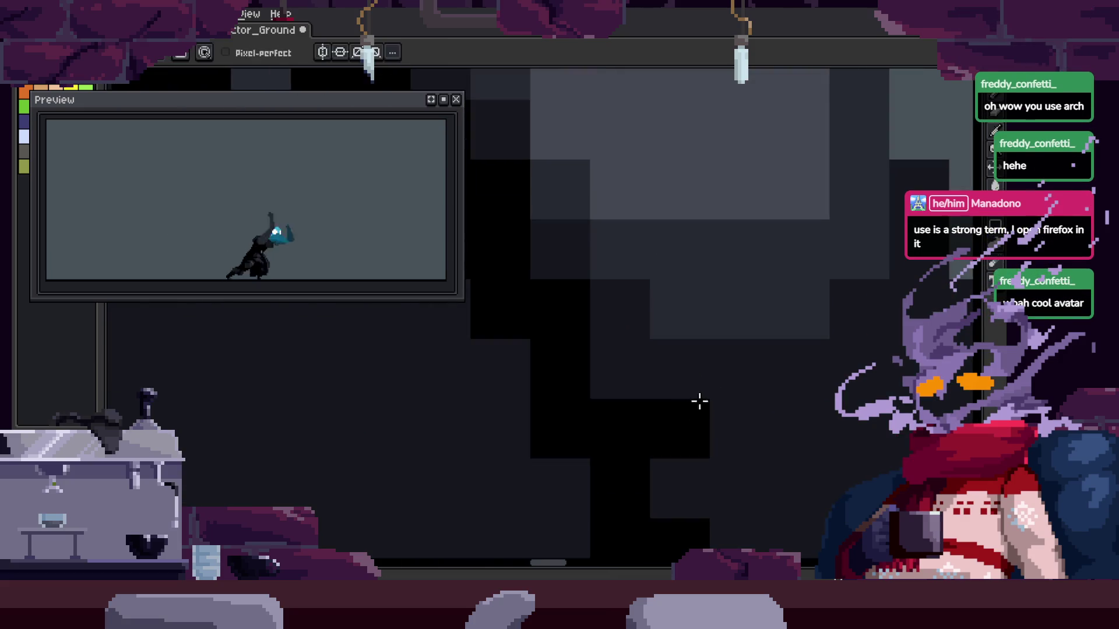
key(z)
scroll(789, 367, down, 3)
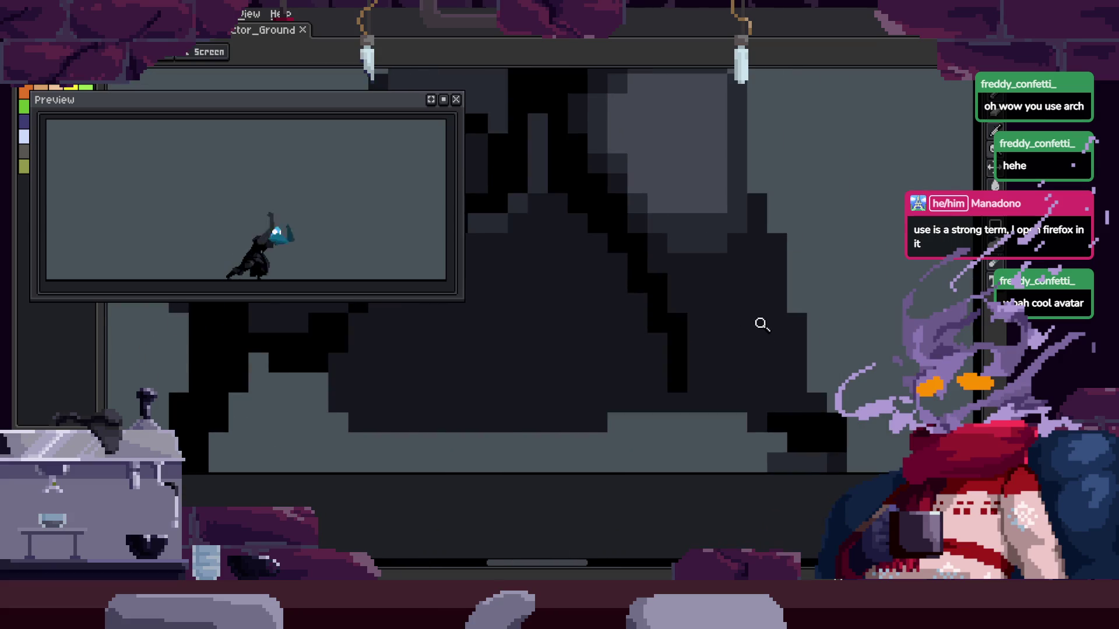
scroll(769, 320, down, 1)
scroll(790, 306, up, 2)
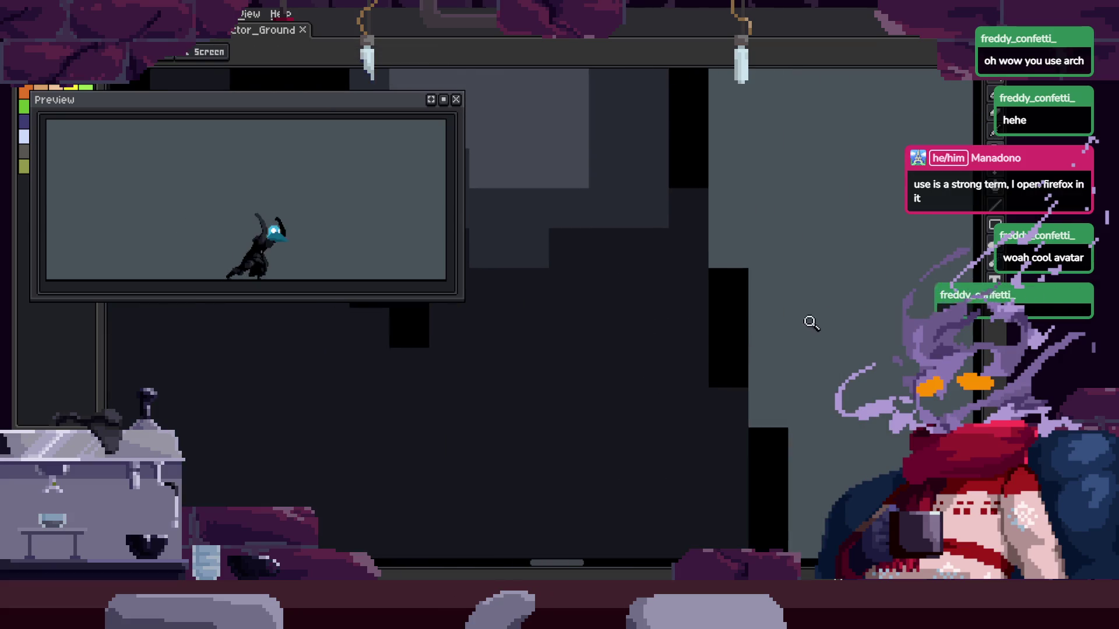
scroll(807, 318, down, 2)
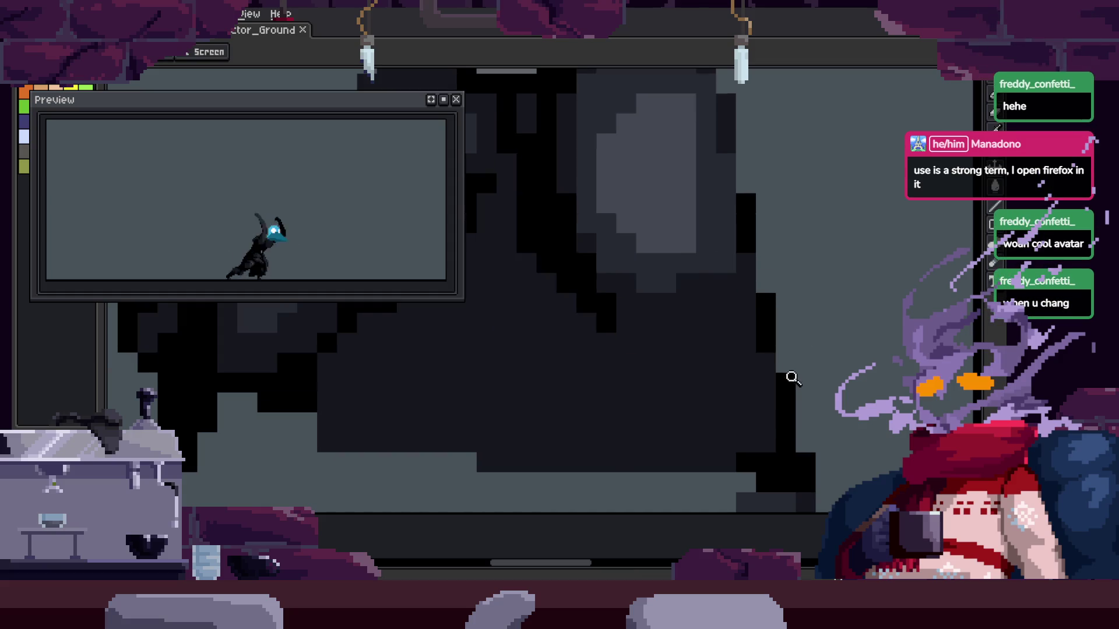
Zoom and pan around the cloak's lower edge on the attack frame
scroll(752, 325, down, 2)
scroll(795, 317, down, 1)
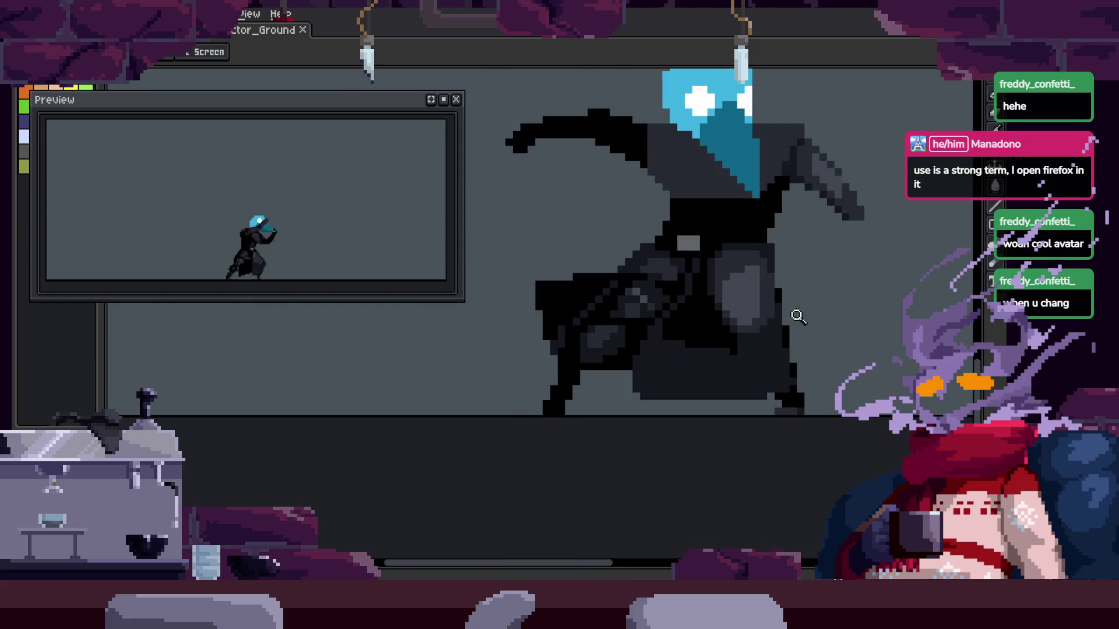
scroll(832, 295, up, 2)
scroll(777, 302, down, 1)
scroll(784, 297, down, 1)
scroll(774, 282, up, 1)
scroll(796, 322, up, 1)
scroll(804, 335, down, 1)
scroll(802, 321, down, 1)
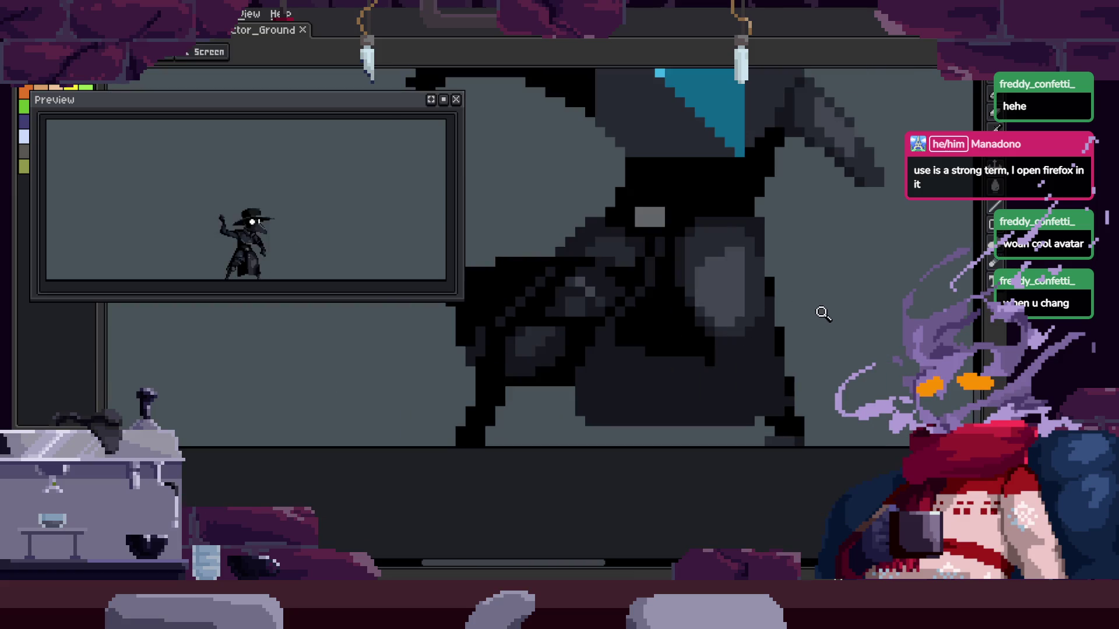
scroll(795, 283, down, 1)
scroll(813, 278, up, 1)
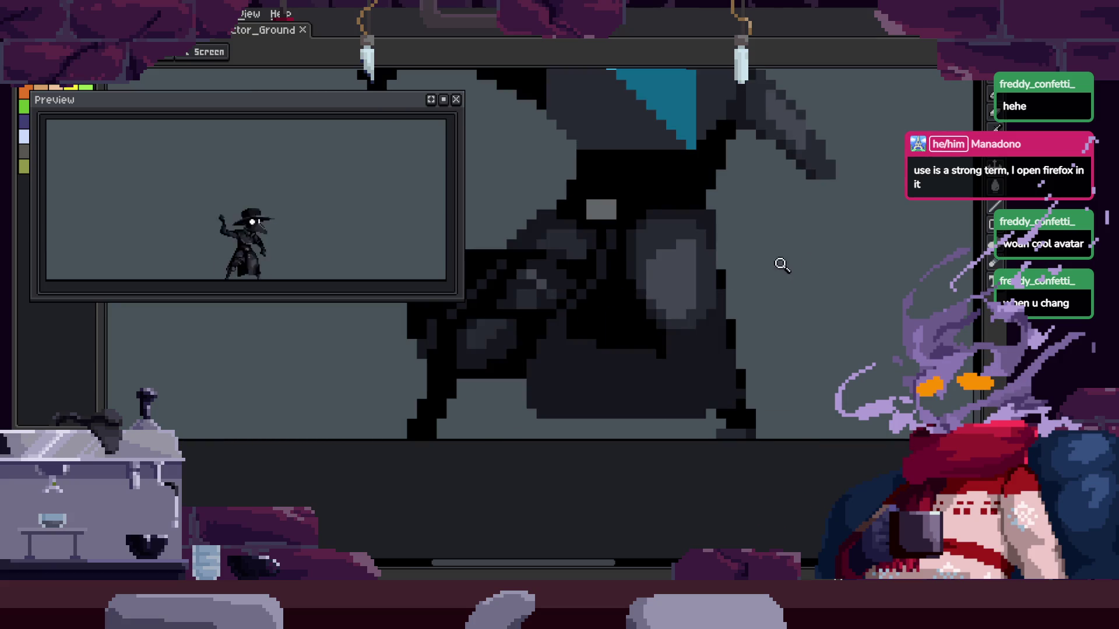
scroll(816, 295, down, 1)
scroll(817, 280, up, 1)
scroll(783, 252, up, 1)
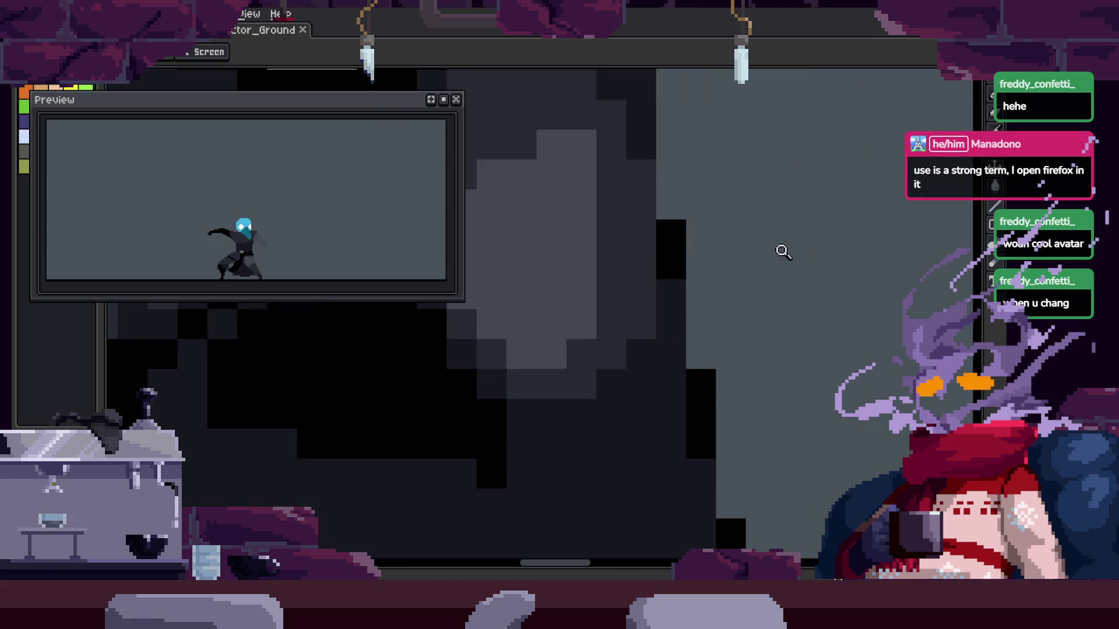
Save the sprite, then paint a short black stroke along the cloak's edge
key(b)
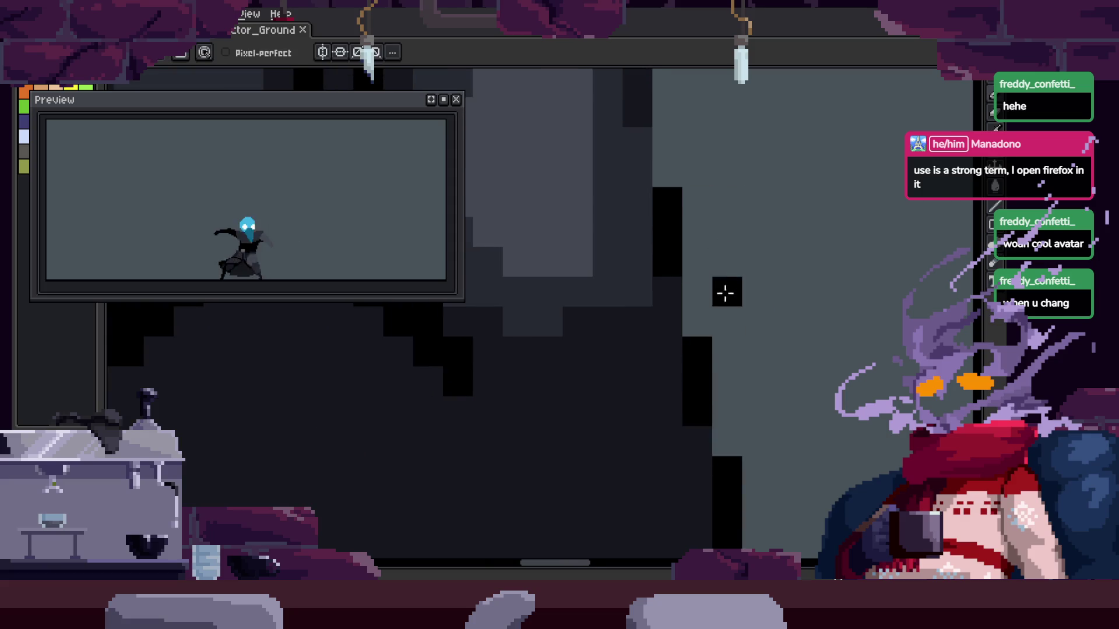
scroll(776, 300, down, 5)
key(ctrl+s)
scroll(725, 282, up, 6)
mouse_move(726, 282)
mouse_down()
mouse_move(750, 432)
mouse_move(716, 274)
mouse_up()
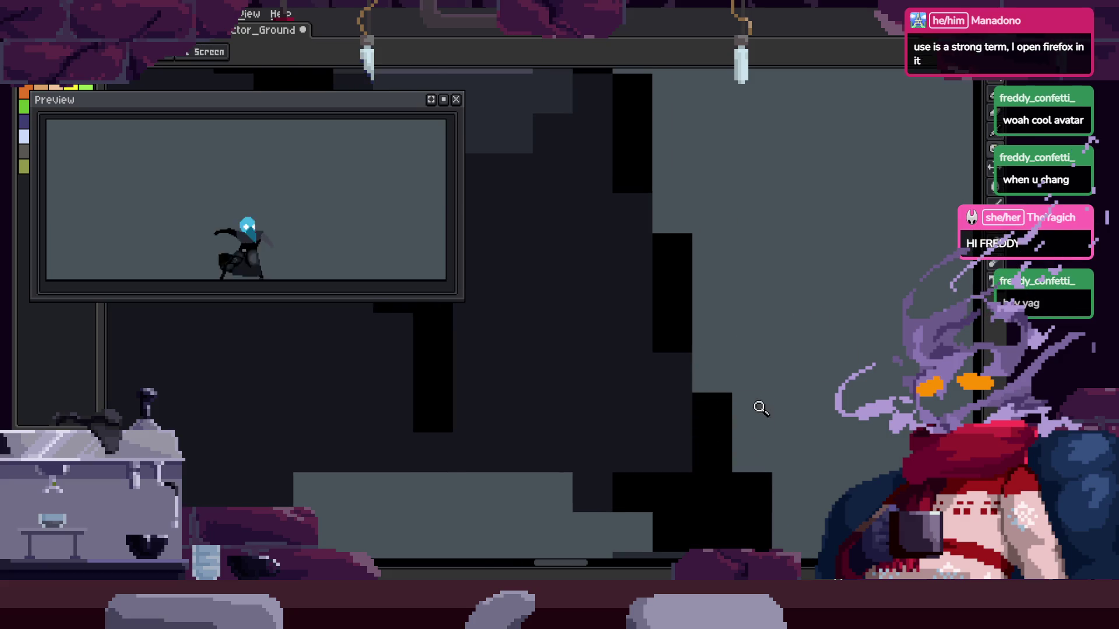
Sample a cloak shade and paint black outline pixels along the cloak's lower edge
scroll(761, 408, down, 3)
scroll(734, 443, up, 2)
scroll(687, 422, up, 1)
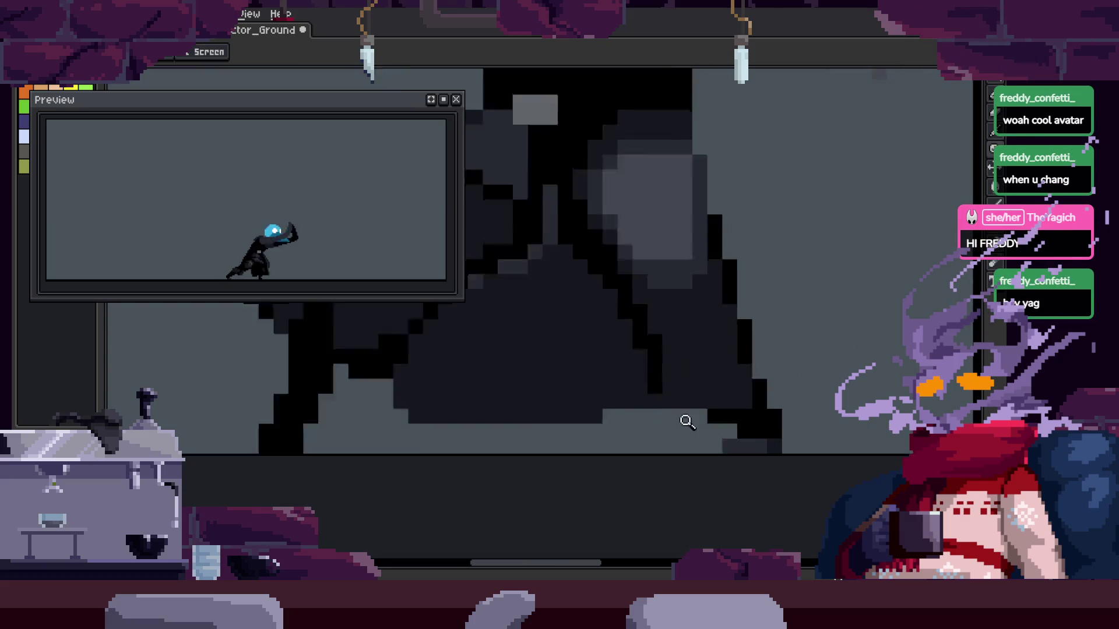
scroll(845, 356, down, 1)
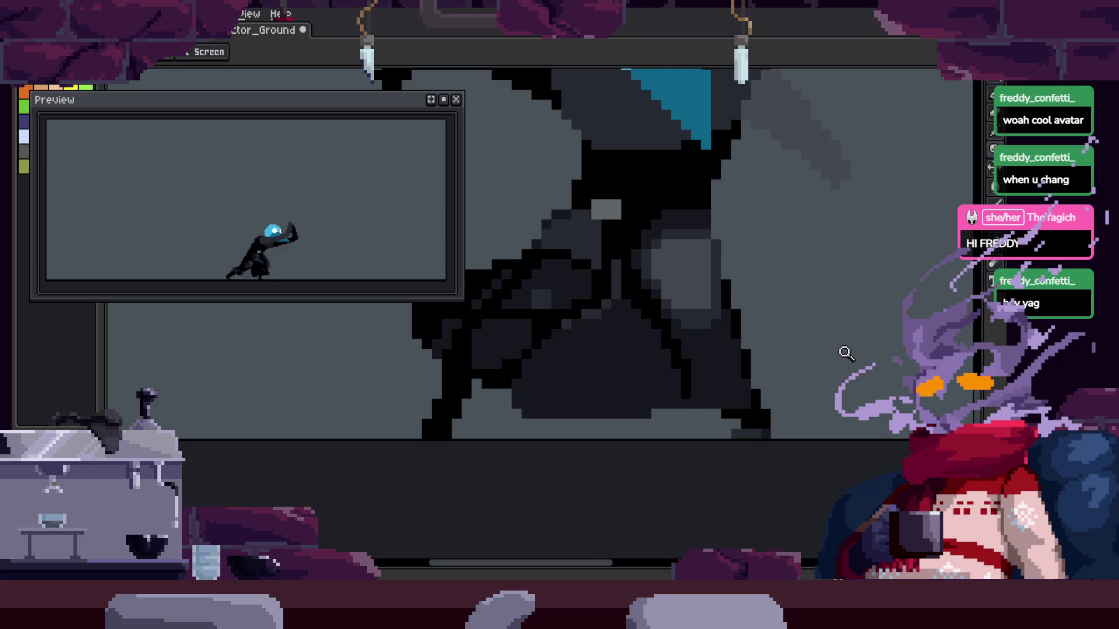
scroll(774, 387, up, 3)
key(b)
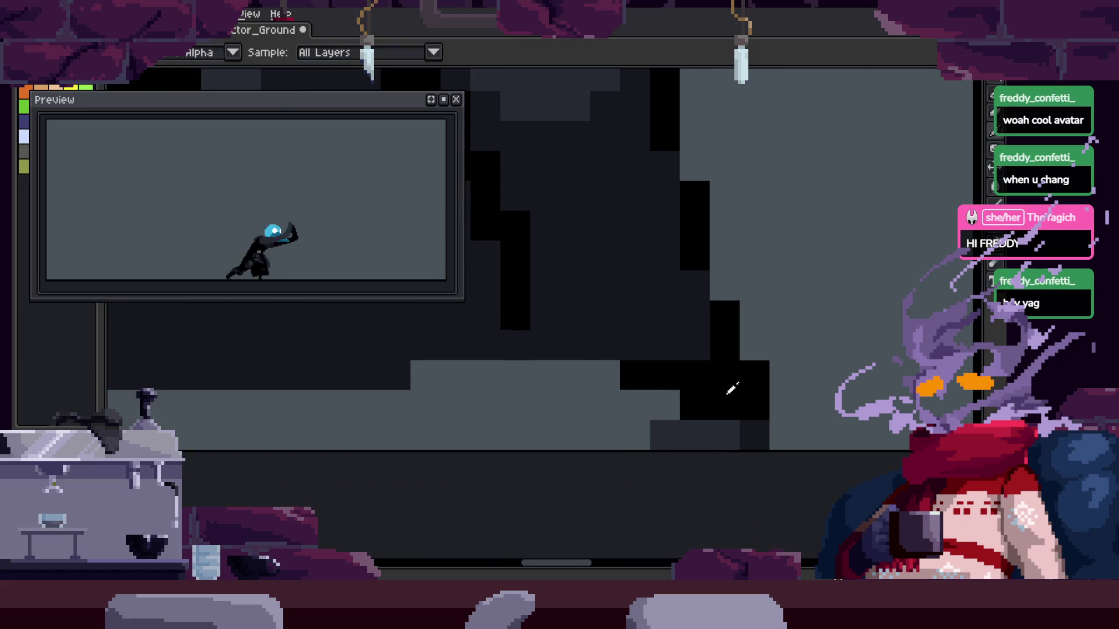
key(b)
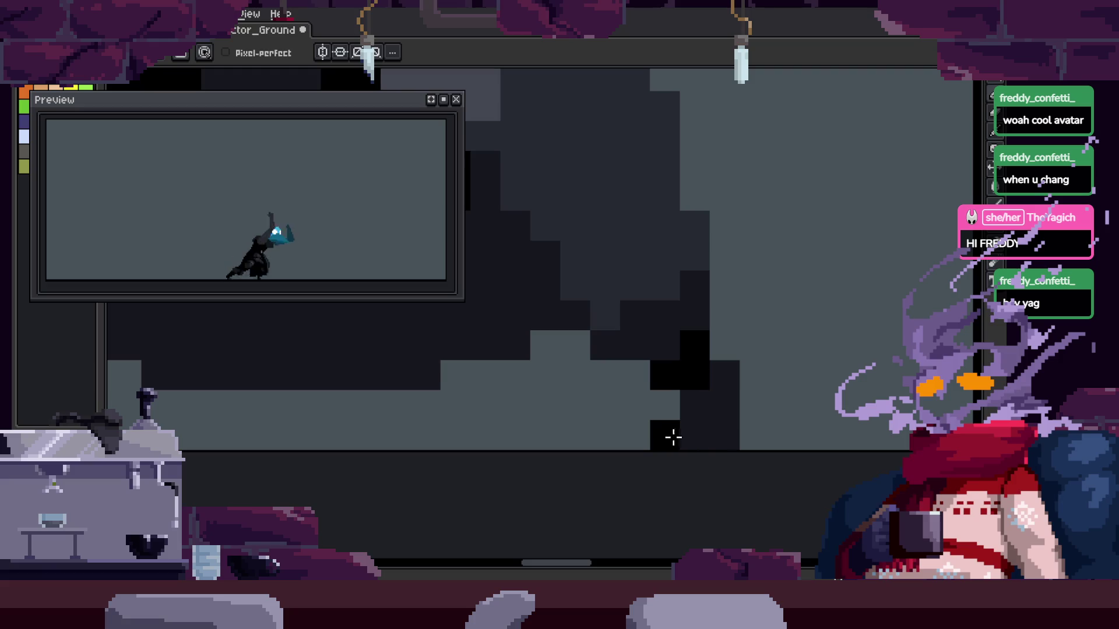
alt+click(715, 429)
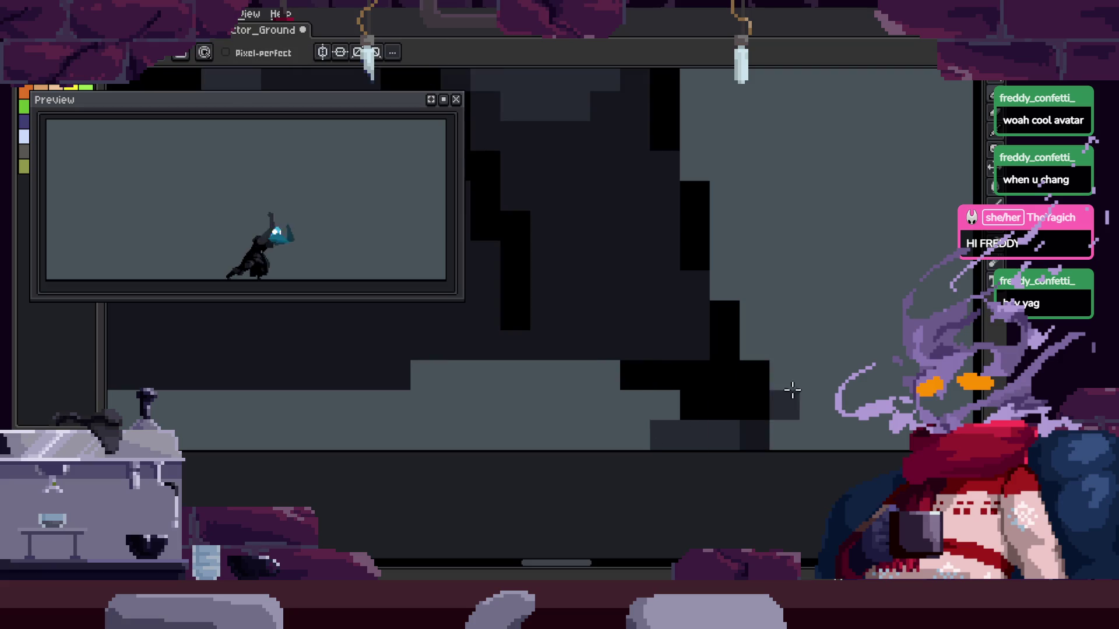
key(z)
scroll(729, 440, down, 3)
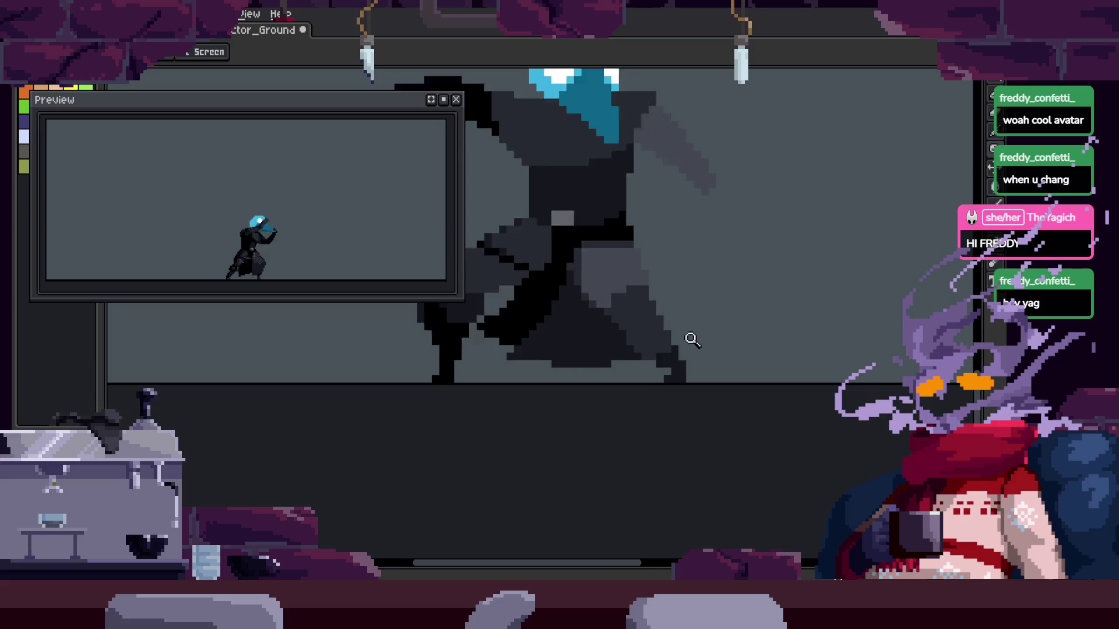
click(719, 334)
key(b)
drag(634, 398, 694, 420)
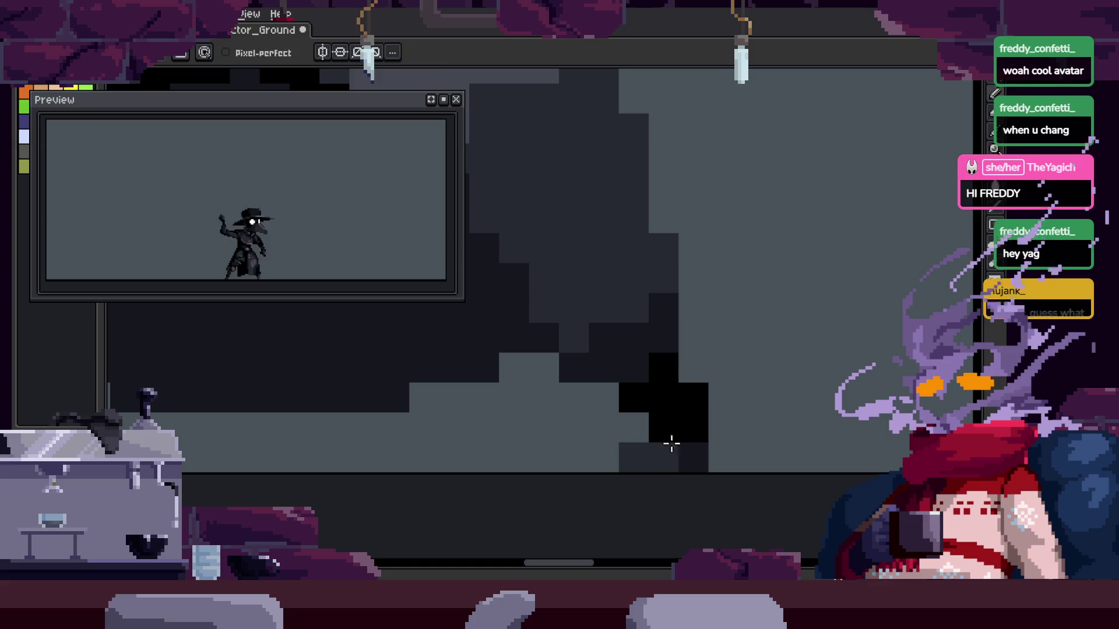
Zoom closer, sample a cloak shade and repaint two blocks of cloak shading
key(z)
click(669, 427)
key(b)
scroll(693, 410, down, 3)
click(679, 374)
alt+click(739, 369)
click(756, 365)
Paint a stroke of dark pixels across the lower cloak, then undo it
scroll(775, 361, down, 2)
key(z)
scroll(788, 365, down, 3)
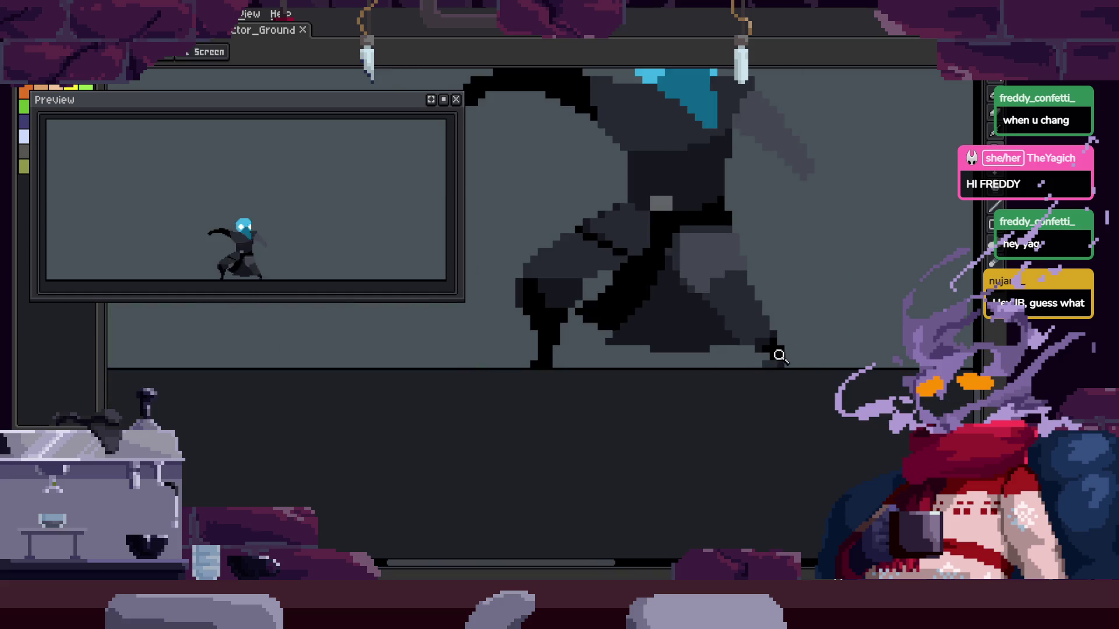
scroll(772, 287, up, 3)
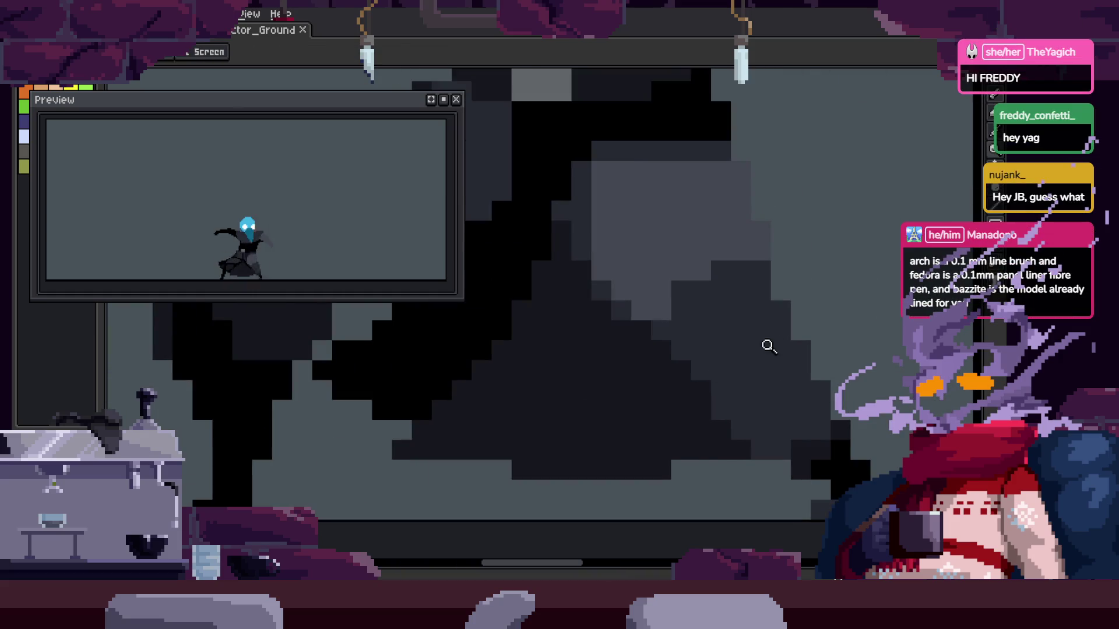
click(767, 347)
key(b)
mouse_move(629, 356)
mouse_down()
mouse_move(697, 369)
mouse_move(805, 342)
mouse_up()
key(ctrl+z)
key(ctrl+z)
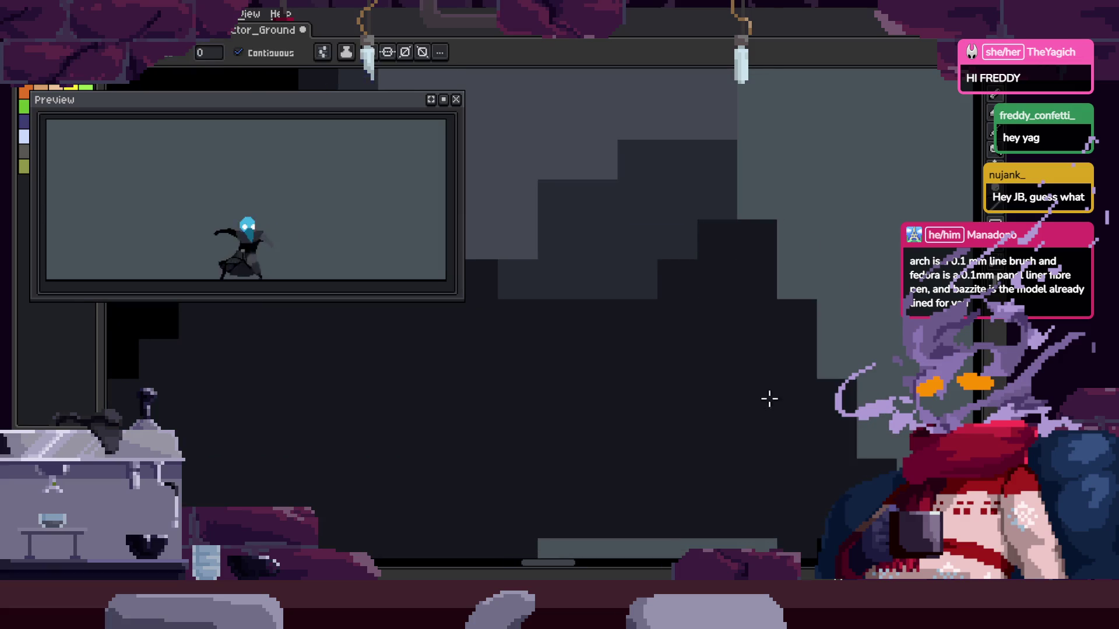
Switch to the Zoom tool and zoom out over the reverted cloak
key(z)
scroll(777, 370, down, 2)
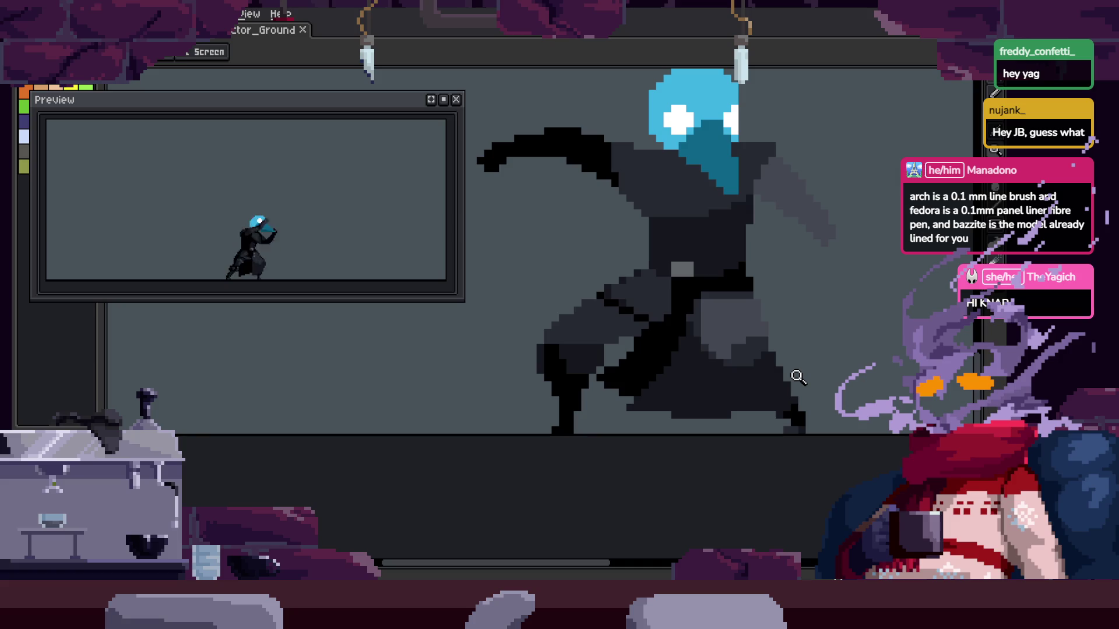
click(750, 250)
click(672, 306)
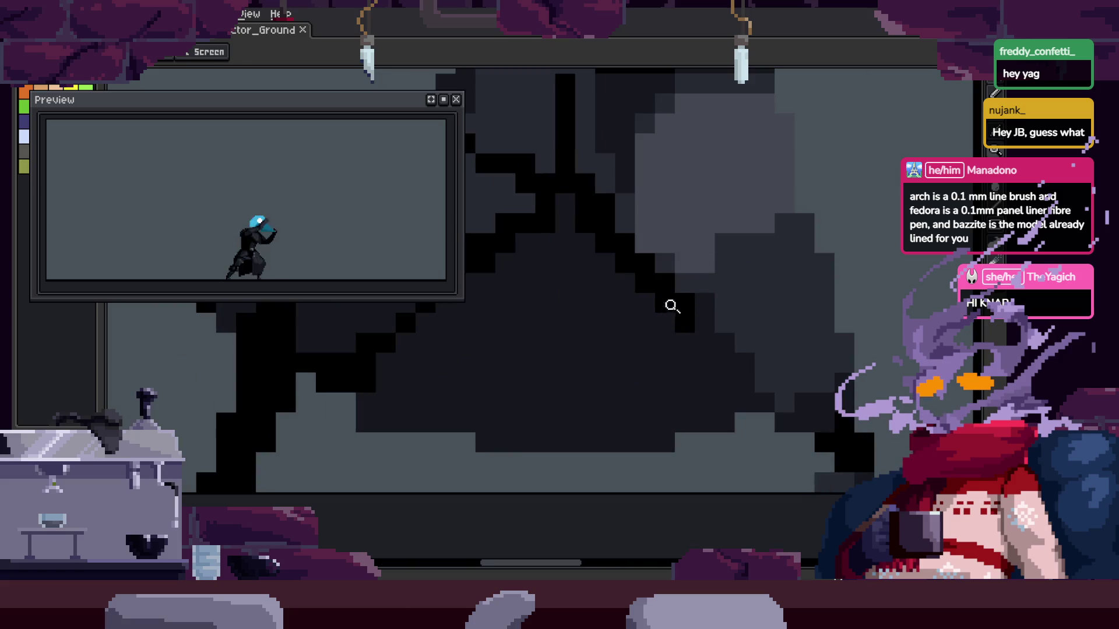
click(657, 241)
click(657, 247)
click(657, 268)
key(b)
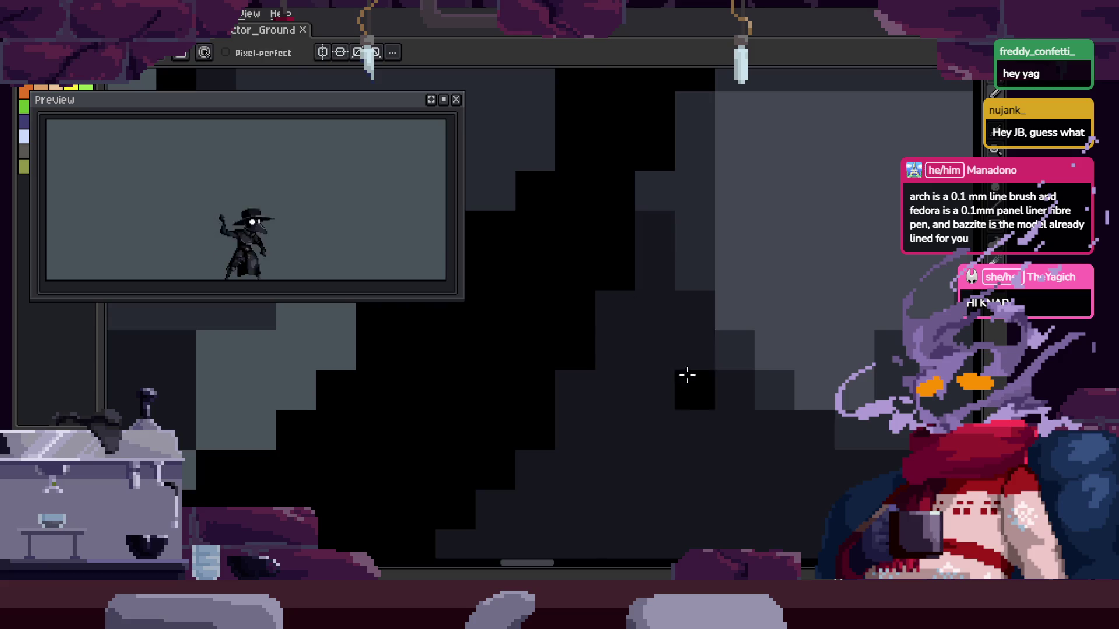
drag(687, 376, 653, 341)
drag(637, 289, 709, 432)
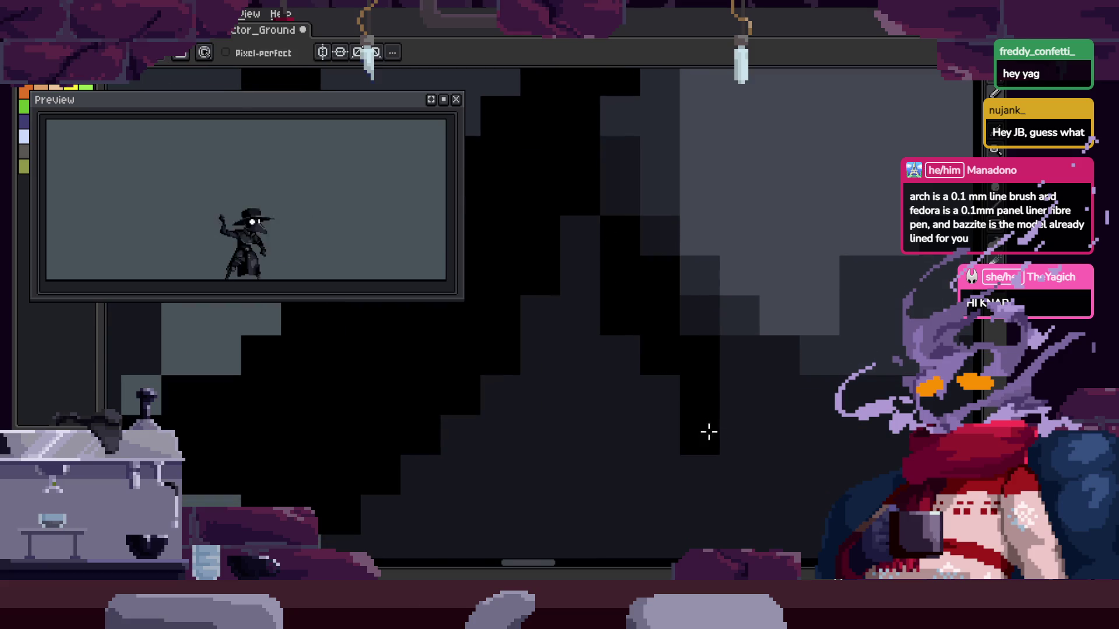
key(z)
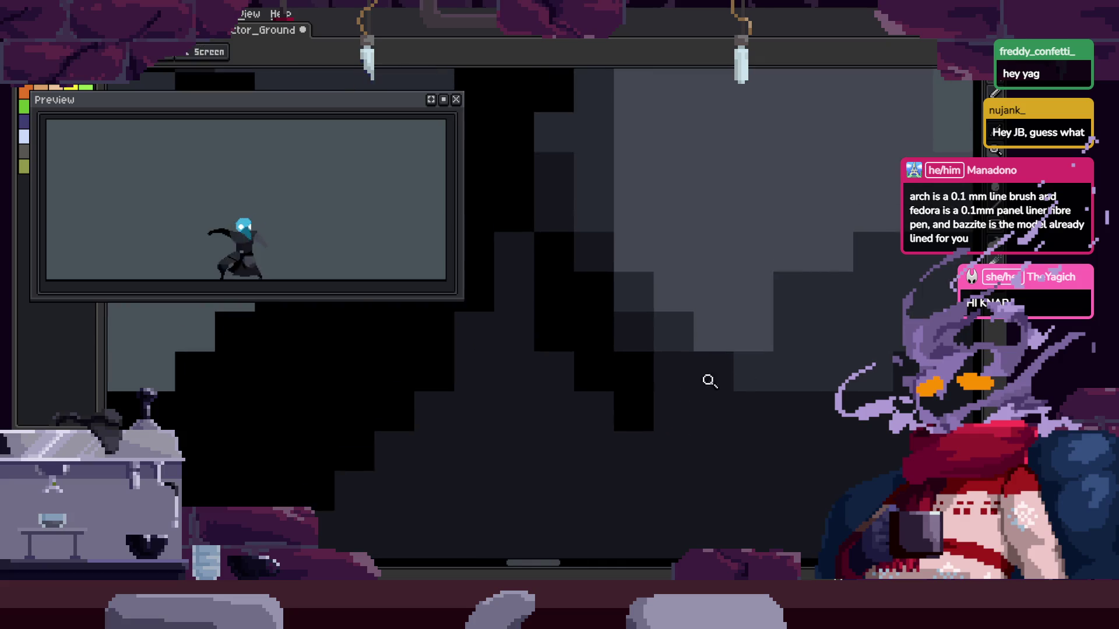
right_click(789, 357)
key(ctrl+z)
right_click(831, 318)
click(789, 363)
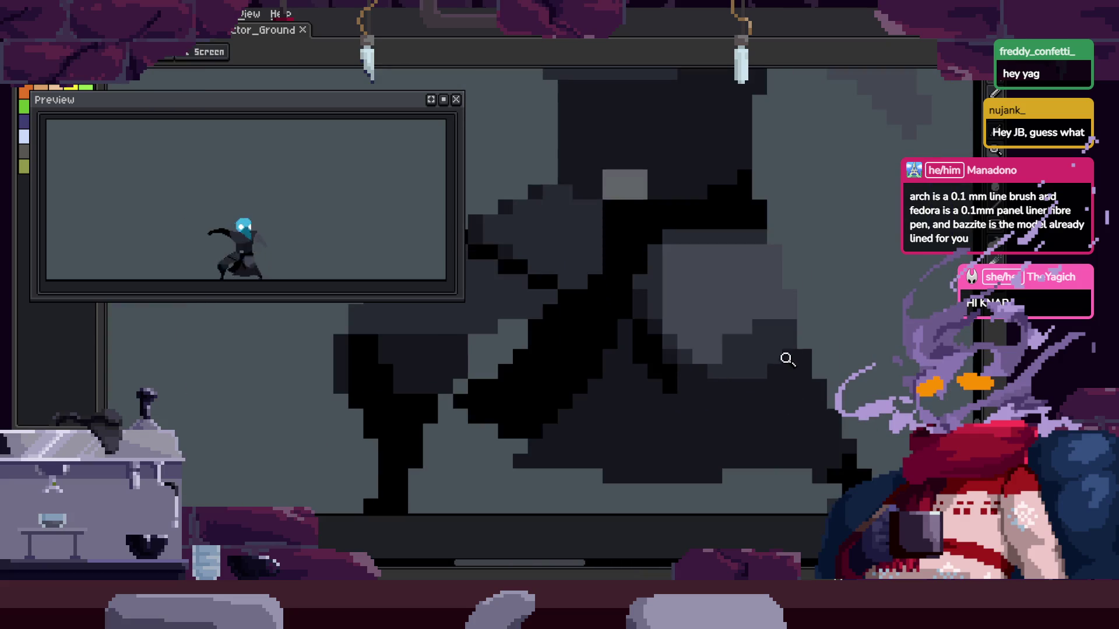
click(616, 390)
click(732, 299)
click(692, 369)
click(676, 295)
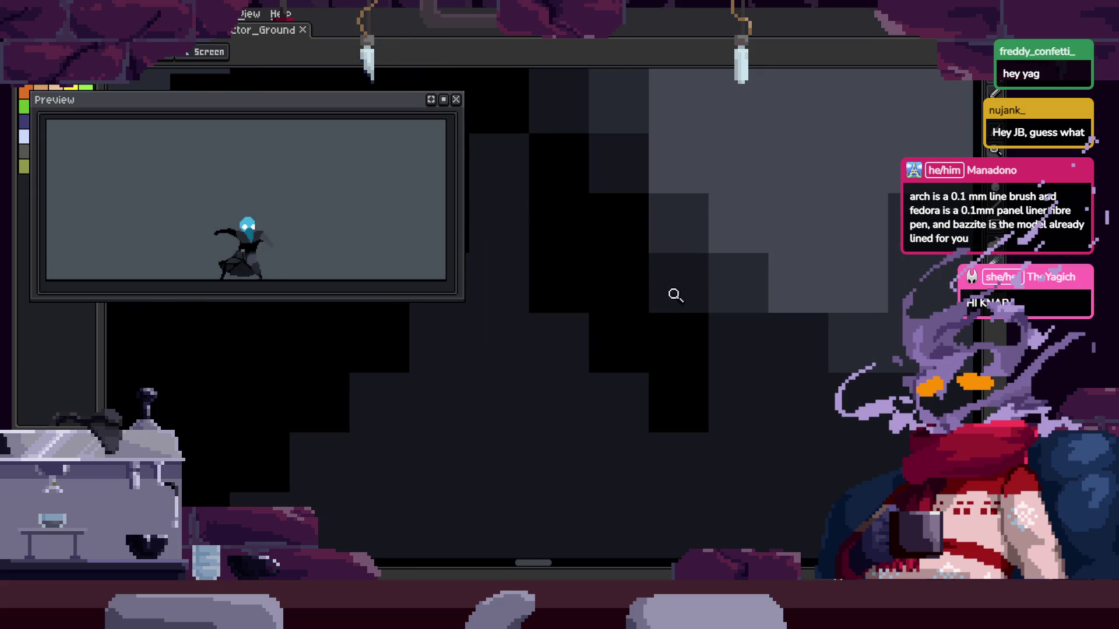
key(b)
drag(749, 412, 782, 435)
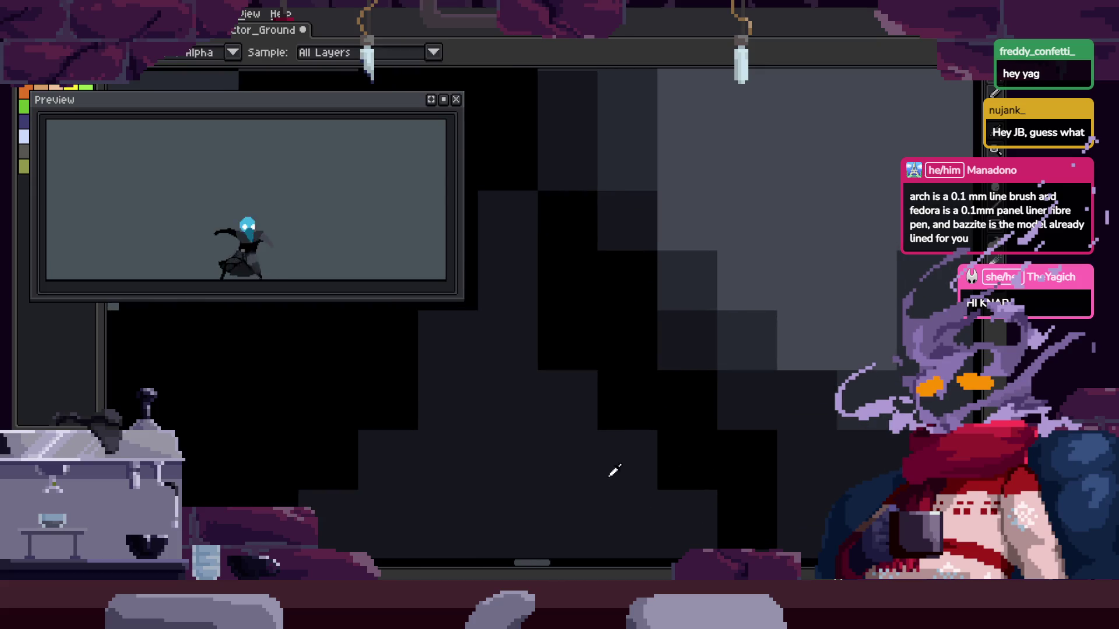
drag(517, 320, 535, 194)
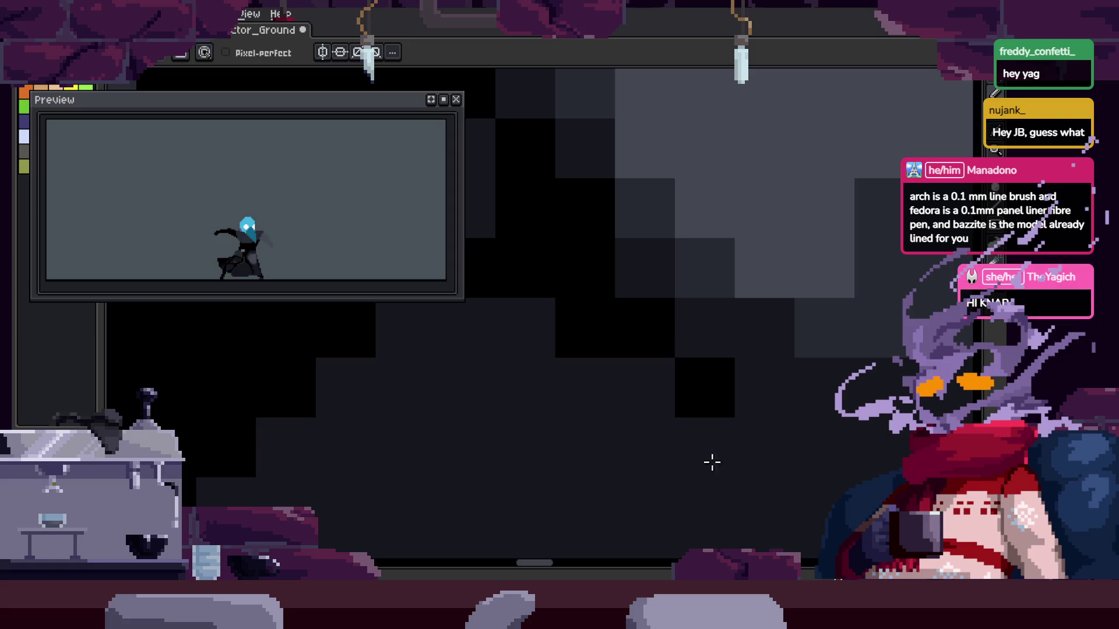
scroll(767, 395, down, 2)
scroll(659, 332, right, 2)
drag(659, 332, 707, 375)
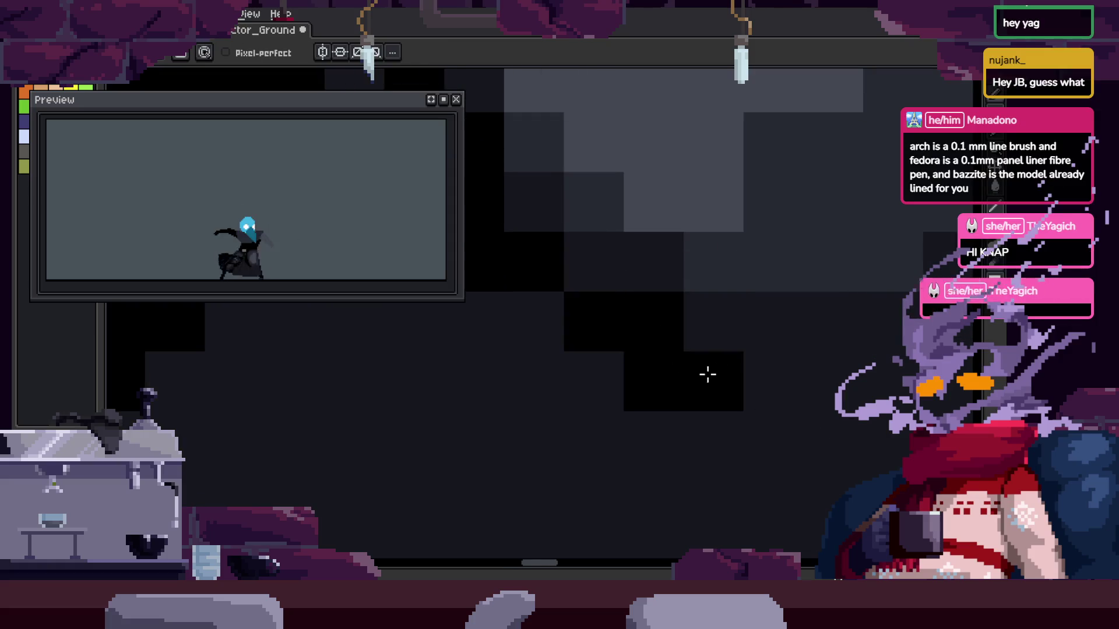
right_click(708, 374)
scroll(690, 327, up, 1)
scroll(689, 327, right, 1)
right_click(600, 357)
key(z)
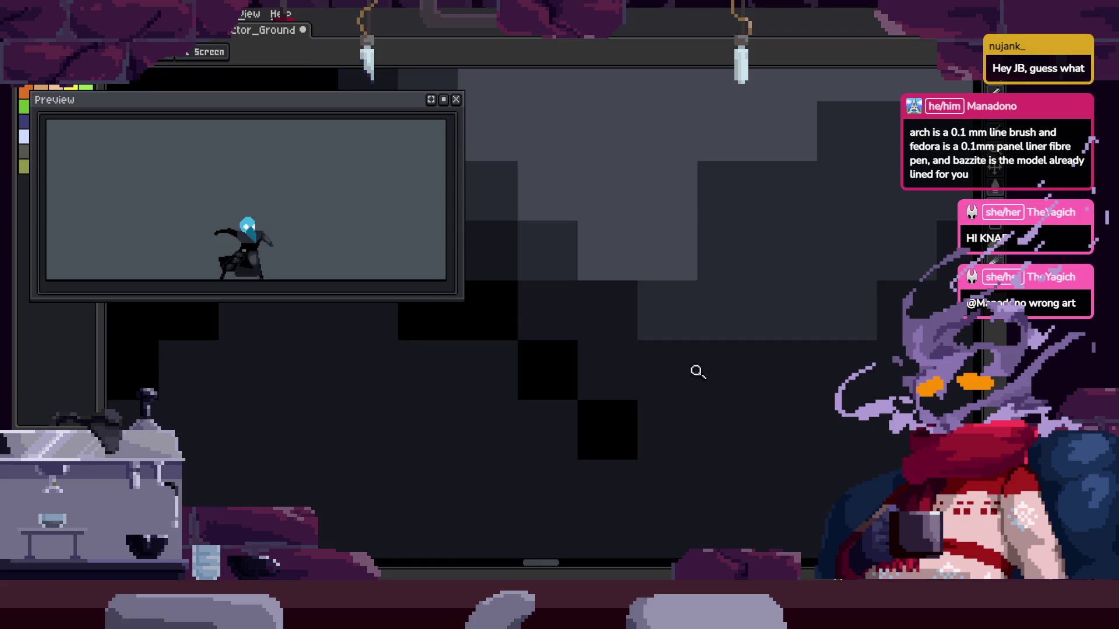
scroll(782, 347, down, 3)
scroll(834, 327, down, 2)
scroll(824, 284, up, 2)
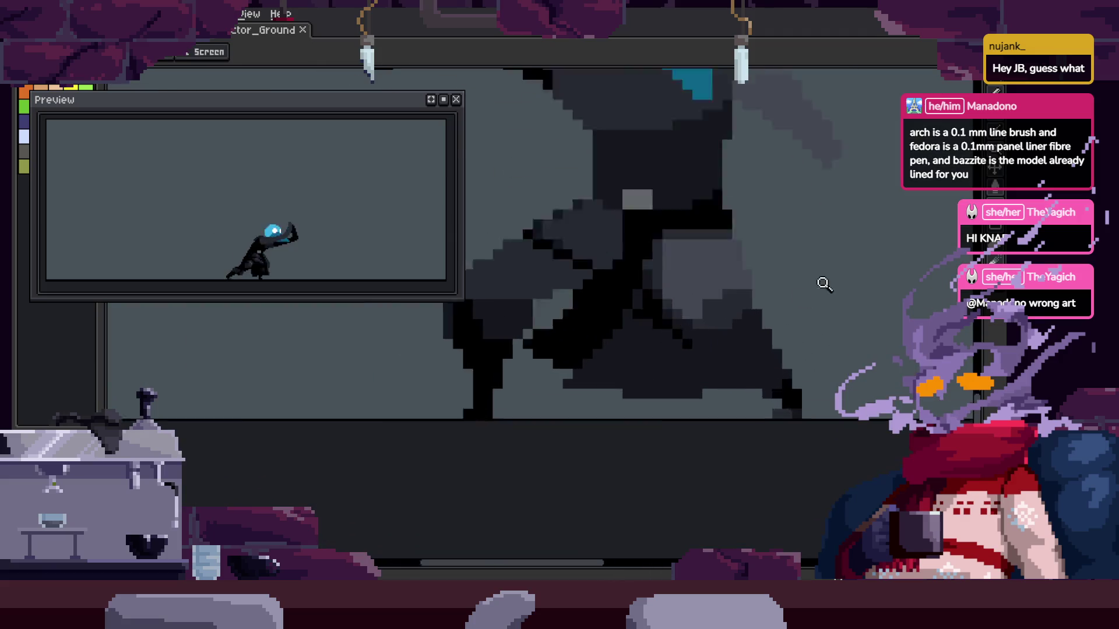
scroll(750, 335, down, 1)
scroll(749, 335, down, 2)
scroll(775, 362, up, 1)
scroll(768, 342, up, 2)
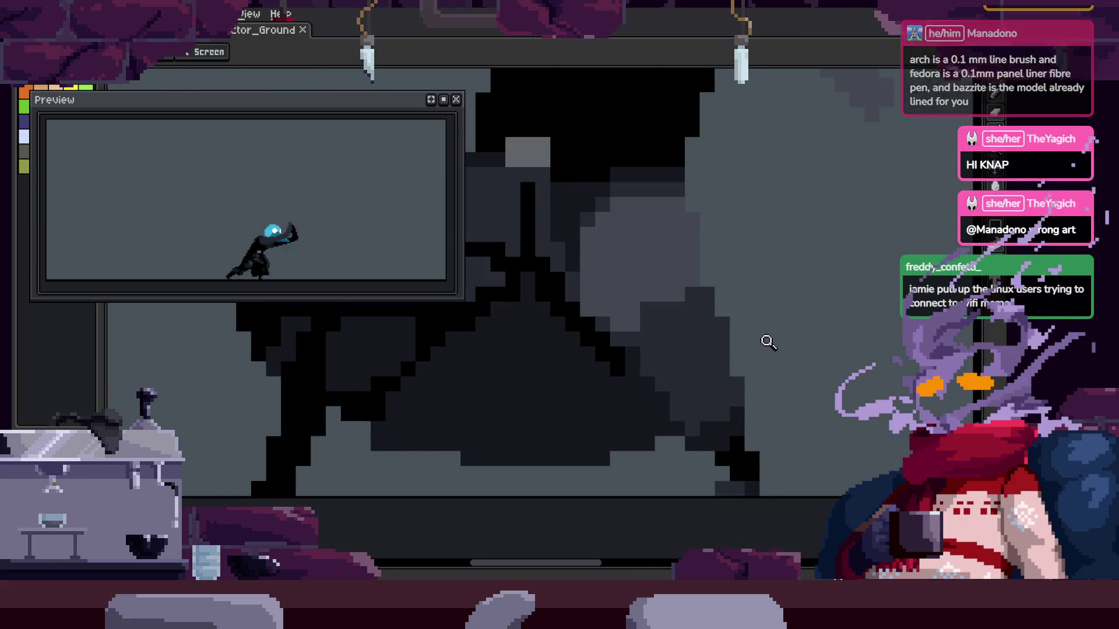
scroll(792, 350, down, 1)
scroll(824, 357, up, 1)
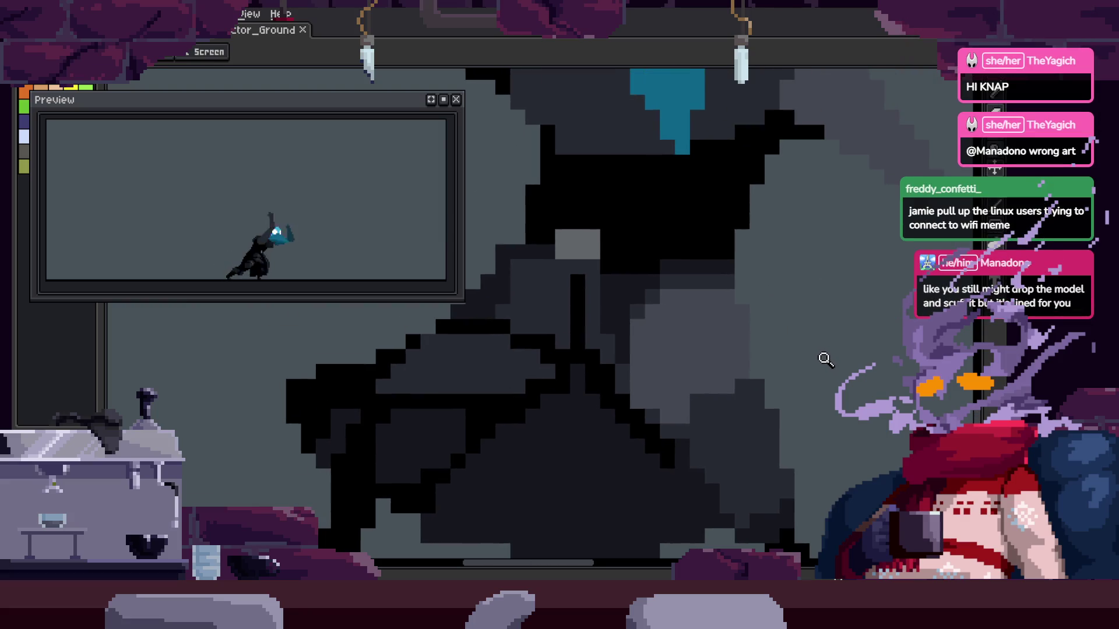
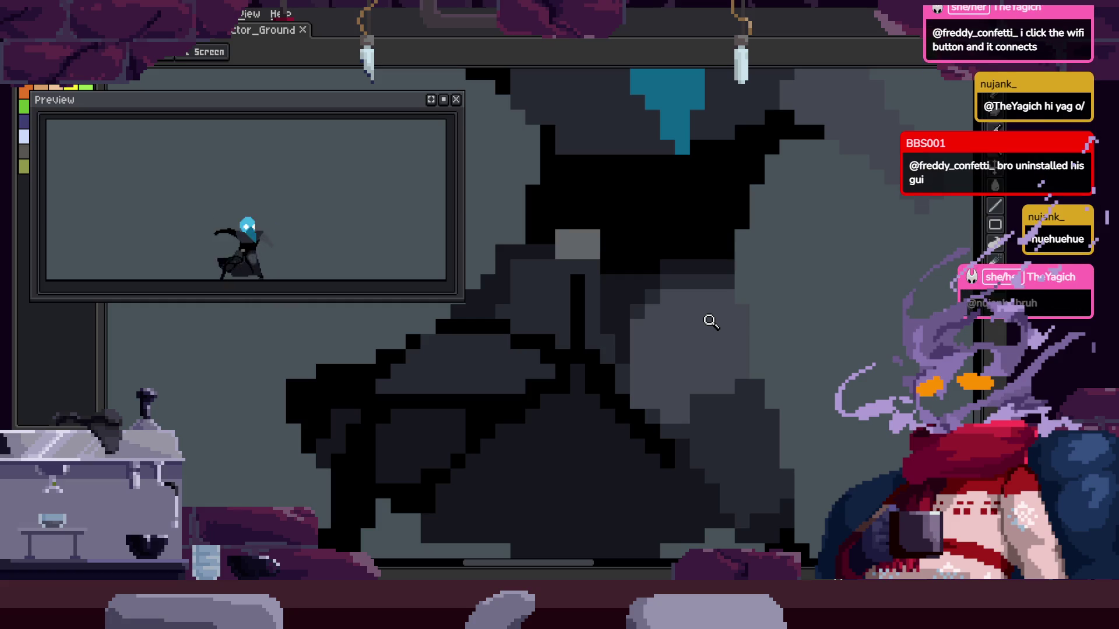
Zoom in on the cloak, test a pixel, and undo it
scroll(706, 351, up, 2)
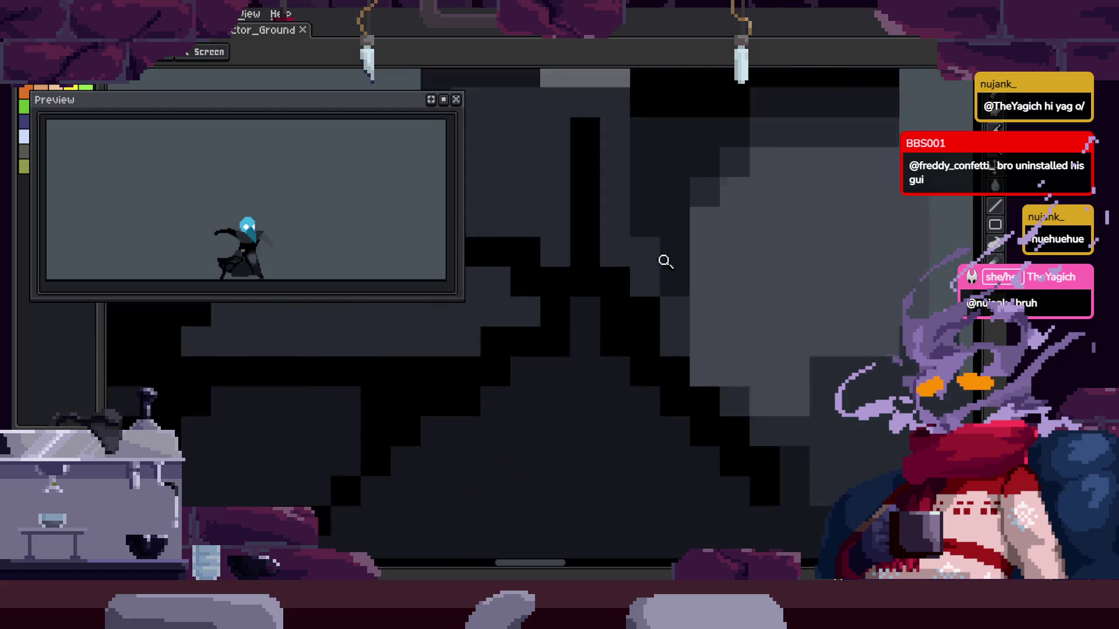
scroll(664, 257, up, 1)
click(582, 370)
key(ctrl+z)
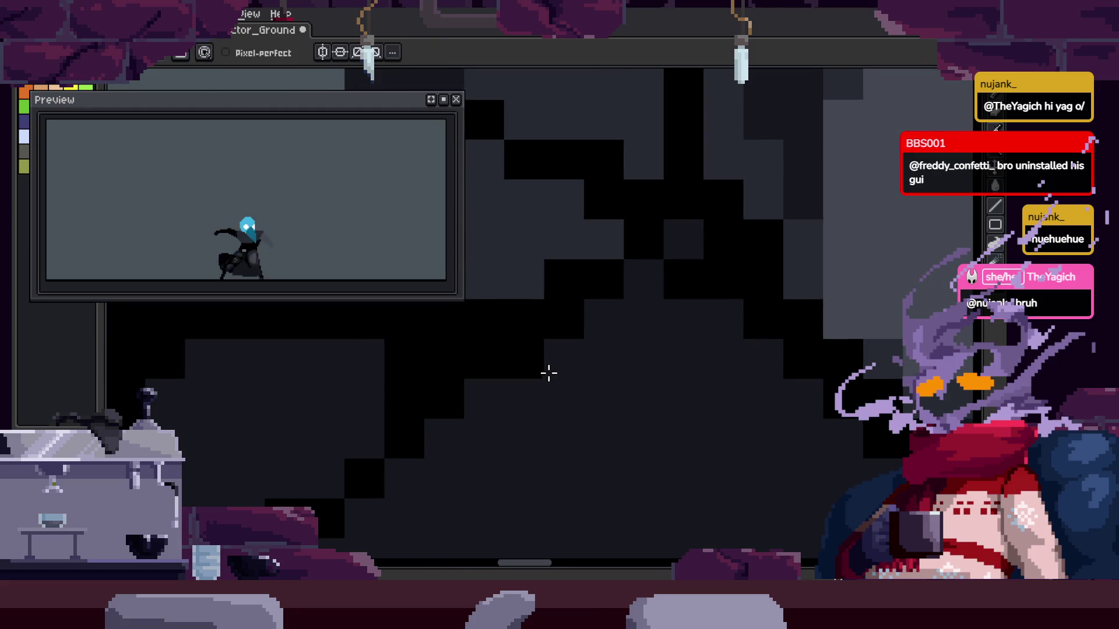
scroll(625, 370, down, 3)
scroll(687, 357, up, 2)
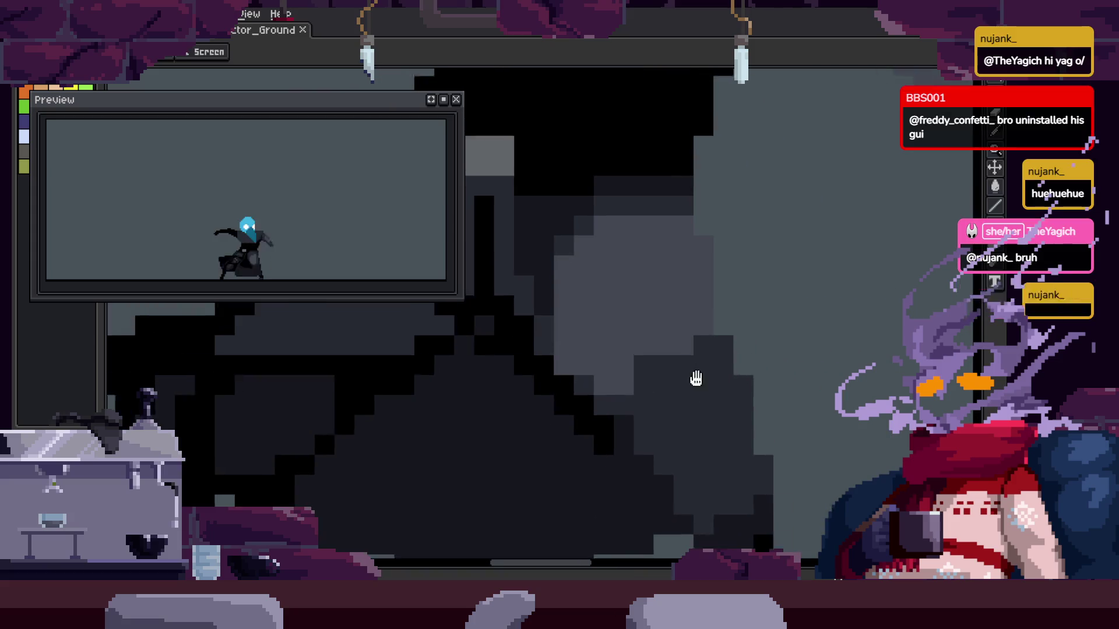
scroll(687, 359, down, 3)
scroll(762, 357, up, 1)
scroll(688, 347, up, 1)
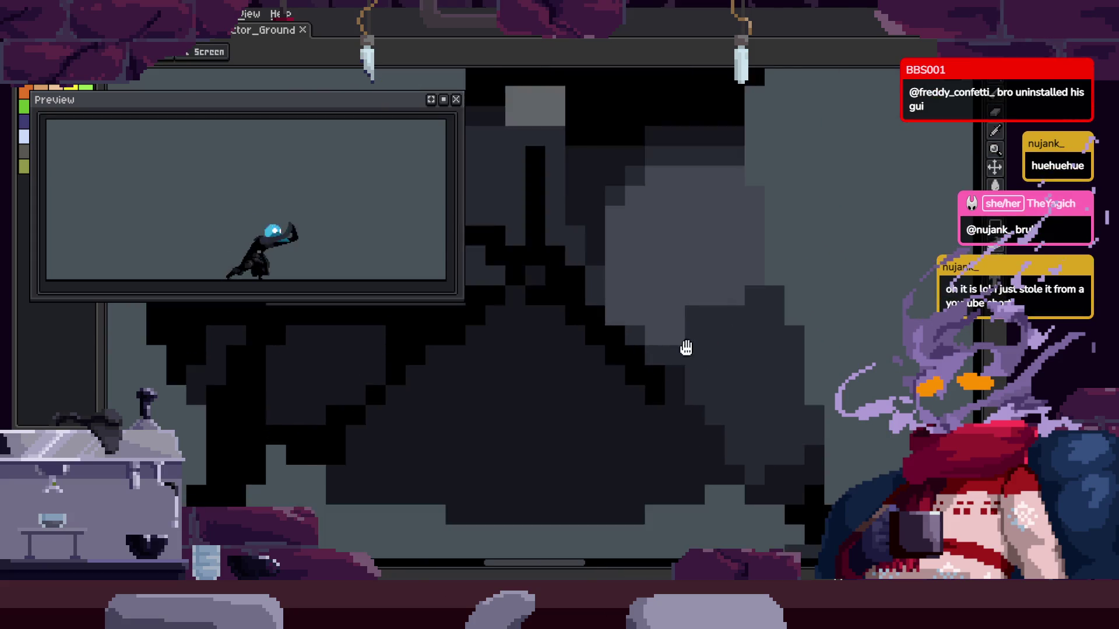
Sample a cloak shade, darken pixels along the diagonal fold, and save
key(p)
scroll(705, 283, up, 2)
click(666, 314)
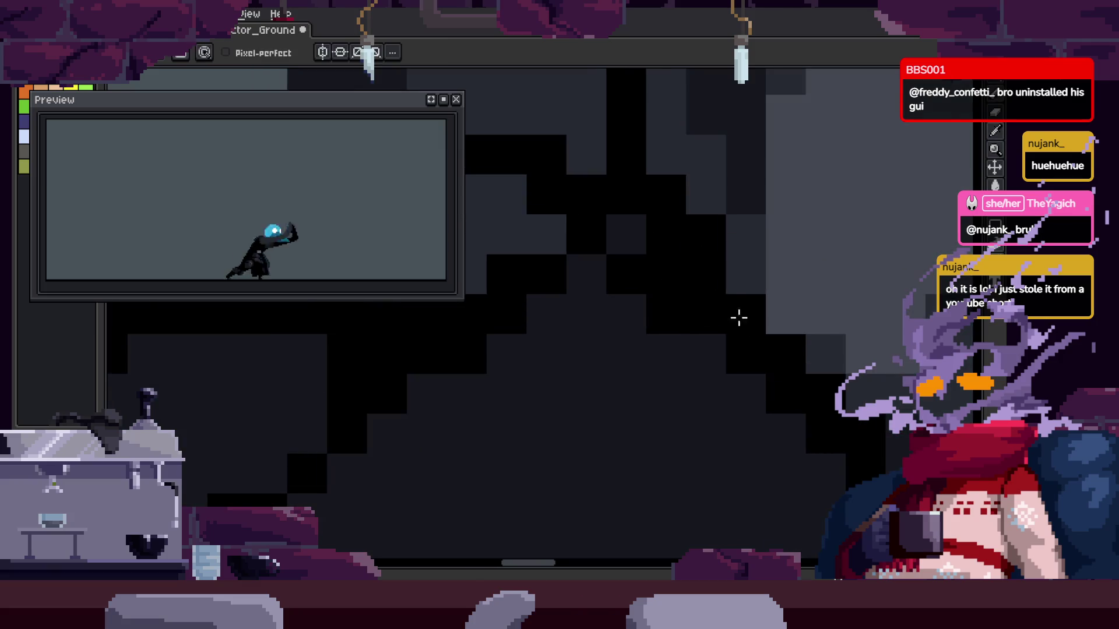
alt+click(629, 320)
mouse_move(729, 327)
mouse_down()
mouse_move(698, 301)
mouse_move(737, 325)
mouse_move(774, 387)
mouse_up()
key(h)
scroll(712, 342, down, 3)
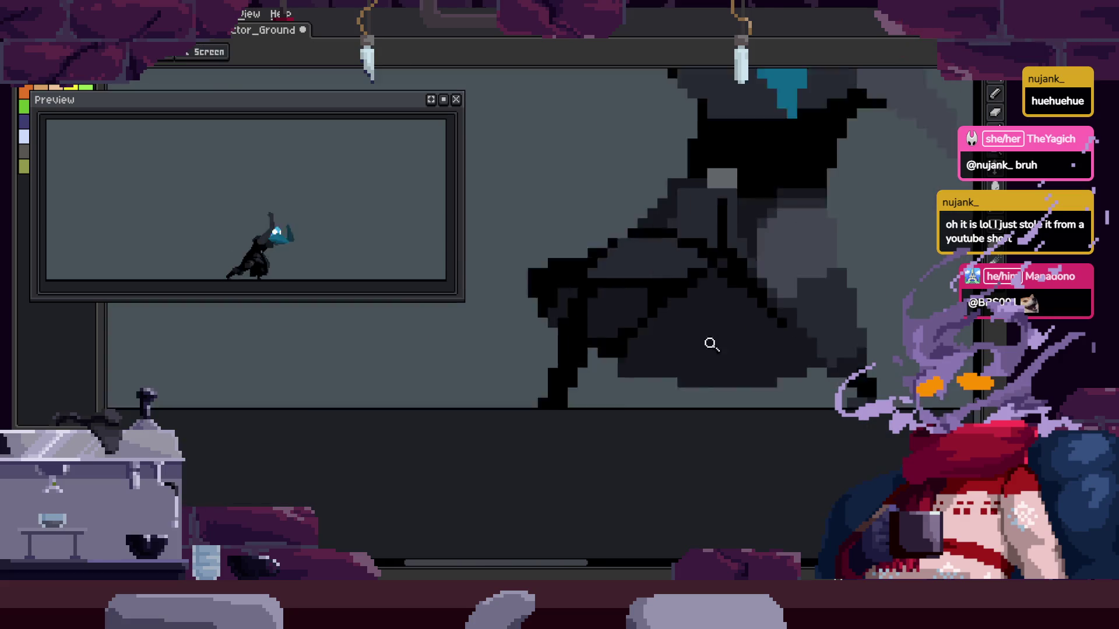
scroll(712, 342, up, 1)
key(ctrl+s)
Darken two more cloak shading pixels and save the sprite
scroll(722, 299, up, 2)
click(629, 302)
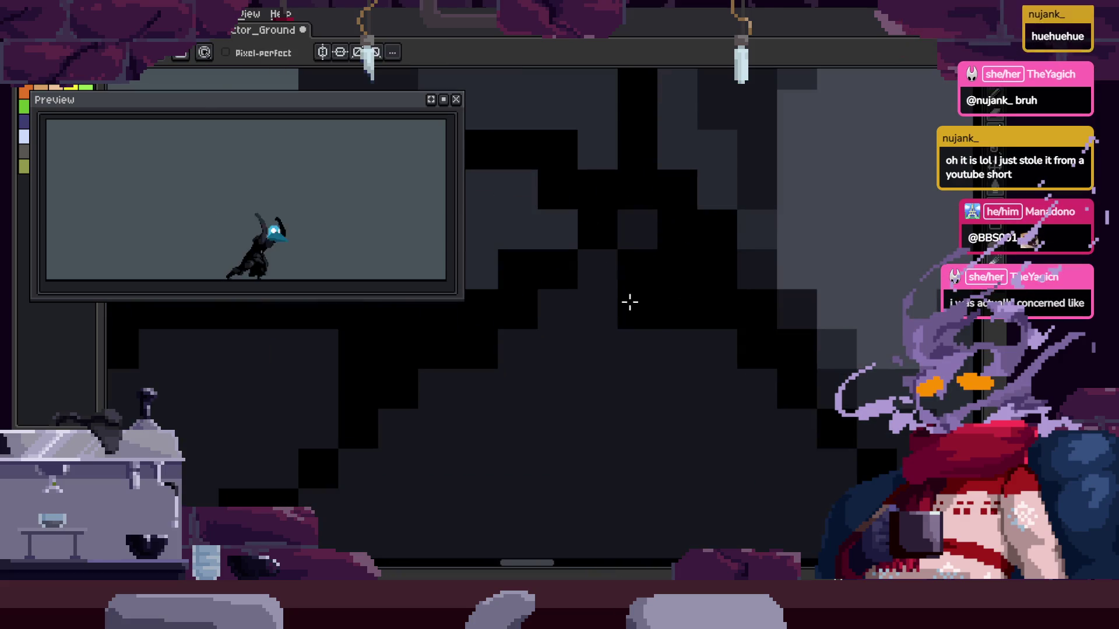
click(743, 350)
scroll(701, 337, down, 1)
scroll(702, 337, up, 1)
key(ctrl+s)
scroll(818, 309, down, 2)
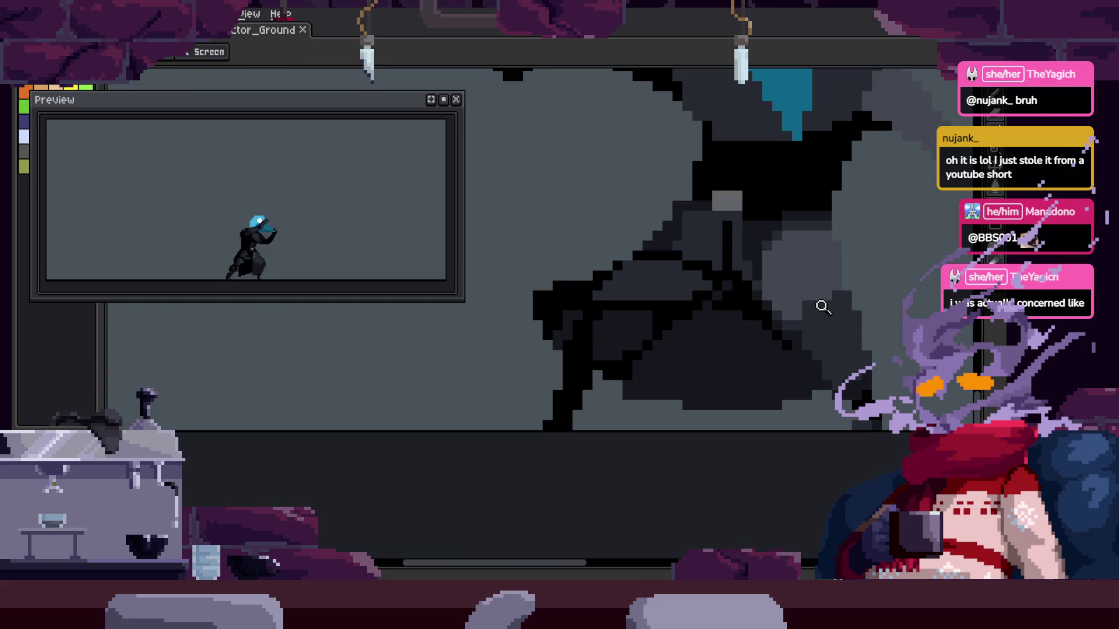
scroll(780, 213, up, 2)
scroll(725, 282, down, 2)
scroll(766, 246, up, 1)
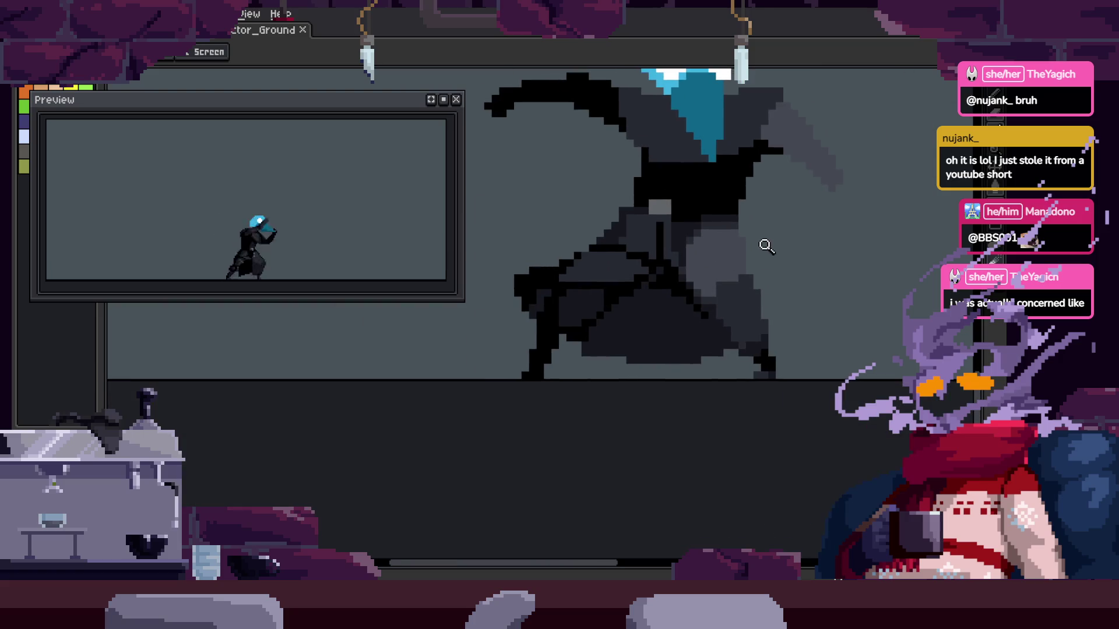
key(ctrl+s)
scroll(752, 257, up, 2)
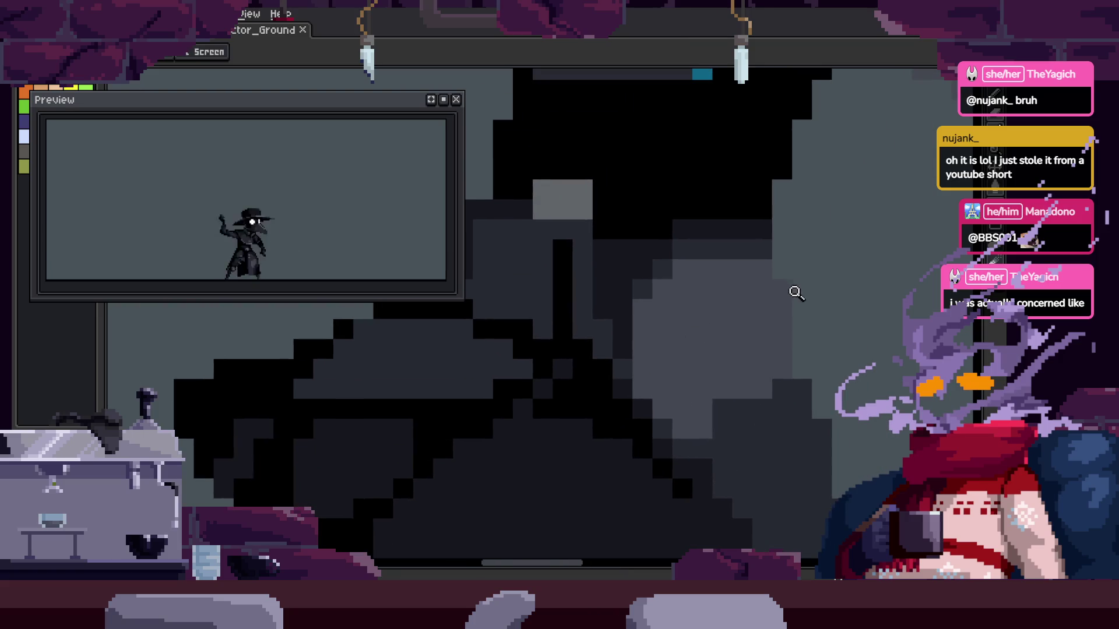
scroll(796, 288, down, 2)
scroll(728, 268, up, 1)
scroll(650, 330, up, 2)
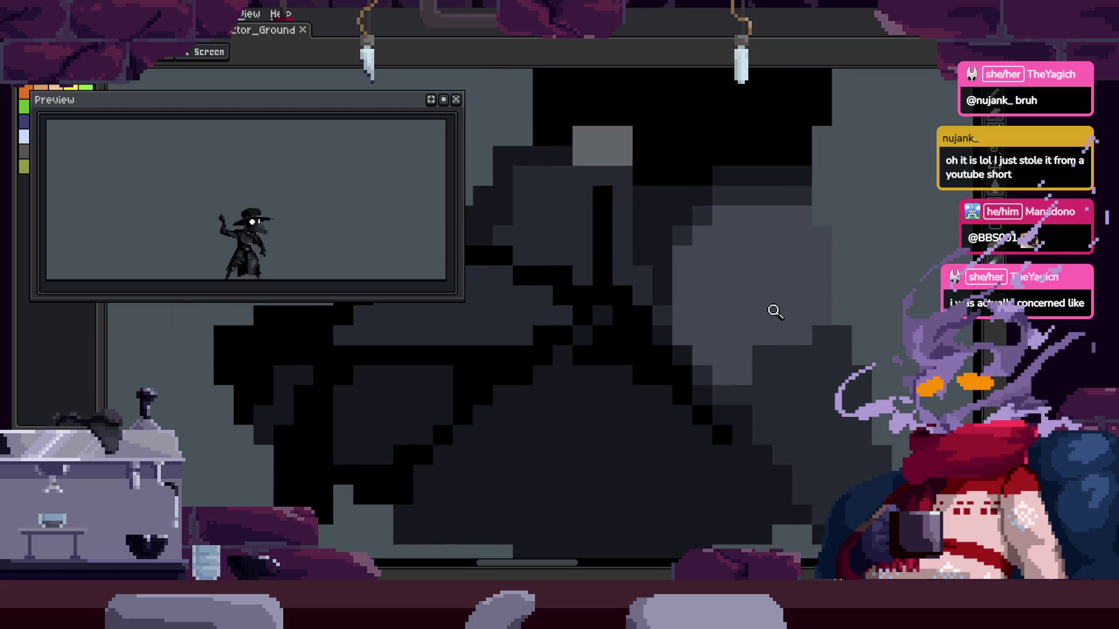
key(ctrl+s)
scroll(775, 312, down, 2)
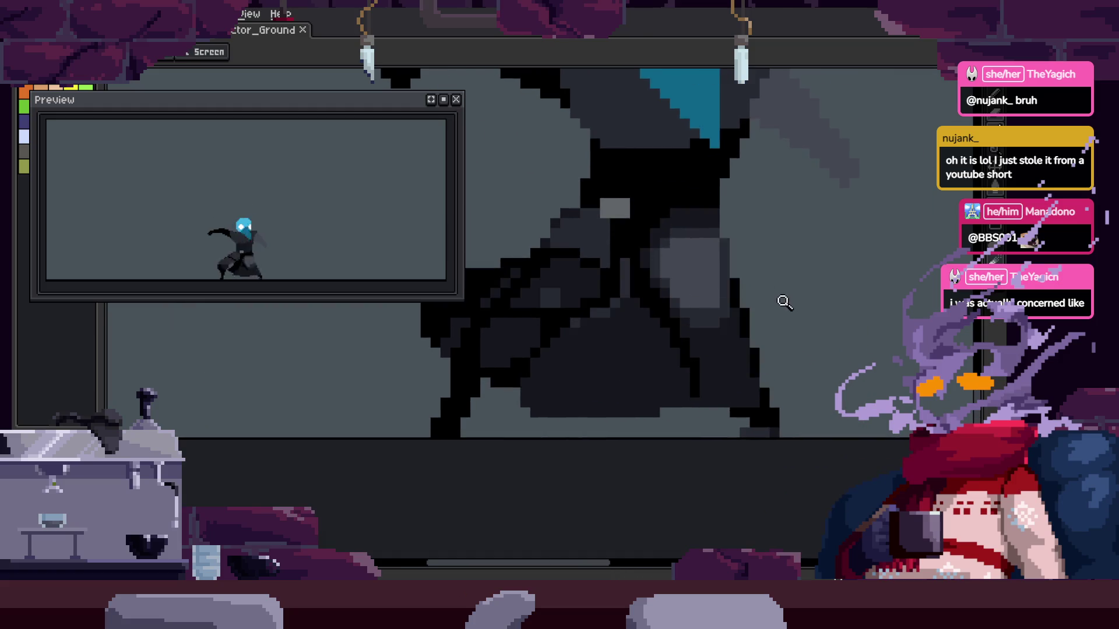
scroll(772, 309, up, 2)
Paint black pixels along the cloak edge and save
key(b)
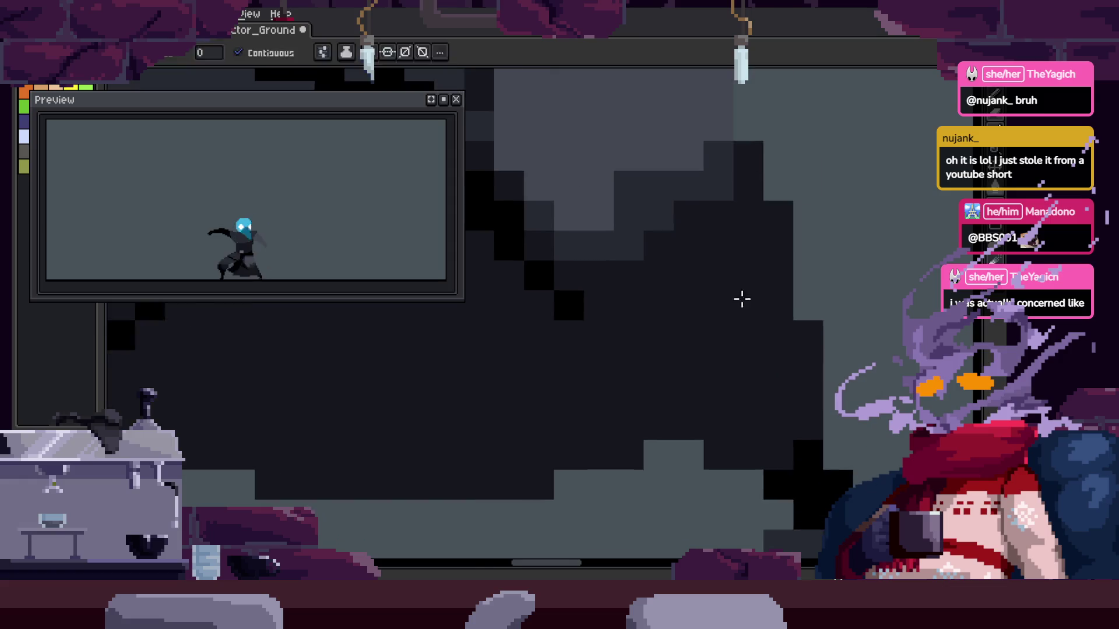
key(z)
scroll(742, 299, down, 2)
scroll(837, 325, up, 2)
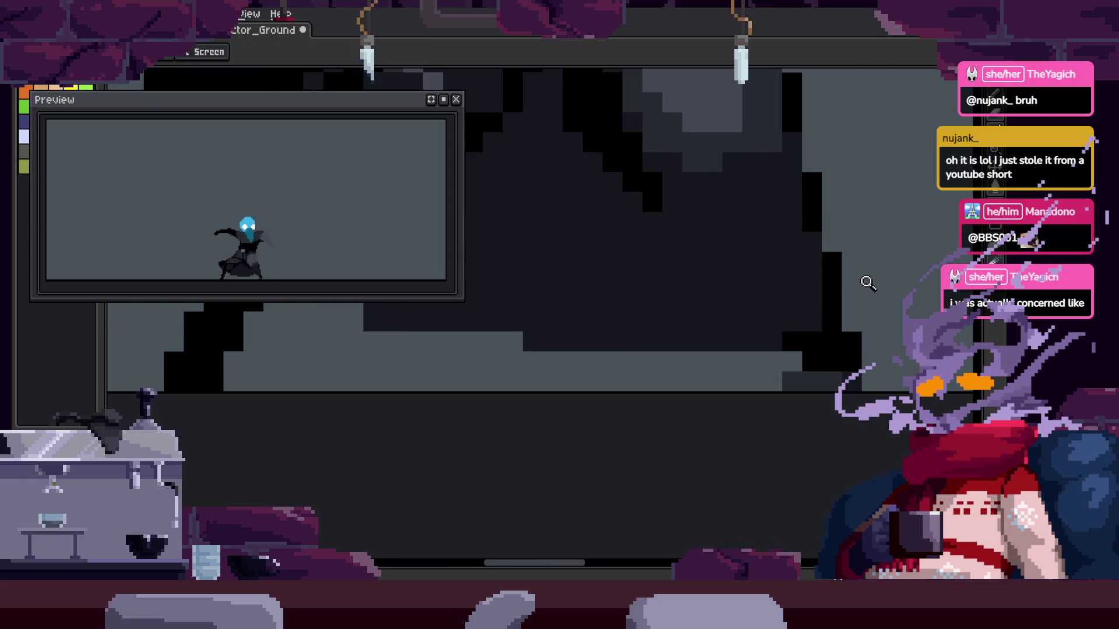
scroll(785, 320, up, 1)
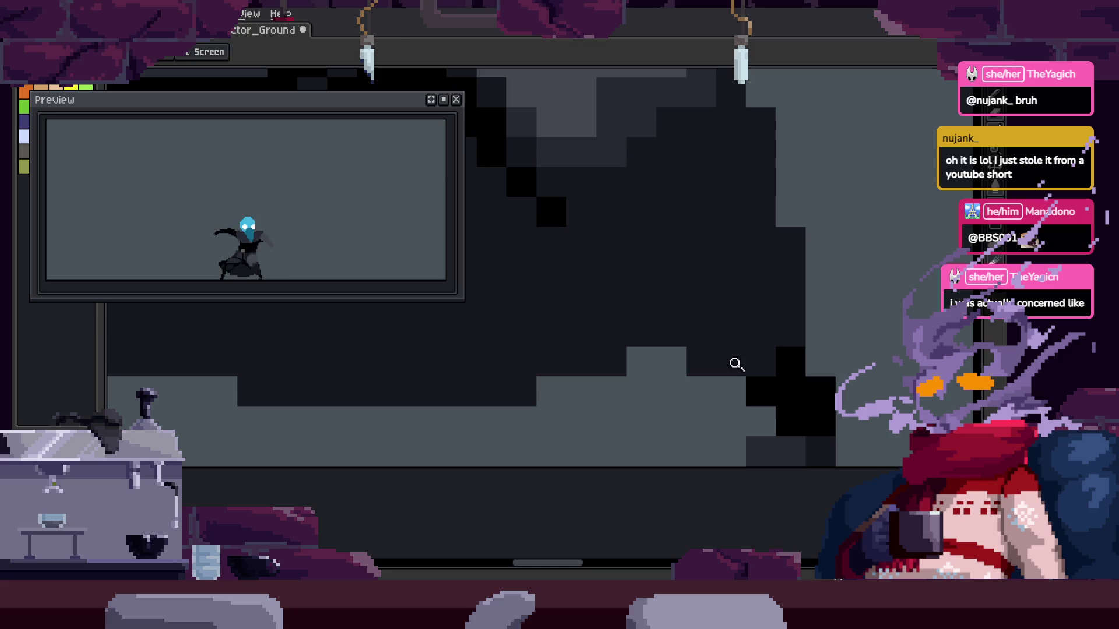
key(b)
drag(791, 298, 786, 342)
click(712, 350)
key(z)
scroll(879, 300, down, 2)
scroll(926, 225, up, 1)
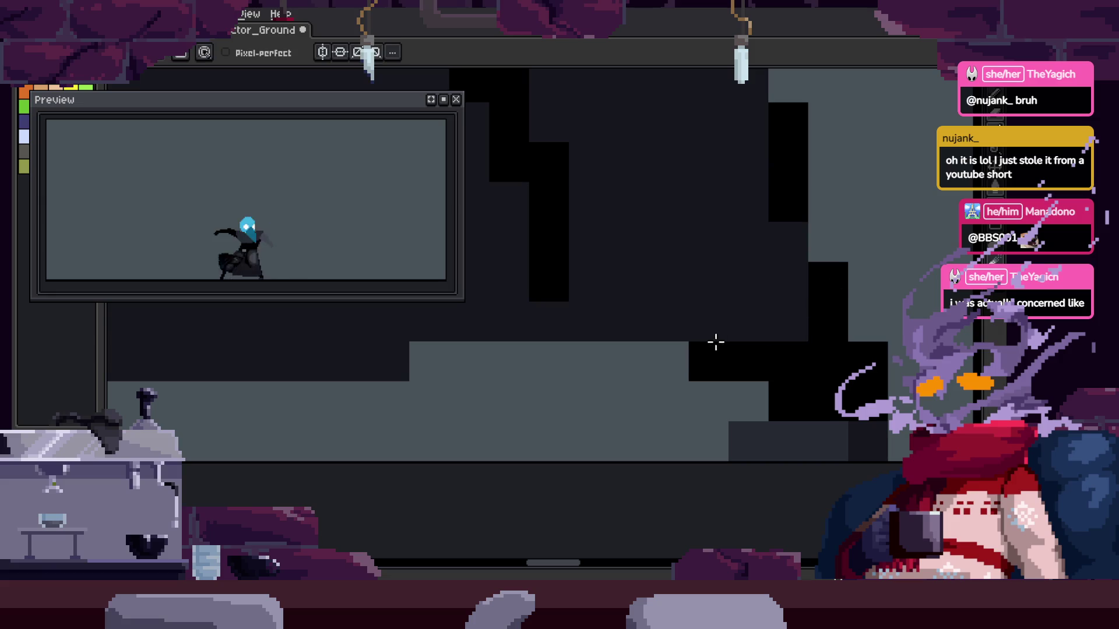
scroll(737, 337, down, 1)
key(ctrl+s)
Sample a colour and touch up one pixel in the cloak shading
scroll(737, 337, down, 1)
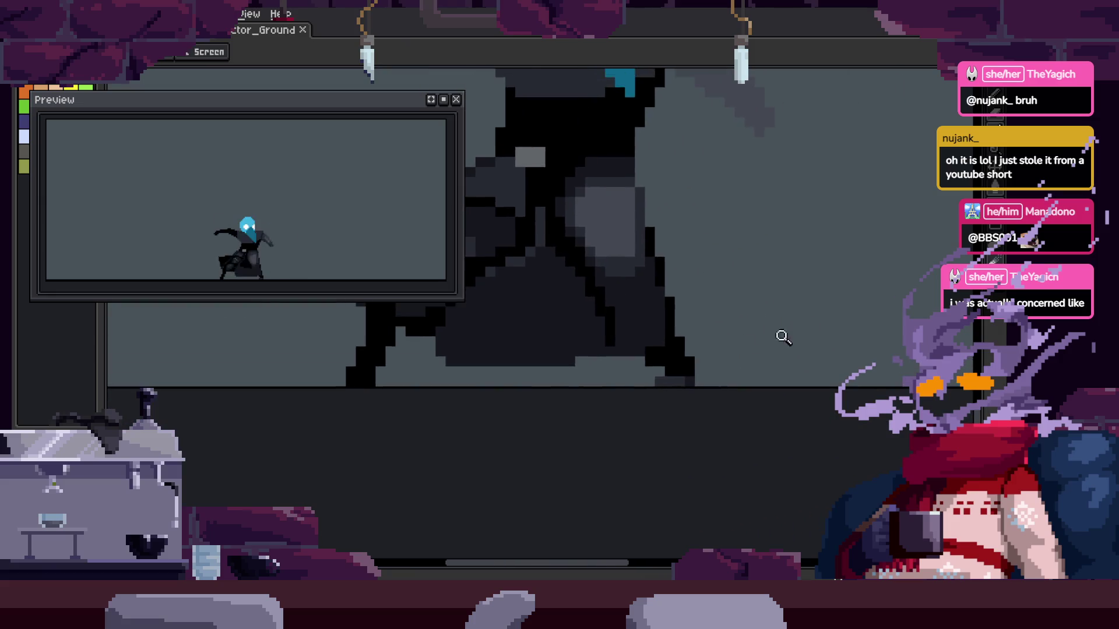
scroll(779, 332, down, 1)
scroll(762, 342, up, 3)
key(i)
key(z)
scroll(826, 275, down, 2)
scroll(772, 331, down, 1)
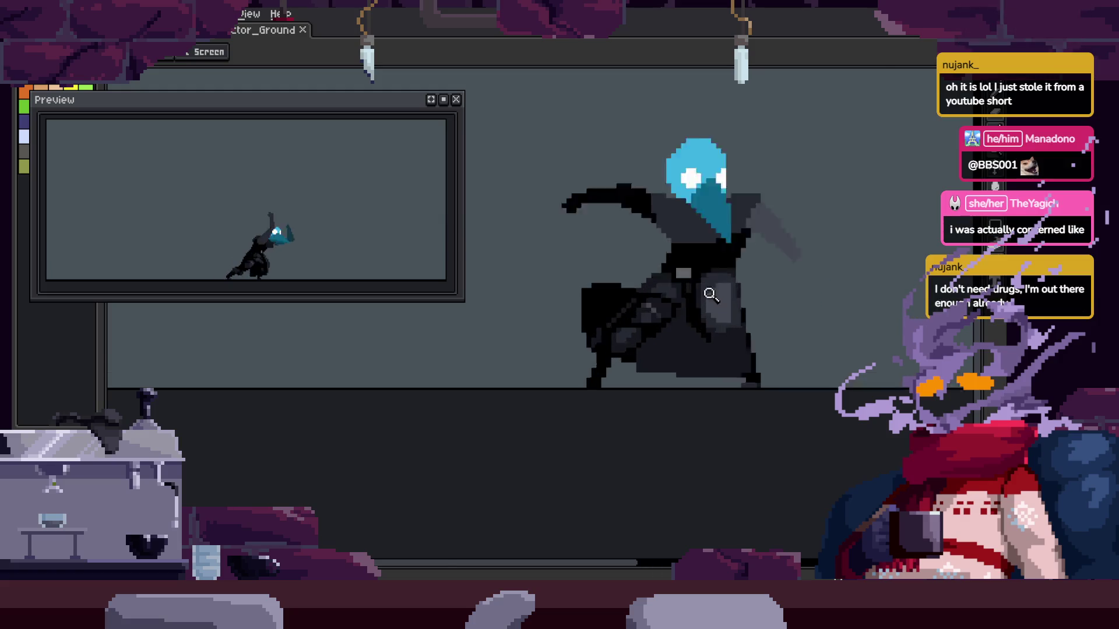
scroll(706, 295, up, 3)
key(b)
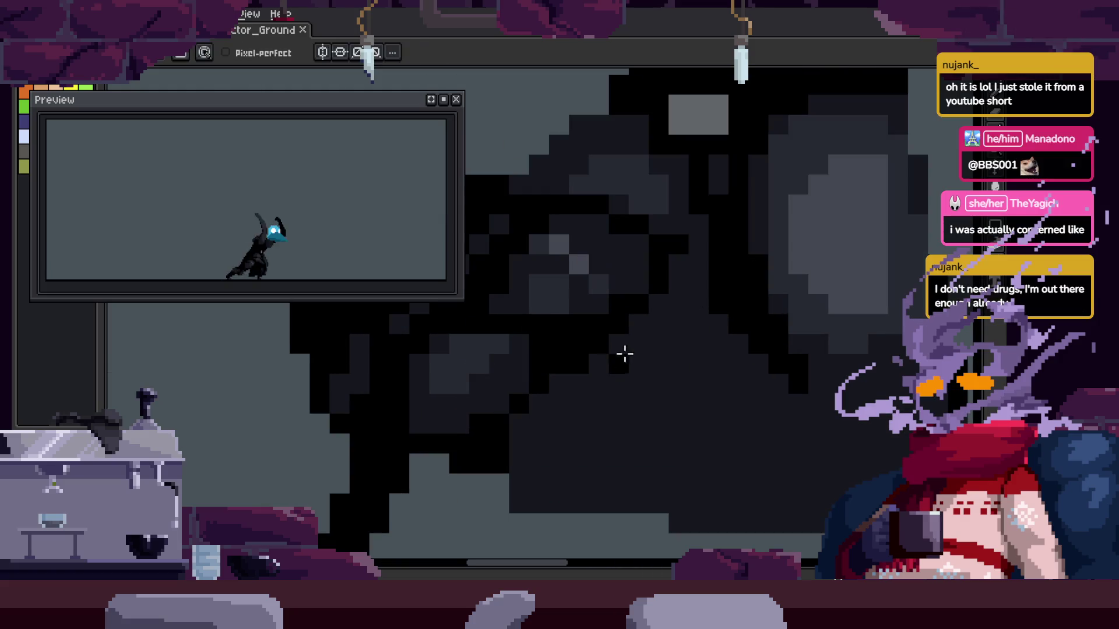
scroll(732, 295, up, 1)
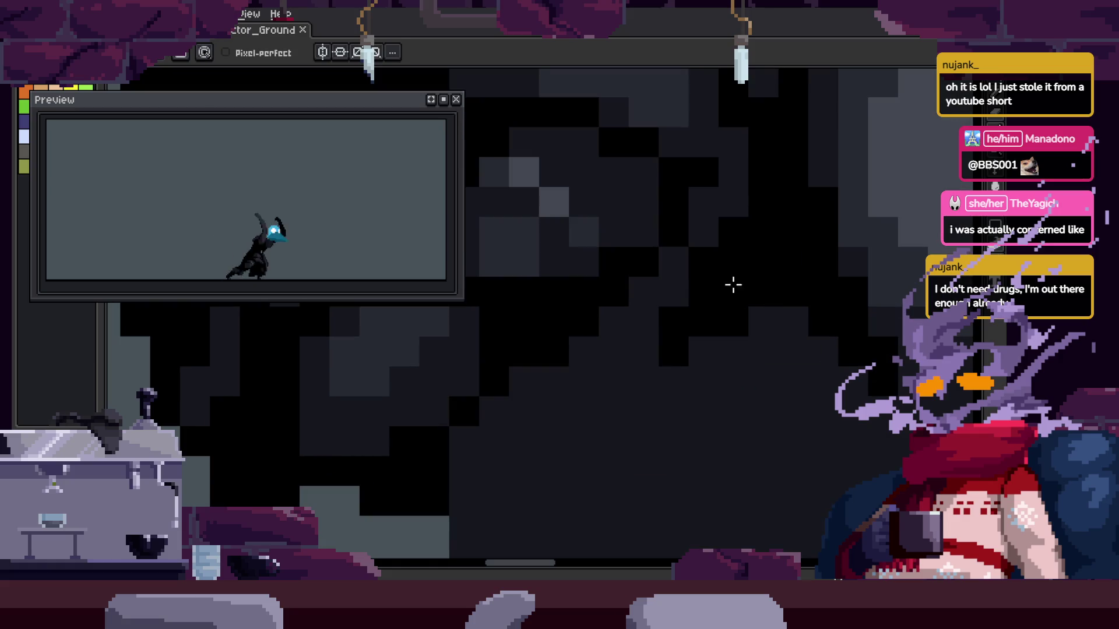
click(657, 343)
Inspect the zoomed cloak and undo the last pixel edit
key(i)
scroll(732, 182, down, 1)
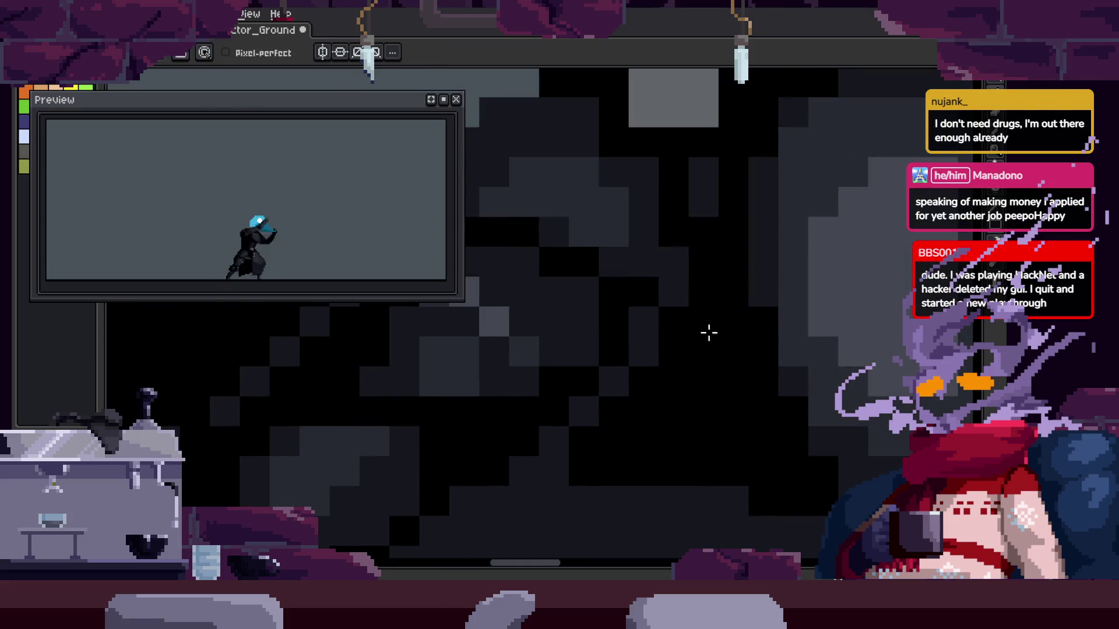
key(z)
scroll(645, 370, down, 2)
scroll(751, 222, up, 3)
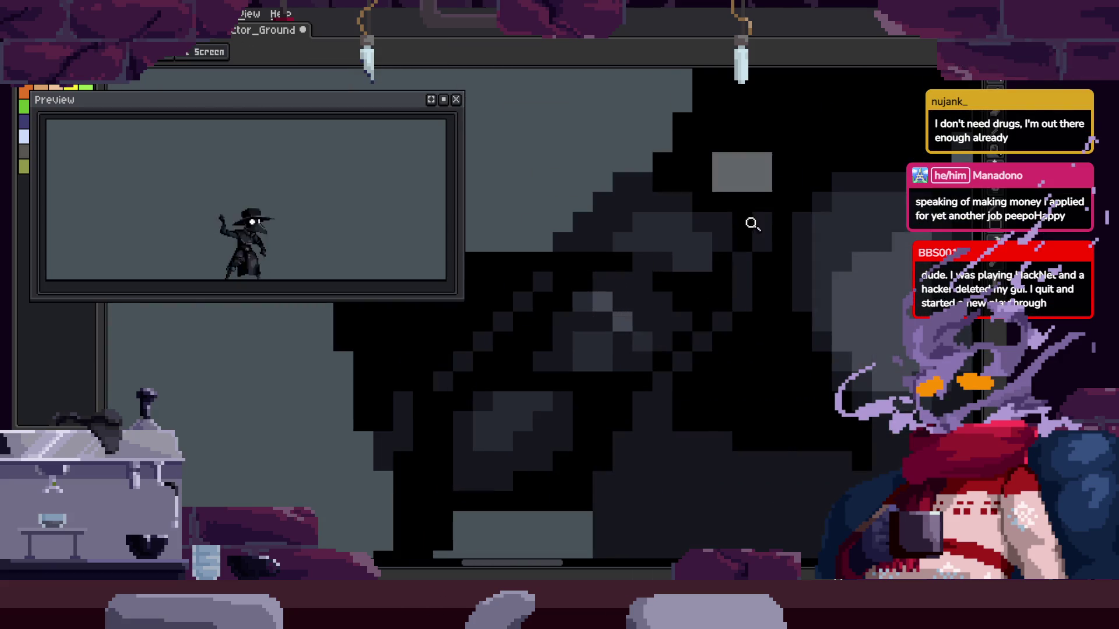
scroll(752, 240, up, 1)
scroll(713, 297, up, 1)
scroll(713, 297, down, 1)
key(b)
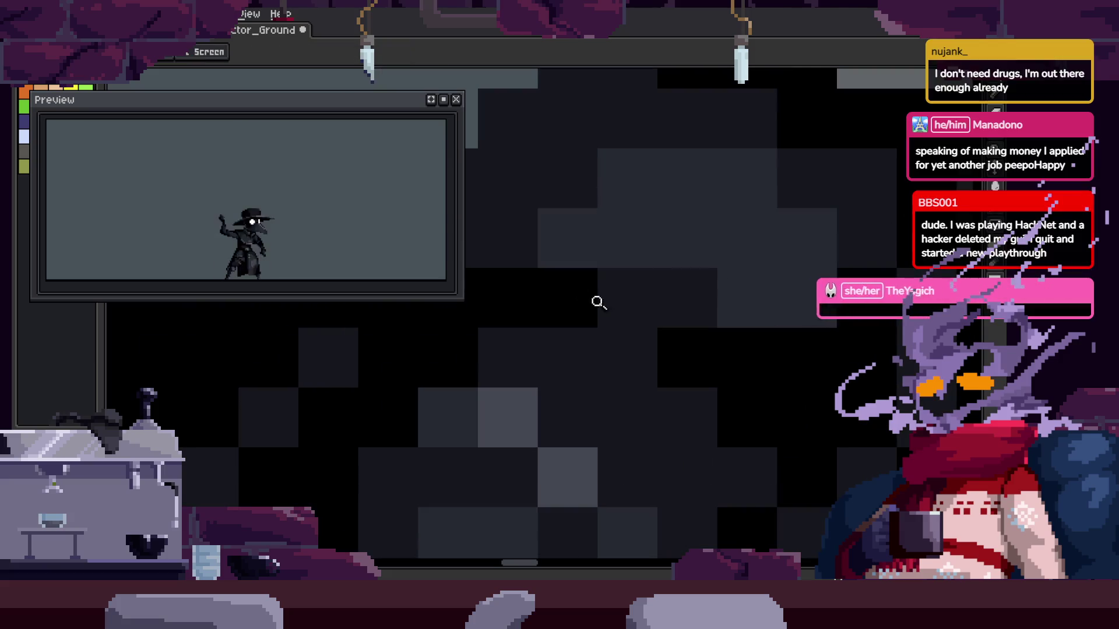
scroll(597, 303, down, 2)
scroll(742, 282, up, 1)
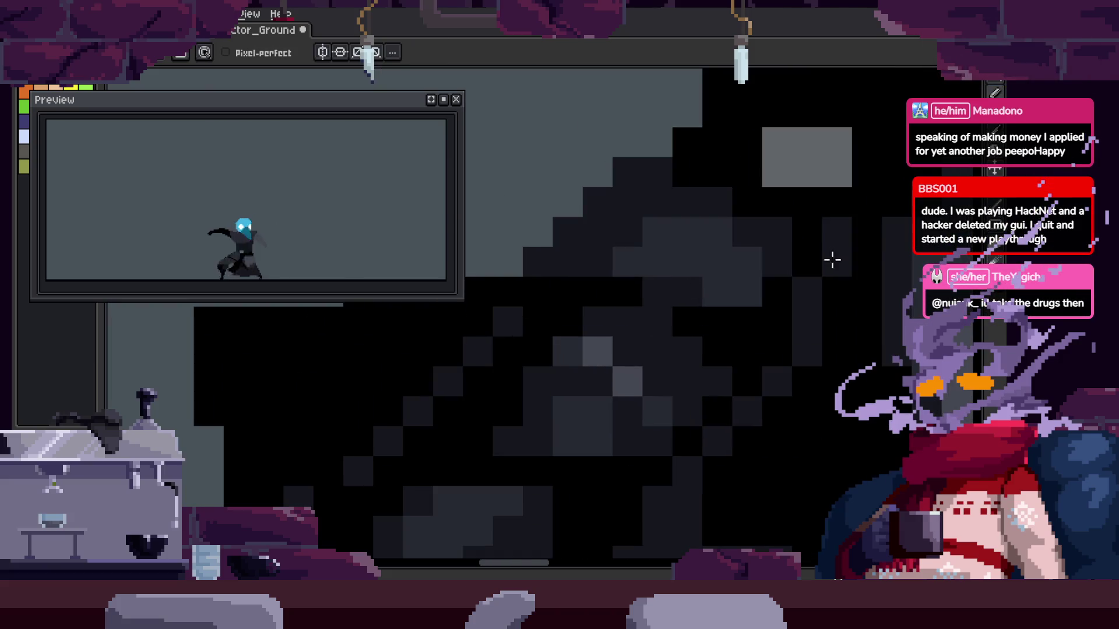
key(v)
scroll(816, 327, right, 2)
key(ctrl+z)
Play the attack animation in the preview
key(h)
scroll(664, 332, down, 3)
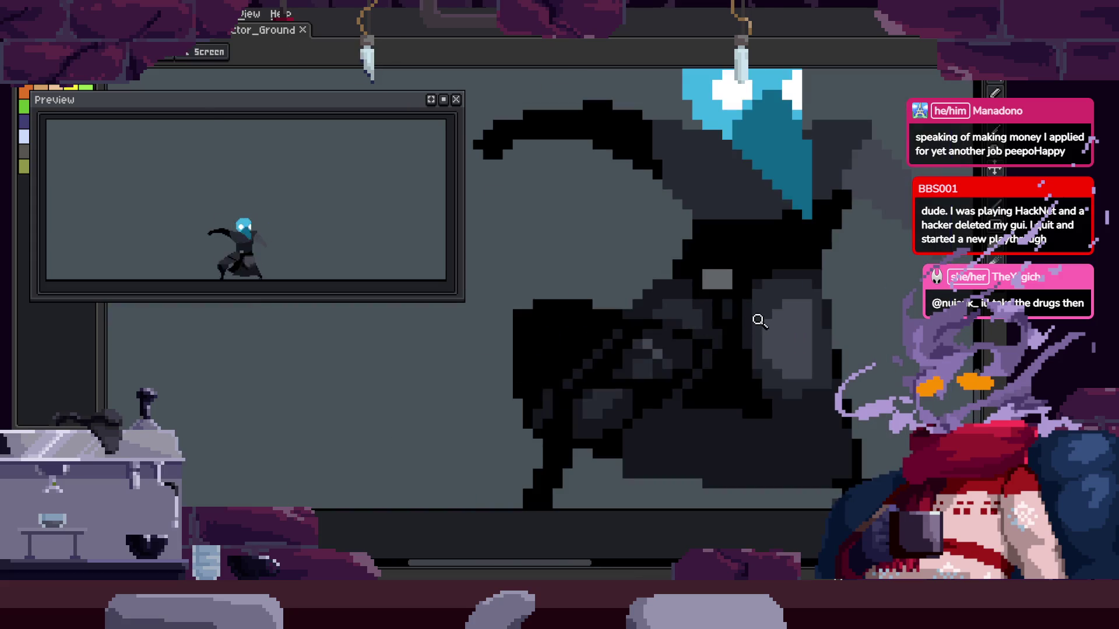
key(Return)
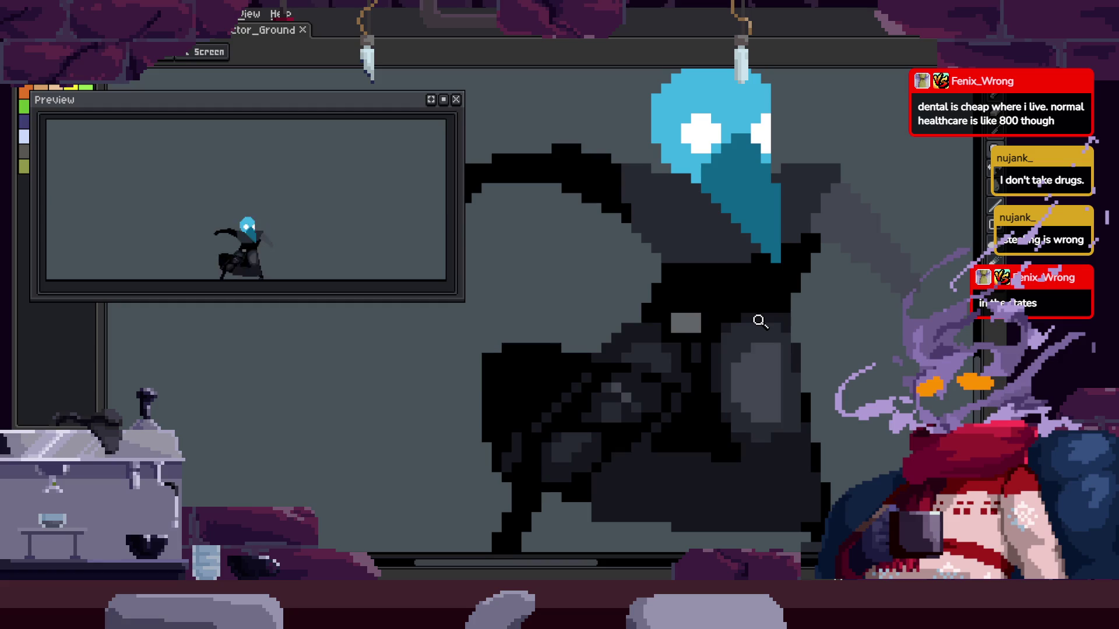
click(757, 320)
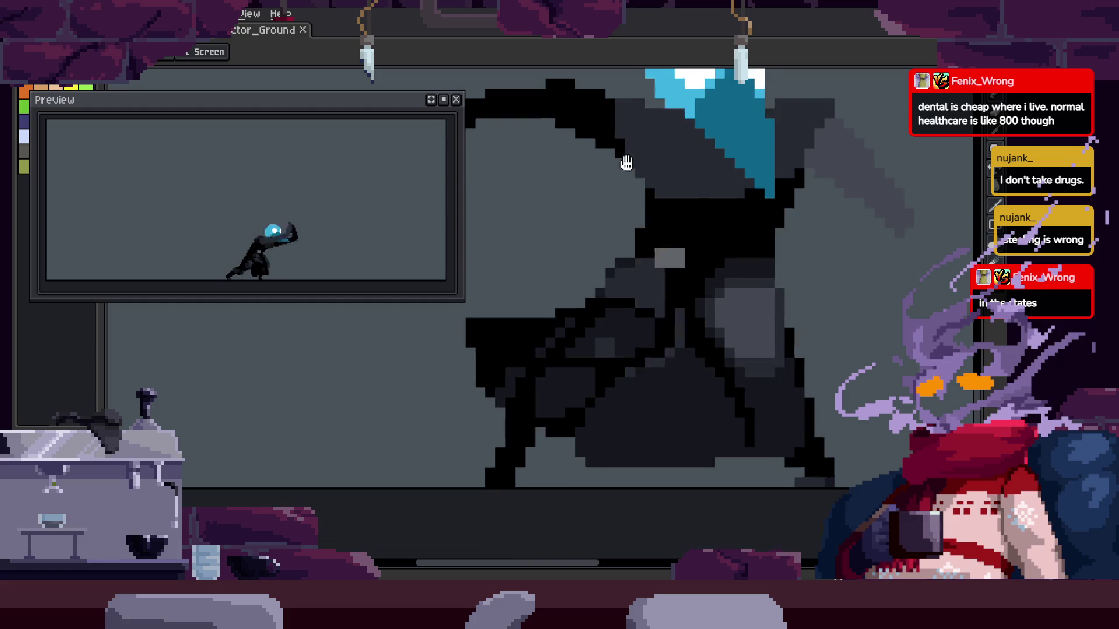
Zoom in closer on the cloak and save the sprite
click(729, 315)
key(ctrl+s)
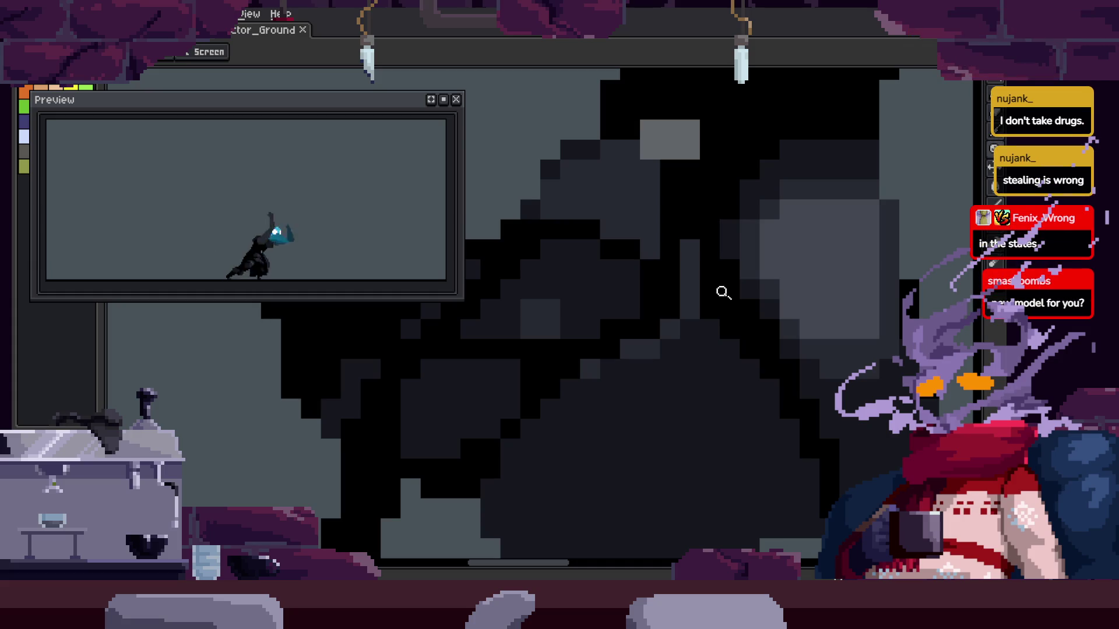
key(ctrl+s)
scroll(722, 292, down, 1)
scroll(719, 291, down, 1)
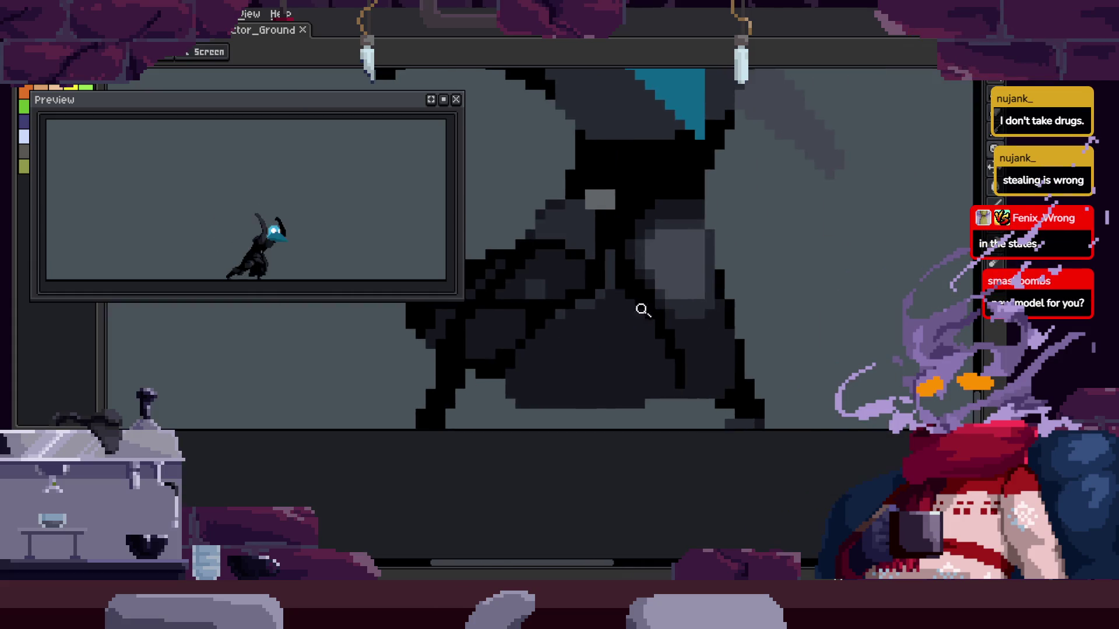
scroll(715, 290, down, 1)
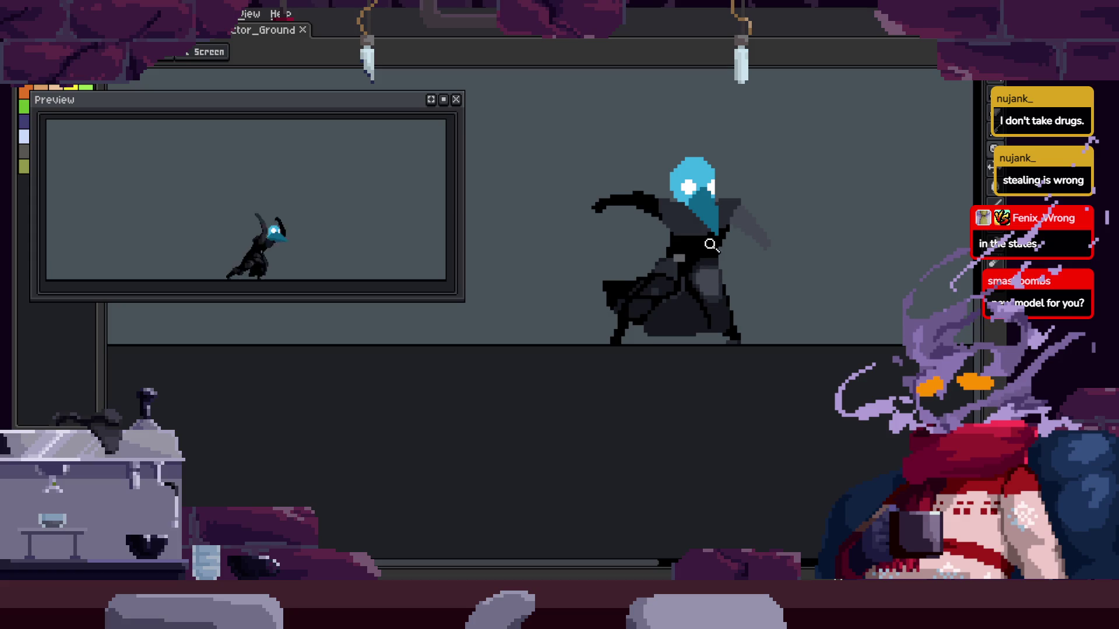
scroll(716, 323, up, 1)
scroll(687, 280, up, 1)
scroll(670, 300, up, 1)
Pan and zoom across the cloak pixels, saving the file again
mouse_move(585, 338)
mouse_down()
mouse_move(669, 475)
mouse_move(742, 400)
mouse_move(572, 492)
mouse_move(556, 453)
mouse_move(588, 421)
mouse_up()
key(z)
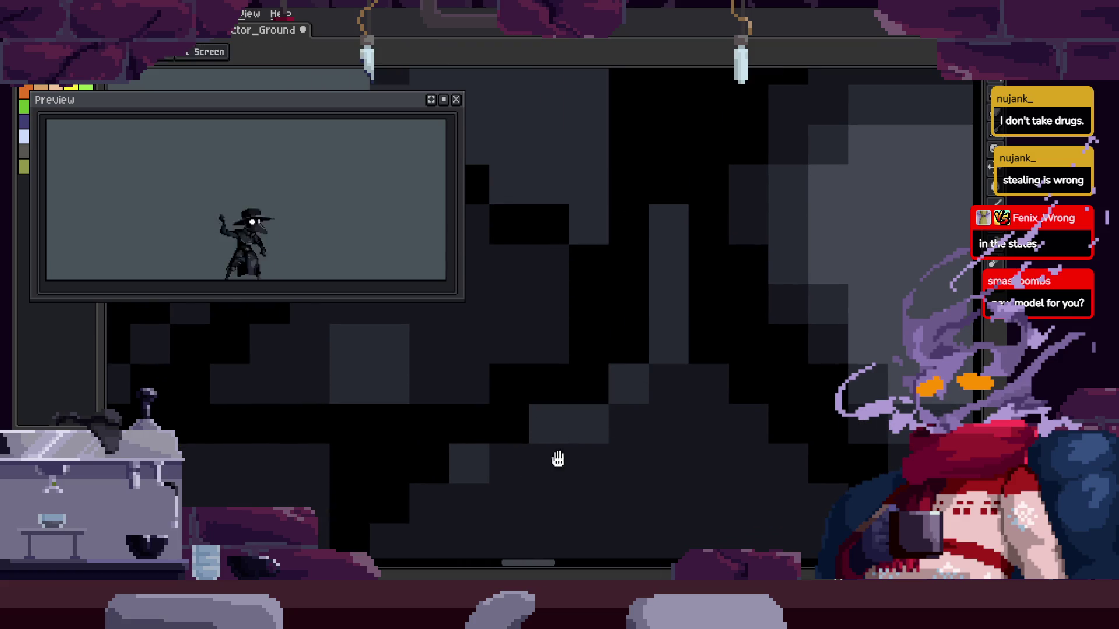
scroll(594, 443, down, 1)
scroll(566, 394, down, 1)
scroll(565, 394, down, 2)
key(ctrl+s)
scroll(675, 362, up, 2)
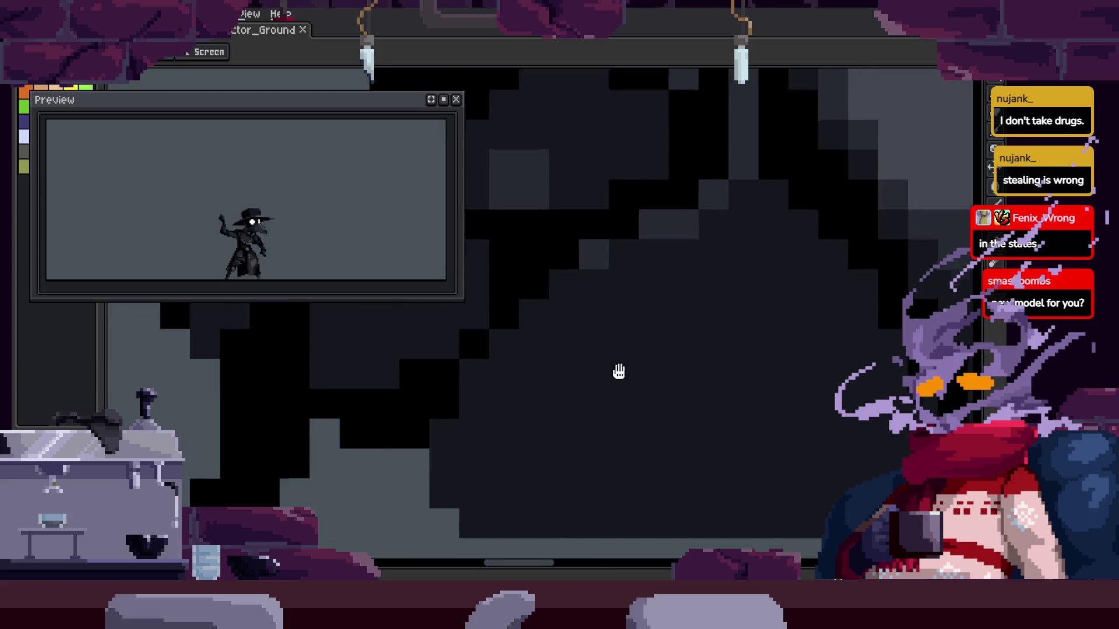
scroll(701, 363, down, 1)
key(ctrl+s)
scroll(706, 344, down, 1)
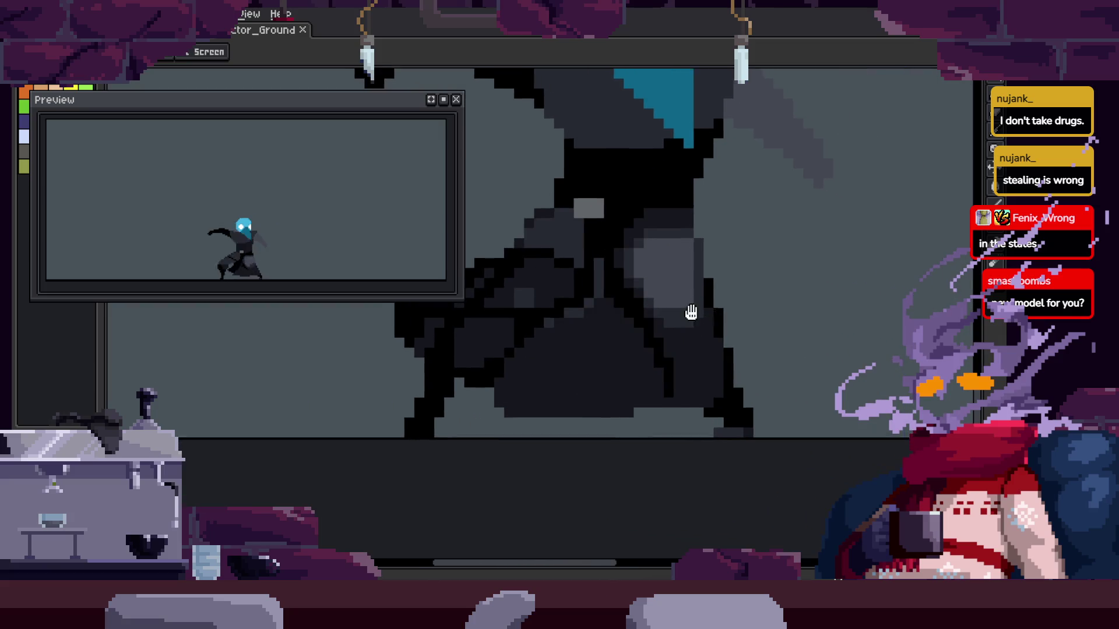
scroll(723, 306, down, 1)
scroll(711, 274, up, 2)
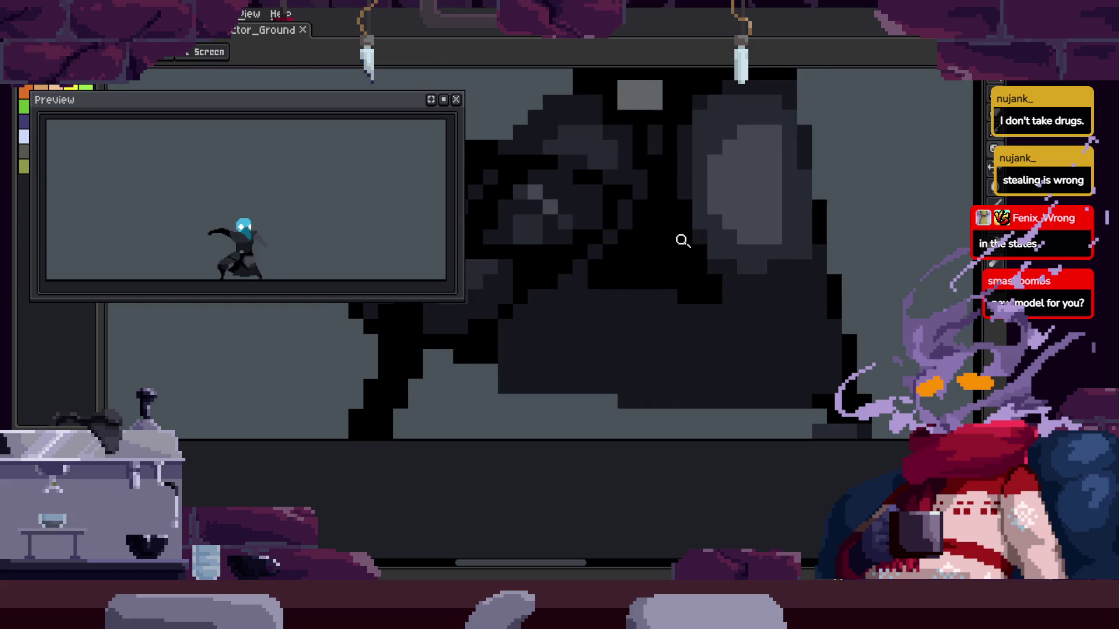
scroll(690, 222, up, 1)
Darken a run of pixels in the cloak shading
key(b)
drag(676, 252, 695, 305)
scroll(676, 305, down, 1)
scroll(676, 305, right, 2)
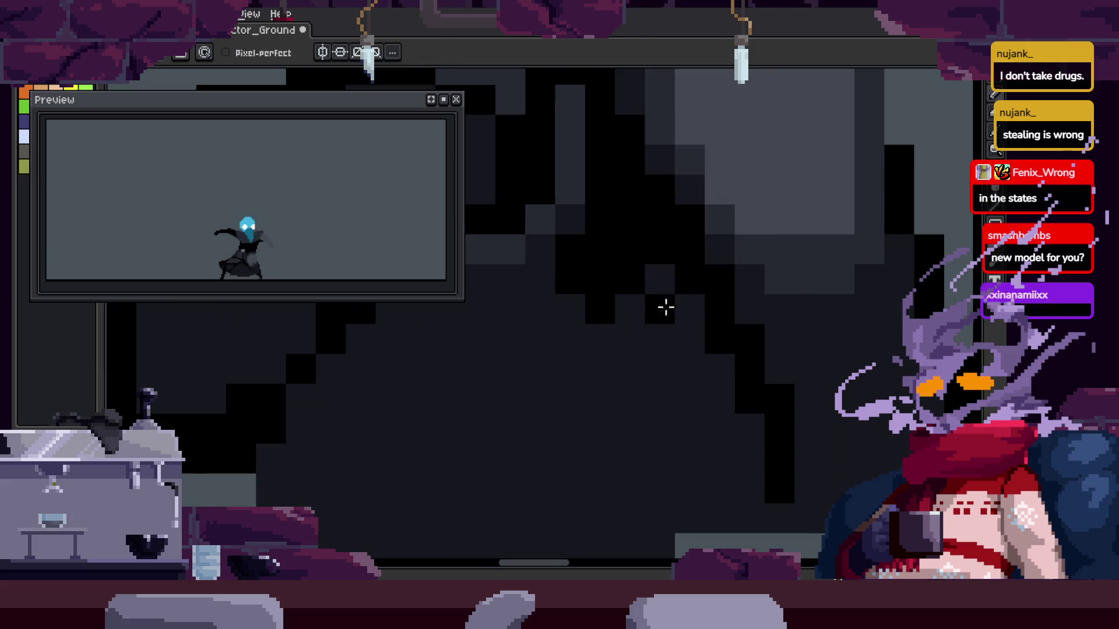
Try recolouring a black cloak pixel dark grey, then undo it
key(i)
mouse_move(653, 379)
mouse_down()
mouse_move(627, 309)
mouse_move(622, 410)
mouse_up()
drag(689, 402, 687, 399)
click(695, 371)
key(ctrl+z)
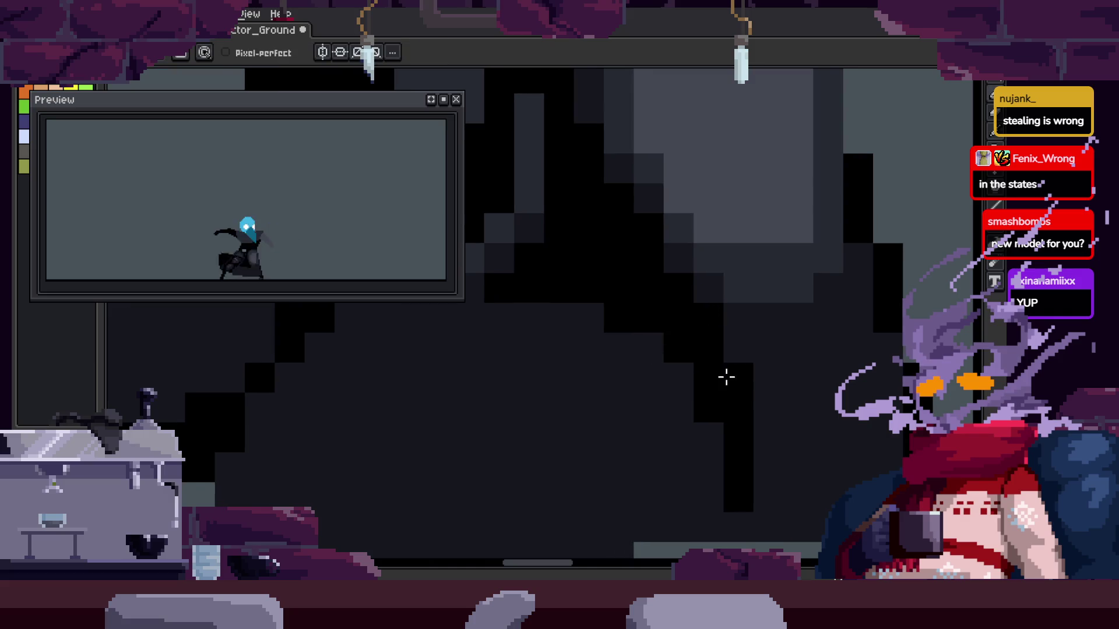
scroll(687, 392, down, 3)
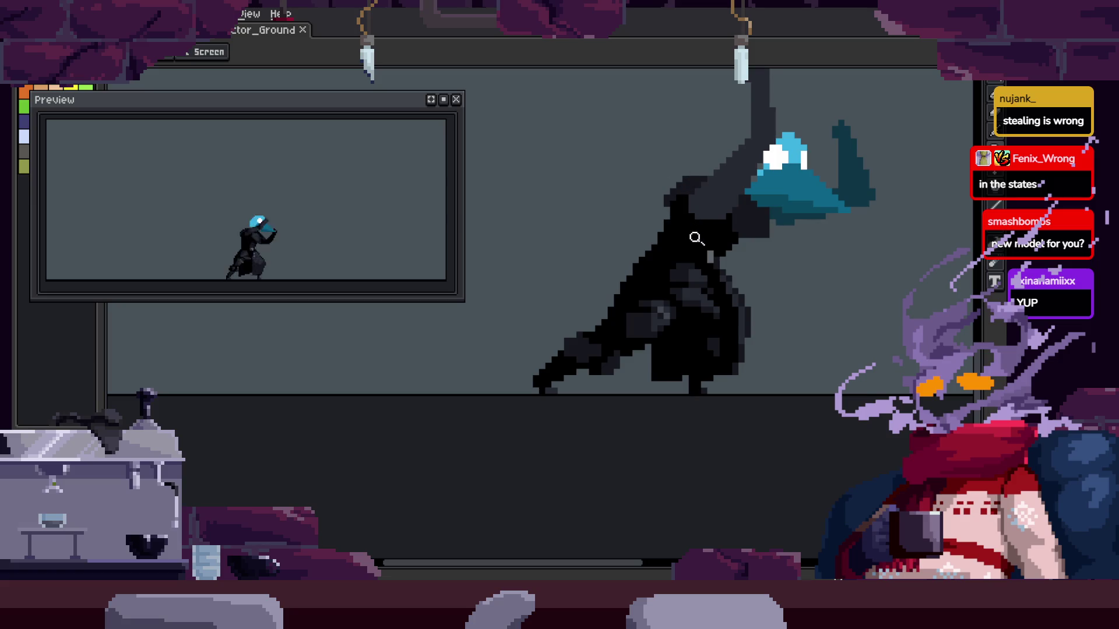
click(710, 300)
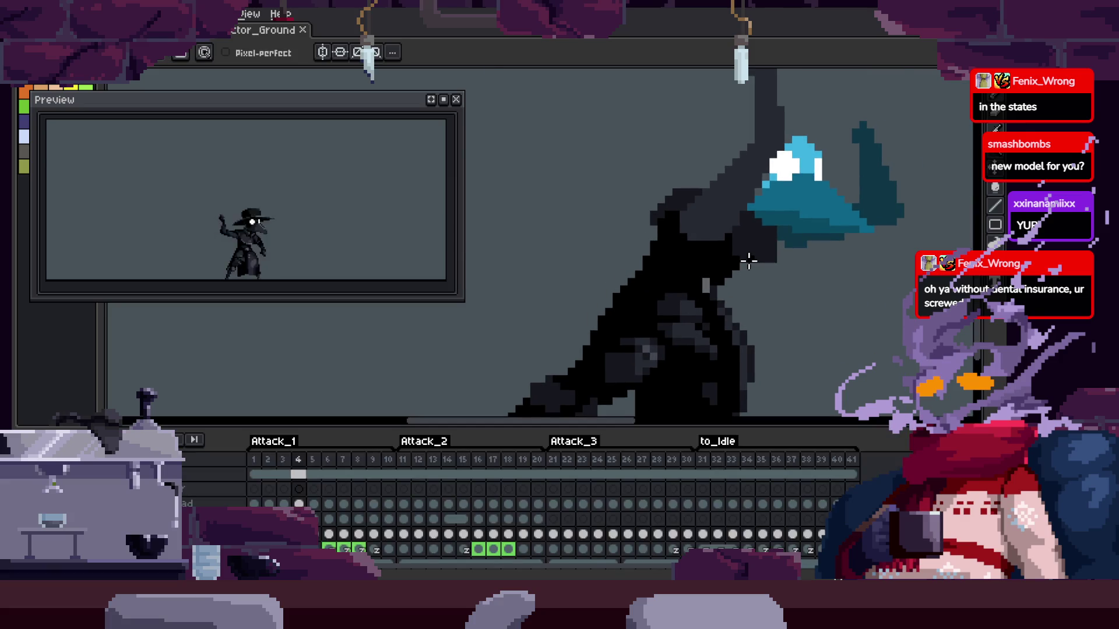
Toggle the timeline off and on twice, leaving the Attack_1–to_Idle tags visible
key(Tab)
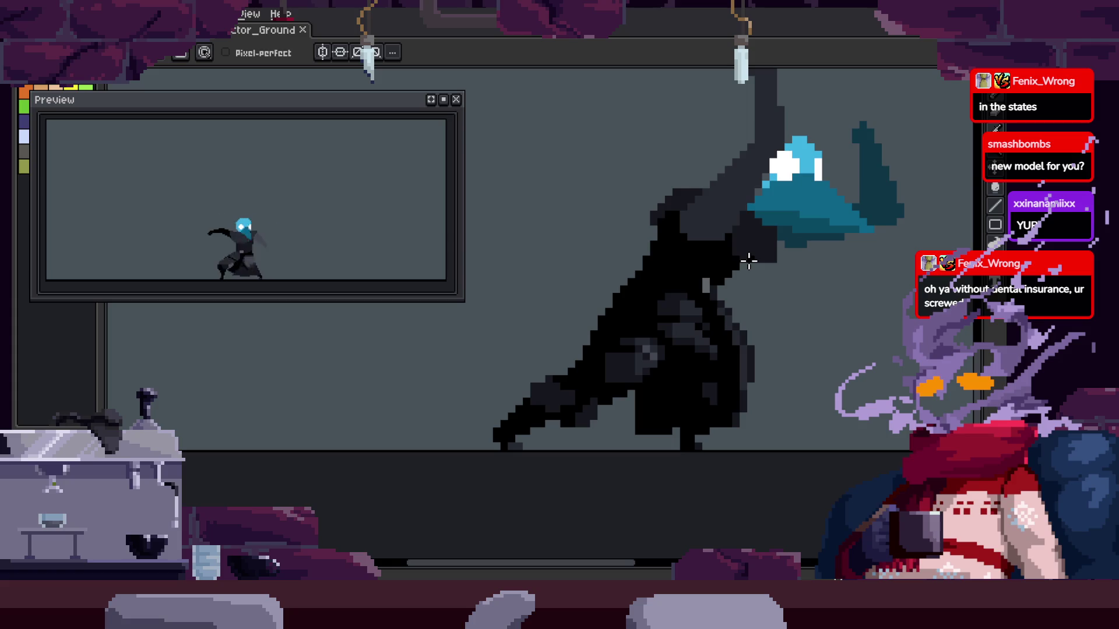
key(Tab)
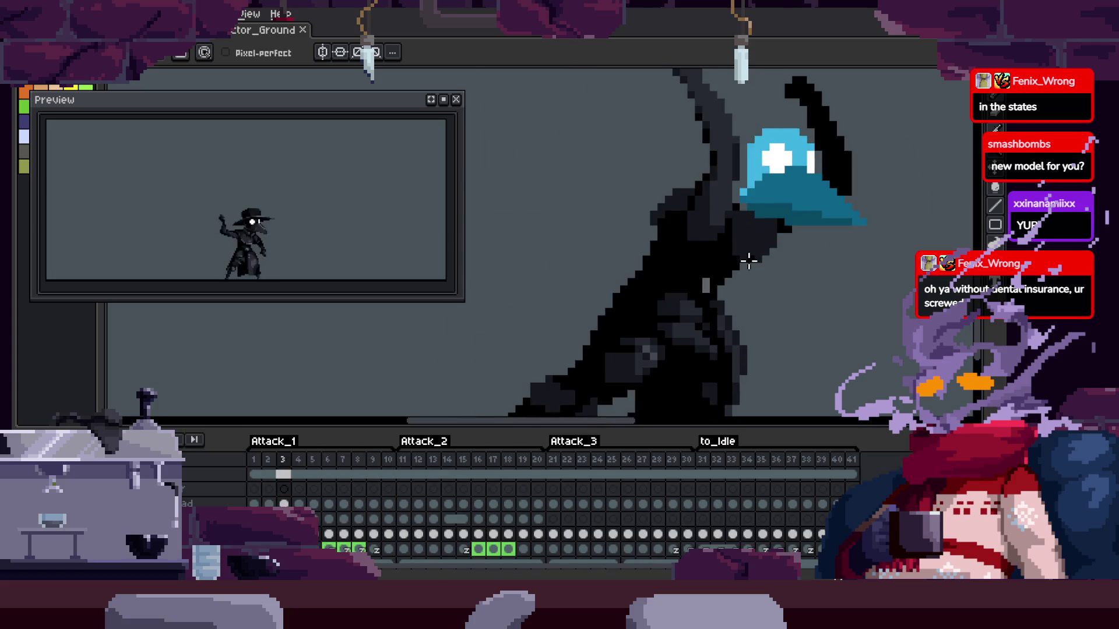
key(Tab)
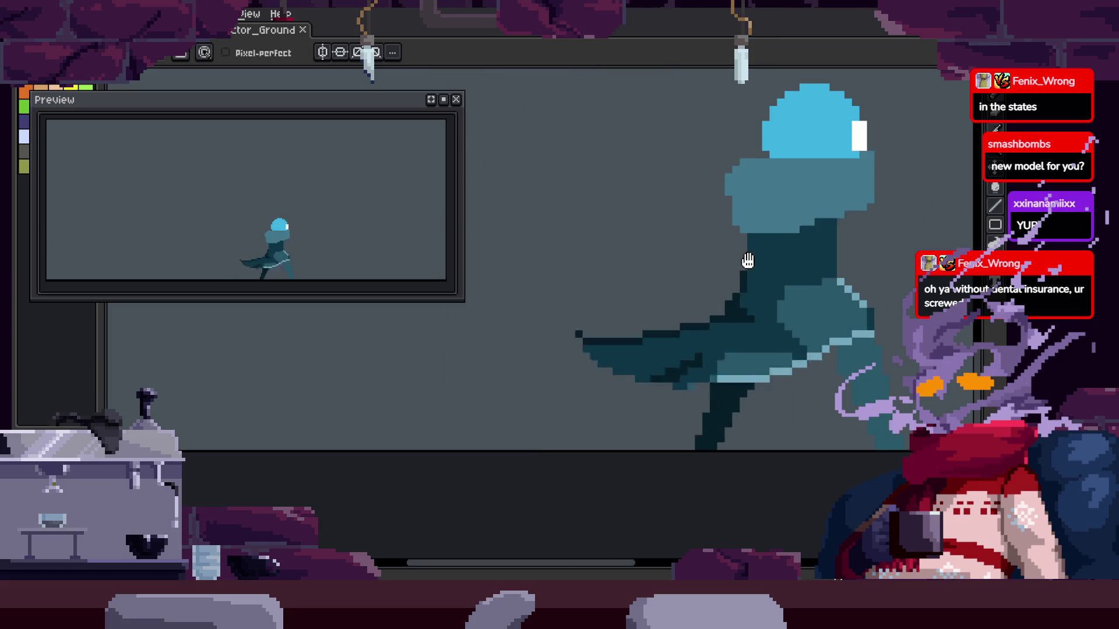
key(Tab)
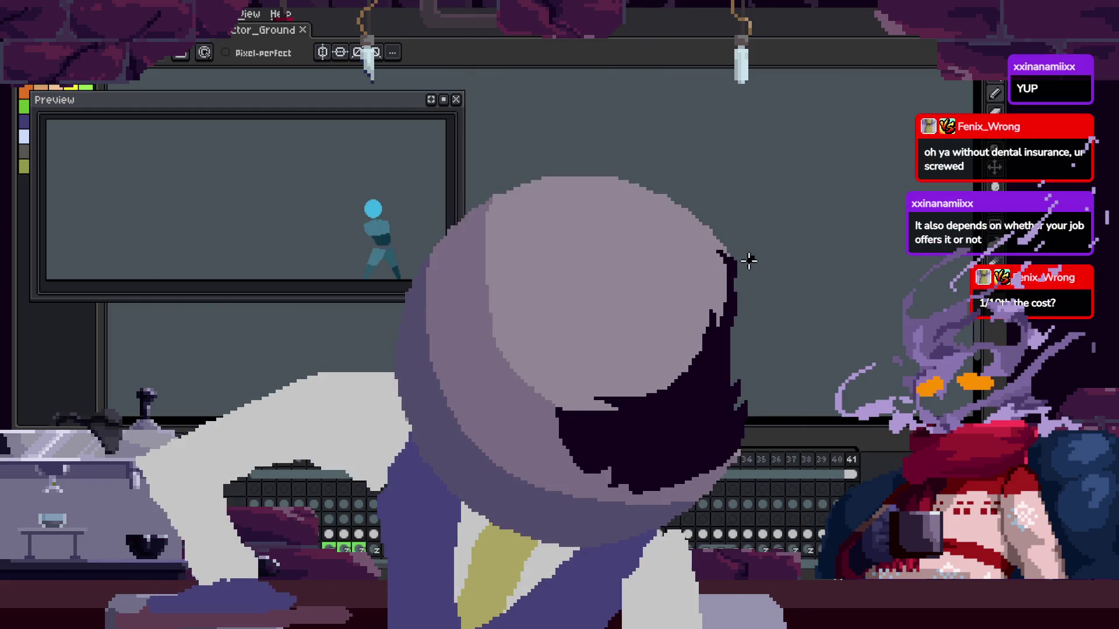
key(h)
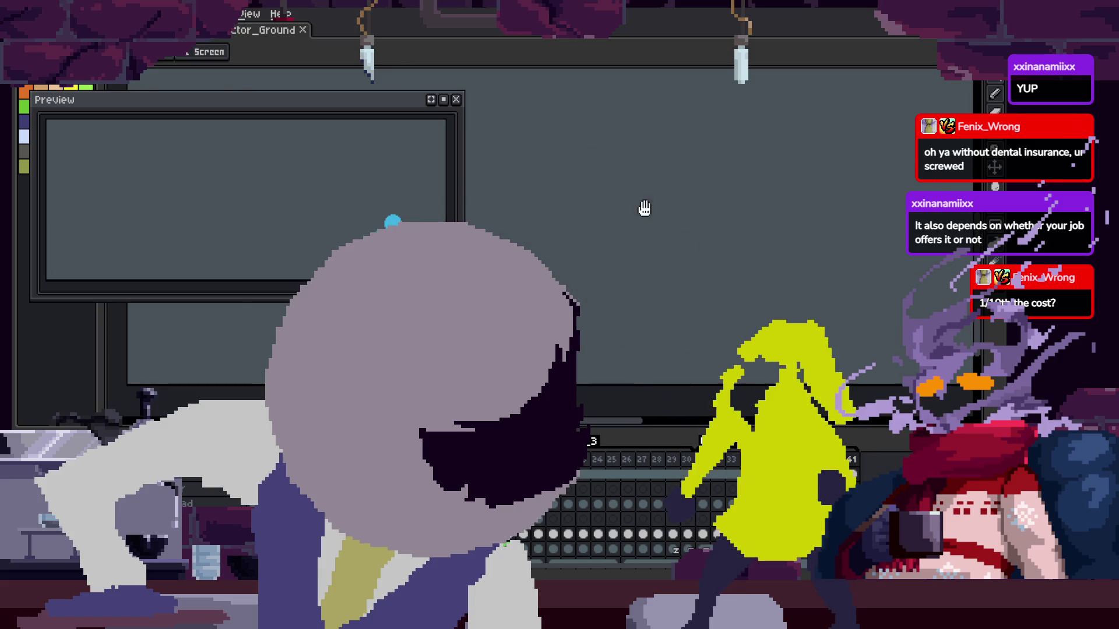
key(z)
scroll(724, 282, down, 3)
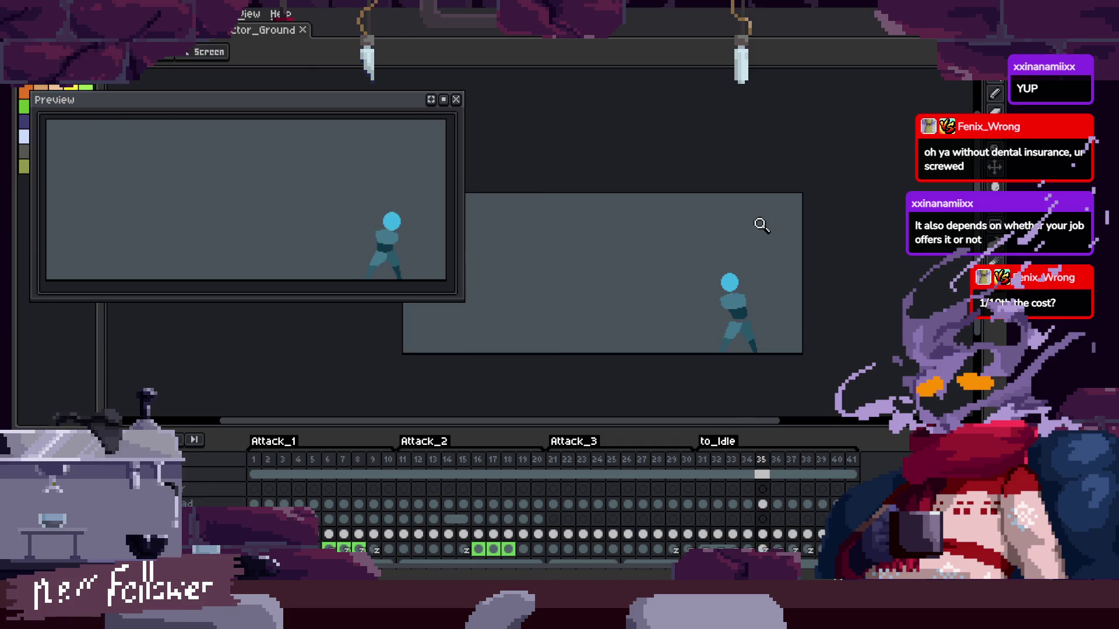
key(b)
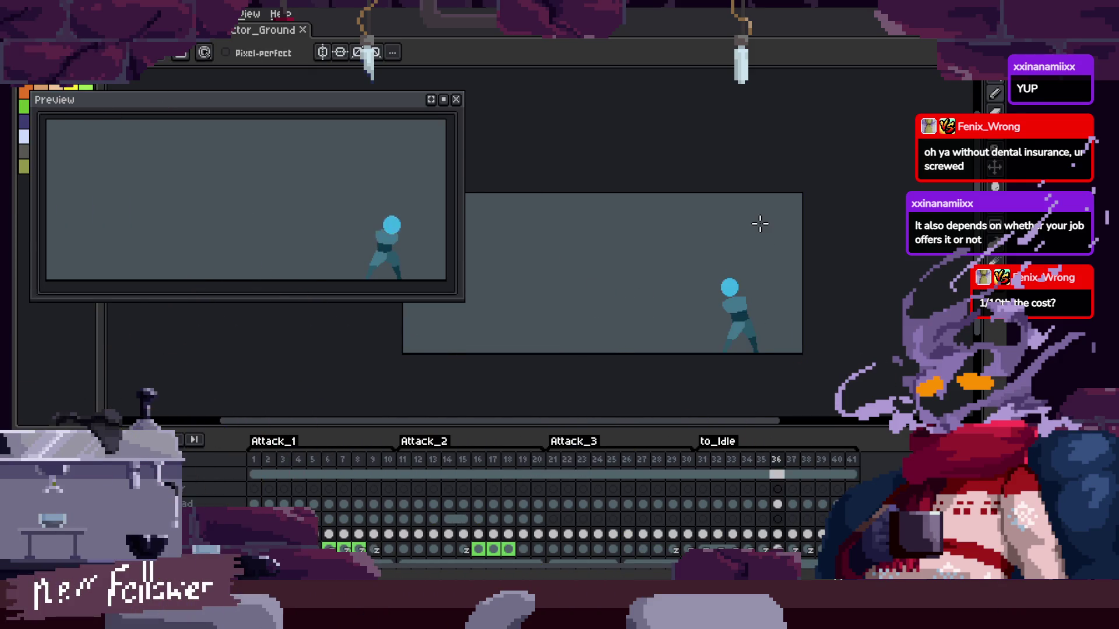
key(z)
scroll(758, 265, up, 5)
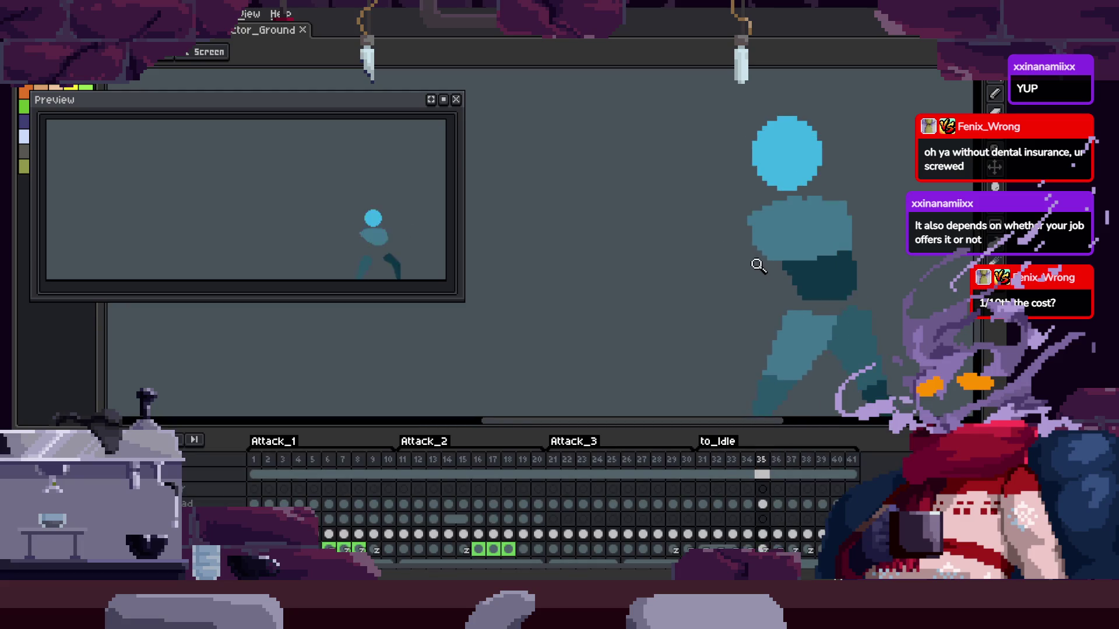
scroll(754, 262, down, 2)
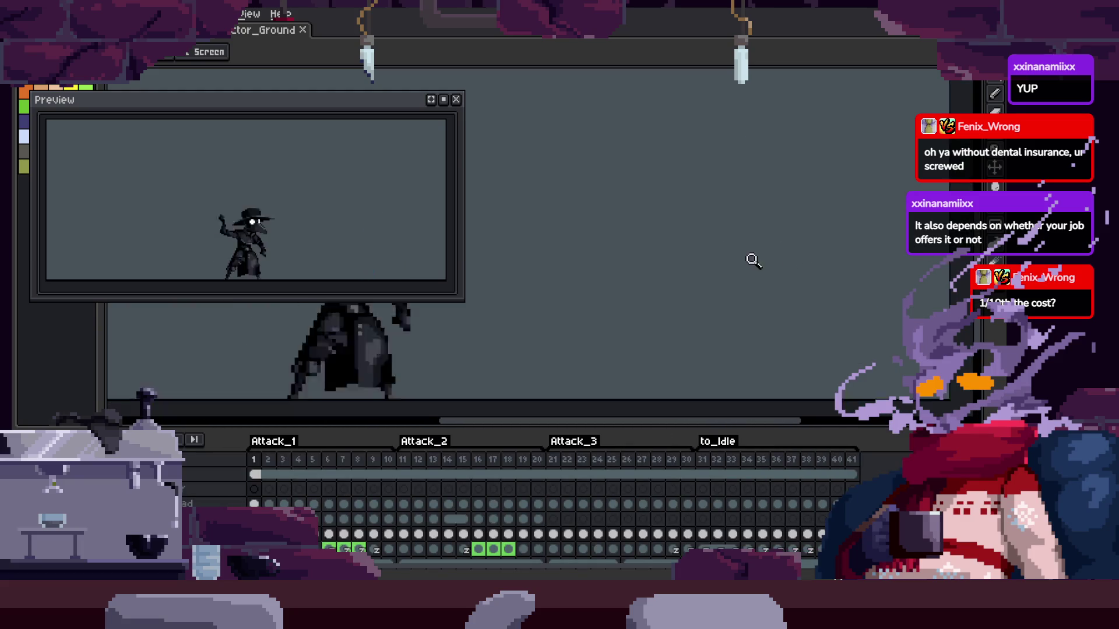
Hide and reshow the timeline, then zoom around the scythe character's frames
key(Tab)
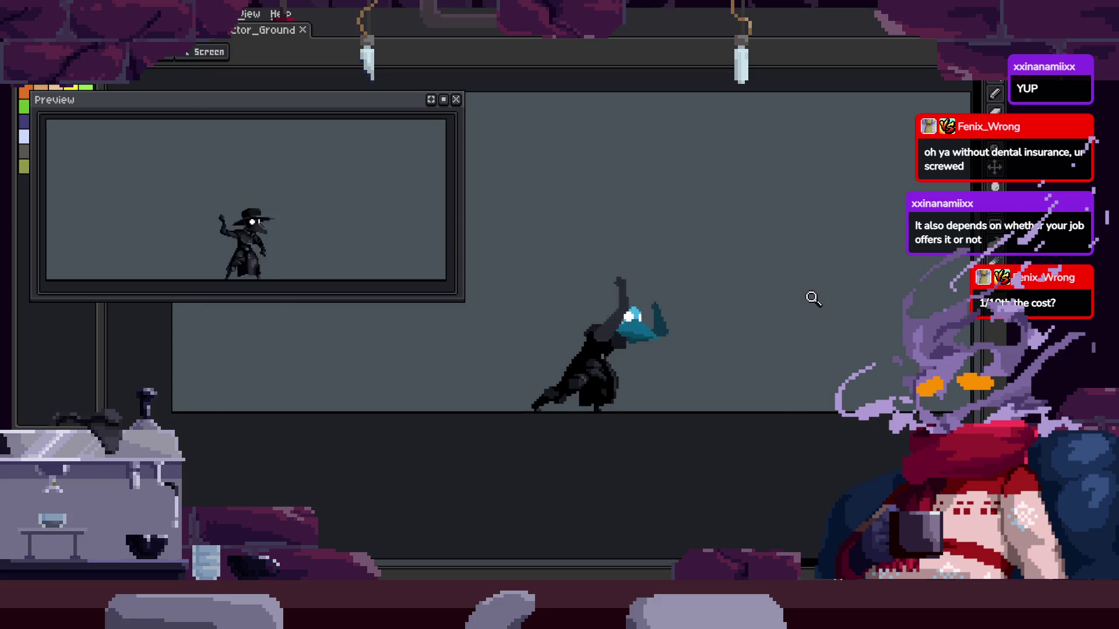
key(Tab)
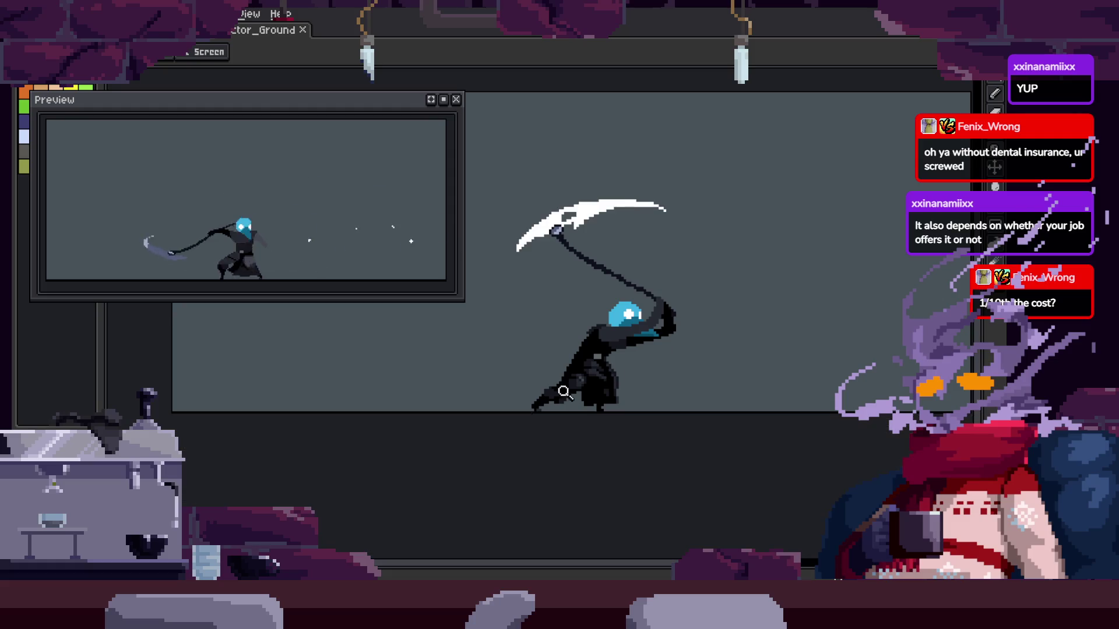
scroll(723, 292, up, 5)
scroll(778, 289, down, 2)
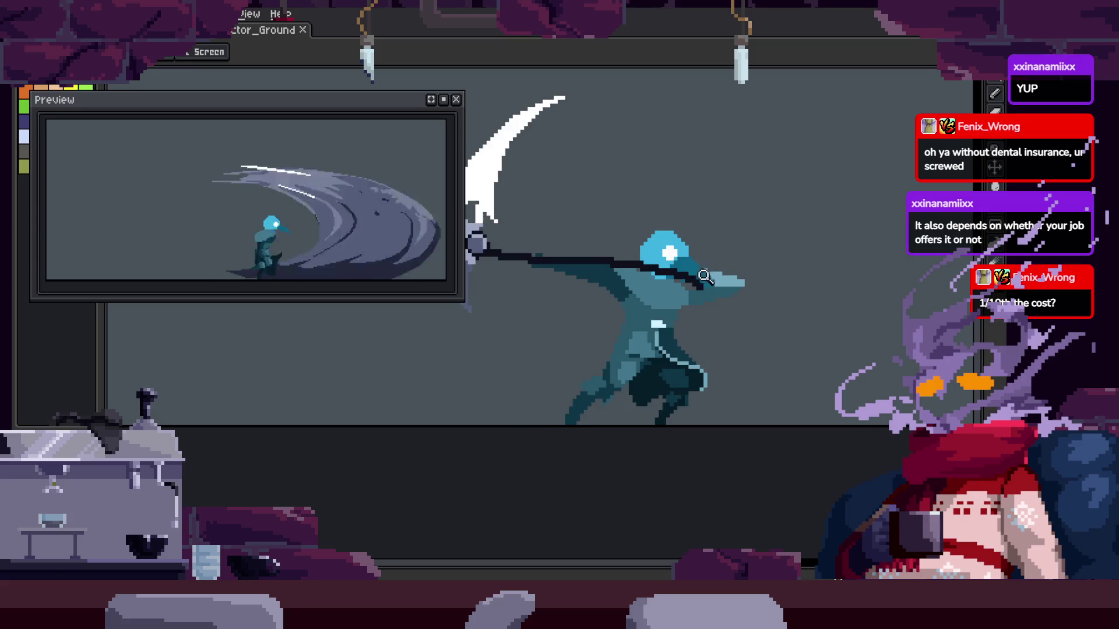
scroll(699, 289, up, 3)
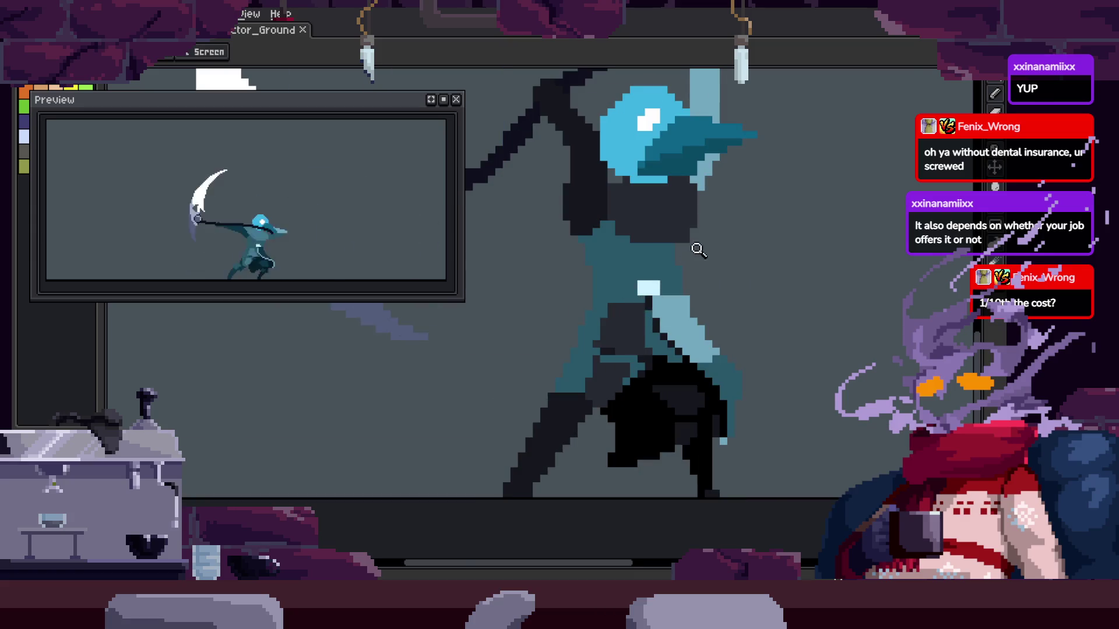
scroll(698, 250, up, 2)
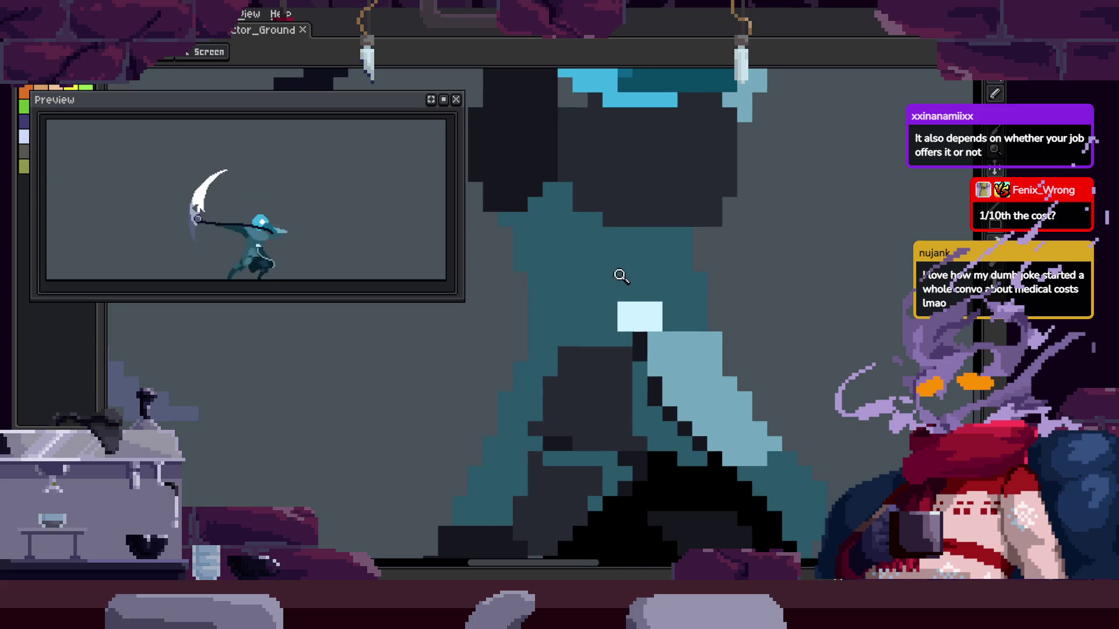
scroll(621, 276, down, 1)
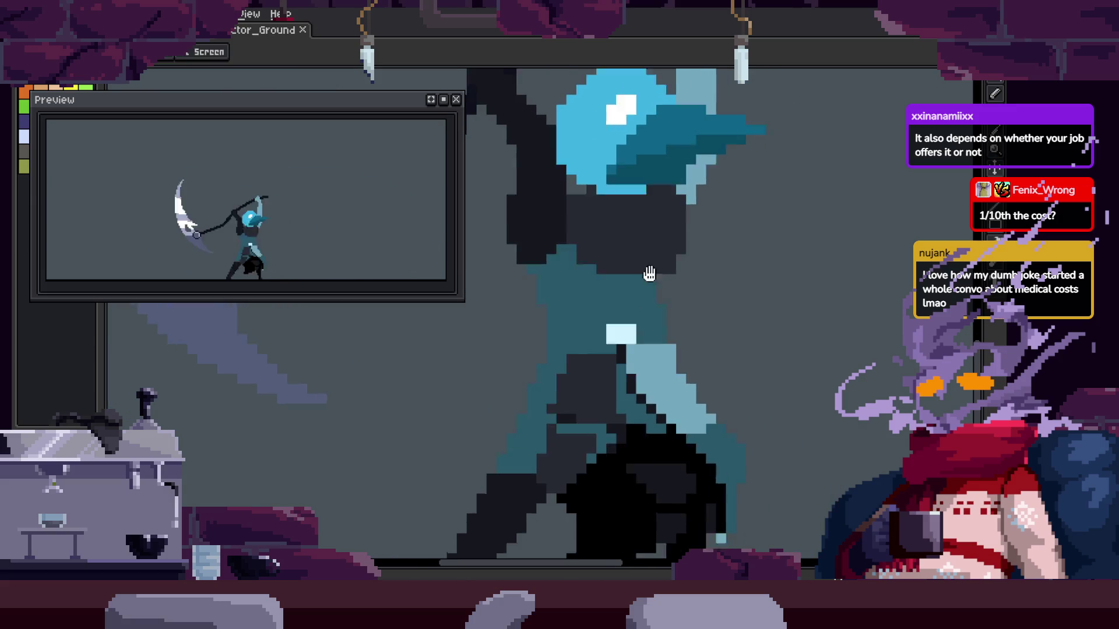
Switch to the Magic Wand and save the sprite file
key(g)
scroll(617, 313, up, 2)
scroll(650, 276, down, 1)
key(ctrl+s)
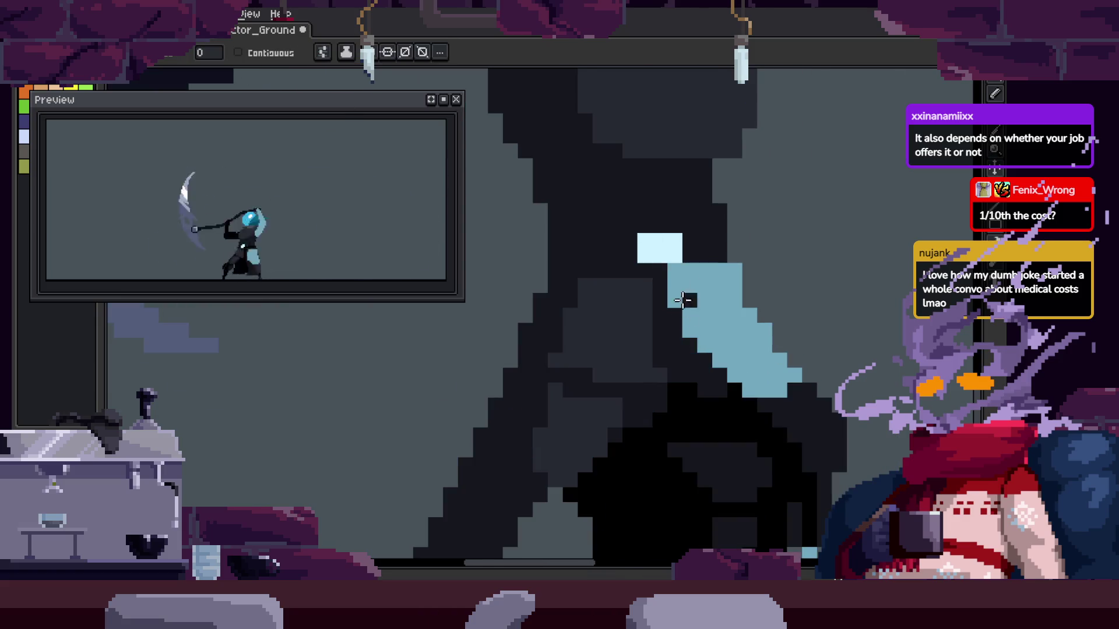
key(z)
scroll(679, 355, down, 2)
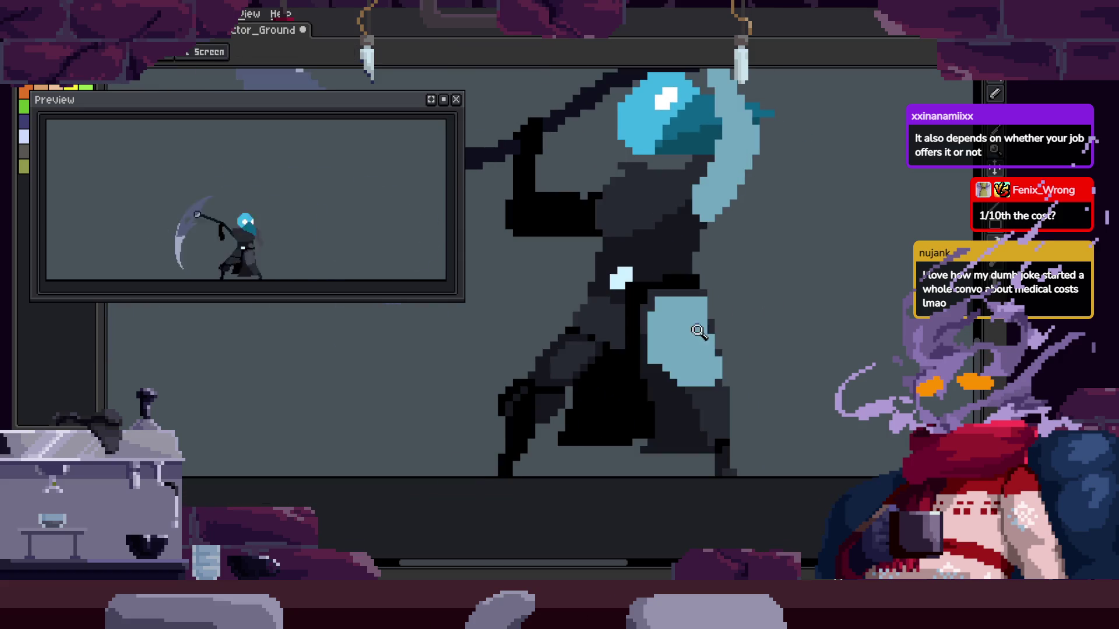
key(w)
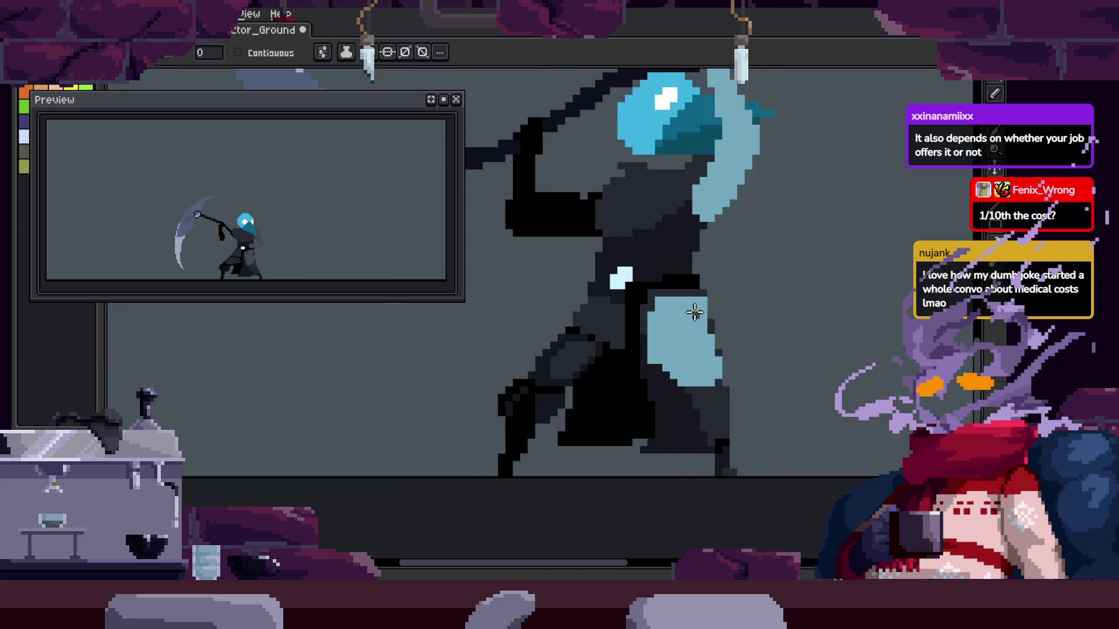
key(z)
scroll(776, 262, down, 2)
key(ctrl+s)
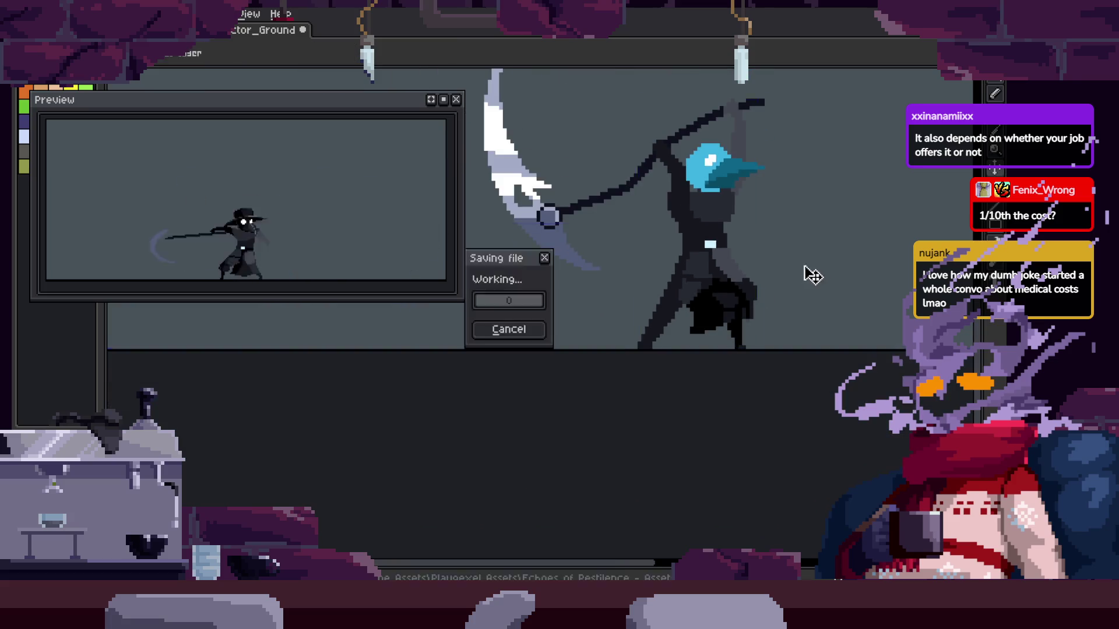
Sample the dark cloak colour and paint a stroke of dark shading pixels into the cloak
scroll(799, 175, up, 3)
scroll(729, 297, down, 1)
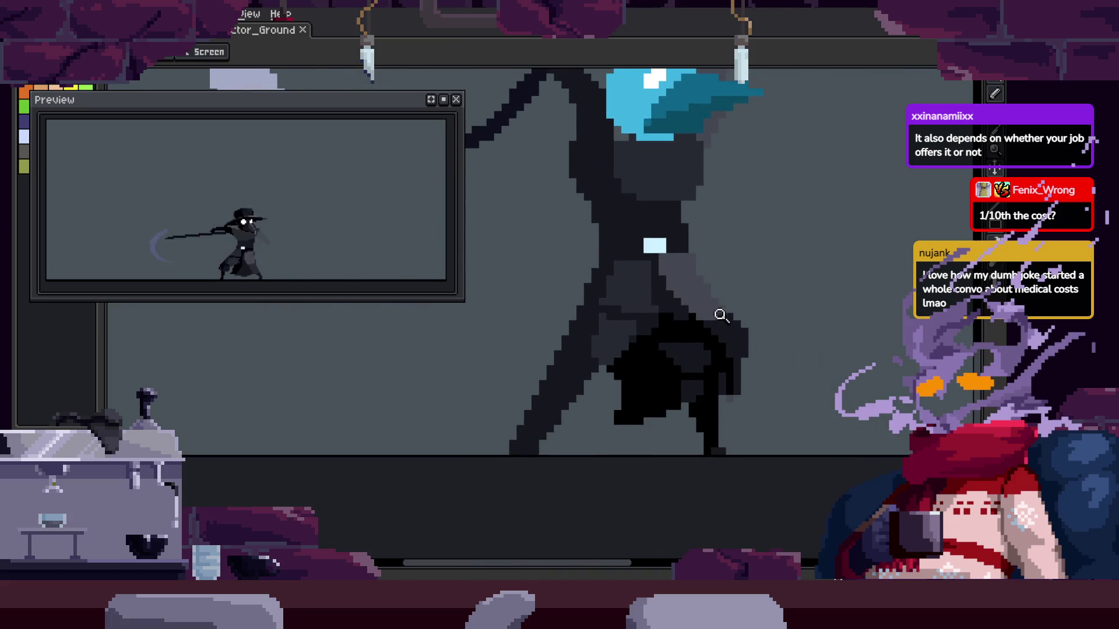
scroll(747, 303, down, 1)
scroll(720, 349, up, 3)
key(i)
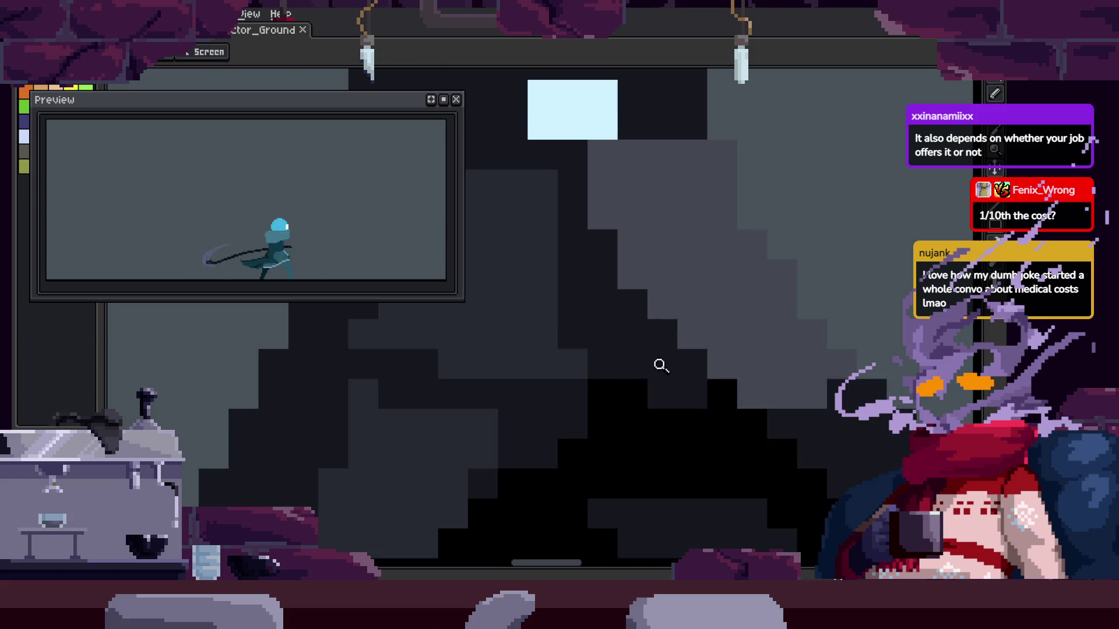
key(b)
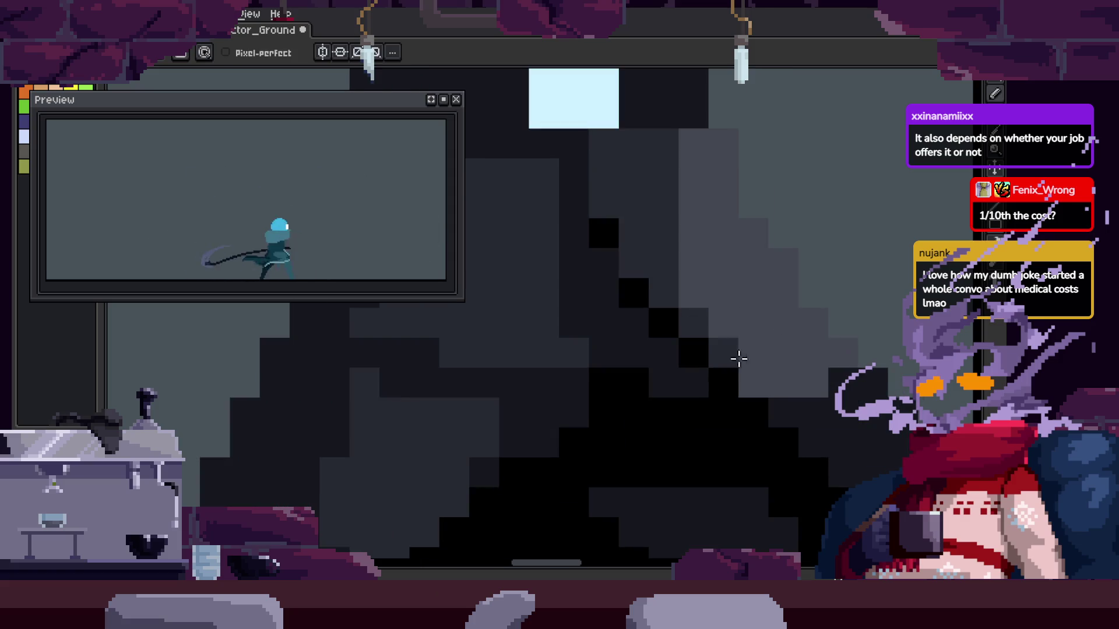
scroll(815, 373, down, 2)
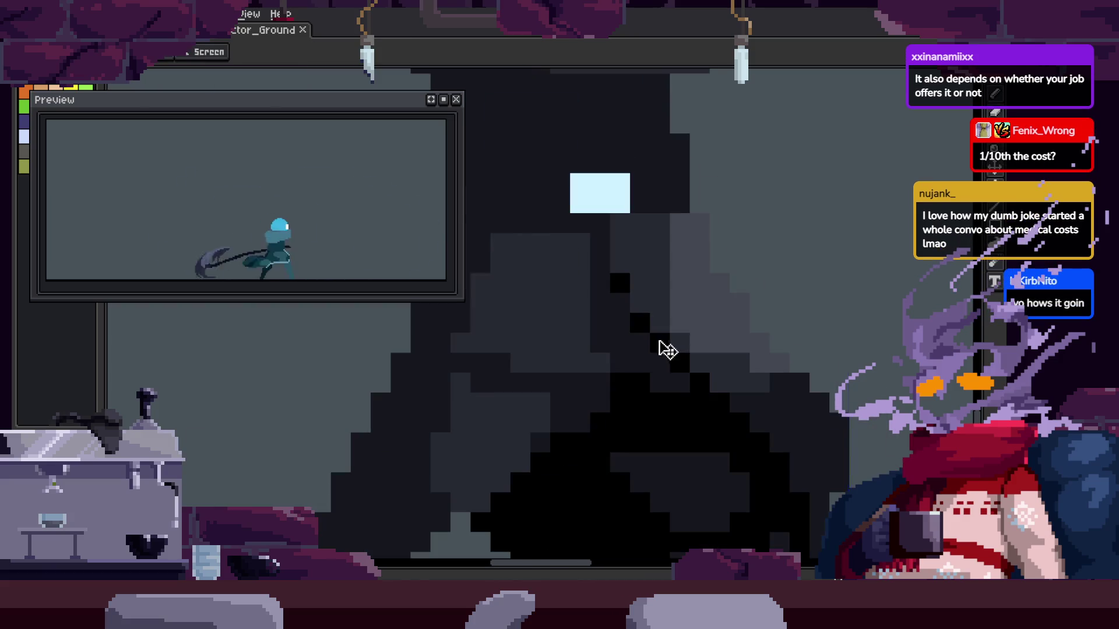
scroll(753, 376, up, 4)
scroll(794, 342, down, 2)
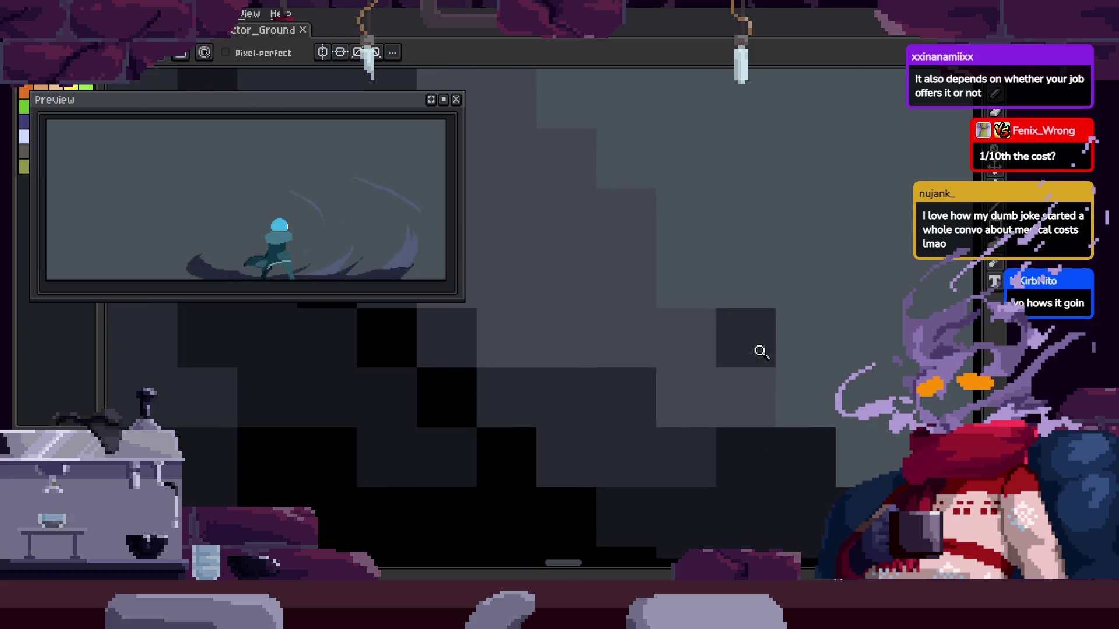
scroll(785, 325, down, 2)
scroll(658, 380, up, 4)
drag(658, 380, 699, 342)
Dot four more single dark pixels onto the cloak shading and save the sprite
scroll(705, 332, up, 3)
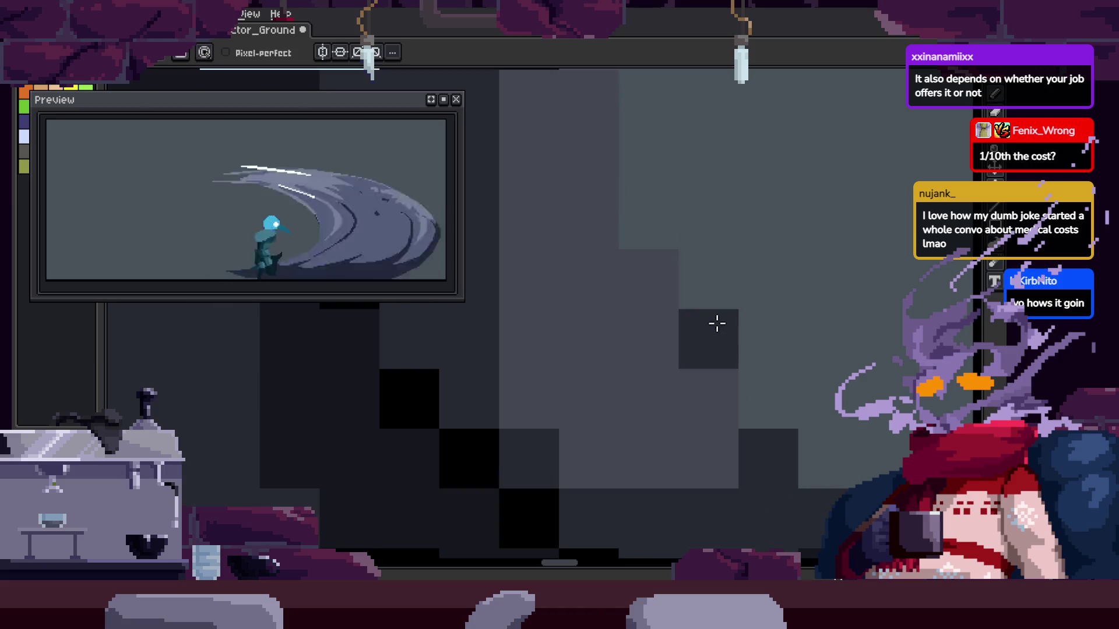
scroll(777, 257, left, 2)
click(749, 204)
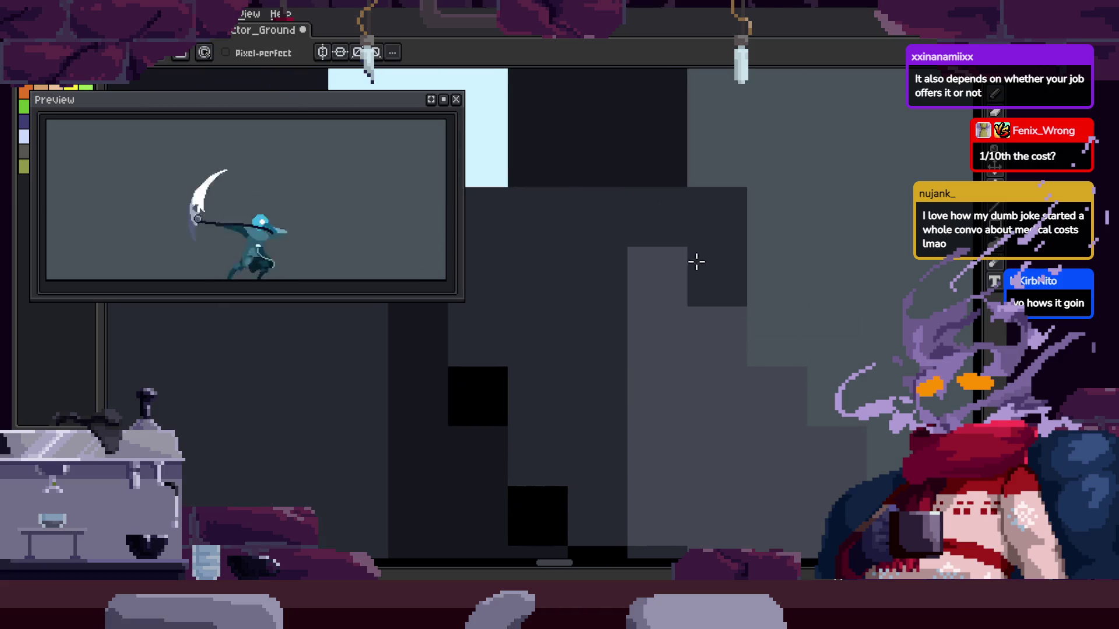
scroll(728, 303, right, 2)
click(750, 327)
click(782, 387)
scroll(775, 373, down, 2)
click(765, 356)
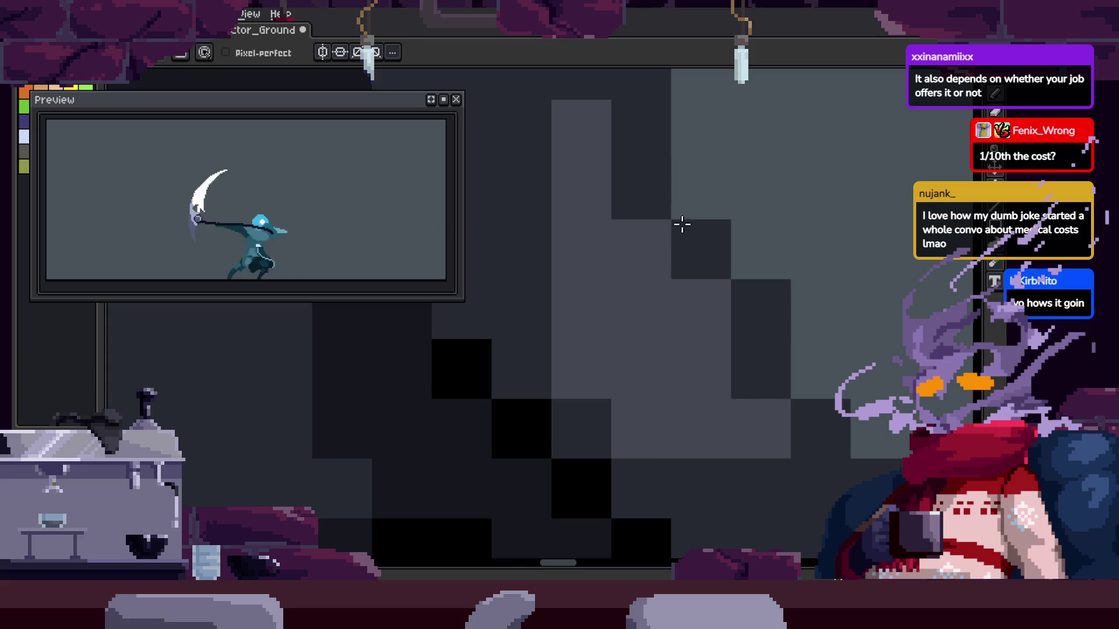
key(ctrl+s)
Zoom in to inspect the reaper's body, scythe handle and head up close
key(z)
scroll(582, 270, down, 4)
scroll(712, 255, down, 2)
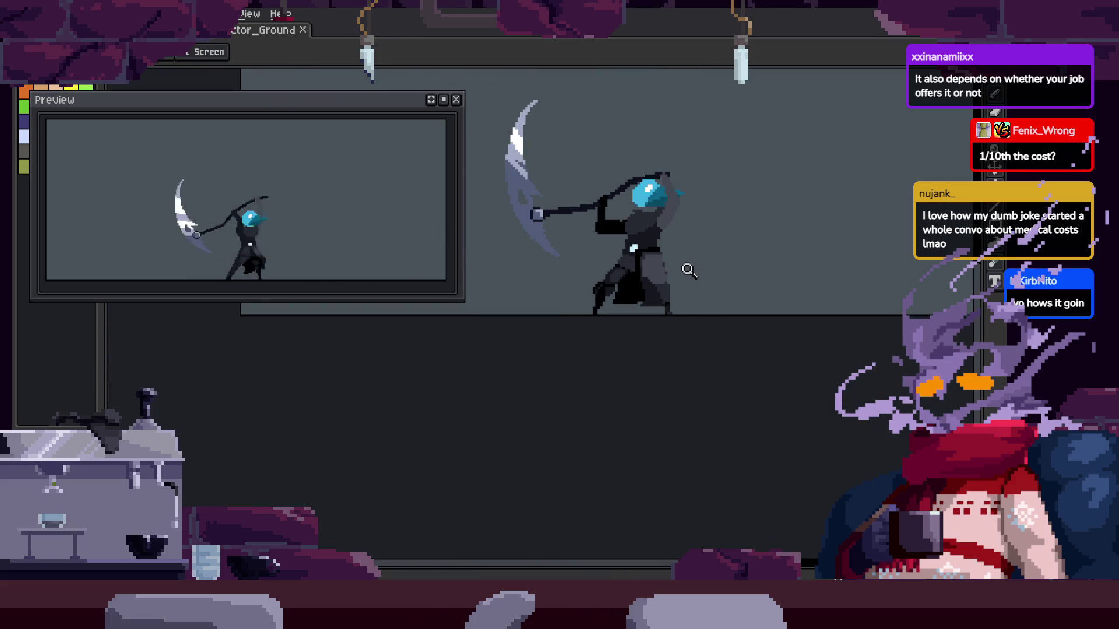
click(690, 271)
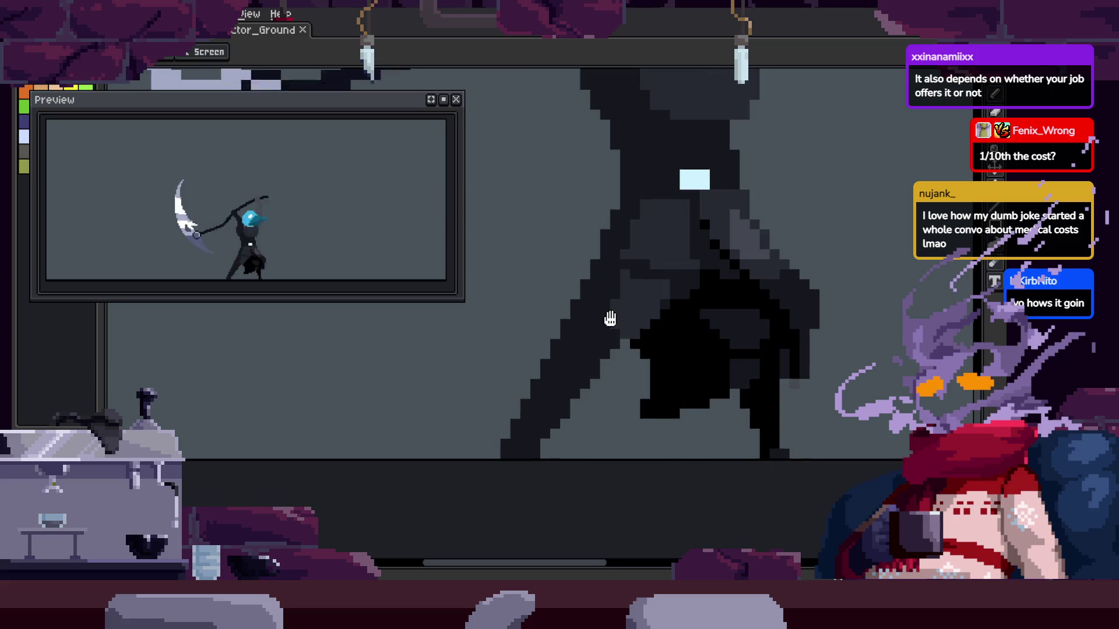
scroll(674, 303, up, 2)
drag(545, 299, 643, 332)
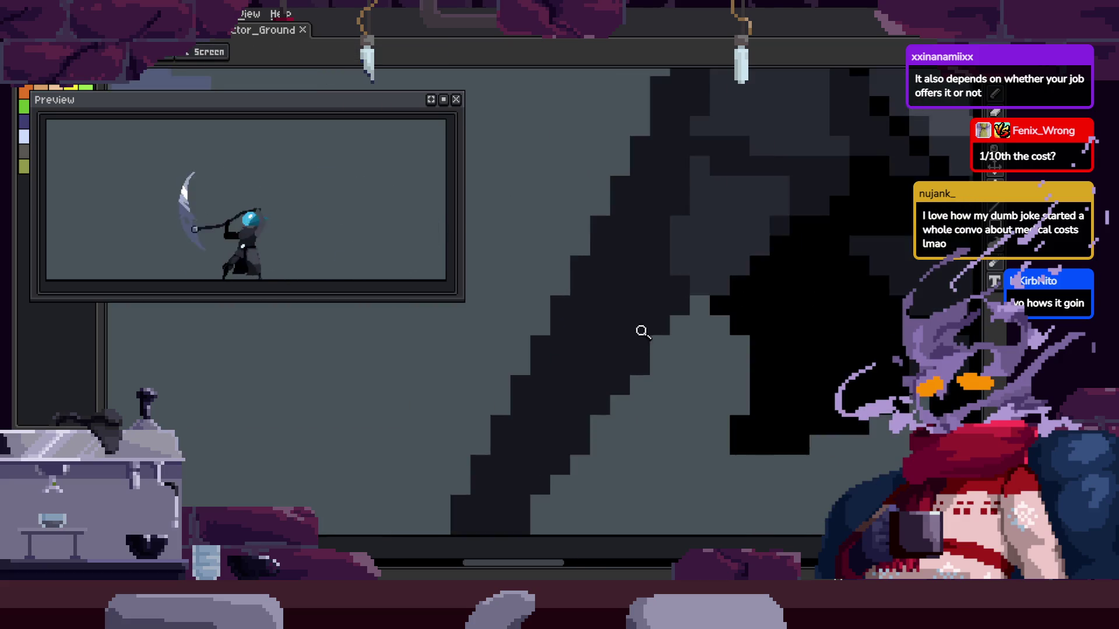
scroll(600, 342, down, 2)
drag(575, 332, 587, 330)
scroll(614, 375, up, 2)
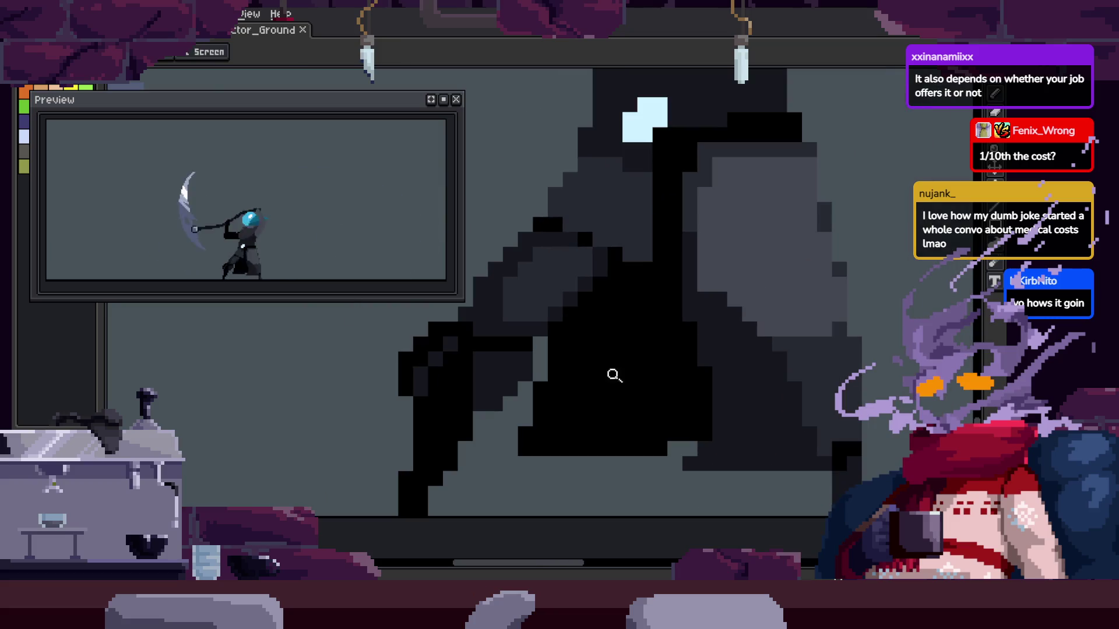
scroll(595, 379, down, 2)
scroll(634, 375, up, 2)
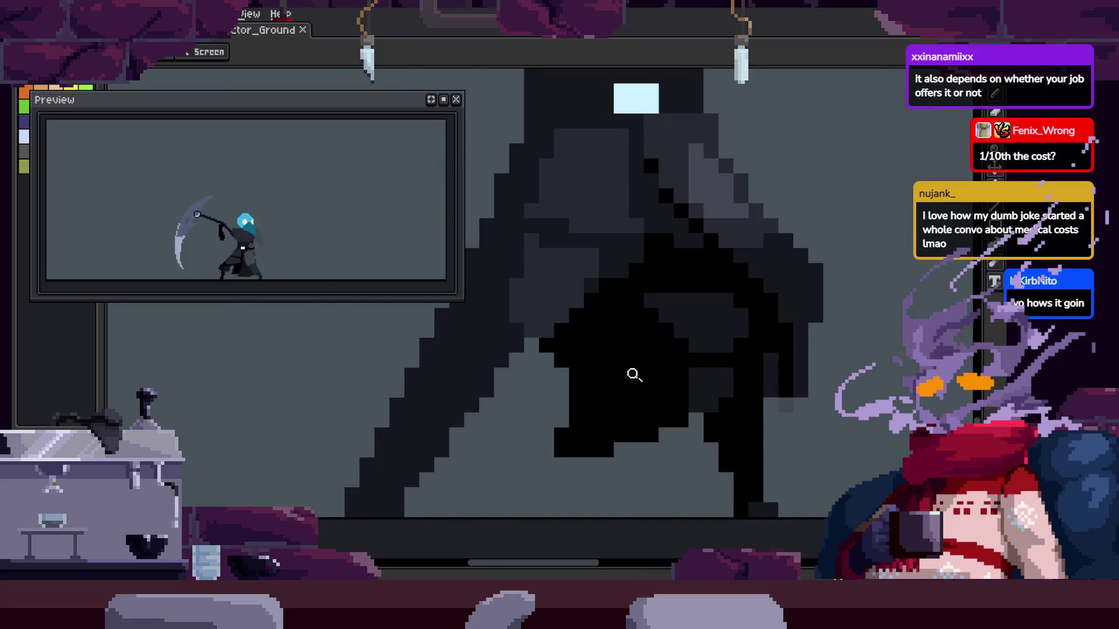
scroll(634, 375, down, 2)
scroll(622, 360, up, 2)
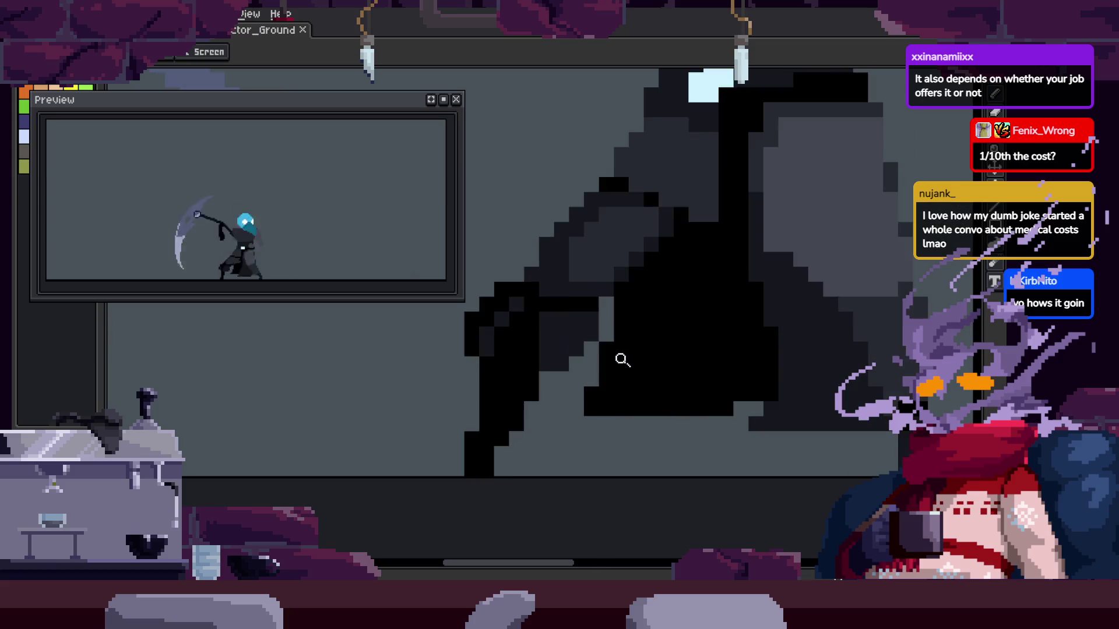
scroll(554, 400, down, 2)
scroll(585, 408, up, 2)
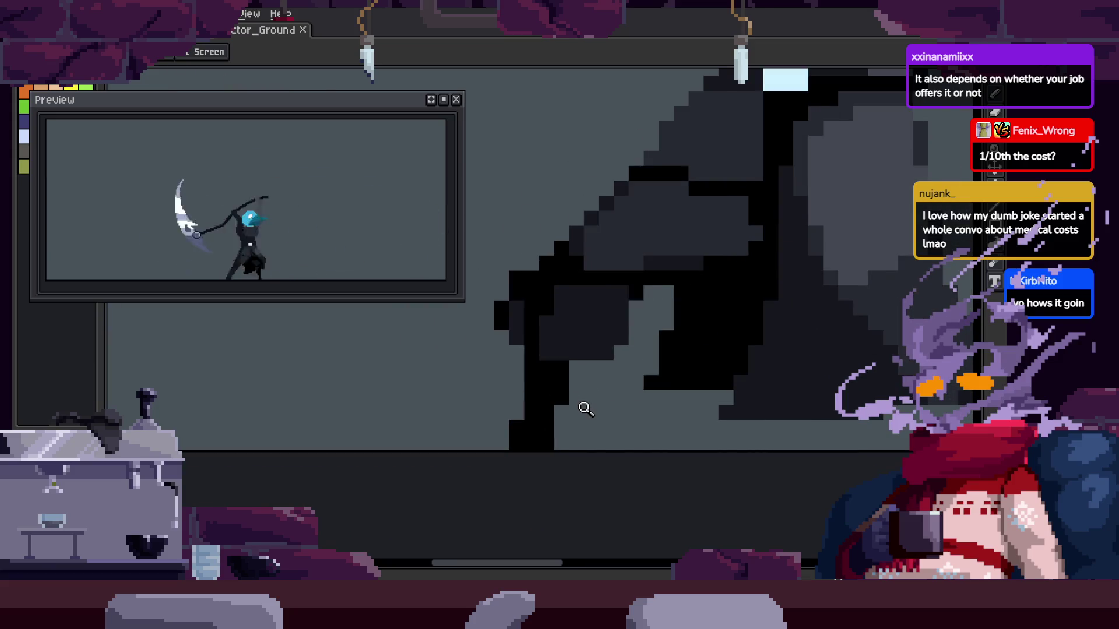
scroll(525, 425, up, 1)
scroll(489, 429, down, 2)
scroll(649, 383, up, 2)
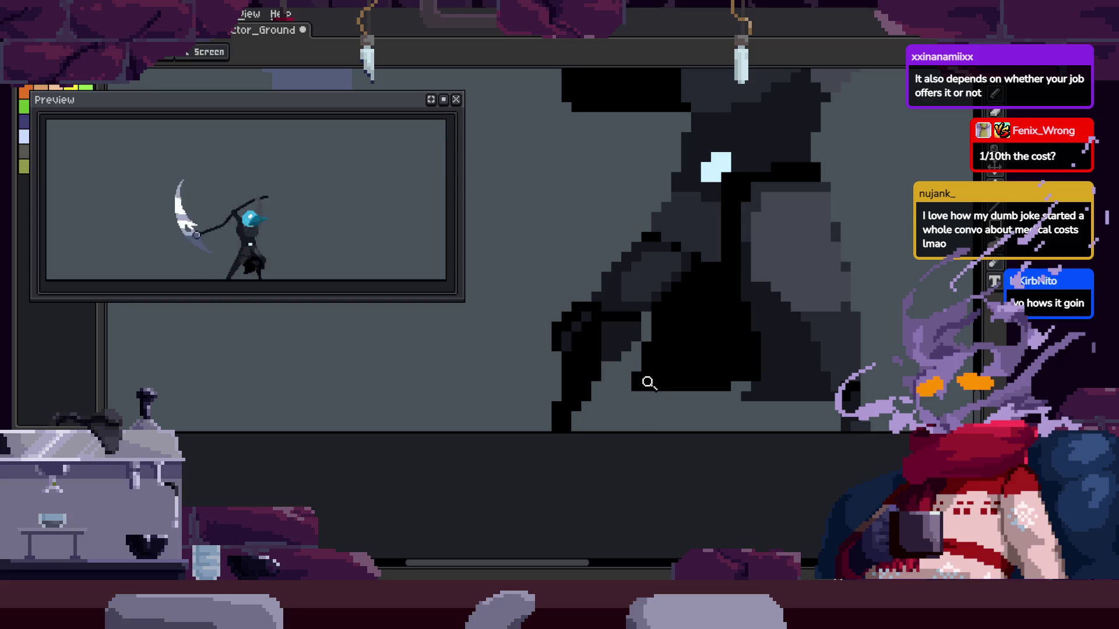
scroll(600, 400, down, 2)
scroll(575, 425, up, 3)
scroll(629, 417, down, 3)
scroll(686, 400, up, 2)
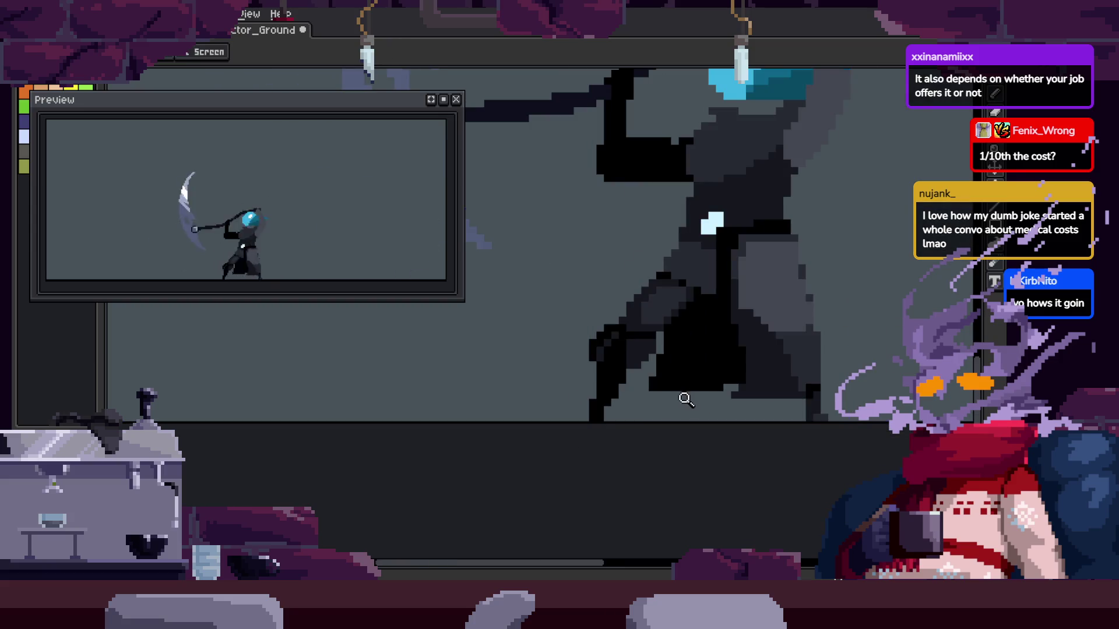
scroll(584, 421, up, 2)
Keep inspecting the frame, alternating between the Pencil and Zoom tools
key(b)
scroll(499, 379, down, 2)
scroll(554, 382, up, 2)
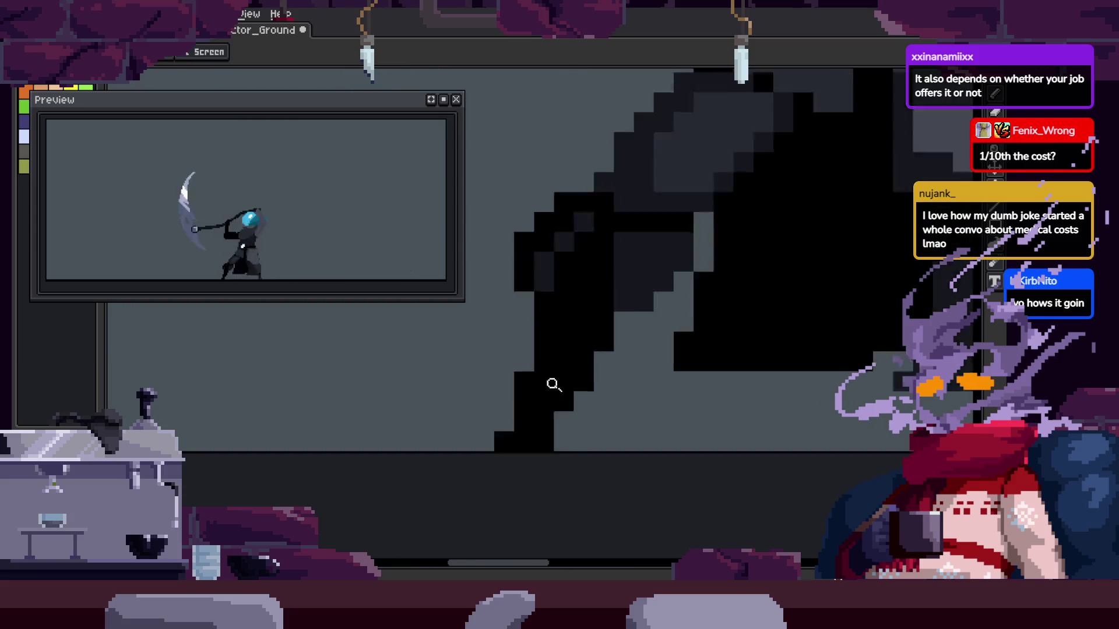
scroll(667, 332, down, 1)
scroll(545, 379, up, 1)
key(b)
scroll(661, 394, down, 1)
key(z)
scroll(569, 410, down, 1)
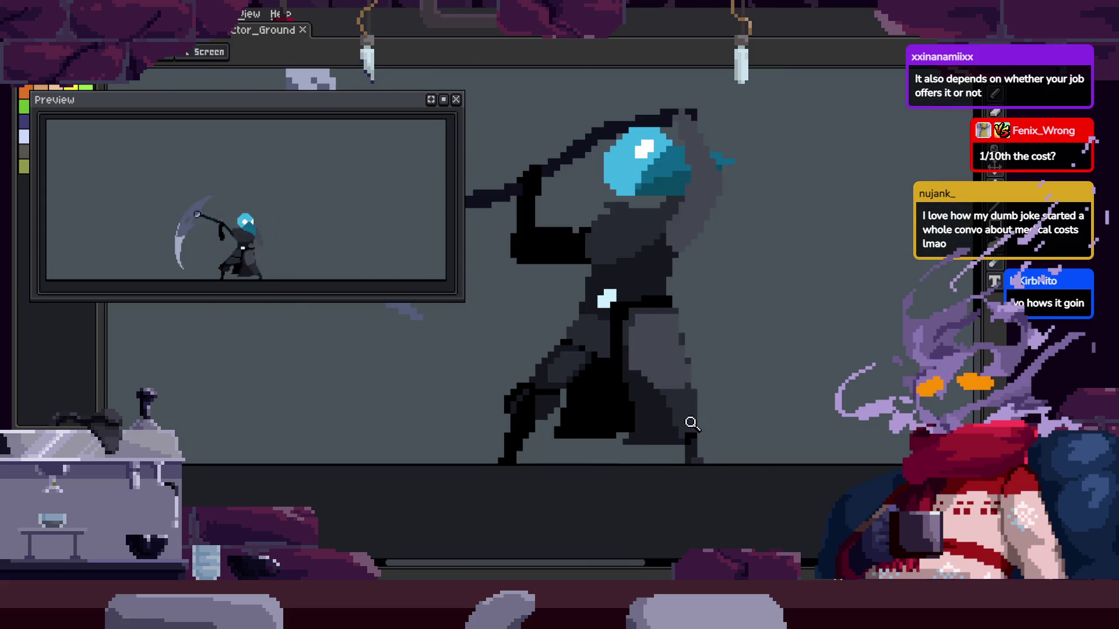
scroll(667, 387, up, 1)
scroll(604, 414, up, 2)
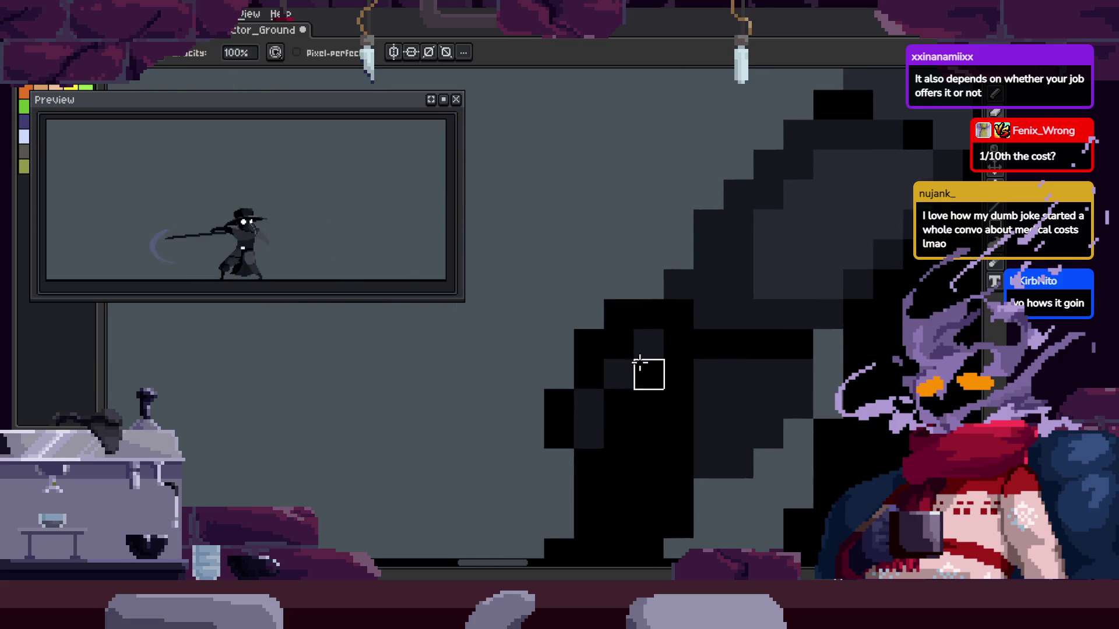
key(z)
scroll(600, 349, down, 1)
scroll(707, 355, up, 1)
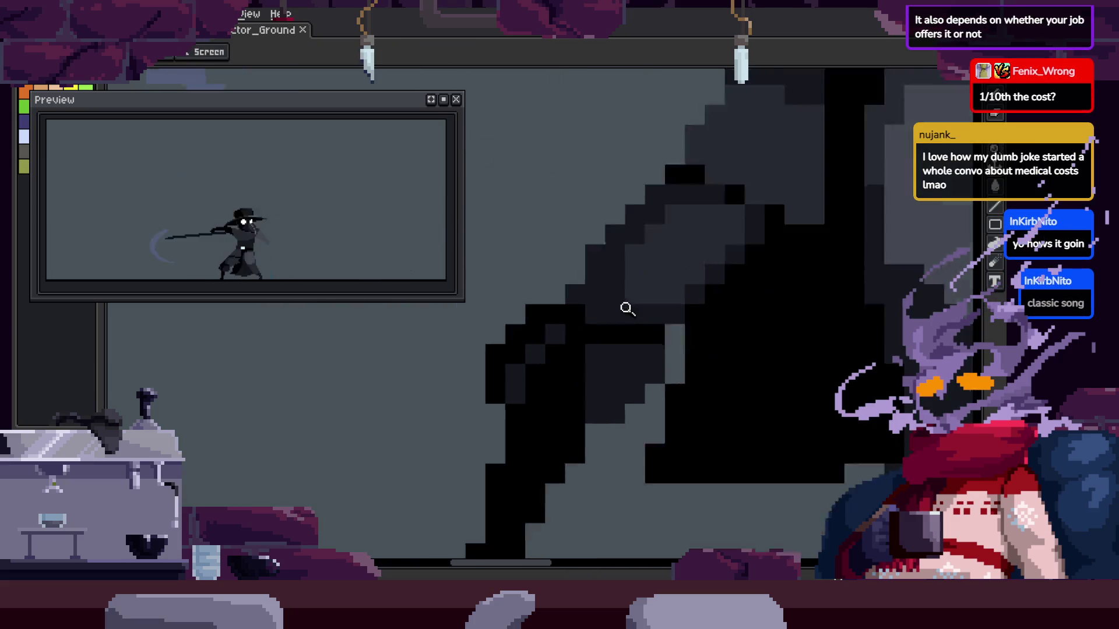
Zoom in on the reaper's cloak
scroll(627, 309, up, 2)
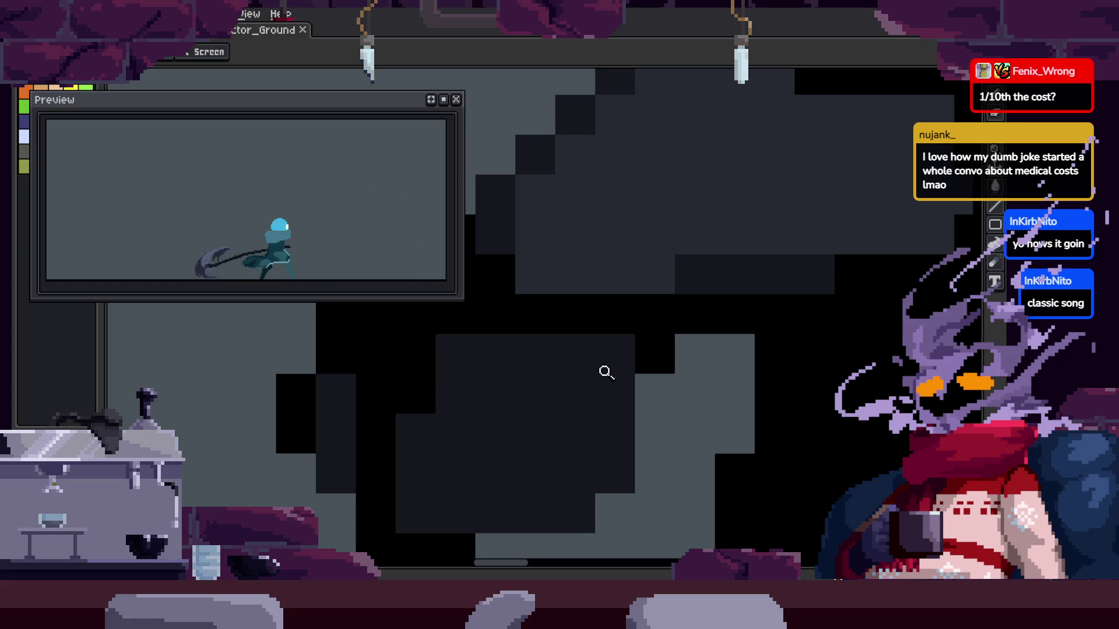
scroll(701, 327, down, 2)
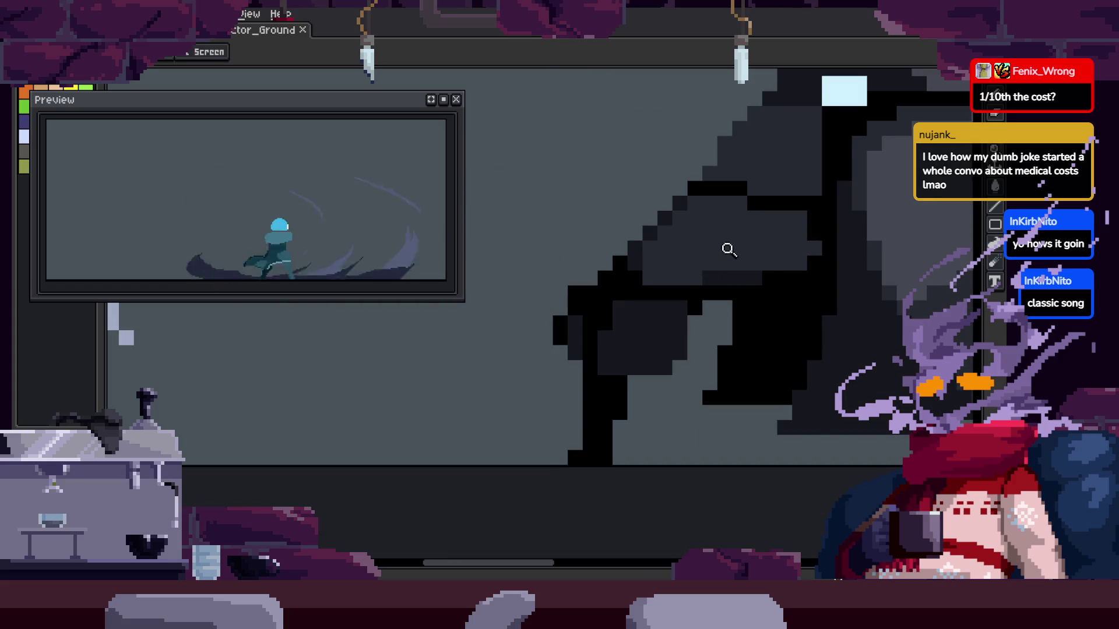
click(721, 222)
scroll(559, 342, up, 1)
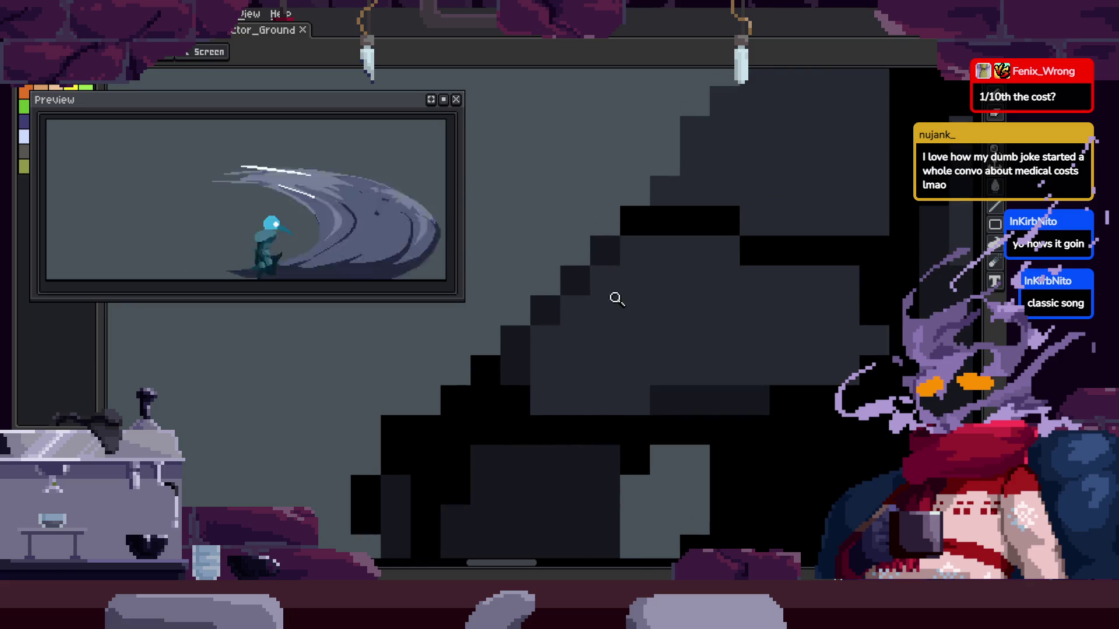
Sample the cloak colour, draw a column of dark pixels on the cloak, and save
key(i)
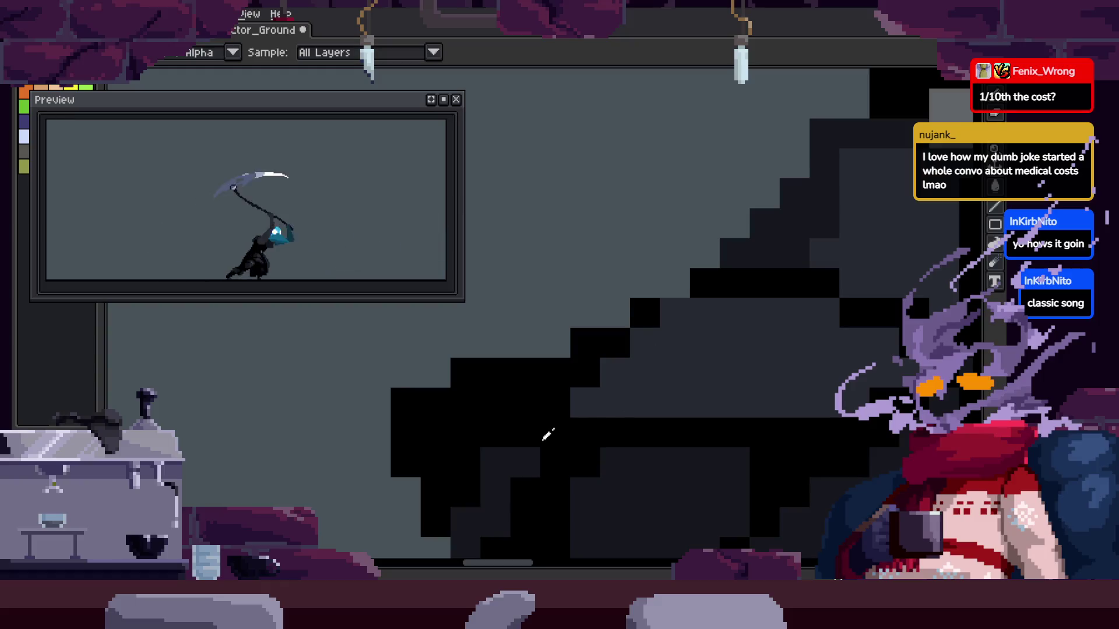
scroll(693, 318, right, 1)
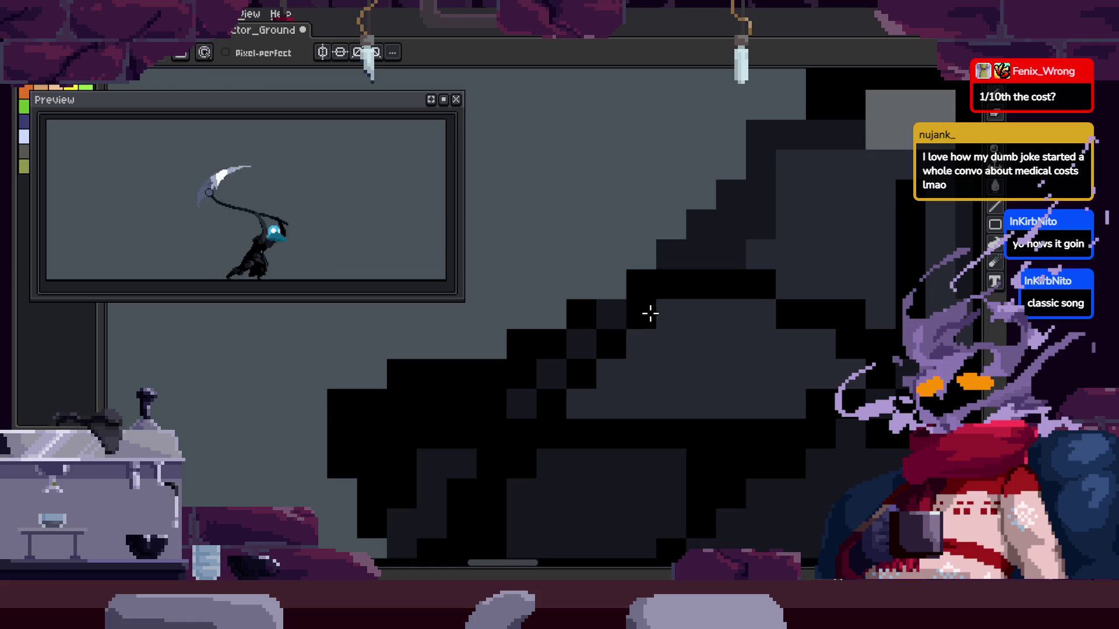
scroll(647, 336, down, 3)
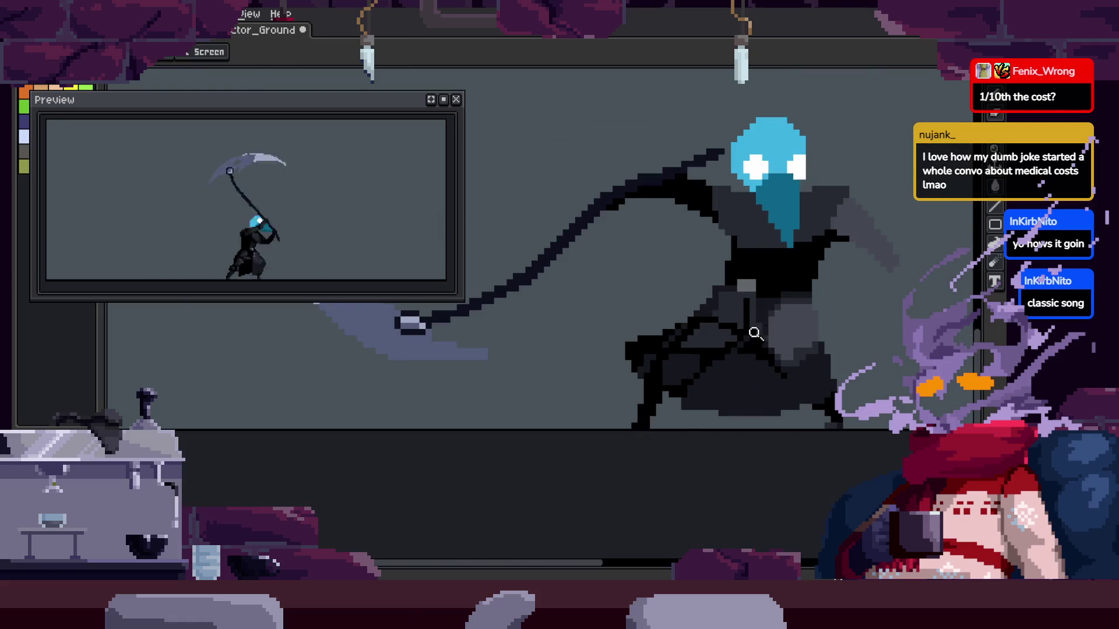
key(z)
scroll(634, 337, up, 3)
scroll(641, 303, up, 2)
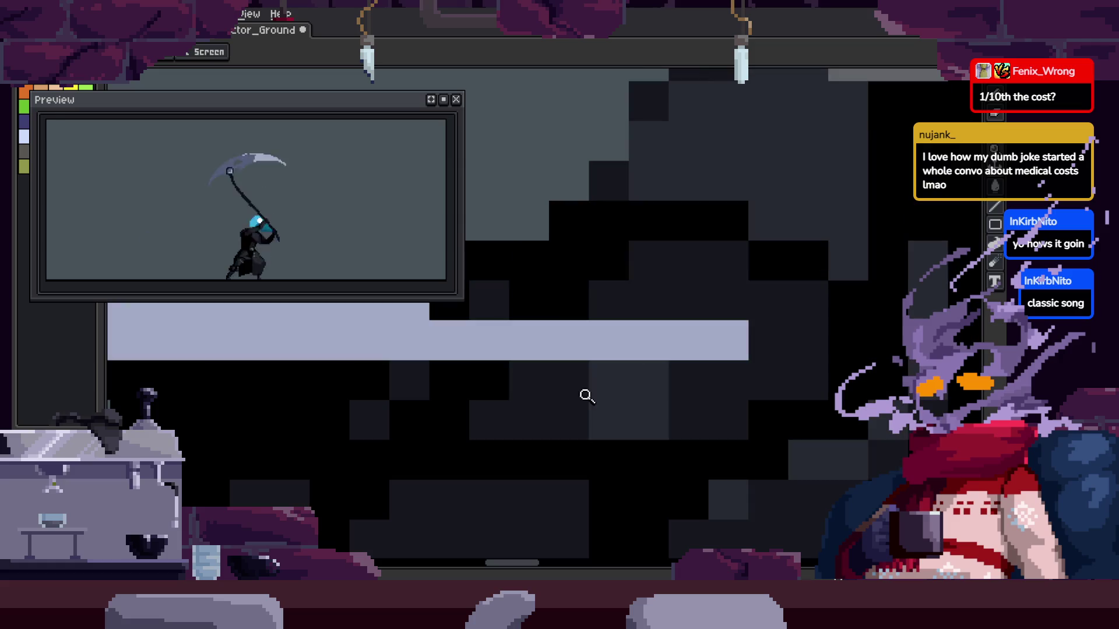
key(b)
drag(488, 421, 580, 346)
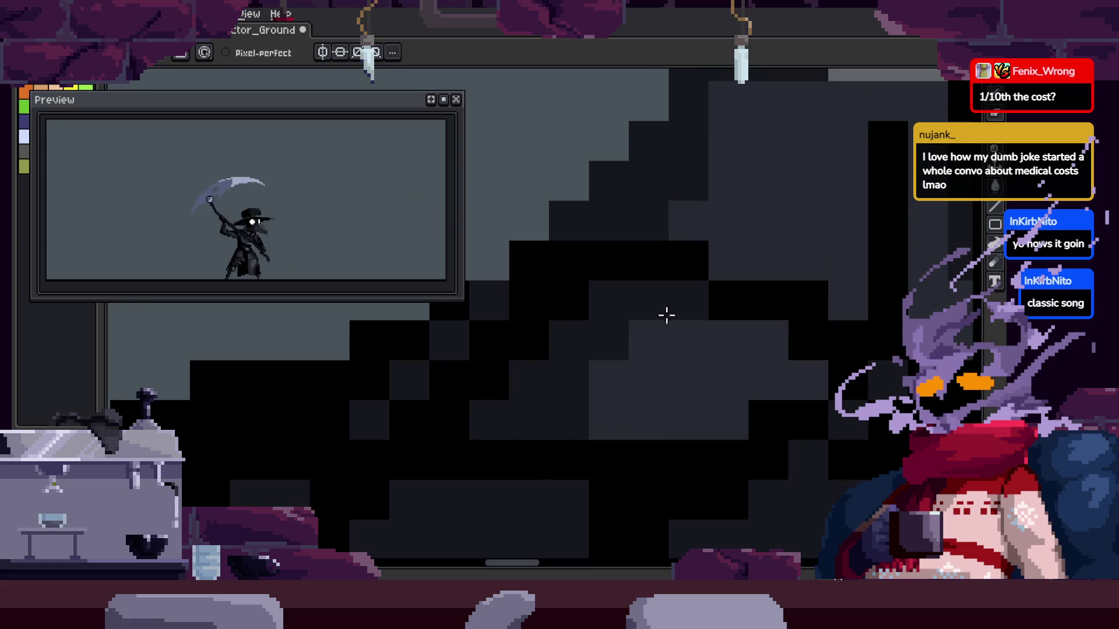
key(ctrl+s)
Review the cloak shading, toggling between Pencil and Zoom tools
scroll(790, 375, down, 3)
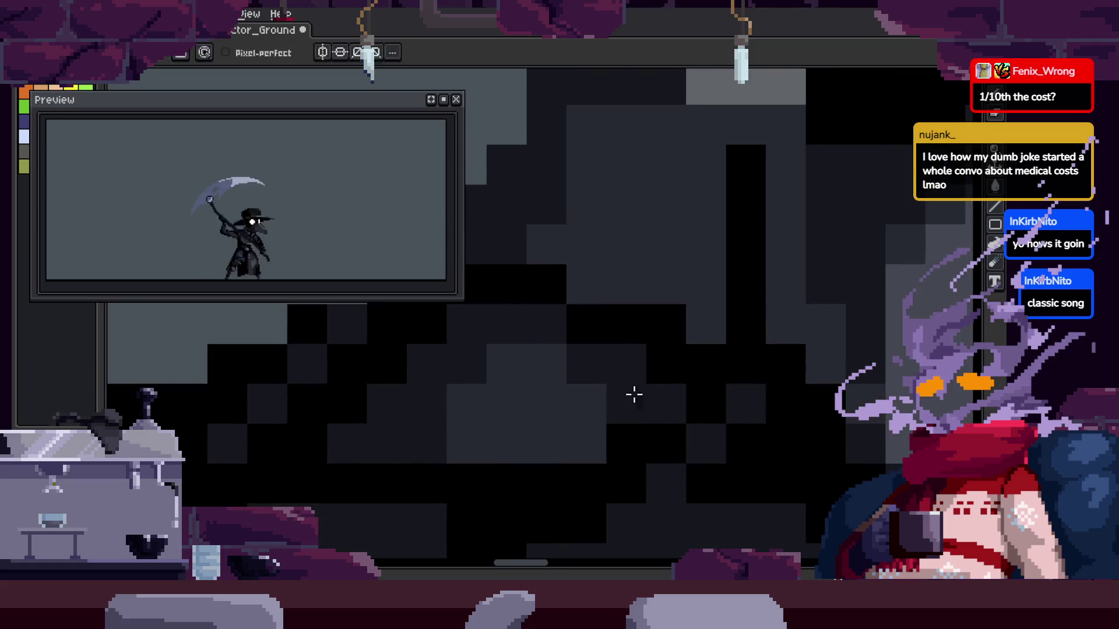
key(z)
scroll(704, 367, up, 3)
key(b)
key(z)
scroll(673, 335, down, 3)
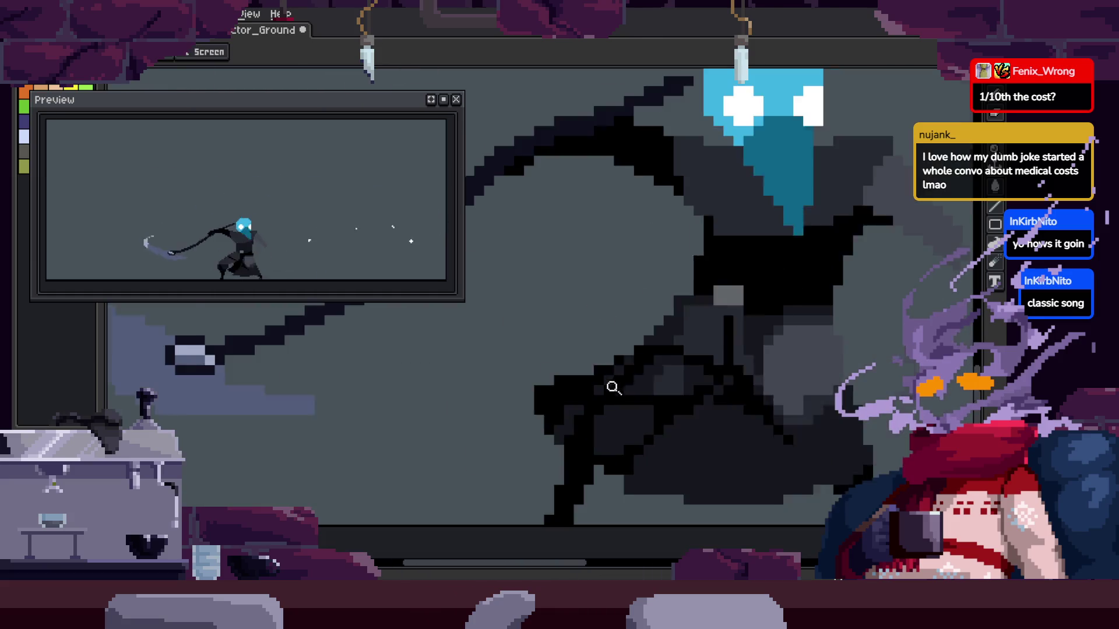
scroll(742, 294, up, 1)
scroll(669, 281, up, 2)
scroll(580, 372, down, 2)
key(b)
scroll(569, 392, down, 1)
key(z)
scroll(665, 335, up, 3)
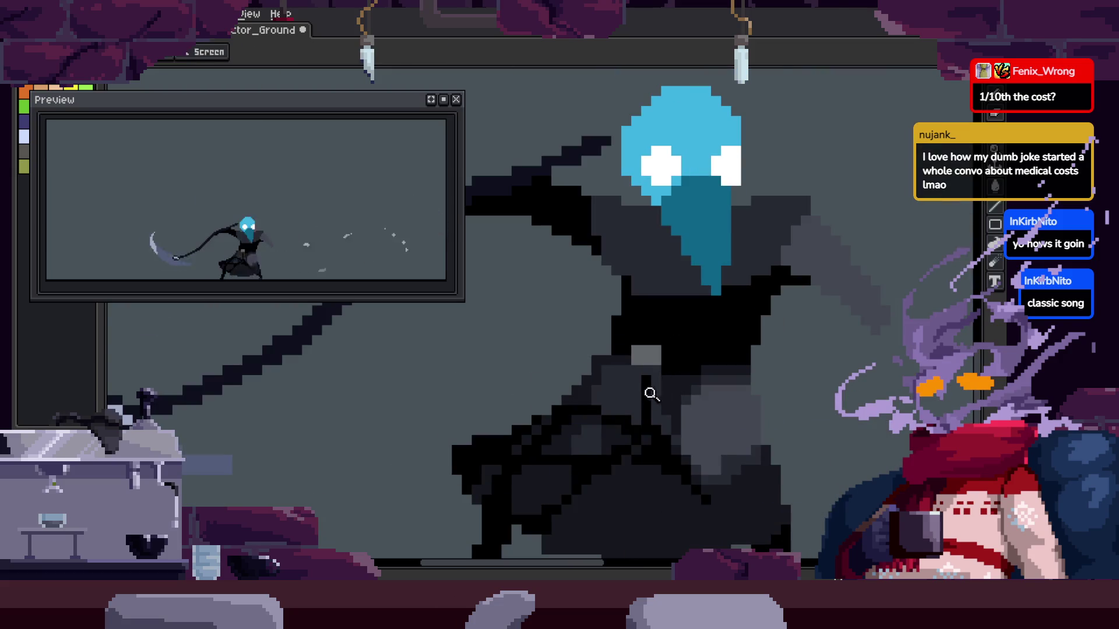
scroll(642, 350, up, 2)
key(b)
key(z)
scroll(760, 290, down, 2)
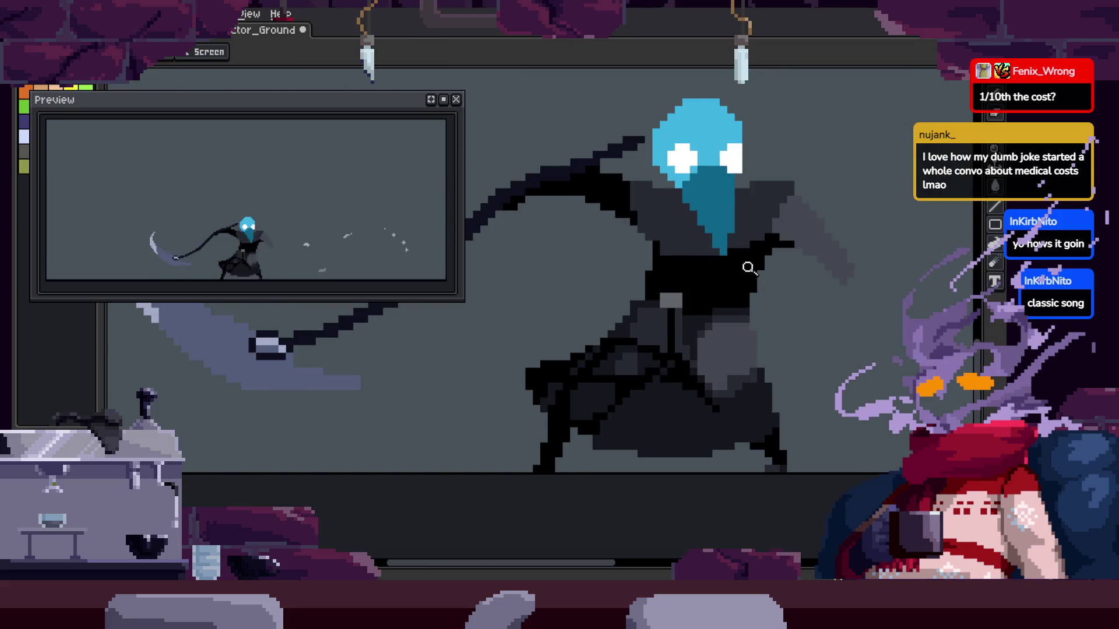
scroll(720, 309, up, 2)
scroll(686, 334, down, 2)
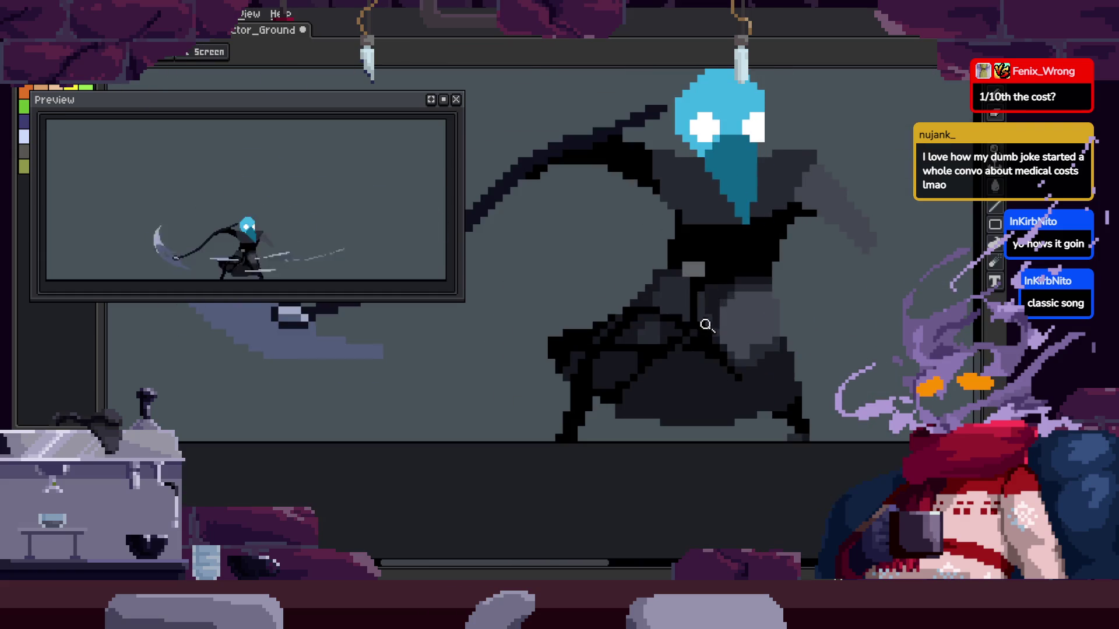
scroll(730, 320, up, 2)
scroll(670, 264, up, 2)
key(z)
scroll(669, 264, down, 2)
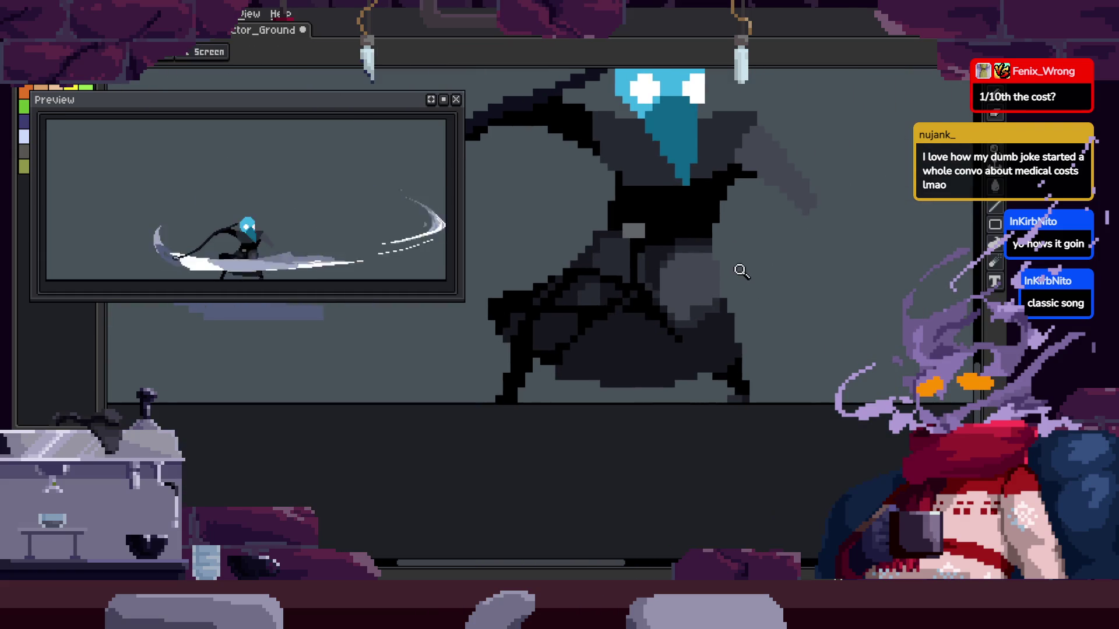
scroll(740, 270, up, 2)
scroll(630, 270, up, 1)
scroll(630, 270, up, 2)
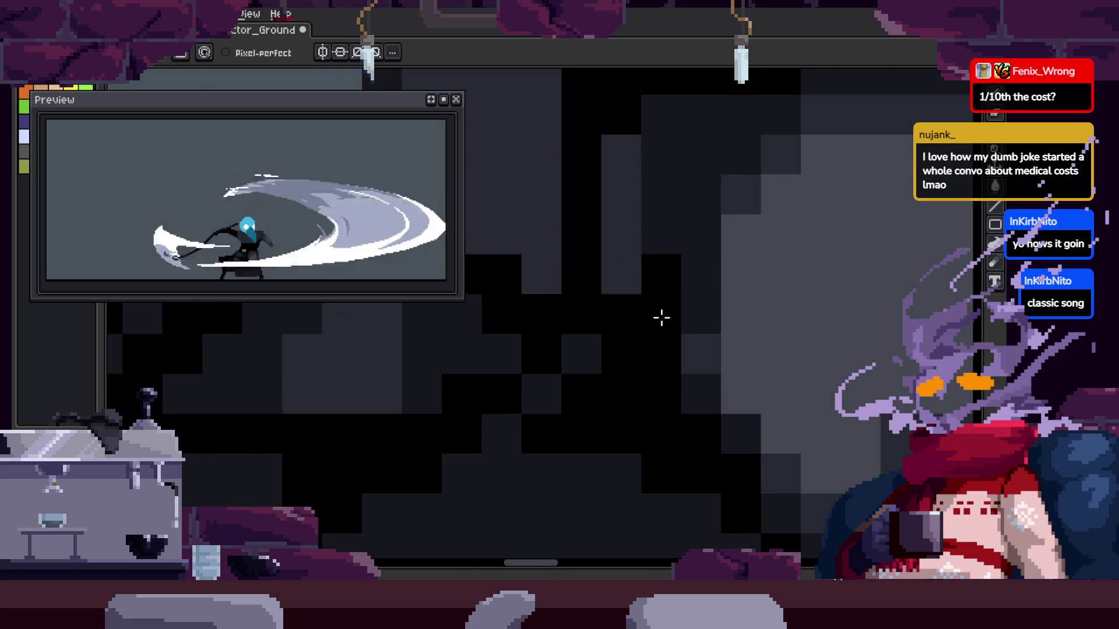
scroll(674, 323, down, 2)
scroll(680, 320, up, 2)
Pan the view up-left and scroll over the cloak to check the shading
drag(680, 320, 653, 277)
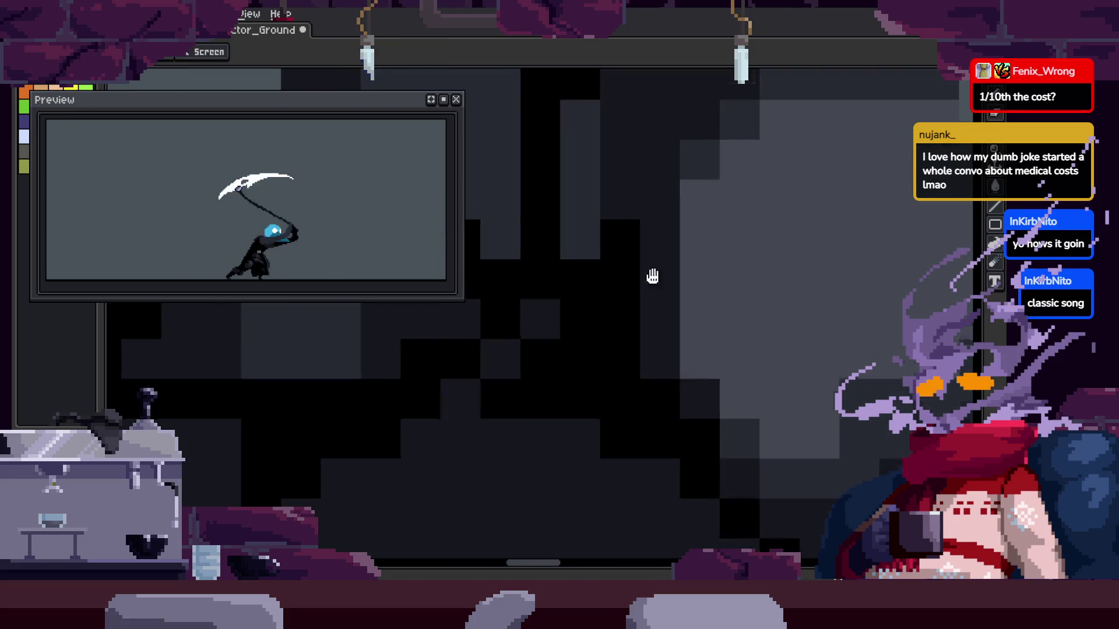
scroll(729, 295, down, 2)
scroll(725, 387, up, 1)
scroll(724, 333, up, 1)
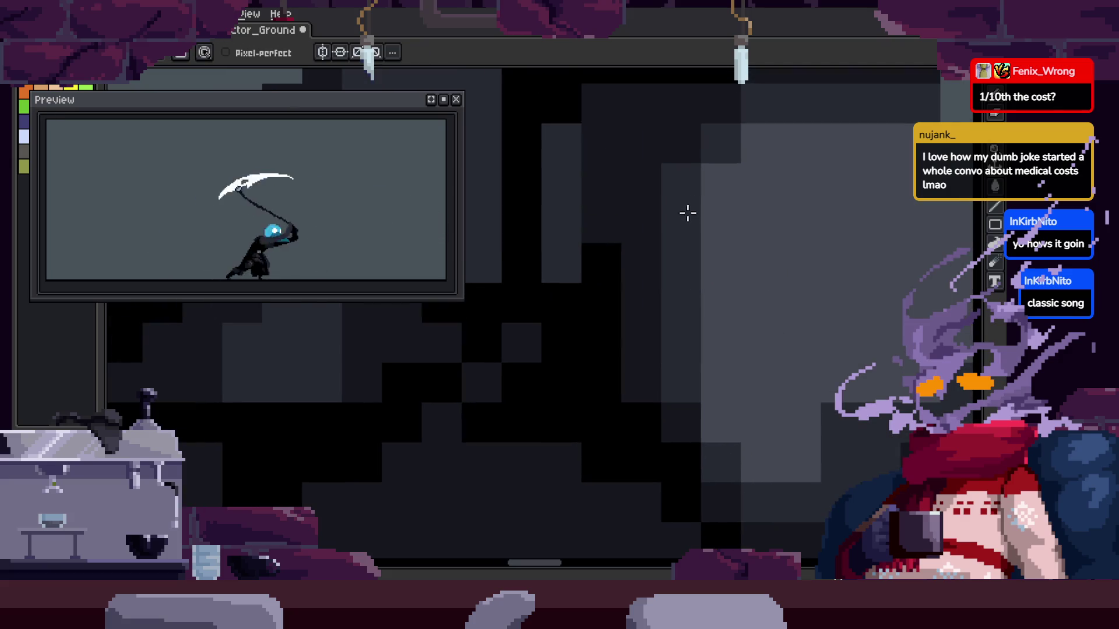
scroll(682, 181, down, 5)
scroll(701, 270, up, 3)
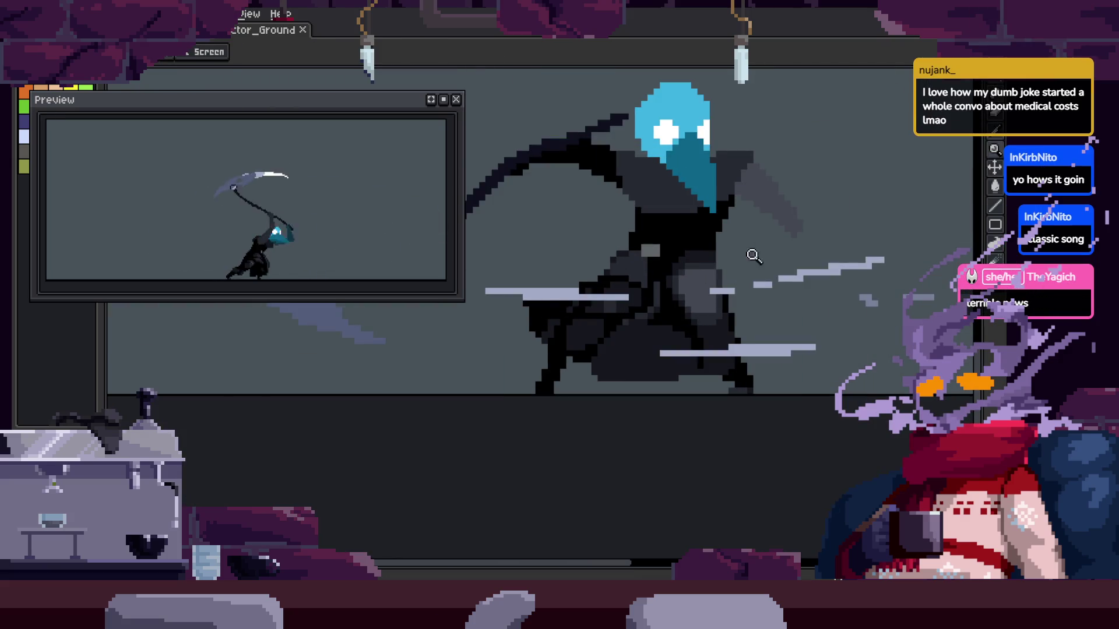
scroll(735, 235, up, 4)
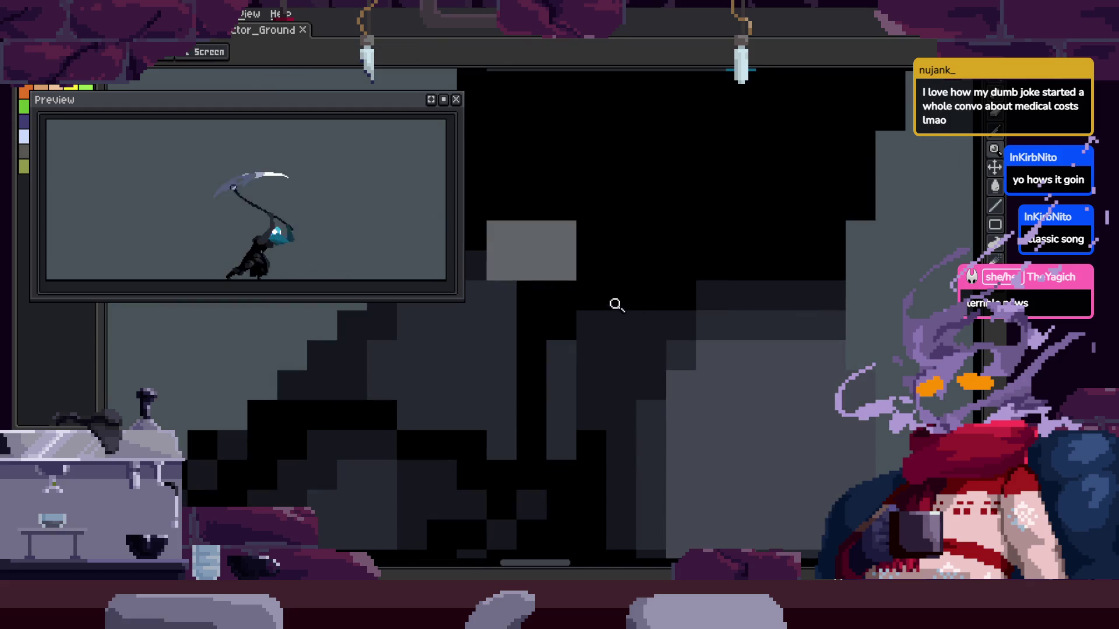
scroll(641, 310, down, 3)
scroll(730, 297, up, 2)
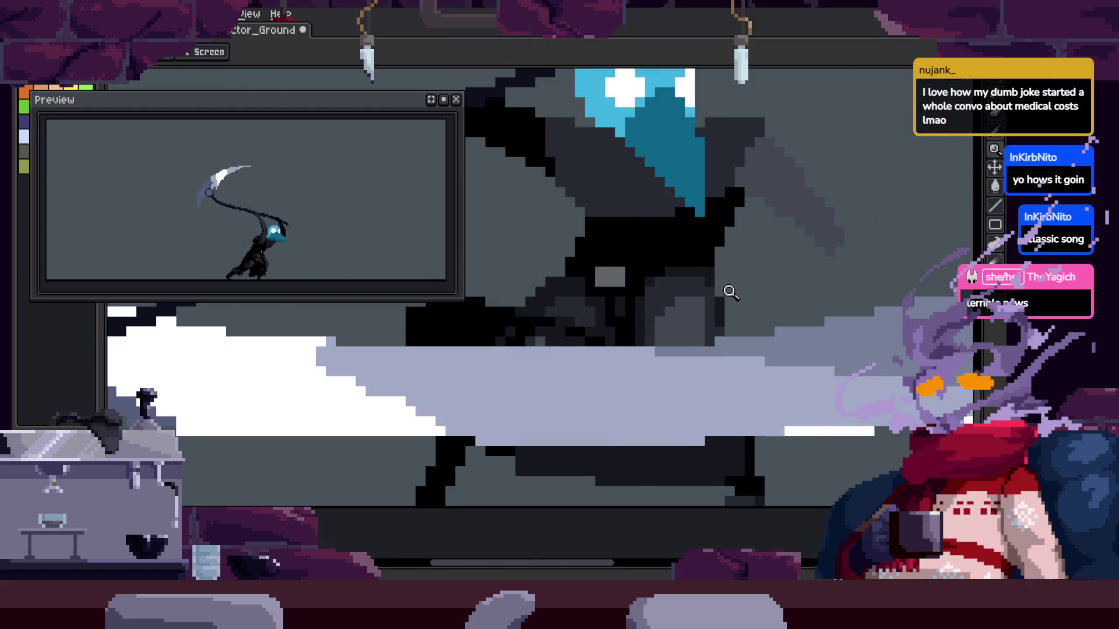
scroll(744, 282, up, 1)
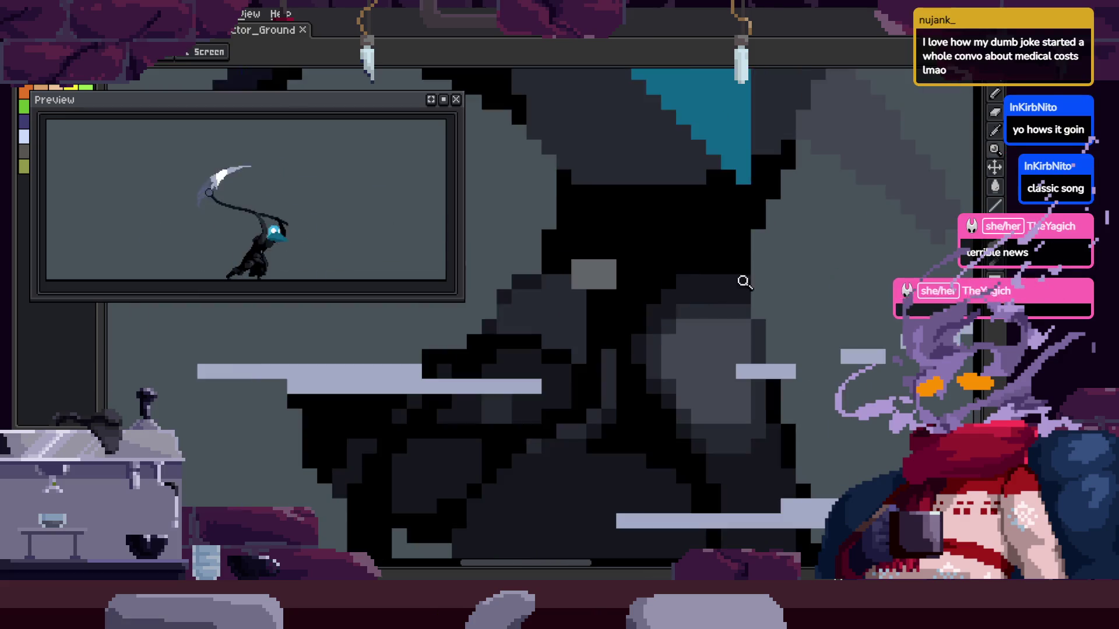
scroll(744, 283, up, 1)
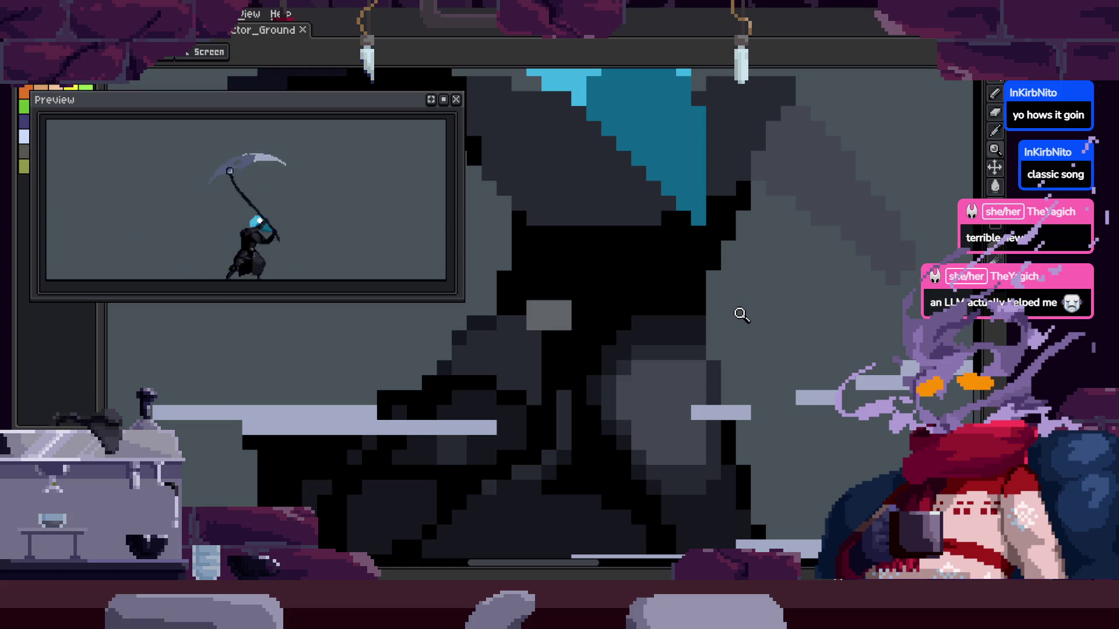
scroll(740, 315, up, 2)
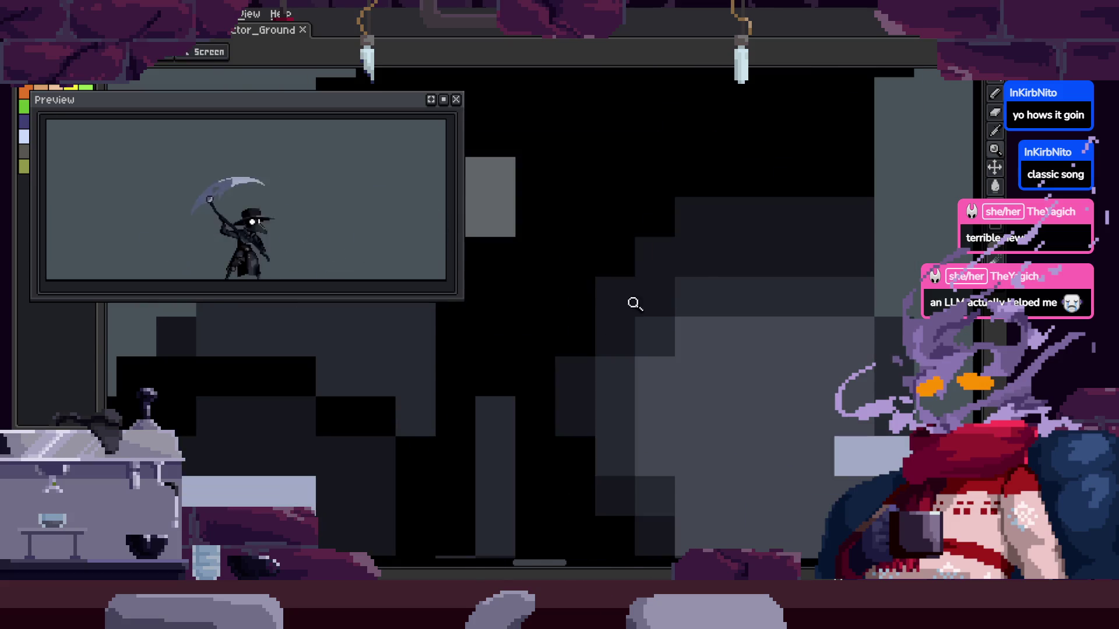
scroll(754, 280, down, 2)
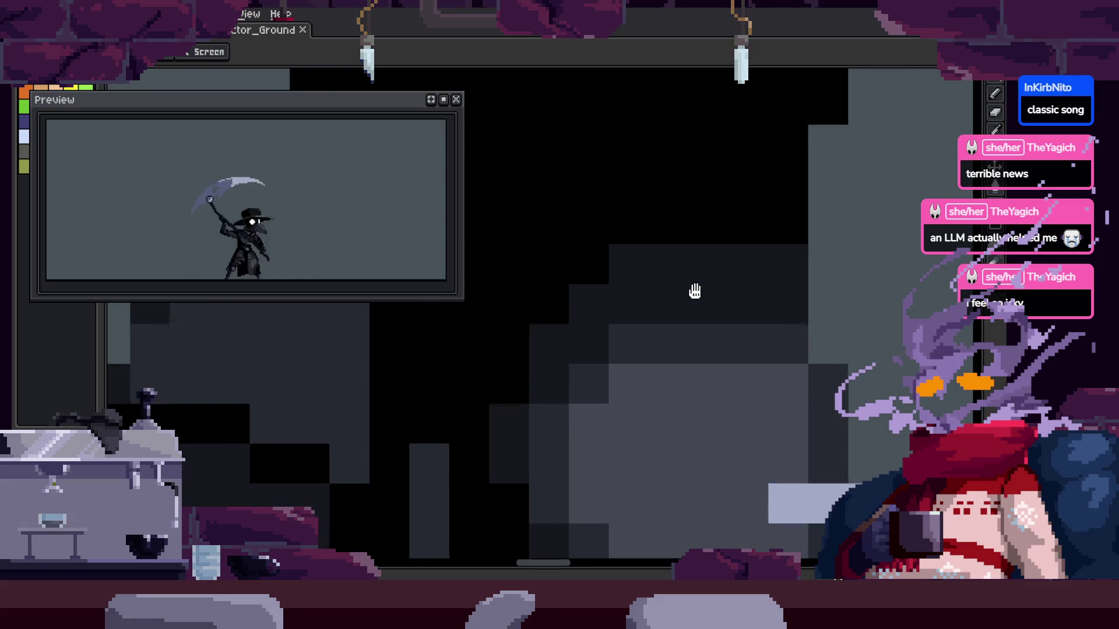
scroll(776, 283, up, 1)
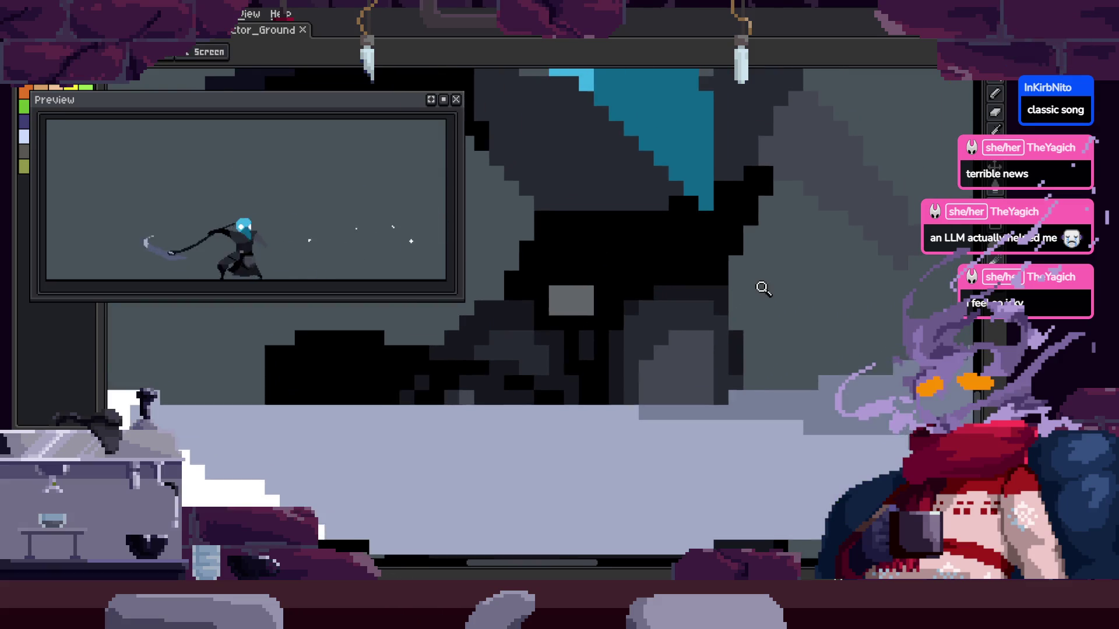
Zoom closer on the cloak, return to the Pencil, and save the animation file
click(703, 310)
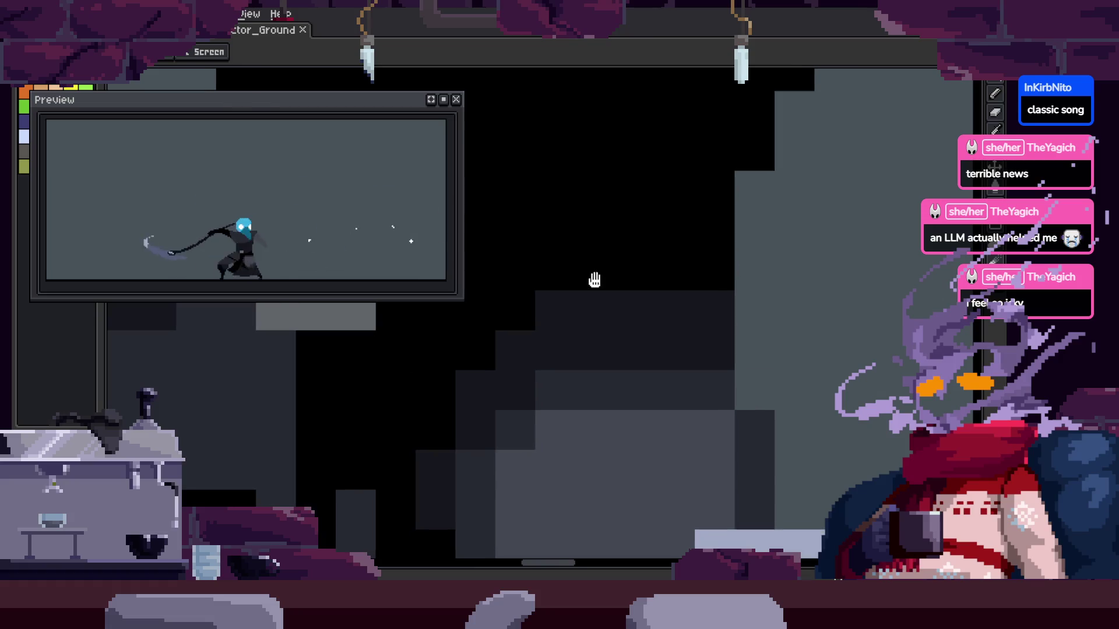
key(b)
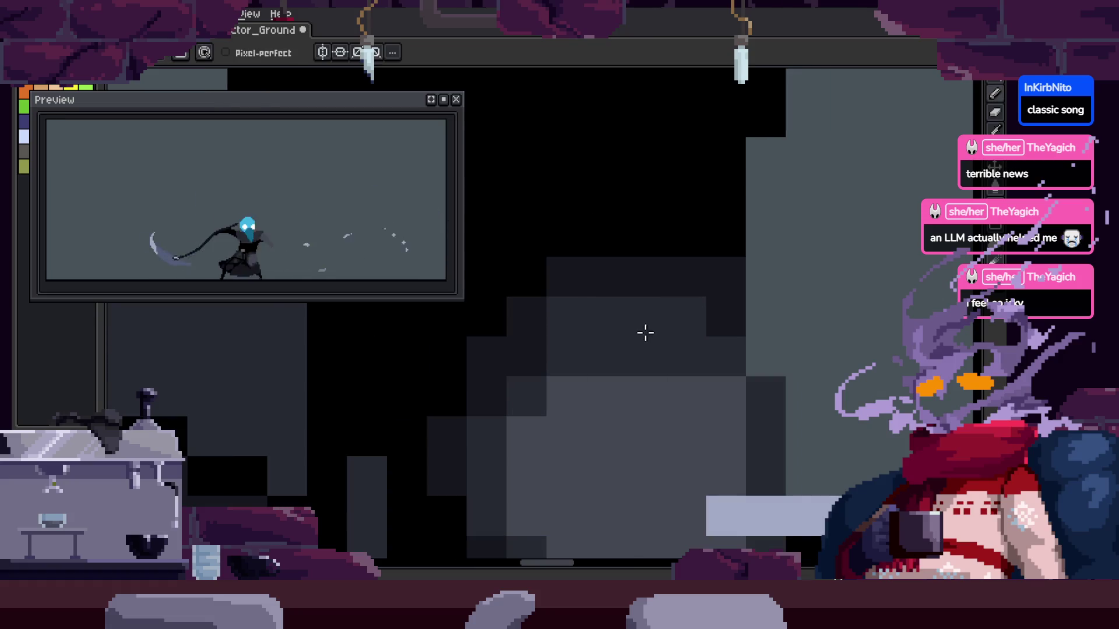
scroll(645, 332, down, 2)
scroll(617, 337, left, 3)
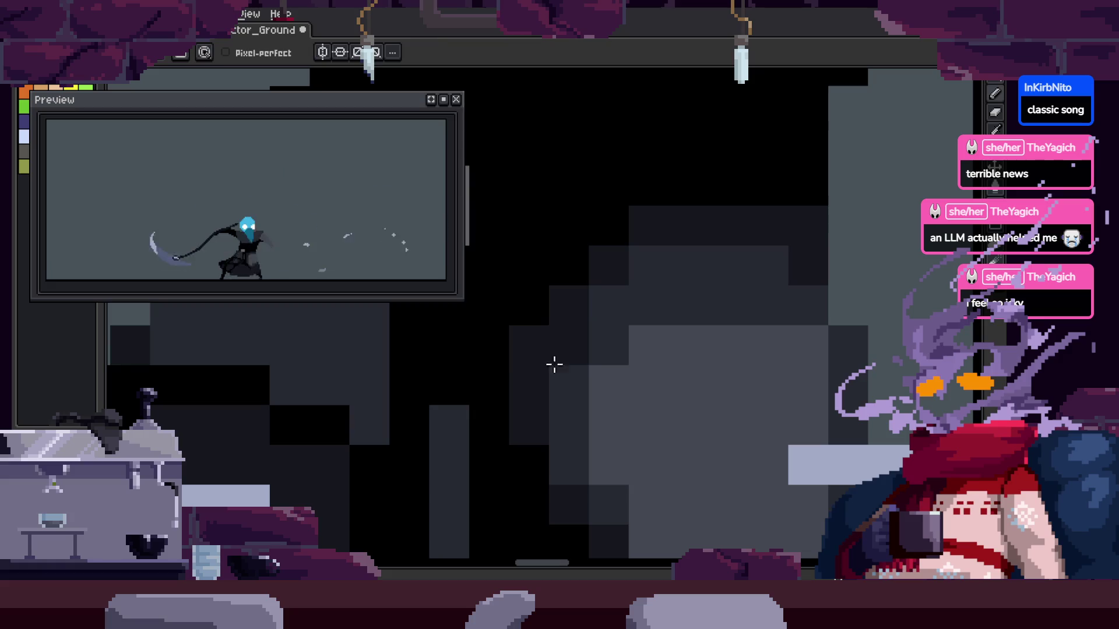
scroll(614, 338, up, 1)
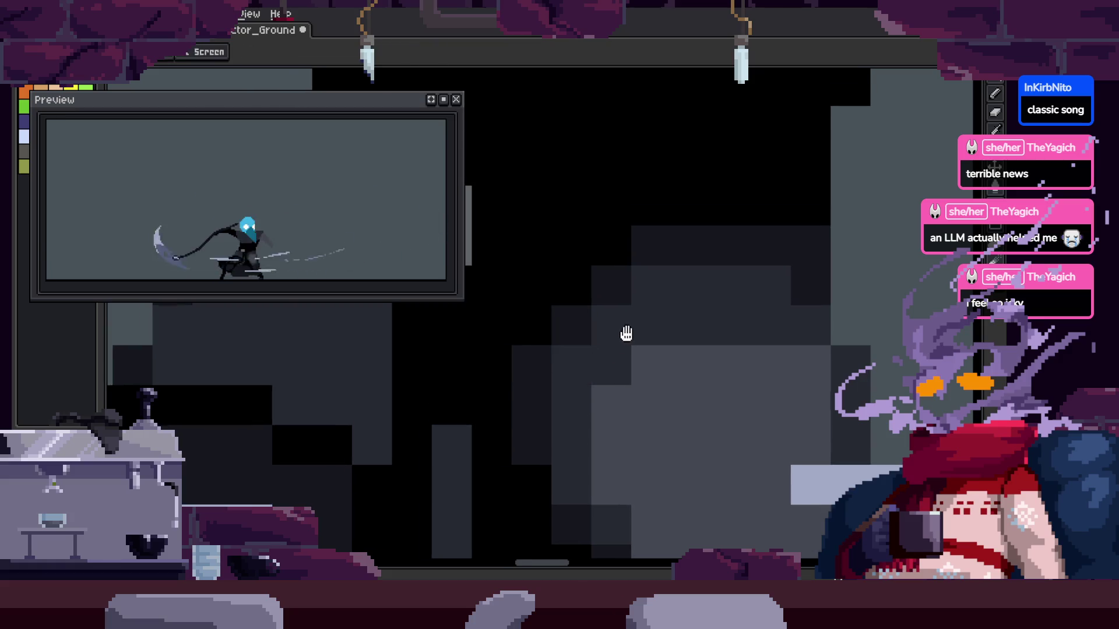
scroll(575, 357, down, 2)
scroll(595, 327, up, 1)
scroll(558, 315, up, 2)
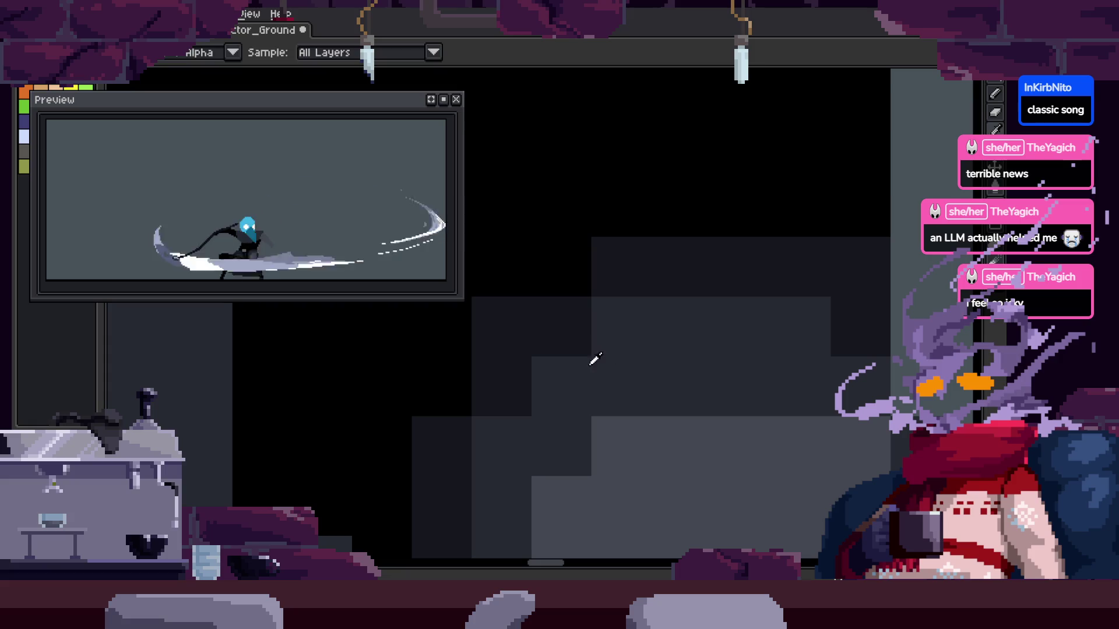
key(ctrl+s)
scroll(687, 344, down, 3)
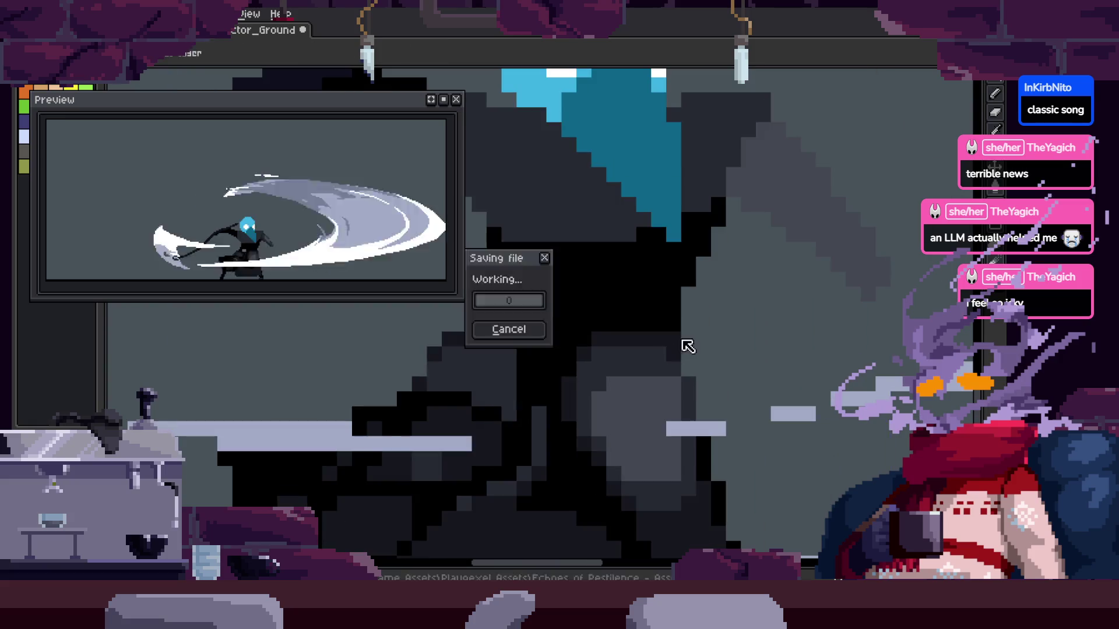
Save the animation file and zoom in and out to inspect the sprite
key(ctrl+s)
scroll(739, 286, down, 4)
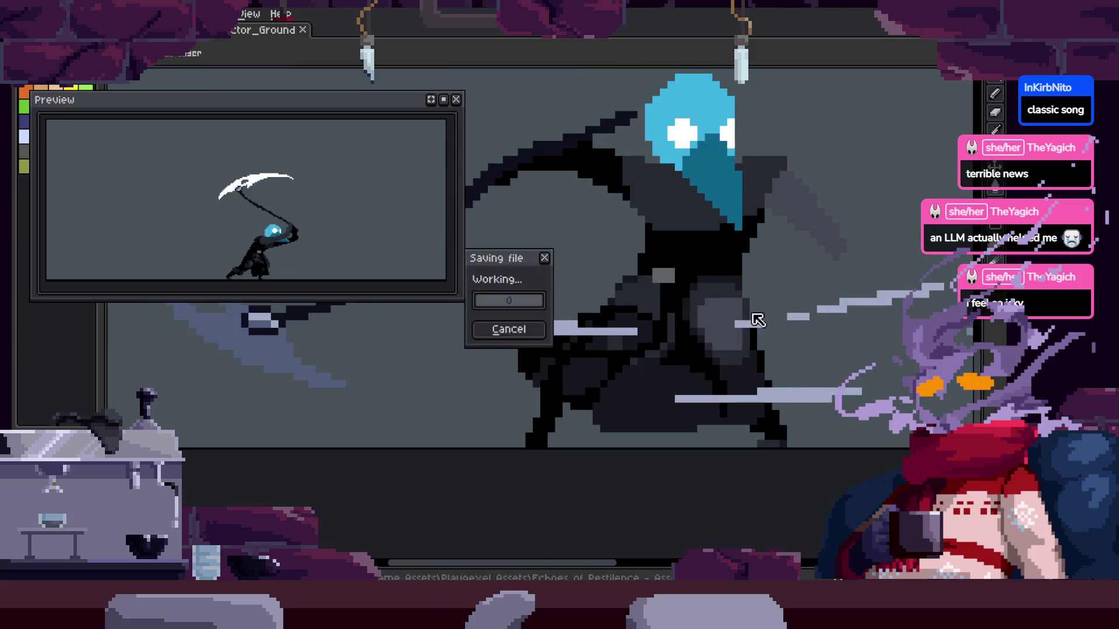
scroll(680, 280, up, 1)
scroll(681, 296, up, 3)
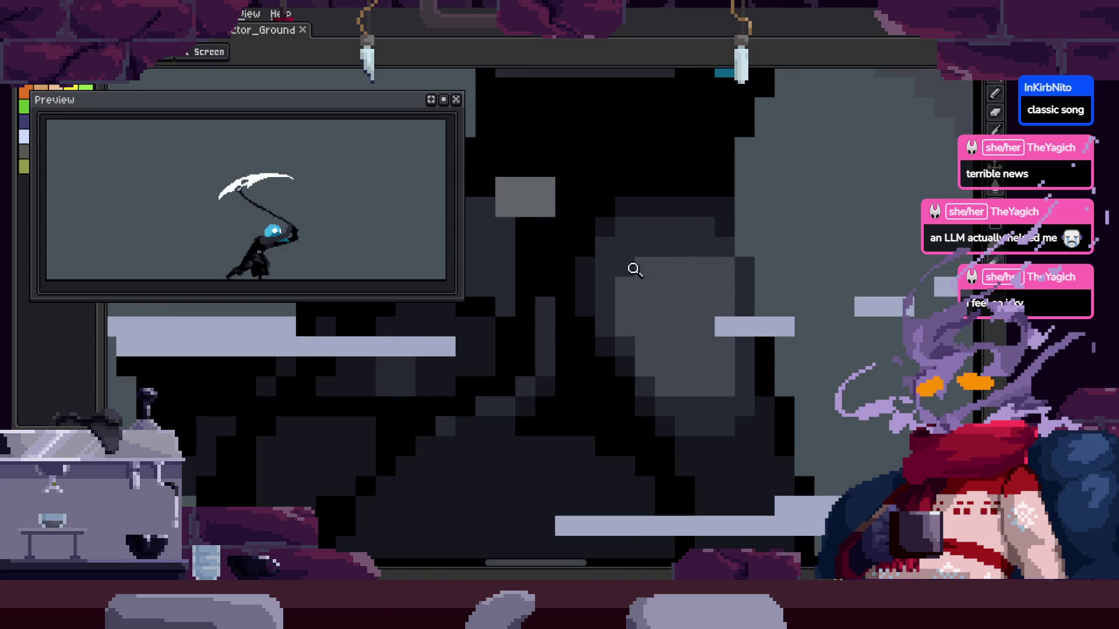
scroll(657, 268, down, 1)
scroll(645, 282, down, 1)
scroll(664, 299, up, 2)
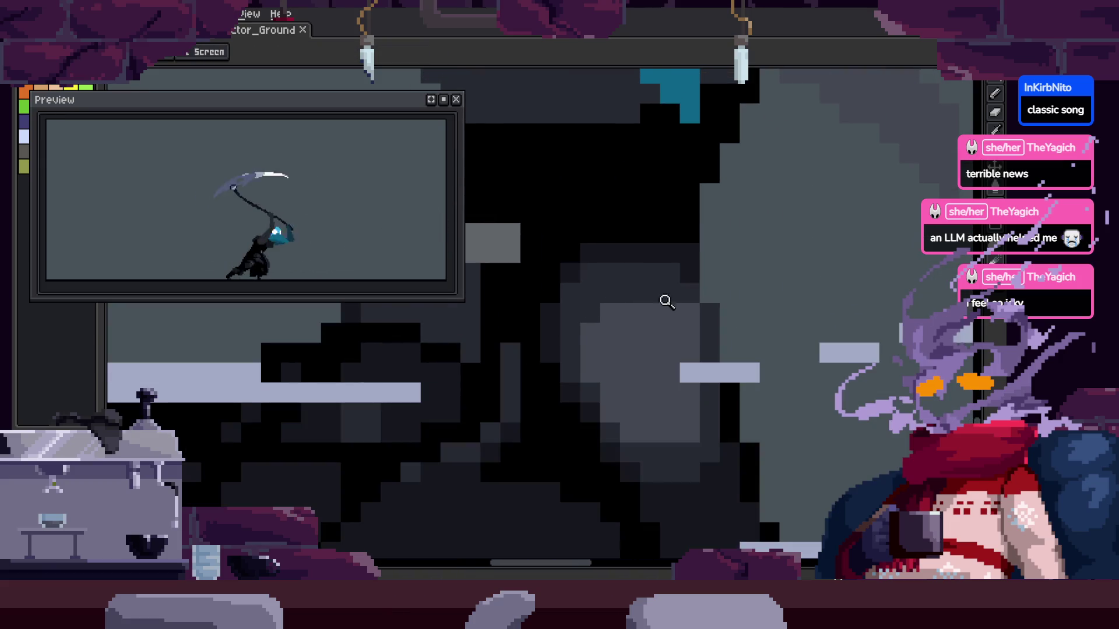
scroll(672, 310, down, 1)
scroll(672, 309, down, 3)
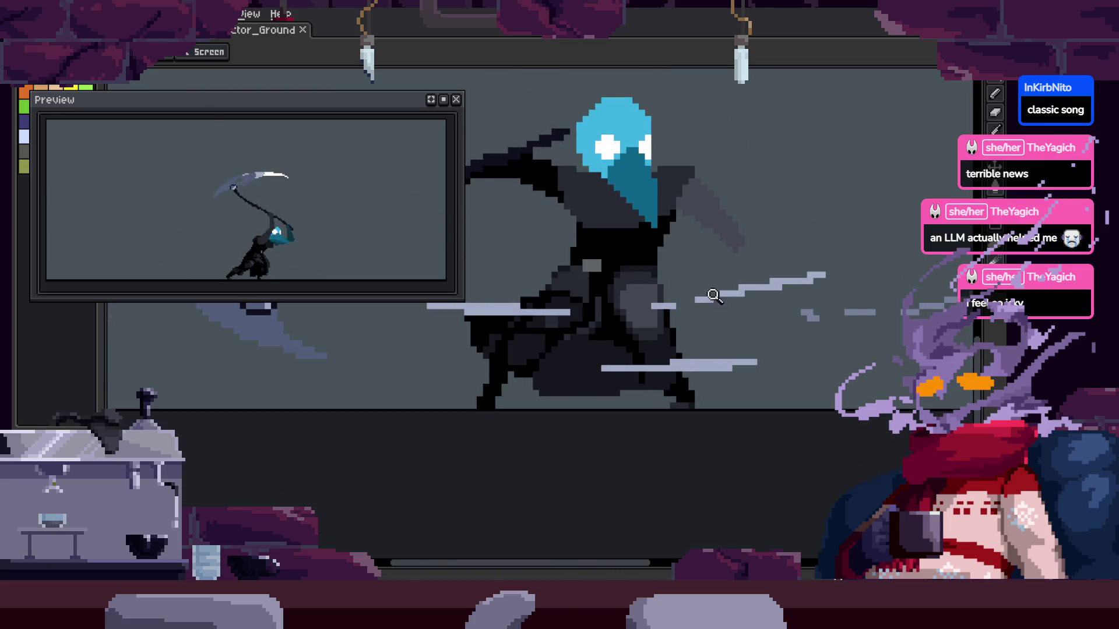
scroll(658, 299, up, 3)
scroll(664, 300, up, 1)
scroll(682, 303, down, 1)
scroll(665, 317, up, 2)
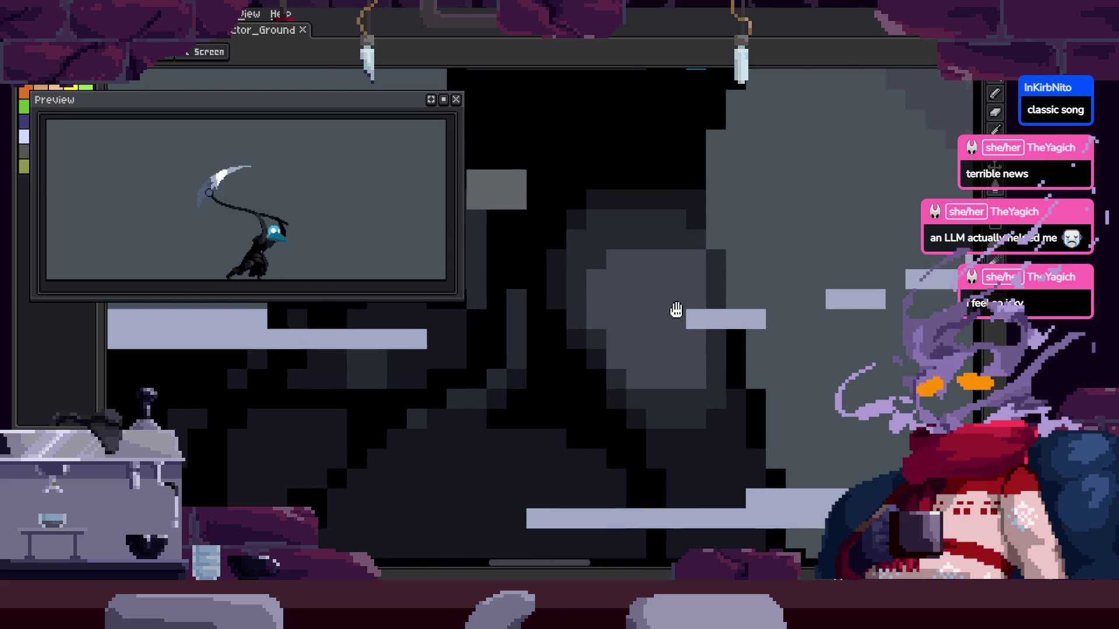
scroll(678, 300, up, 1)
scroll(722, 289, down, 1)
scroll(760, 310, up, 1)
scroll(764, 309, down, 2)
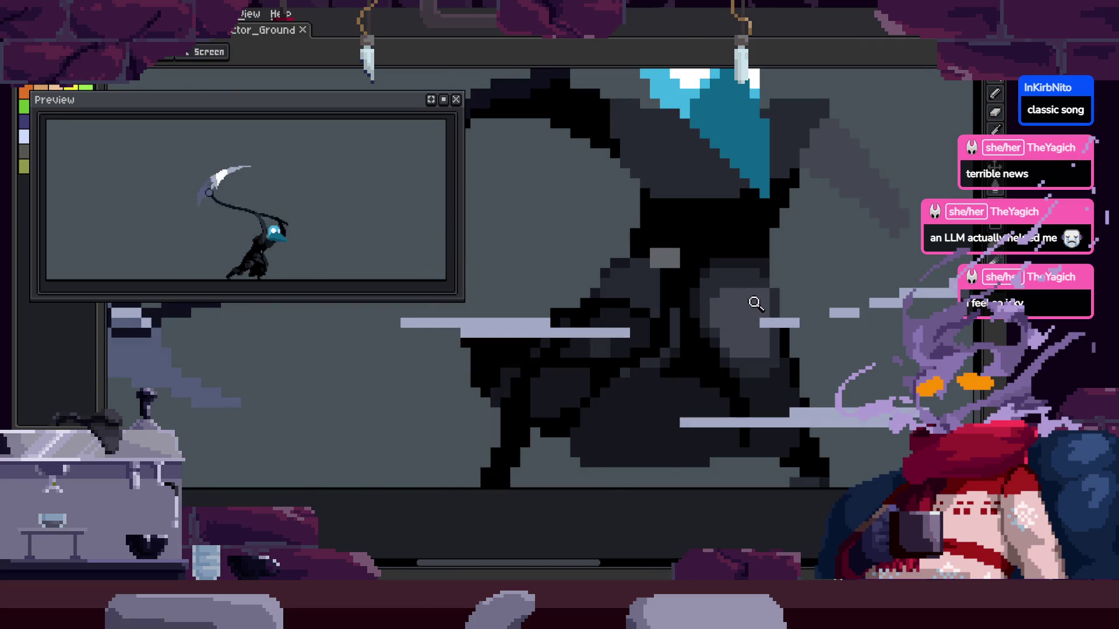
Add a dark pixel to the cloak shading, undoing the misplaced attempts
key(Tab)
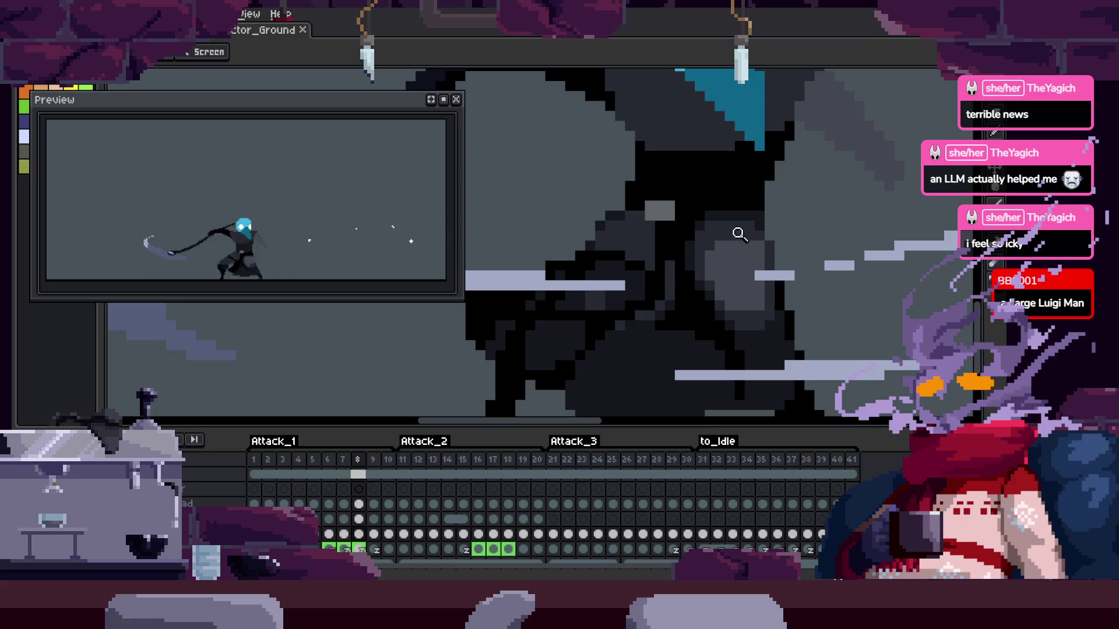
click(721, 292)
scroll(584, 283, up, 2)
key(b)
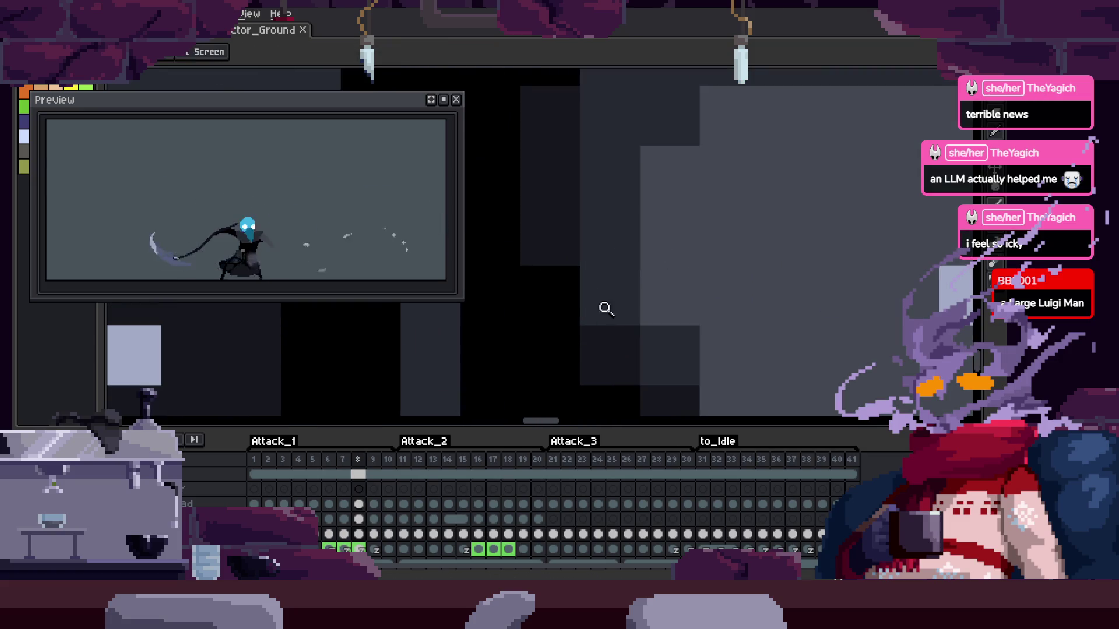
key(Tab)
click(728, 261)
key(ctrl+z)
click(621, 273)
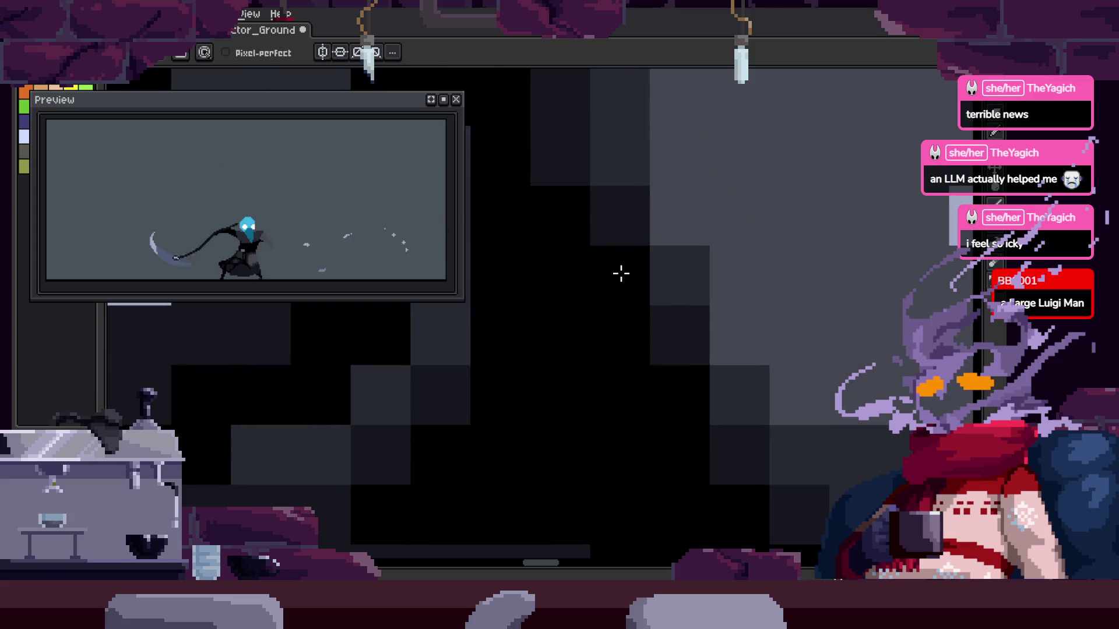
drag(670, 136, 680, 320)
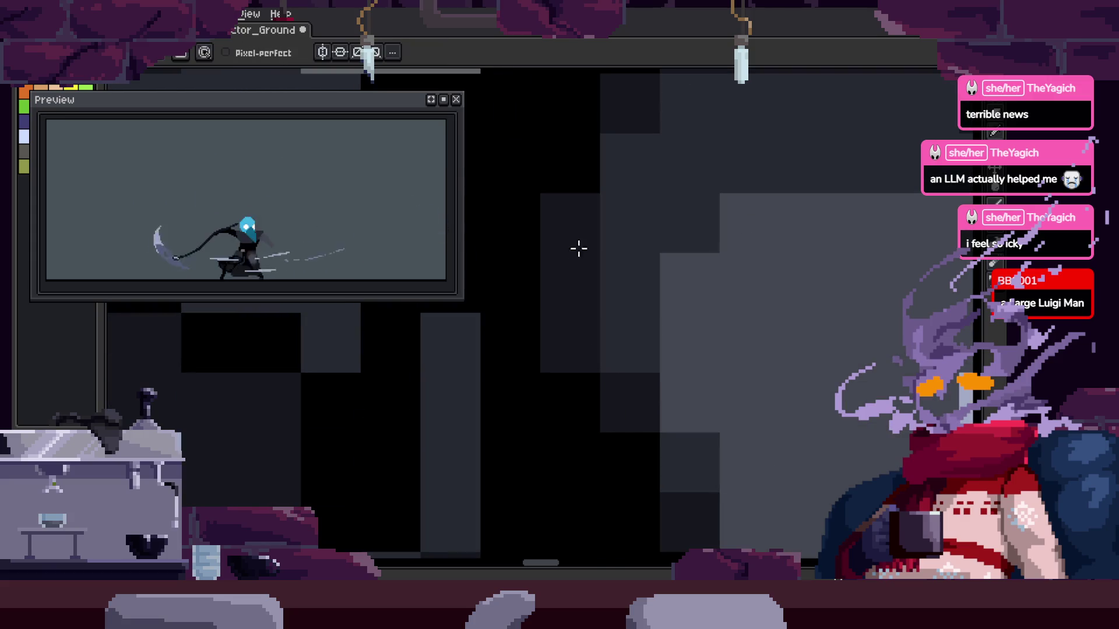
key(ctrl+z)
key(z)
scroll(723, 332, down, 2)
Play the scythe attack animation on the canvas with the whole character in view
key(Return)
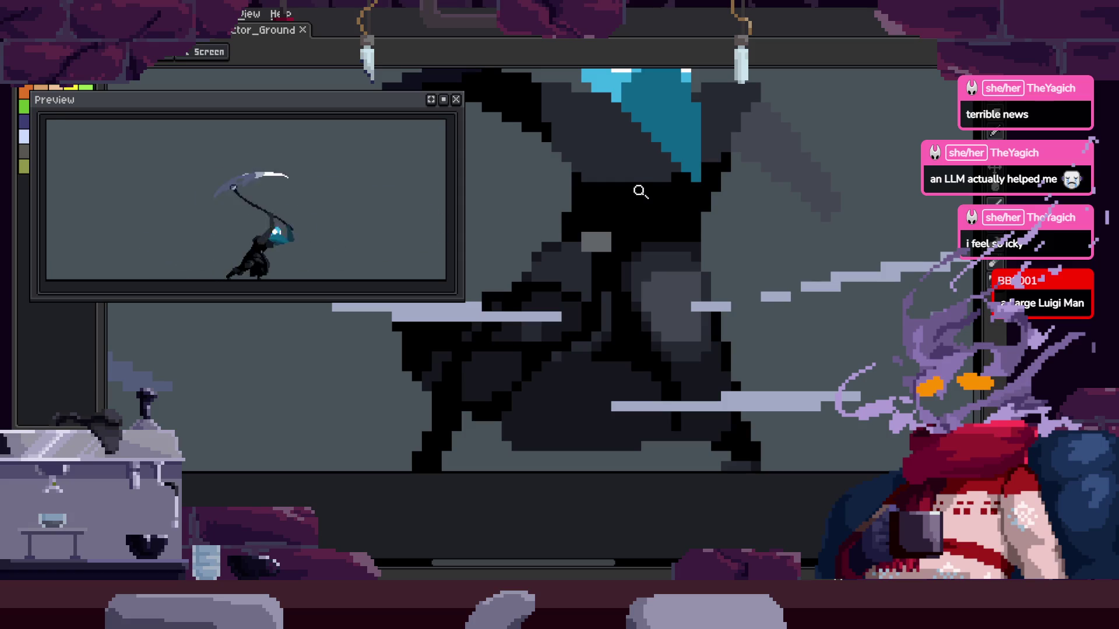
key(Return)
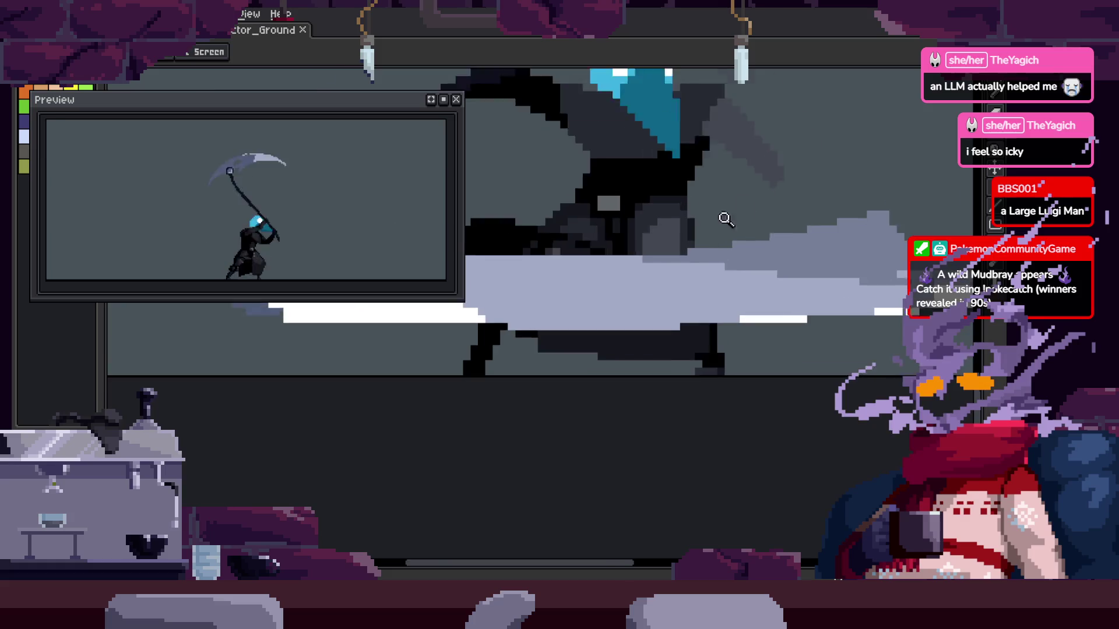
scroll(774, 274, up, 4)
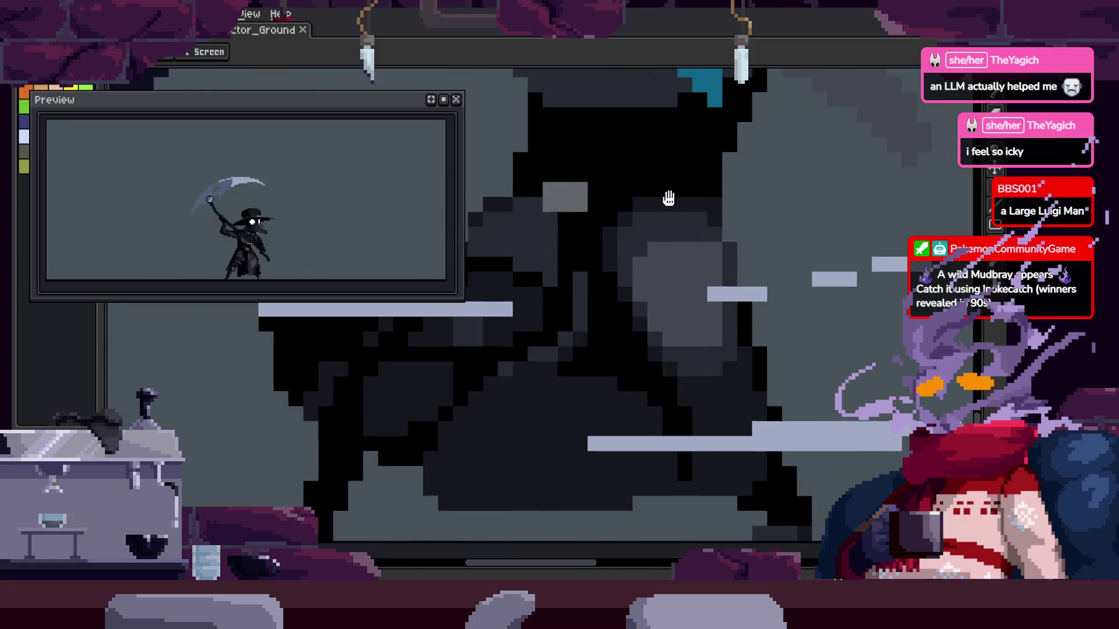
scroll(731, 283, down, 4)
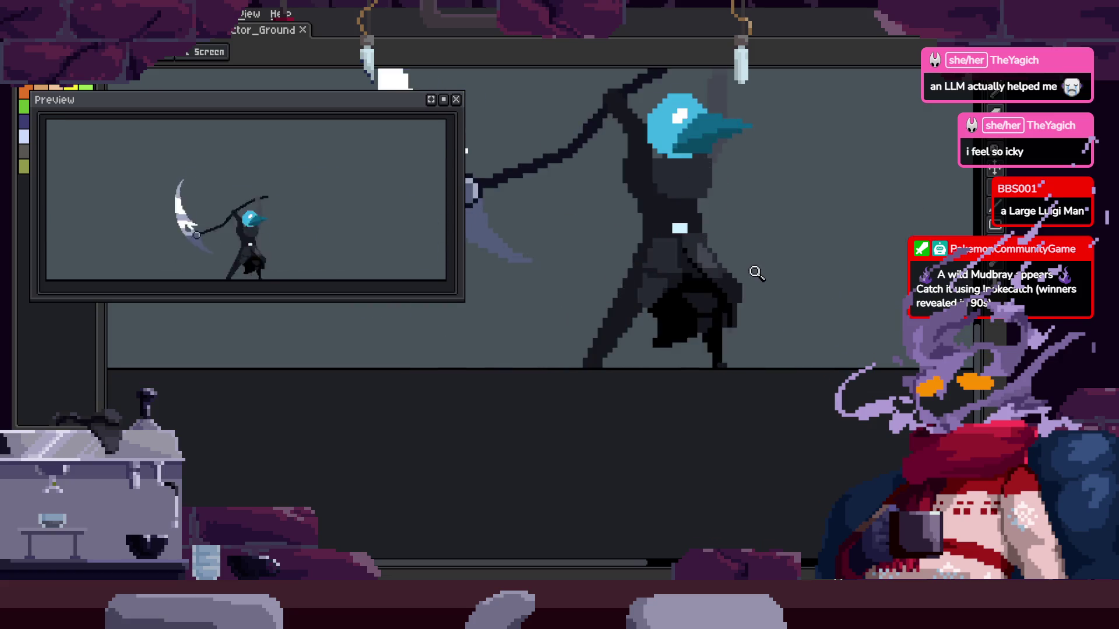
click(592, 362)
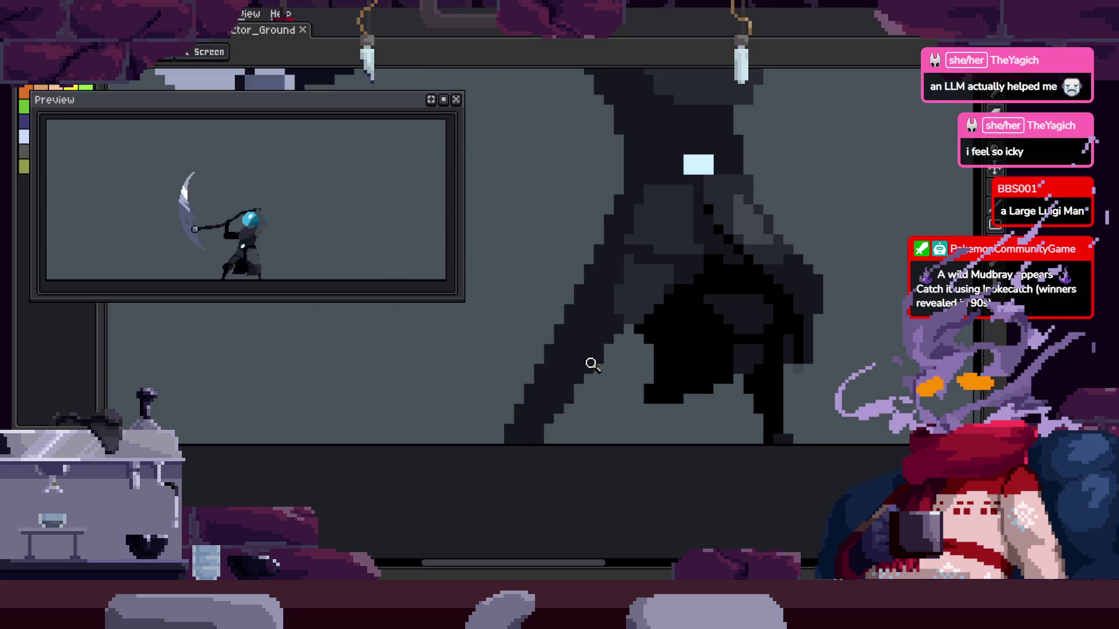
click(615, 298)
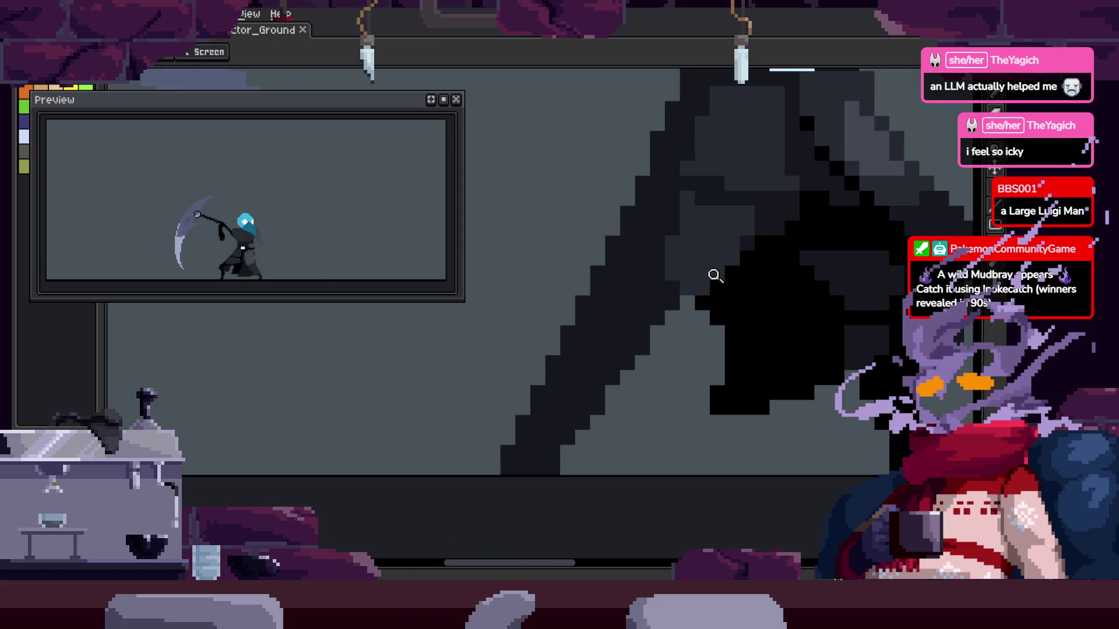
right_click(715, 276)
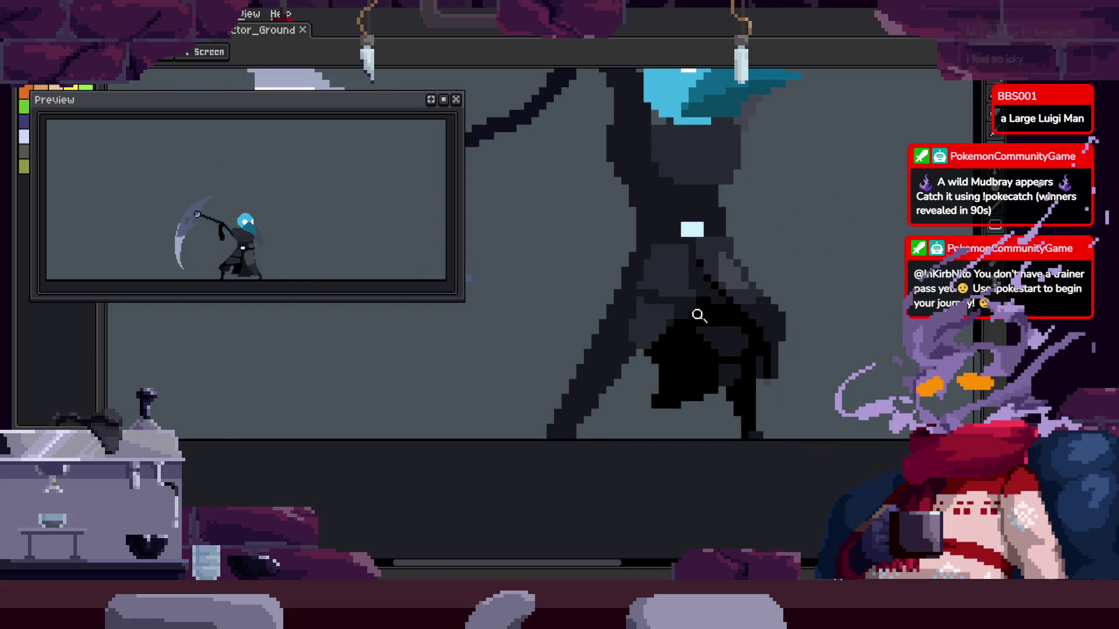
click(699, 315)
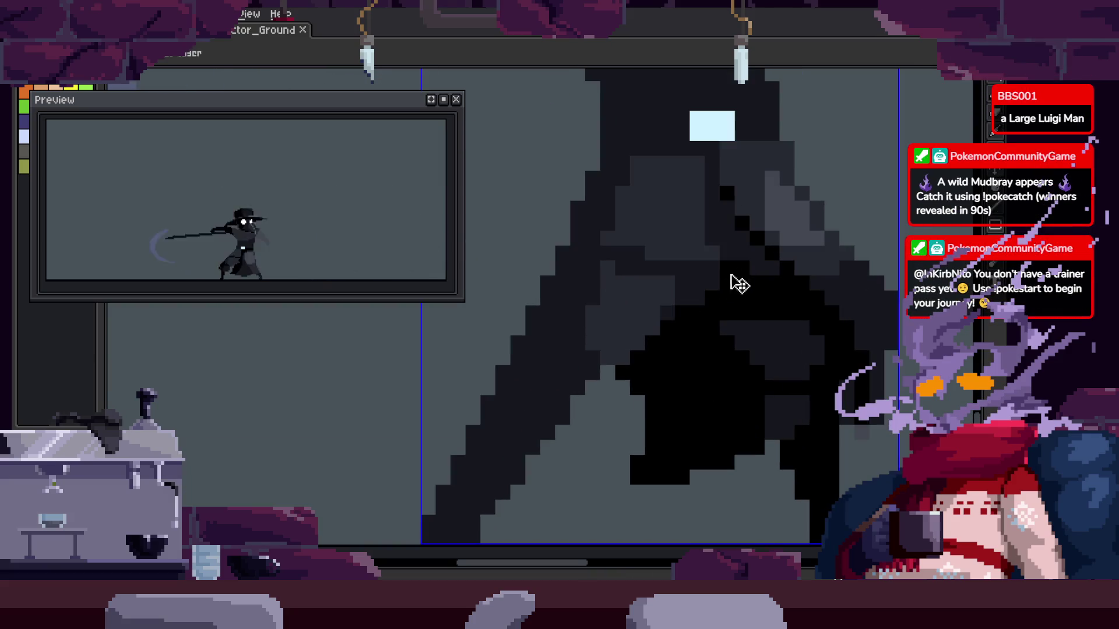
right_click(642, 324)
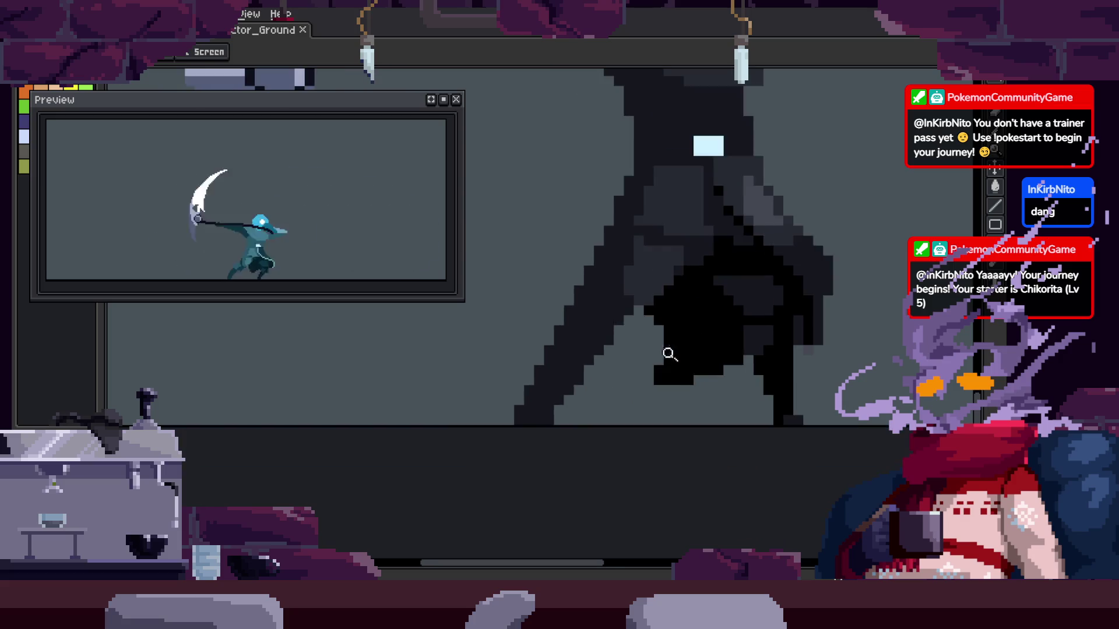
Zoom to the cloak, switch to the Pencil and save the sprite
scroll(658, 310, down, 2)
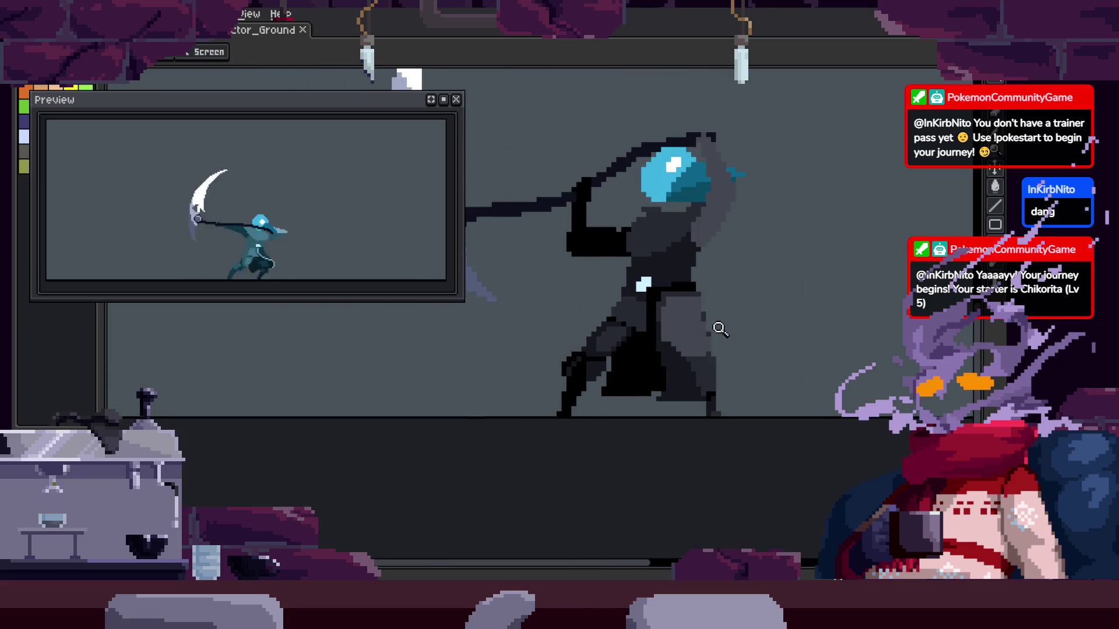
scroll(727, 293, up, 2)
scroll(727, 293, left, 2)
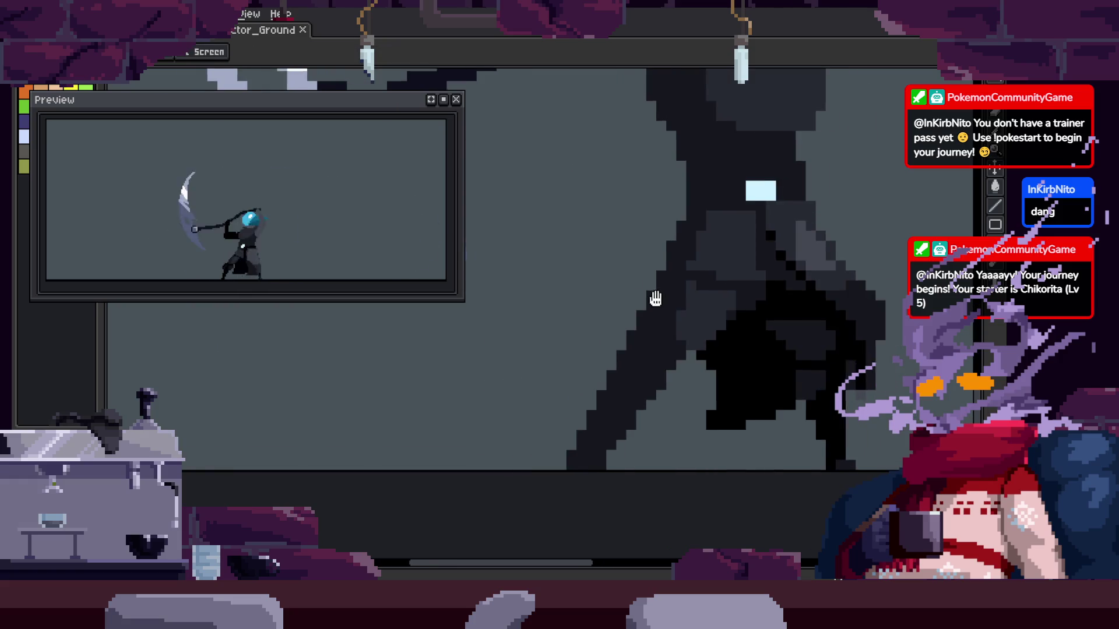
scroll(595, 327, up, 1)
scroll(533, 378, up, 1)
key(b)
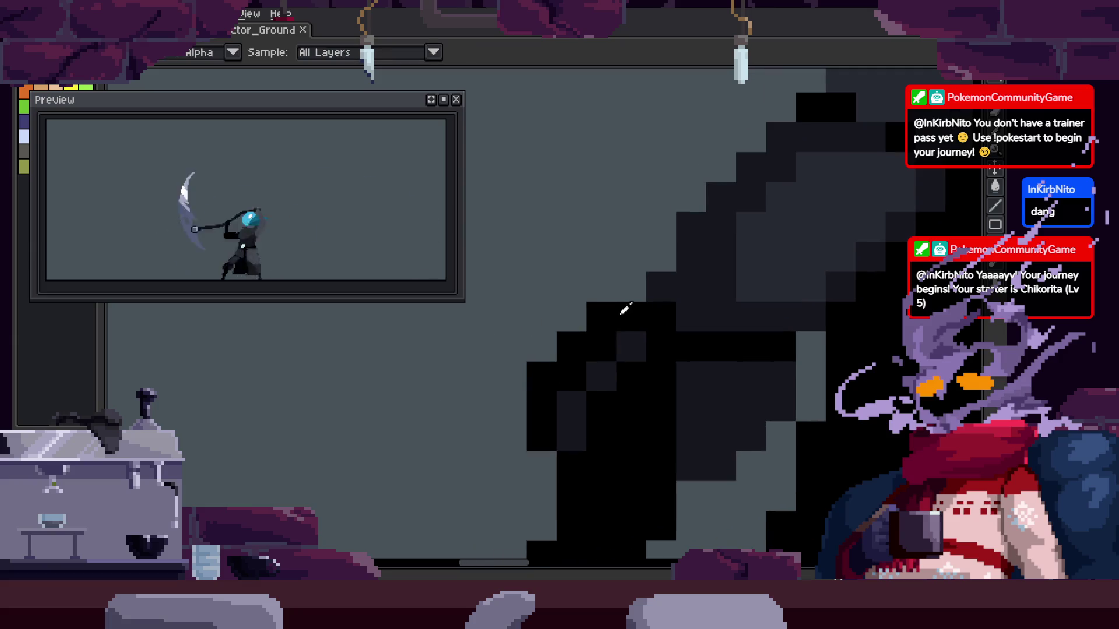
key(ctrl+s)
Navigate around the cloak, alternating between the Pencil, Hand and Zoom tools
key(z)
scroll(692, 369, up, 1)
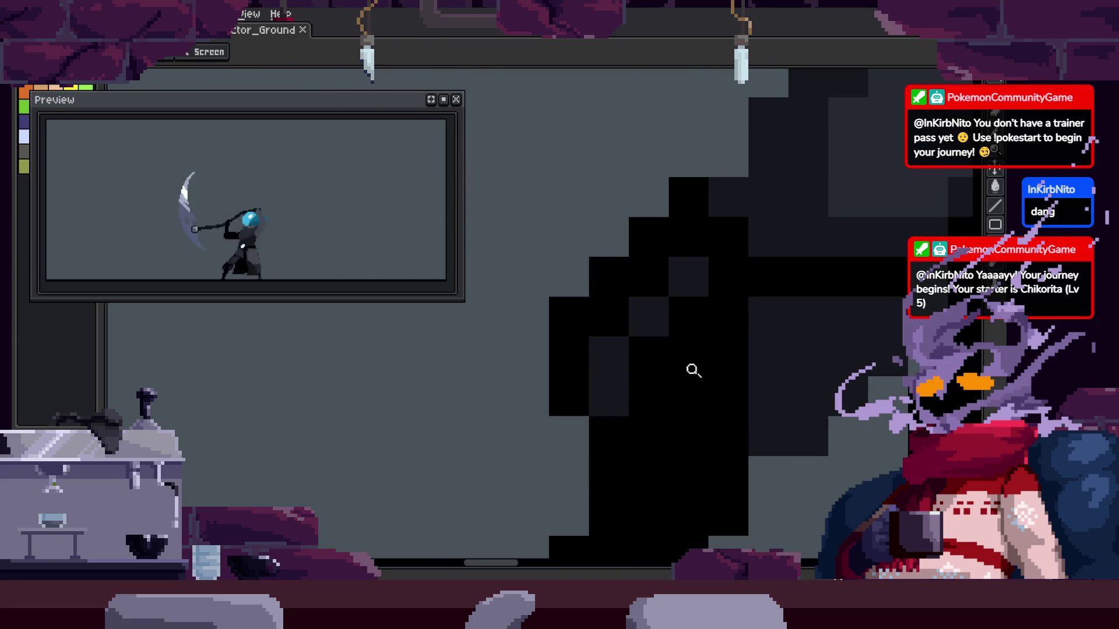
scroll(632, 384, down, 1)
scroll(668, 357, up, 1)
scroll(668, 357, down, 1)
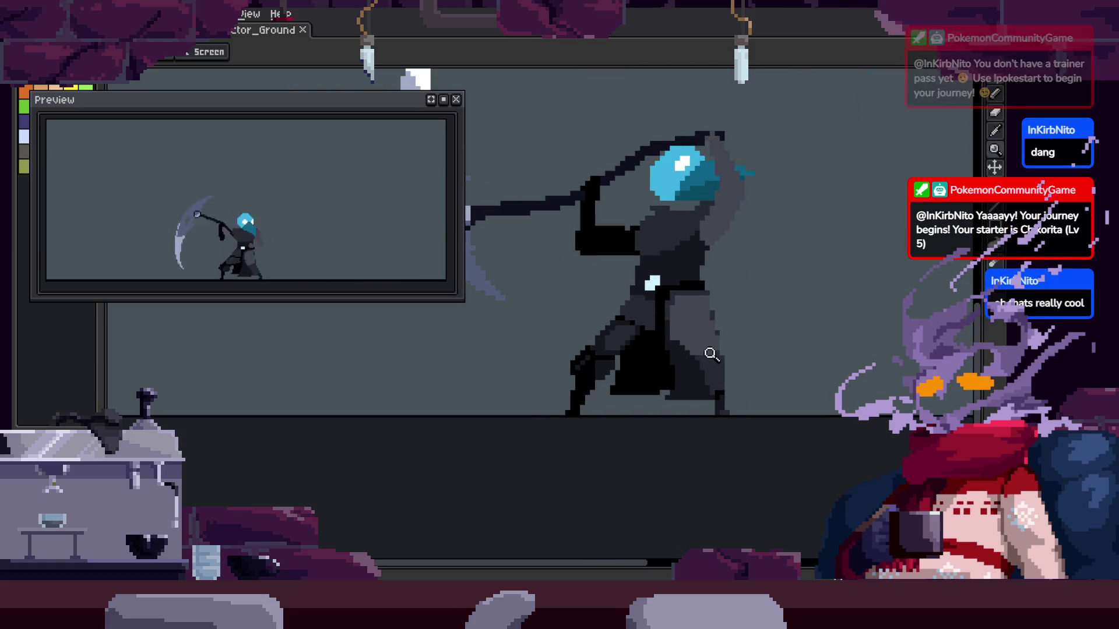
scroll(706, 280, up, 1)
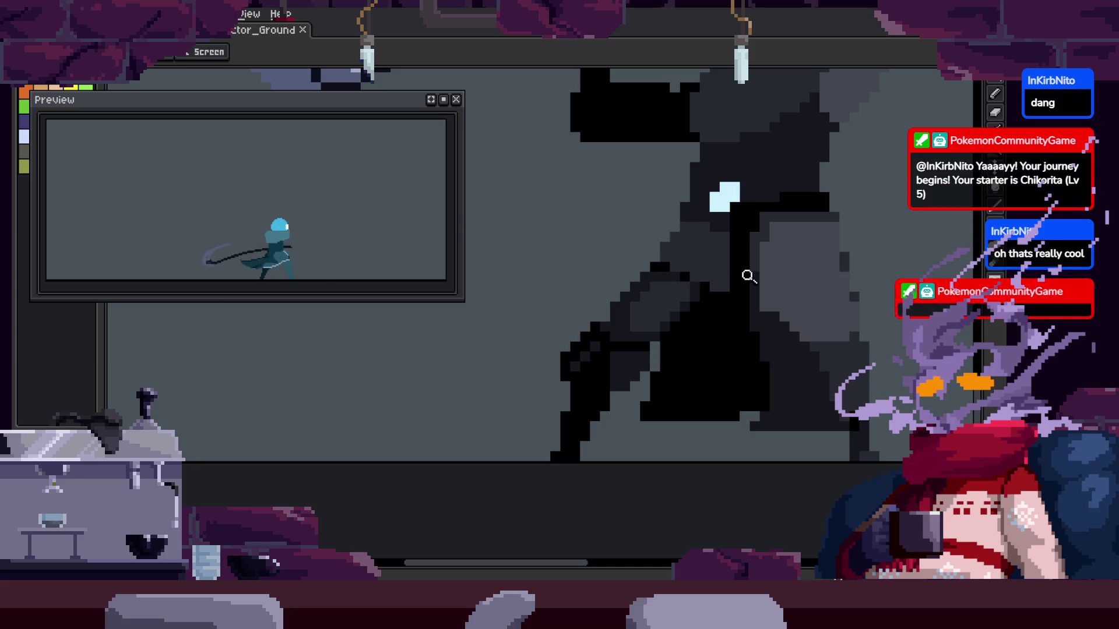
scroll(687, 315, up, 1)
scroll(637, 309, up, 1)
key(b)
scroll(663, 286, up, 1)
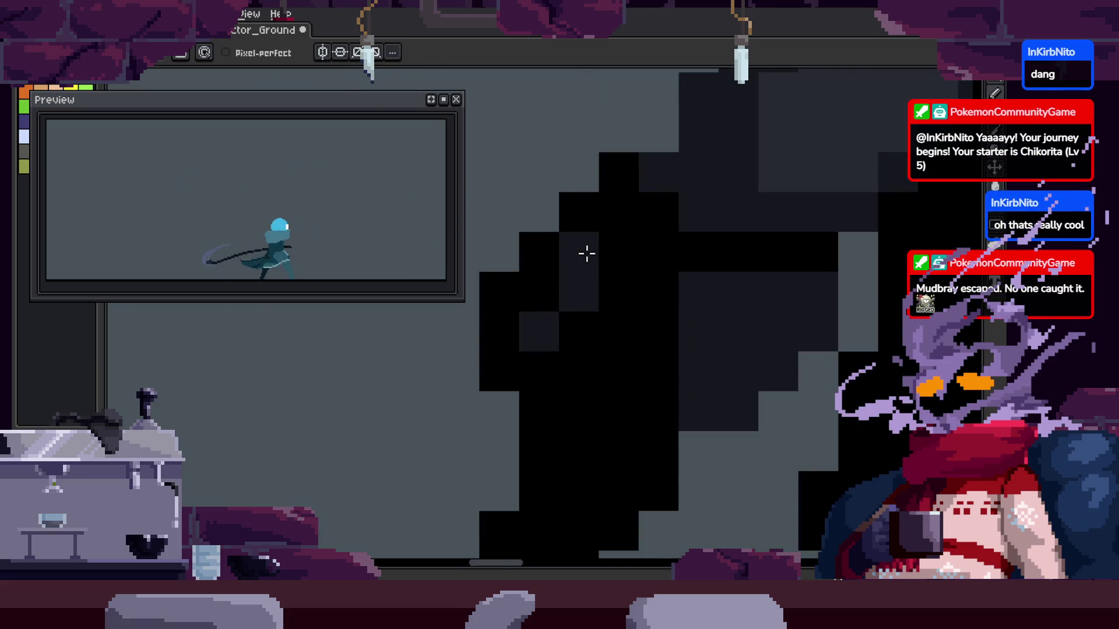
key(h)
key(z)
scroll(624, 320, down, 2)
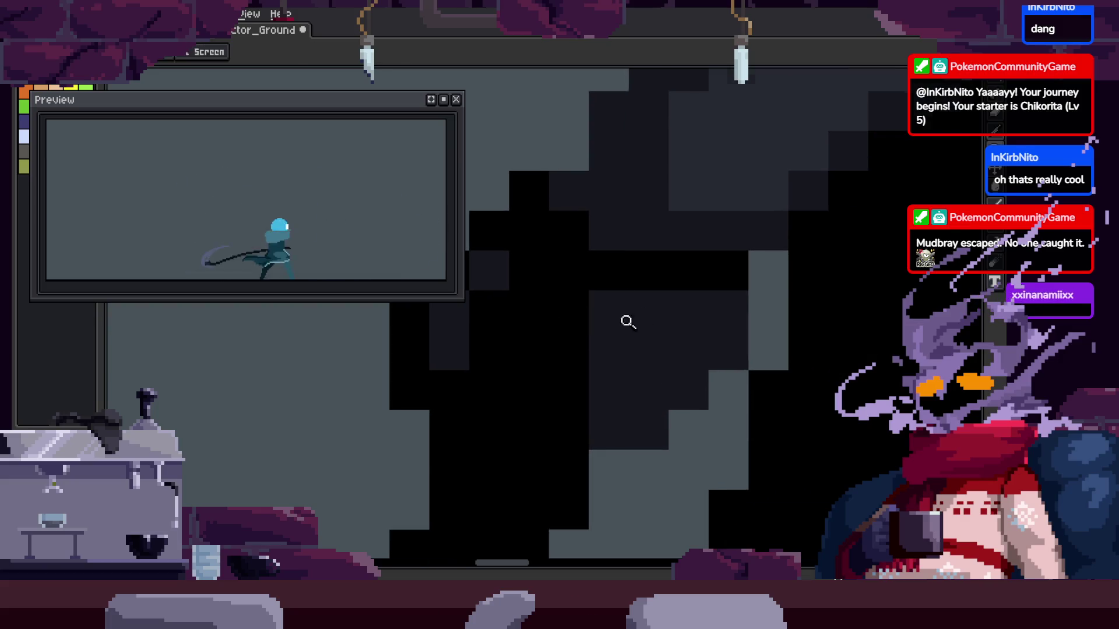
scroll(560, 332, down, 1)
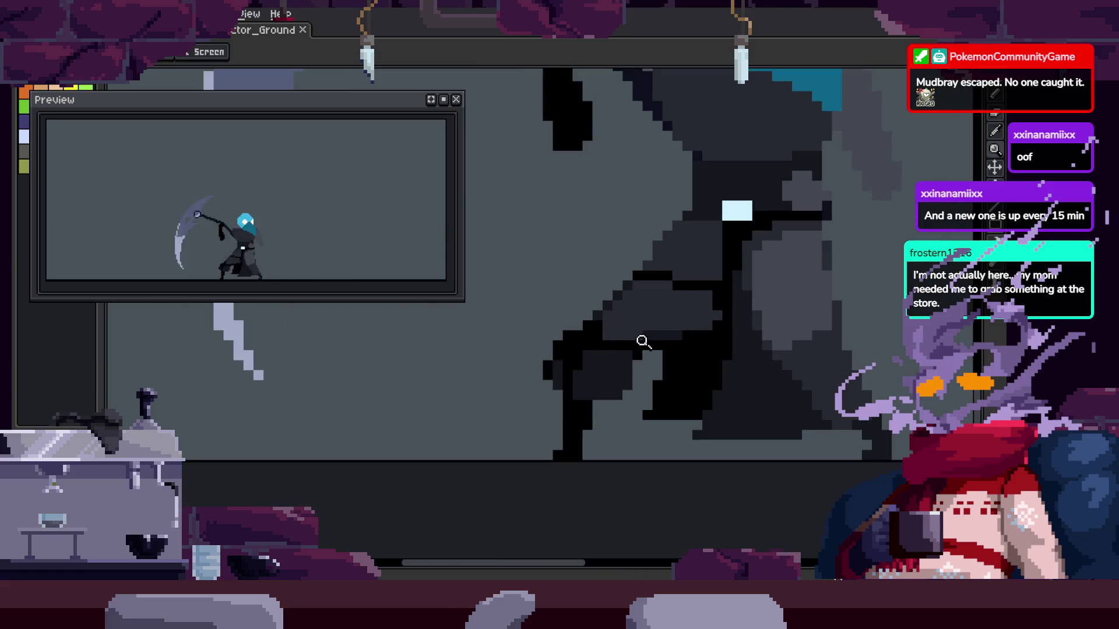
Zoom in on the cloak's dark shading and save the sprite again
click(597, 344)
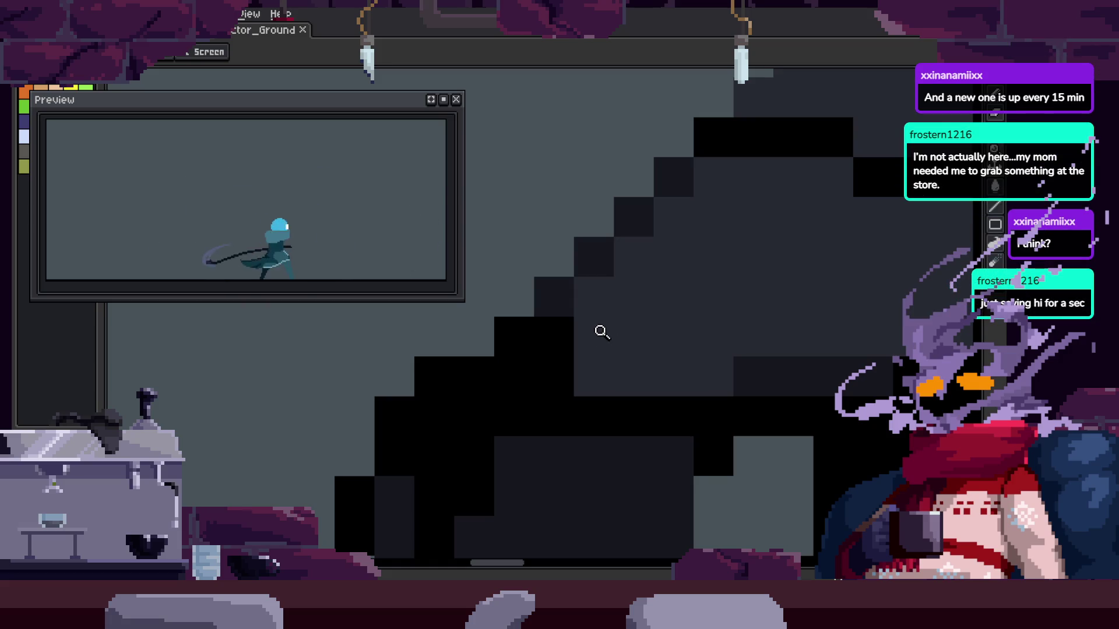
scroll(687, 290, down, 2)
scroll(734, 250, up, 2)
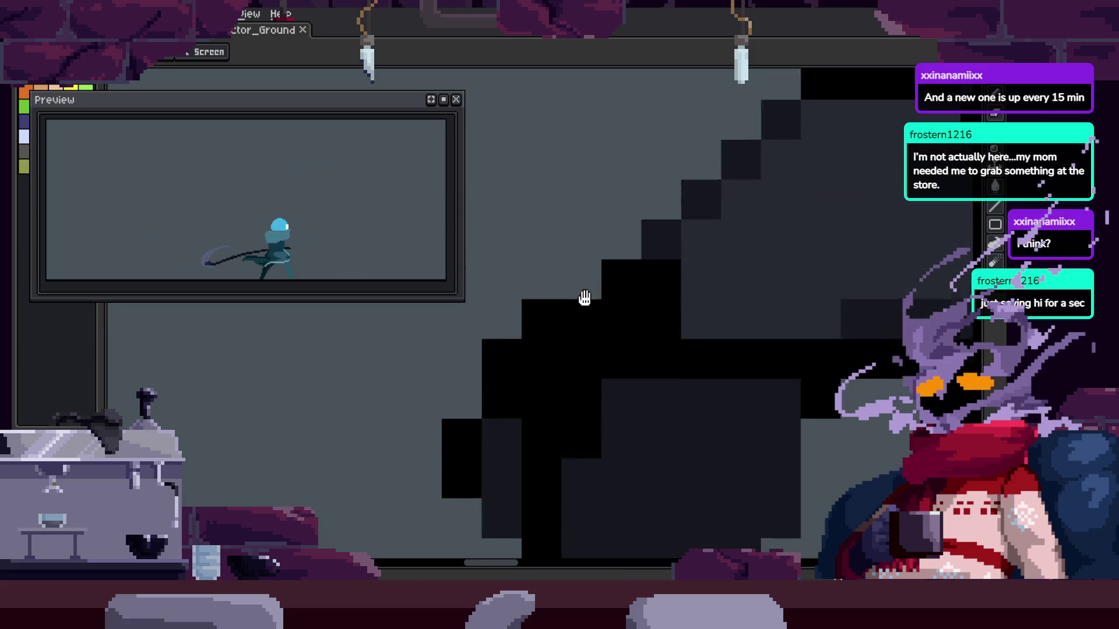
scroll(584, 298, down, 2)
scroll(647, 282, up, 2)
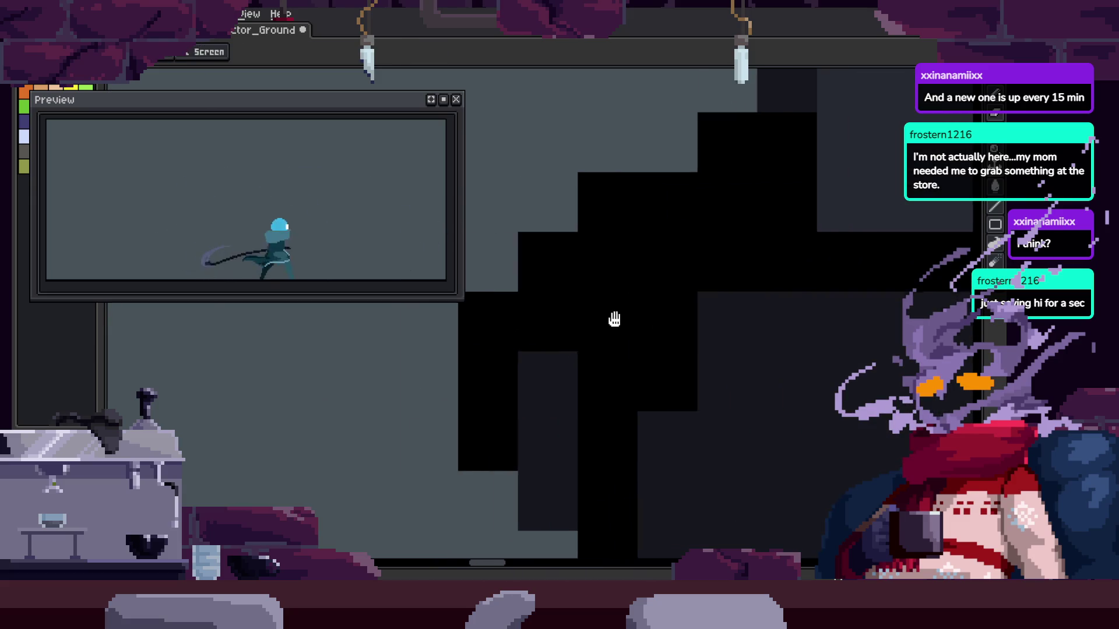
scroll(614, 319, down, 3)
key(ctrl+s)
Adjust the zoom and move in closer on the cloak
scroll(637, 314, up, 1)
scroll(624, 282, up, 1)
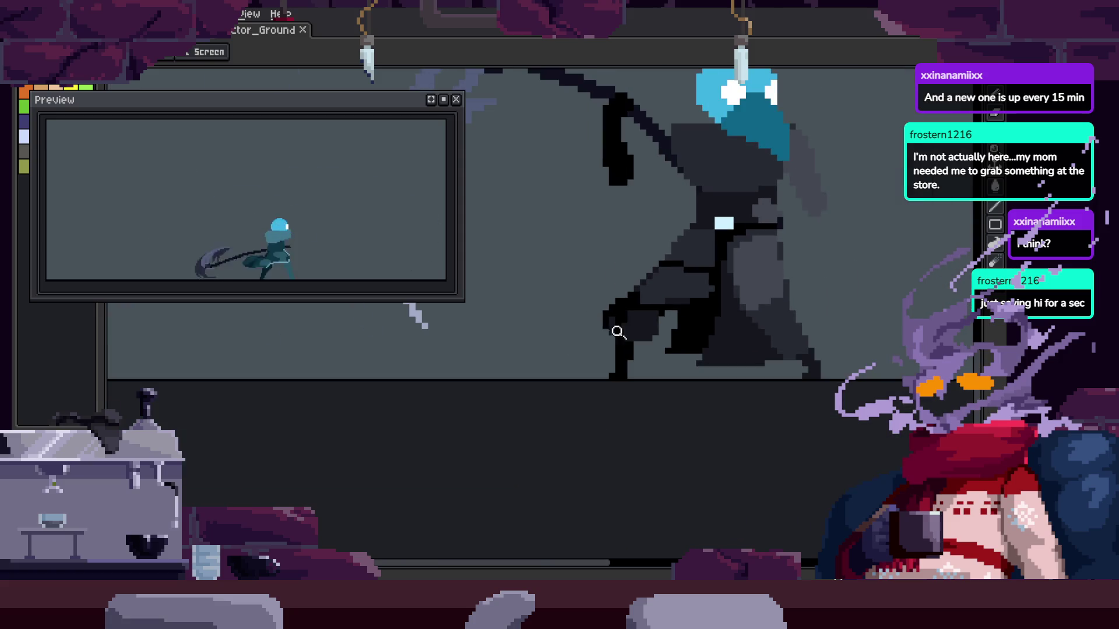
scroll(691, 307, up, 2)
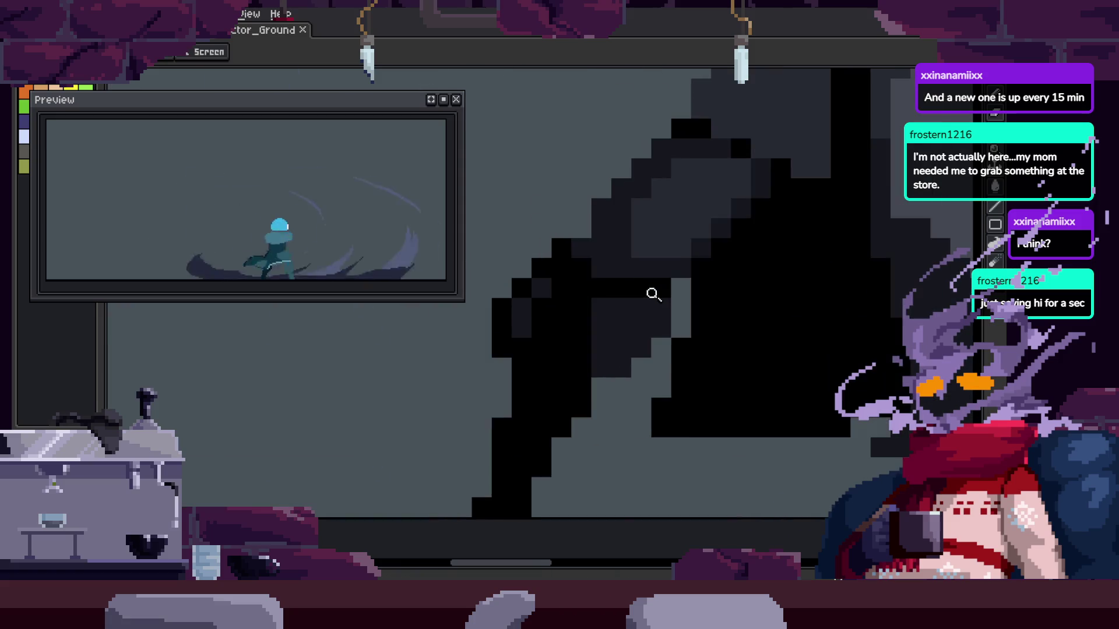
scroll(676, 285, down, 1)
scroll(670, 294, up, 1)
scroll(667, 315, down, 1)
scroll(688, 323, down, 1)
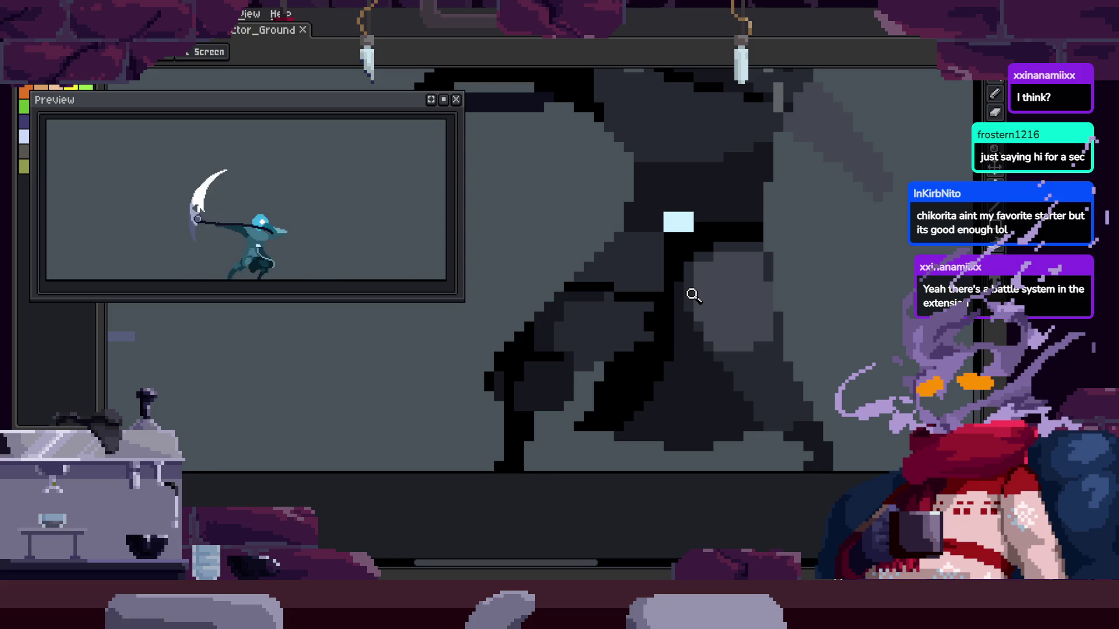
click(639, 250)
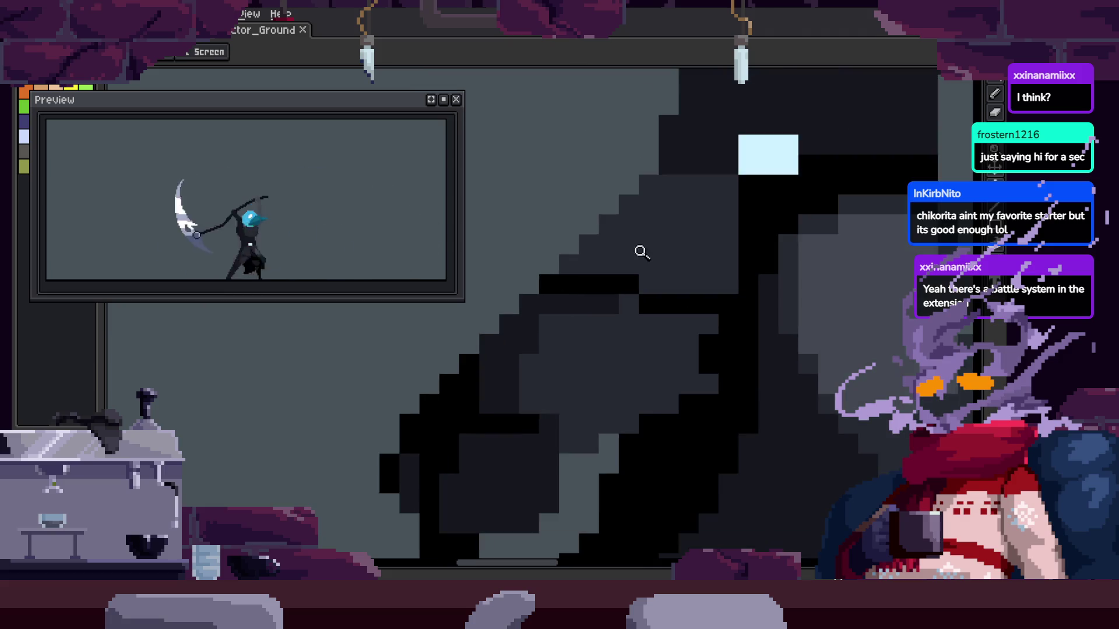
Paint a black band of pixels across the cloak edge, zoom out and save
click(604, 355)
click(567, 315)
key(b)
drag(567, 315, 845, 339)
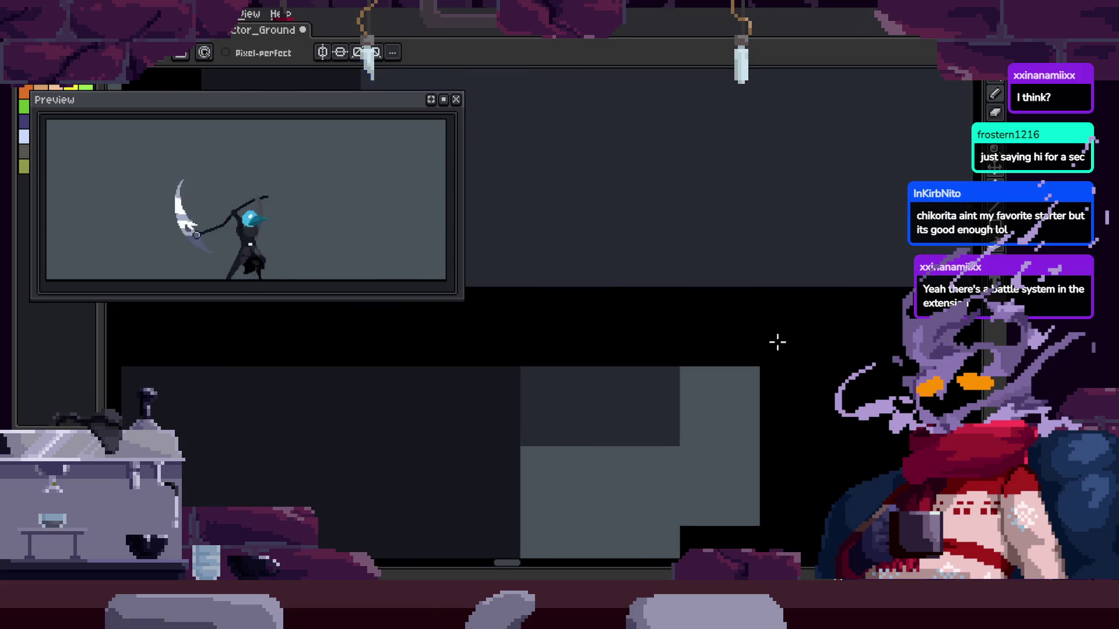
key(z)
right_click(612, 402)
right_click(610, 406)
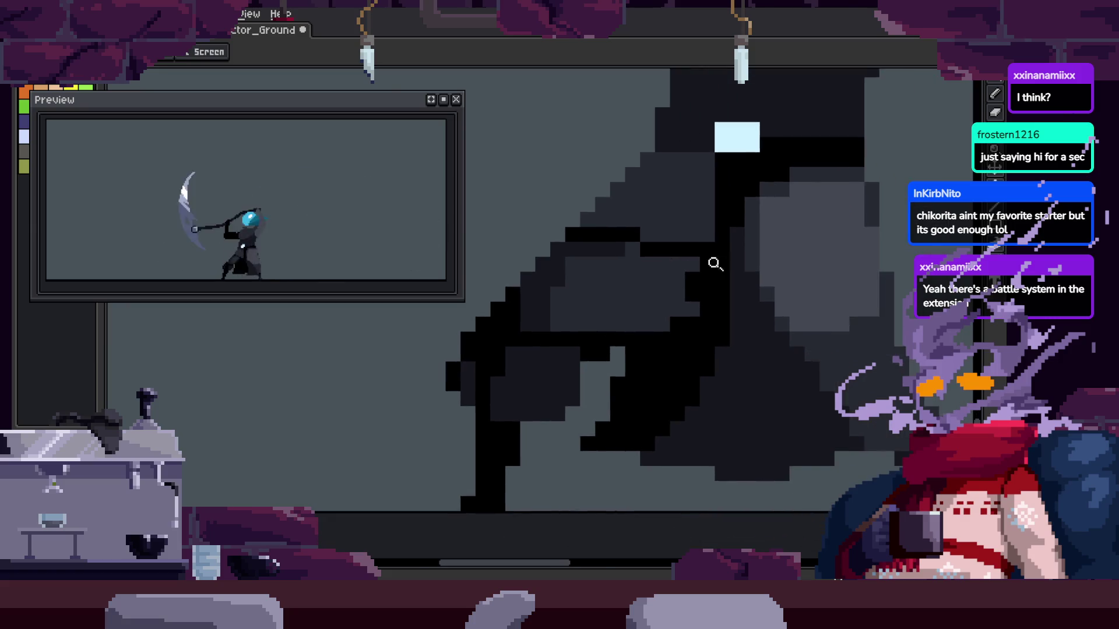
right_click(715, 262)
key(ctrl+s)
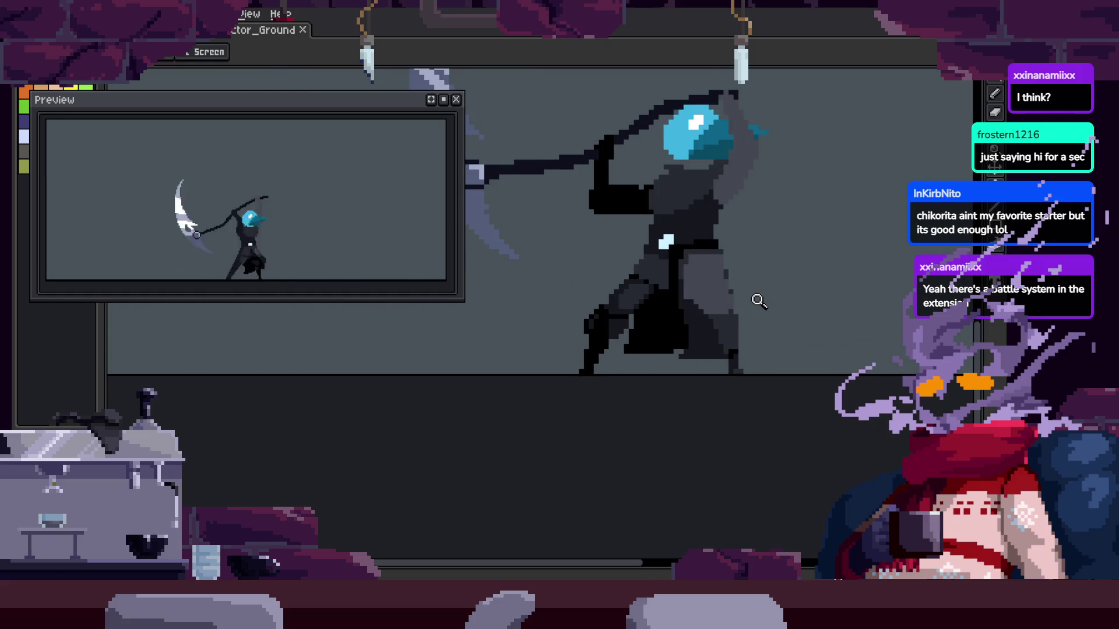
Add dark pixels along the cloak's stepped shading edge
click(669, 307)
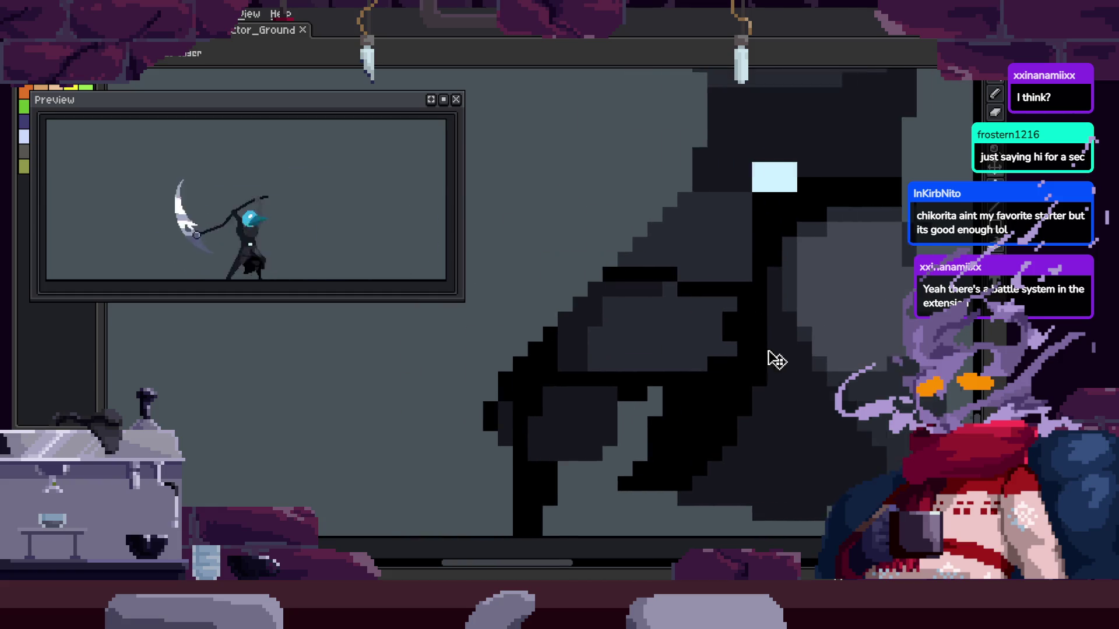
click(702, 300)
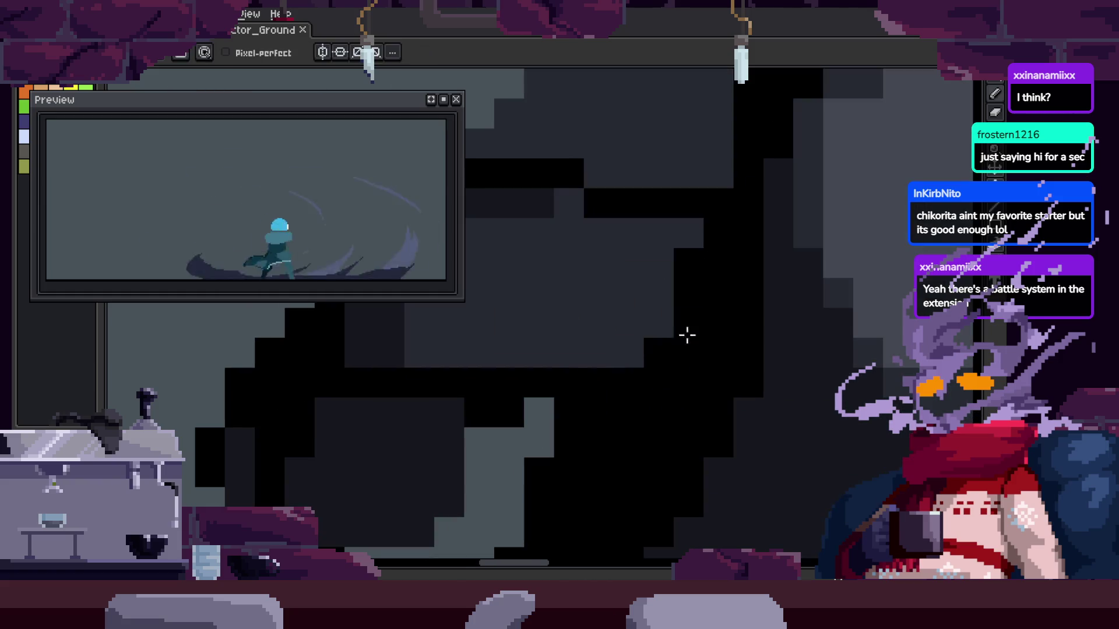
scroll(640, 387, down, 2)
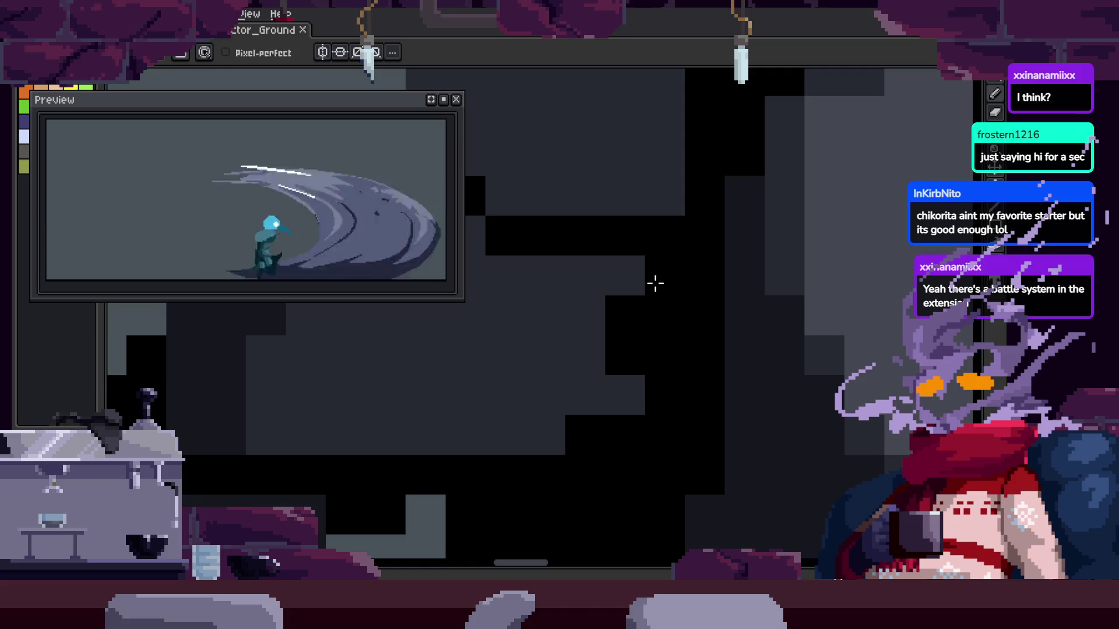
click(674, 348)
click(674, 348)
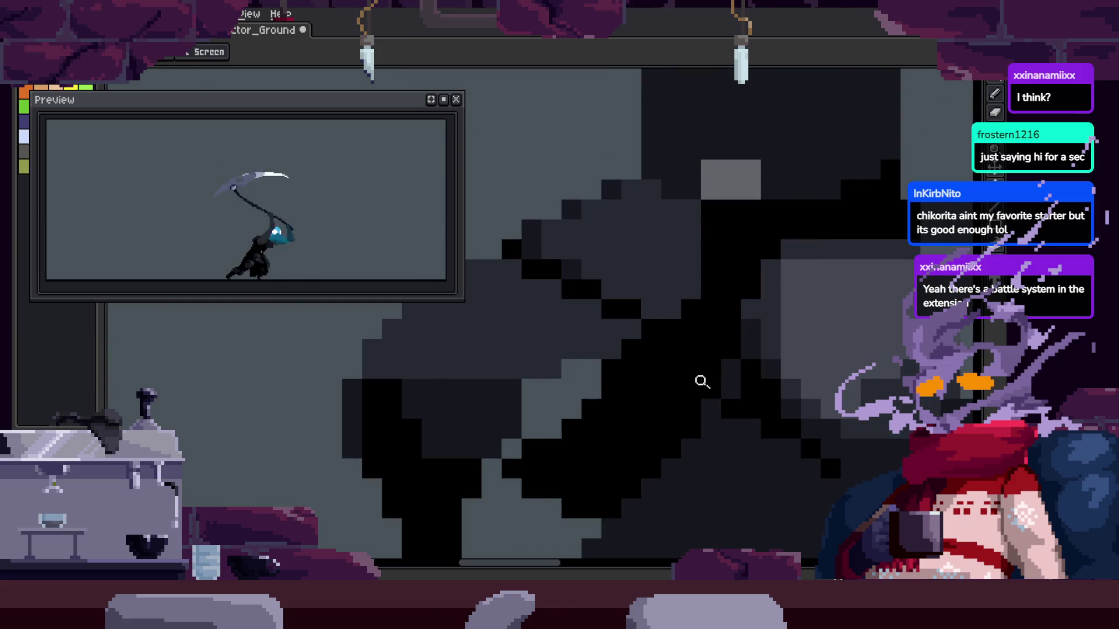
drag(704, 381, 625, 302)
scroll(624, 302, down, 2)
scroll(629, 357, up, 2)
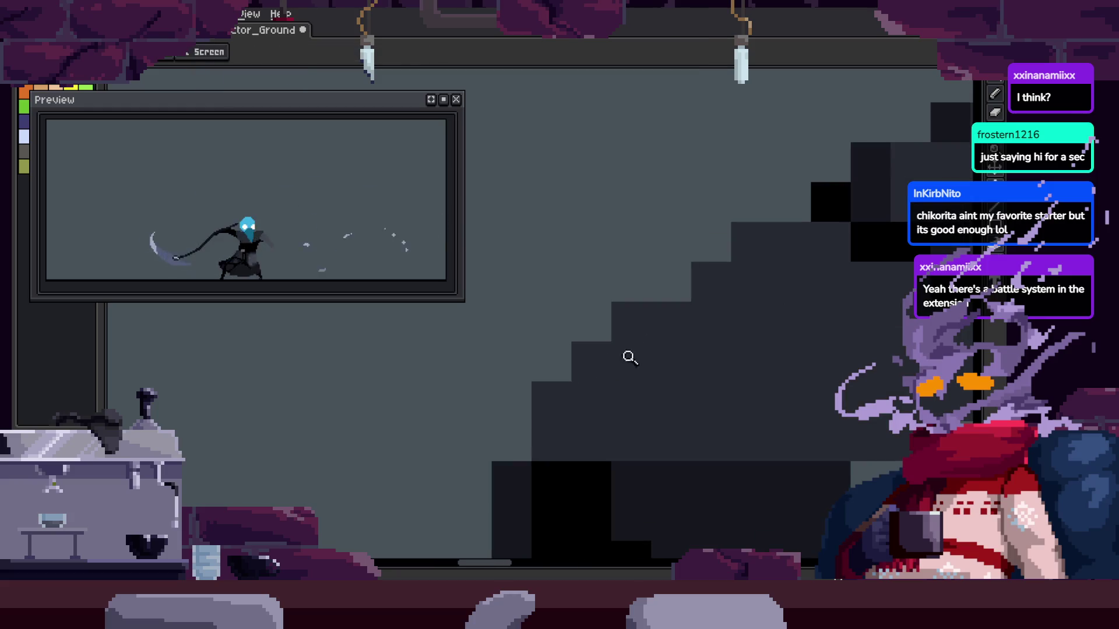
key(b)
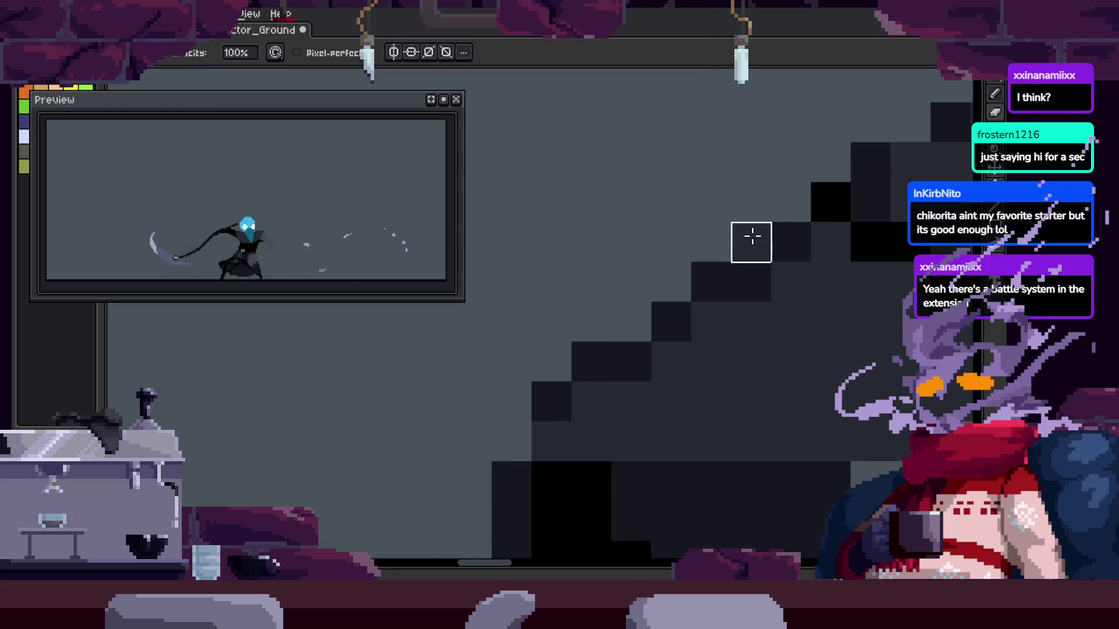
drag(620, 349, 539, 430)
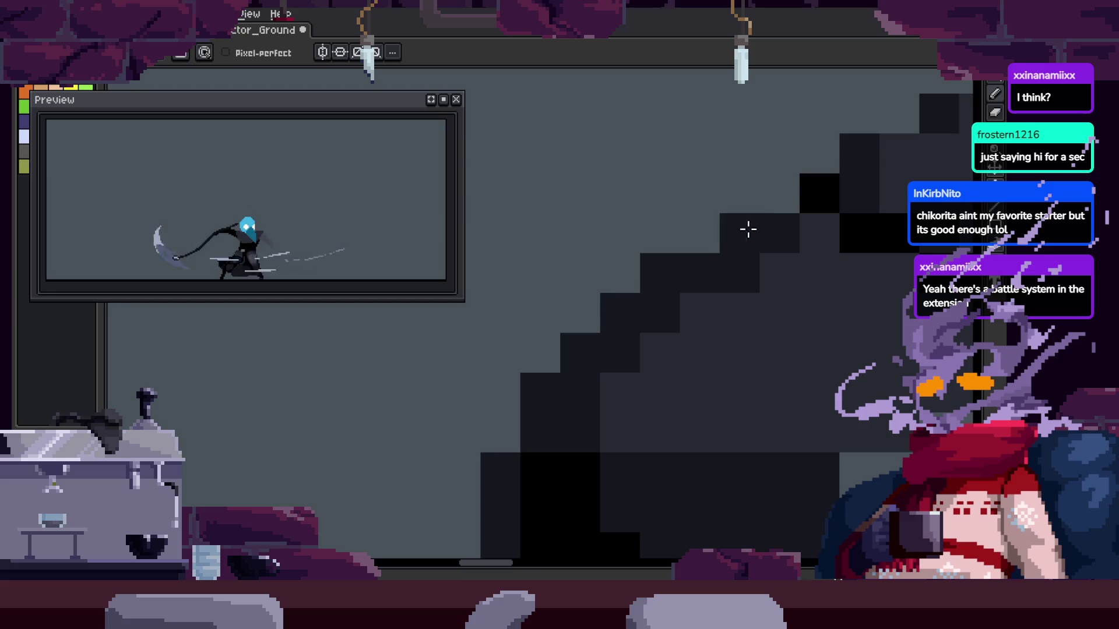
Check the extended staircase shading and save the sprite
key(z)
scroll(686, 294, down, 3)
scroll(686, 294, up, 3)
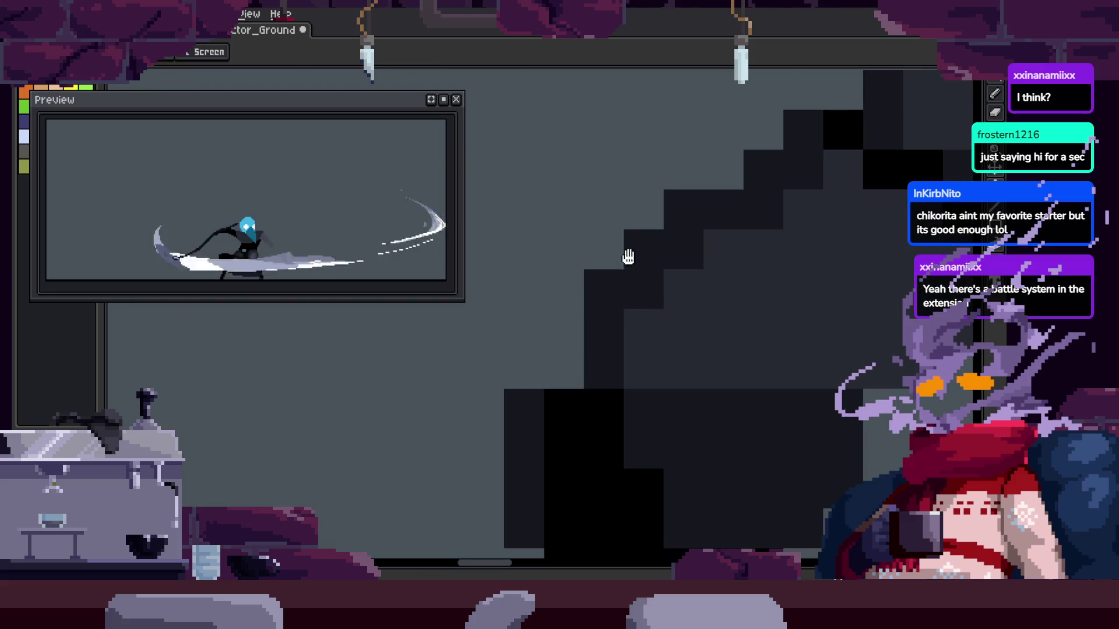
key(b)
key(z)
scroll(667, 279, down, 3)
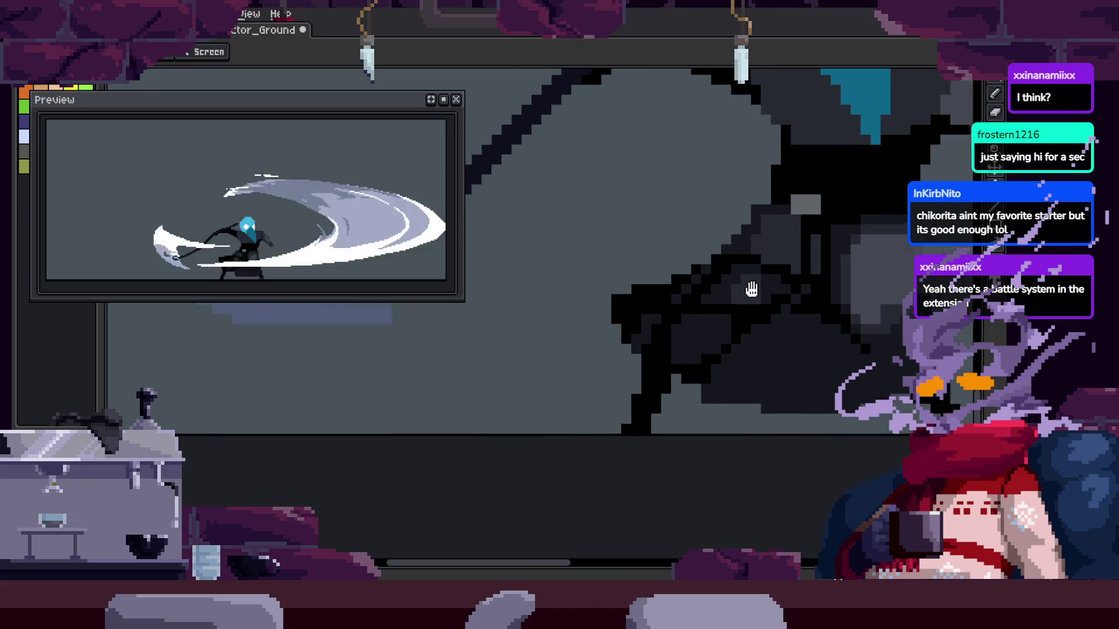
key(ctrl+s)
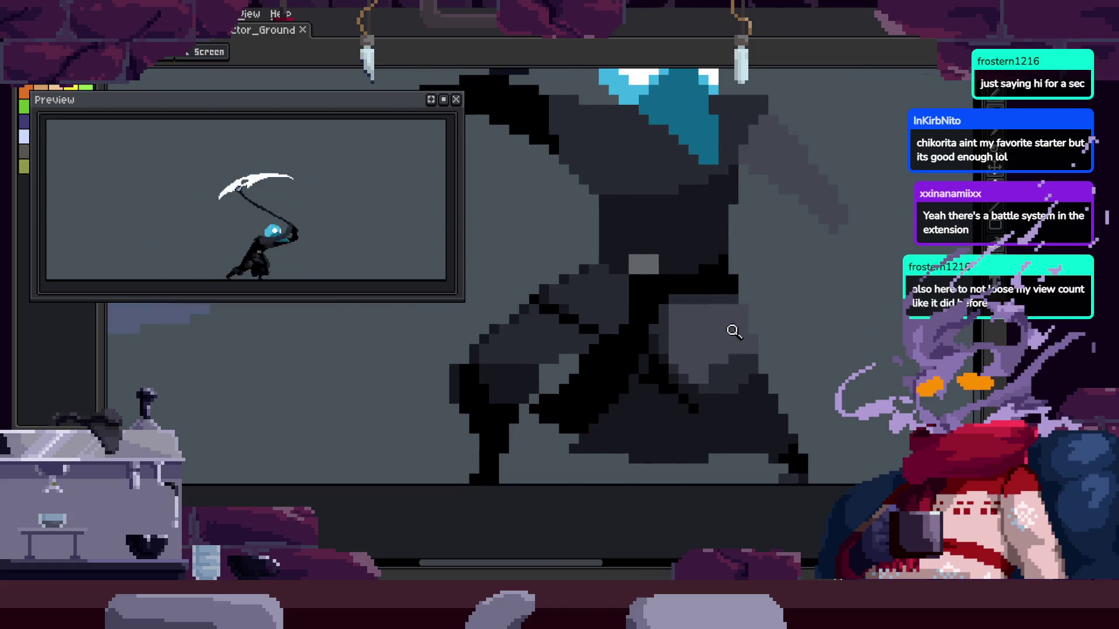
Scroll across the cloak and save the sprite
scroll(609, 312, up, 3)
key(b)
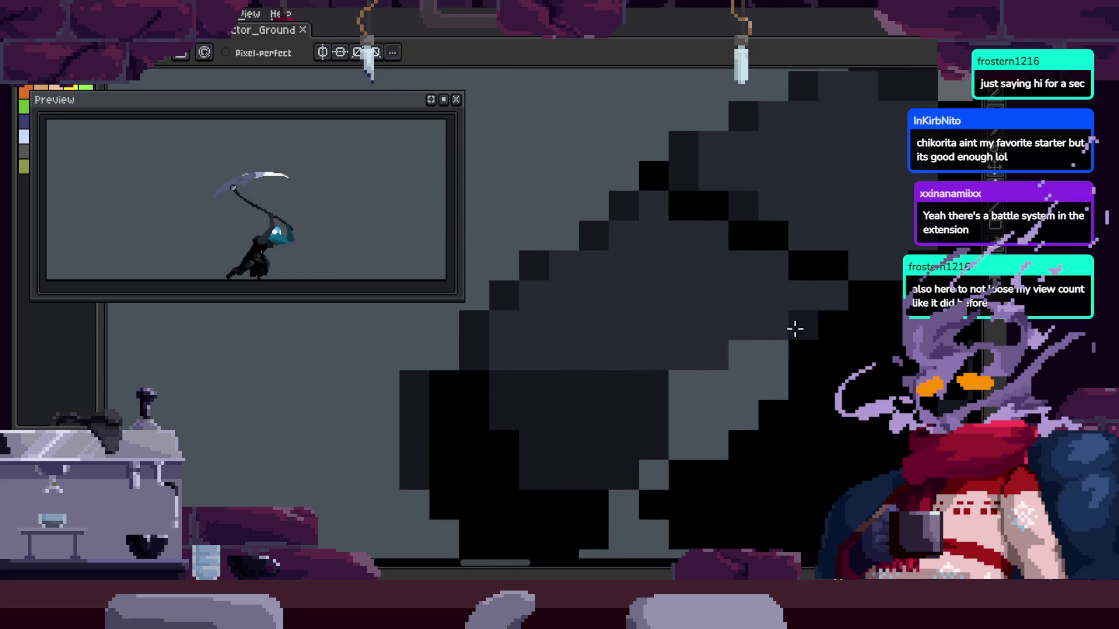
scroll(737, 309, up, 2)
scroll(736, 310, right, 2)
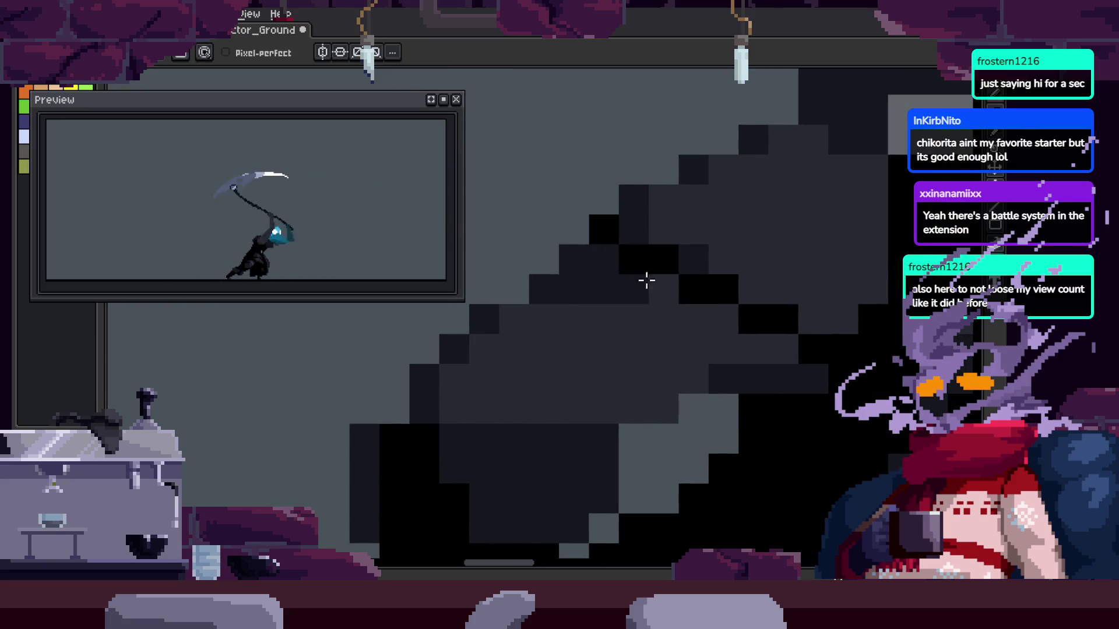
scroll(700, 358, right, 3)
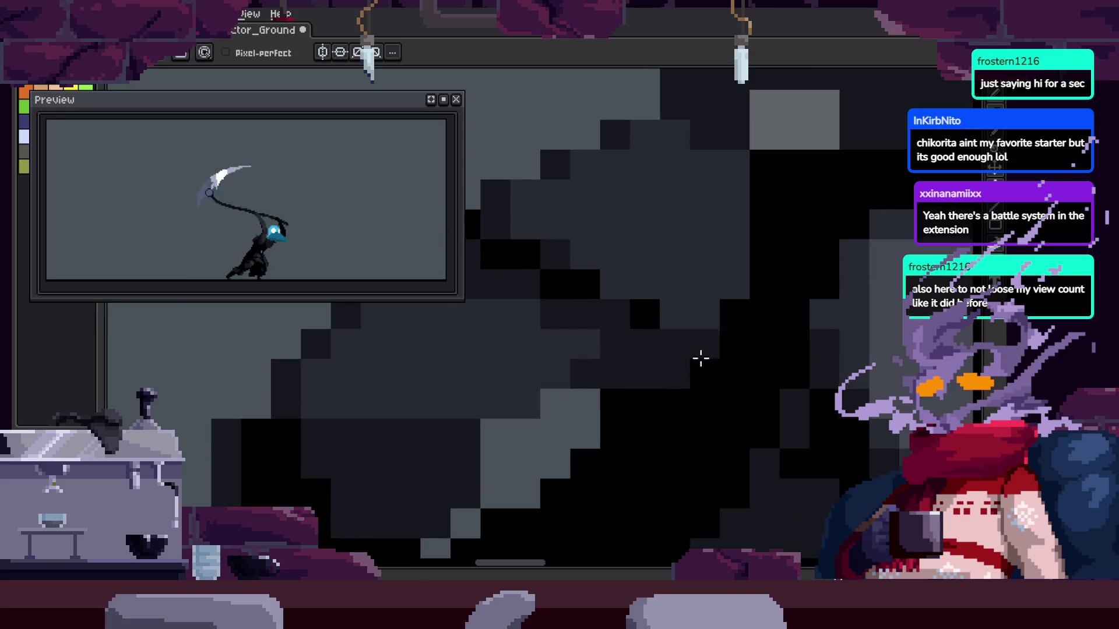
key(z)
scroll(718, 342, down, 3)
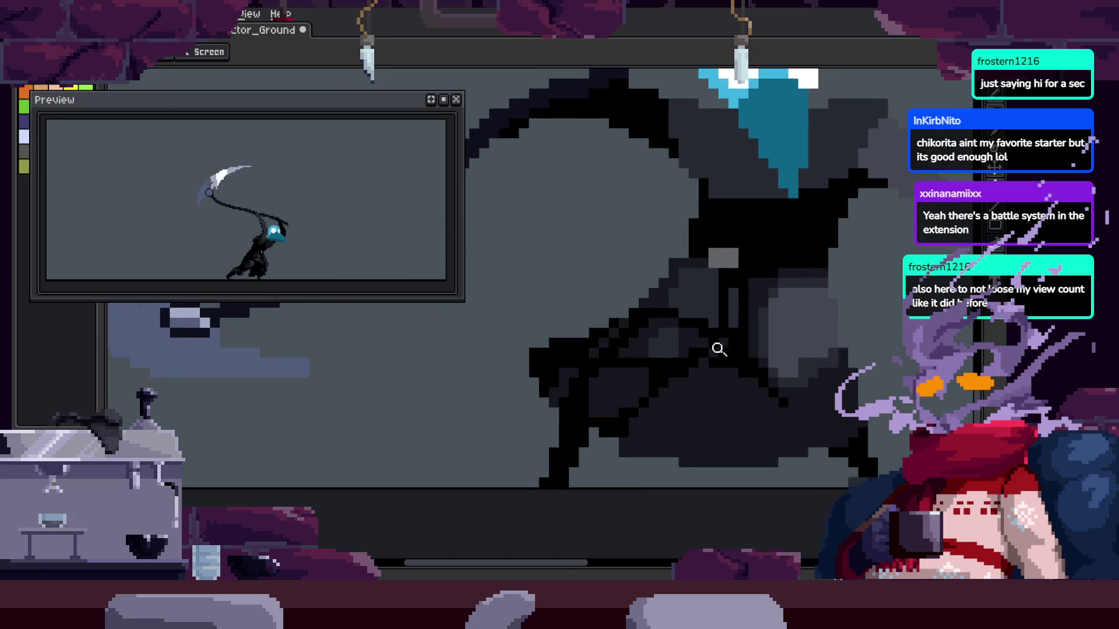
scroll(720, 335, down, 3)
key(ctrl+s)
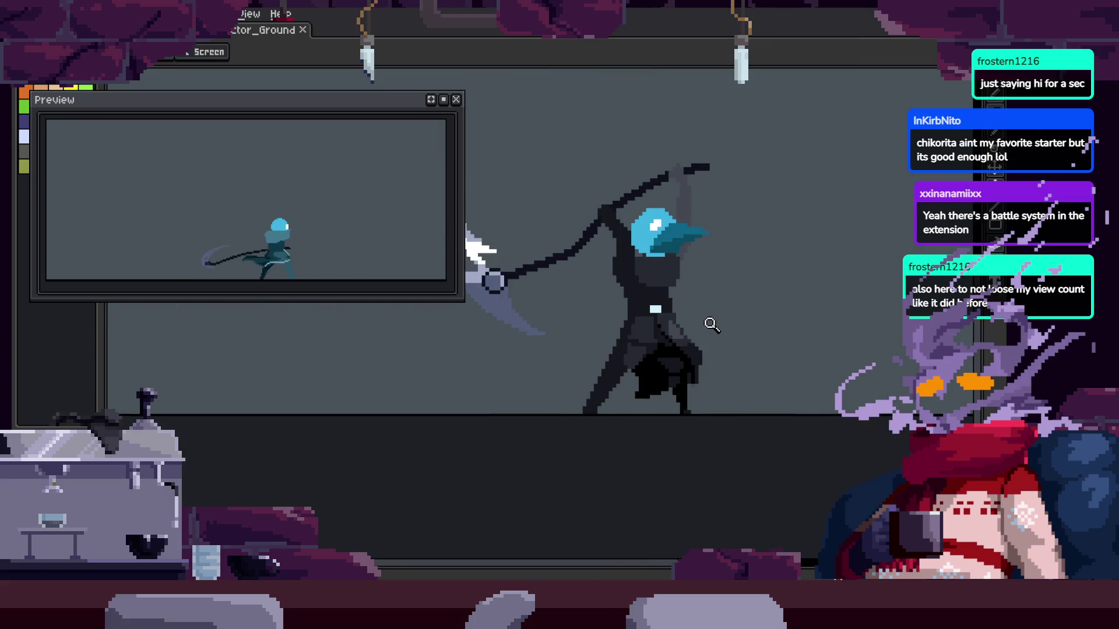
Zoom in on the navy cloak patch beside the light-blue highlight
scroll(641, 351, up, 3)
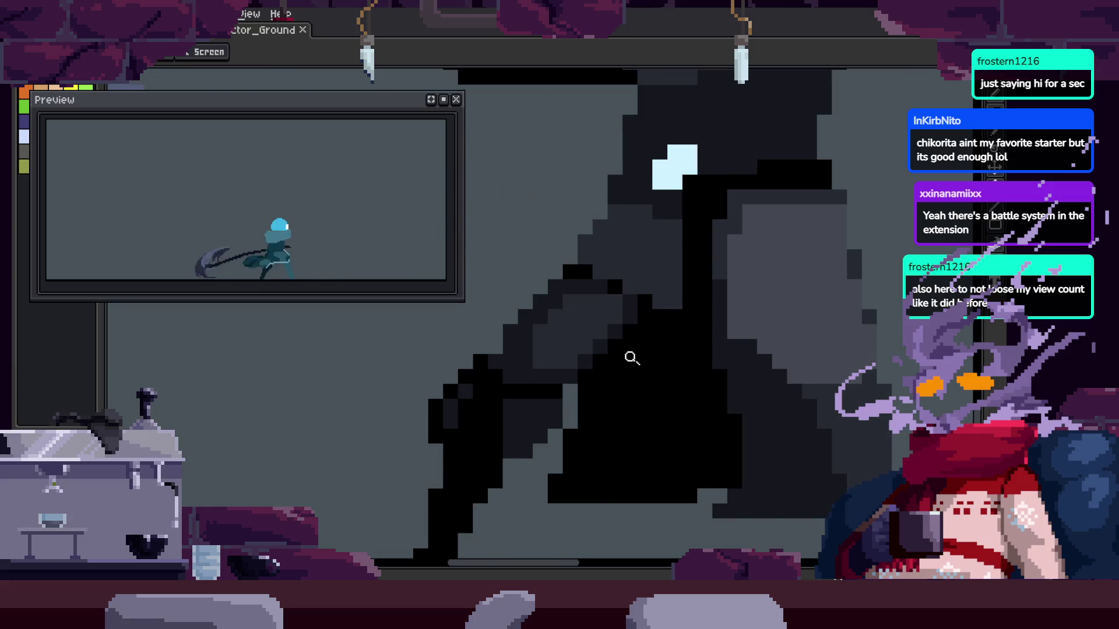
scroll(632, 357, up, 1)
key(b)
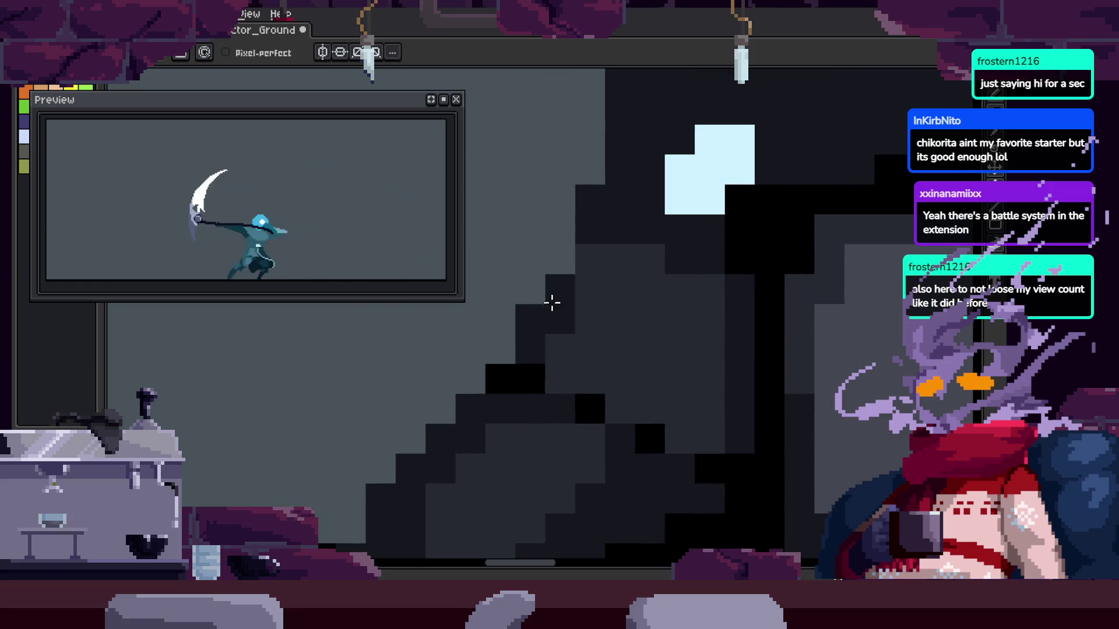
key(z)
scroll(723, 292, down, 3)
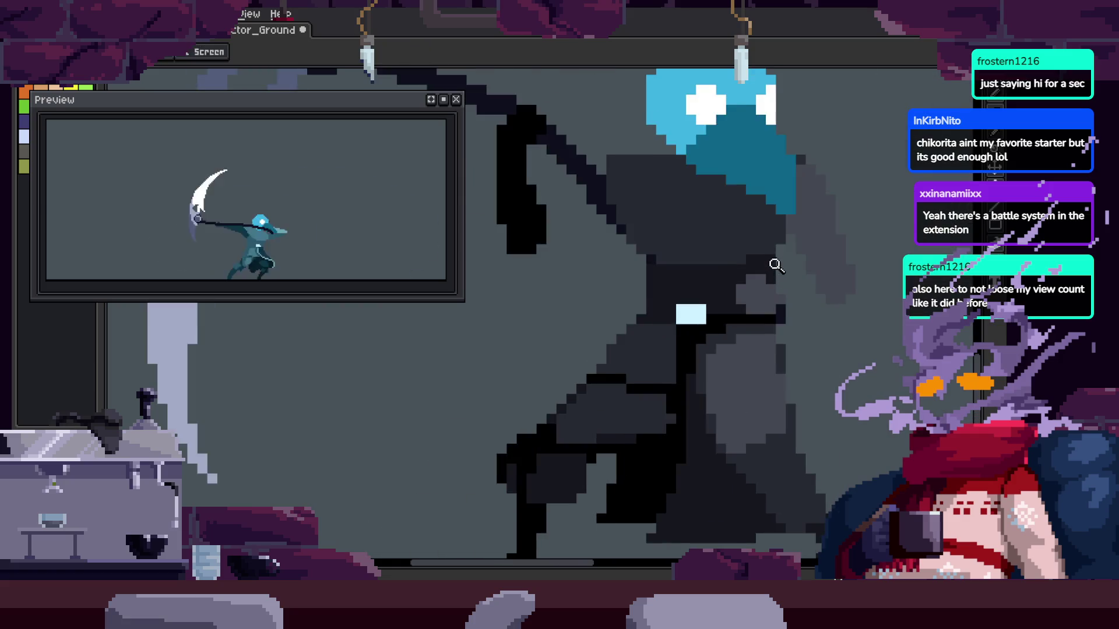
scroll(741, 264, up, 3)
scroll(722, 299, down, 2)
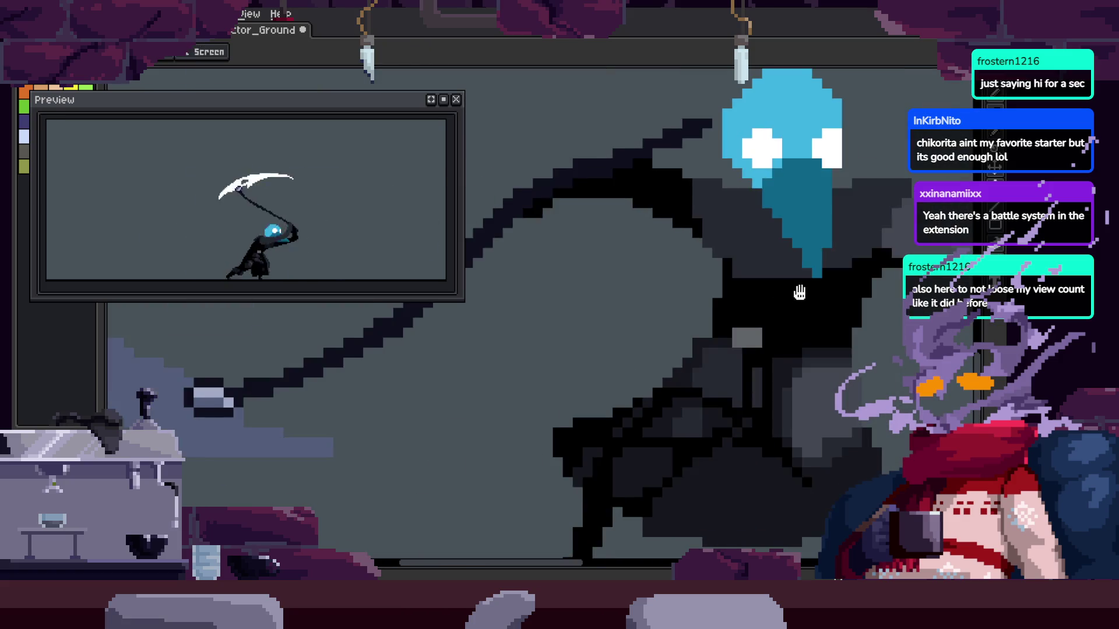
scroll(641, 344, up, 2)
key(b)
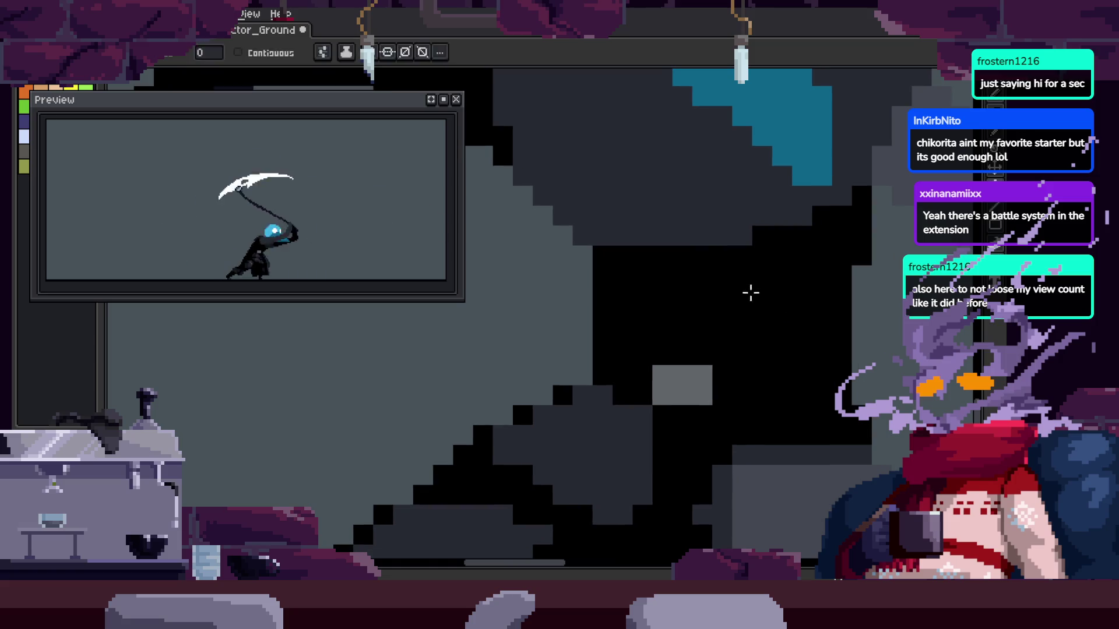
key(b)
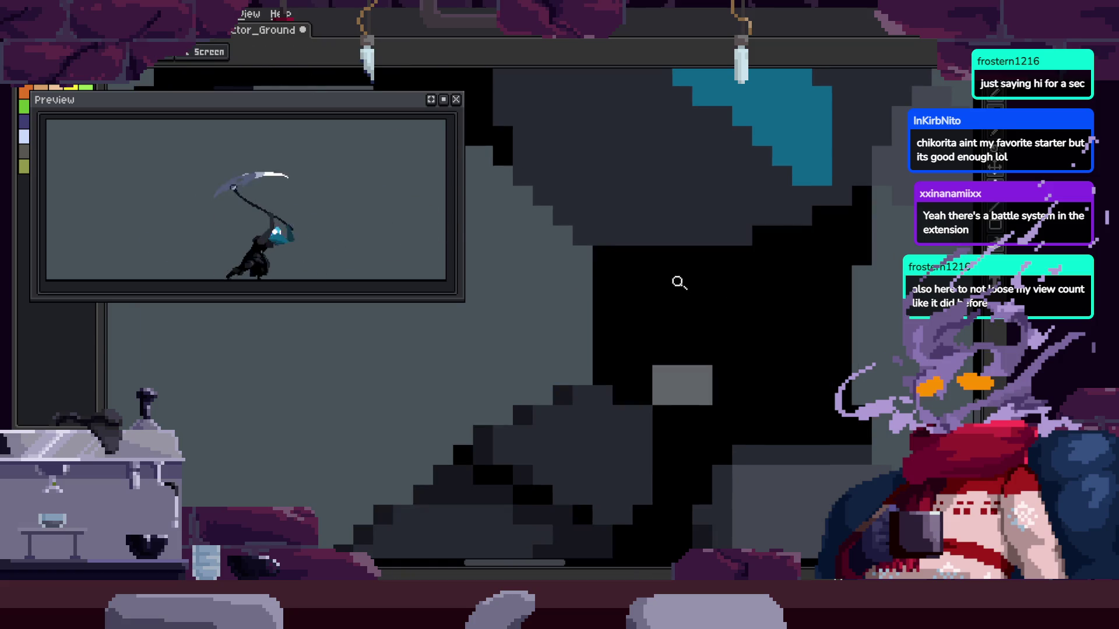
Fill the navy cloak patch next to the light-blue block with black
key(g)
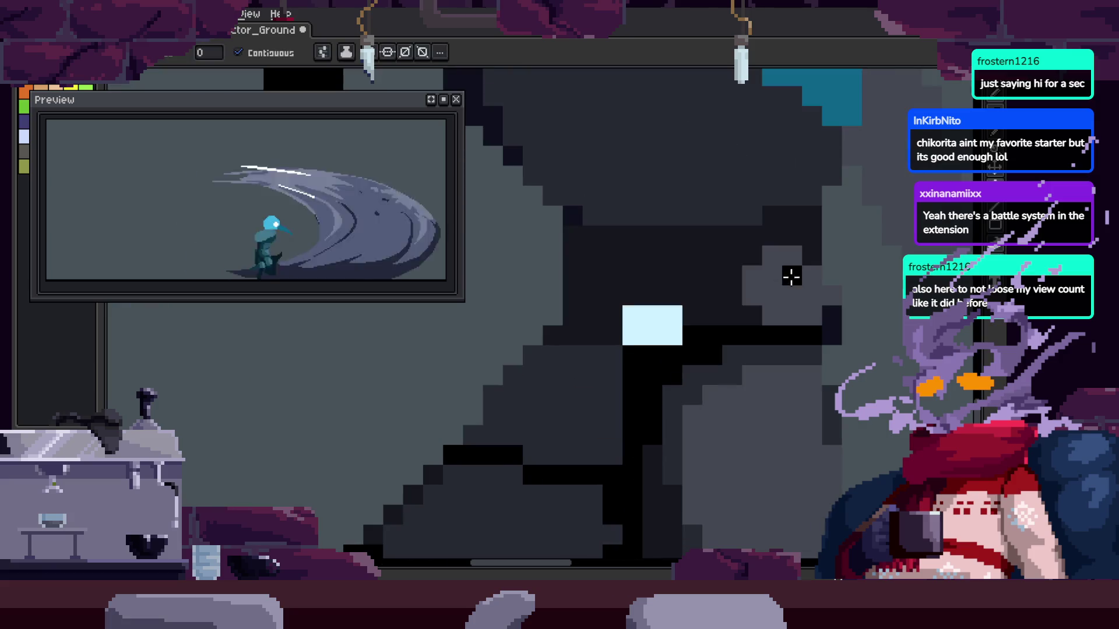
click(705, 286)
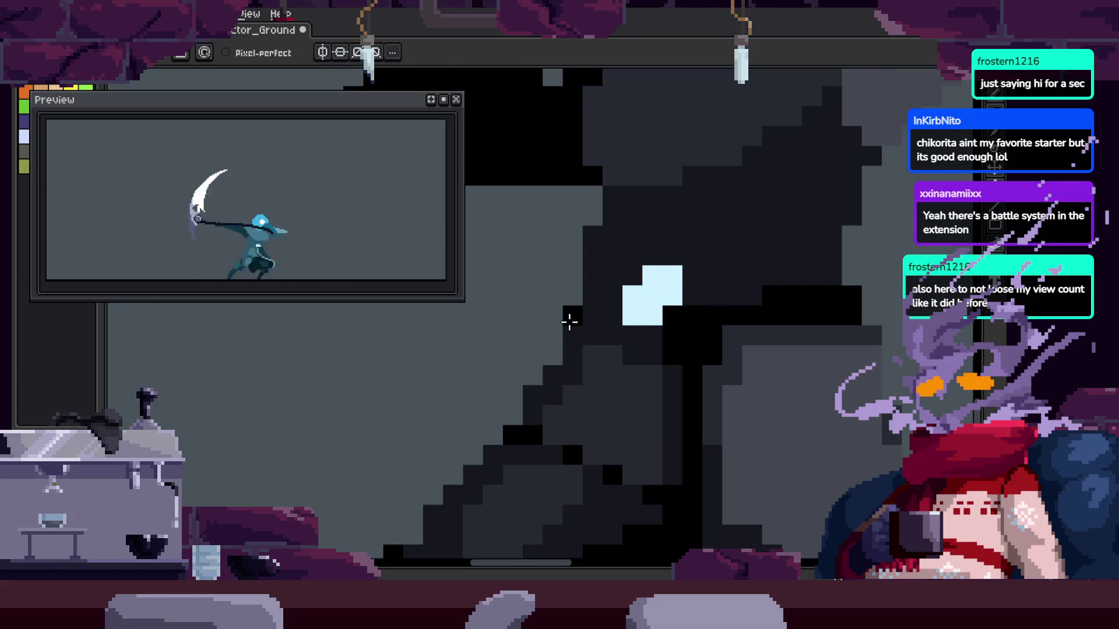
key(i)
key(g)
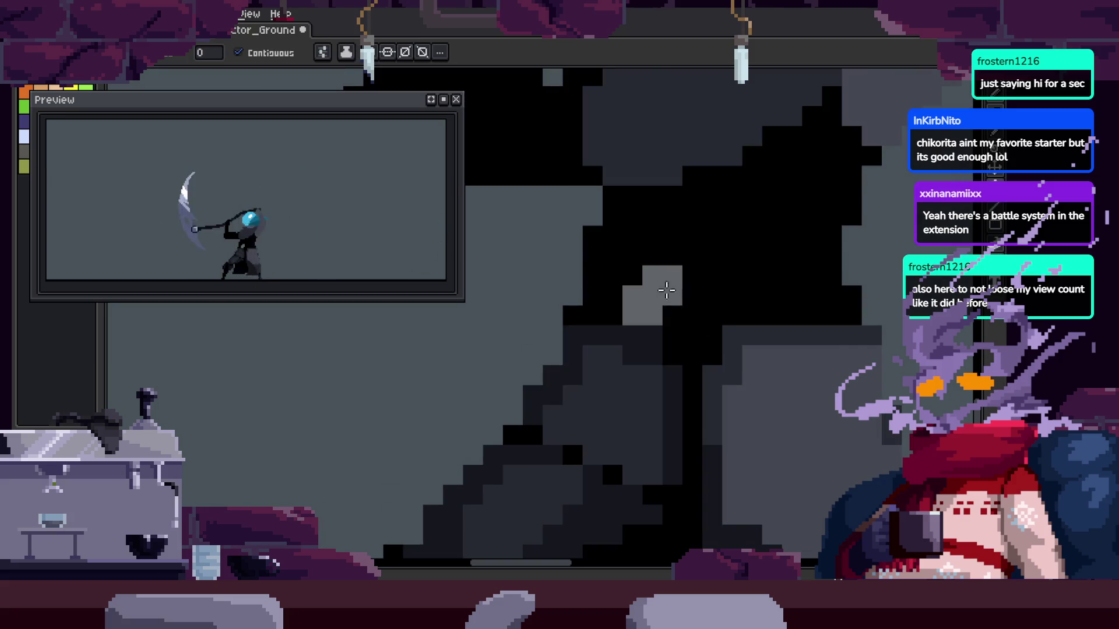
Zoom out and play the attack animation on the canvas
scroll(699, 280, down, 1)
key(z)
scroll(748, 294, down, 2)
key(Return)
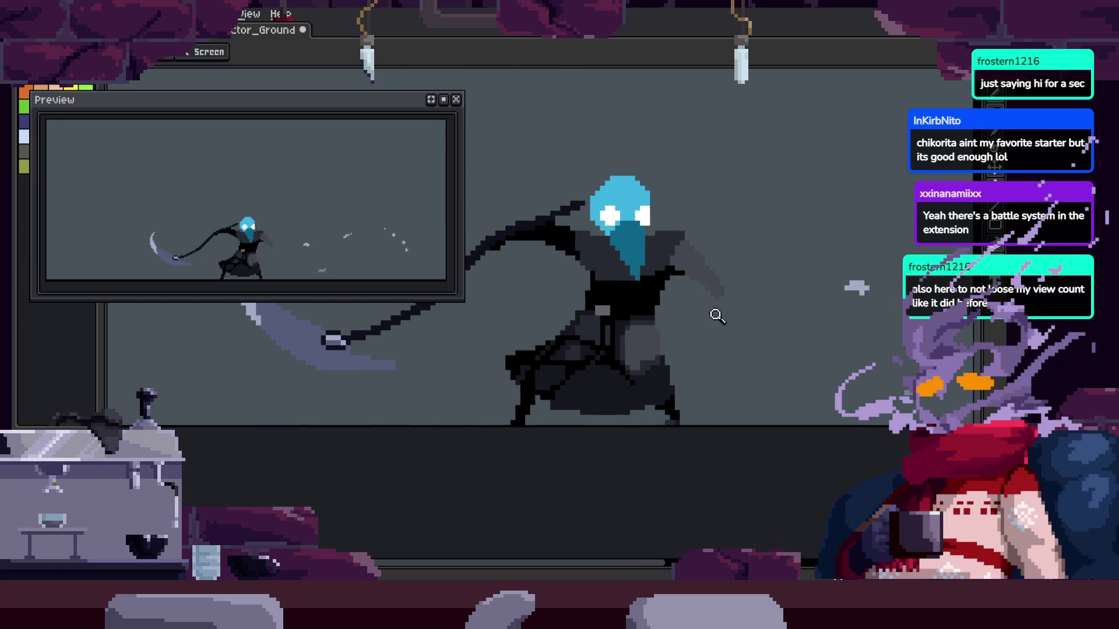
Inspect the cloak on the current attack frame, toggling the timeline and zooming around
key(Tab)
scroll(763, 274, up, 1)
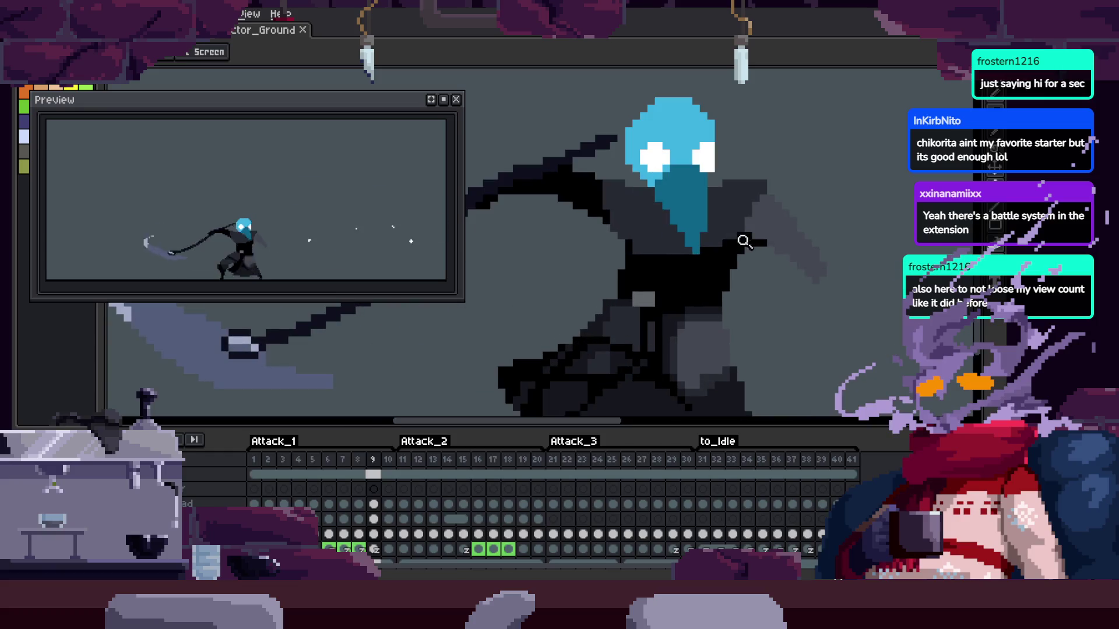
key(Tab)
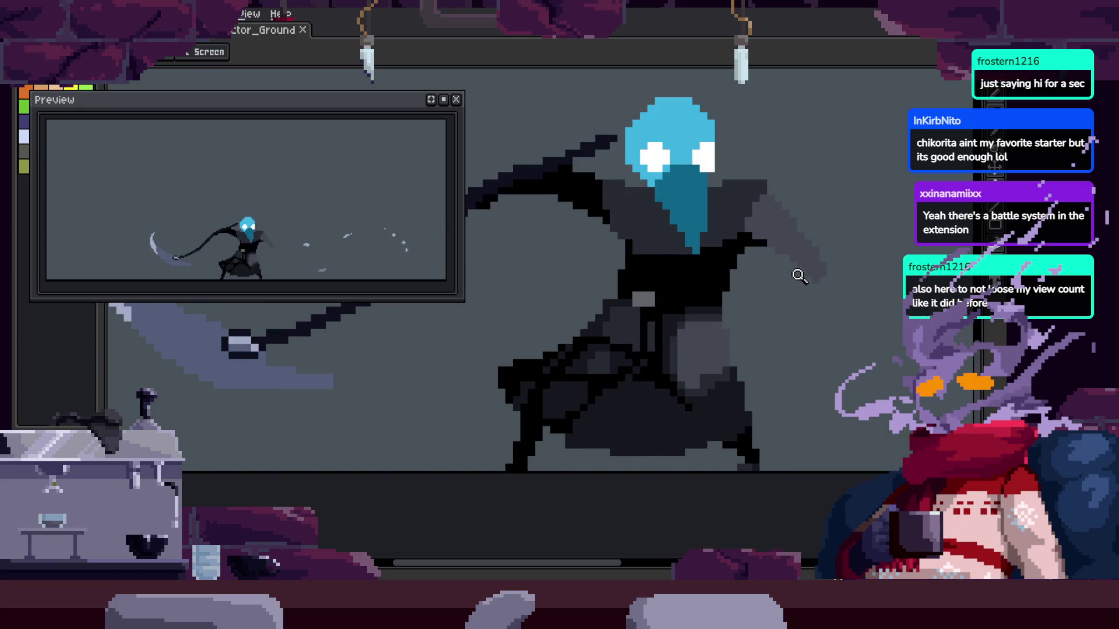
scroll(790, 251, up, 2)
key(z)
scroll(815, 233, down, 2)
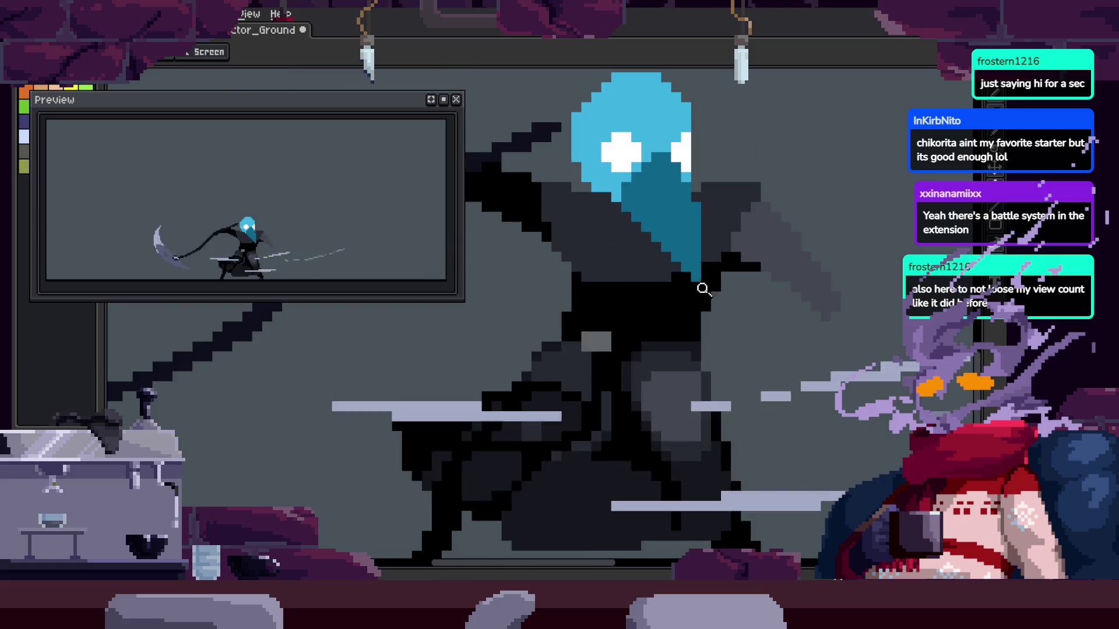
scroll(811, 222, up, 2)
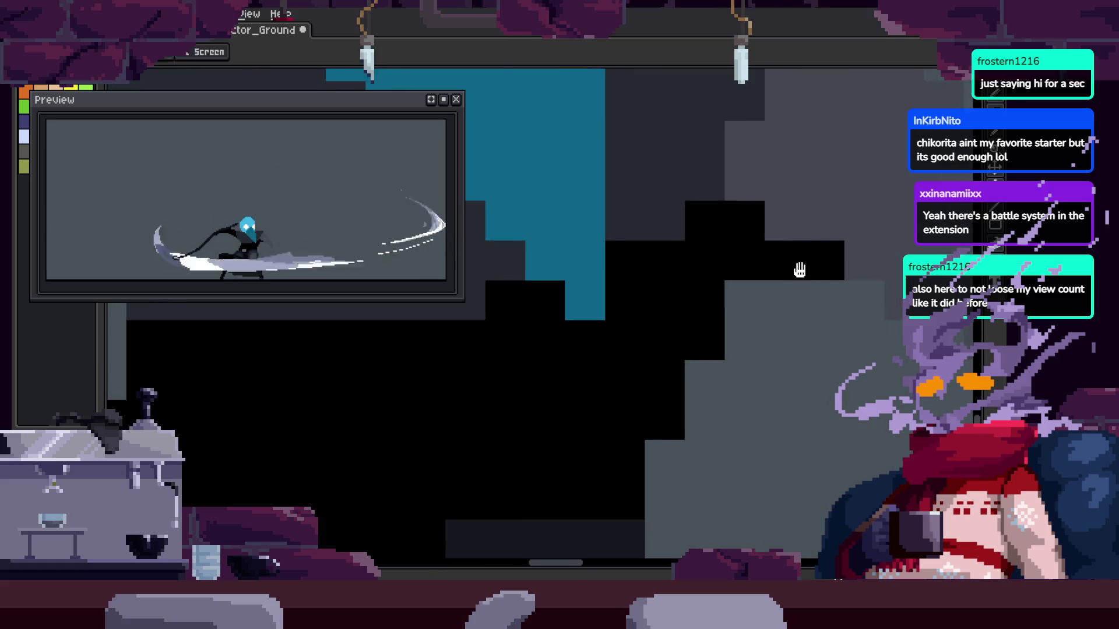
scroll(816, 294, down, 2)
scroll(741, 264, up, 2)
key(b)
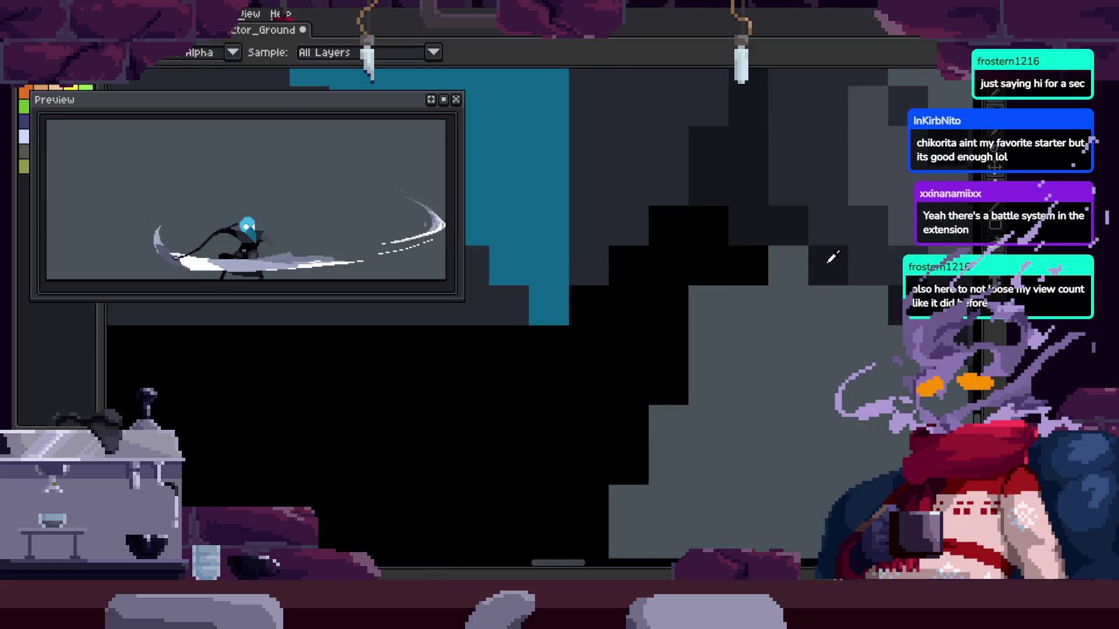
key(z)
scroll(754, 285, down, 1)
scroll(824, 279, down, 1)
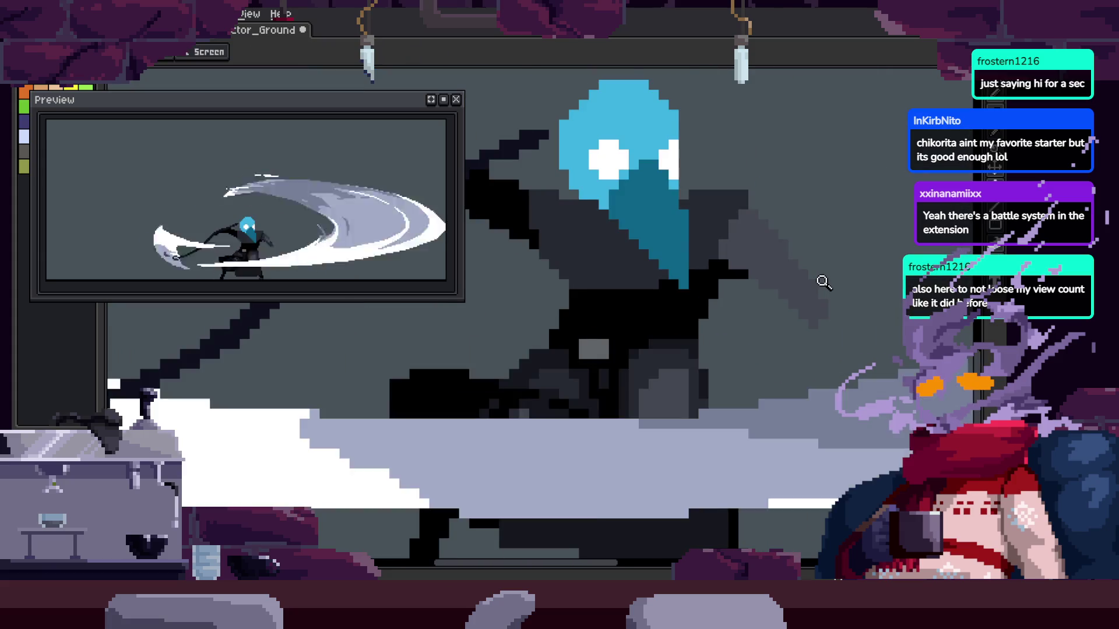
scroll(738, 262, up, 1)
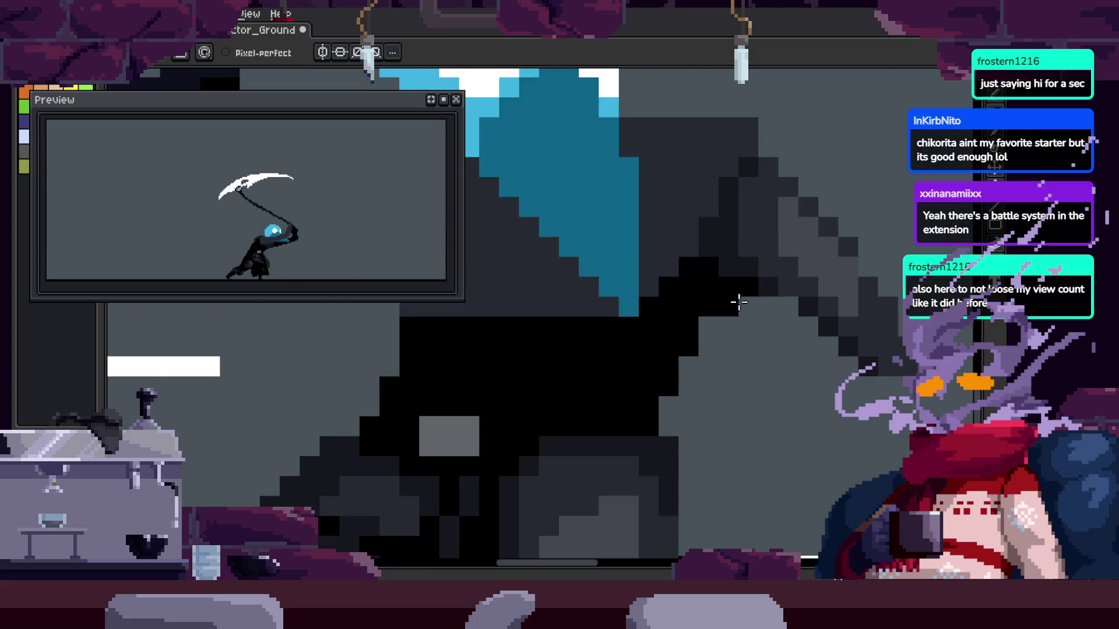
key(z)
scroll(804, 295, down, 1)
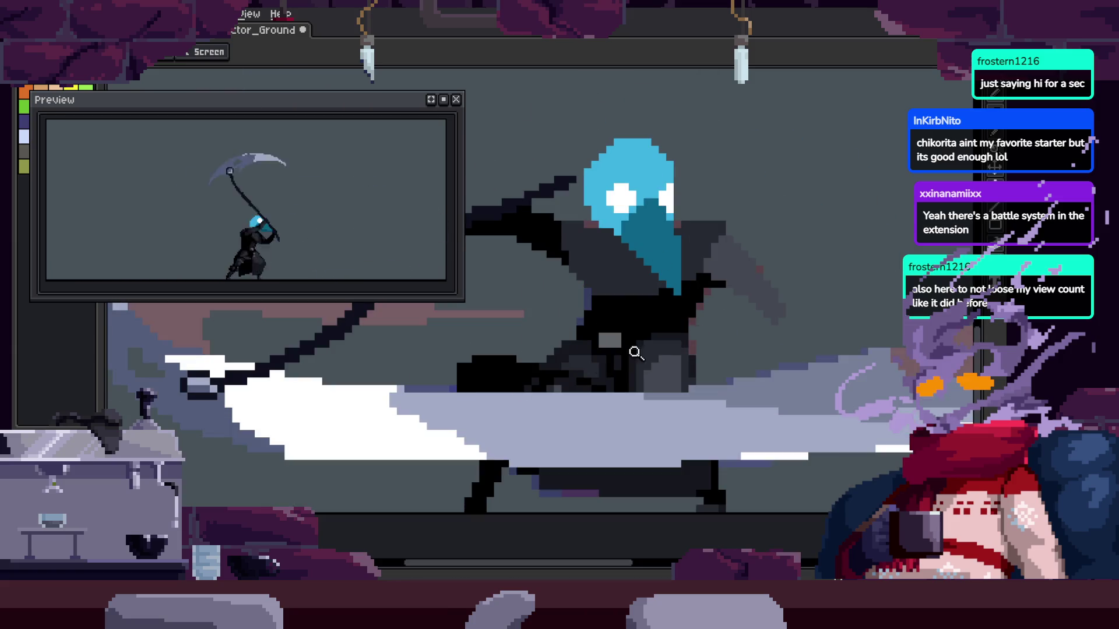
Zoom in on the cloak, repaint the navy patch solid black, then zoom back out
click(725, 304)
click(683, 285)
key(b)
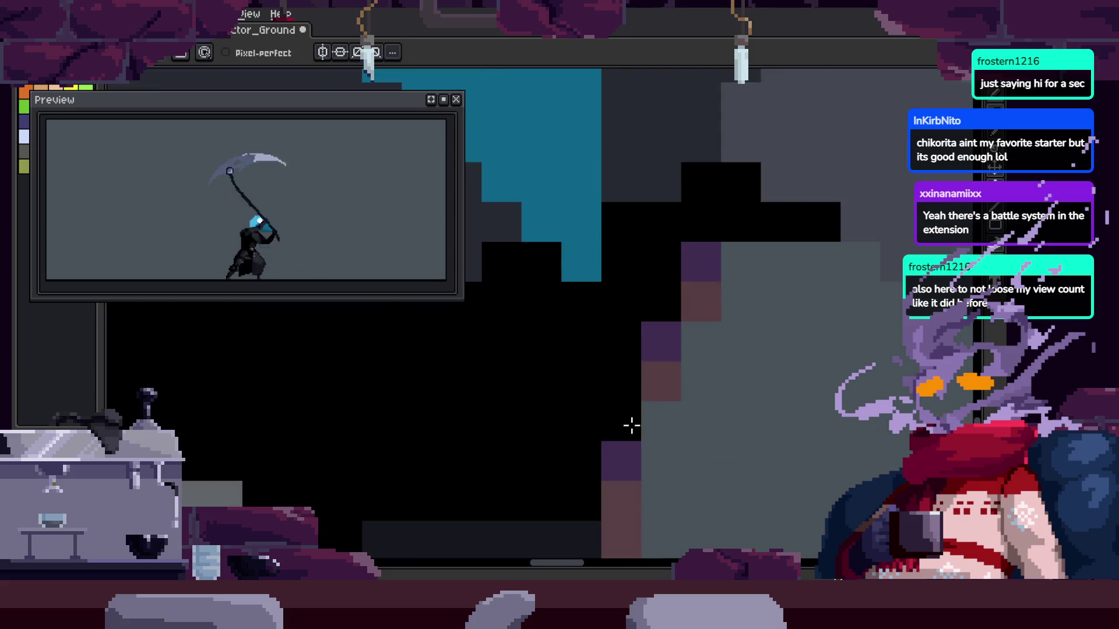
key(z)
right_click(670, 387)
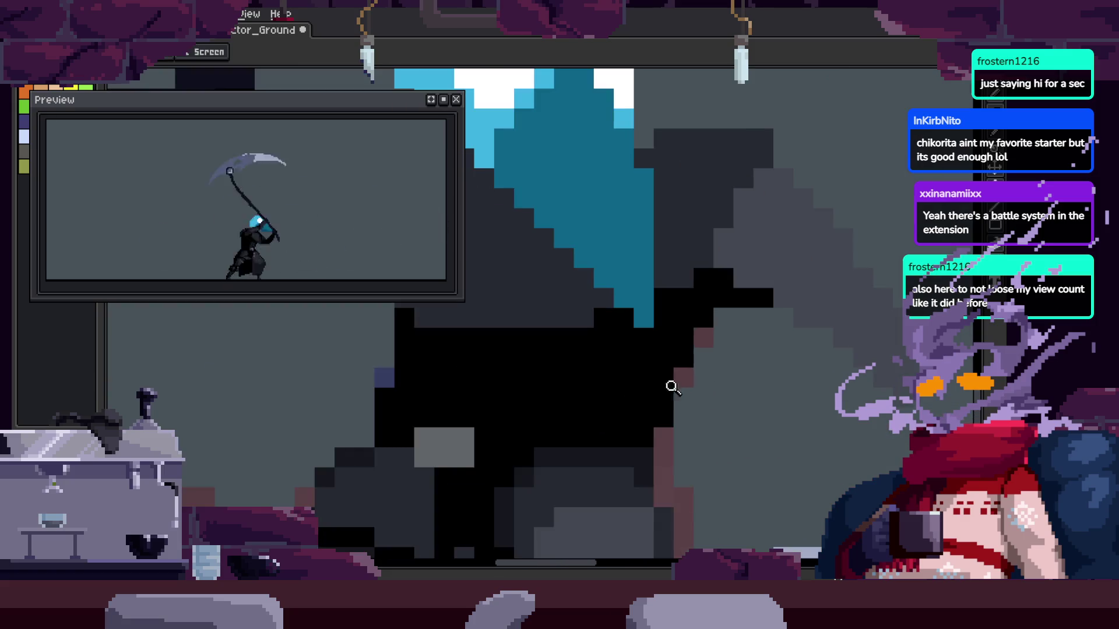
right_click(698, 352)
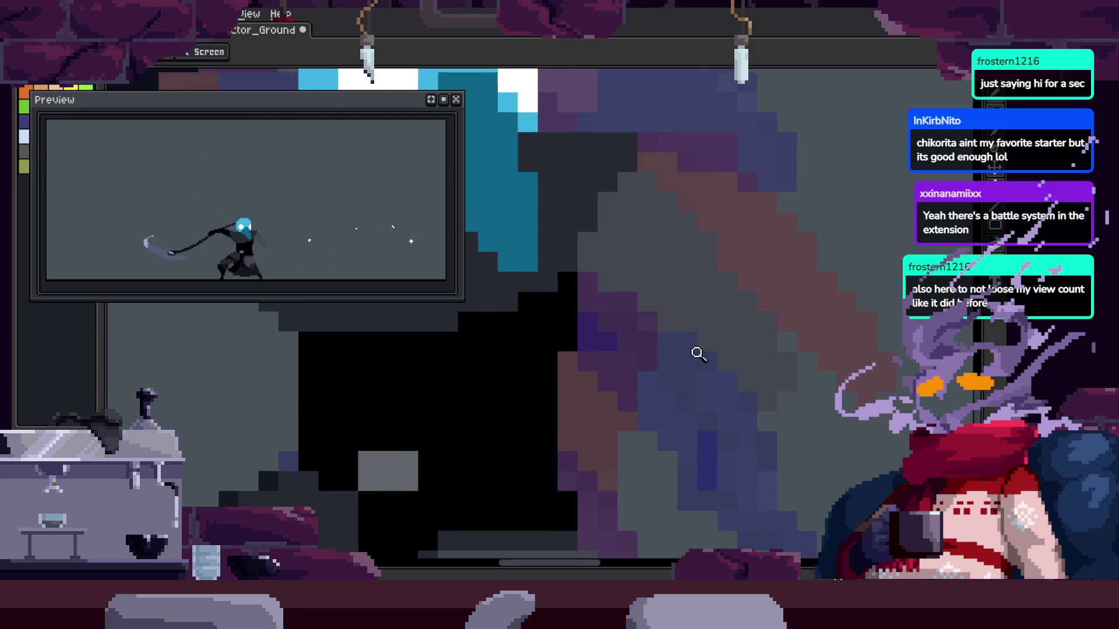
Save the attack animation file and toggle the timeline to check it
click(724, 265)
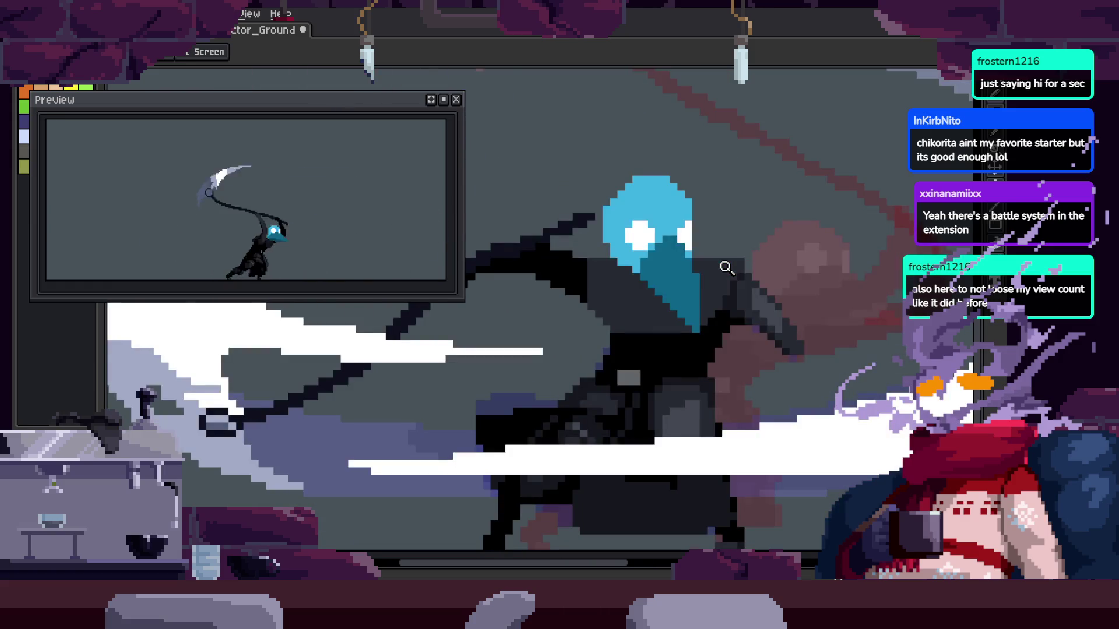
key(ctrl+s)
key(Tab)
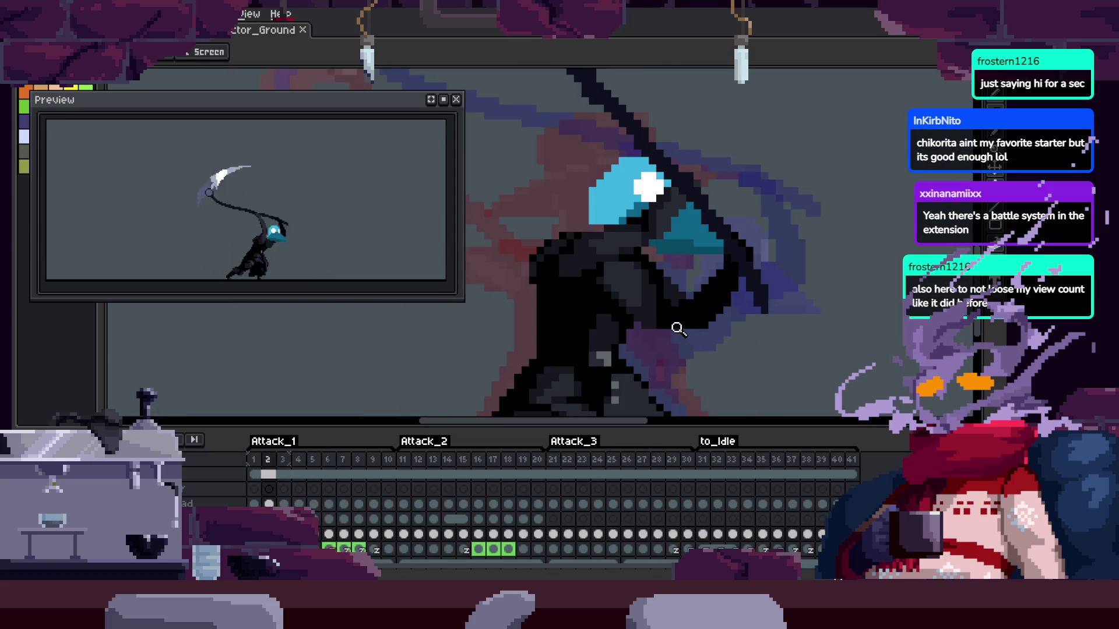
key(Tab)
key(Tab)
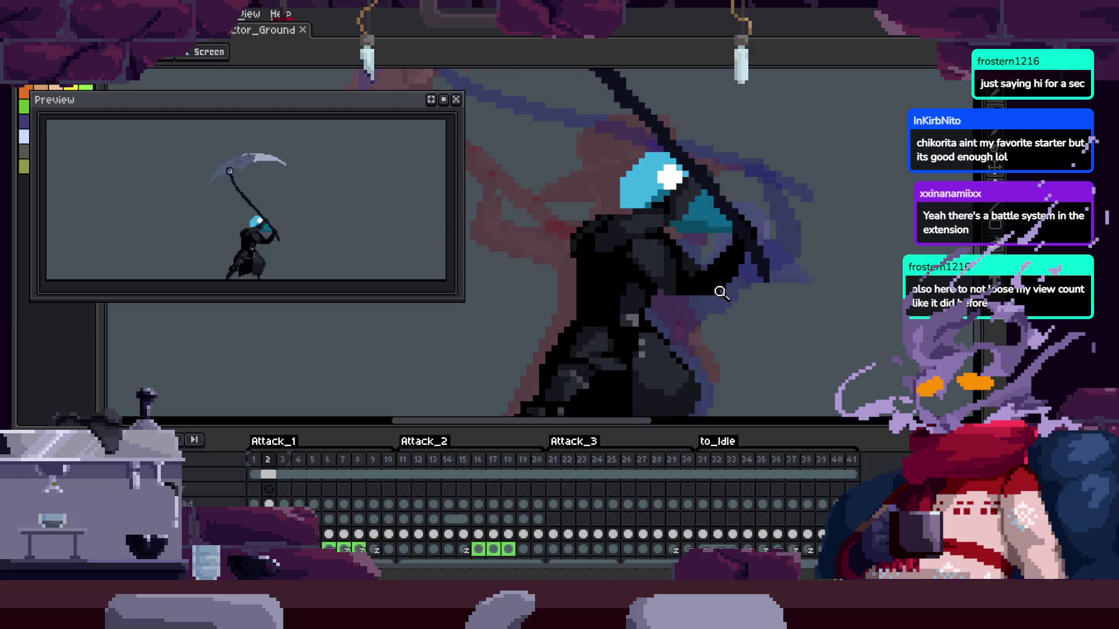
key(Tab)
Zoom in on the slash frame, then close in on the cloak's lower edge
scroll(687, 265, down, 2)
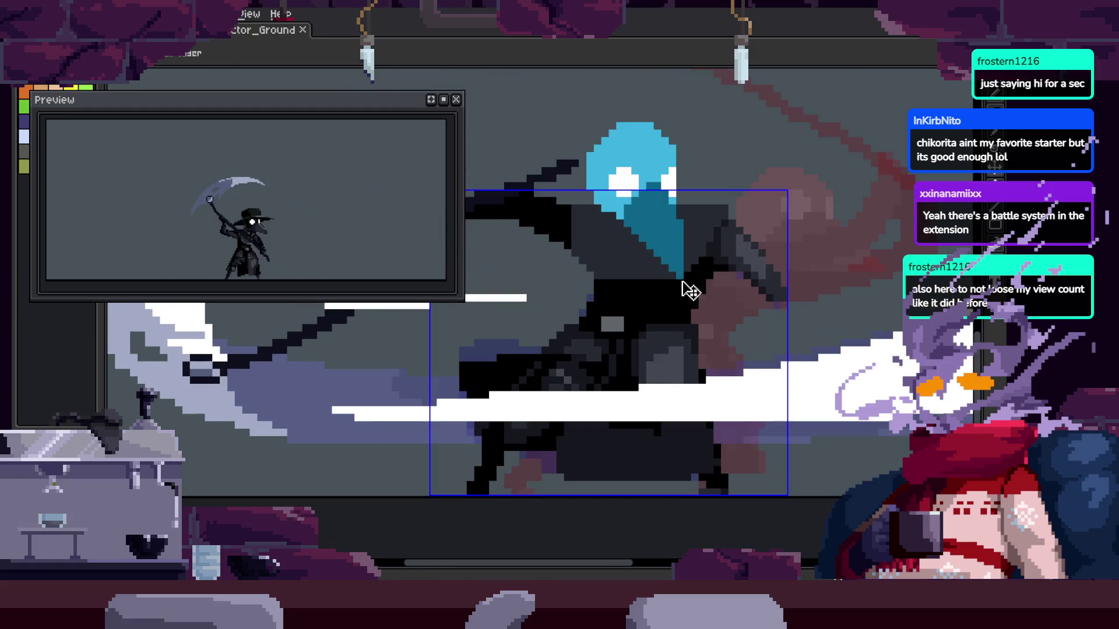
scroll(689, 289, up, 3)
scroll(693, 303, down, 1)
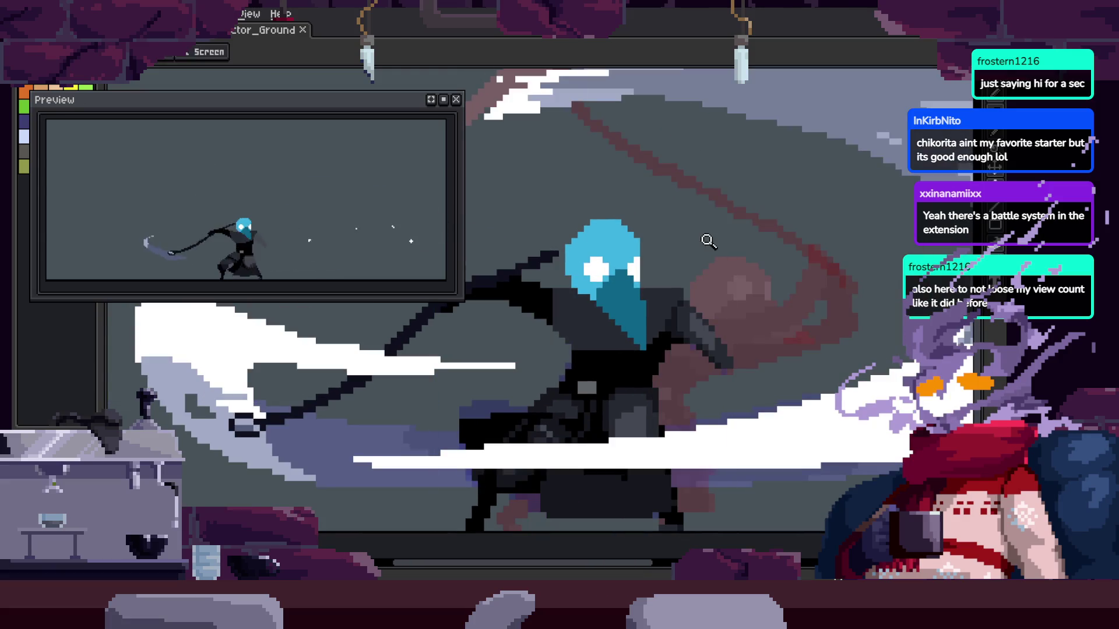
key(Tab)
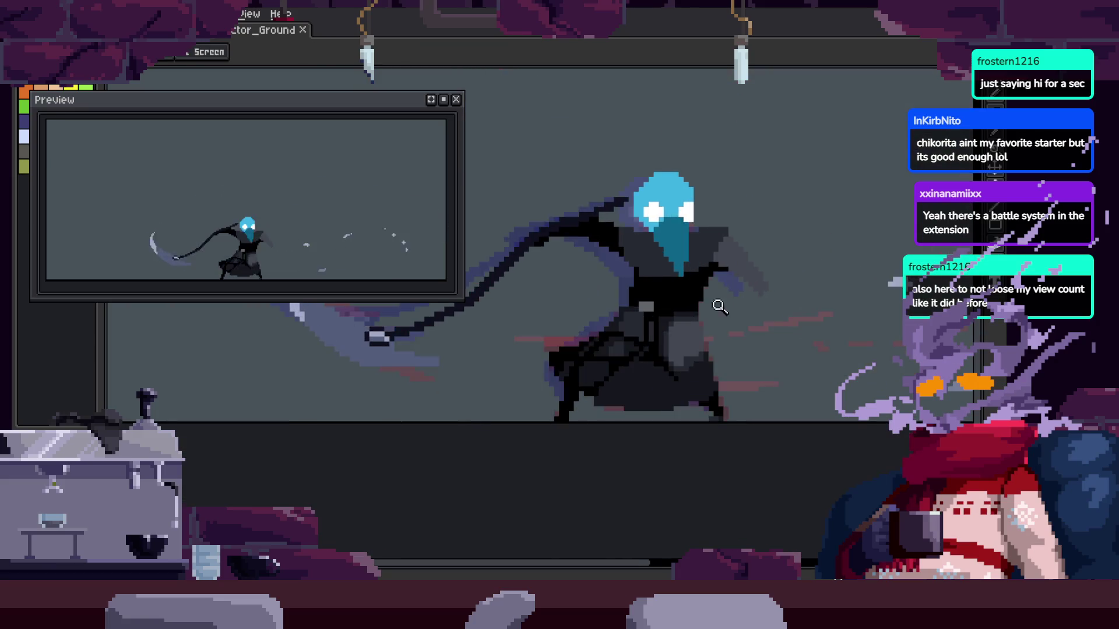
scroll(724, 301, down, 1)
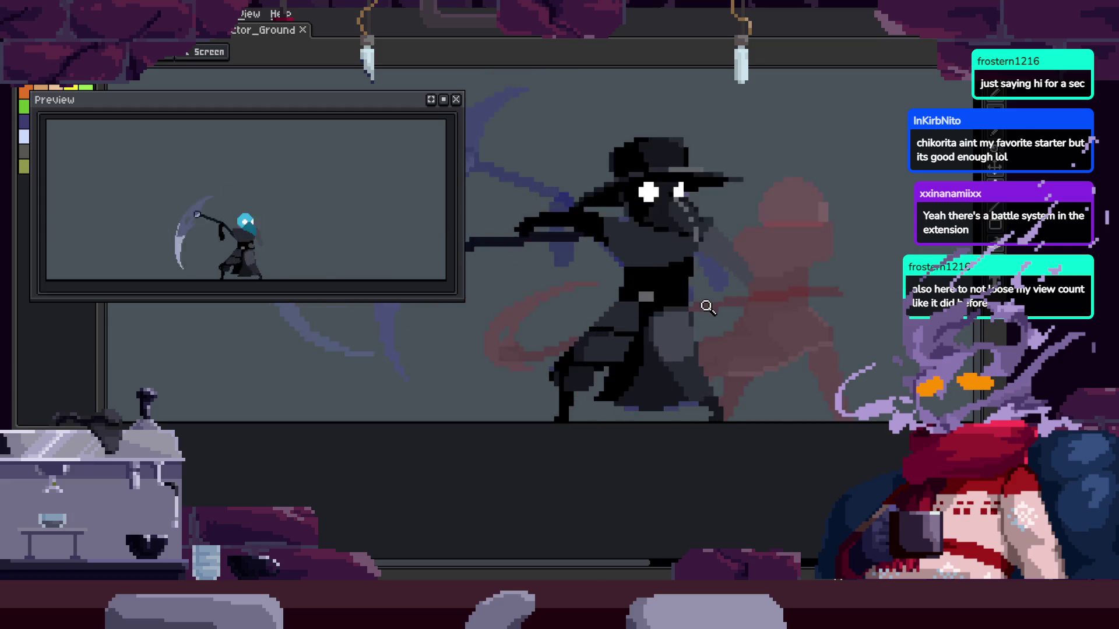
scroll(705, 297, down, 2)
click(710, 317)
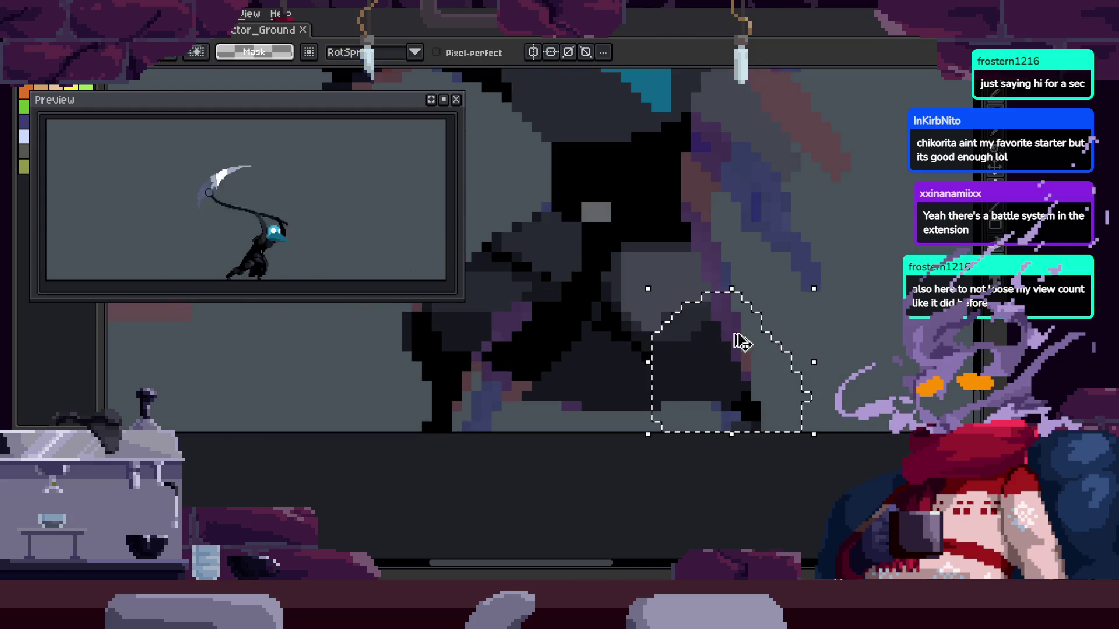
right_click(807, 309)
click(756, 310)
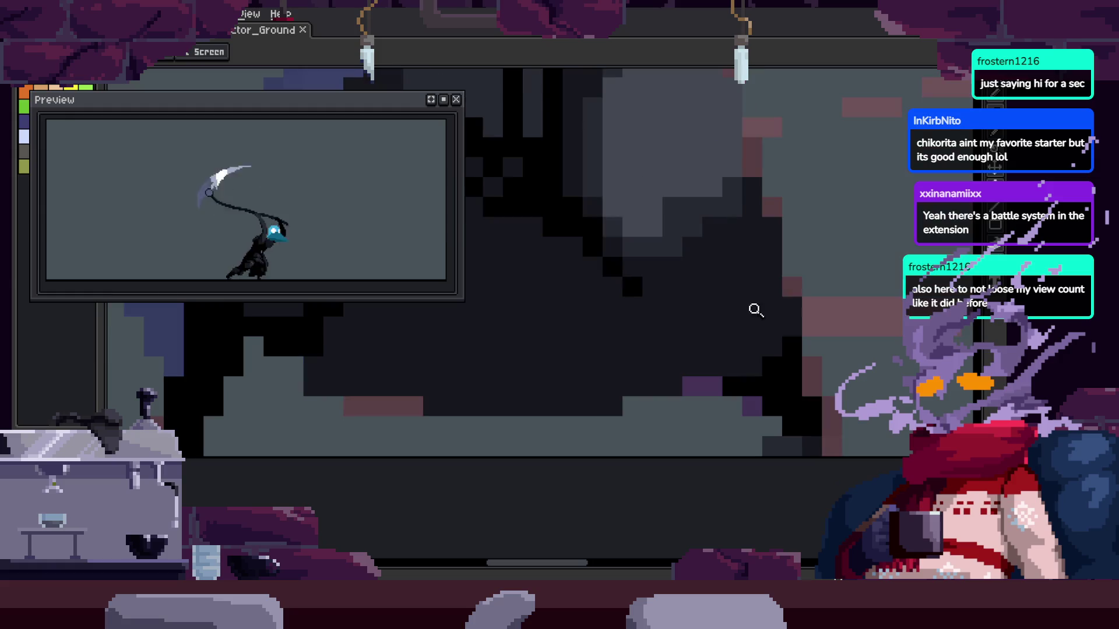
Retouch cloak pixels with Pencil and Fill, pick existing greys from the sprite, and save
key(b)
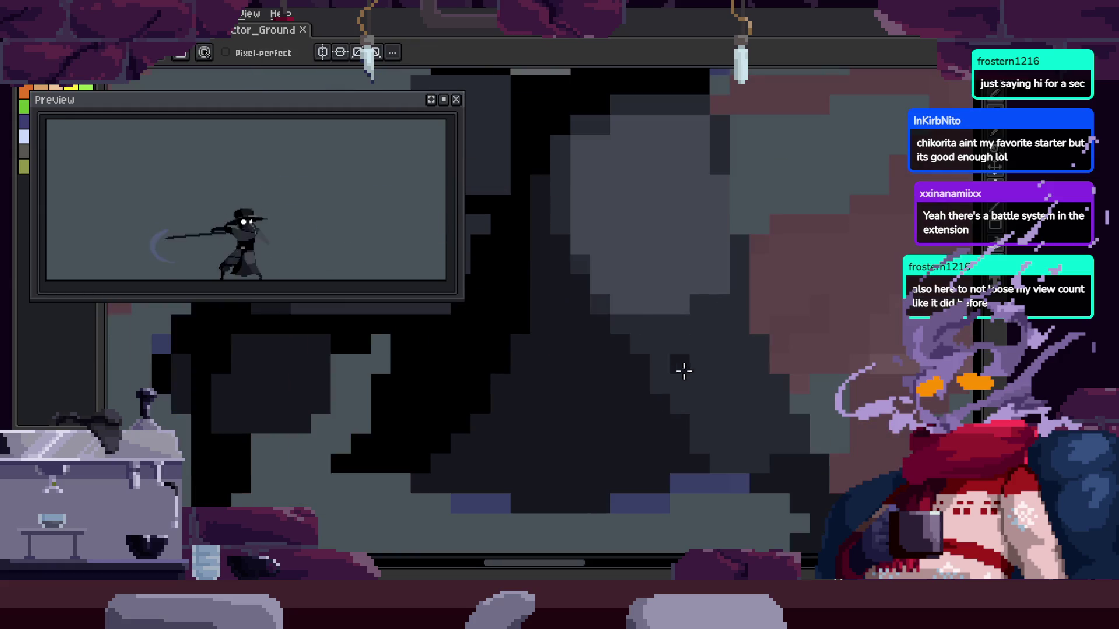
key(g)
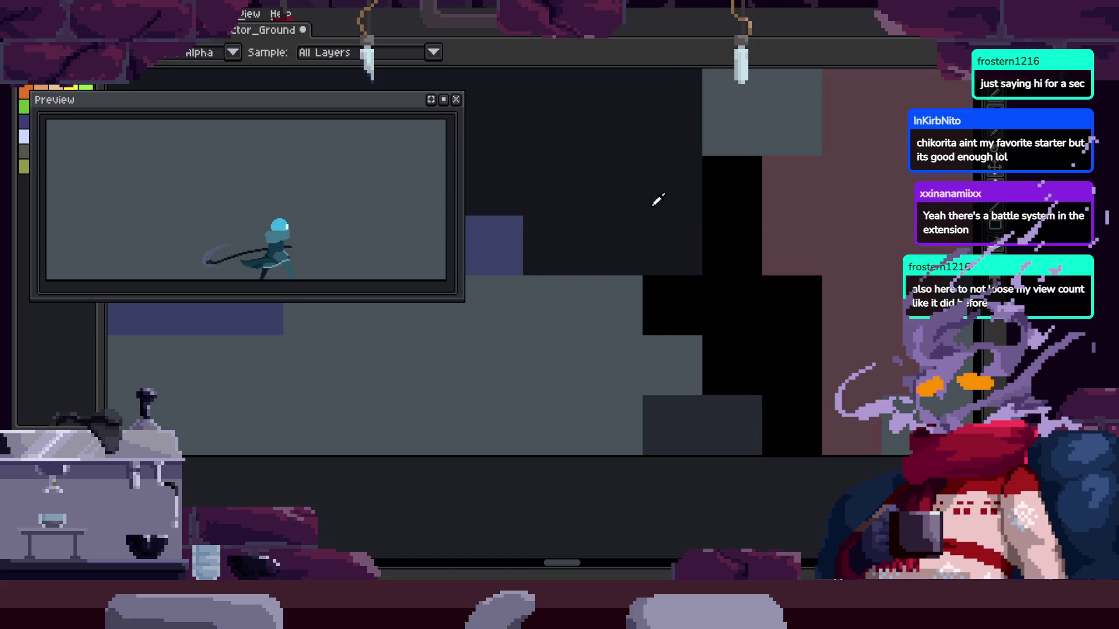
key(b)
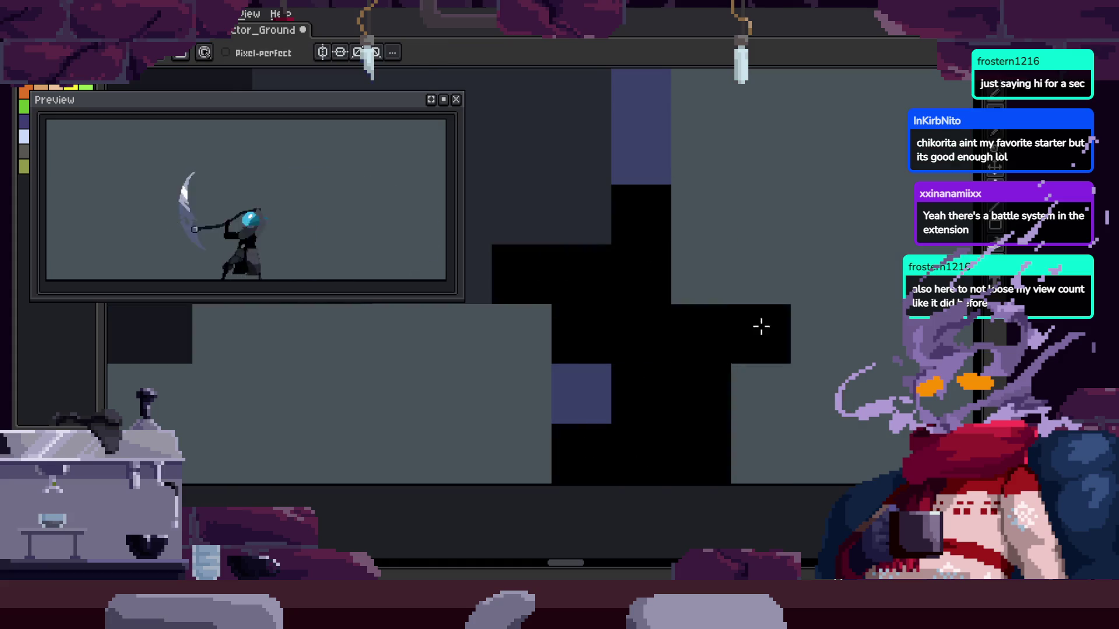
scroll(594, 352, down, 2)
scroll(683, 406, up, 1)
key(i)
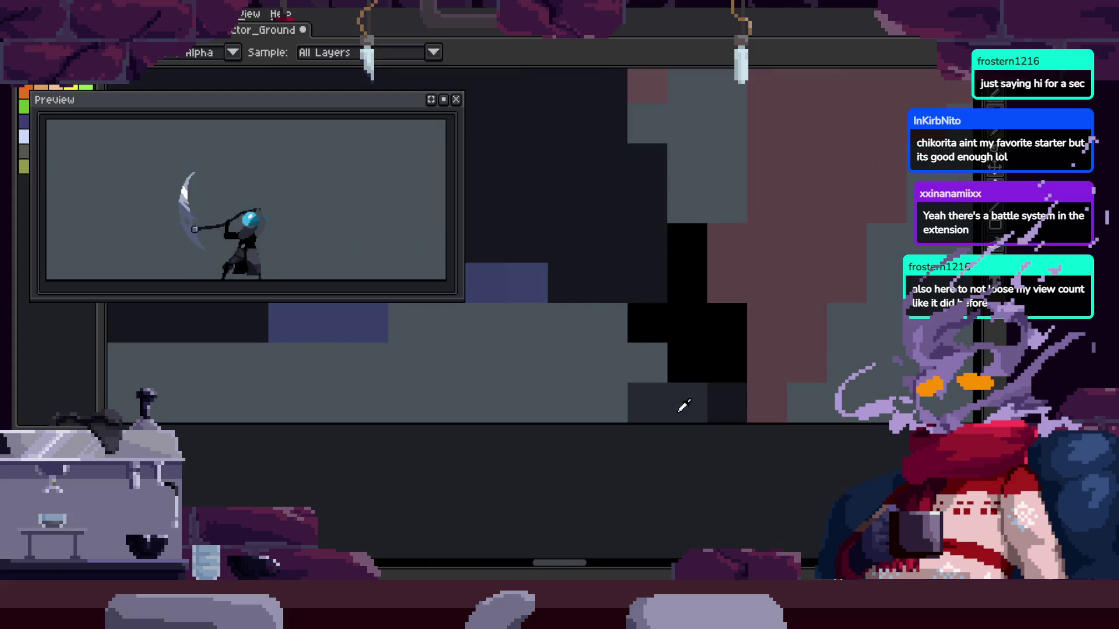
key(z)
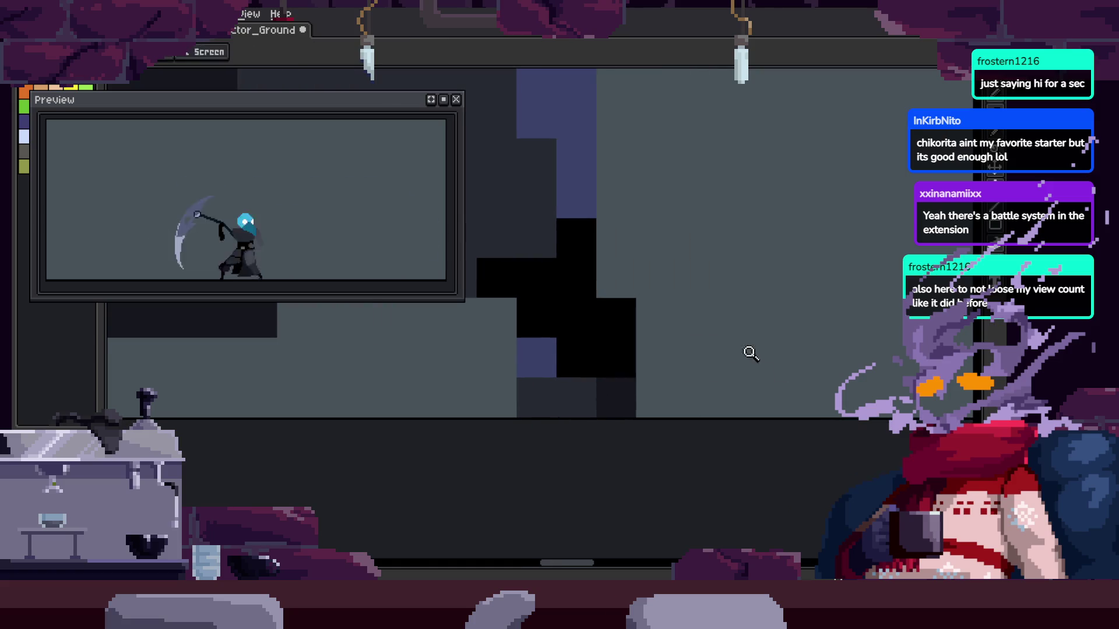
scroll(751, 353, down, 3)
key(ctrl+s)
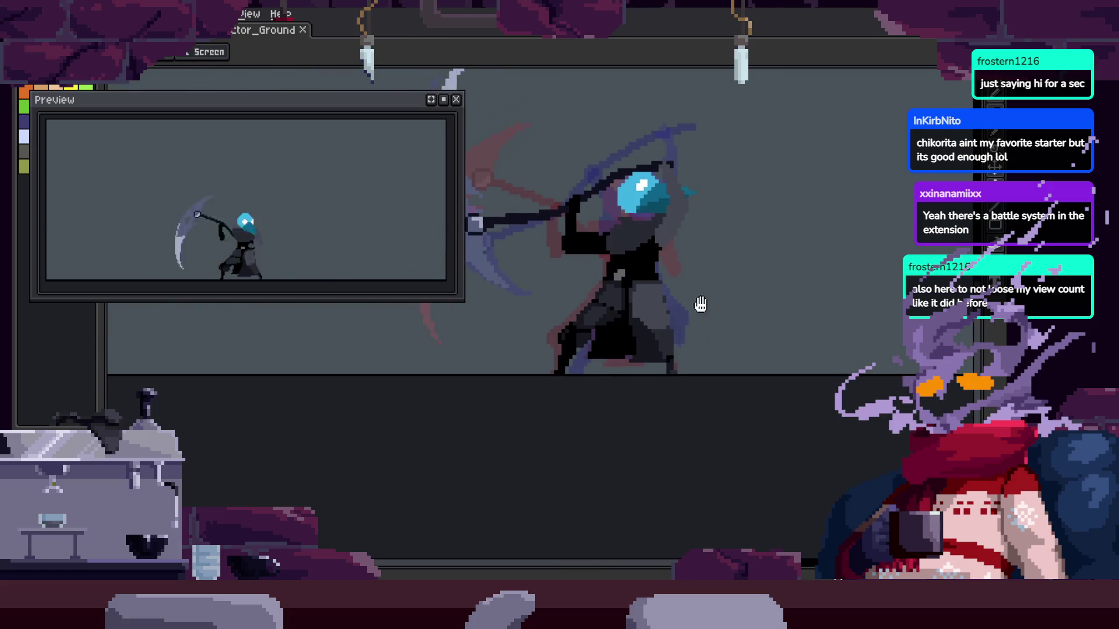
Fill blocky cloak areas with grey tones while zooming in and out
scroll(692, 300, up, 5)
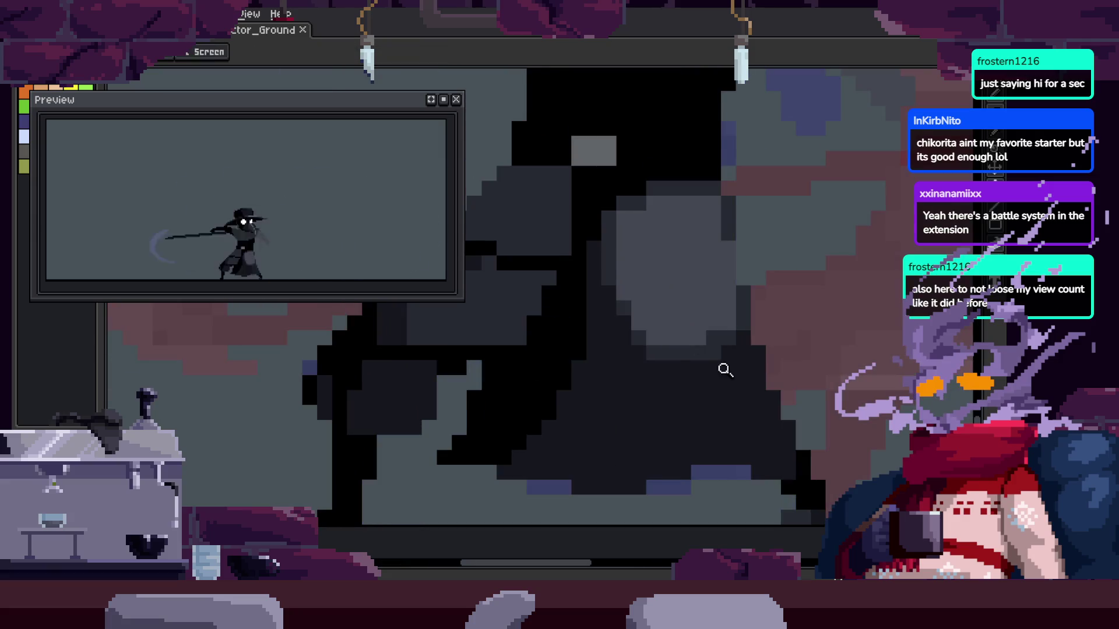
scroll(721, 359, up, 2)
key(g)
scroll(757, 384, right, 2)
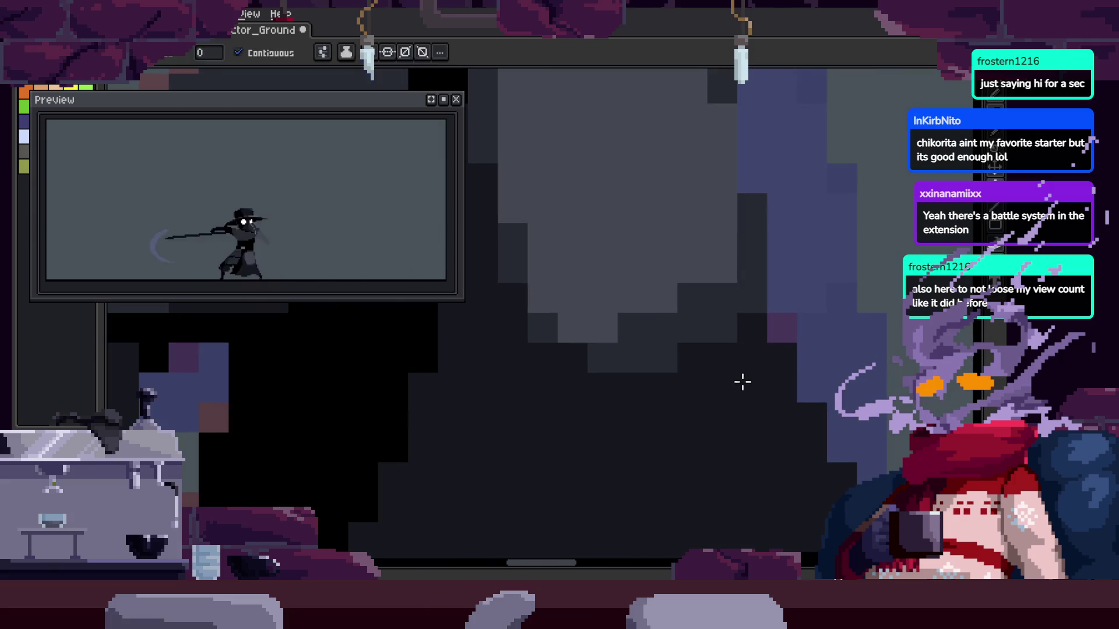
key(z)
scroll(614, 363, down, 5)
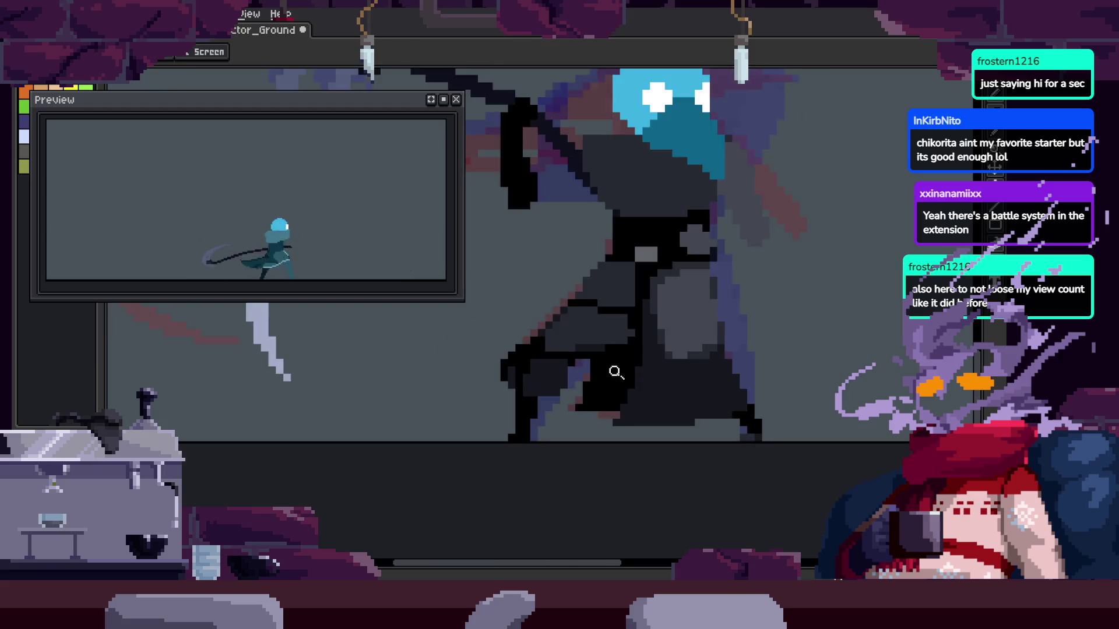
scroll(742, 292, up, 4)
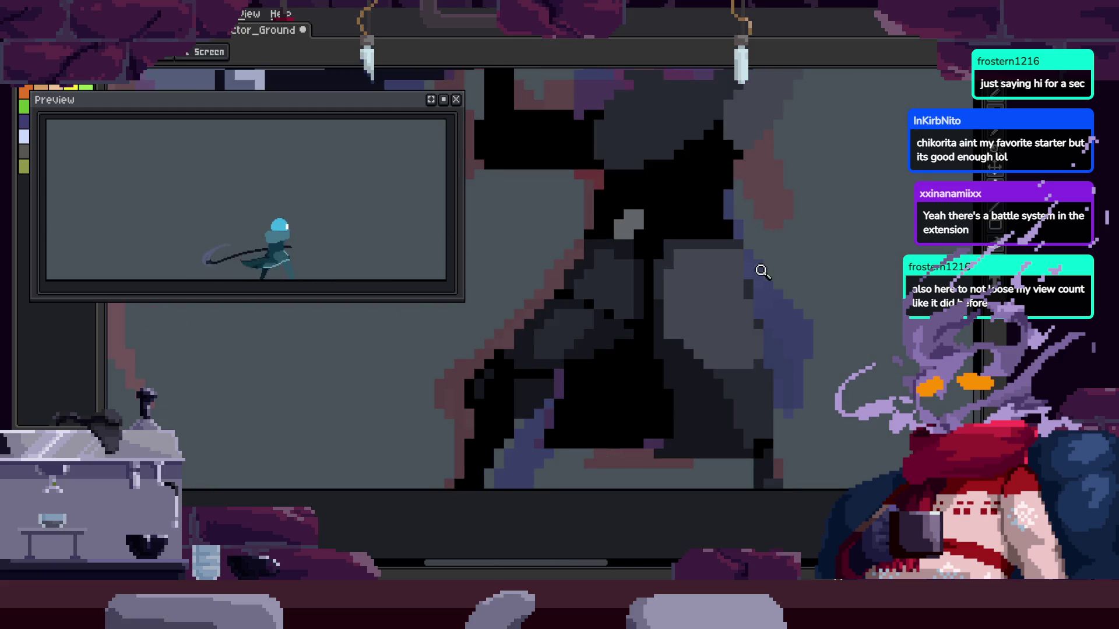
scroll(706, 337, up, 3)
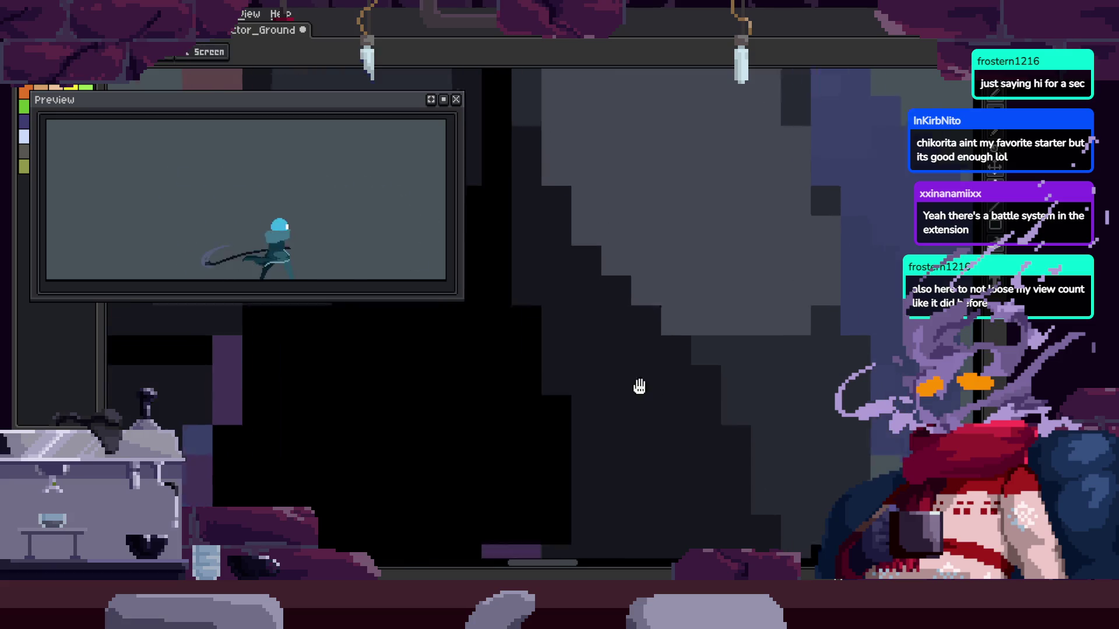
scroll(699, 367, down, 2)
key(z)
scroll(808, 333, down, 1)
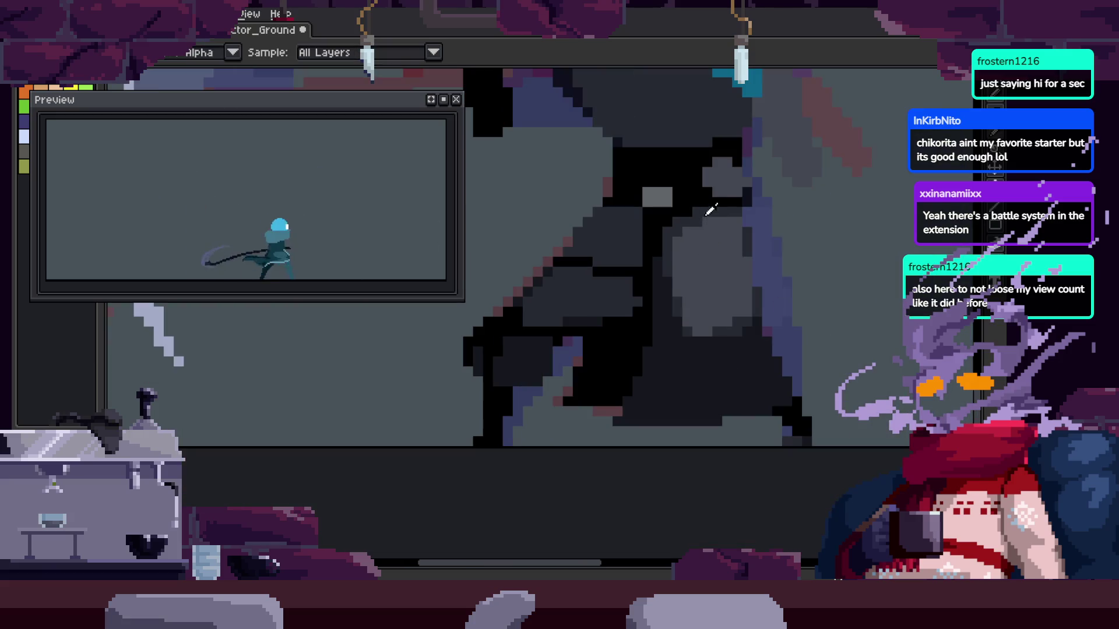
key(z)
scroll(724, 268, down, 1)
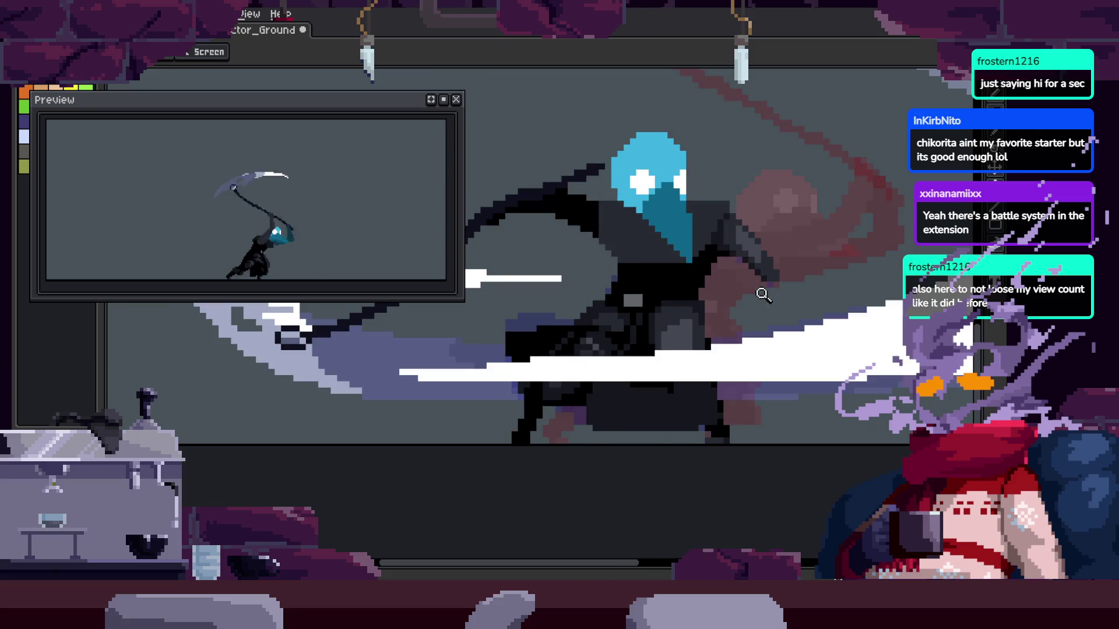
scroll(693, 338, up, 2)
Repaint individual cloak shading pixels in darker and lighter greys
key(b)
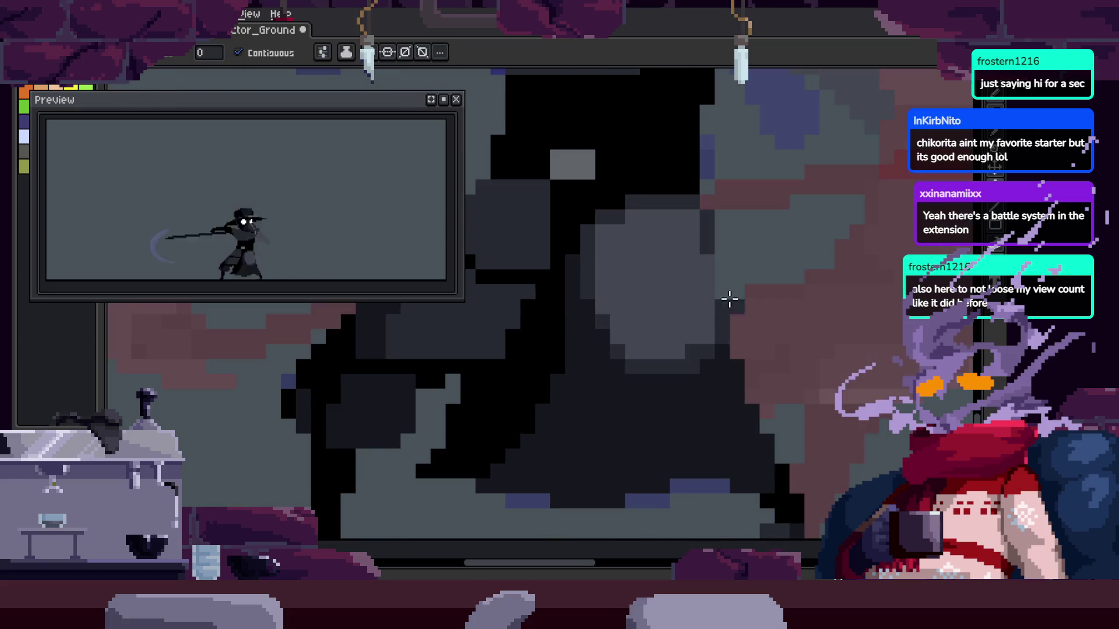
key(z)
scroll(758, 324, down, 2)
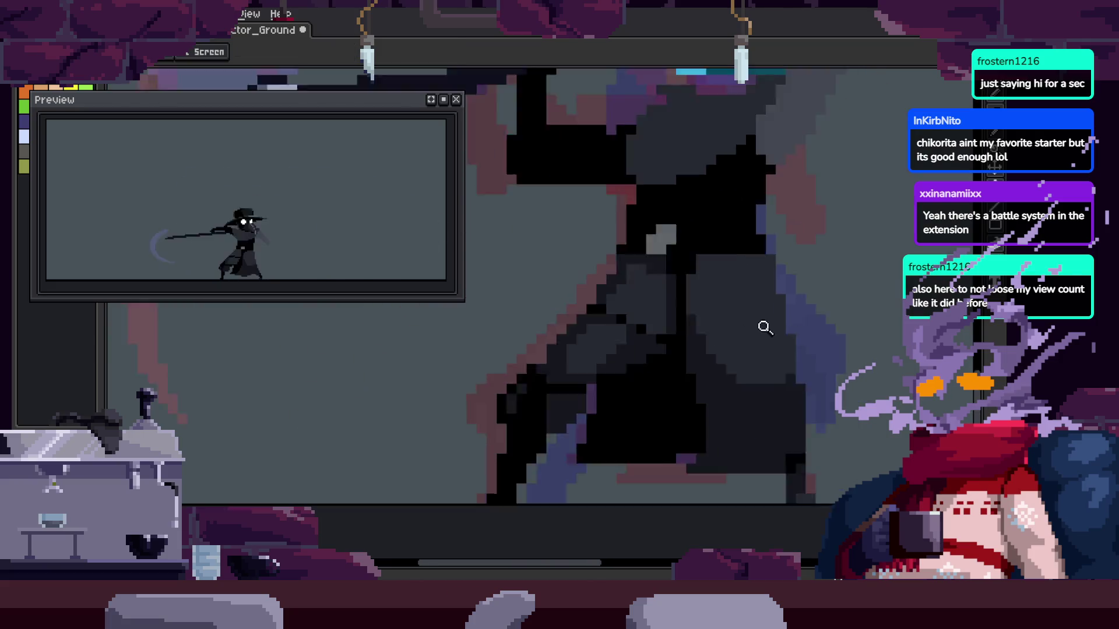
scroll(773, 299, up, 1)
scroll(749, 320, down, 2)
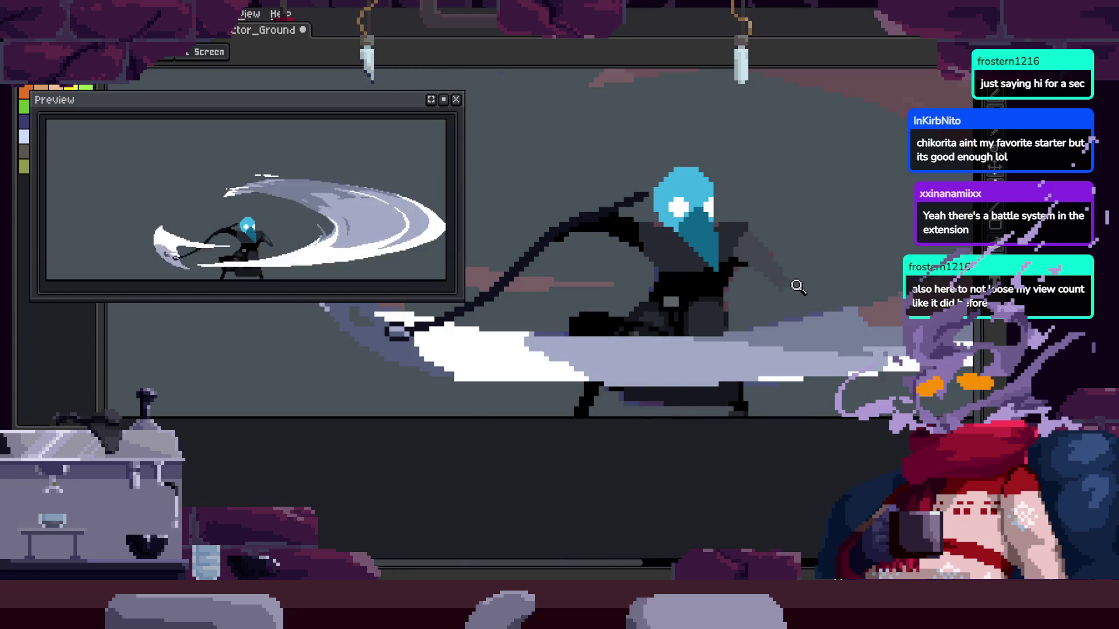
scroll(796, 292, up, 2)
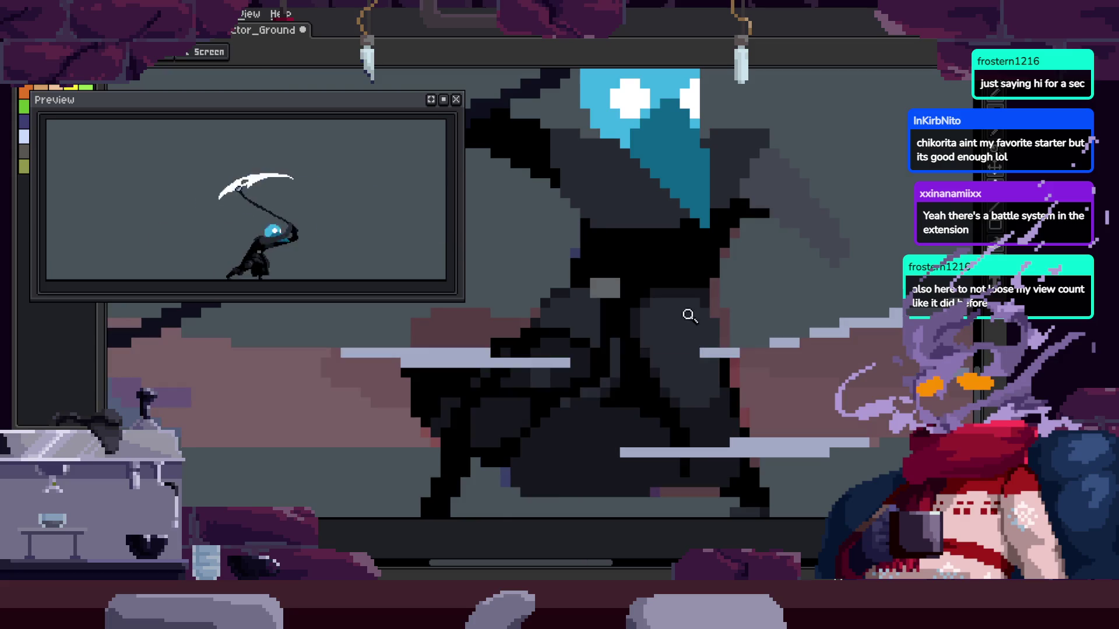
scroll(664, 291, up, 2)
key(b)
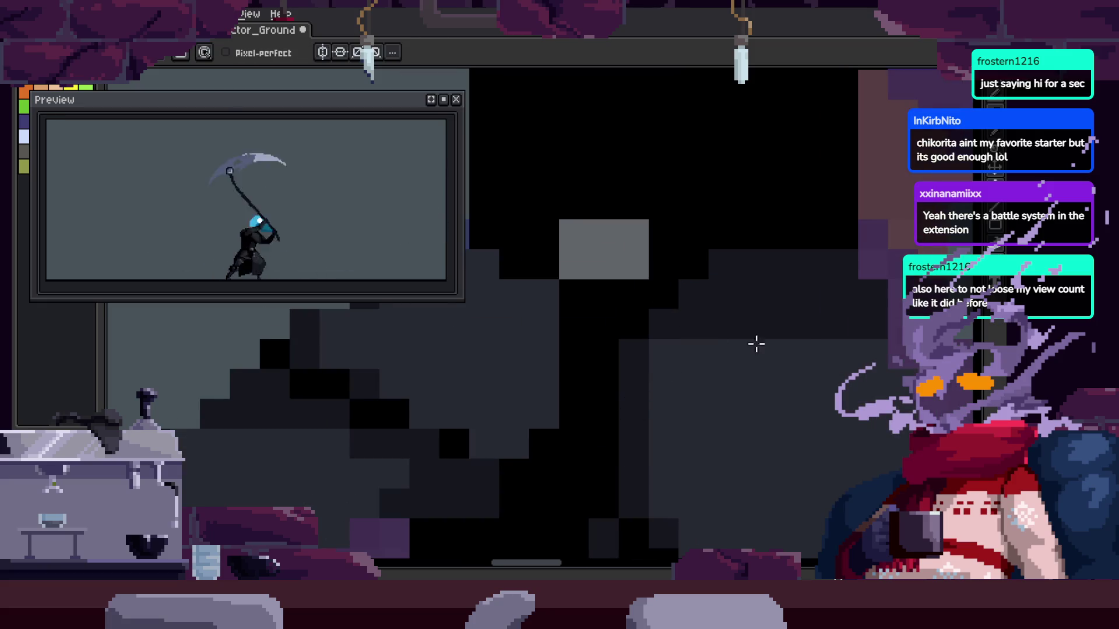
Zoom and pan across the character to locate cloak pixels needing fixes
key(b)
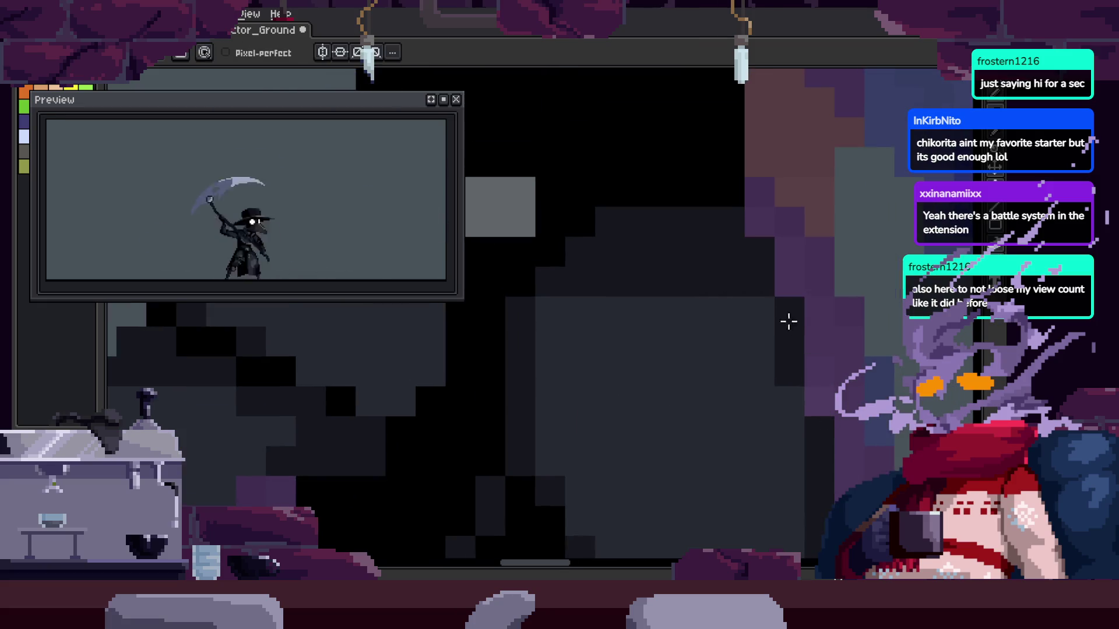
key(z)
scroll(812, 287, down, 2)
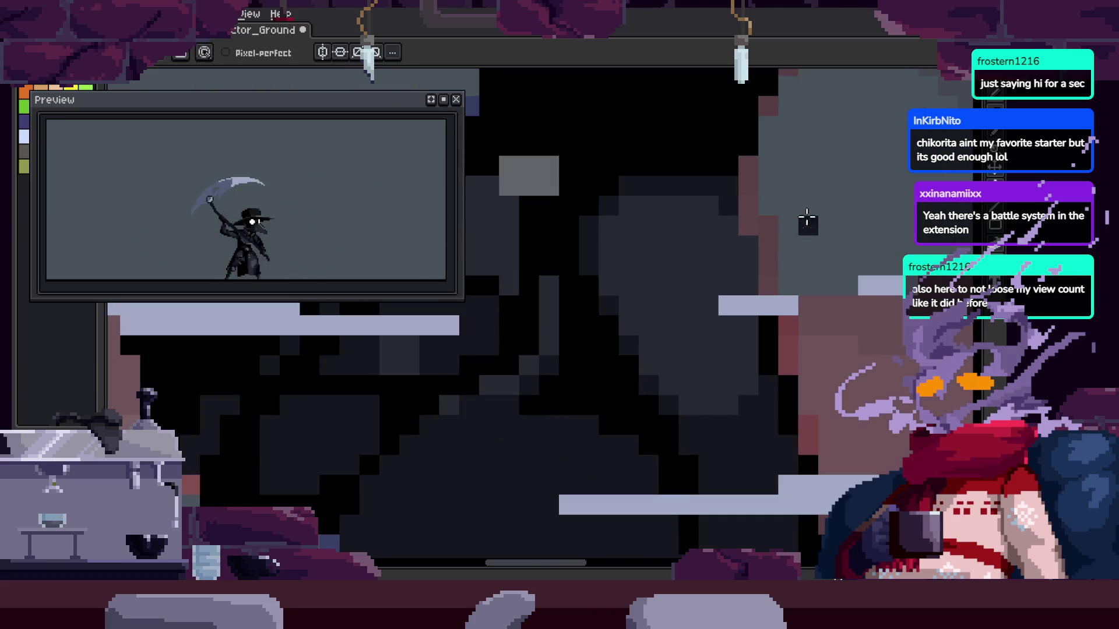
scroll(752, 254, up, 2)
key(h)
scroll(828, 274, down, 2)
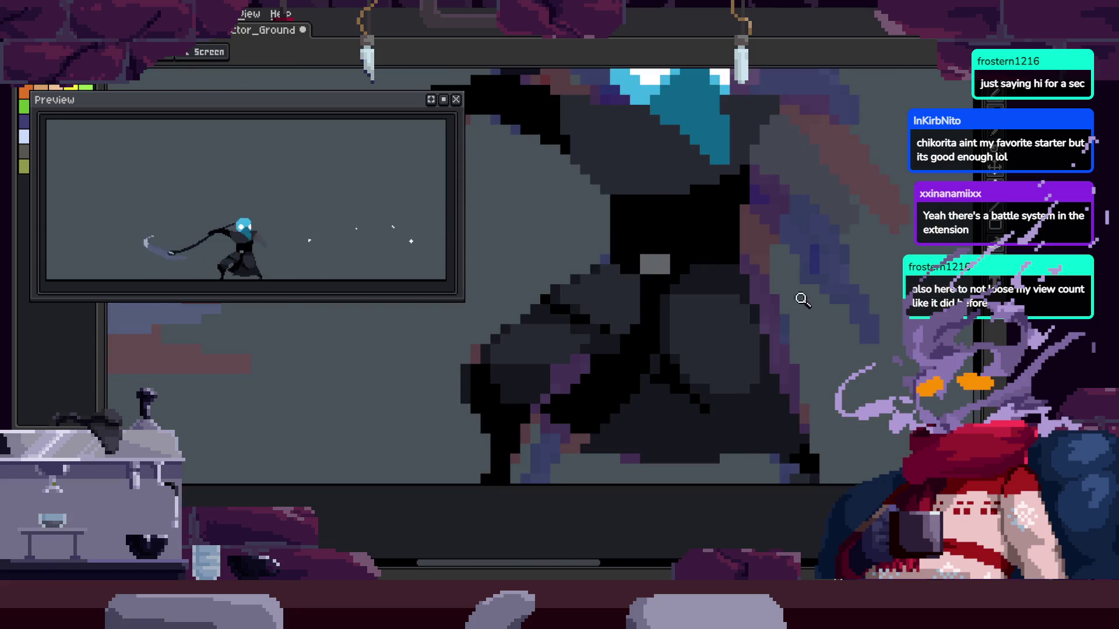
scroll(760, 285, up, 2)
drag(760, 285, 757, 281)
key(h)
scroll(739, 300, down, 2)
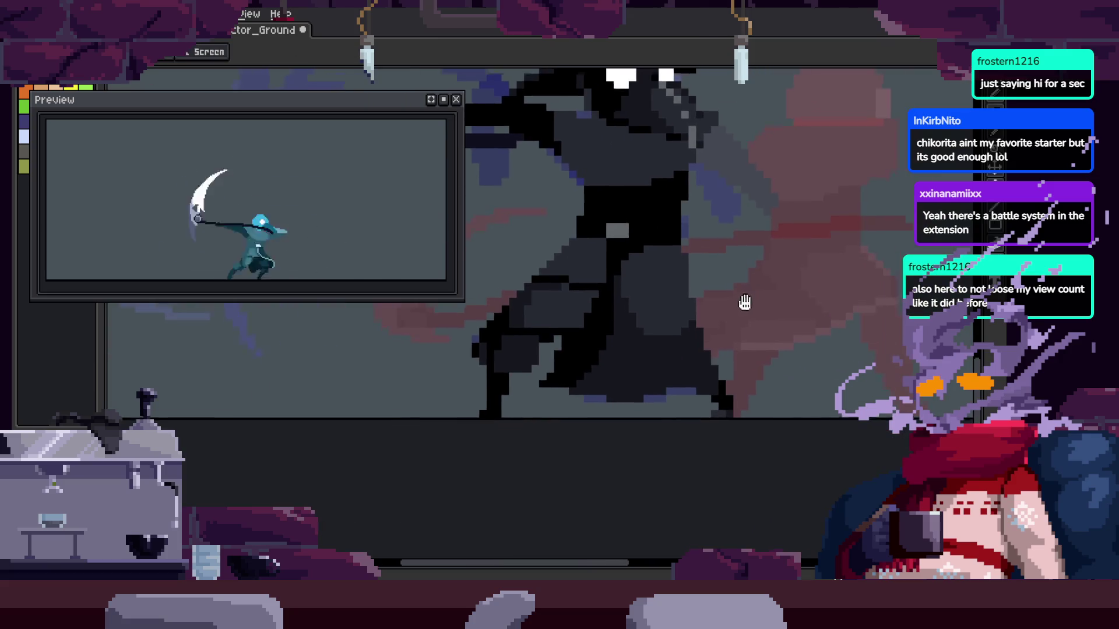
scroll(745, 302, up, 3)
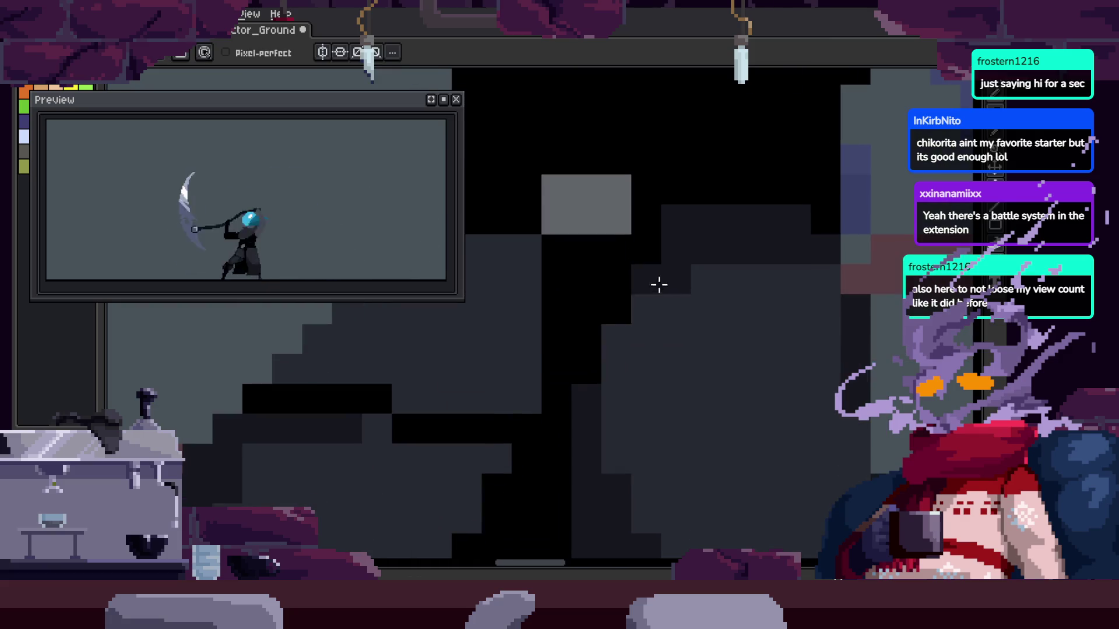
key(z)
scroll(597, 385, down, 3)
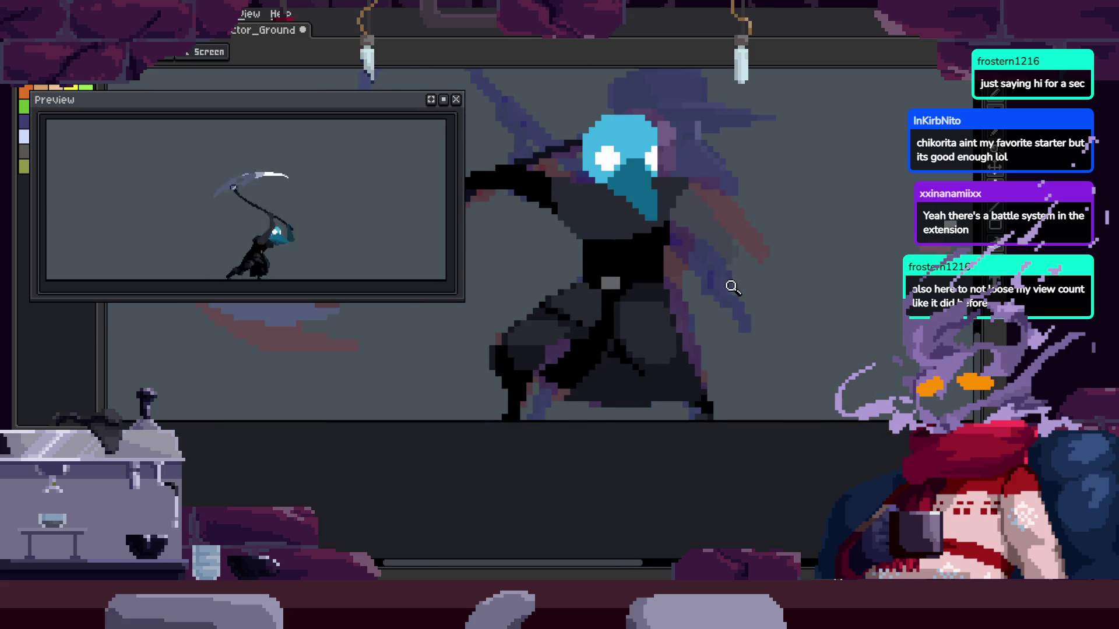
Zoom in close on the cloak and repaint its grey shading pixels
click(740, 195)
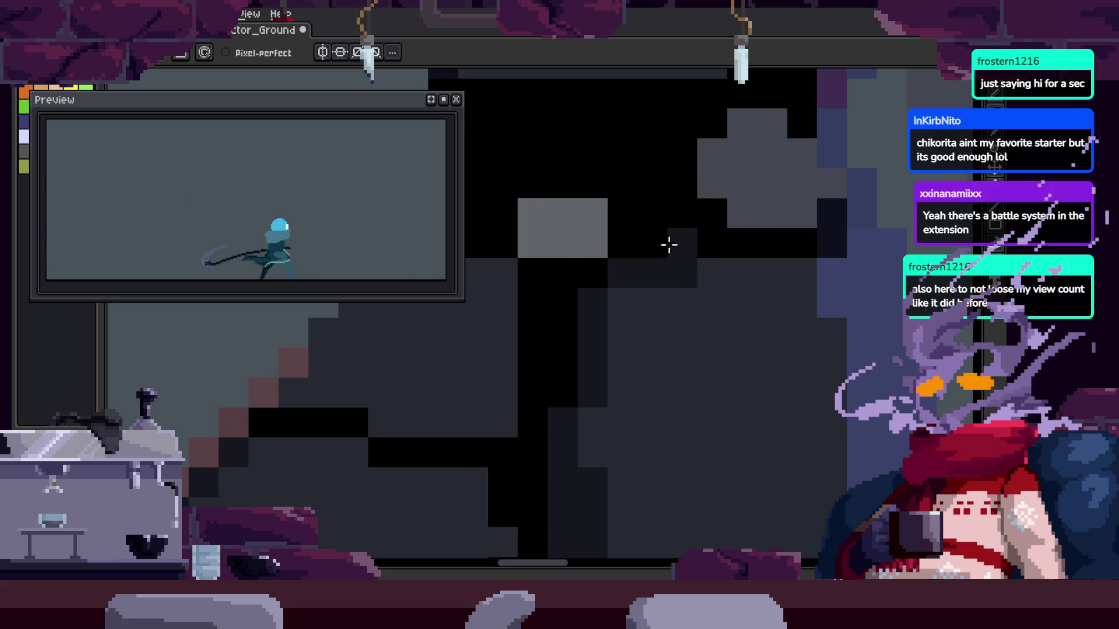
scroll(796, 288, down, 2)
scroll(795, 332, up, 2)
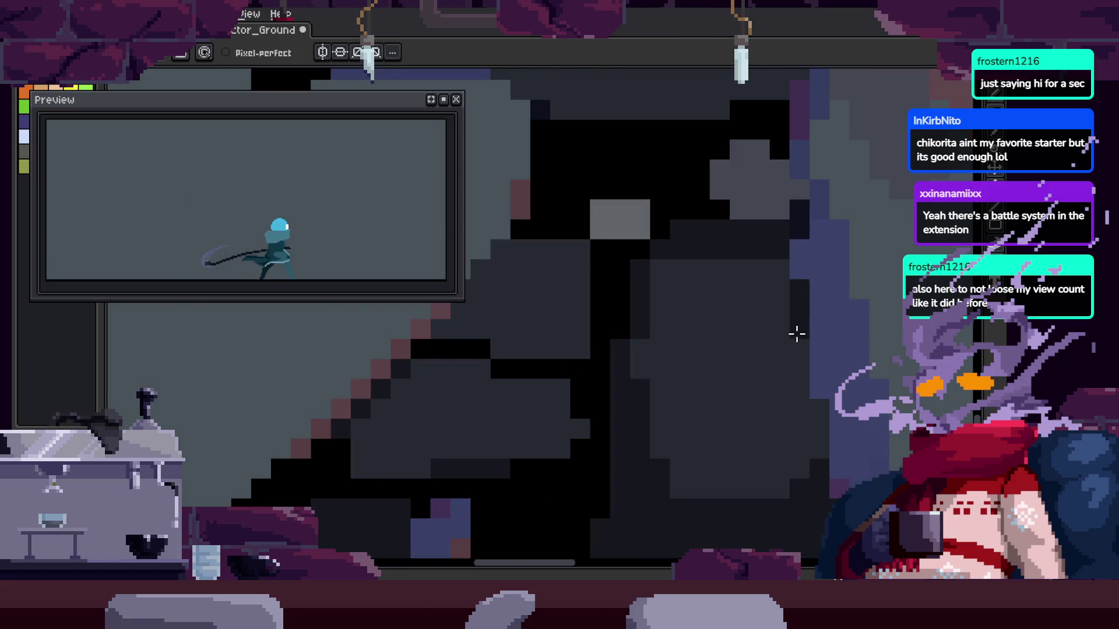
scroll(787, 320, down, 2)
scroll(769, 333, up, 2)
scroll(770, 333, down, 2)
scroll(799, 342, up, 1)
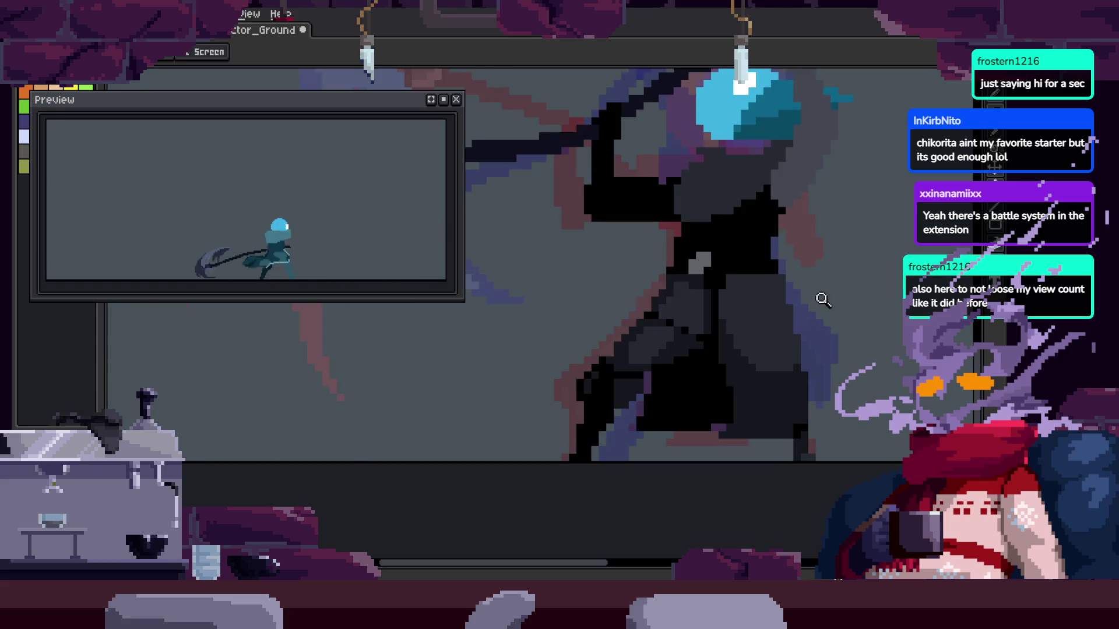
scroll(820, 299, up, 2)
key(b)
scroll(700, 237, up, 1)
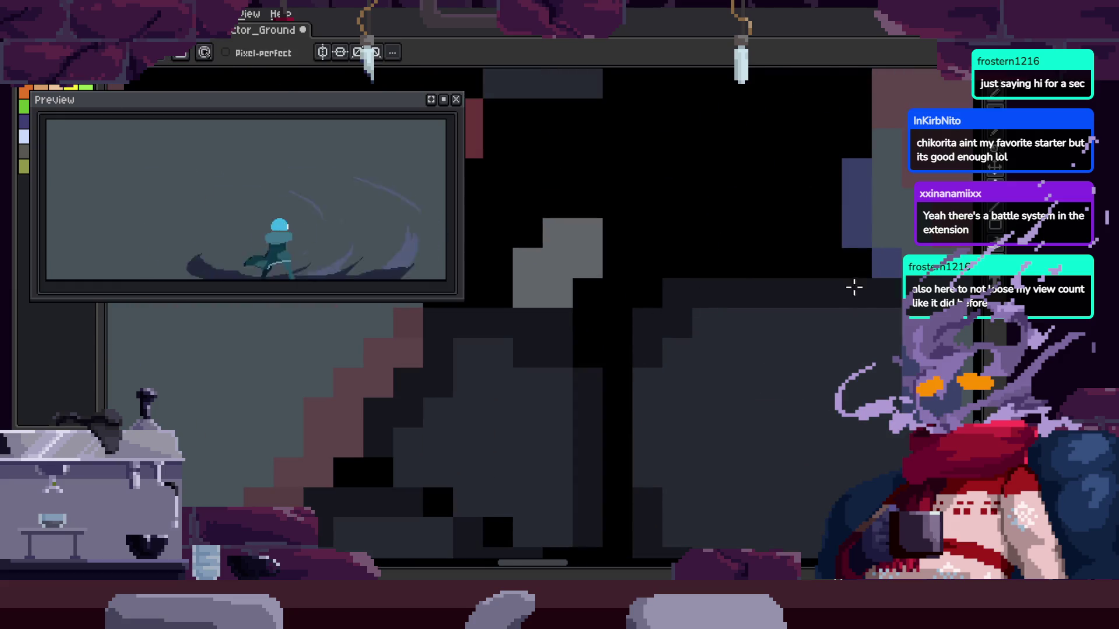
scroll(816, 280, right, 2)
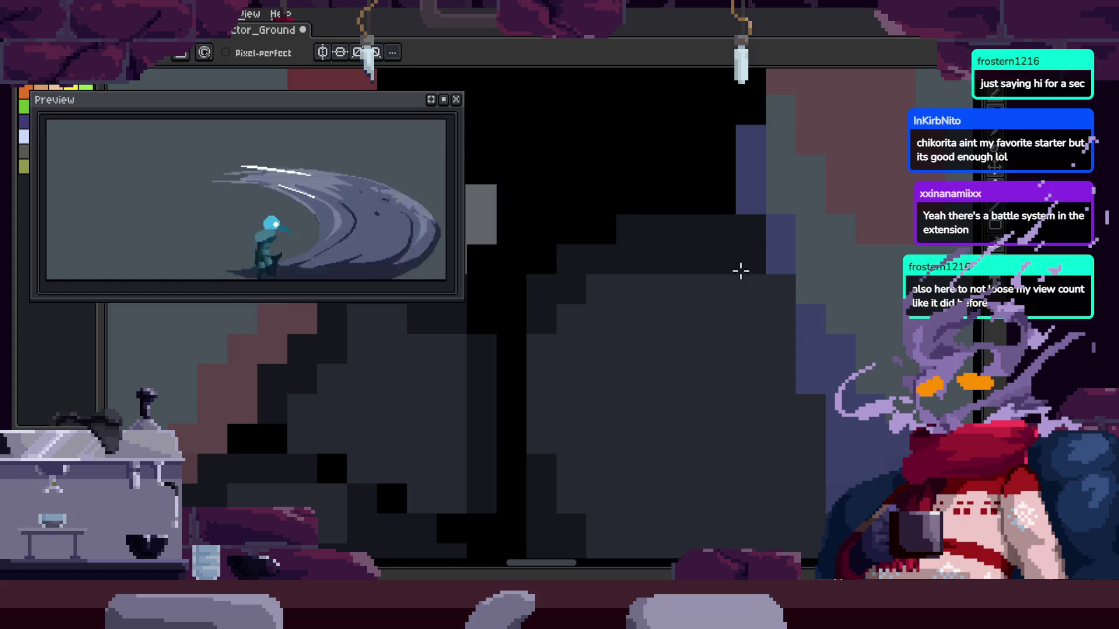
scroll(739, 267, down, 2)
scroll(746, 251, right, 1)
scroll(774, 274, down, 3)
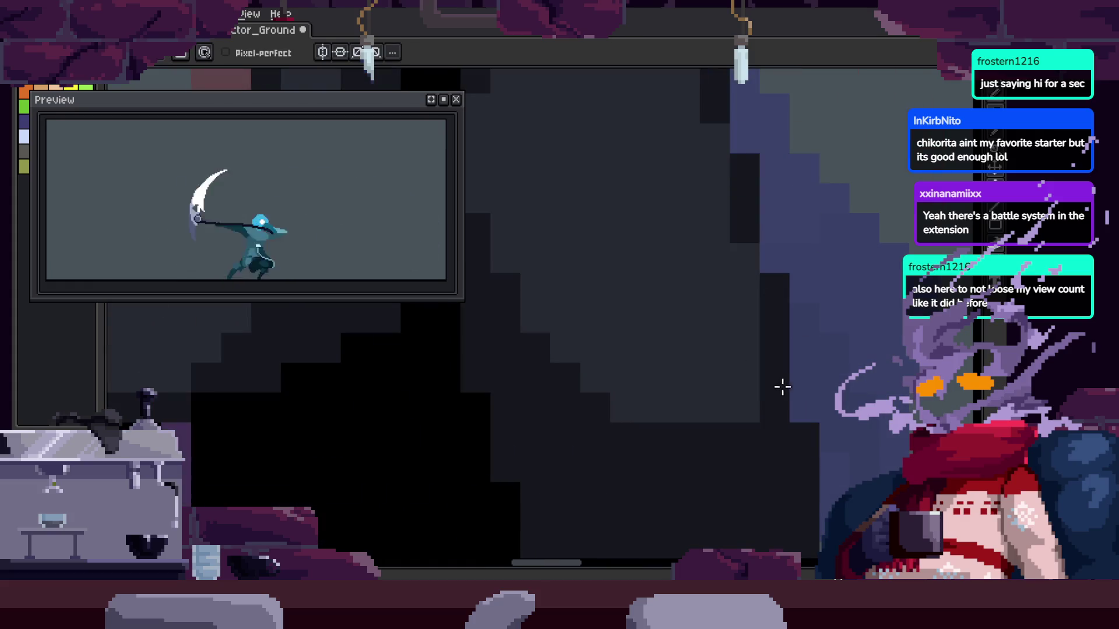
scroll(700, 349, down, 3)
key(z)
scroll(652, 337, down, 3)
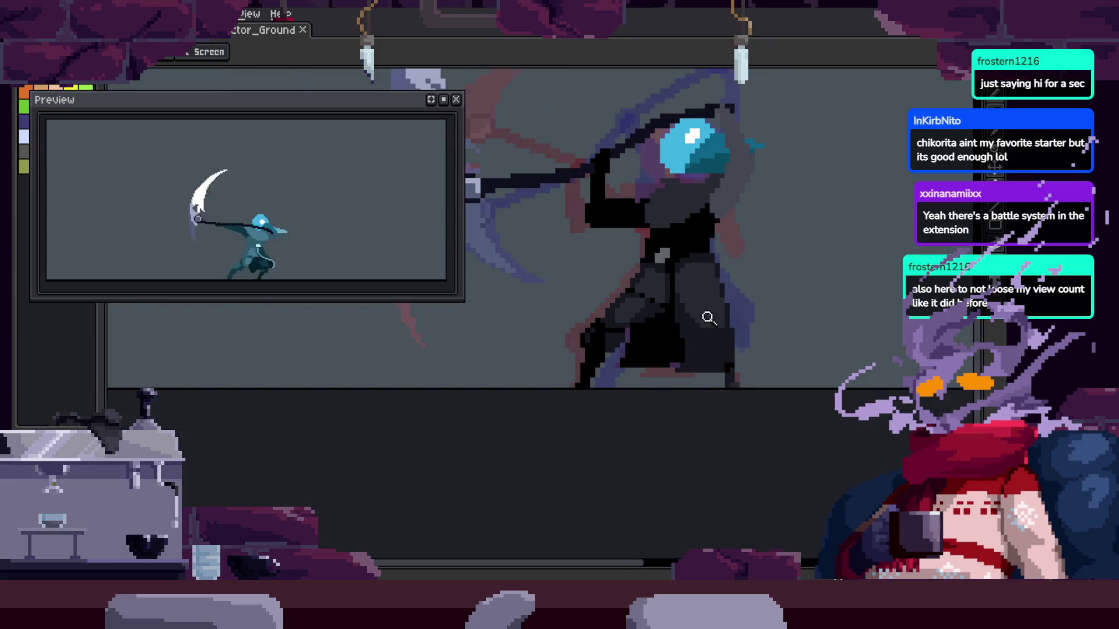
Check the timeline, step through the attack frames, and save the file
key(Tab)
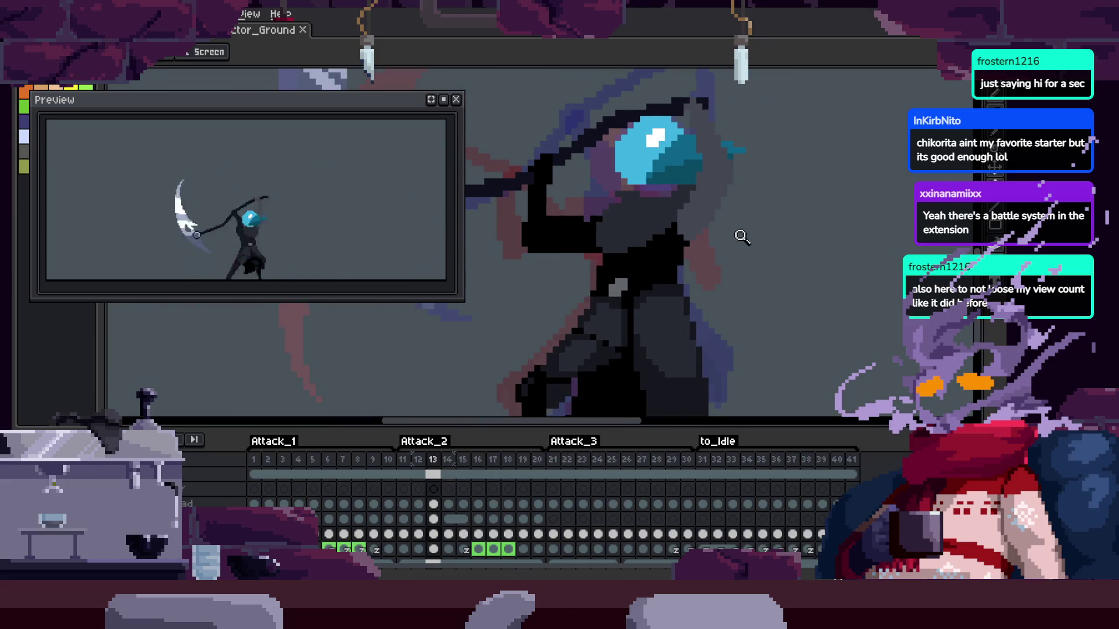
key(Tab)
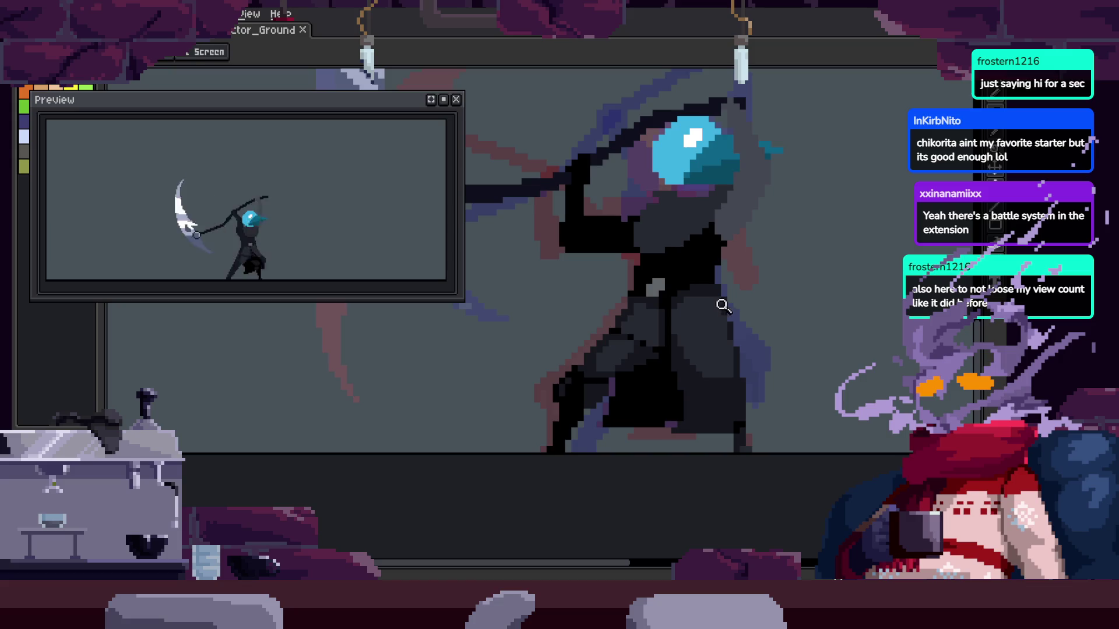
key(b)
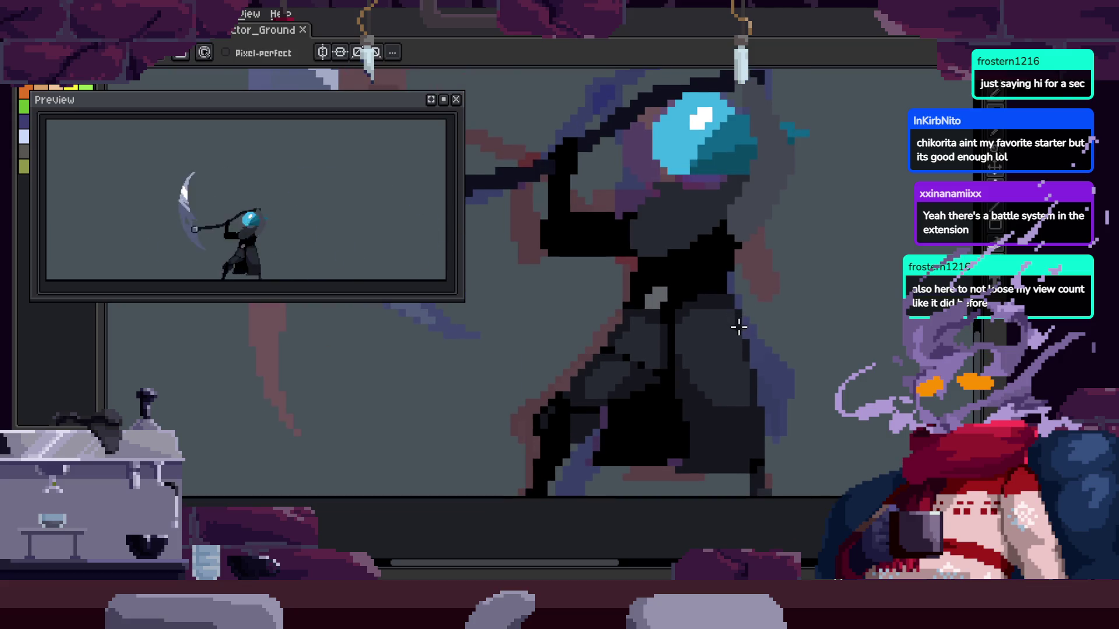
scroll(726, 276, up, 1)
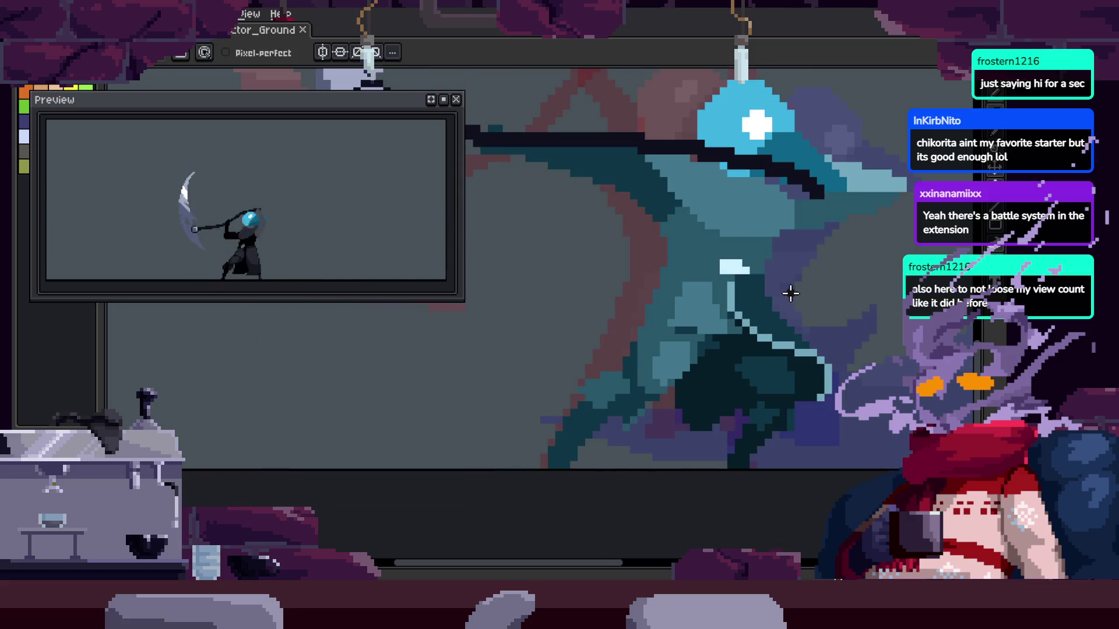
key(Right)
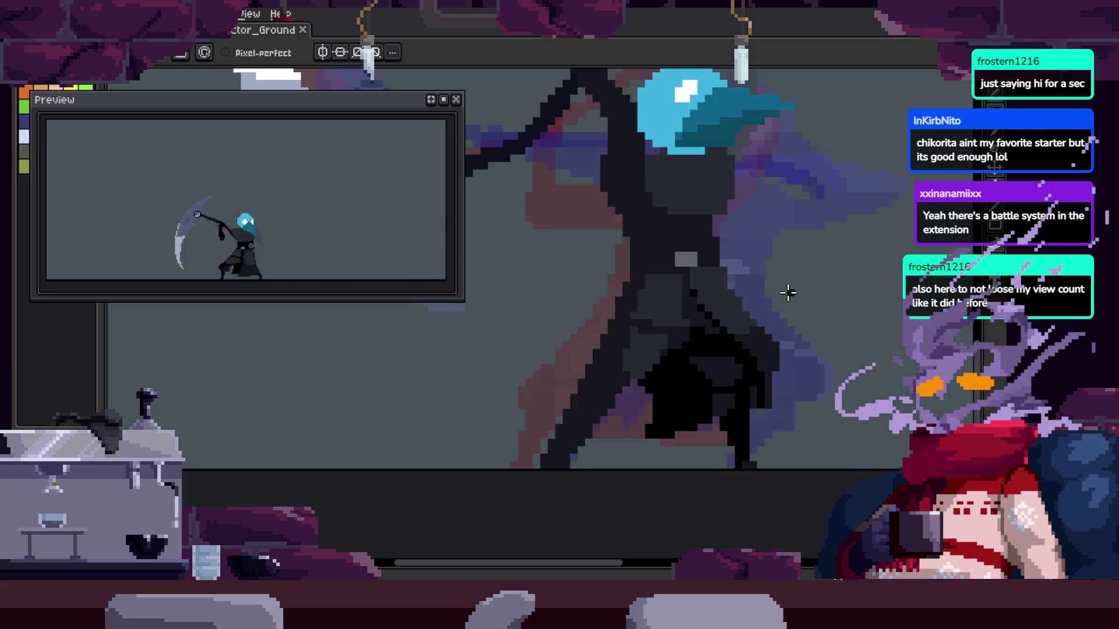
key(Right)
key(Right)
key(ctrl+s)
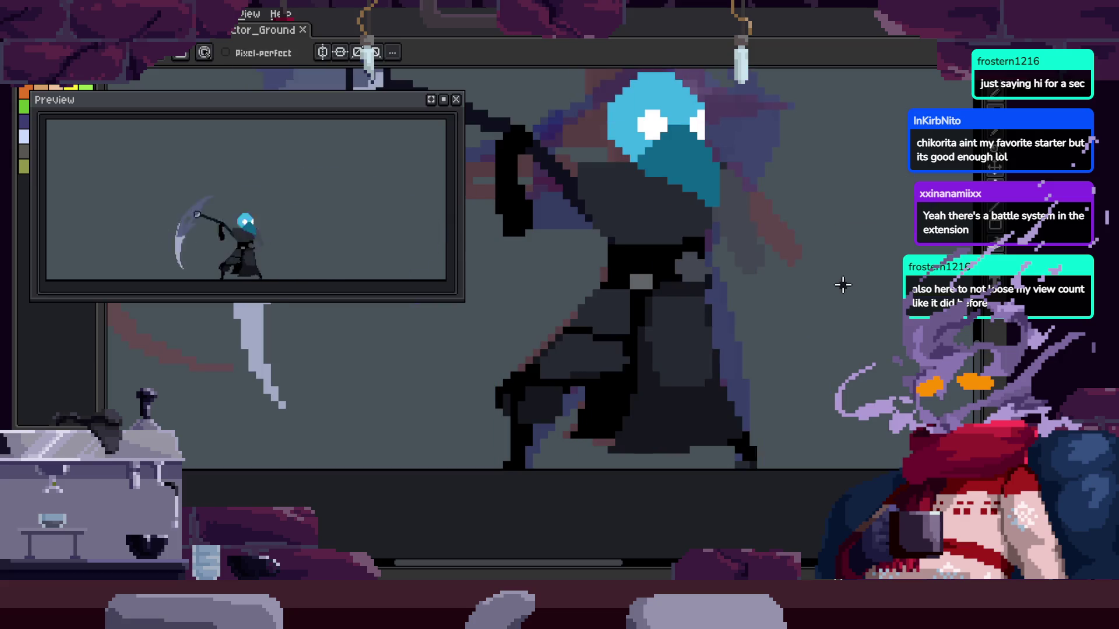
key(Right)
key(Right)
key(Right)
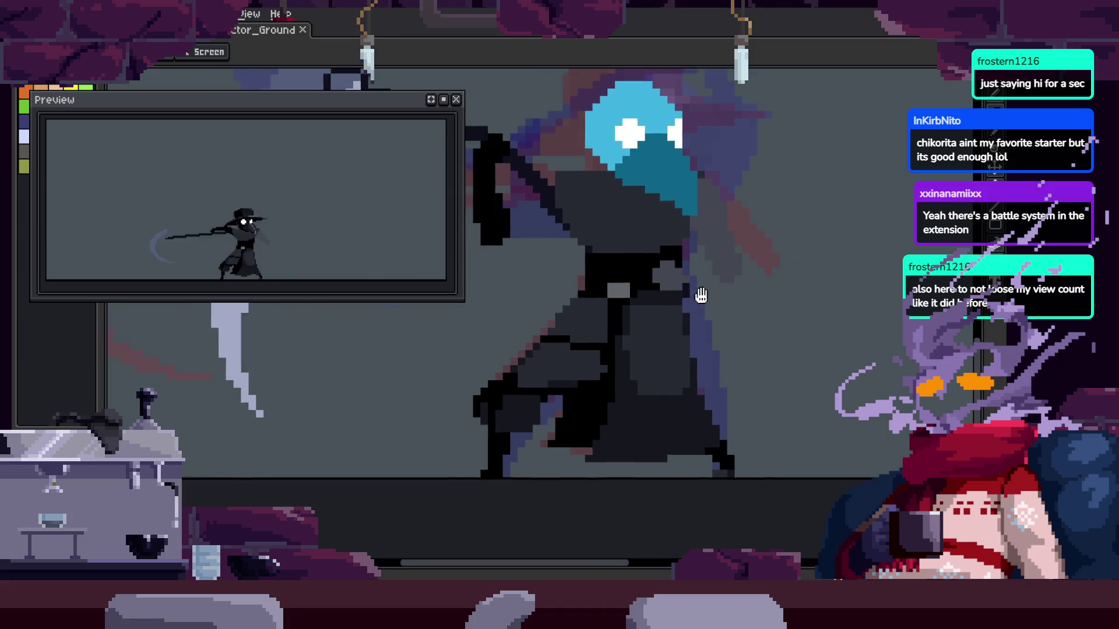
key(Right)
key(Right)
key(Right)
key(Right)
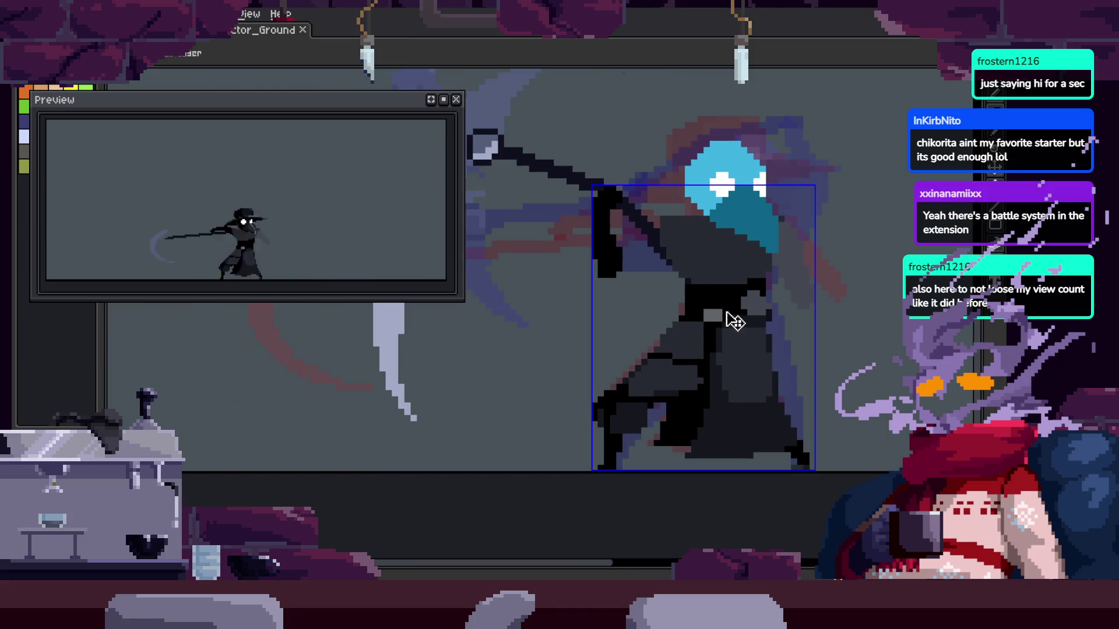
Save the sprite and compare neighbouring attack frames against the edited one
key(z)
key(Right)
key(Right)
key(Right)
key(Right)
key(Right)
key(ctrl+s)
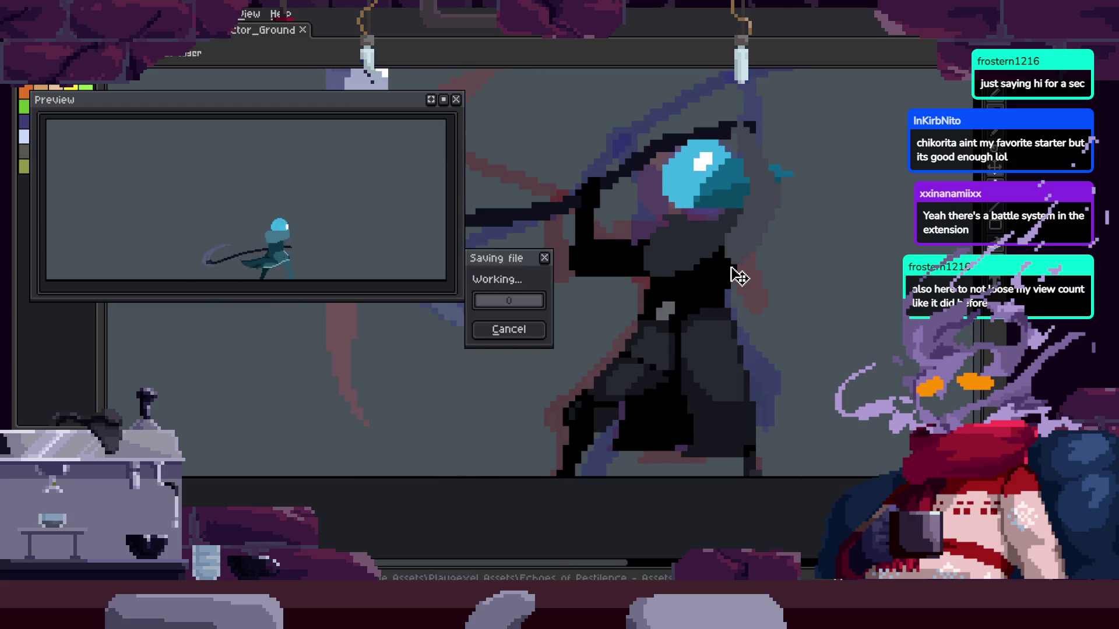
key(b)
key(Right)
key(Right)
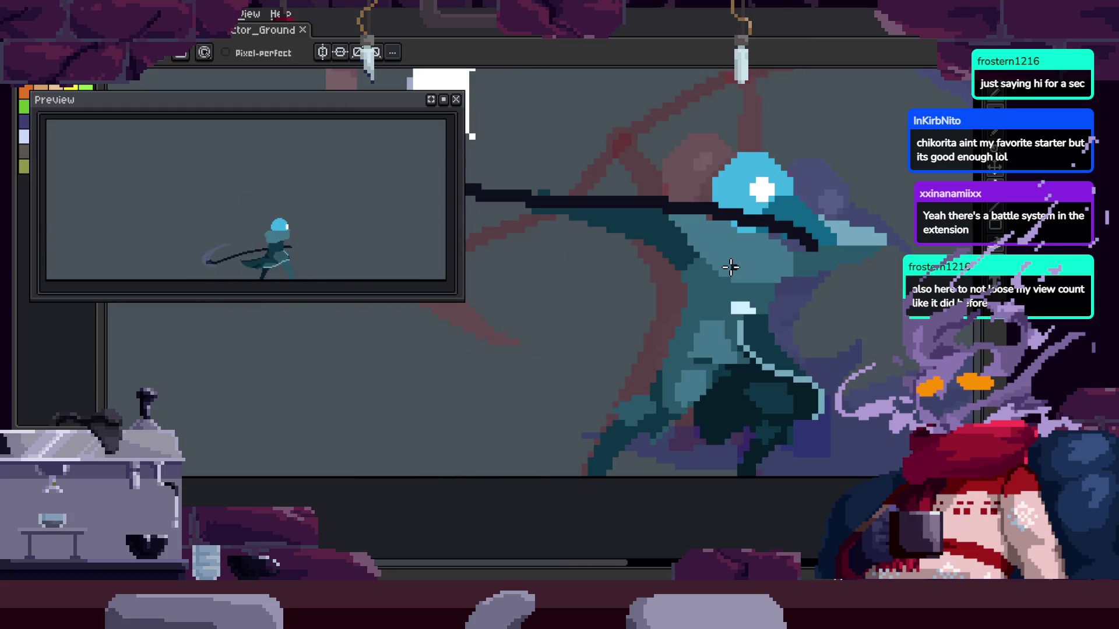
key(Right)
key(Left)
key(Right)
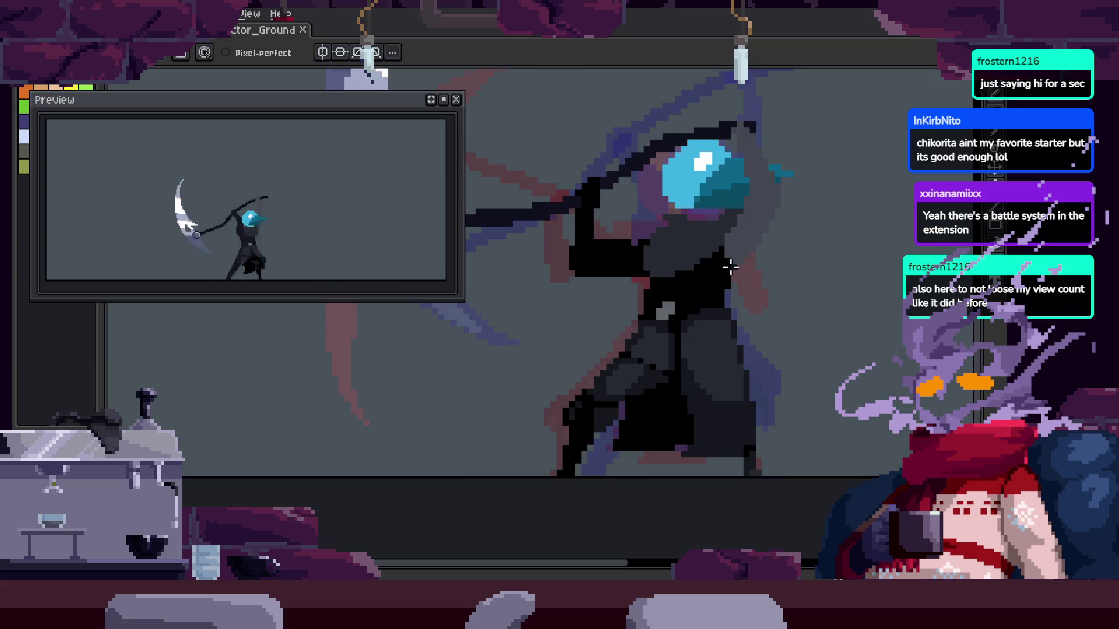
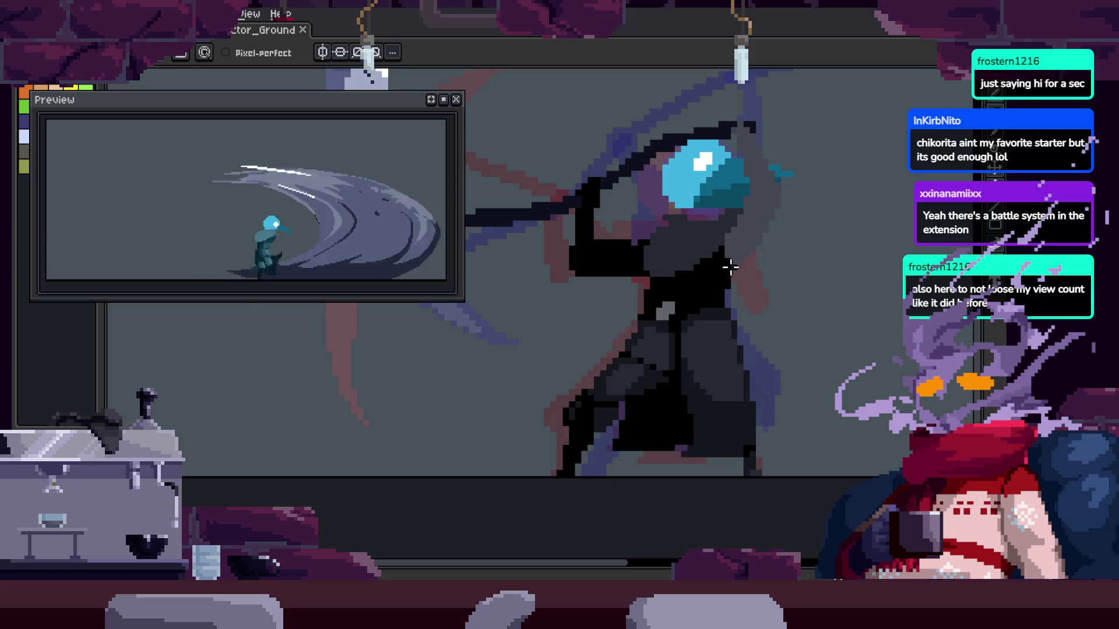
Show the timeline, play the scythe attack animation and stop on frame 2
key(Tab)
key(Return)
scroll(773, 279, down, 1)
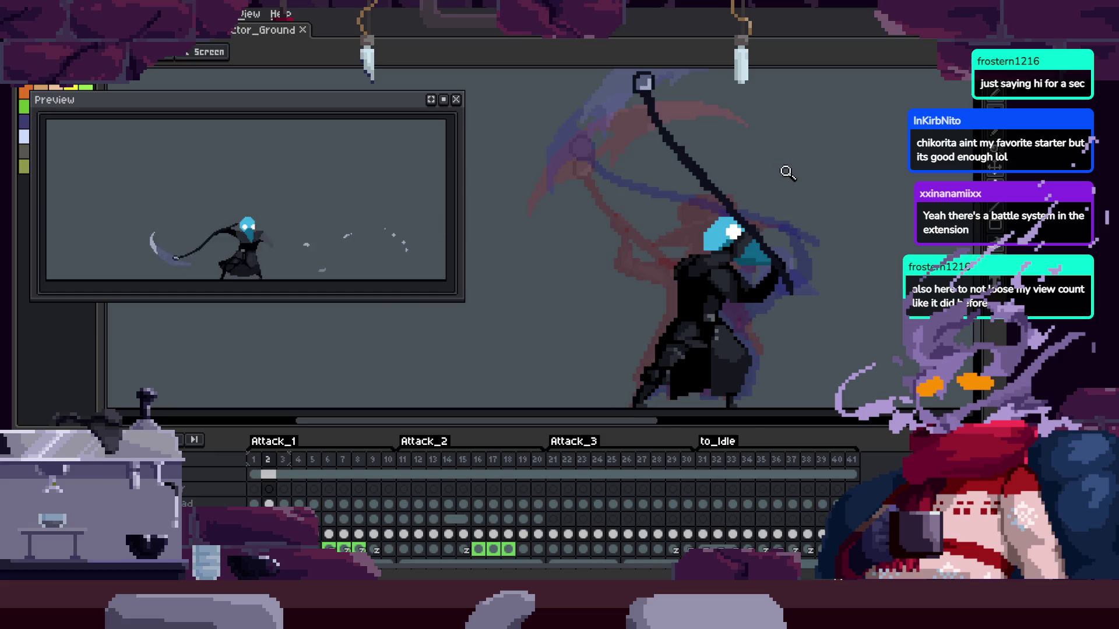
click(789, 239)
Zoom in on the head and magic-wand the dark cloak region under the beak
key(Tab)
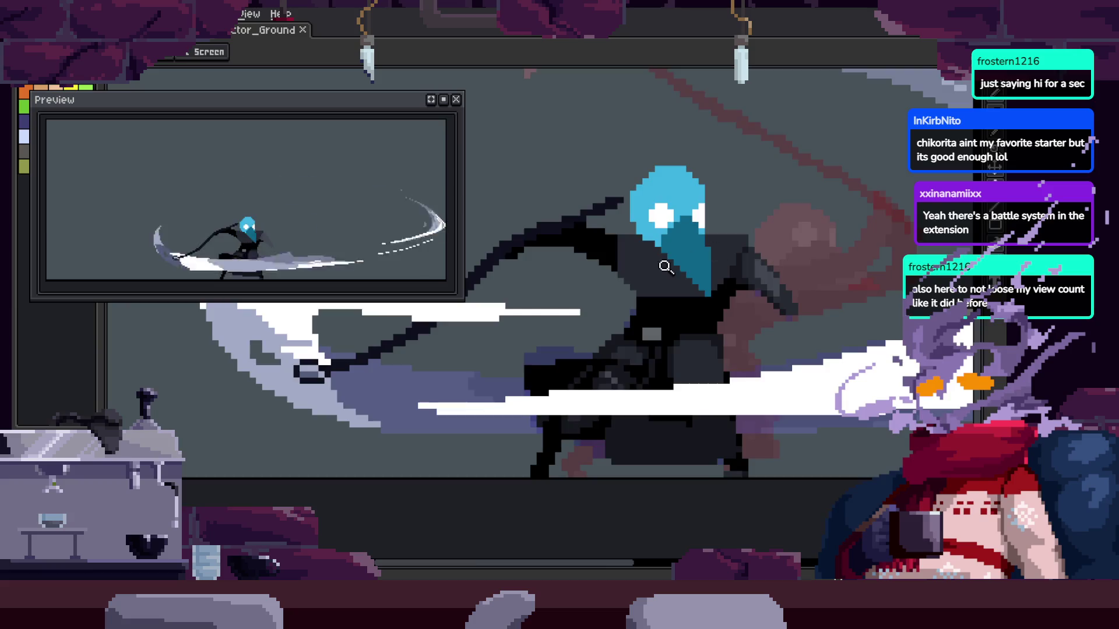
click(666, 267)
click(634, 357)
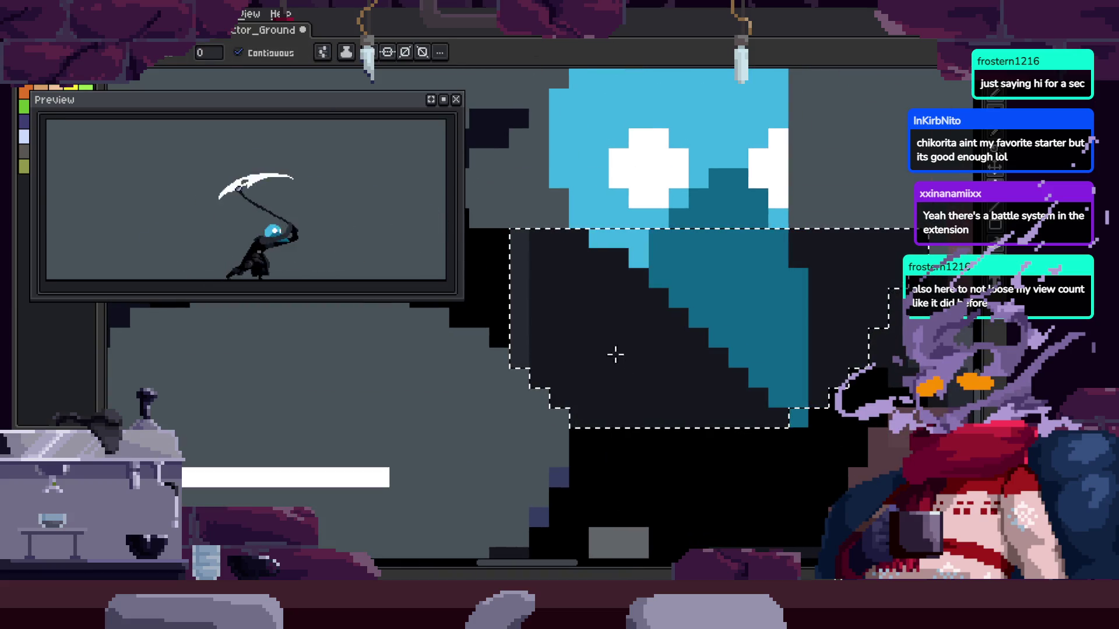
Clear the selection, pick the layer's cel at frame 6 and play the animation
key(ctrl+d)
scroll(602, 326, down, 5)
key(Tab)
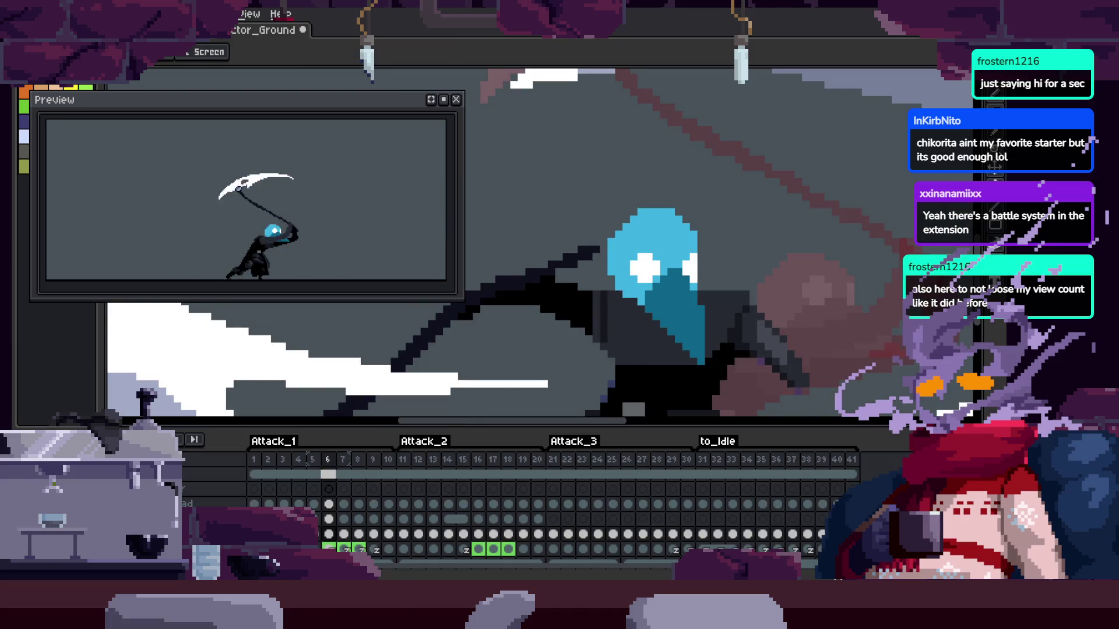
scroll(548, 507, down, 3)
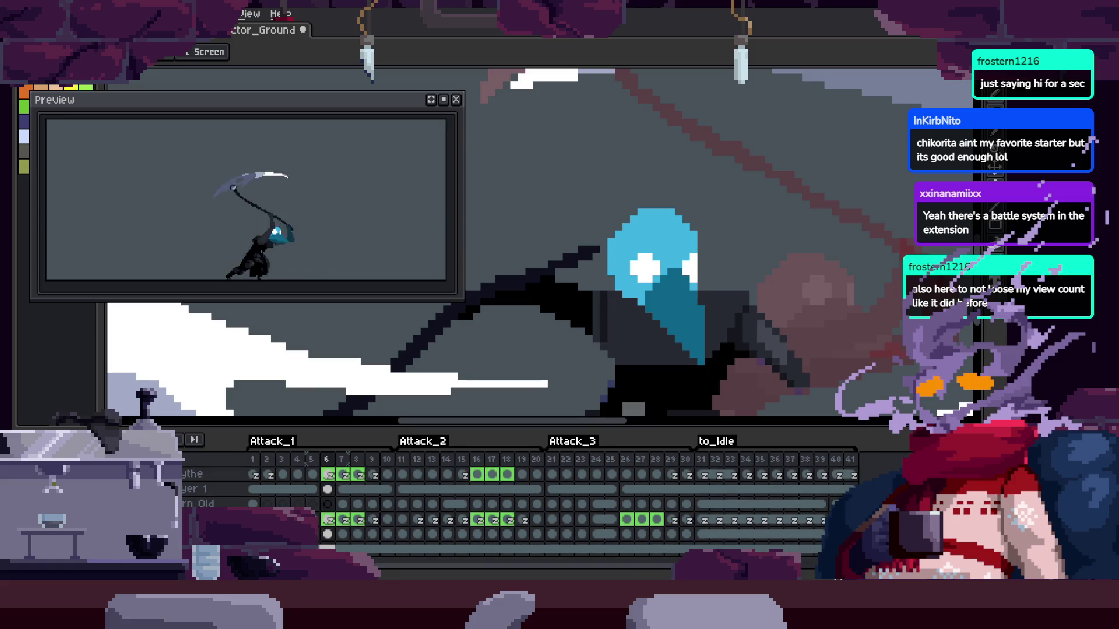
scroll(548, 507, up, 2)
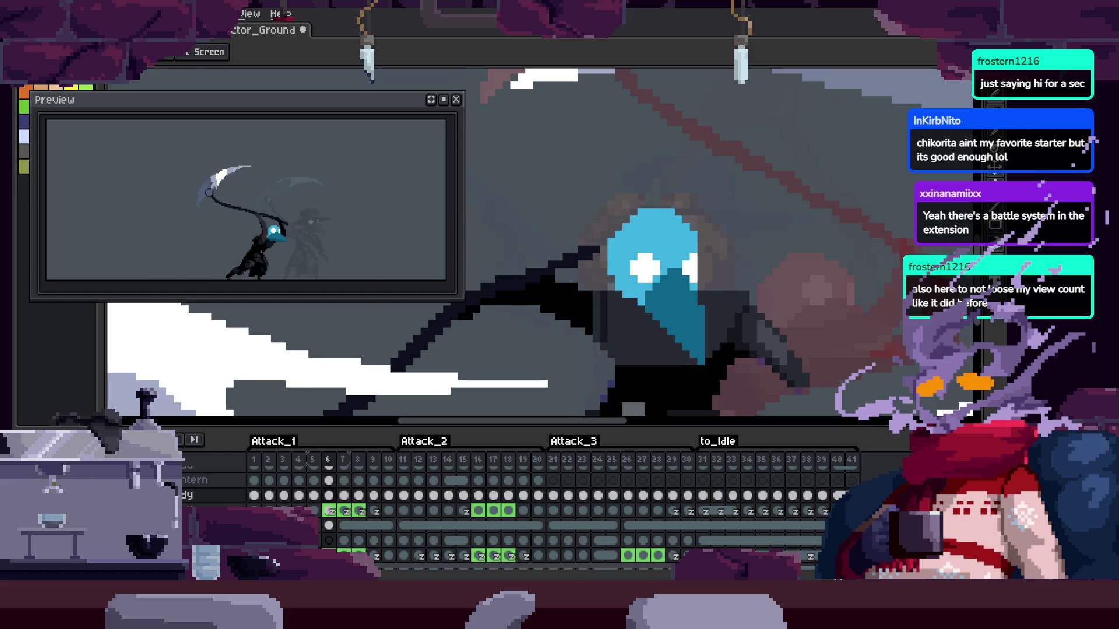
click(325, 522)
key(Tab)
key(Return)
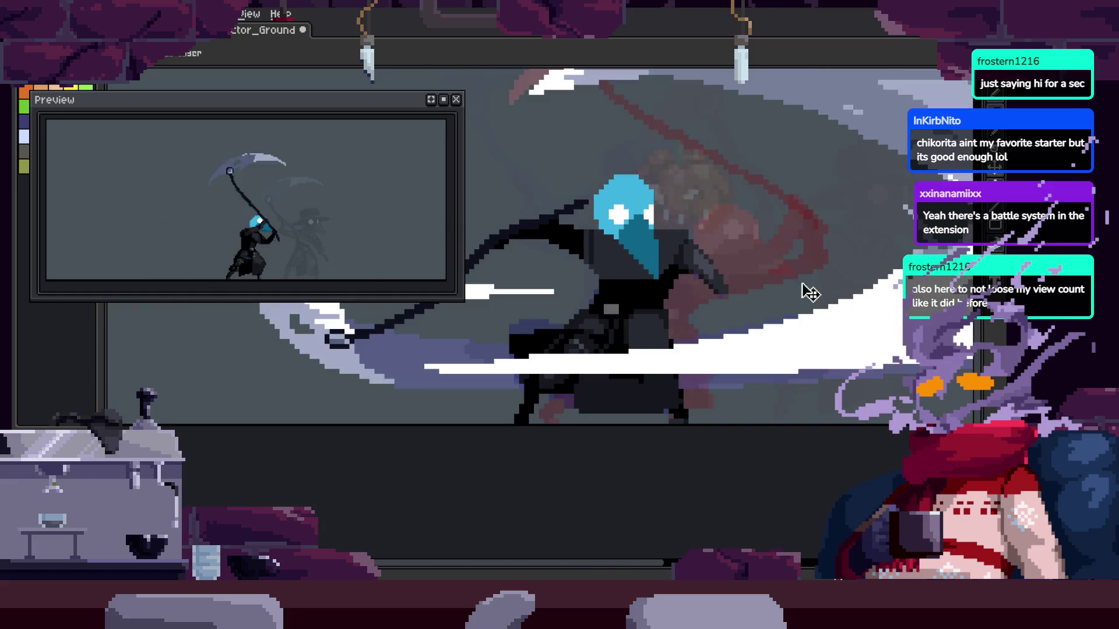
key(Tab)
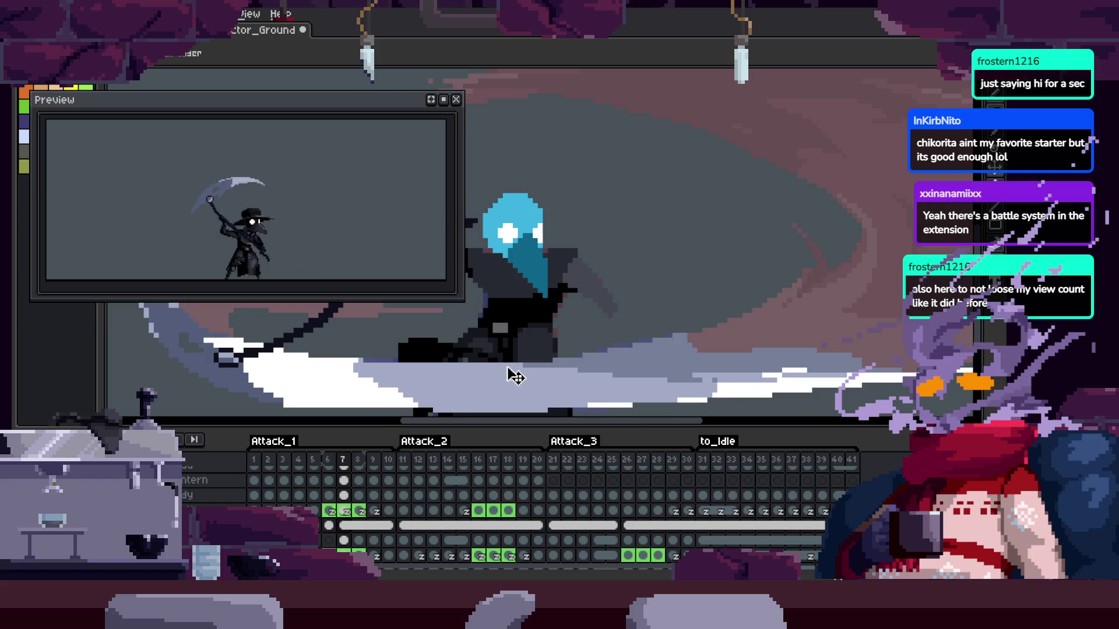
Hide the timeline and magic-wand the dark grey cloak area below the beak
key(Tab)
scroll(633, 263, up, 2)
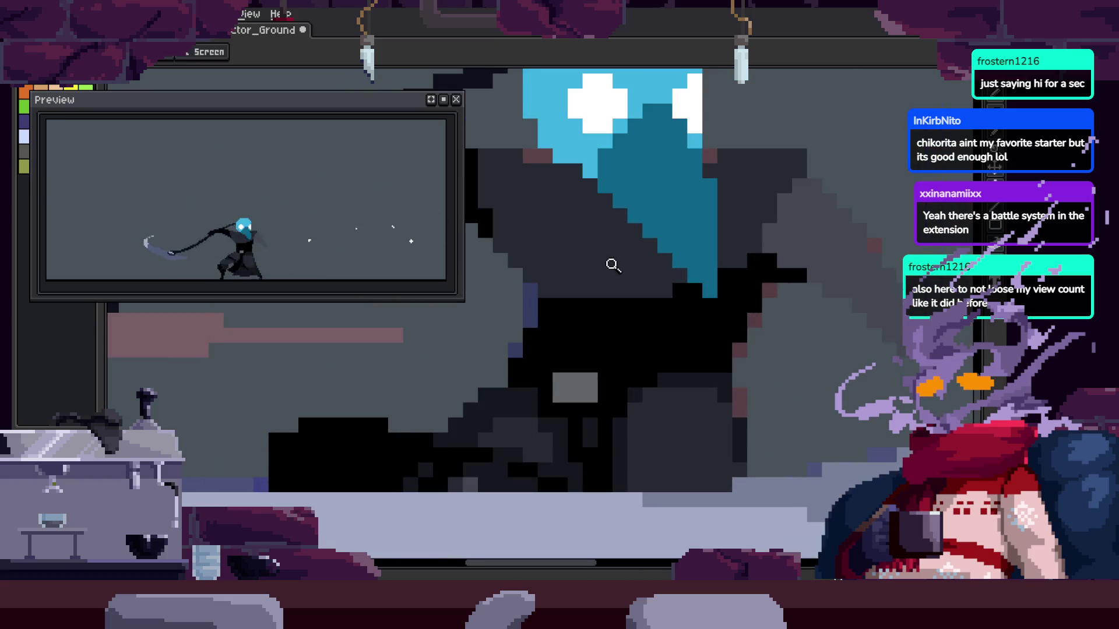
scroll(609, 277, down, 2)
scroll(587, 253, up, 3)
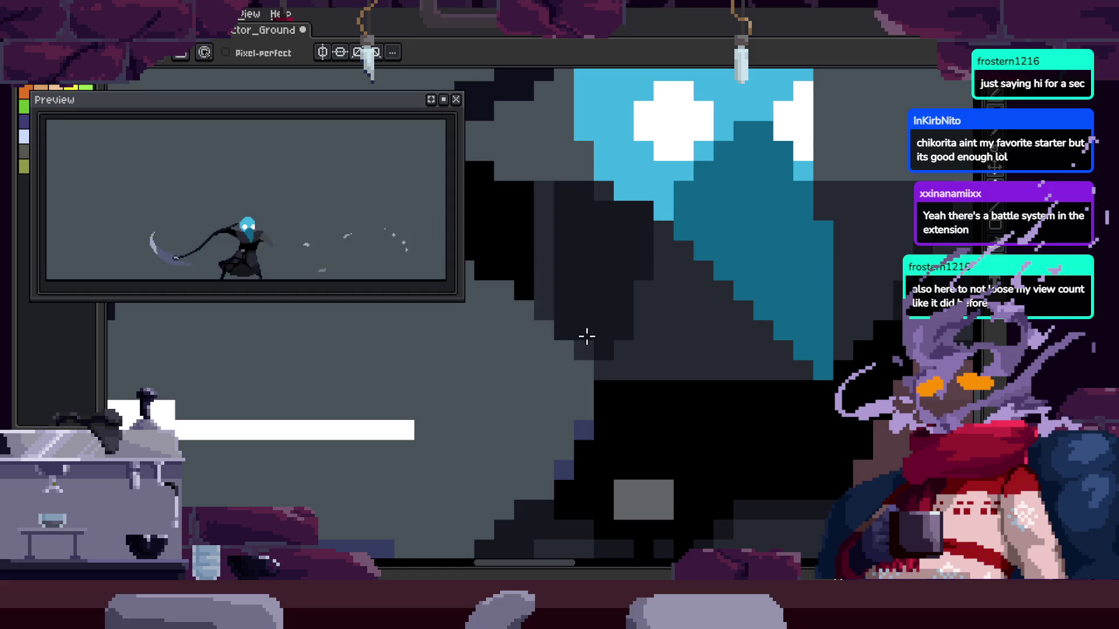
key(w)
click(684, 340)
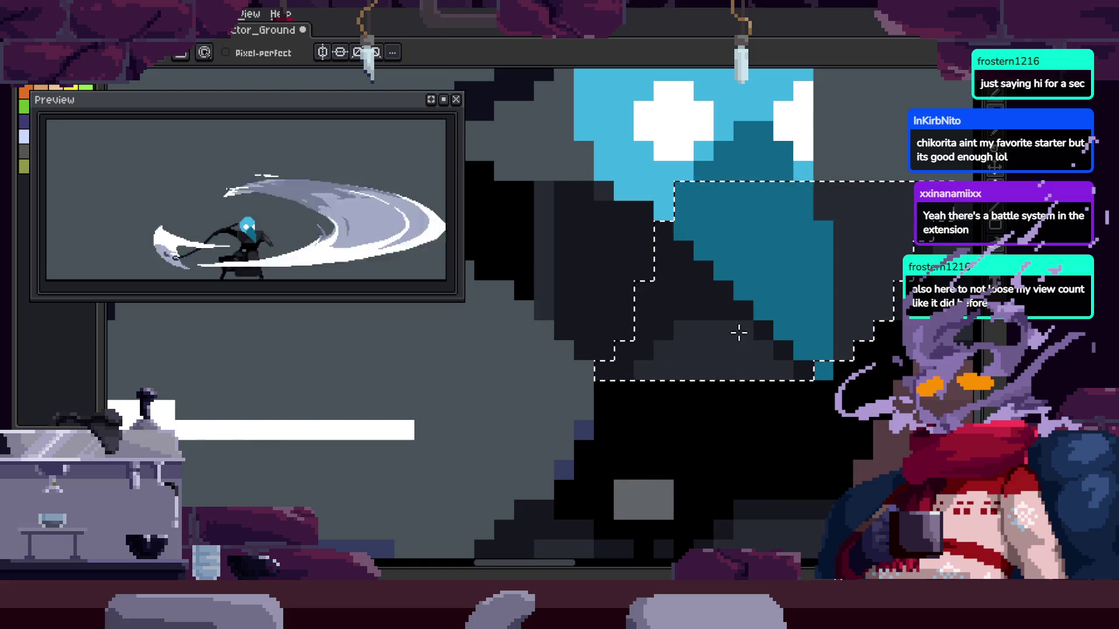
Zoom in on the selection and save the animation file with Ctrl+S
key(z)
scroll(662, 282, down, 4)
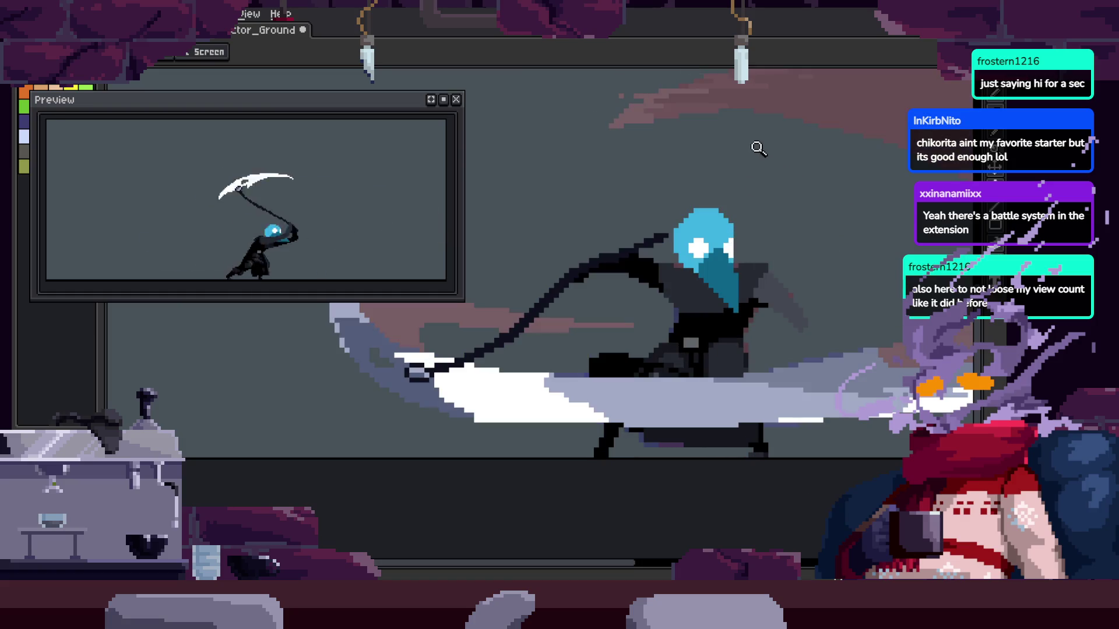
scroll(752, 175, up, 2)
scroll(717, 282, up, 2)
scroll(599, 324, down, 1)
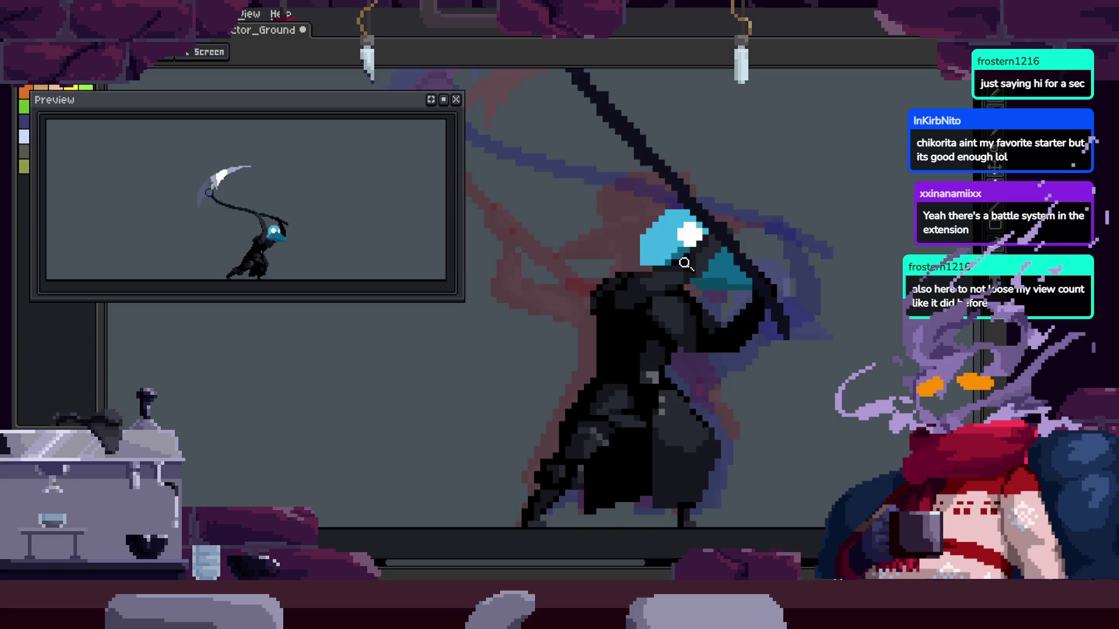
key(ctrl+s)
scroll(702, 250, up, 3)
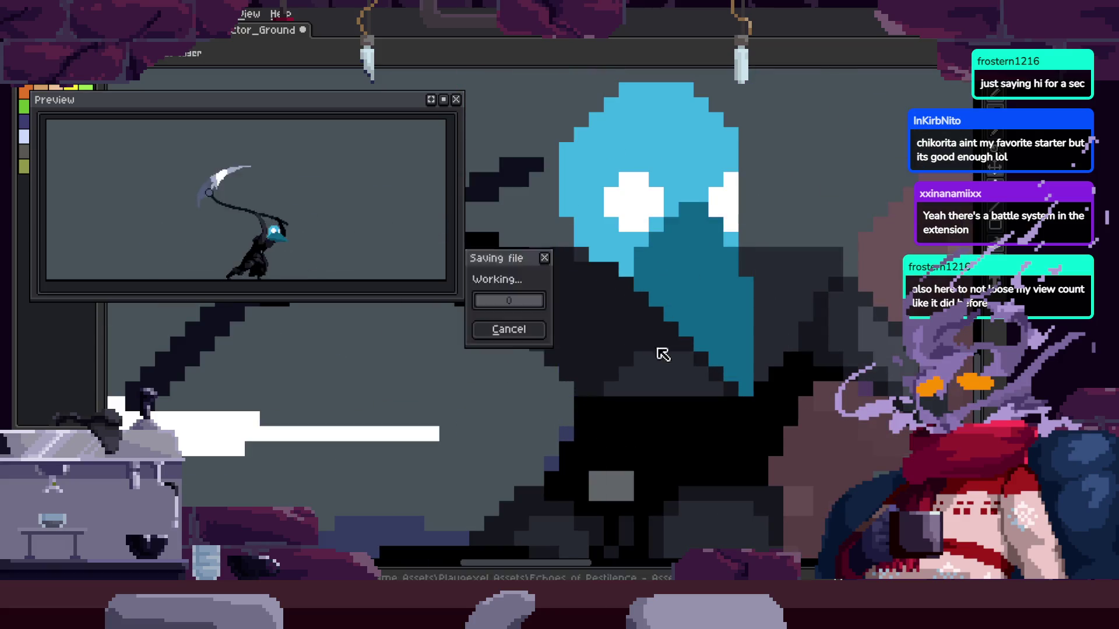
With the Pencil, paint black pixels down the cloak edge and across the teal beak edge
key(b)
scroll(585, 308, up, 2)
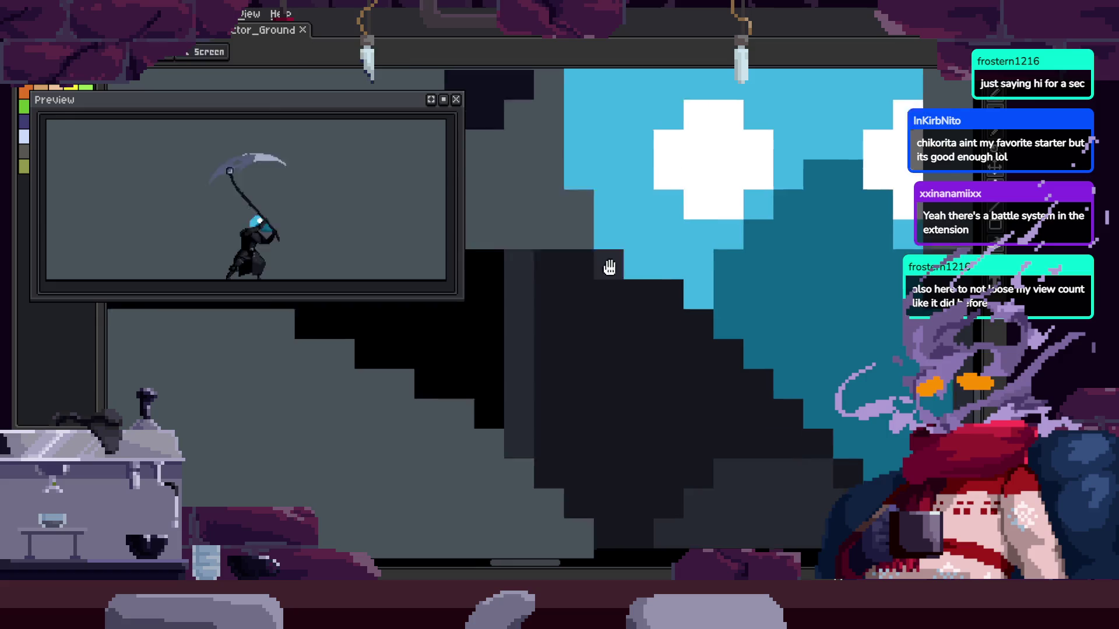
drag(612, 255, 579, 407)
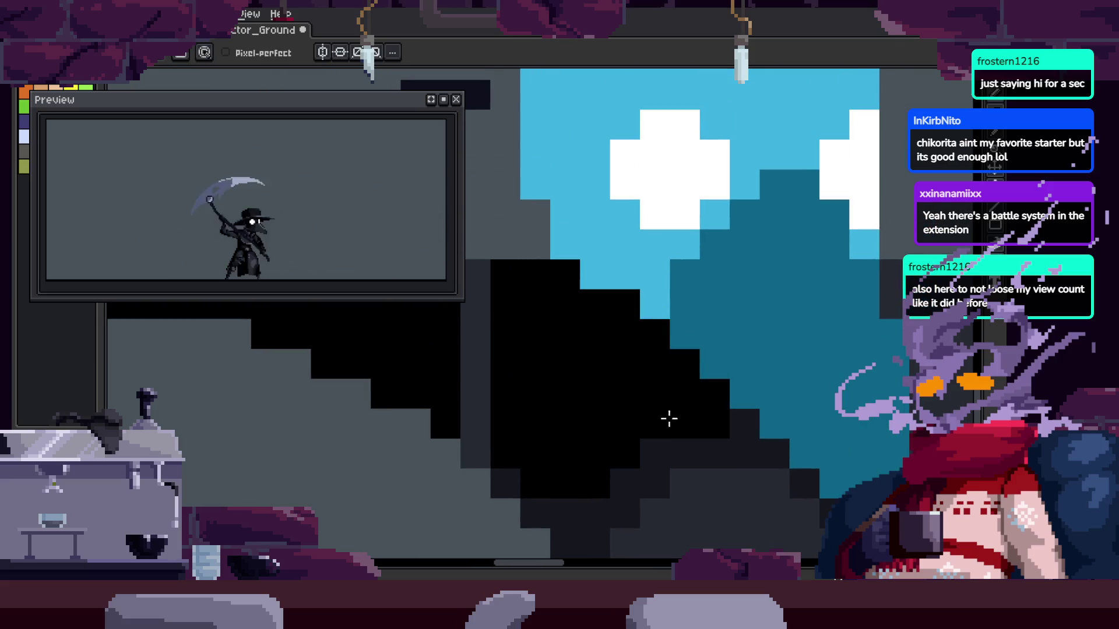
key(b)
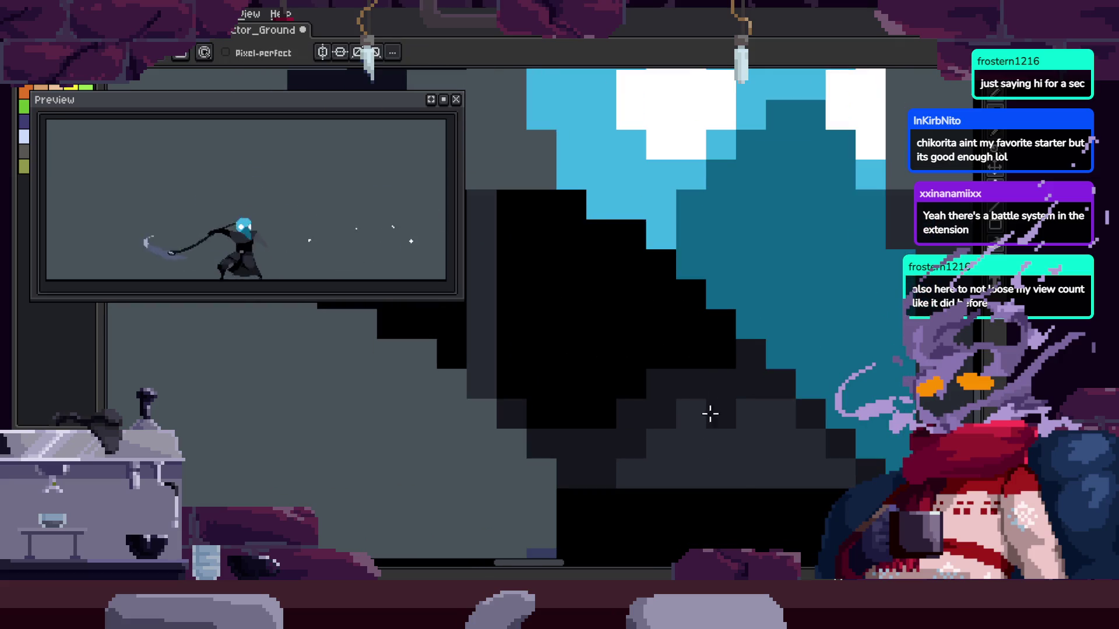
drag(756, 408, 708, 405)
drag(689, 350, 796, 455)
Draw a dark-grey column on the cloak and cover the light-grey patch with dark grey
drag(686, 371, 766, 353)
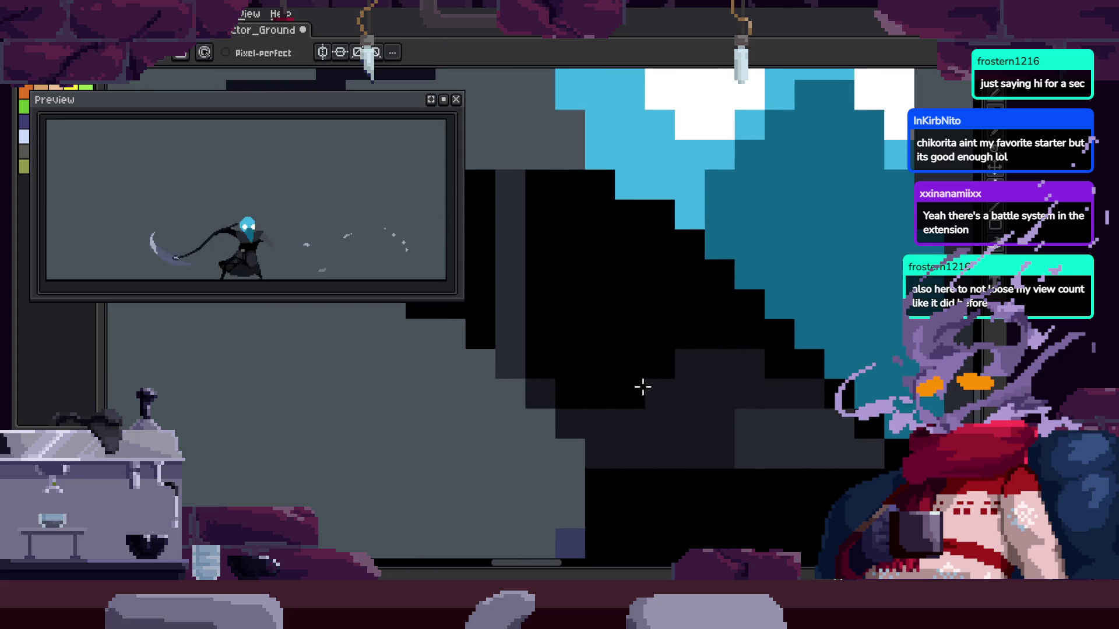
scroll(634, 440, down, 3)
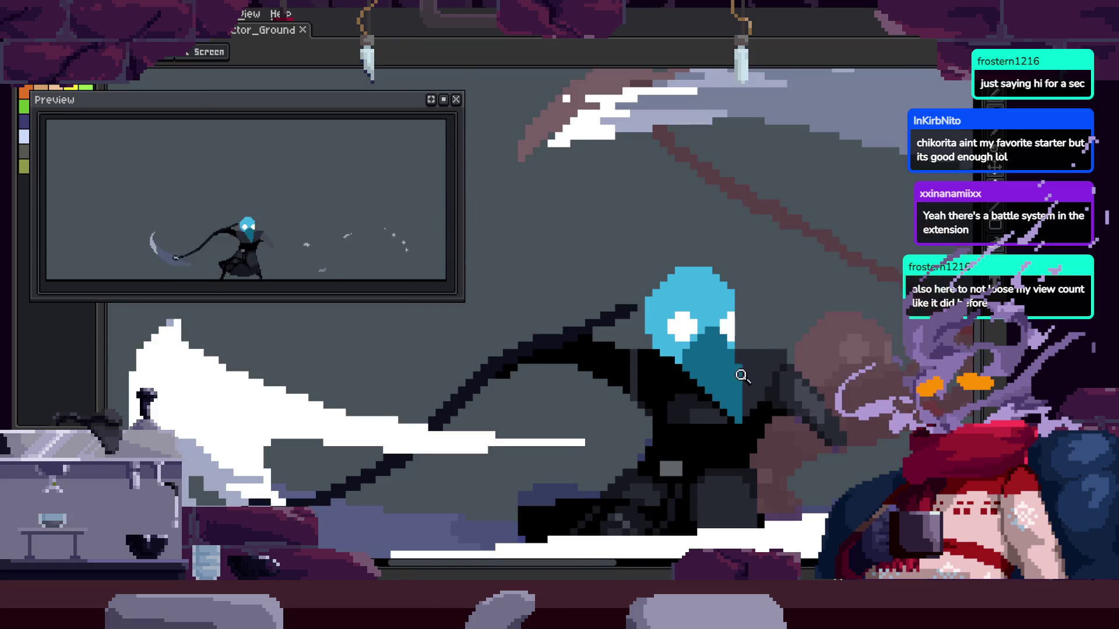
scroll(635, 423, up, 2)
drag(617, 285, 720, 310)
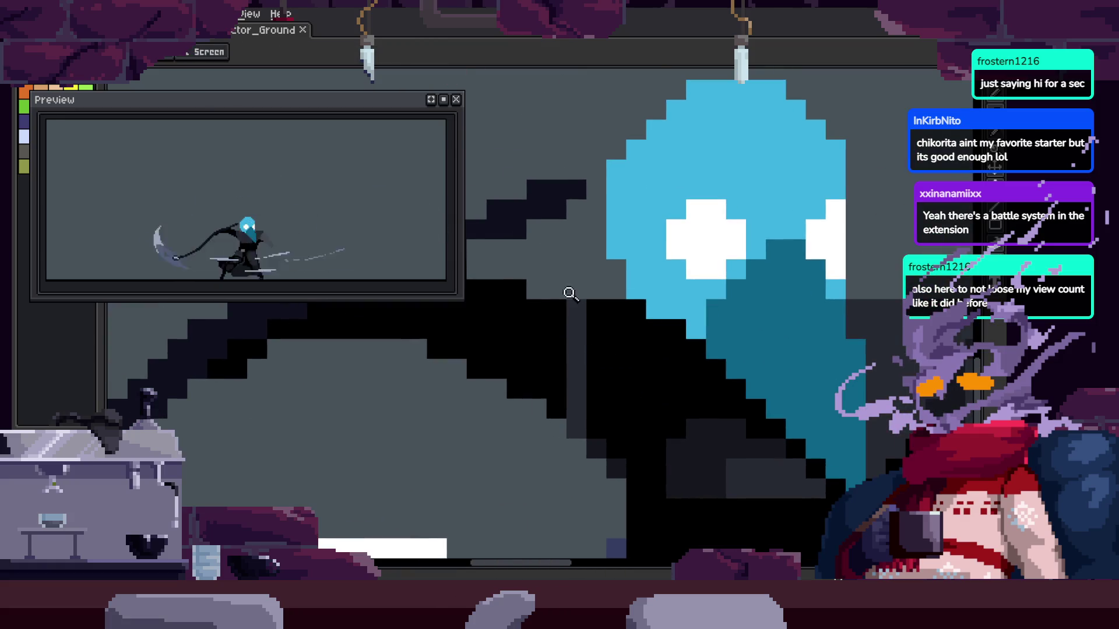
click(570, 294)
key(b)
drag(569, 327, 569, 404)
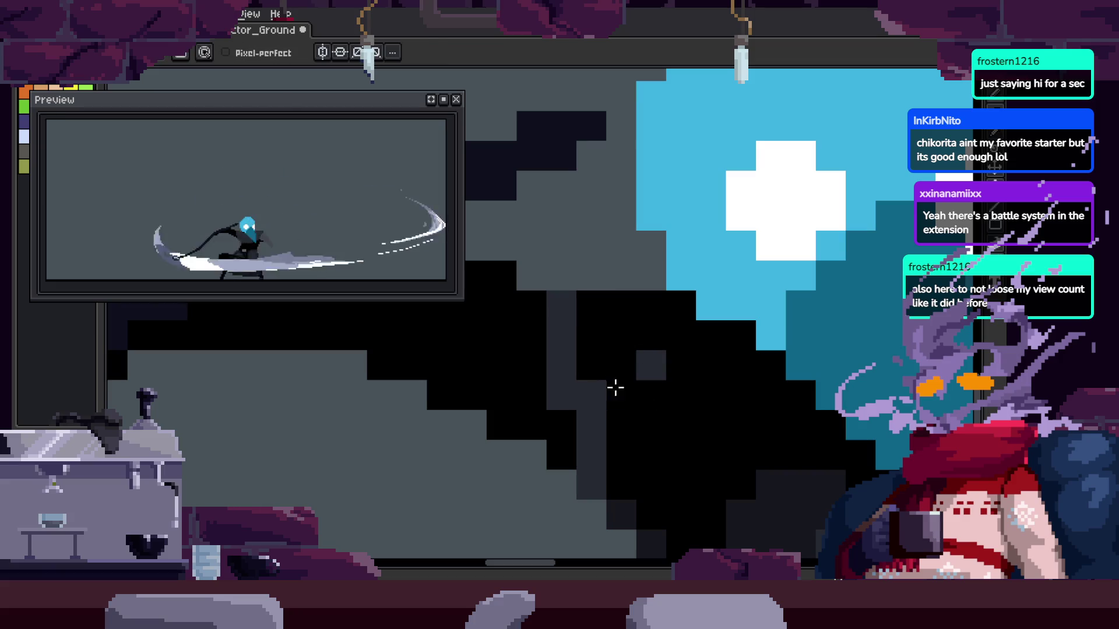
scroll(630, 350, down, 3)
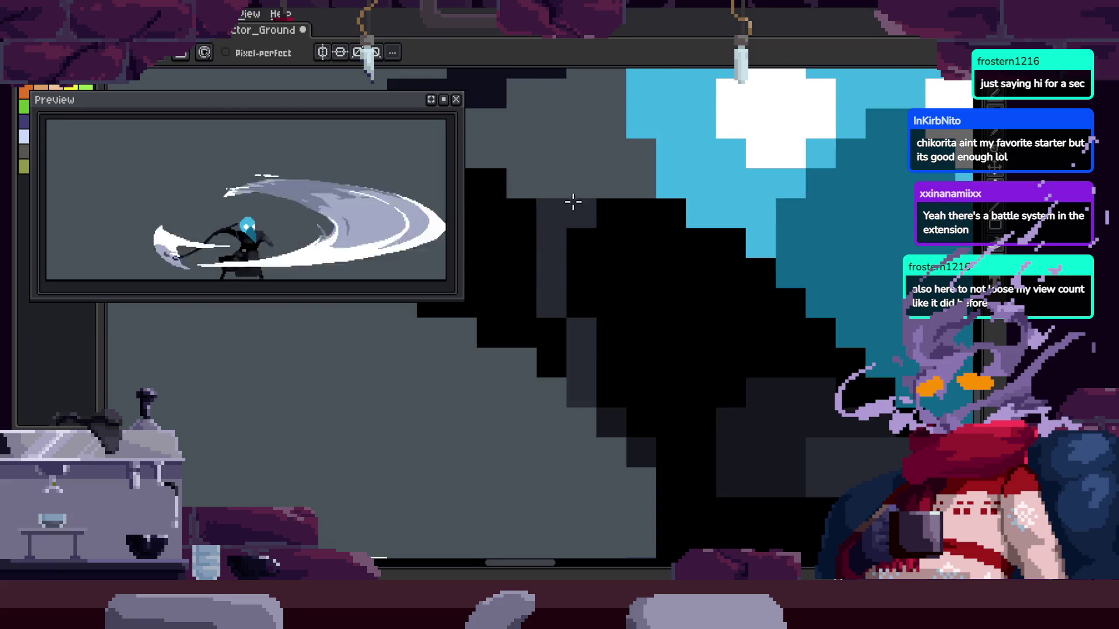
drag(577, 183, 627, 200)
Zoom out to the whole frame and fill the dark outline pixels upward with black
key(z)
scroll(592, 279, down, 3)
scroll(544, 304, down, 2)
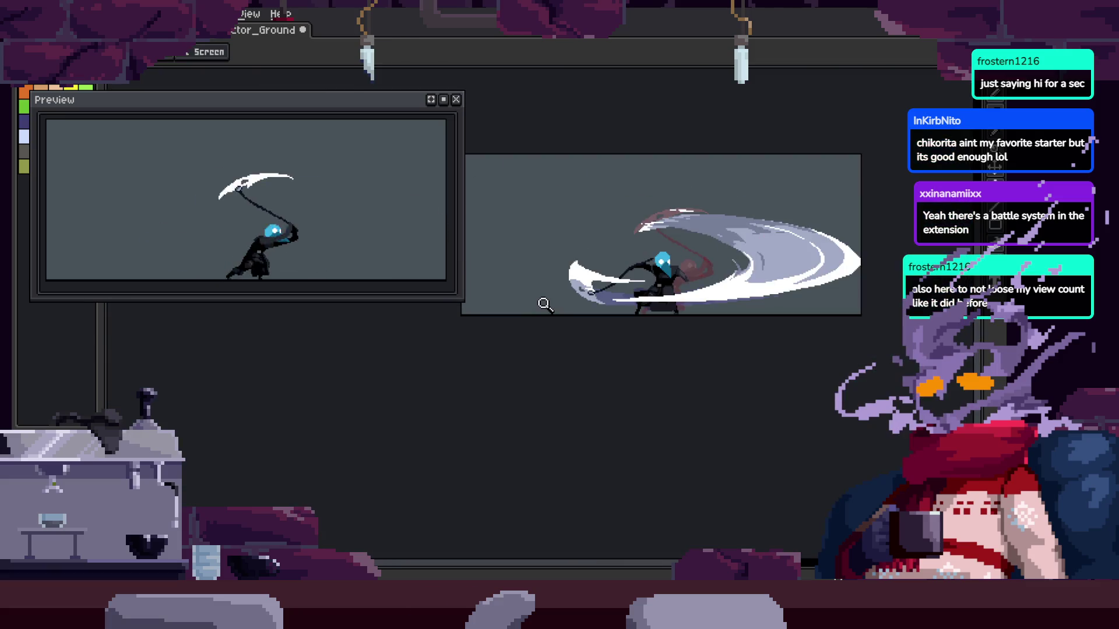
scroll(694, 312, up, 3)
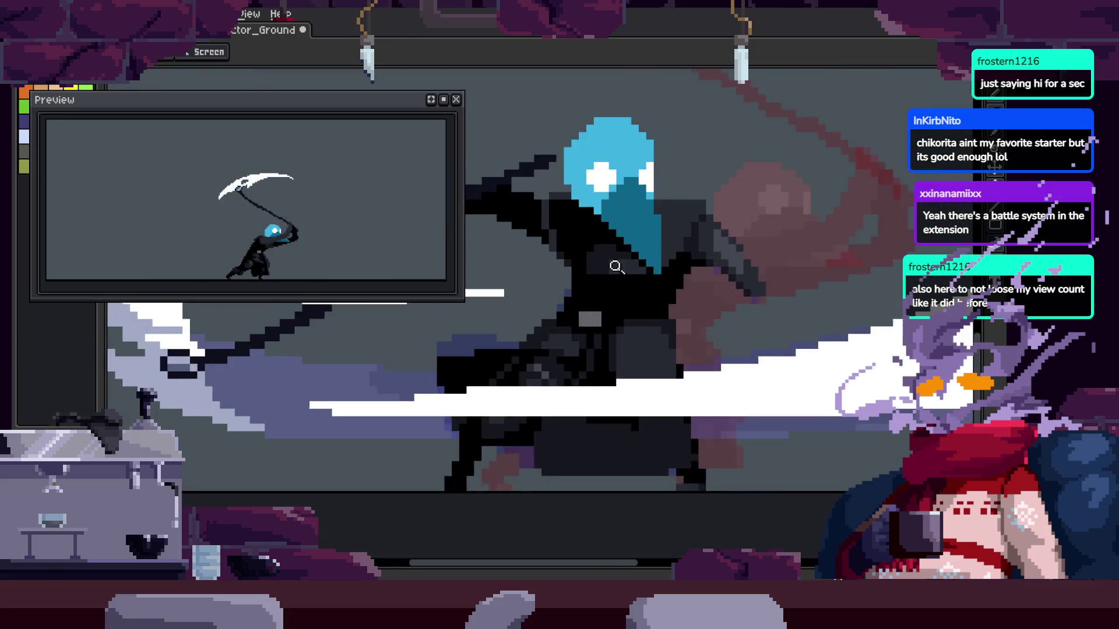
scroll(601, 315, up, 2)
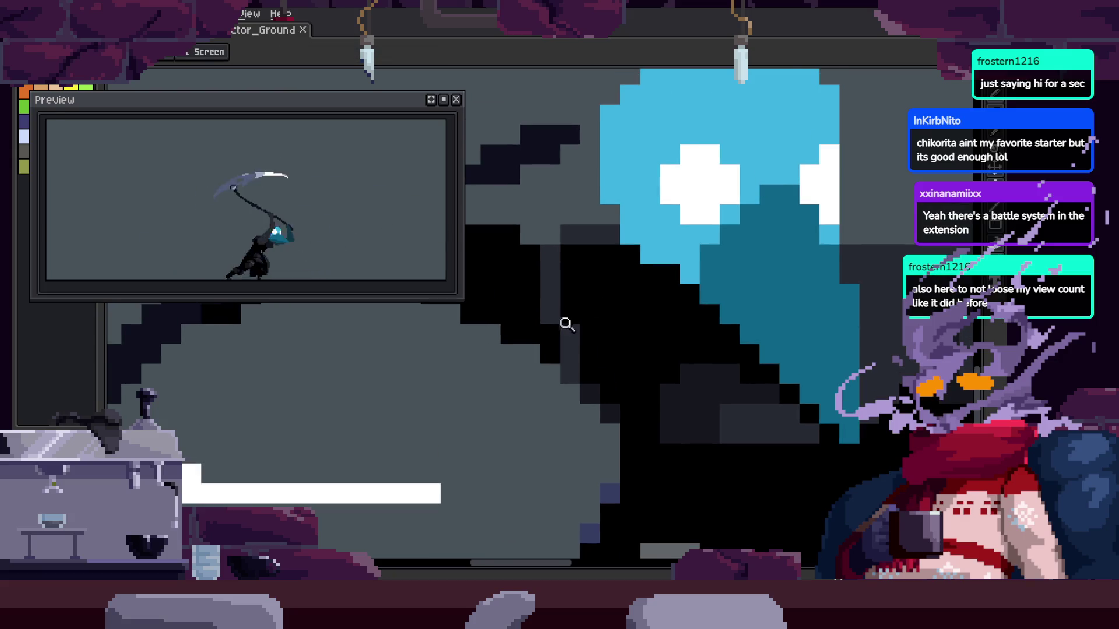
scroll(565, 324, up, 1)
key(b)
drag(542, 309, 601, 197)
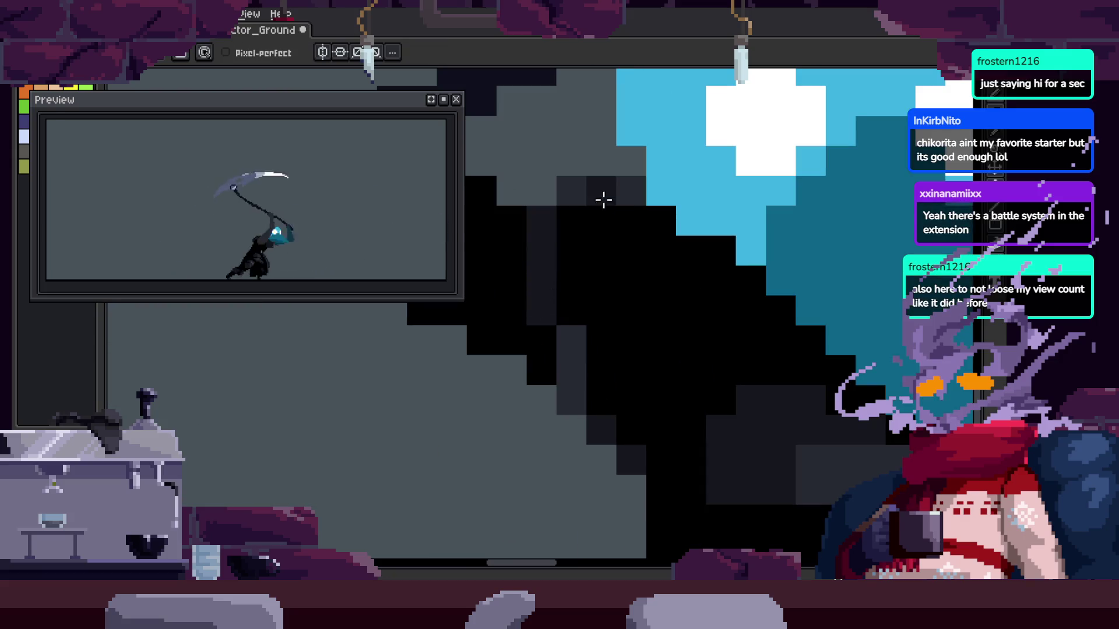
Check the head area and save the cleaned-up animation file
key(z)
scroll(584, 242, down, 2)
scroll(654, 252, down, 1)
scroll(627, 218, up, 1)
scroll(622, 298, up, 1)
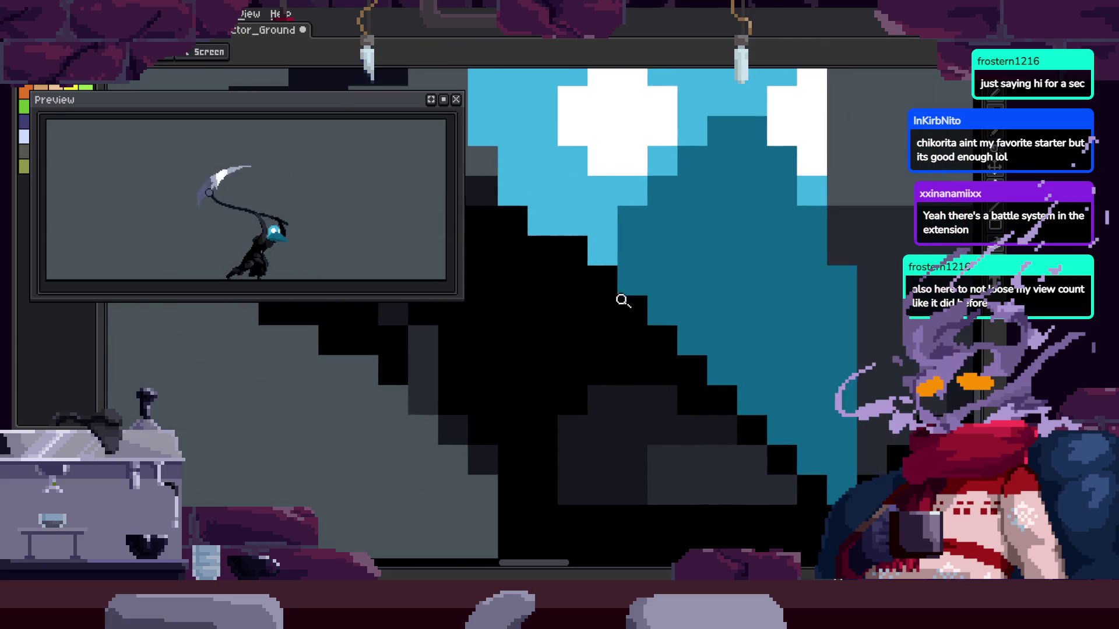
scroll(621, 298, down, 2)
scroll(598, 296, up, 1)
key(v)
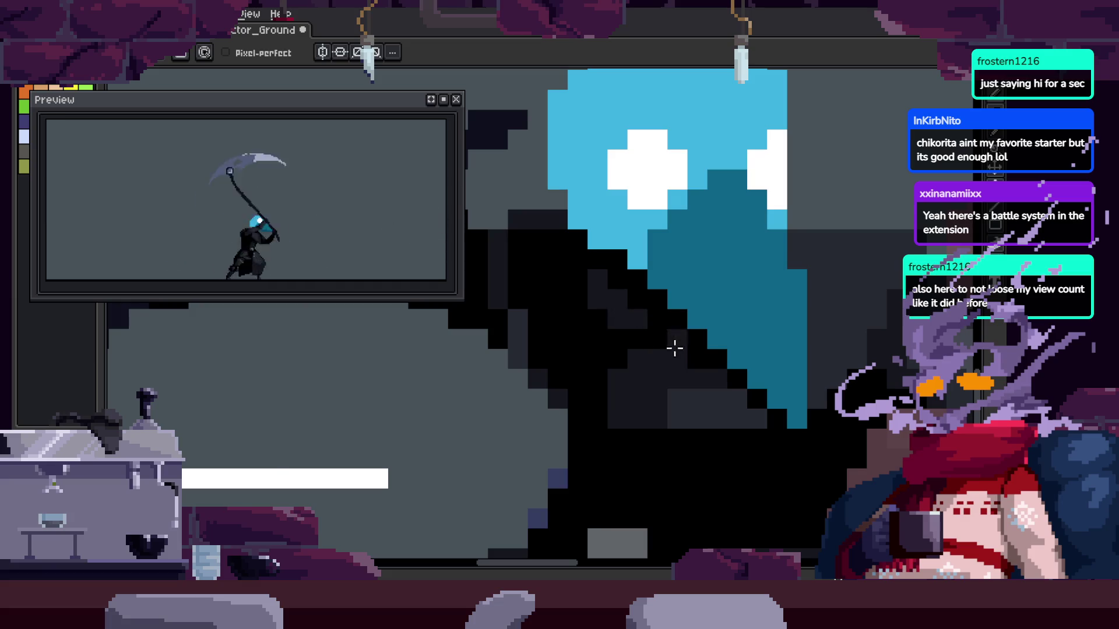
scroll(753, 336, up, 2)
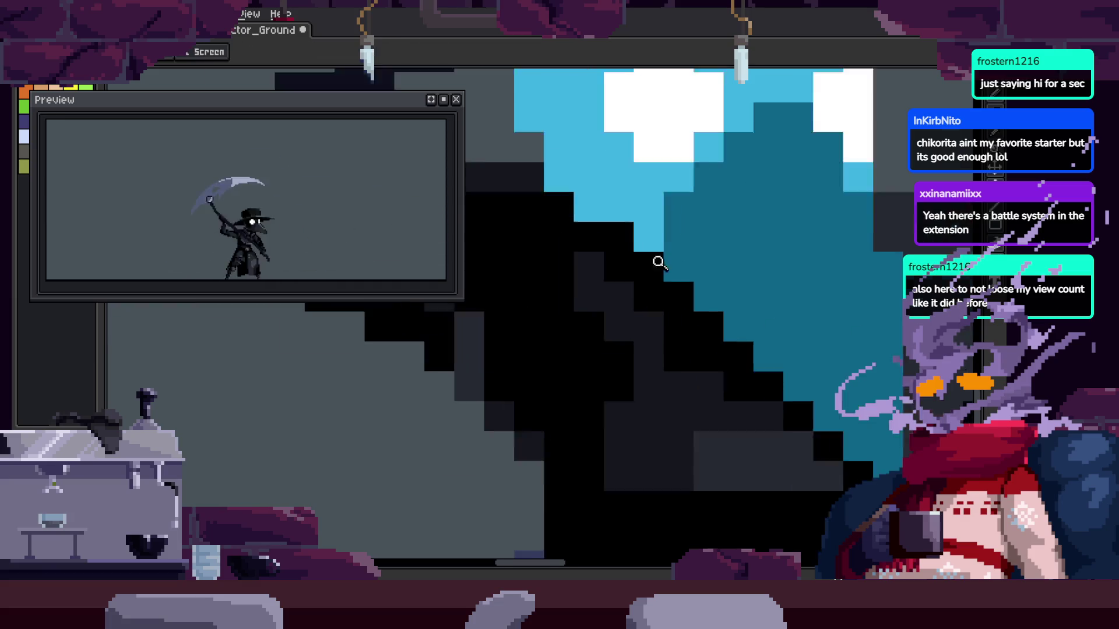
drag(719, 357, 670, 342)
scroll(716, 375, down, 2)
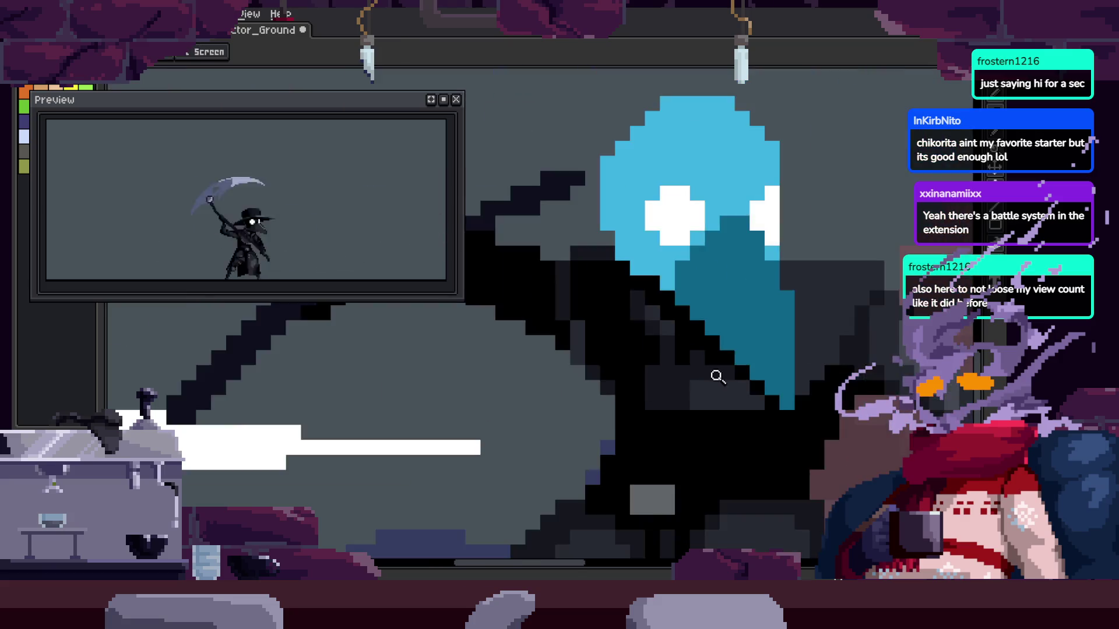
scroll(777, 312, down, 2)
key(ctrl+s)
scroll(779, 347, up, 2)
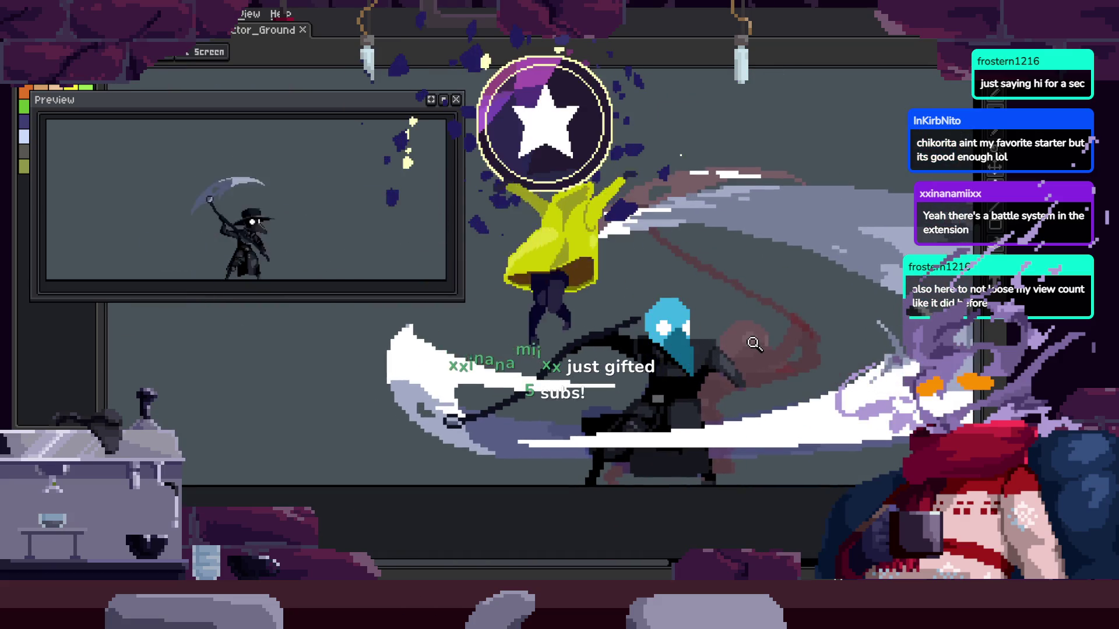
Play the scythe attack animation and save the sprite file
key(v)
key(h)
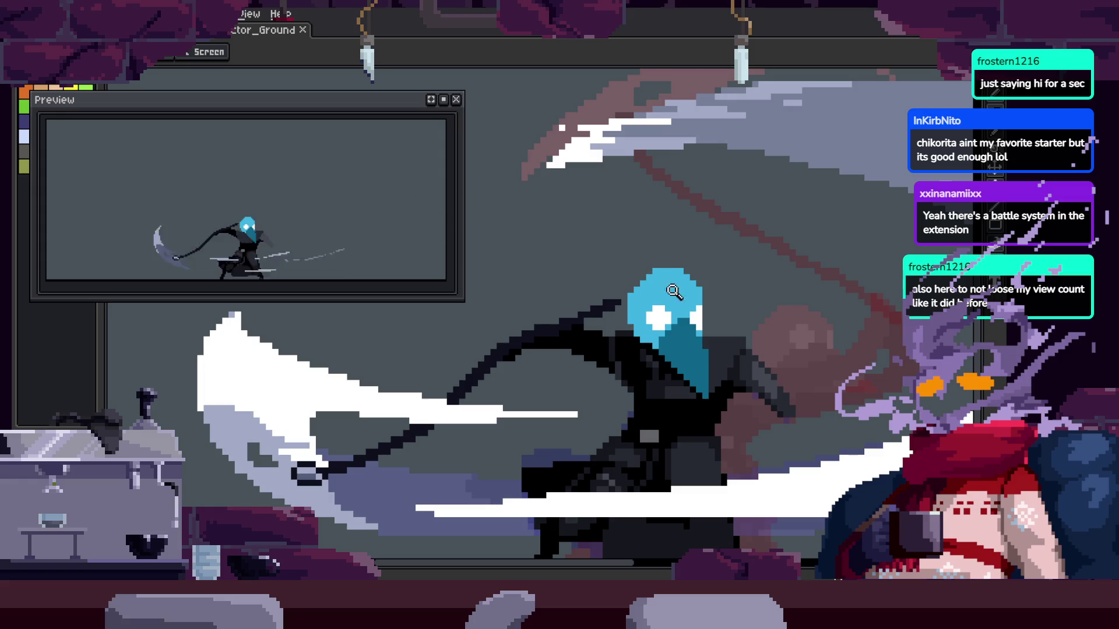
key(Return)
key(ctrl+s)
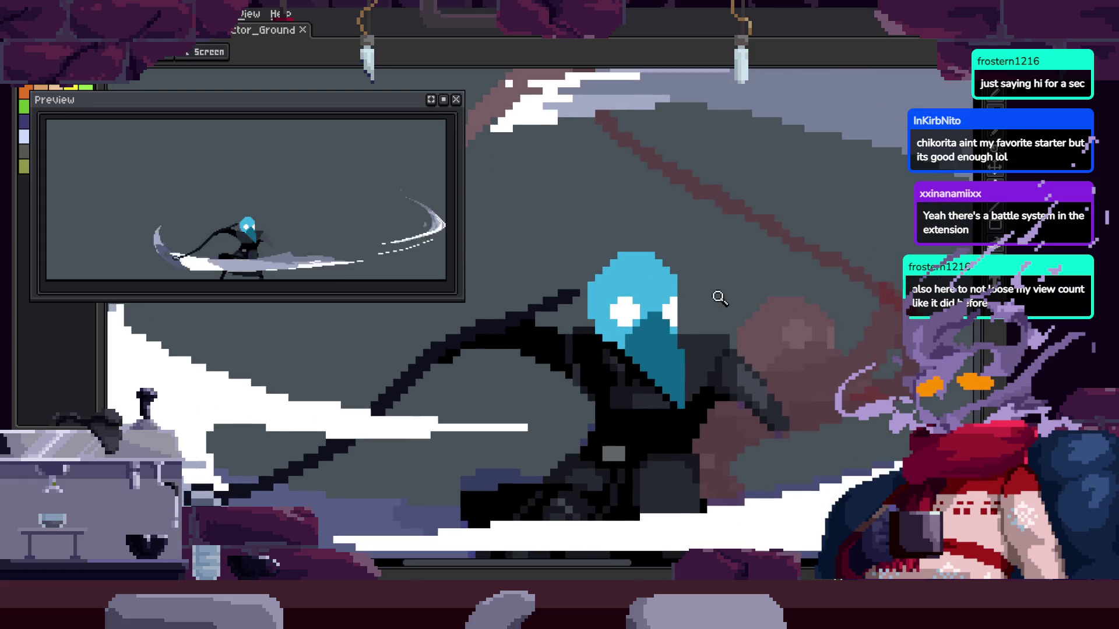
scroll(686, 260, up, 3)
scroll(630, 277, up, 2)
Eyedrop a dark cloak colour for Pencil touch-ups, cancelling an accidental paste
key(b)
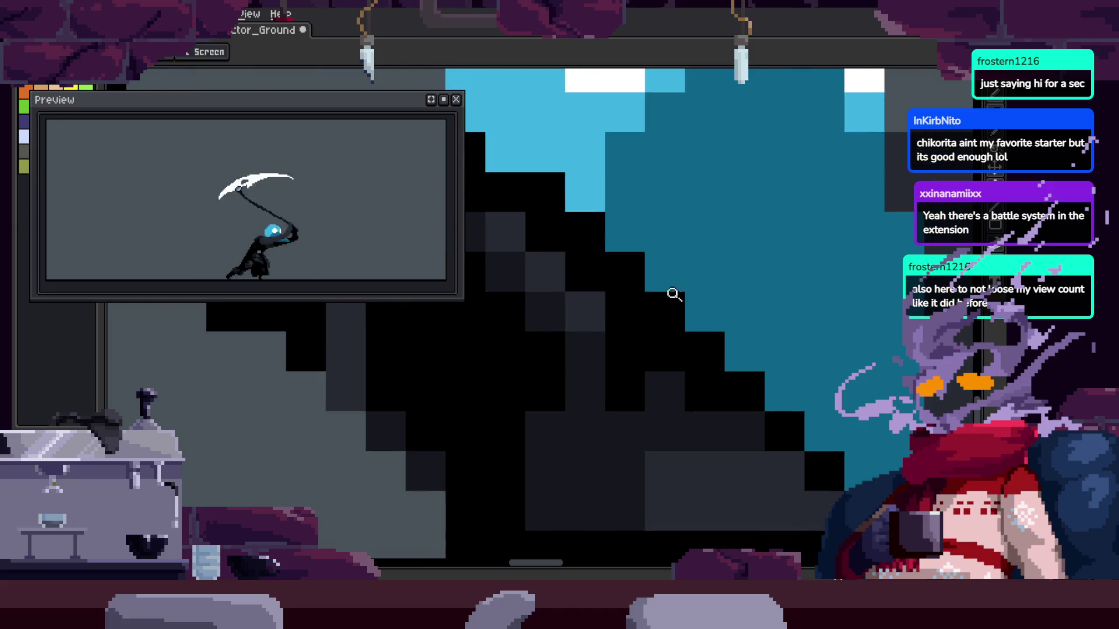
scroll(669, 294, down, 3)
scroll(712, 287, up, 4)
key(i)
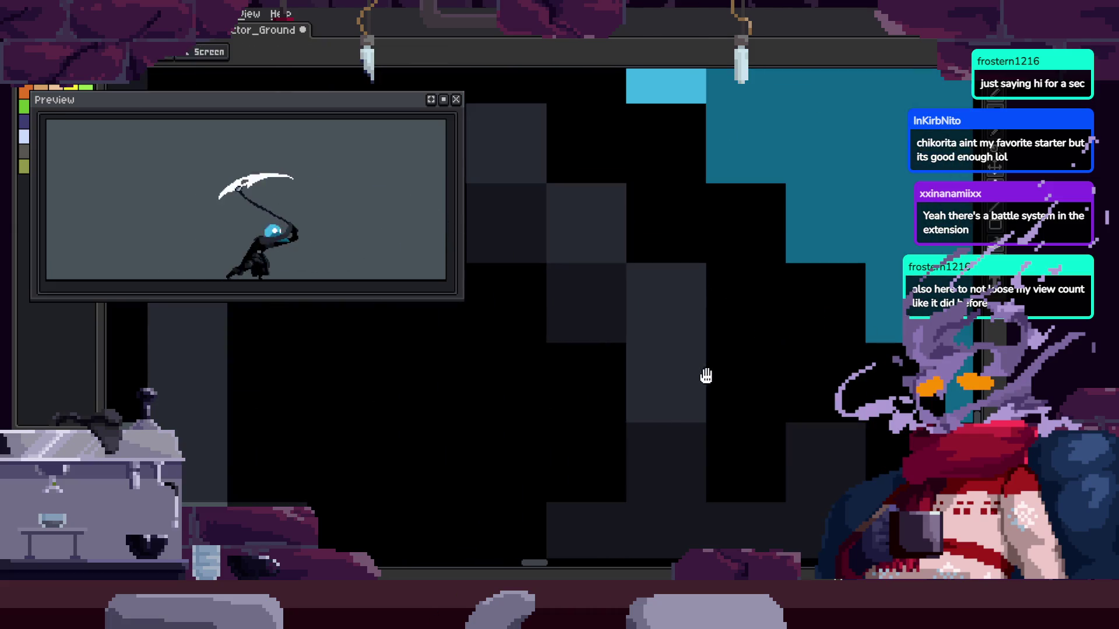
scroll(624, 334, down, 2)
scroll(786, 279, up, 2)
scroll(642, 430, down, 1)
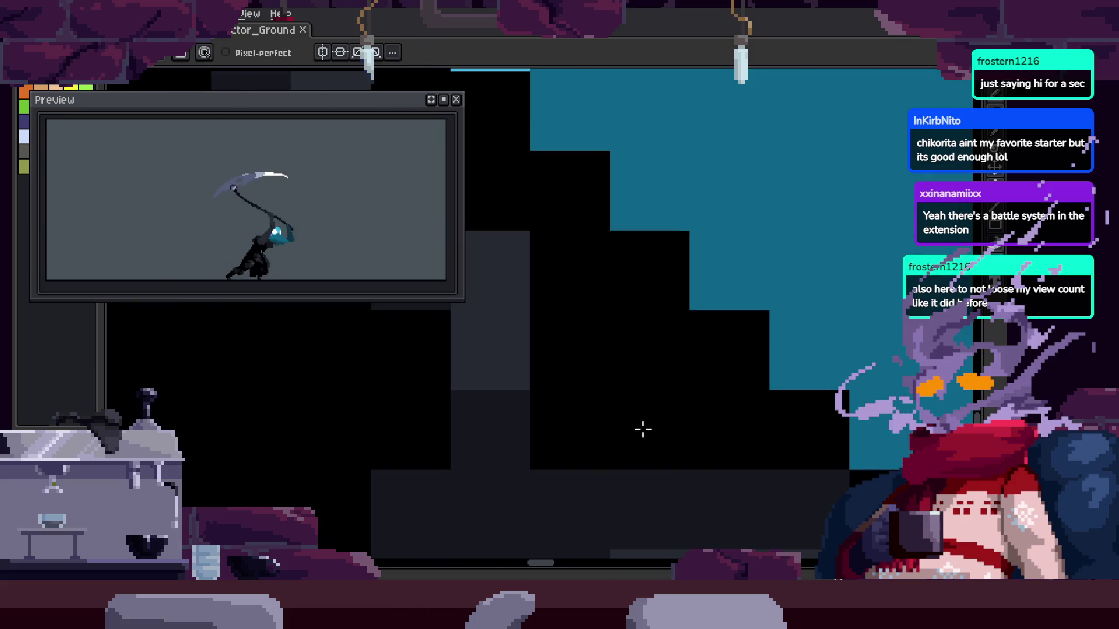
scroll(629, 282, down, 4)
scroll(611, 300, up, 2)
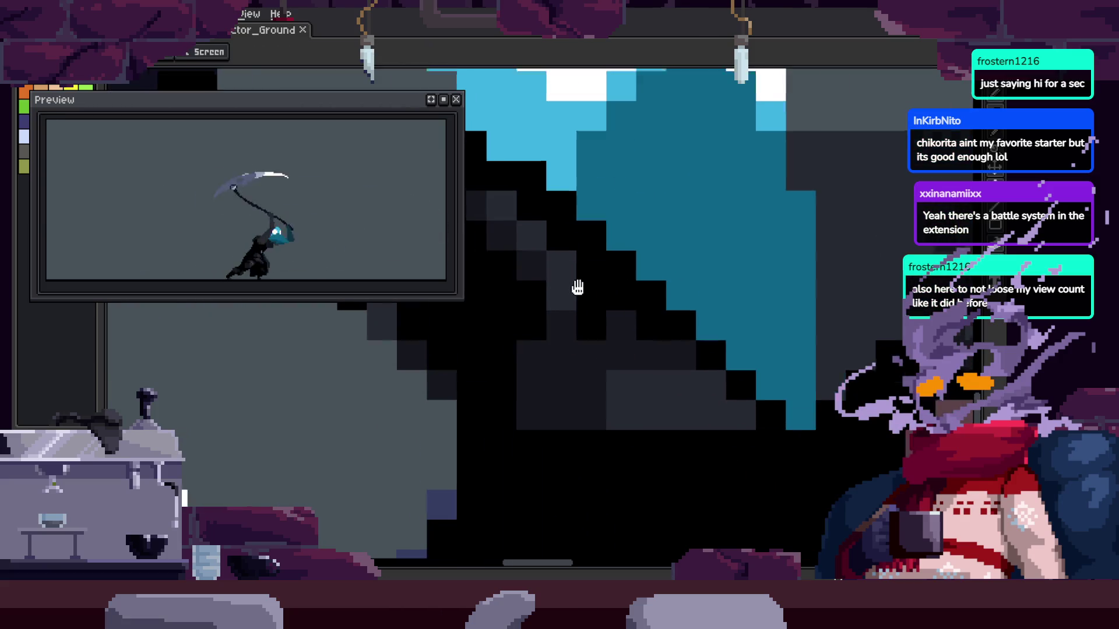
key(i)
scroll(600, 307, up, 2)
scroll(644, 361, down, 3)
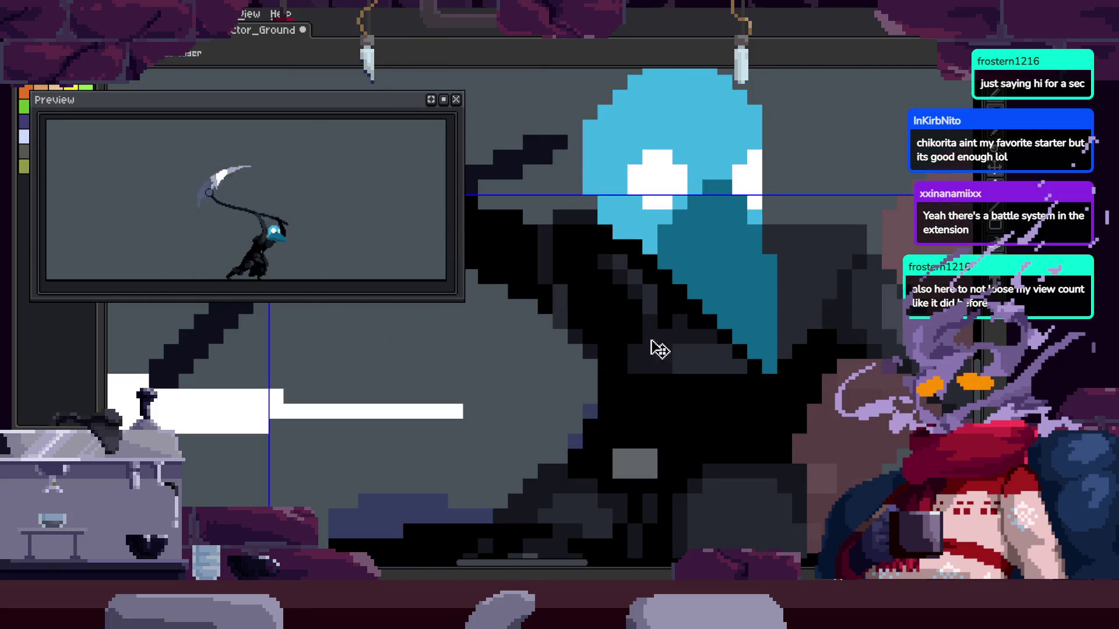
scroll(684, 357, down, 1)
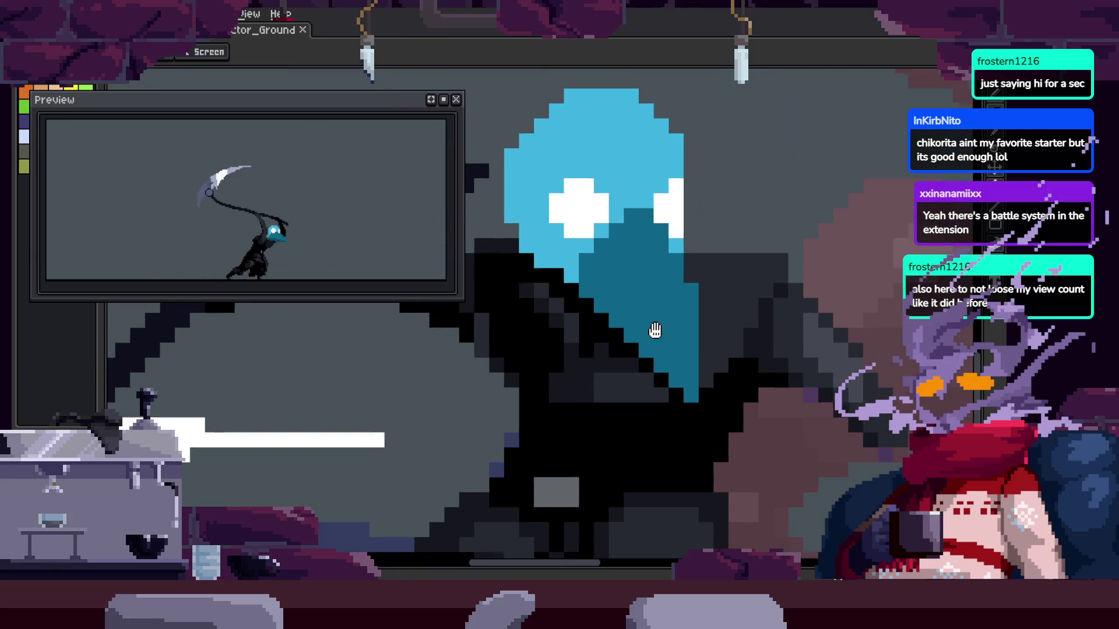
key(ctrl+v)
key(Escape)
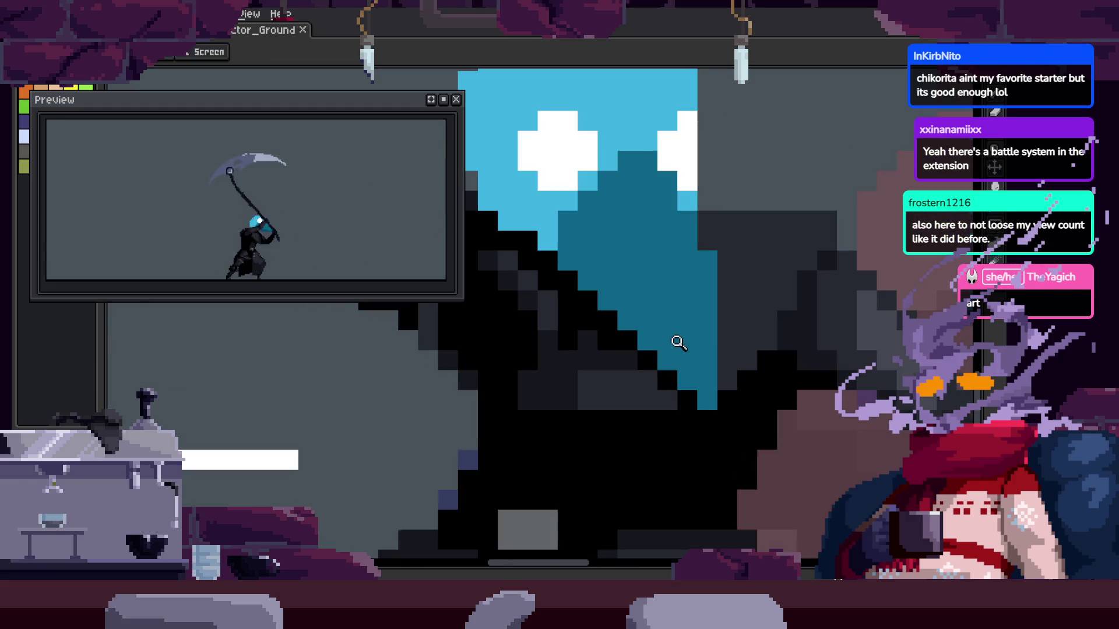
Save the cloak pixel fixes around the plague doctor's head
scroll(705, 309, down, 2)
scroll(693, 296, up, 2)
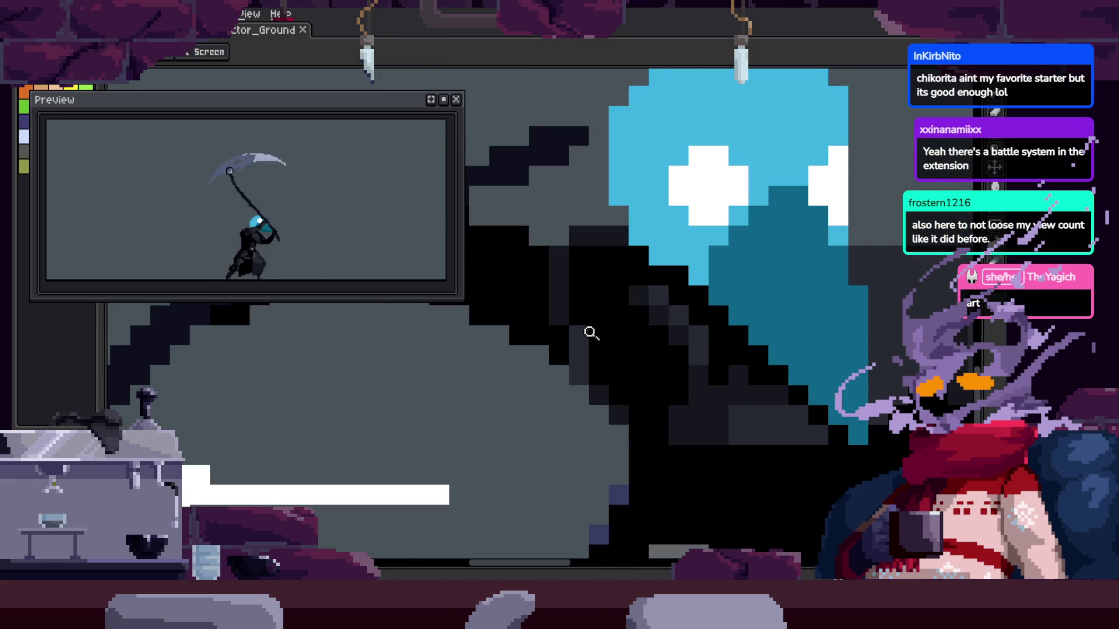
scroll(684, 325, down, 2)
scroll(671, 315, up, 3)
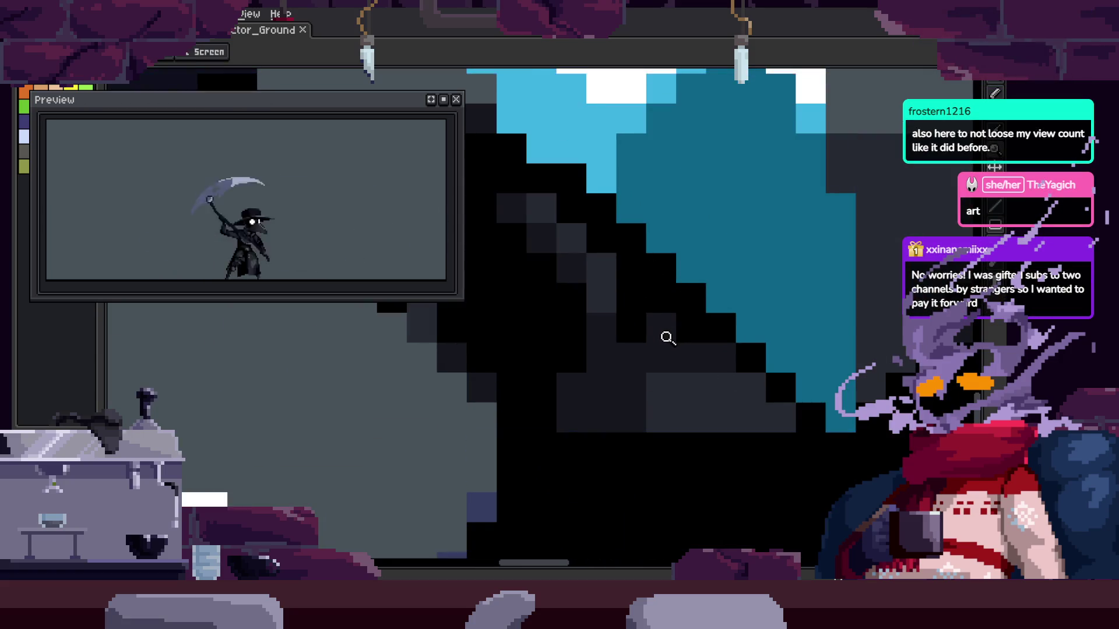
scroll(668, 338, down, 2)
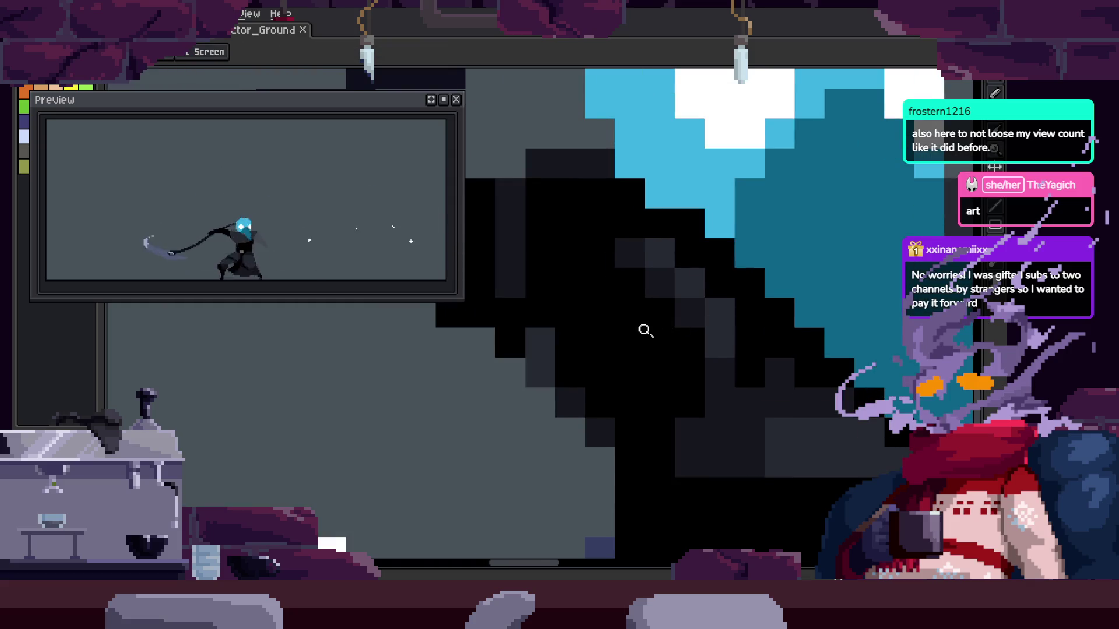
scroll(652, 337, up, 2)
scroll(644, 266, down, 1)
scroll(646, 279, up, 1)
scroll(642, 338, down, 3)
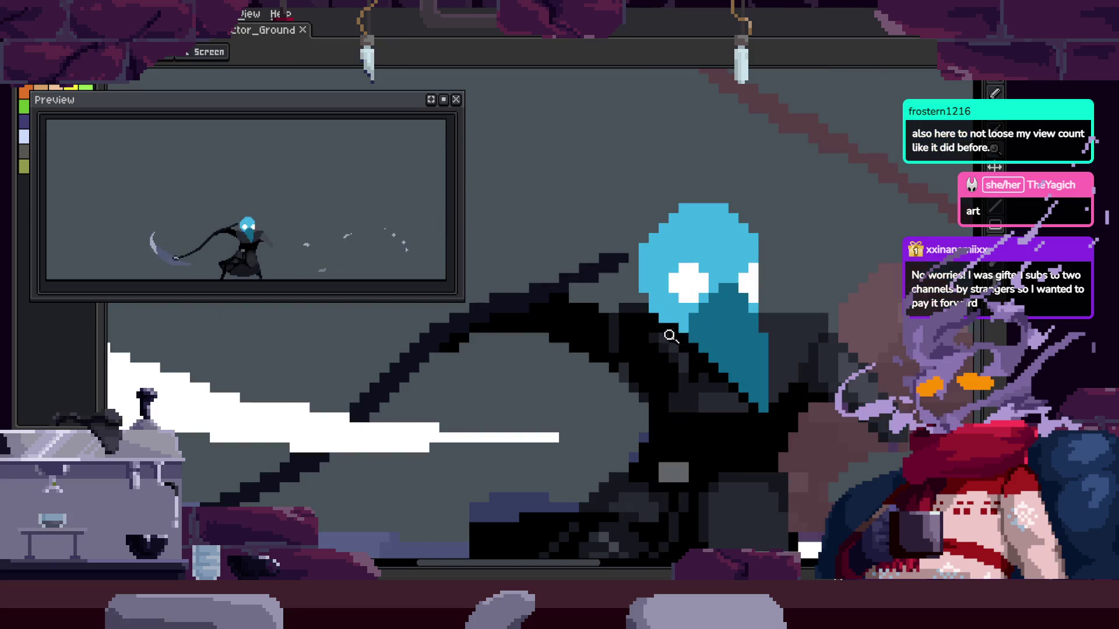
scroll(669, 332, up, 3)
key(ctrl+s)
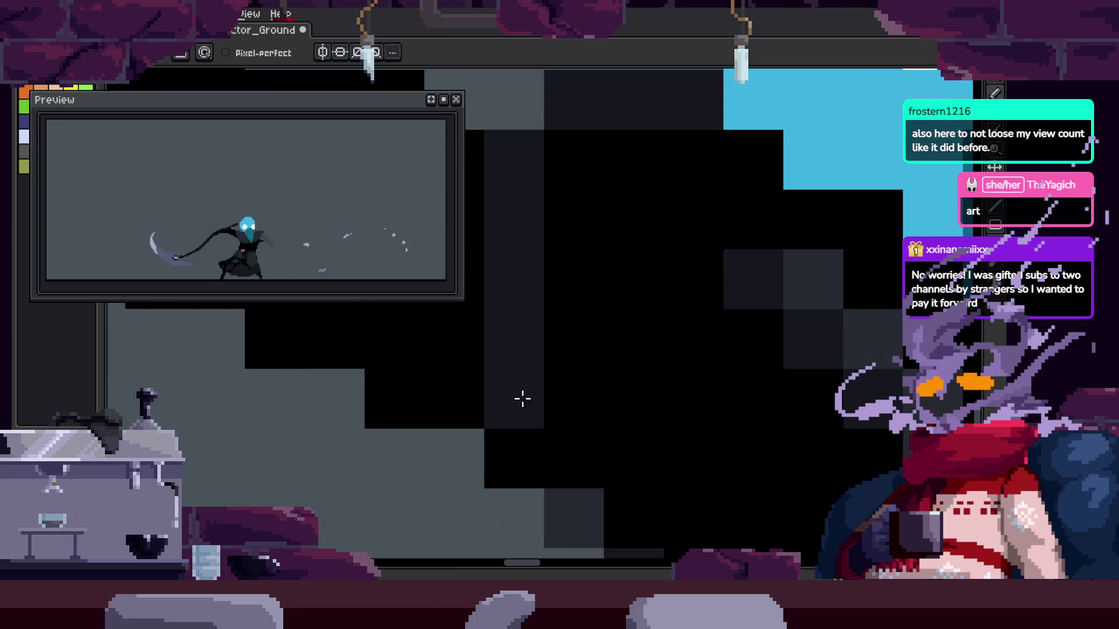
scroll(548, 408, down, 2)
scroll(560, 410, up, 2)
scroll(642, 369, down, 1)
scroll(635, 352, down, 1)
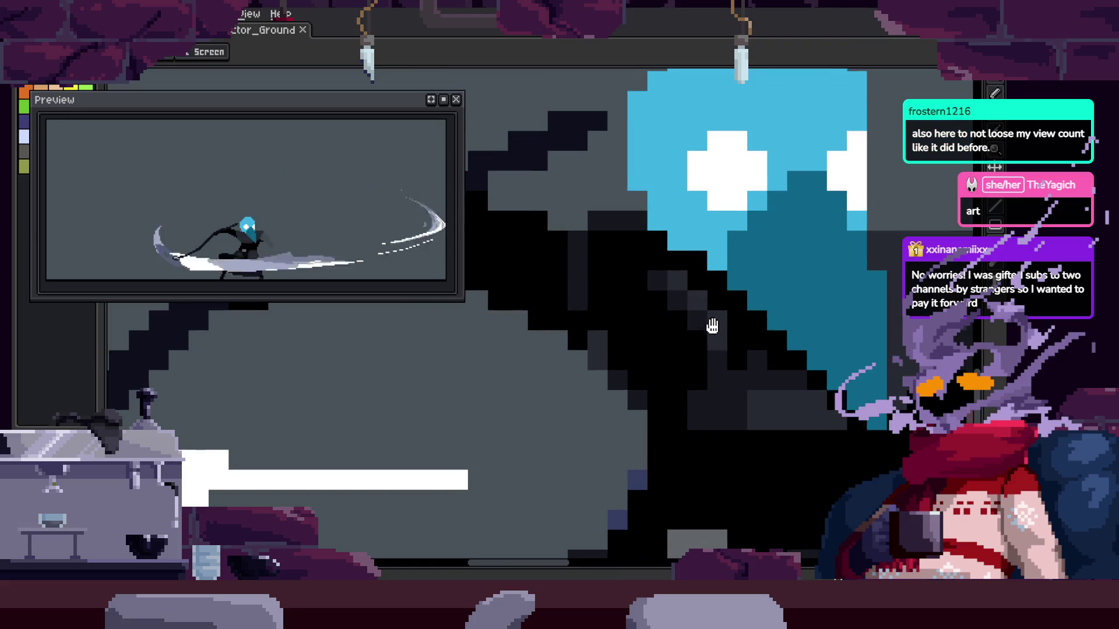
scroll(575, 347, up, 1)
key(ctrl+s)
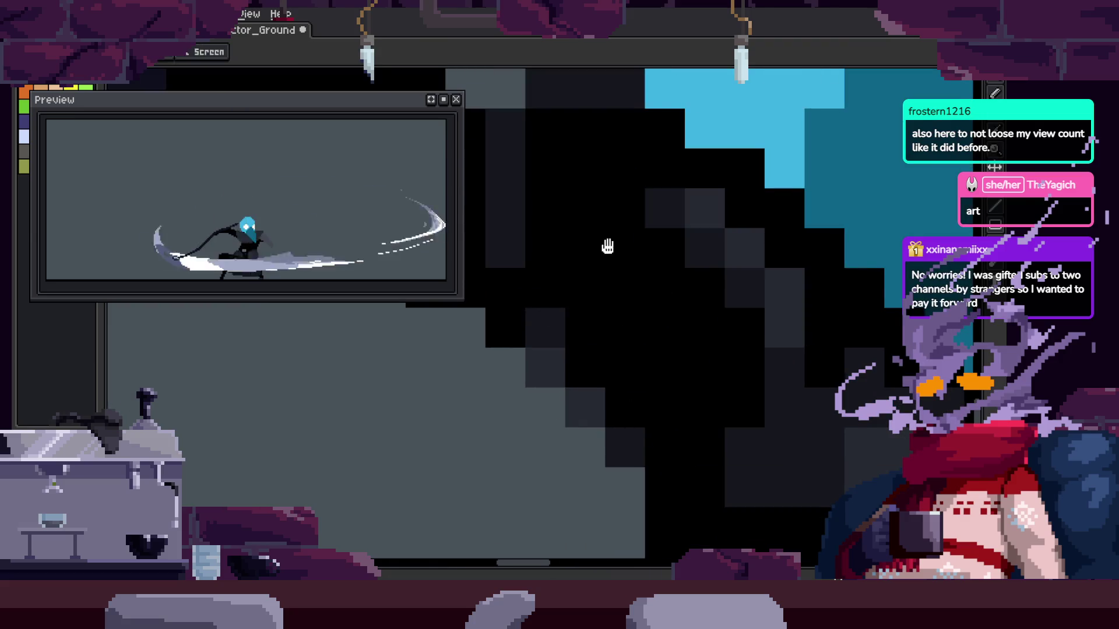
Select a rectangle around the whole character with the Rectangular Marquee
scroll(583, 364, down, 2)
scroll(701, 361, up, 2)
scroll(739, 345, up, 1)
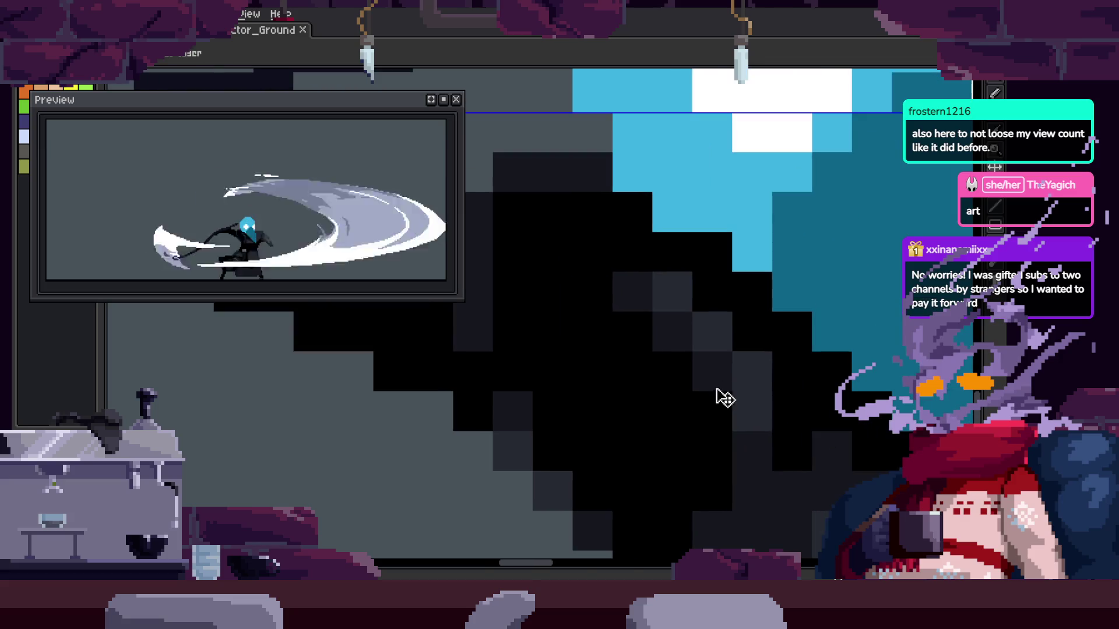
scroll(646, 257, up, 1)
scroll(687, 294, down, 1)
scroll(705, 316, up, 1)
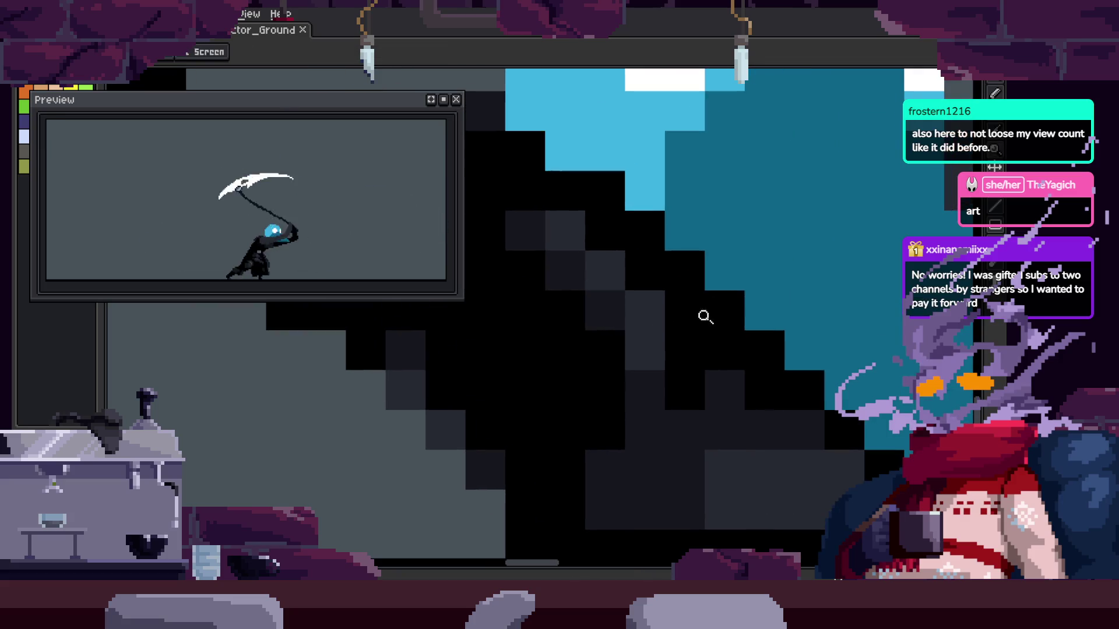
scroll(728, 321, down, 3)
scroll(734, 330, up, 2)
scroll(716, 325, up, 1)
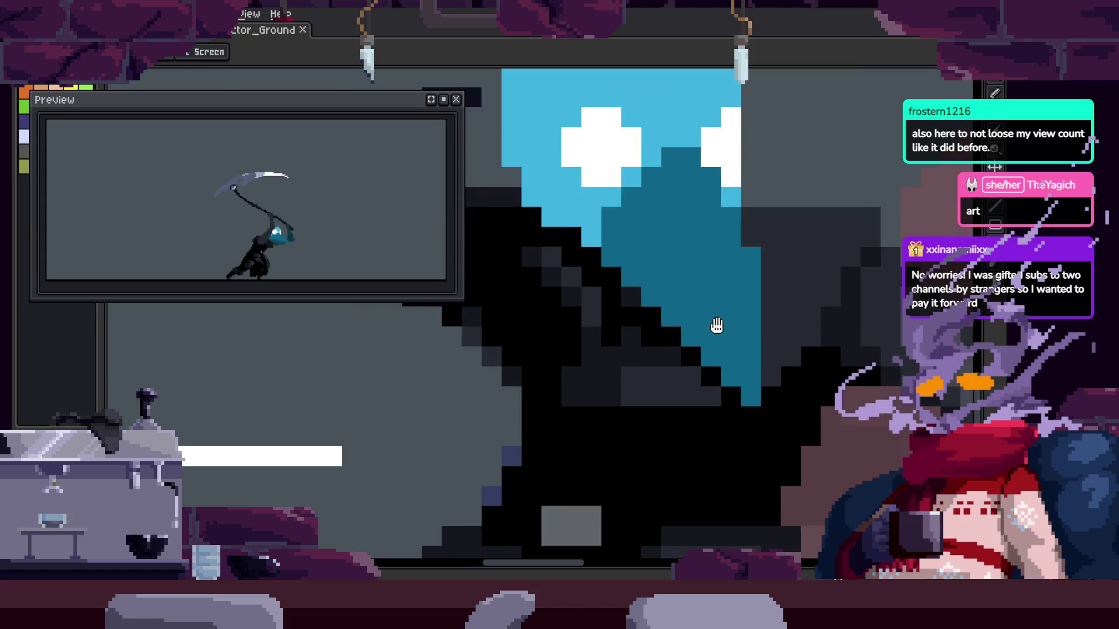
scroll(699, 344, down, 1)
key(v)
key(z)
scroll(701, 307, up, 3)
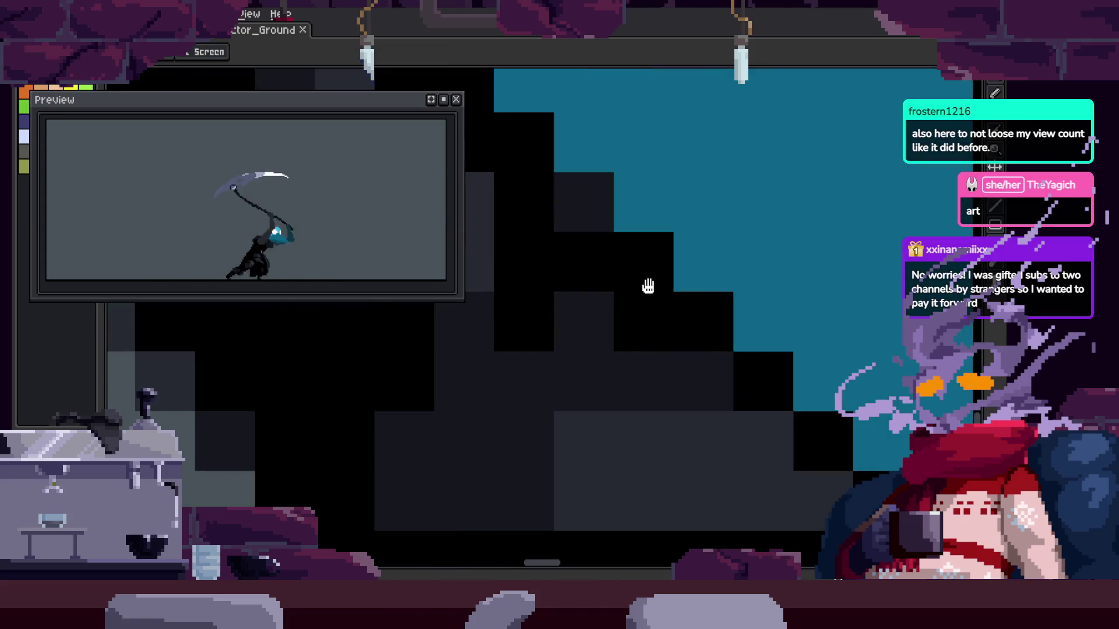
scroll(712, 358, down, 3)
scroll(814, 347, up, 2)
scroll(786, 293, down, 2)
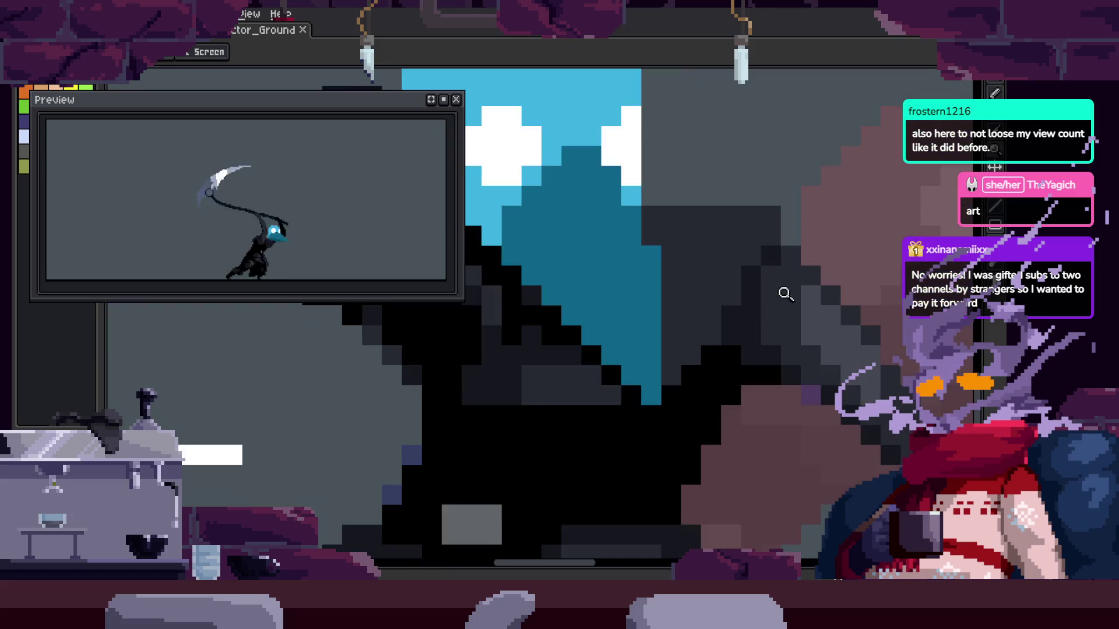
scroll(750, 295, up, 1)
scroll(781, 295, down, 3)
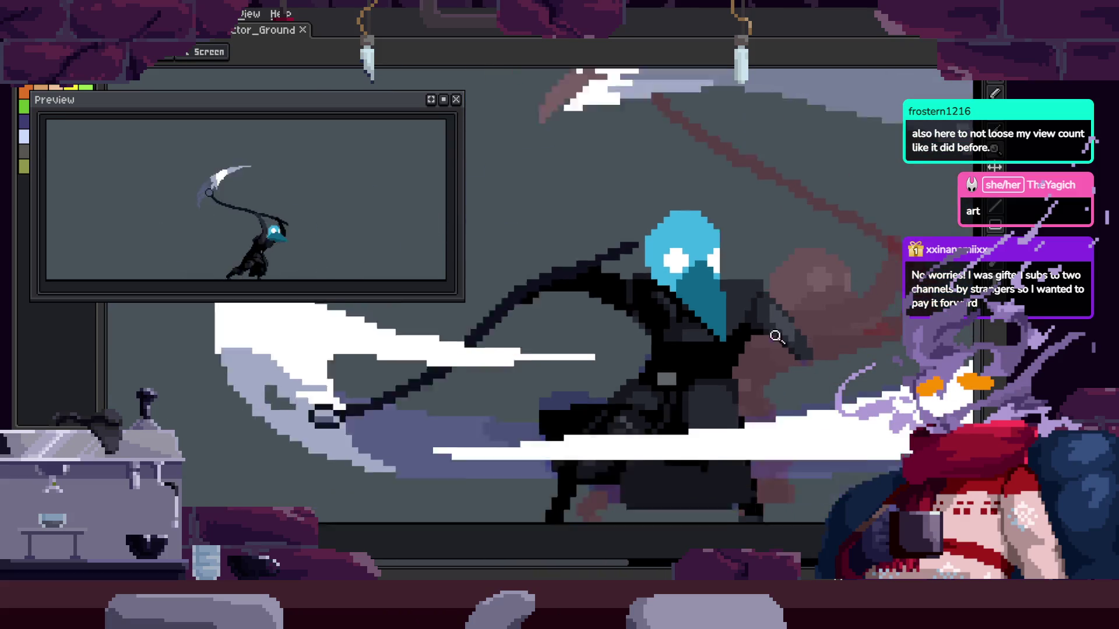
scroll(776, 337, down, 1)
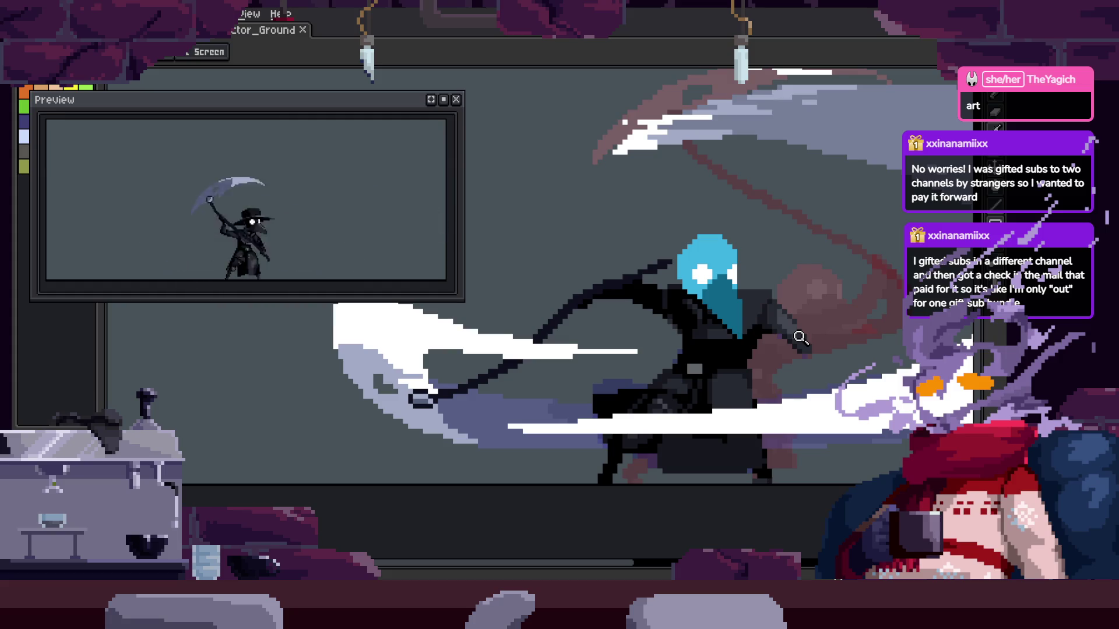
key(m)
drag(573, 280, 812, 483)
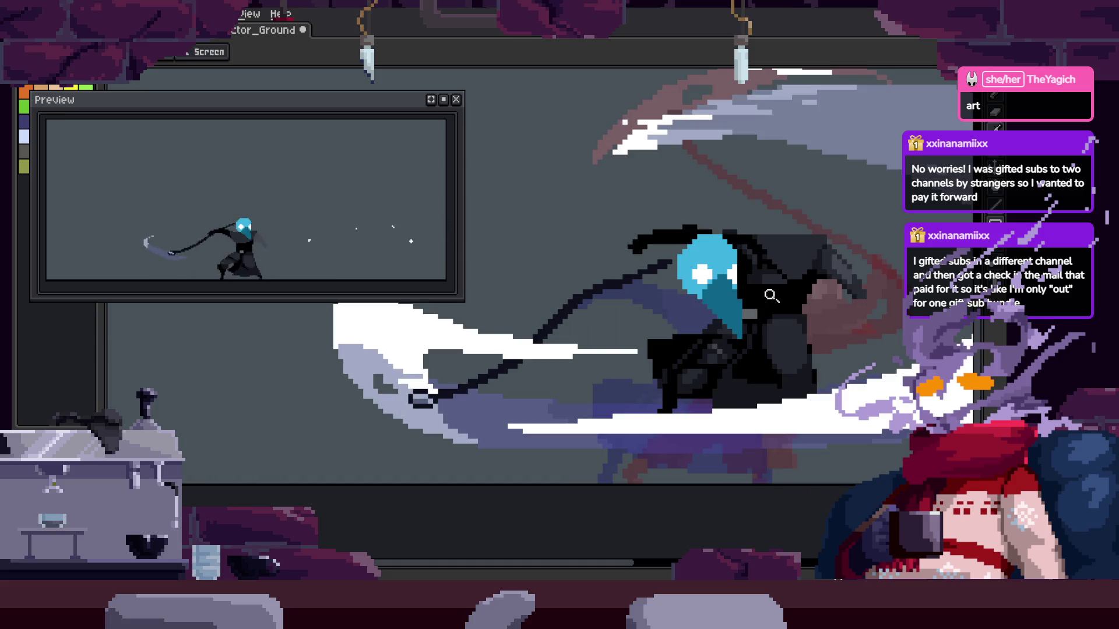
With the Pencil ready, move ahead two animation frames and save the sprite
scroll(757, 263, up, 4)
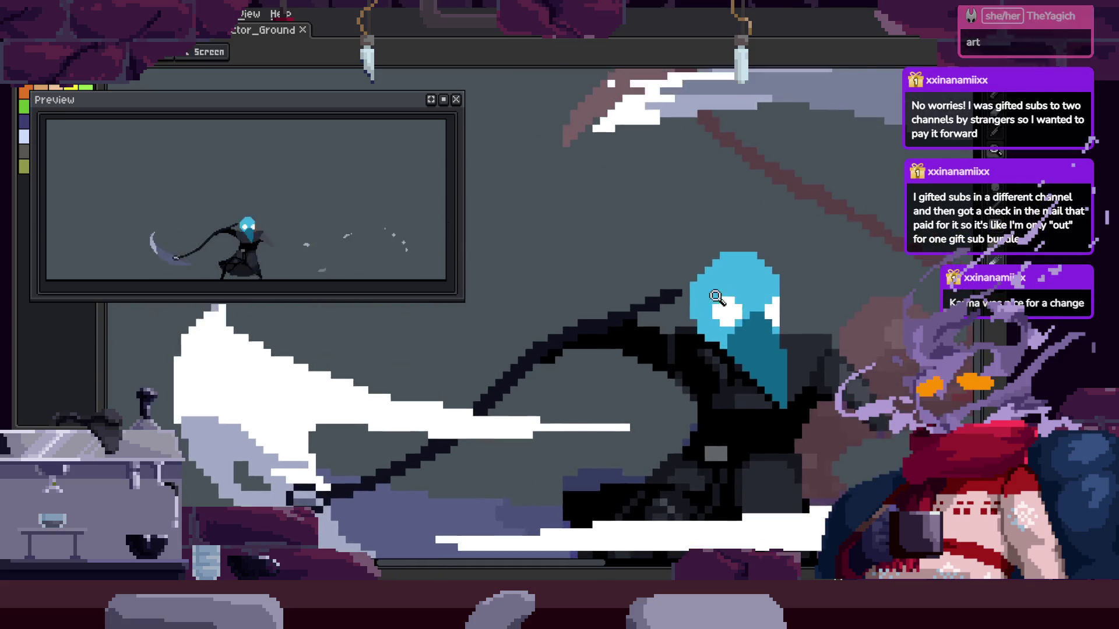
scroll(717, 249, up, 2)
key(b)
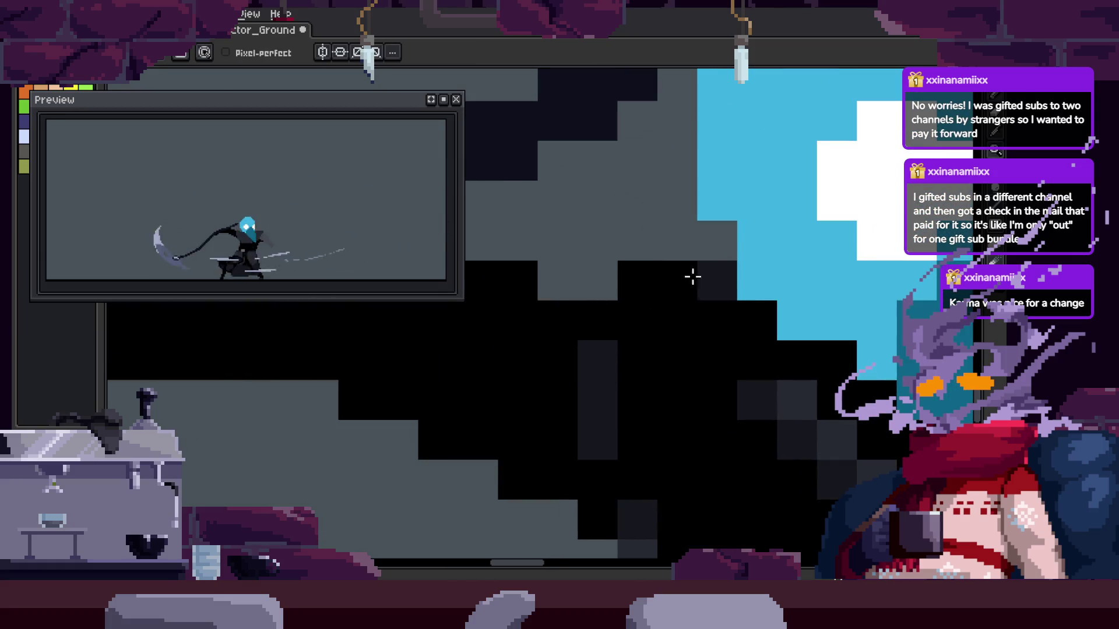
key(Return)
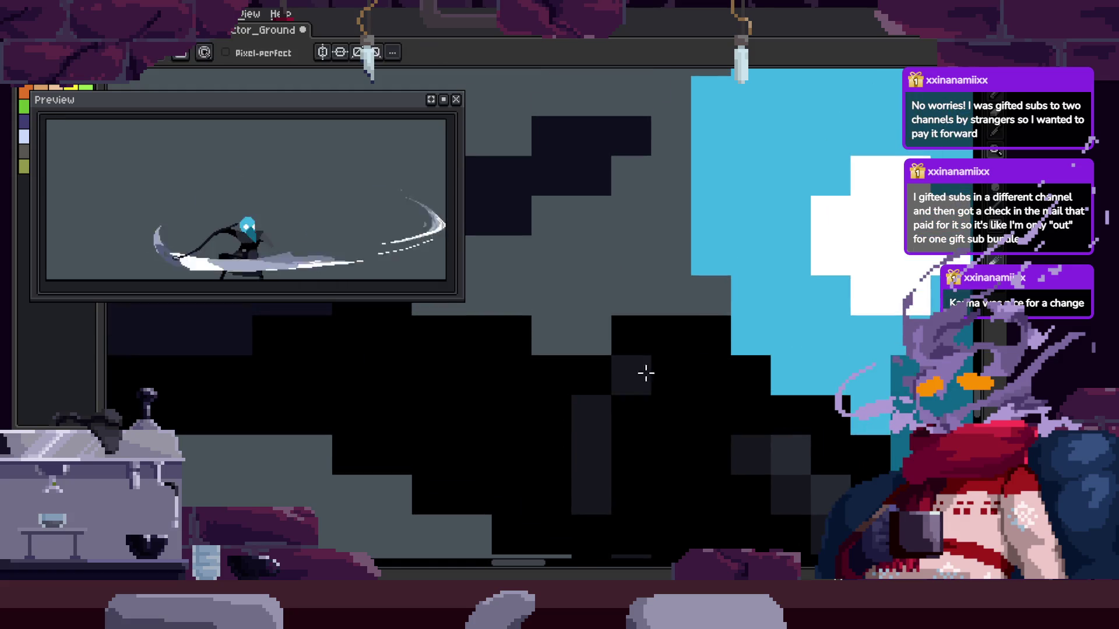
key(Return)
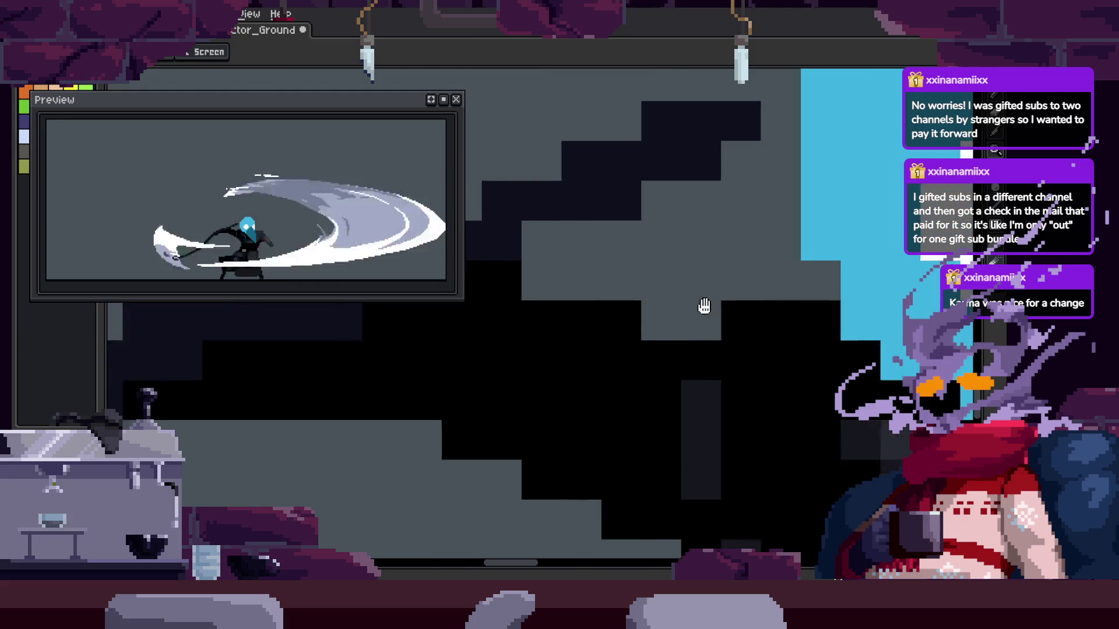
key(ctrl+s)
Paint stray grey cloak pixels black and add a black pixel at the cloak's bottom
scroll(777, 317, down, 1)
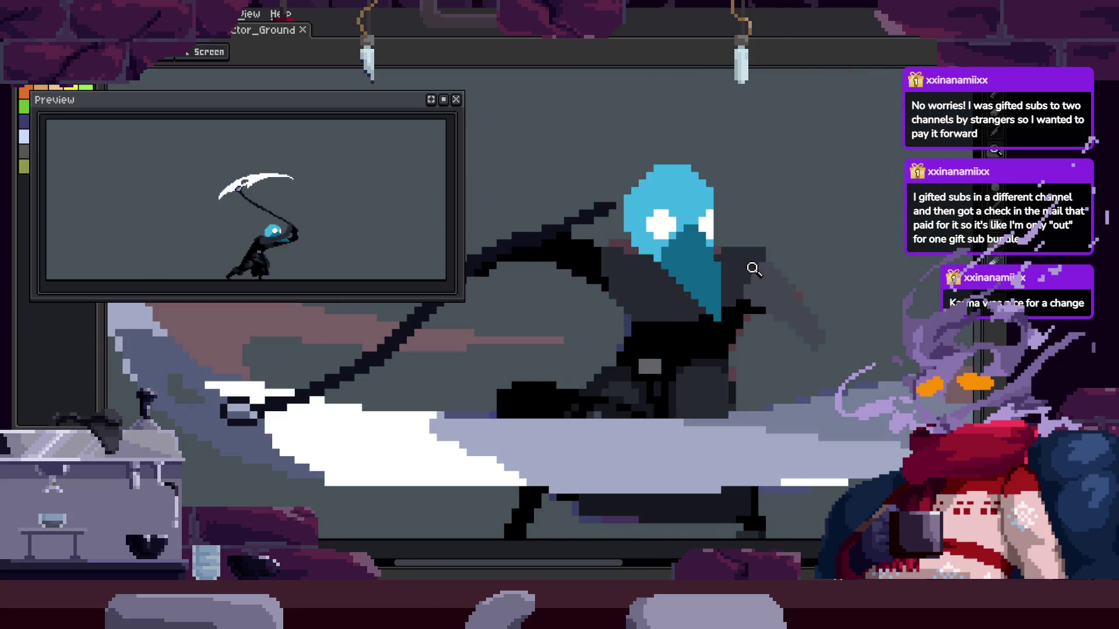
scroll(699, 257, up, 3)
scroll(652, 251, down, 1)
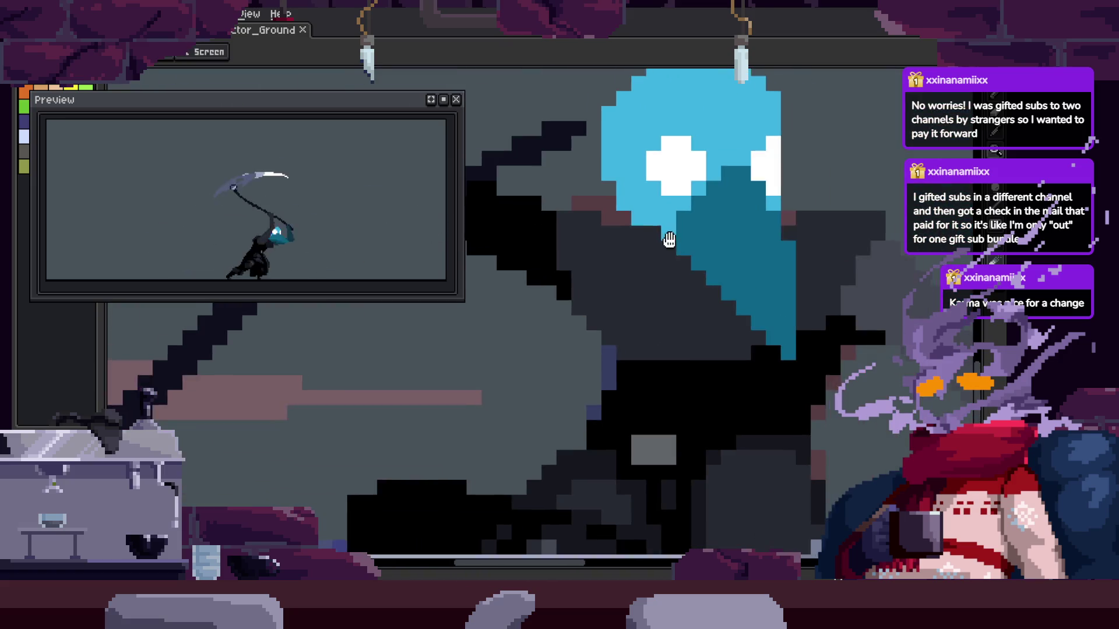
scroll(629, 214, up, 1)
key(b)
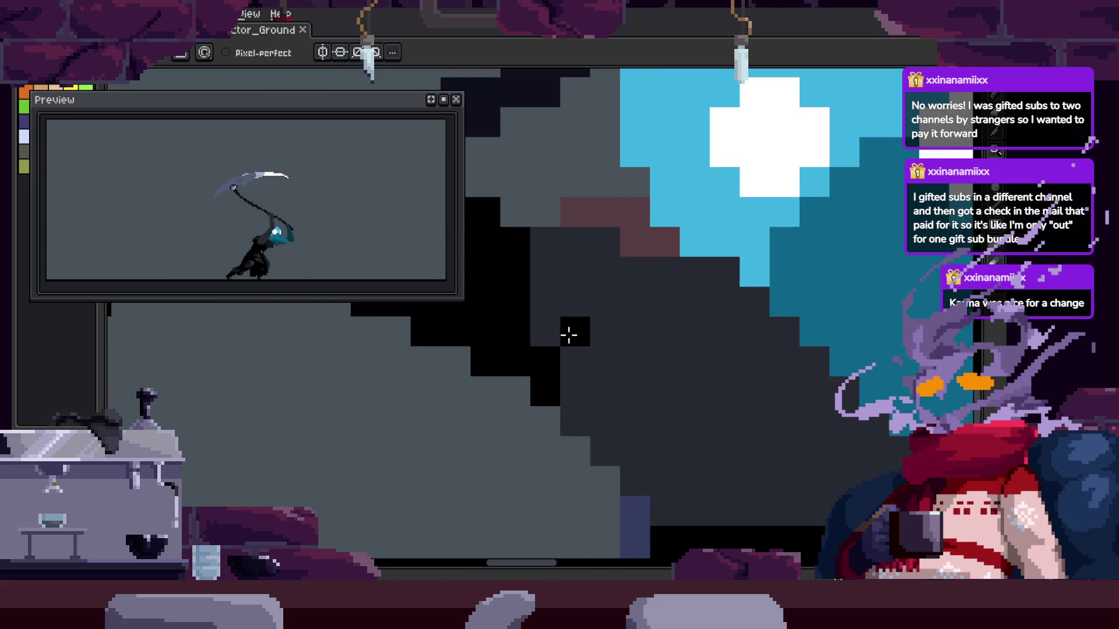
drag(604, 276, 647, 306)
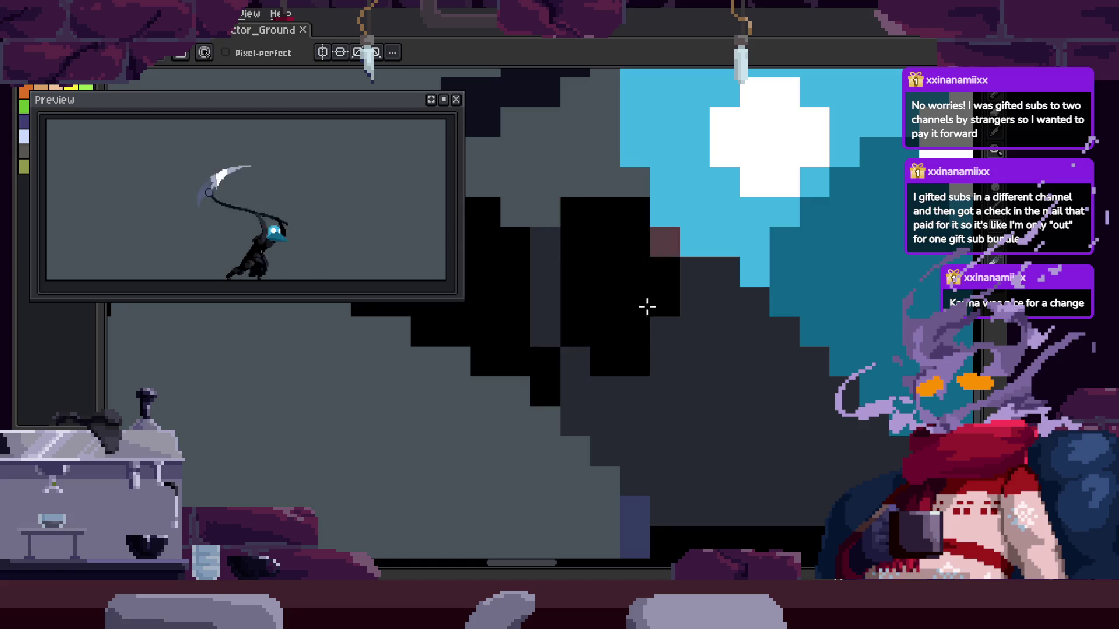
scroll(662, 284, down, 1)
click(633, 360)
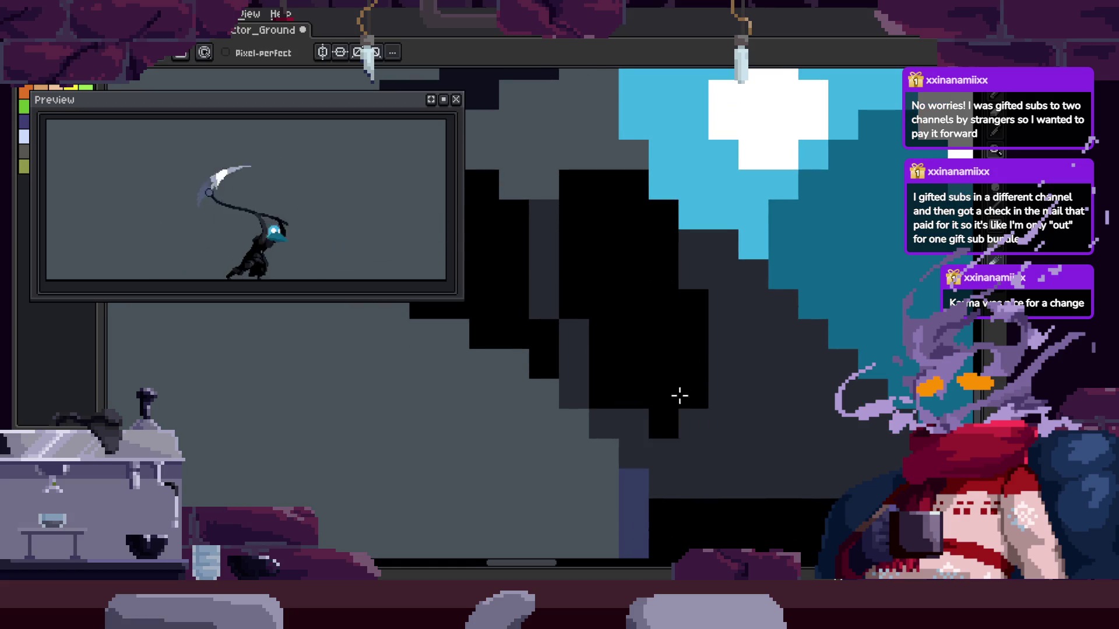
scroll(670, 395, down, 3)
scroll(732, 403, up, 2)
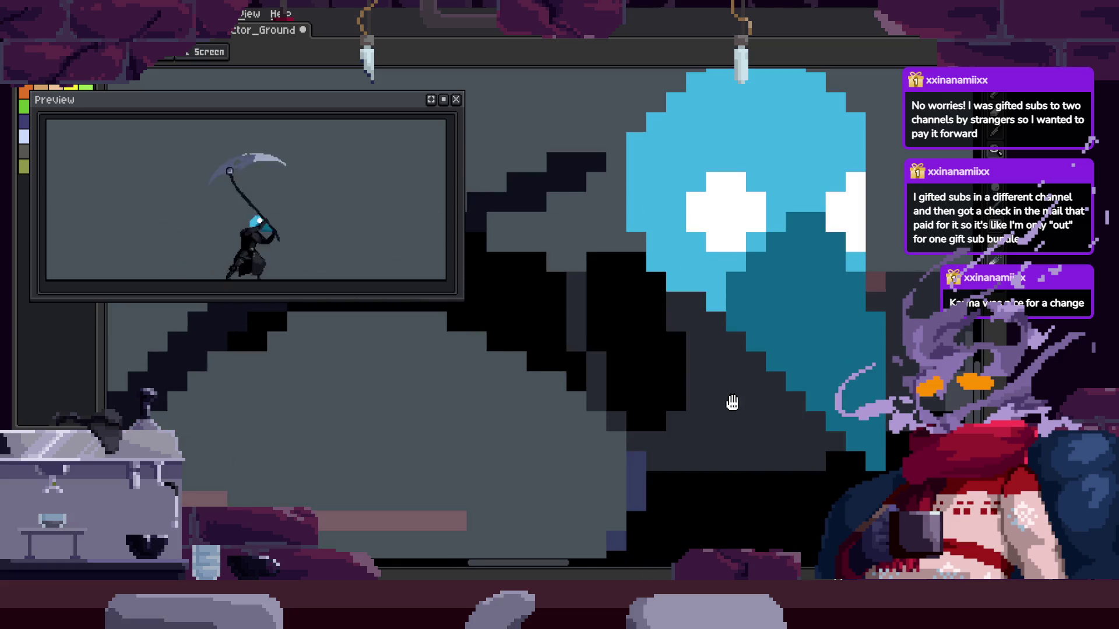
Undo the unwanted dark-grey and oversized black Paint Bucket fills on the cloak
drag(732, 402, 656, 373)
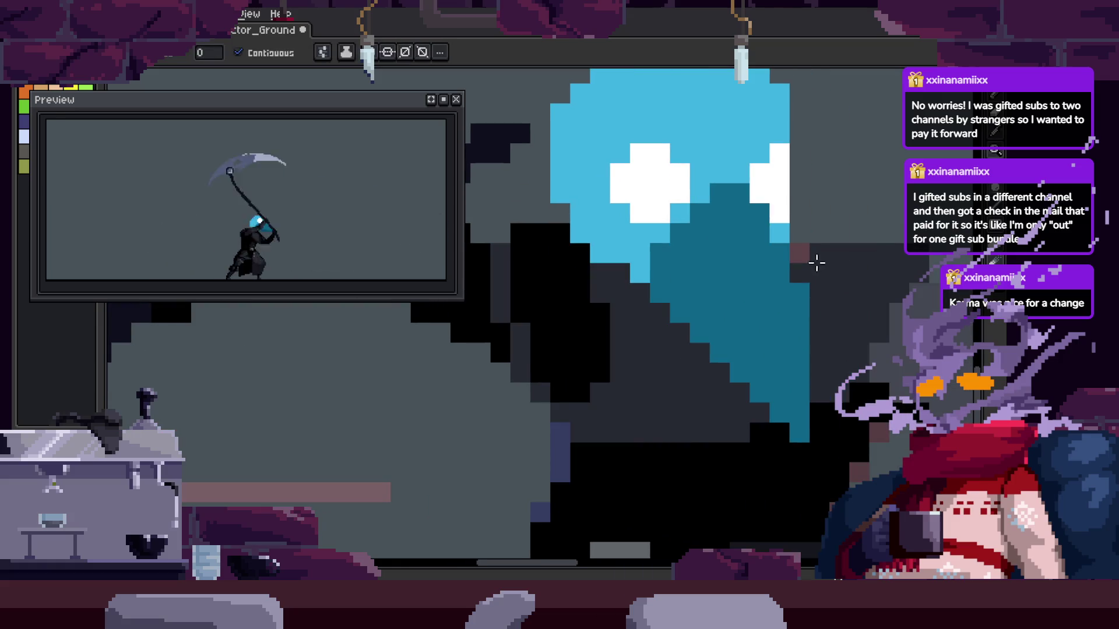
key(b)
key(ctrl+z)
scroll(670, 388, up, 2)
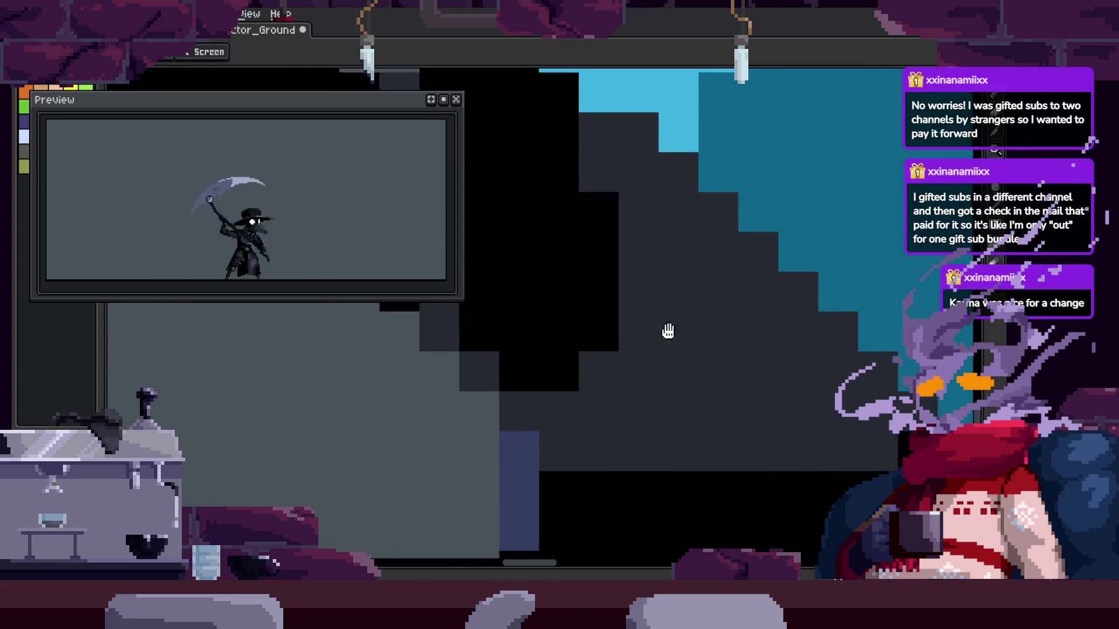
drag(667, 329, 589, 375)
key(g)
click(670, 408)
key(ctrl+z)
key(b)
Paint the grey pixels along the cloak's stepped edge black
mouse_move(632, 460)
mouse_down()
mouse_move(786, 382)
mouse_move(665, 368)
mouse_move(720, 395)
mouse_up()
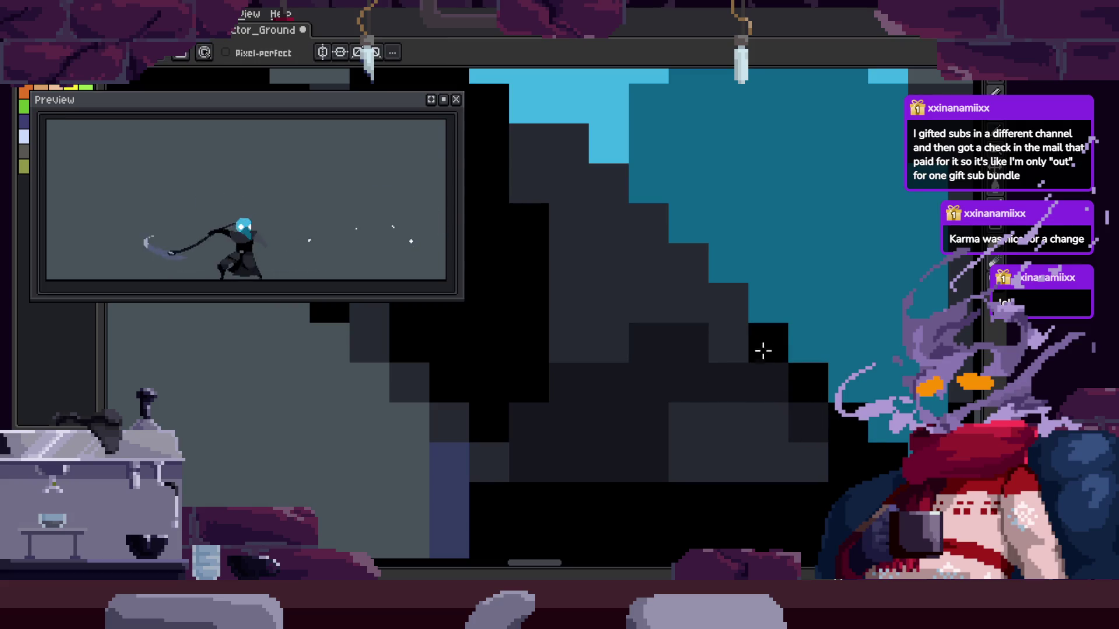
mouse_move(547, 195)
mouse_down()
mouse_move(550, 320)
mouse_move(688, 292)
mouse_up()
key(z)
scroll(687, 400, down, 3)
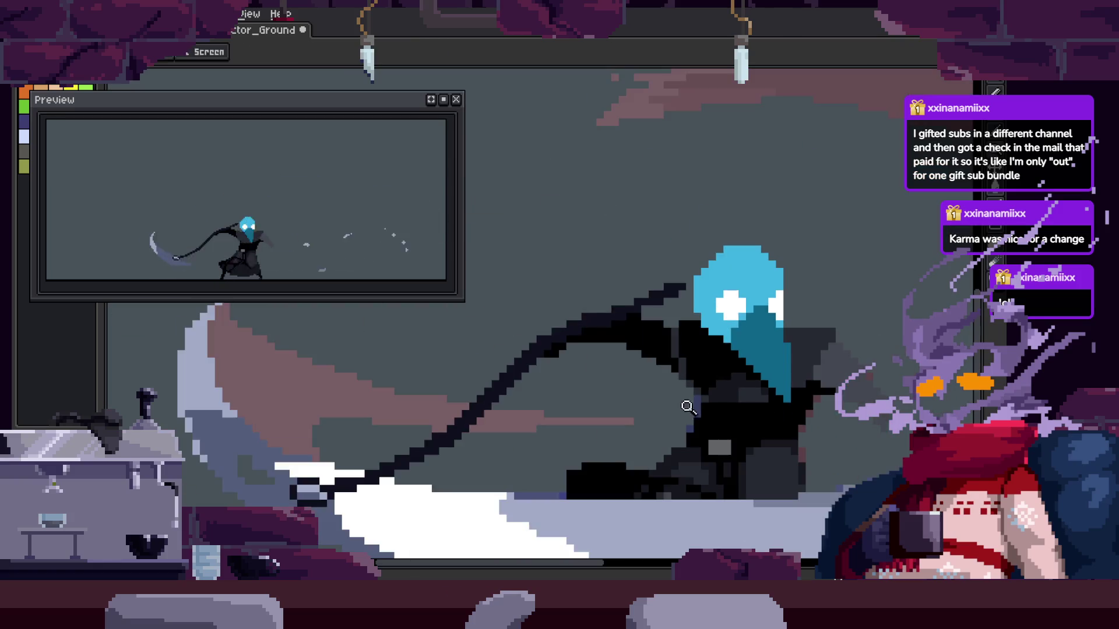
Zoom out to the whole character and step through the slash frames back to the first
scroll(687, 292, up, 2)
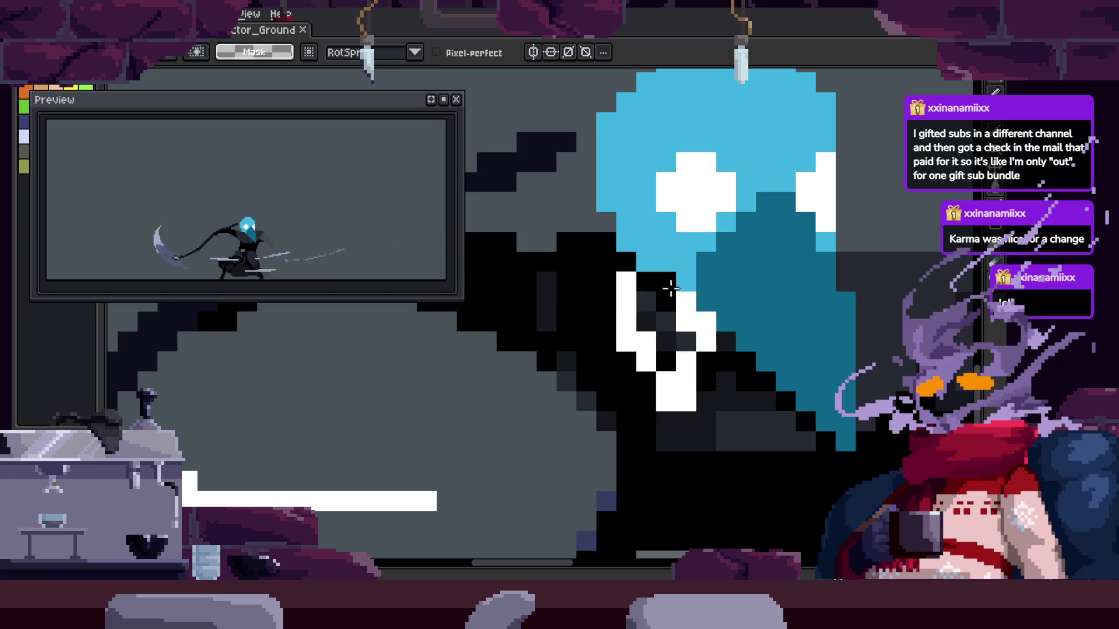
key(z)
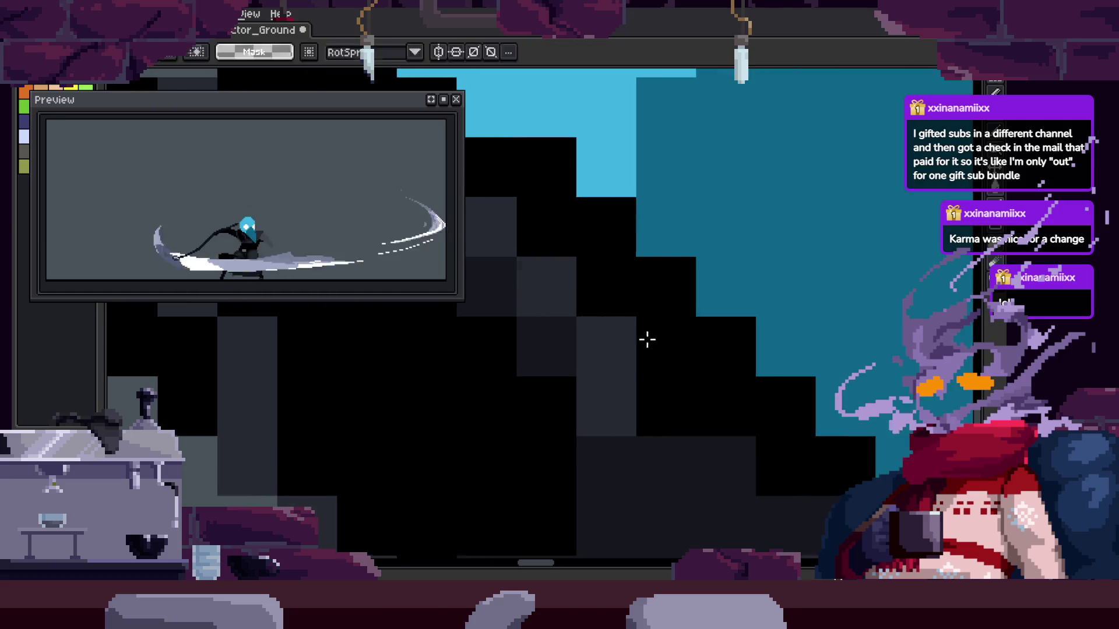
scroll(647, 335, down, 2)
scroll(796, 343, down, 1)
key(Return)
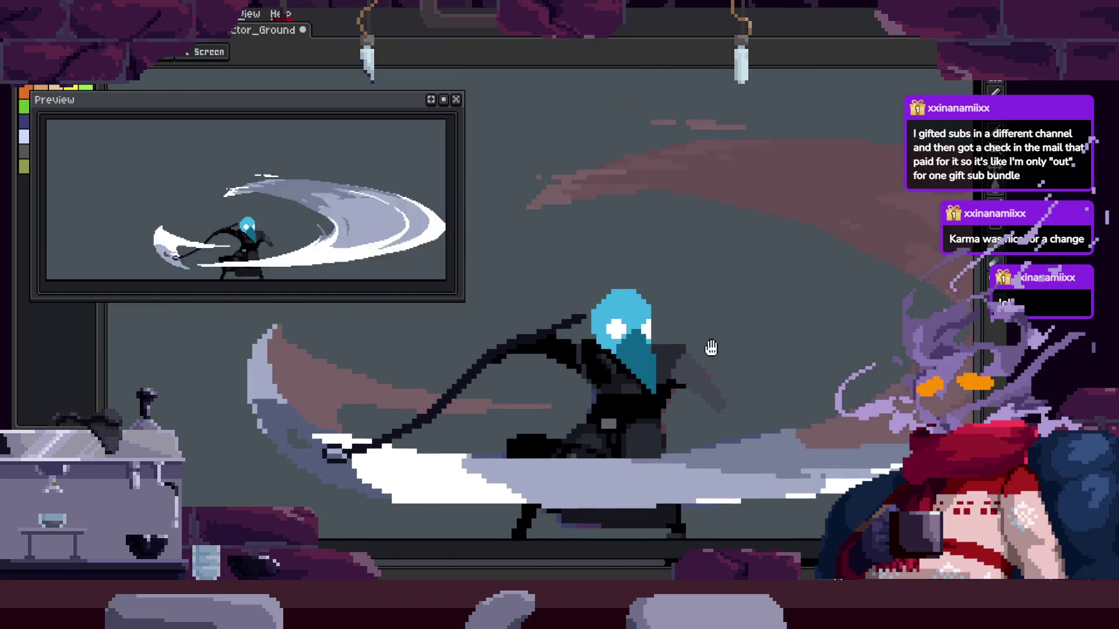
key(Return)
scroll(698, 284, up, 2)
scroll(698, 284, up, 1)
Paint a column of lighter grey cloak pixels and darken the cloak below the head
key(b)
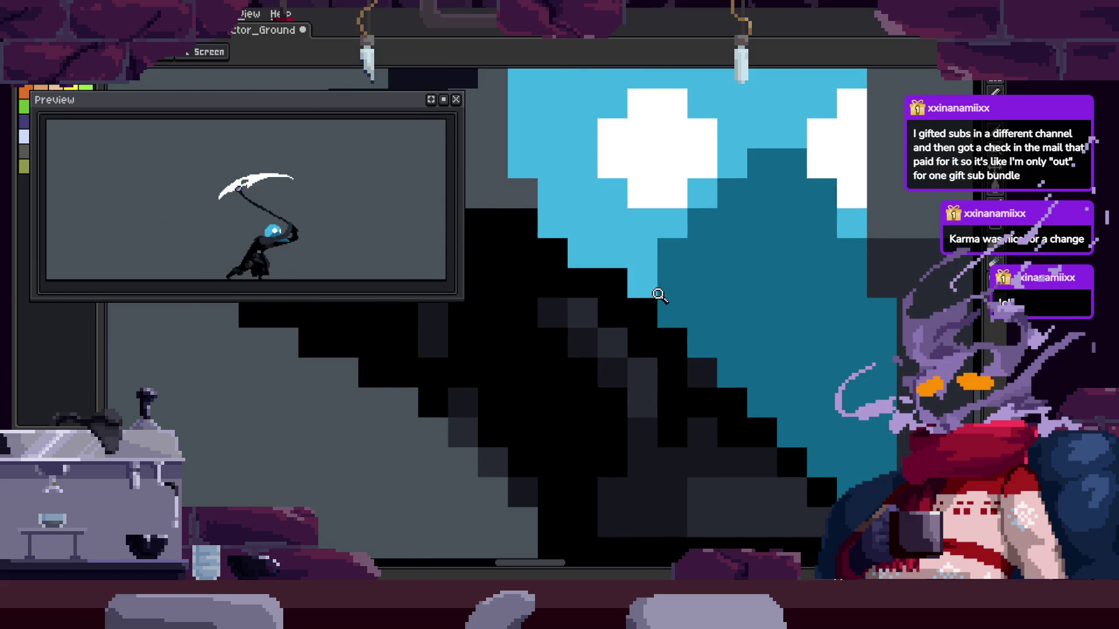
scroll(587, 304, up, 1)
drag(586, 304, 594, 393)
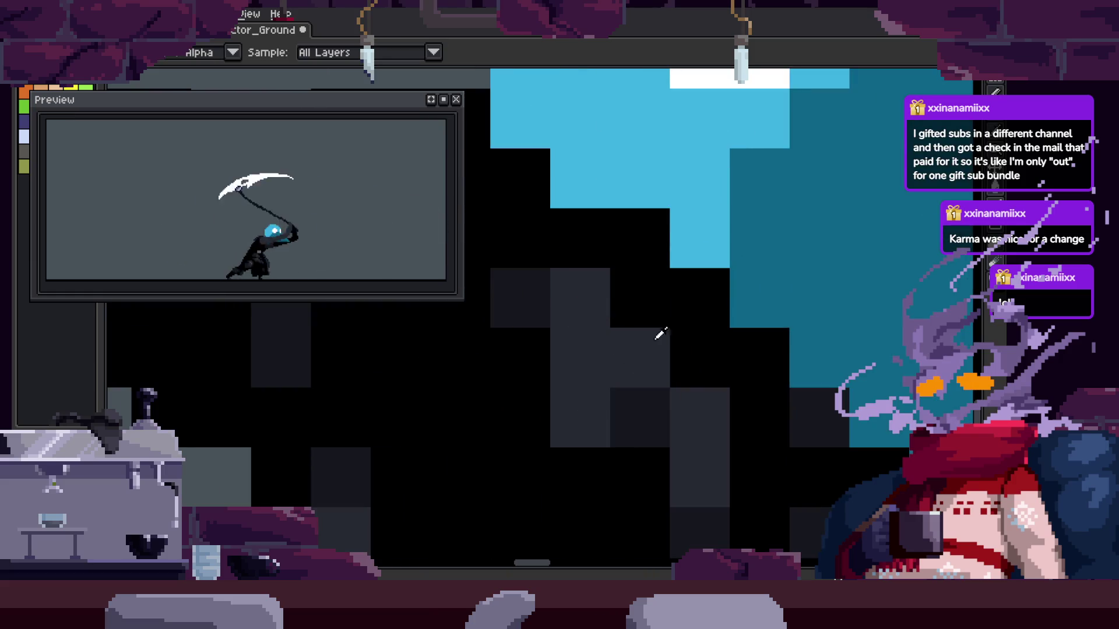
click(646, 368)
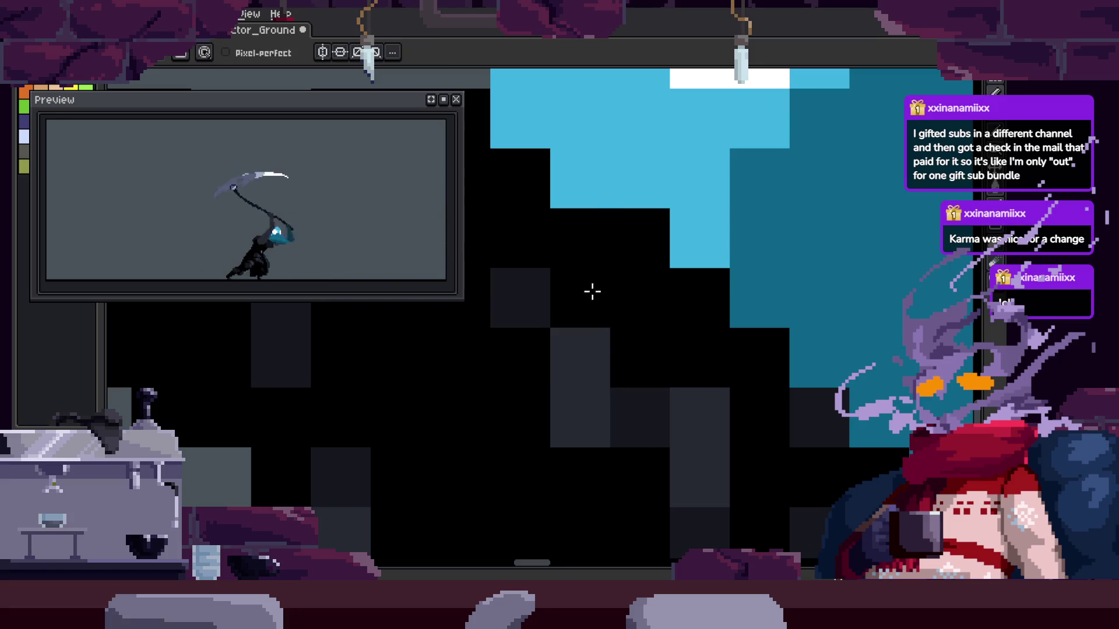
scroll(696, 392, down, 2)
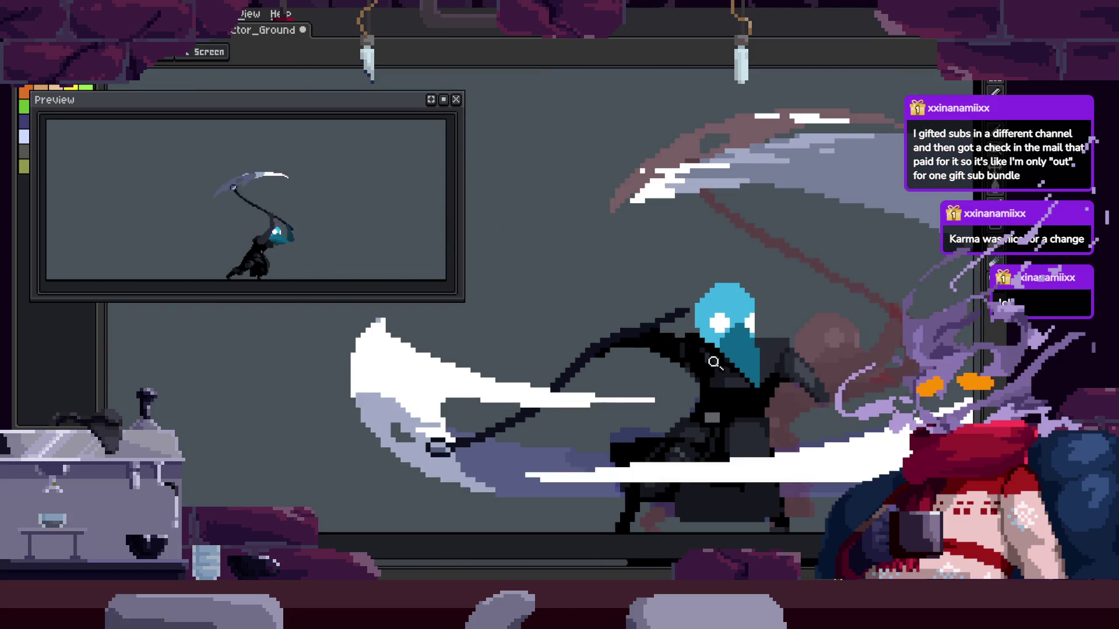
scroll(665, 379, up, 2)
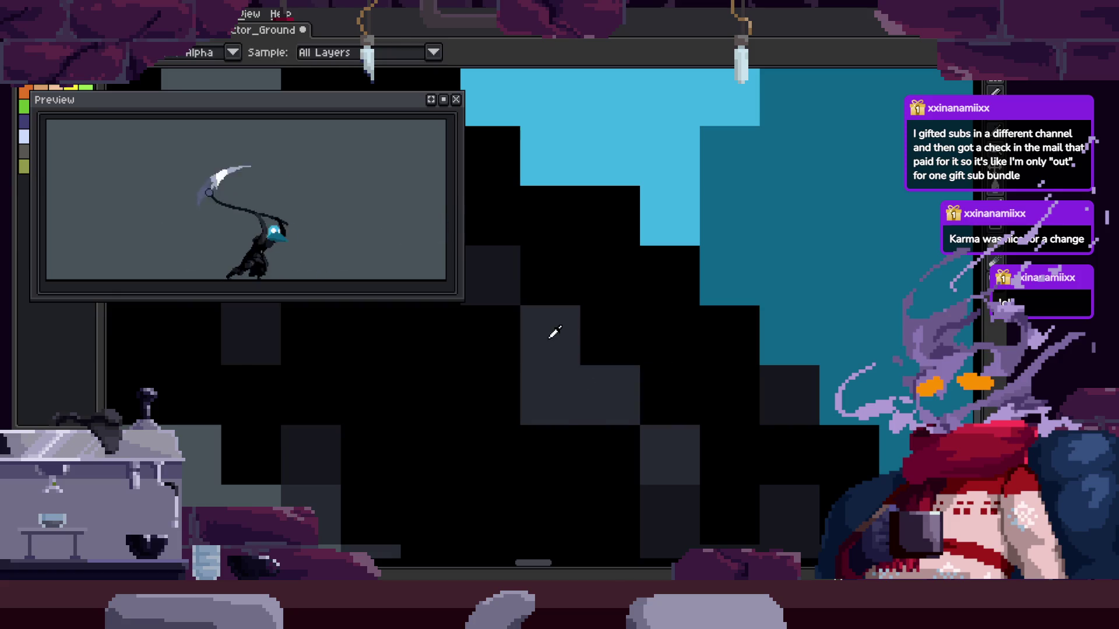
Zoom in on the plague doctor's blue head
key(z)
scroll(567, 367, down, 2)
scroll(734, 339, down, 1)
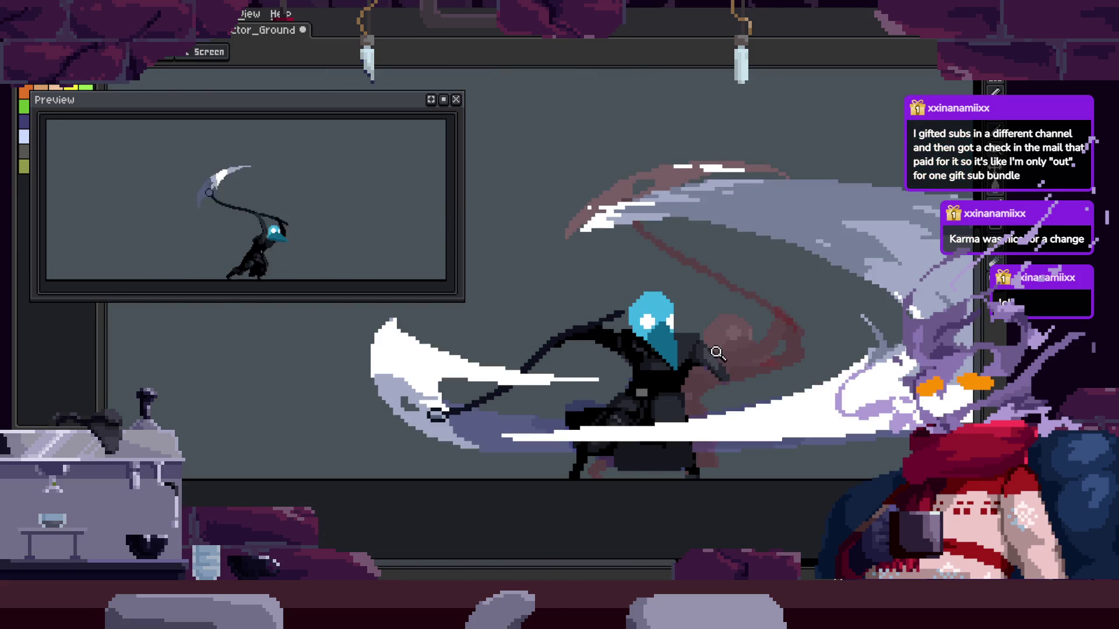
scroll(778, 319, up, 1)
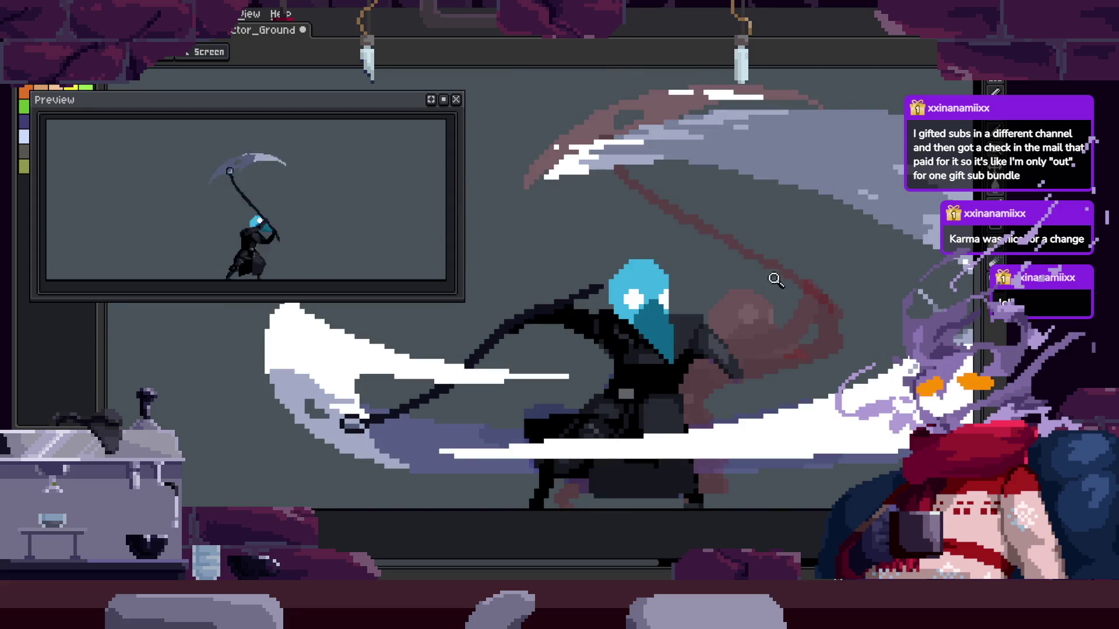
scroll(720, 285, up, 2)
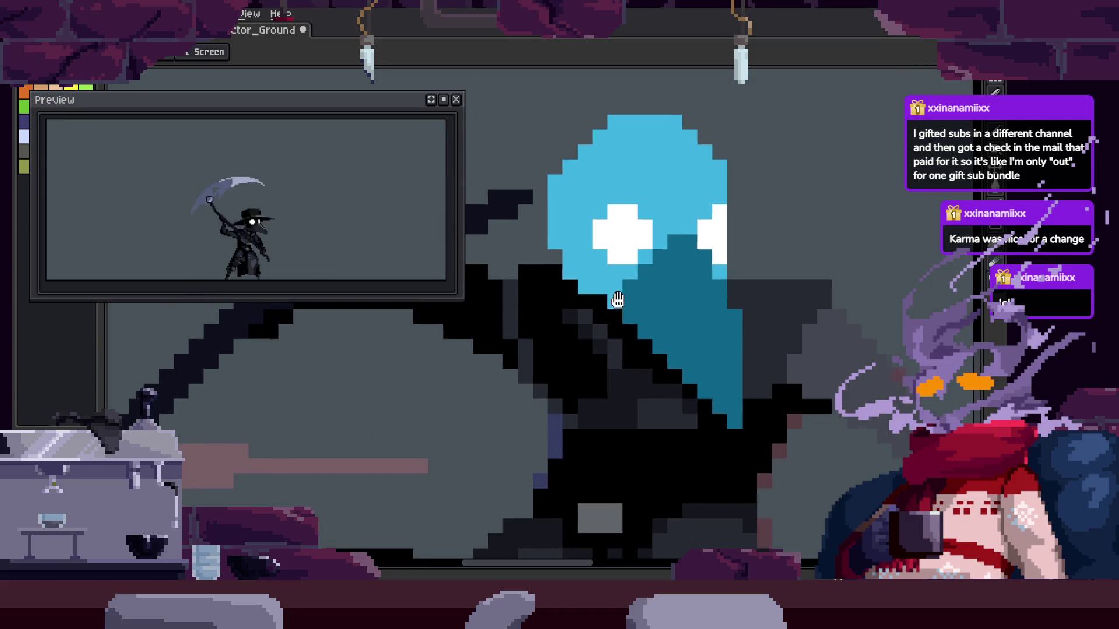
scroll(629, 311, up, 2)
key(m)
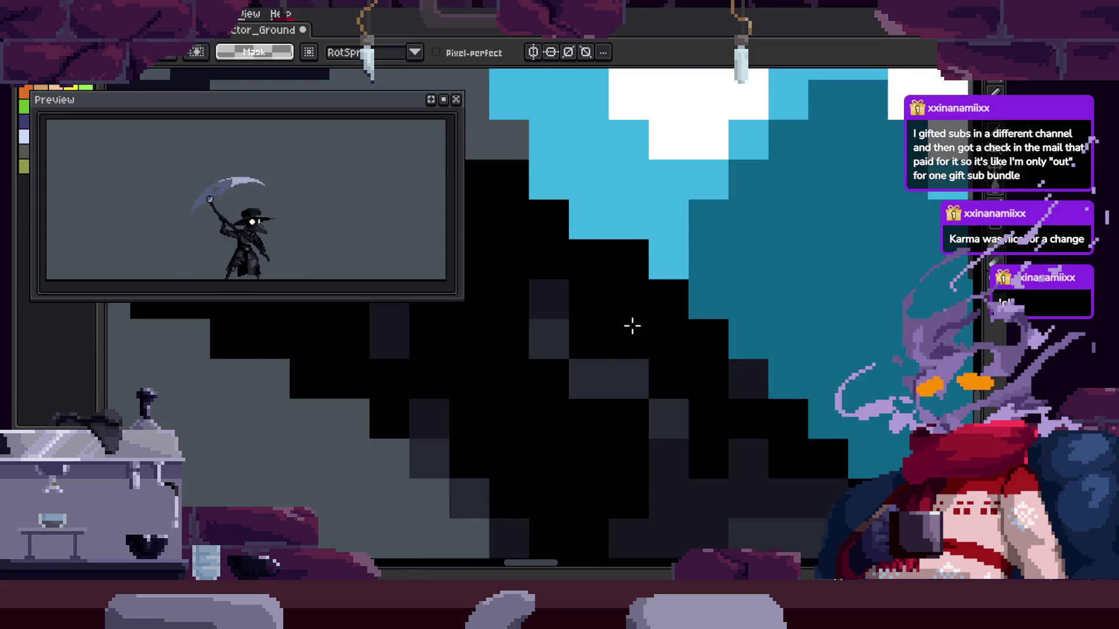
key(z)
scroll(642, 387, down, 2)
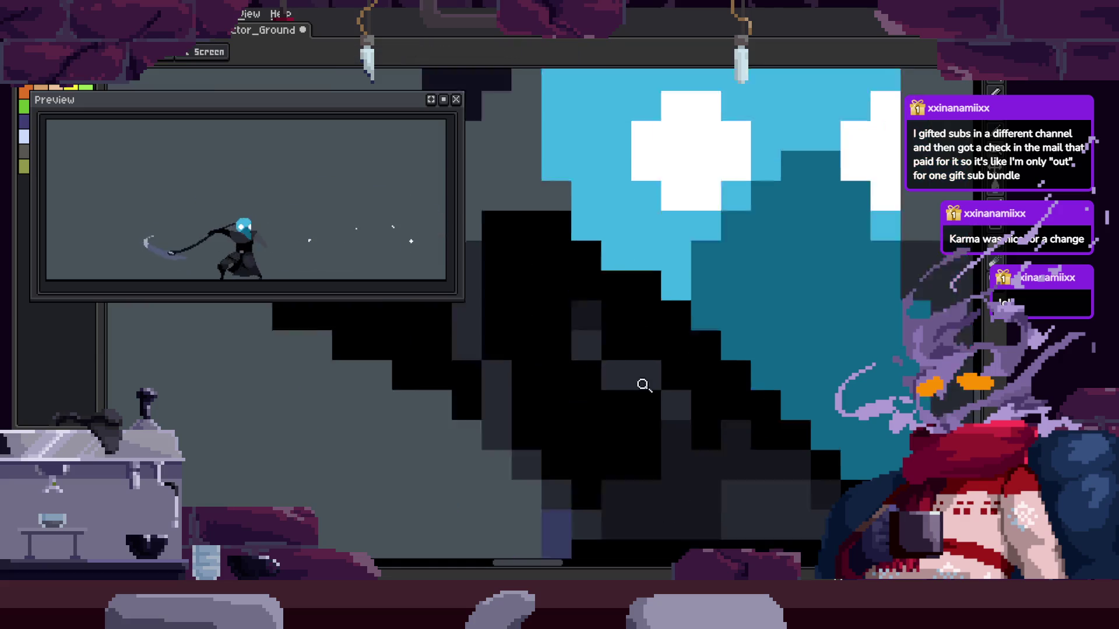
scroll(686, 322, down, 1)
scroll(686, 323, left, 2)
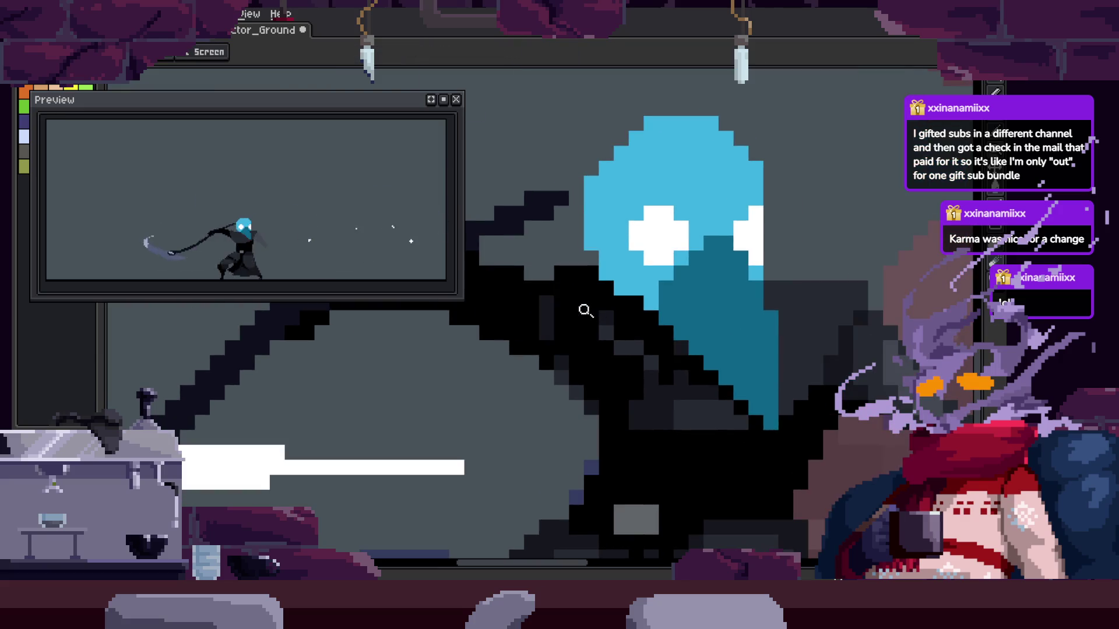
key(z)
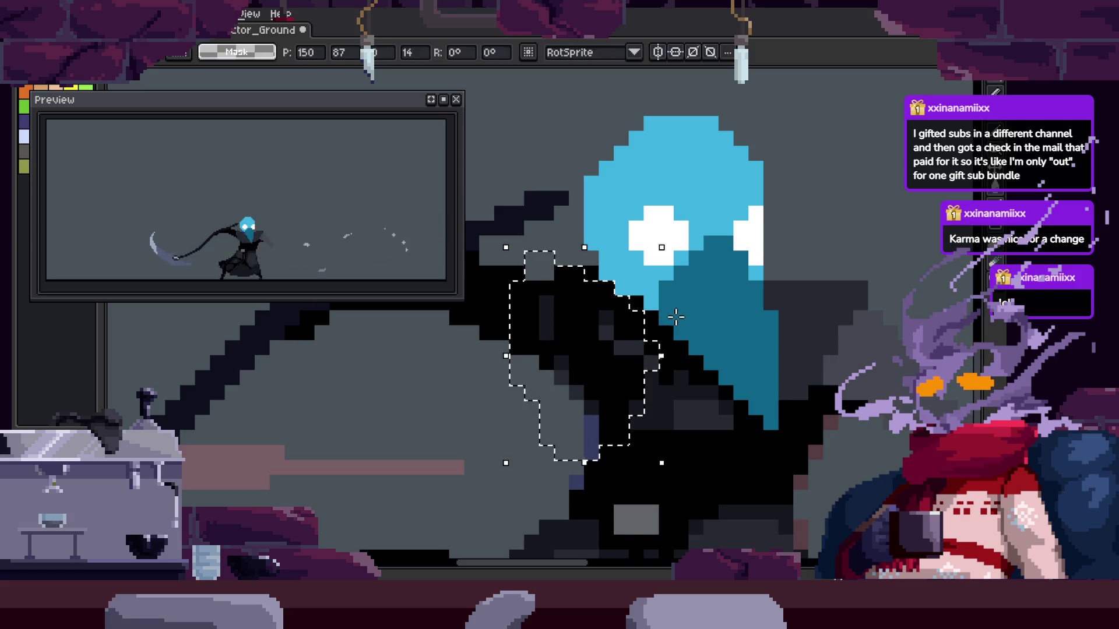
scroll(694, 352, up, 1)
scroll(760, 324, down, 2)
scroll(717, 300, down, 1)
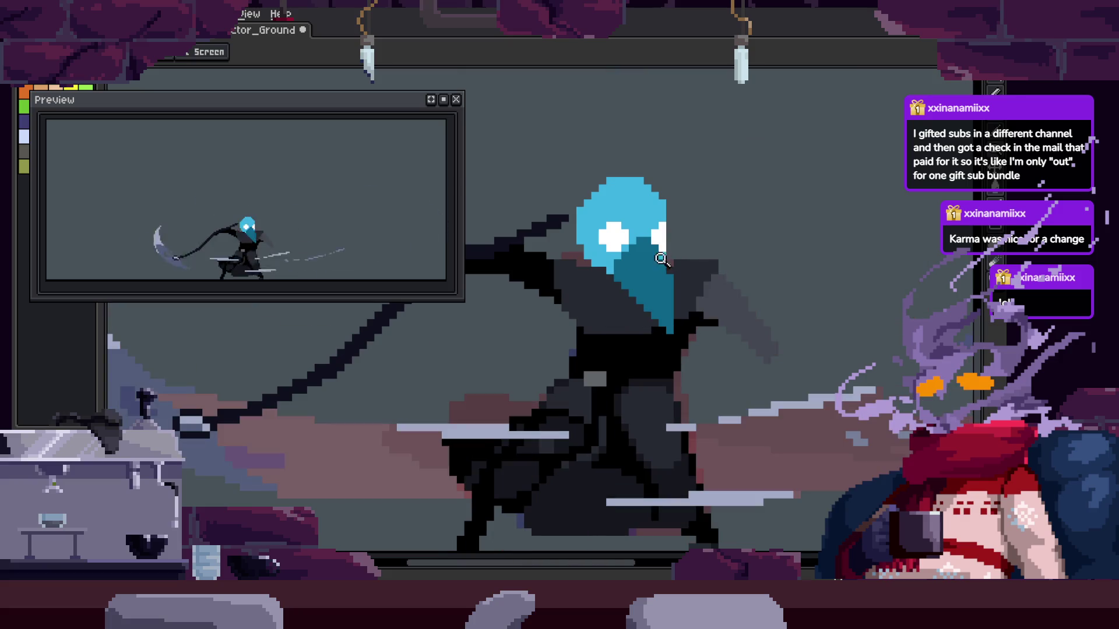
click(587, 275)
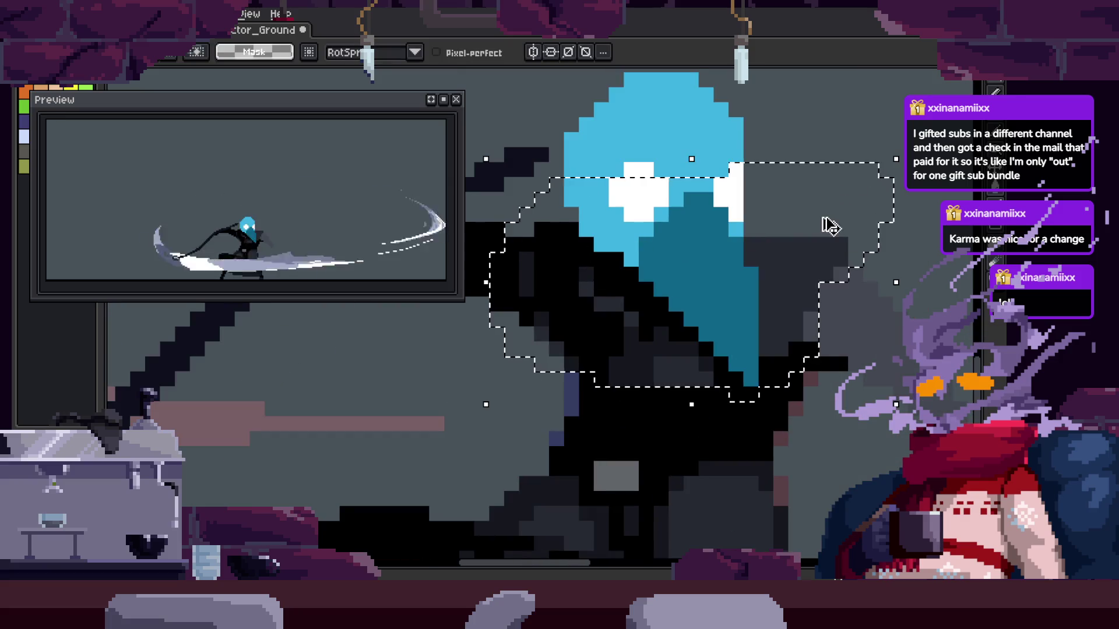
key(z)
scroll(822, 257, down, 2)
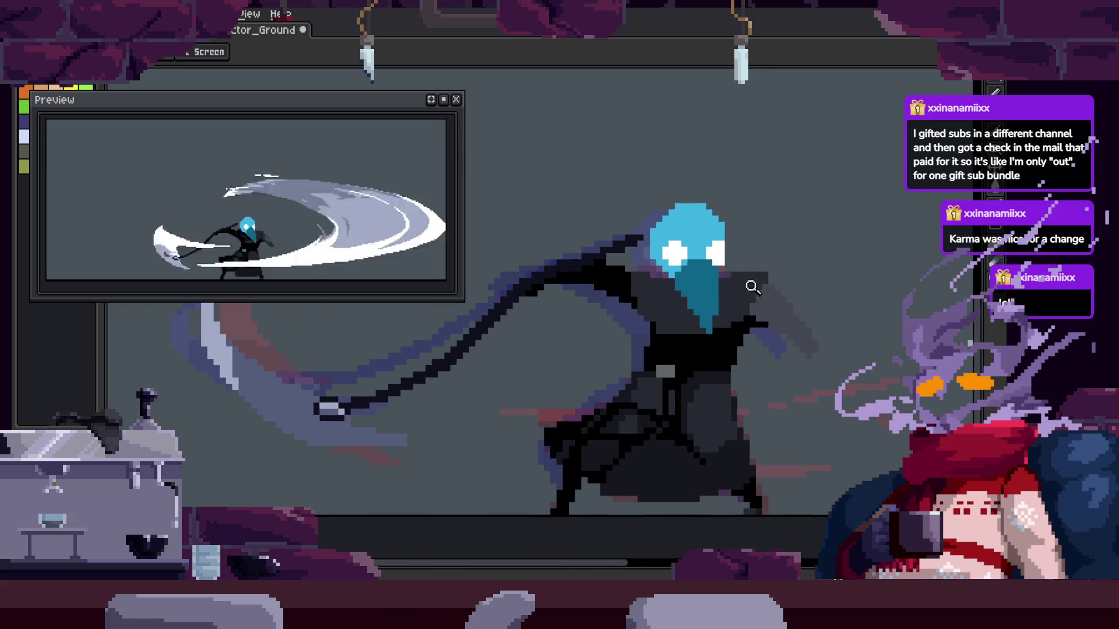
Sample a cloak colour, touch up the pixels with the Pencil, and save the file twice
key(i)
scroll(784, 257, up, 3)
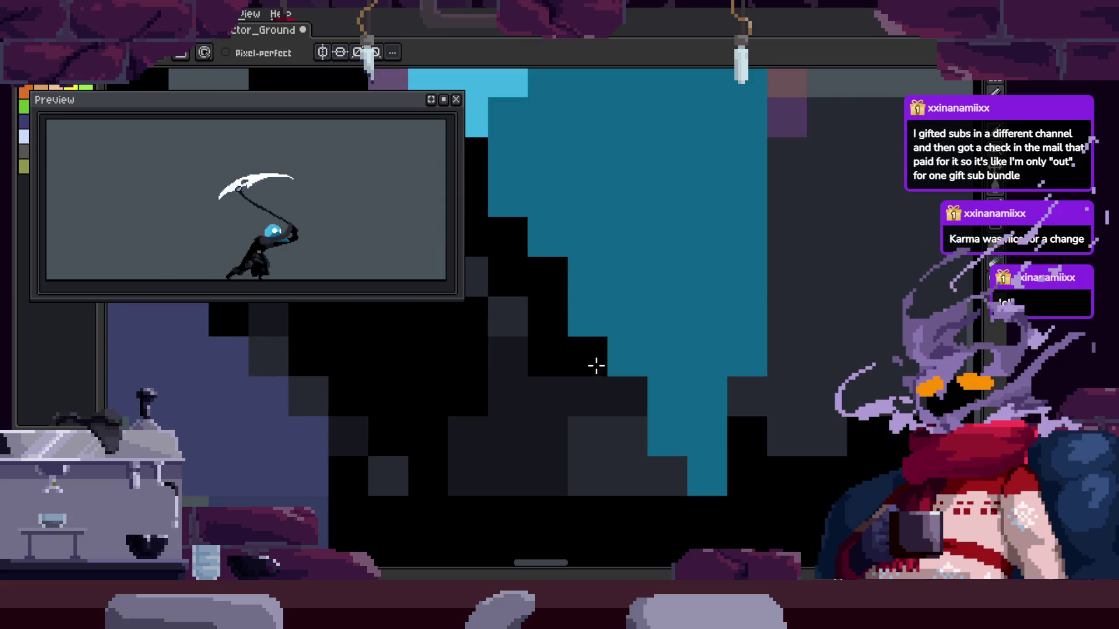
key(z)
scroll(754, 362, down, 2)
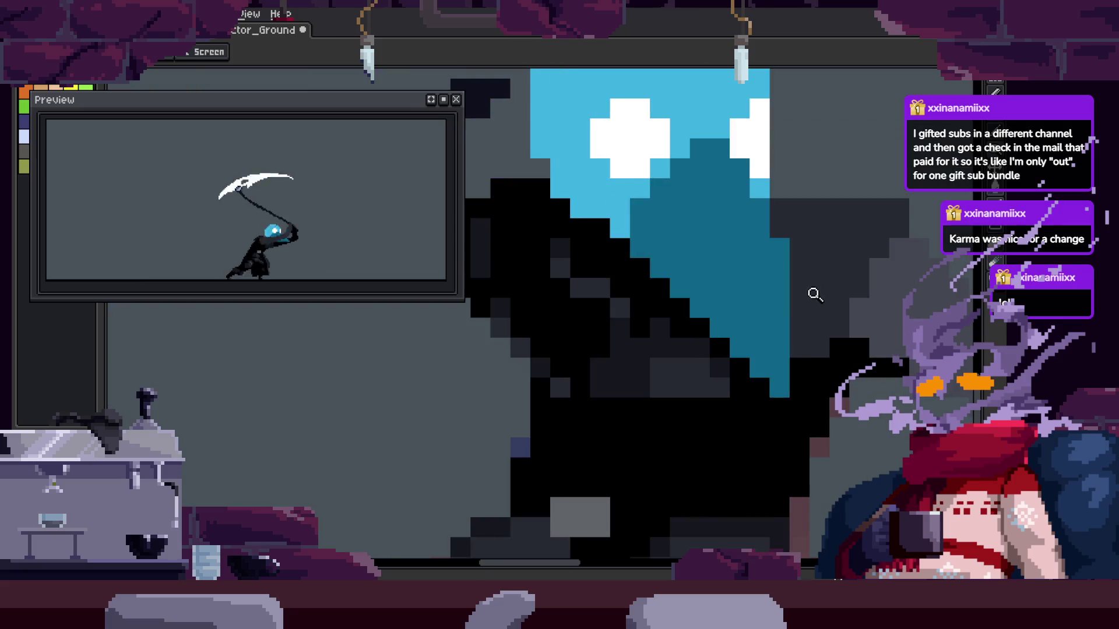
scroll(812, 292, up, 1)
scroll(759, 305, up, 1)
key(b)
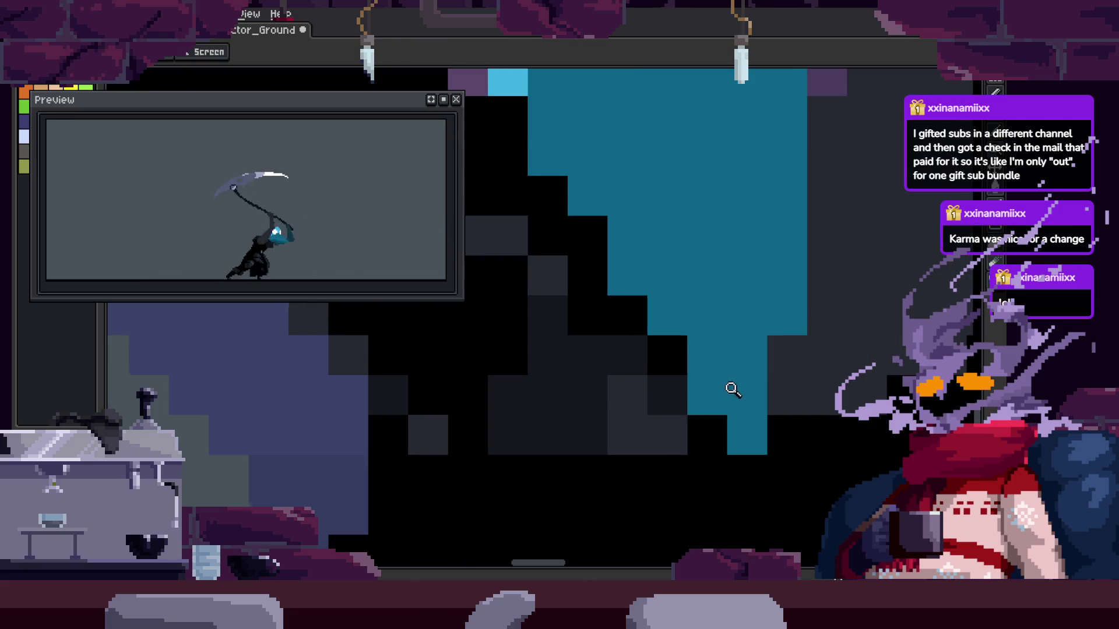
scroll(734, 389, down, 3)
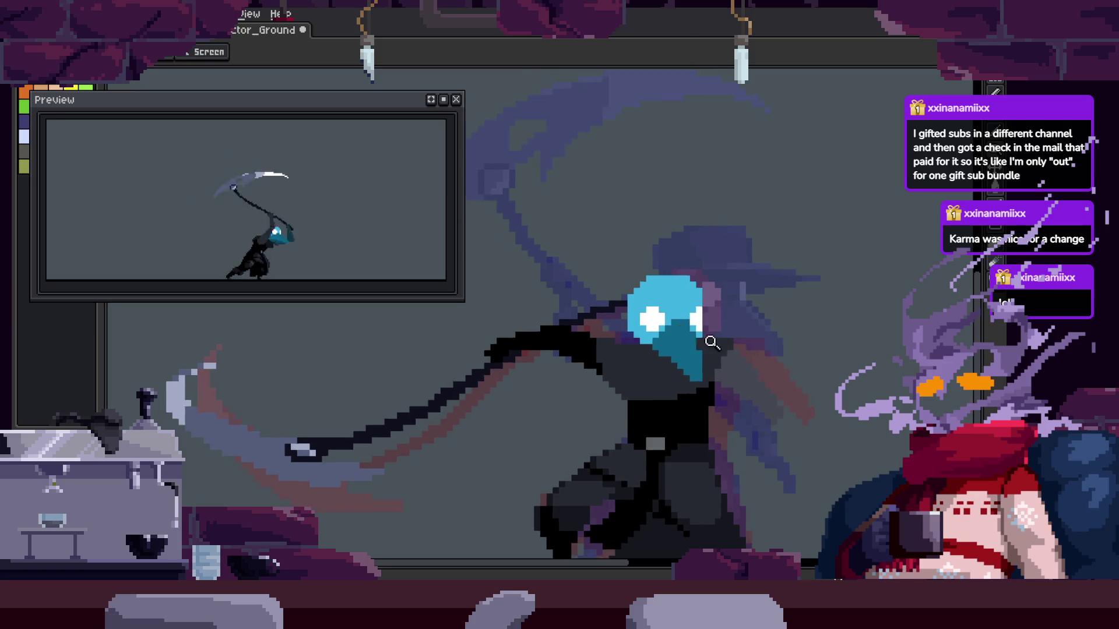
key(ctrl+s)
scroll(784, 341, down, 2)
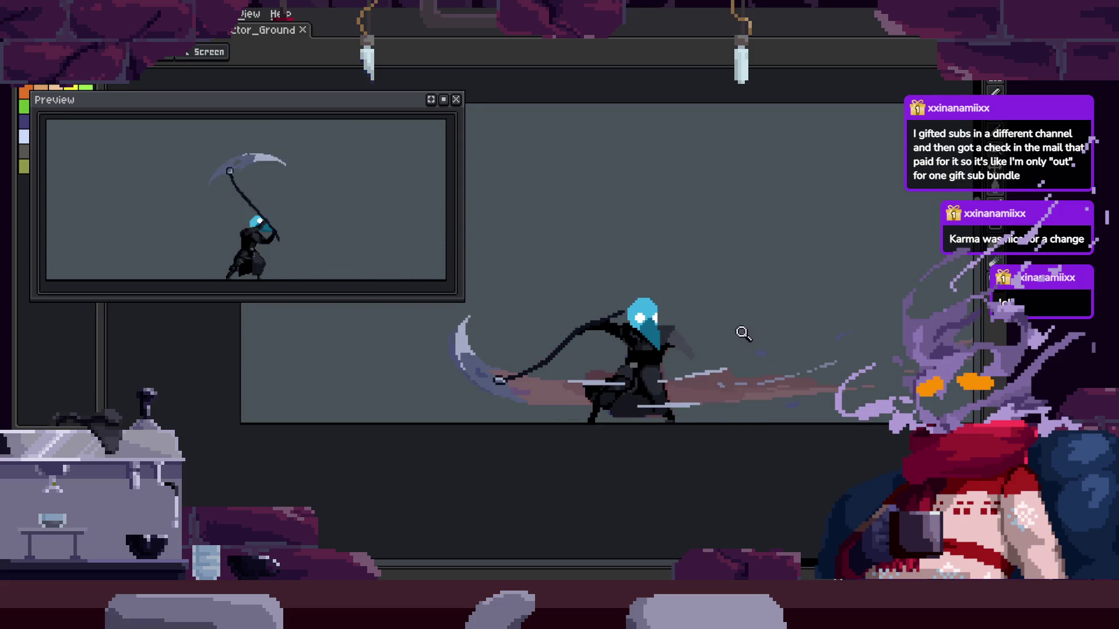
scroll(742, 332, up, 3)
key(ctrl+s)
Sample a colour and step through neighbouring attack frames to check the cloak
scroll(732, 344, up, 3)
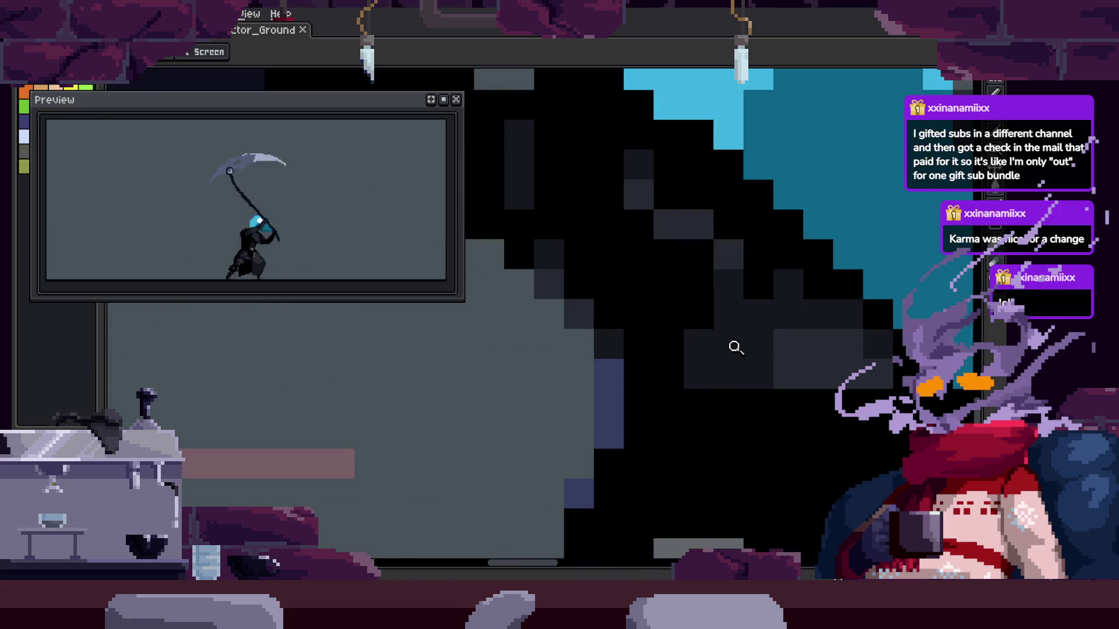
key(i)
key(z)
scroll(657, 359, down, 3)
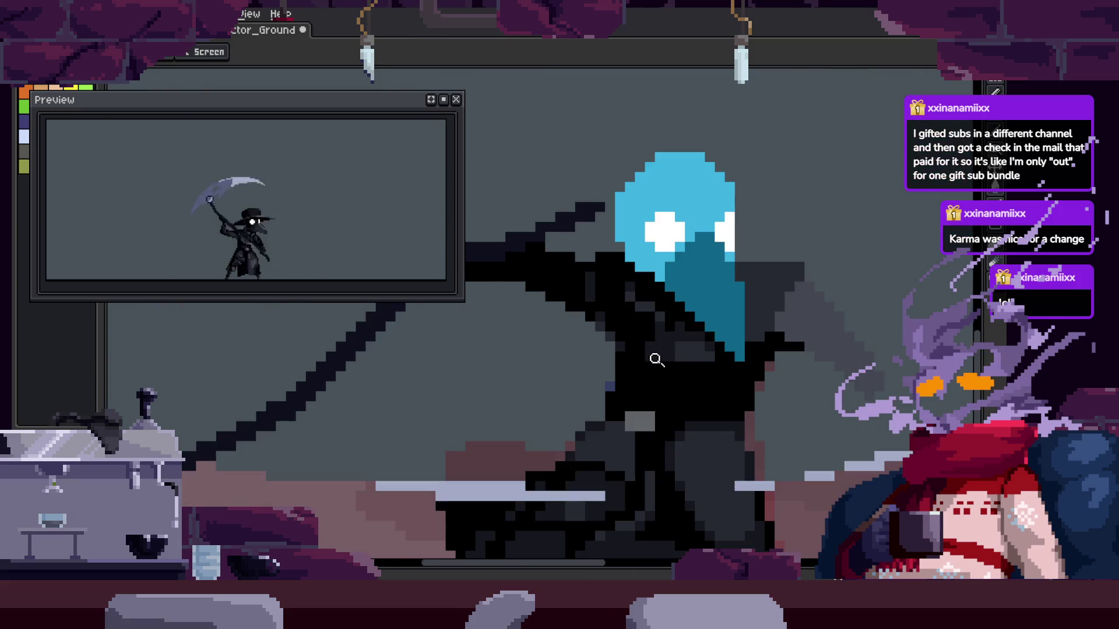
key(Right)
key(b)
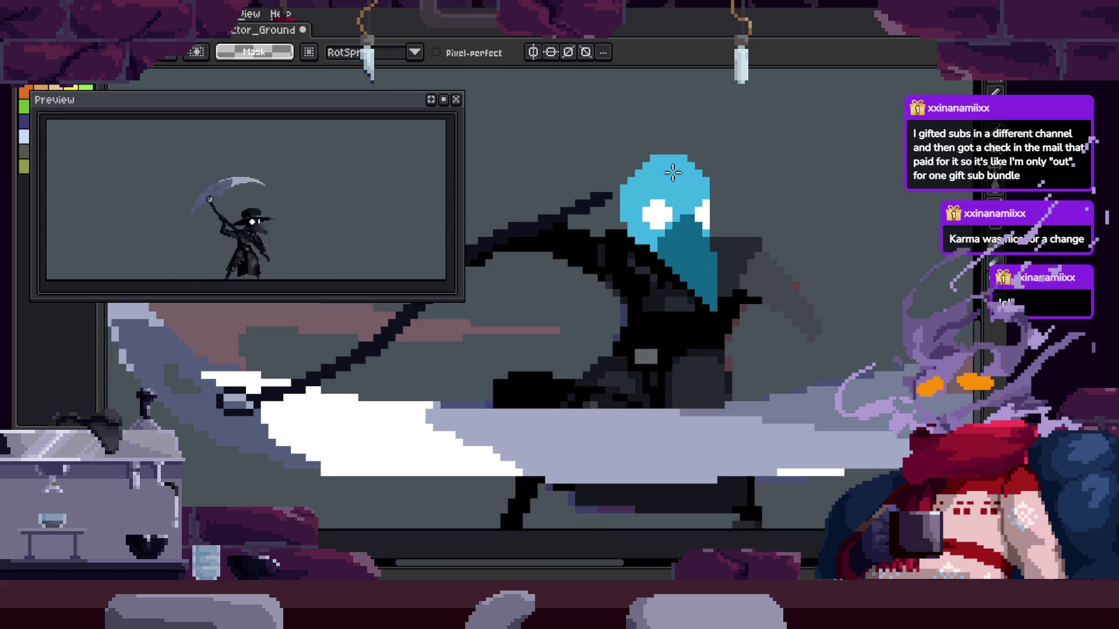
key(Right)
key(Right)
key(Right)
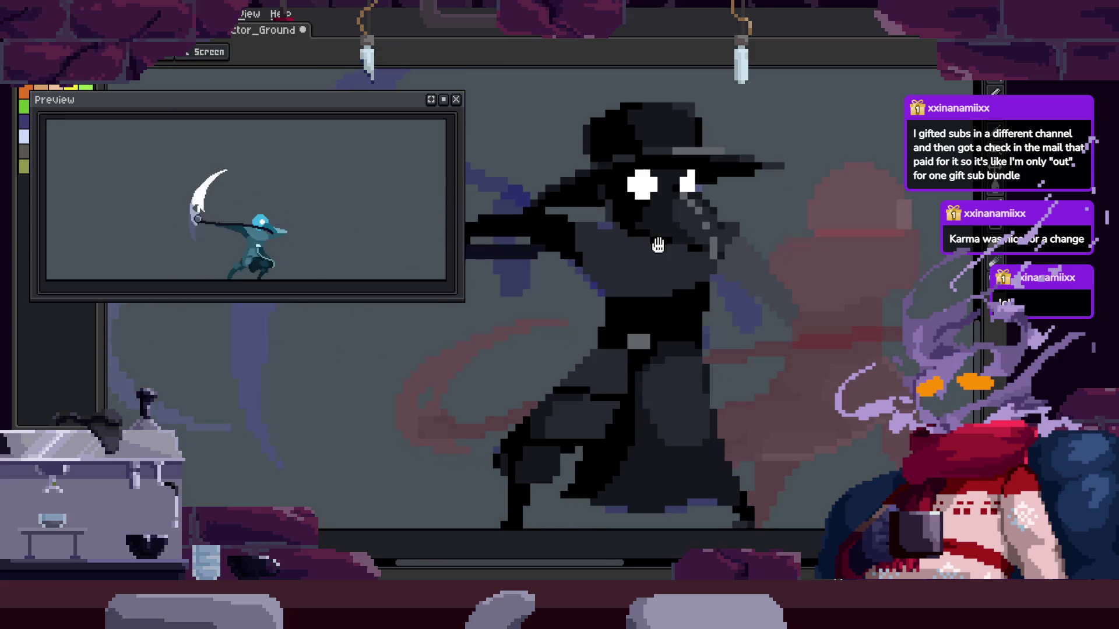
key(Right)
key(Right)
key(Left)
Zoom in on the head of the next frame and show the Attack_1–to_Idle timeline
key(z)
scroll(751, 275, up, 3)
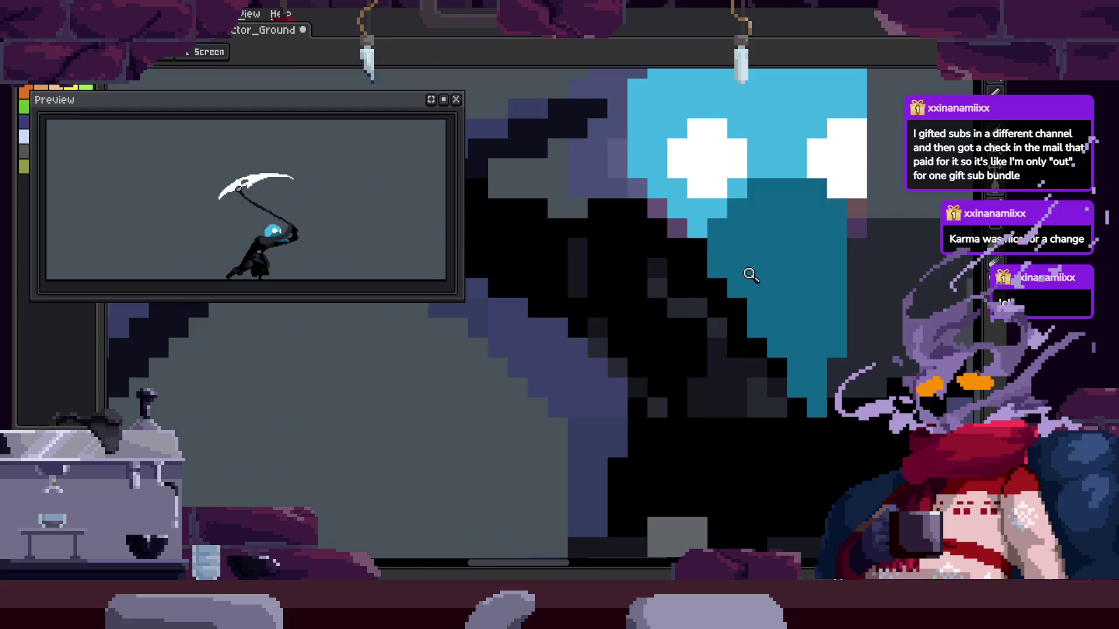
scroll(705, 387, down, 3)
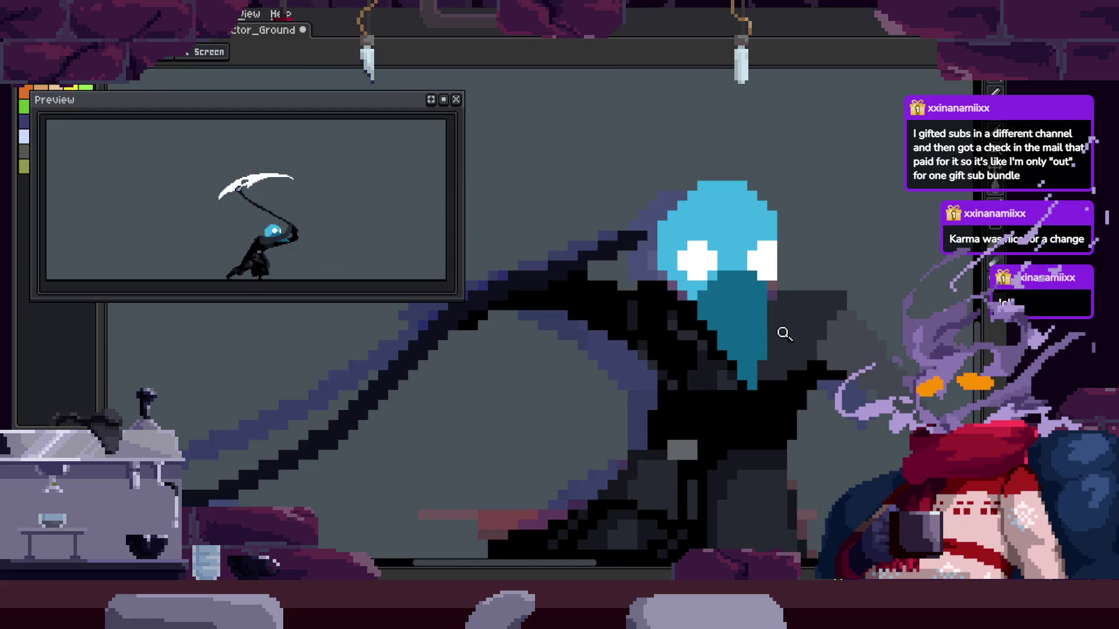
scroll(637, 427, up, 4)
key(b)
key(Right)
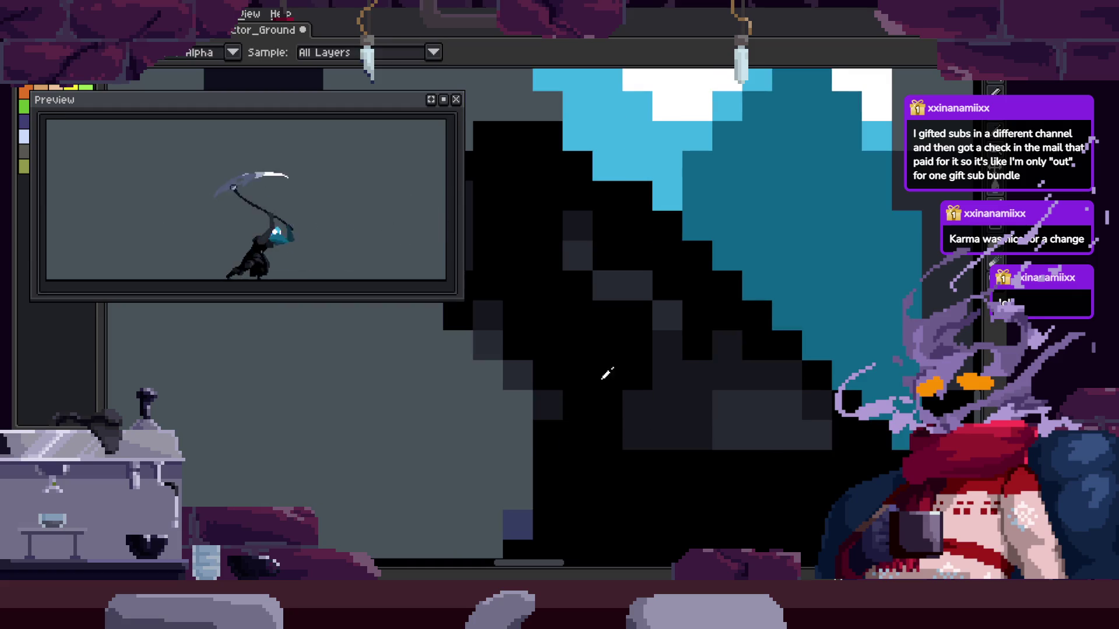
scroll(606, 374, down, 2)
key(z)
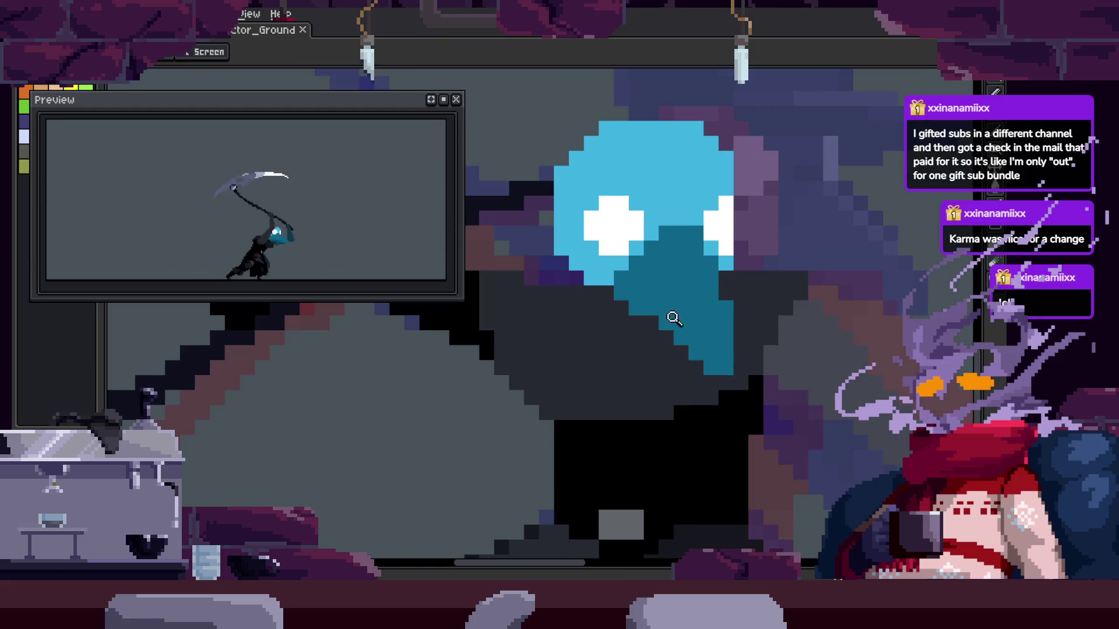
key(Tab)
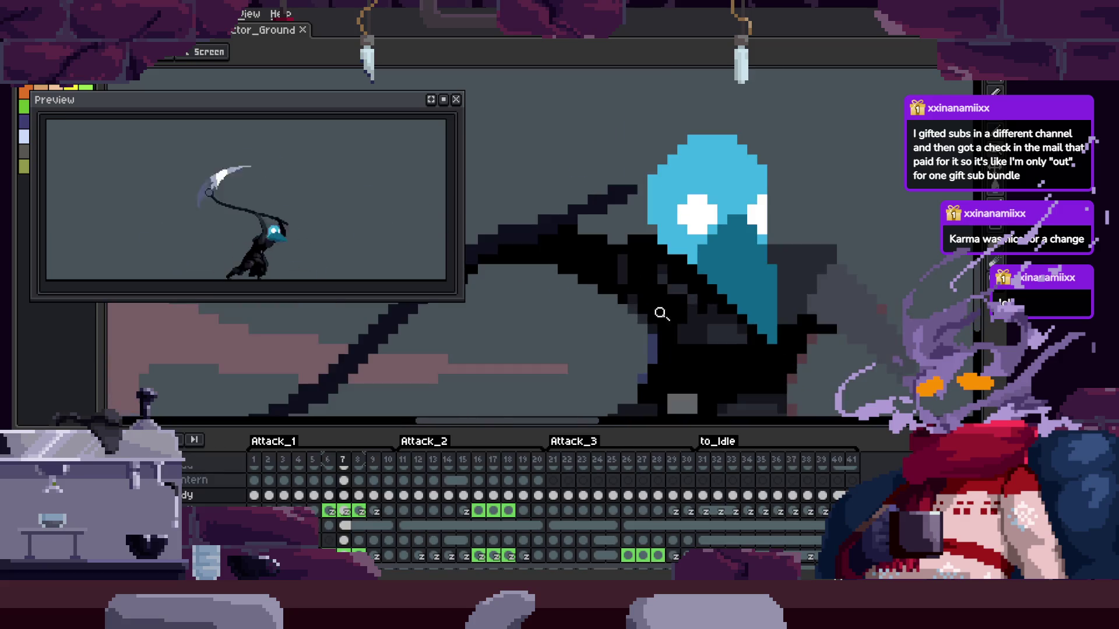
Hide the timeline, zoom in on the cloak, and repaint its stray pixels with the Pencil
key(Tab)
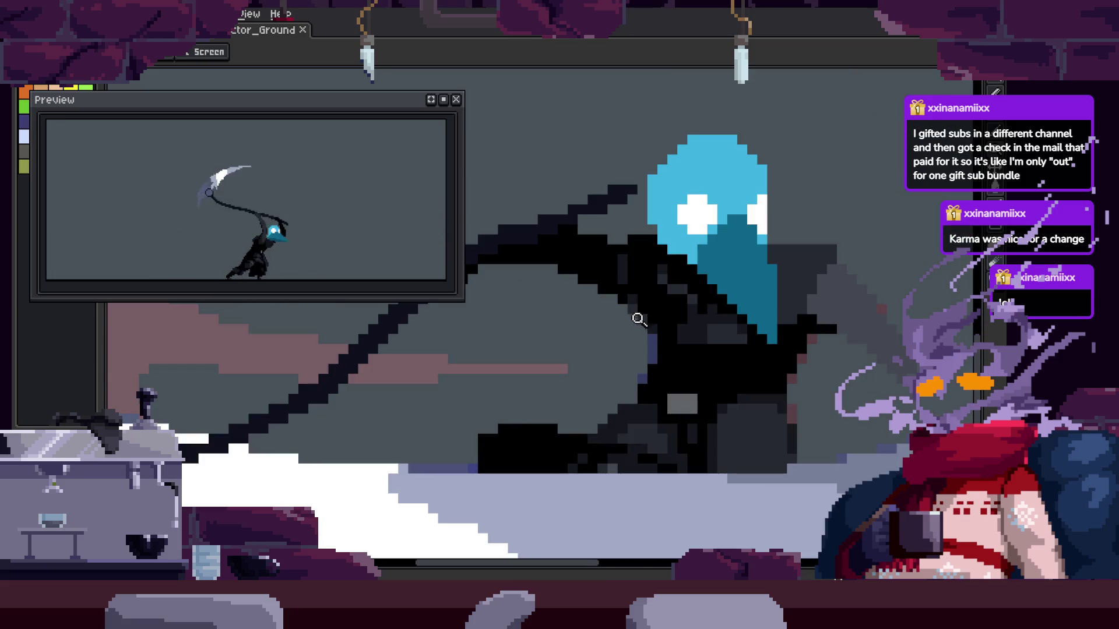
click(726, 307)
key(b)
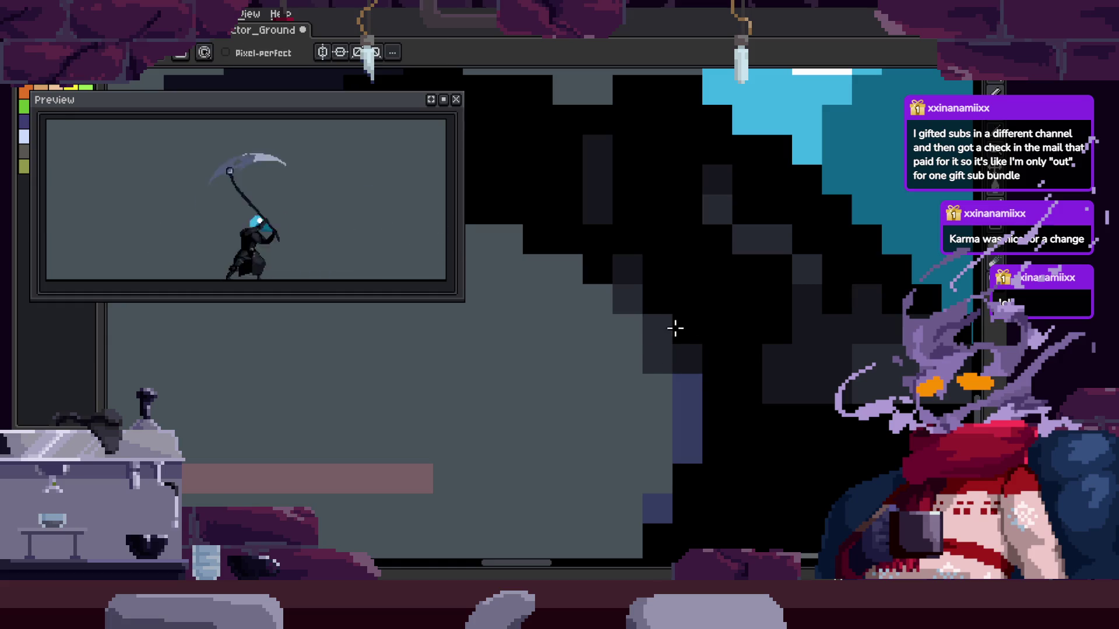
key(b)
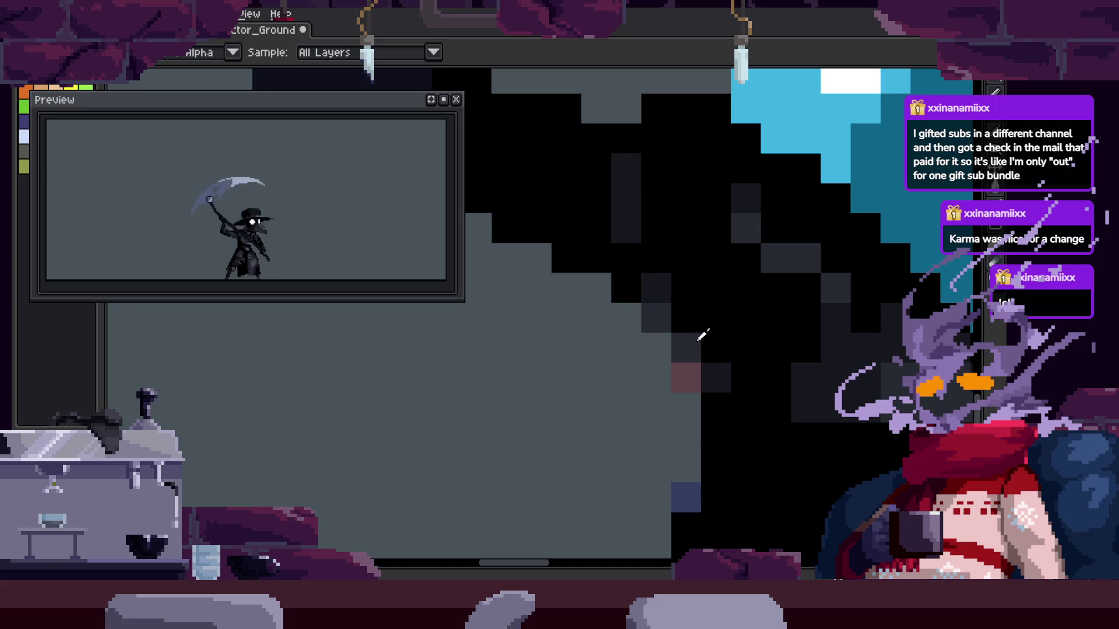
drag(744, 342, 696, 330)
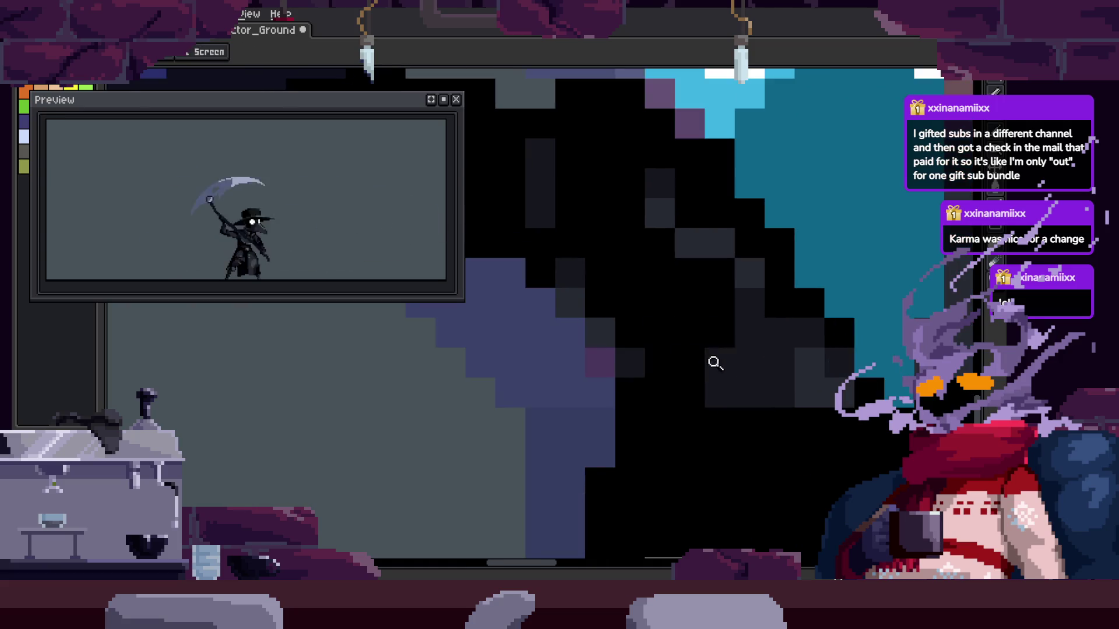
scroll(715, 363, down, 3)
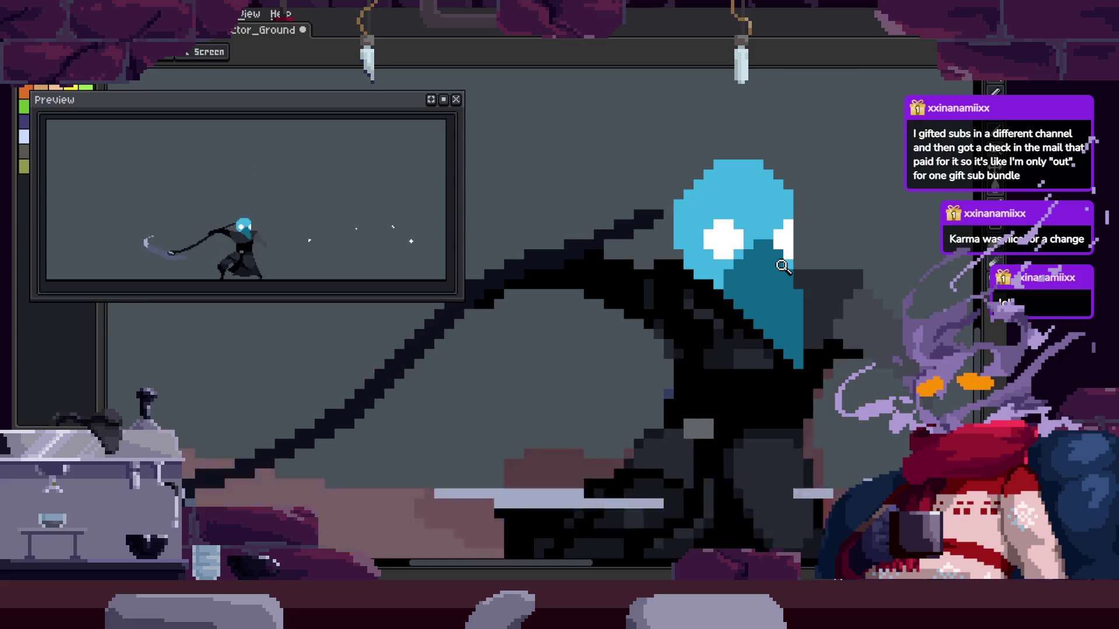
Zoom in around the character's head and save the animation file
click(777, 315)
key(Tab)
key(v)
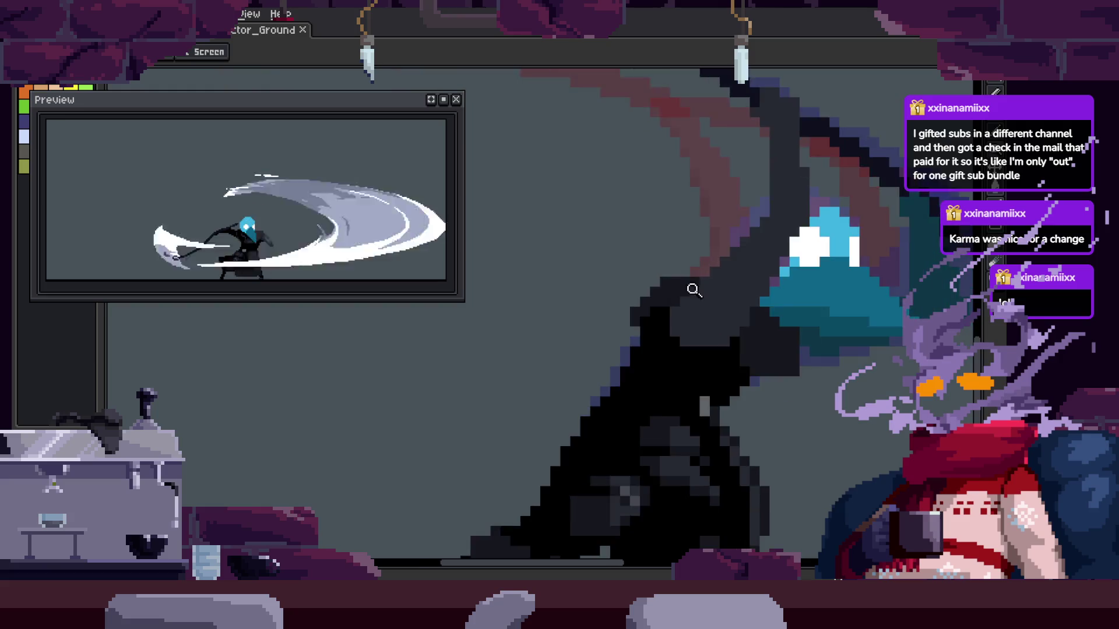
key(ctrl+s)
key(b)
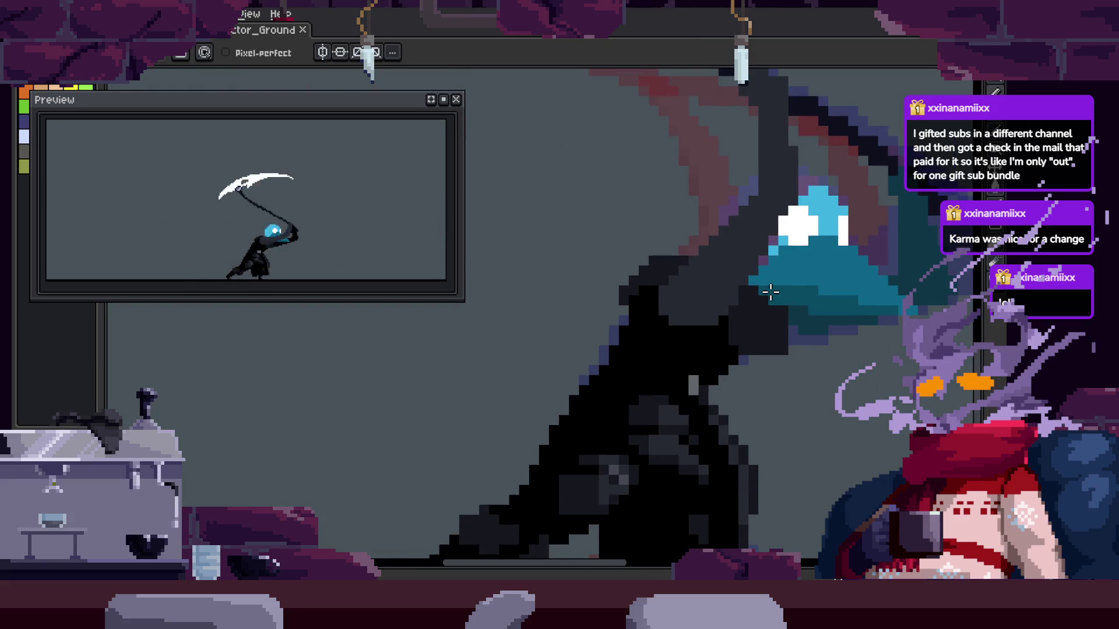
key(Tab)
key(Tab)
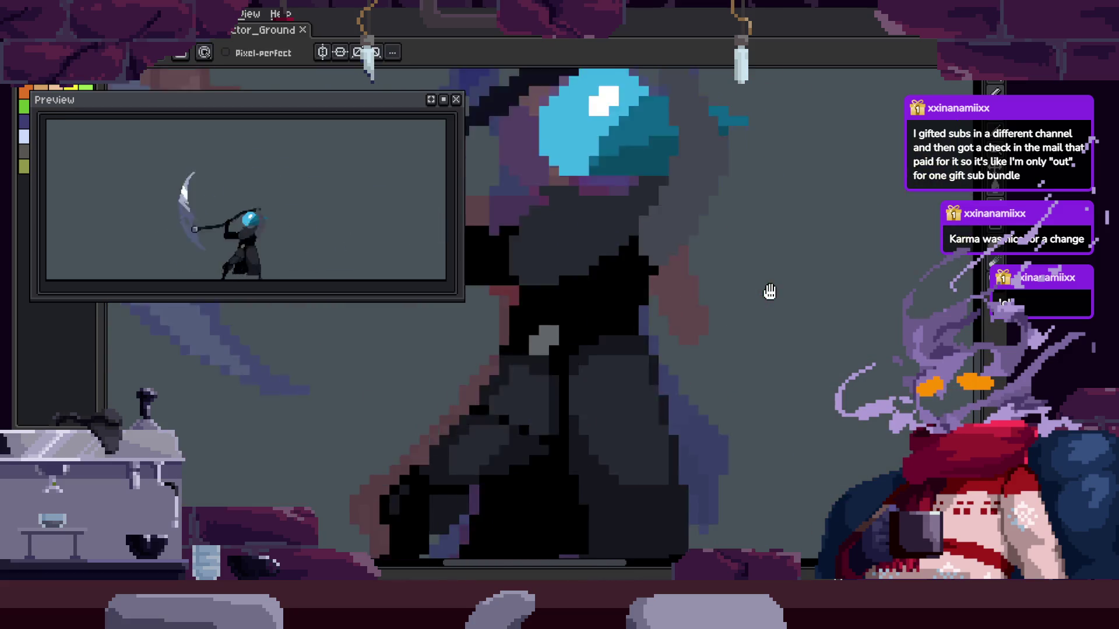
scroll(769, 292, down, 2)
key(z)
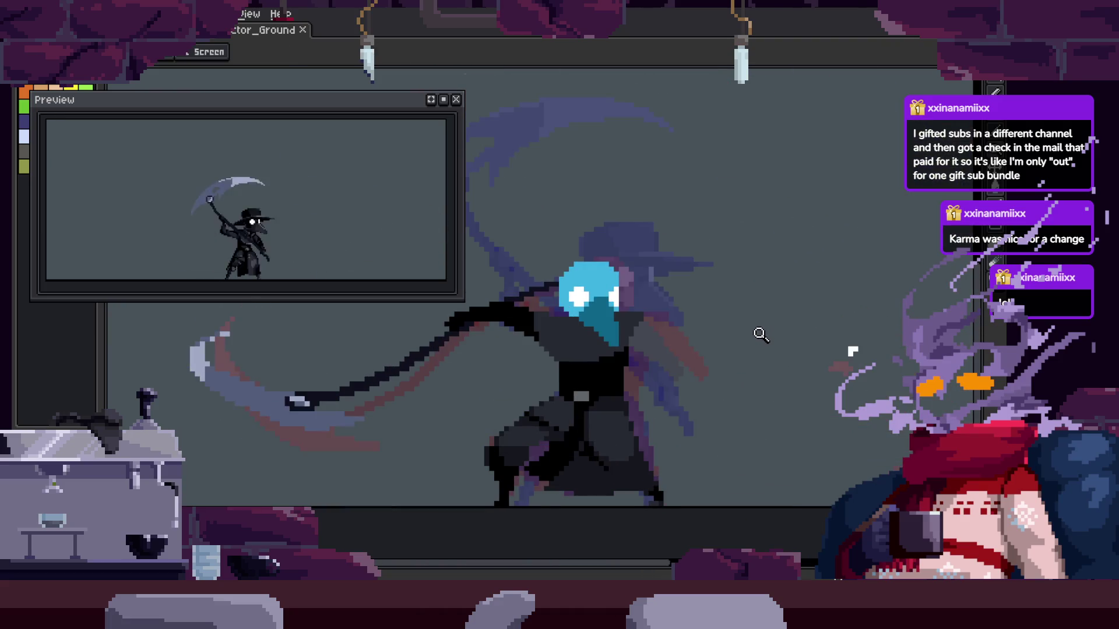
scroll(723, 425, up, 3)
Fill the dark cloak patch solid black with the Paint Bucket
key(v)
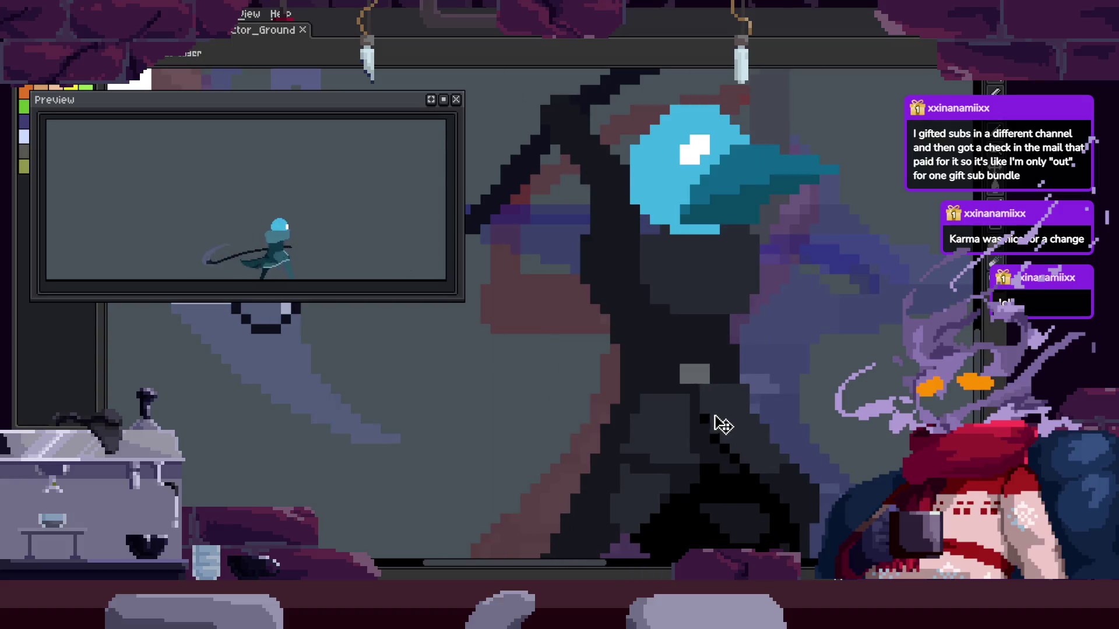
key(z)
scroll(599, 336, up, 1)
key(b)
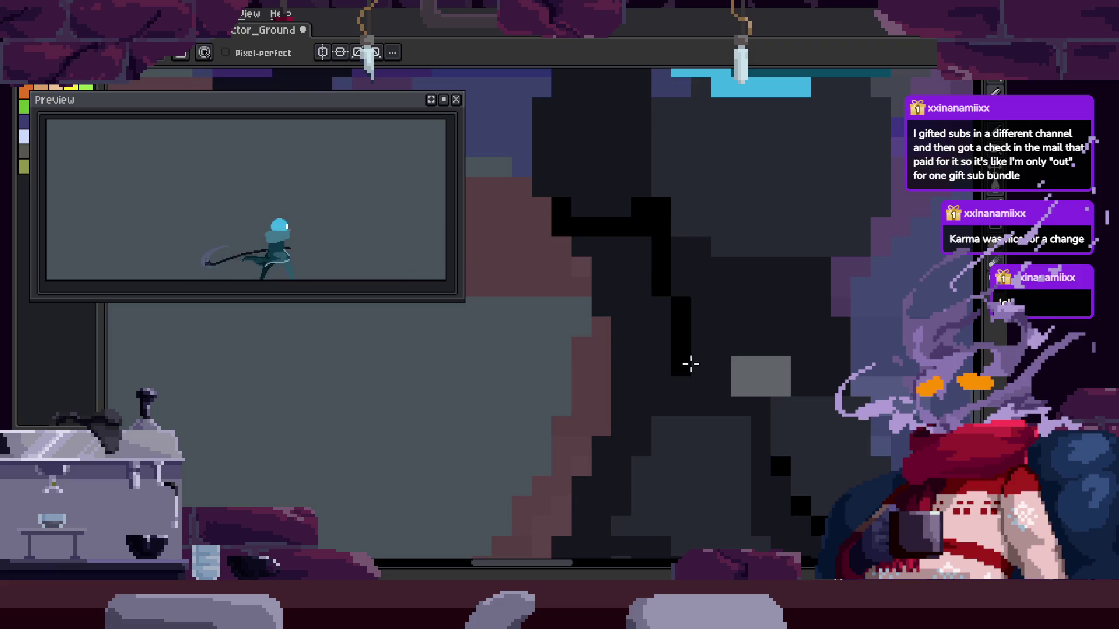
key(g)
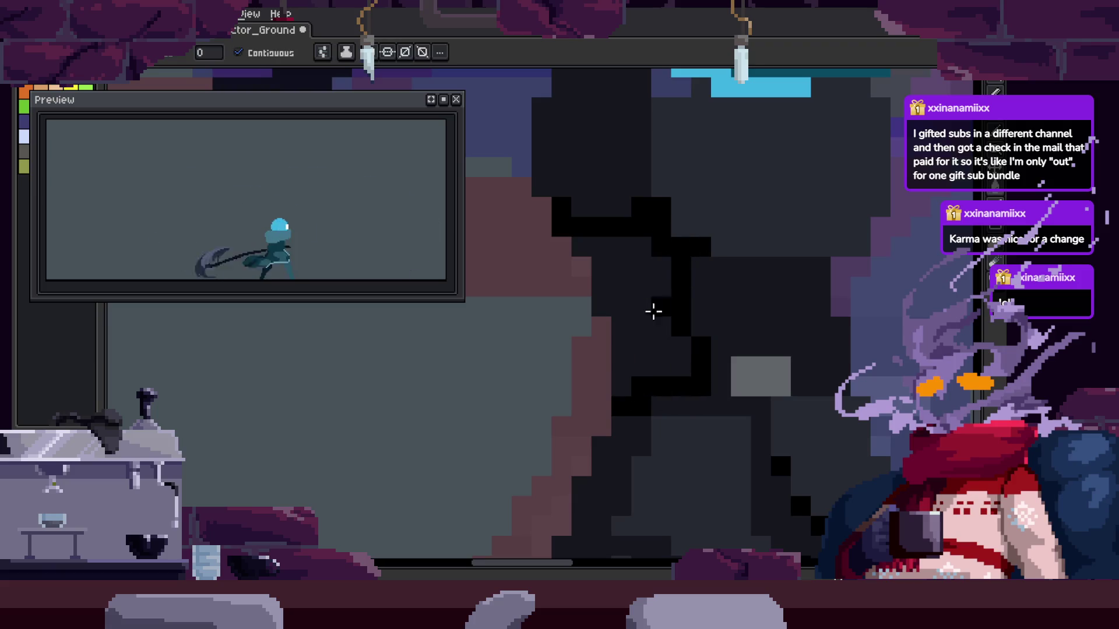
click(654, 311)
key(b)
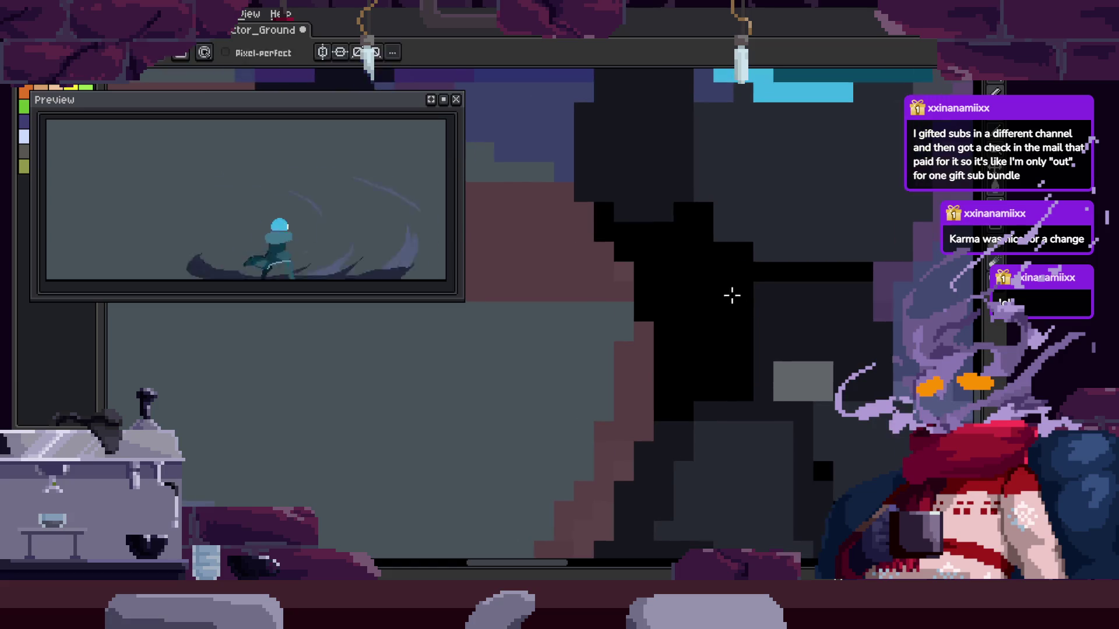
Zoom in step by step on the cloak and head, saving the file along the way
scroll(588, 266, up, 2)
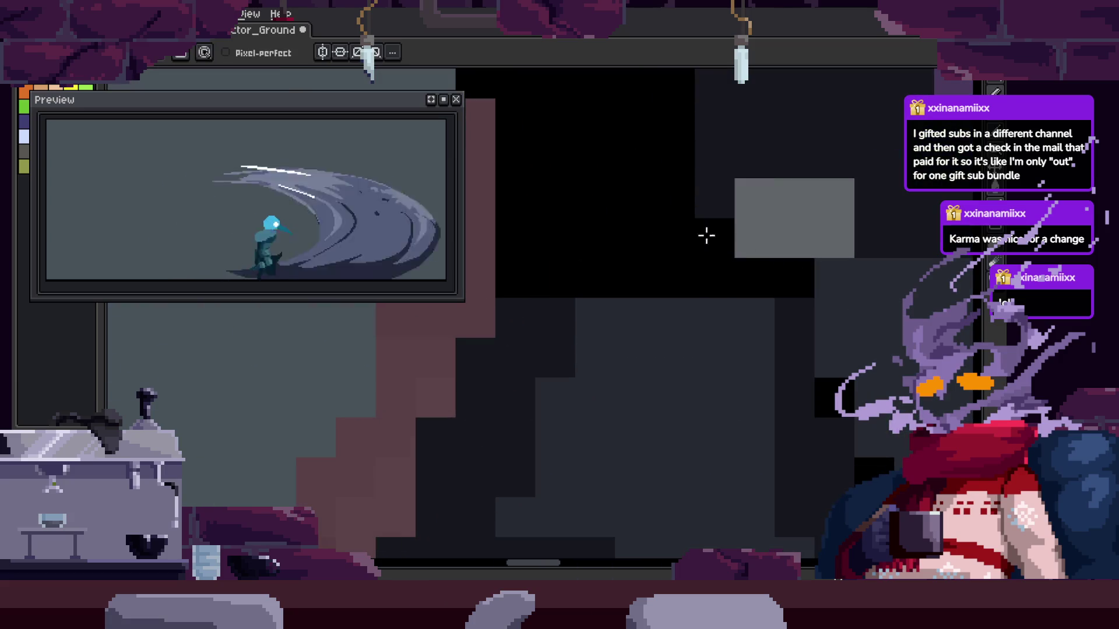
scroll(726, 223, down, 2)
scroll(737, 294, down, 3)
key(z)
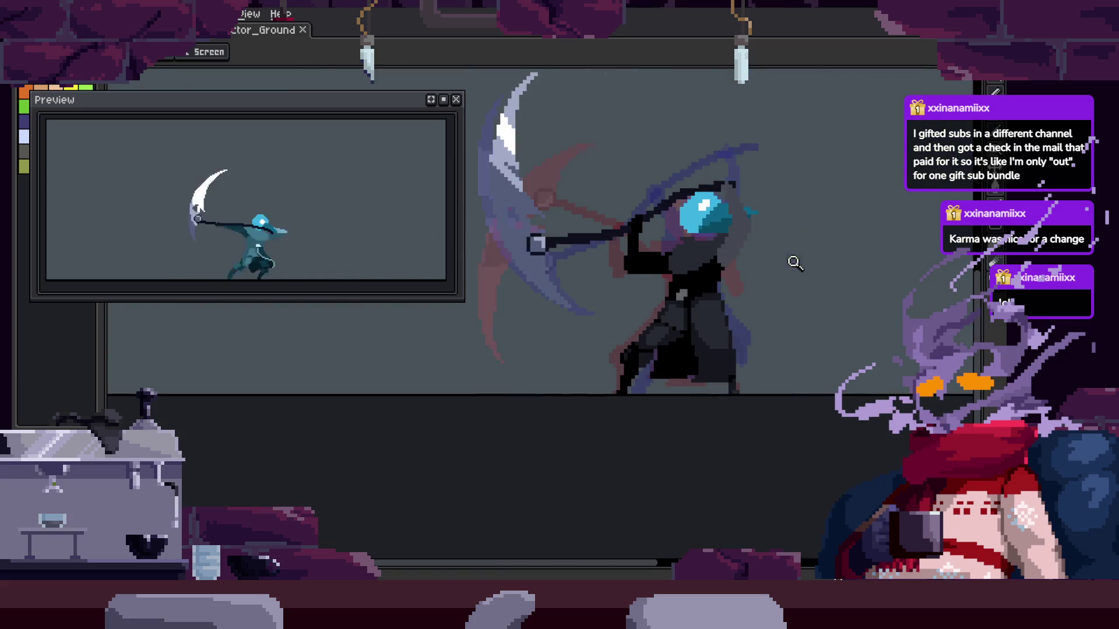
click(724, 302)
click(742, 284)
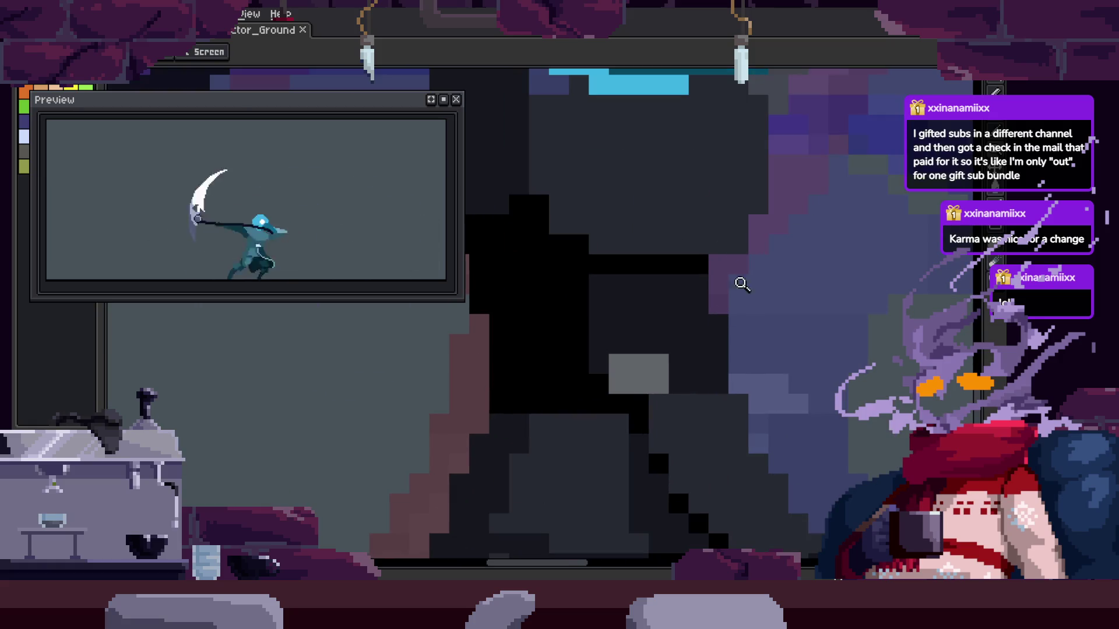
click(665, 309)
key(b)
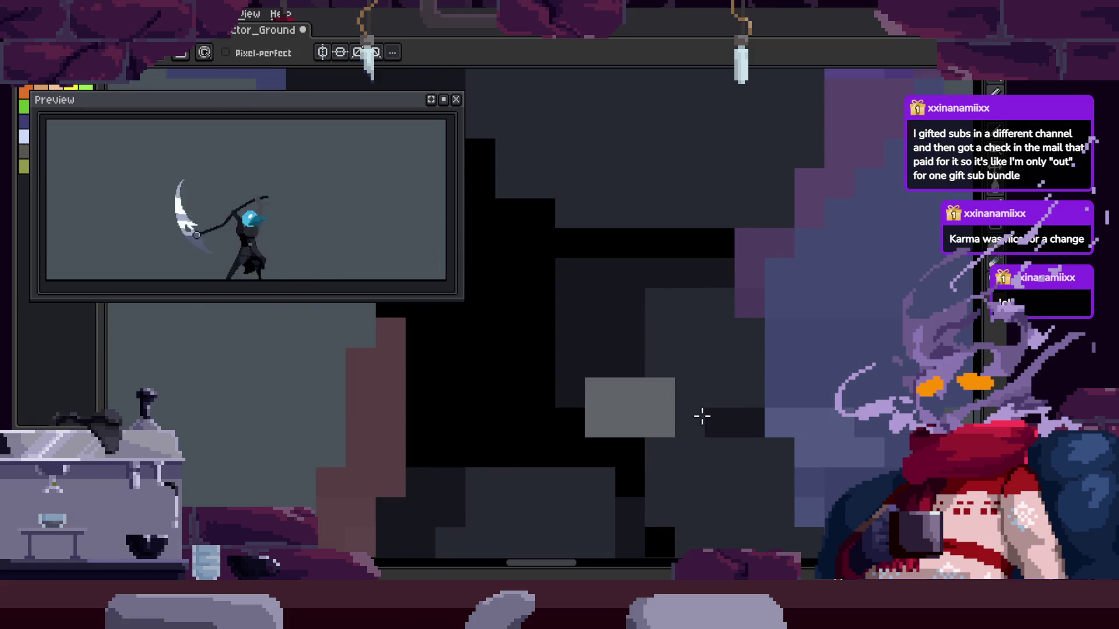
key(z)
key(ctrl+s)
scroll(746, 338, down, 3)
click(781, 275)
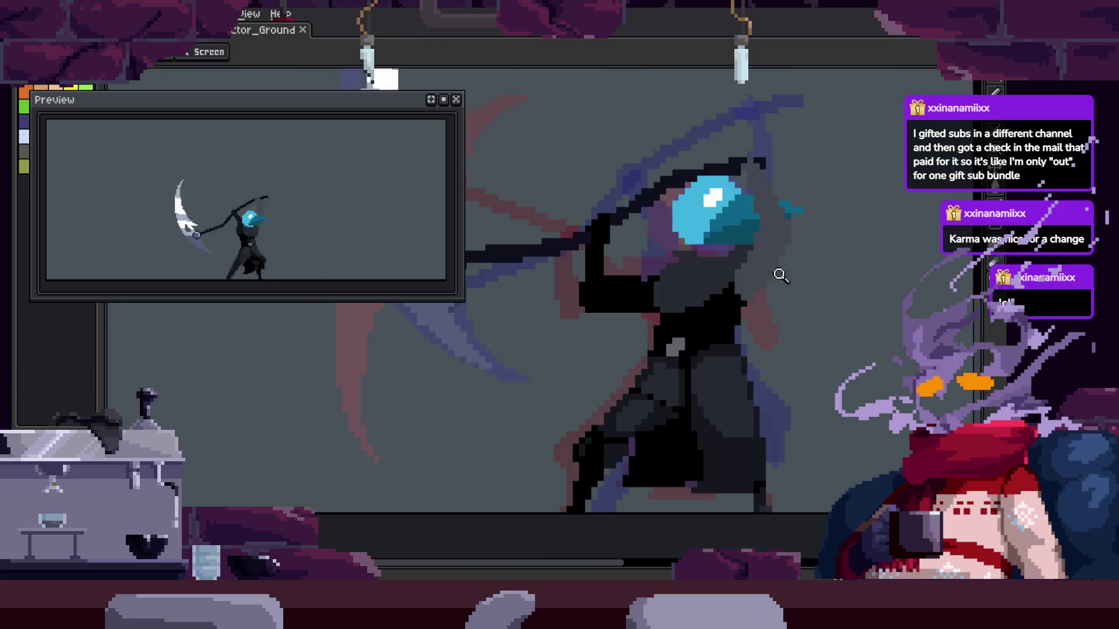
click(777, 306)
Paint dark-grey pixels into the cloak and save the animation
click(711, 364)
key(b)
mouse_move(657, 342)
mouse_down()
mouse_move(789, 325)
mouse_move(702, 395)
mouse_up()
key(z)
scroll(779, 393, down, 3)
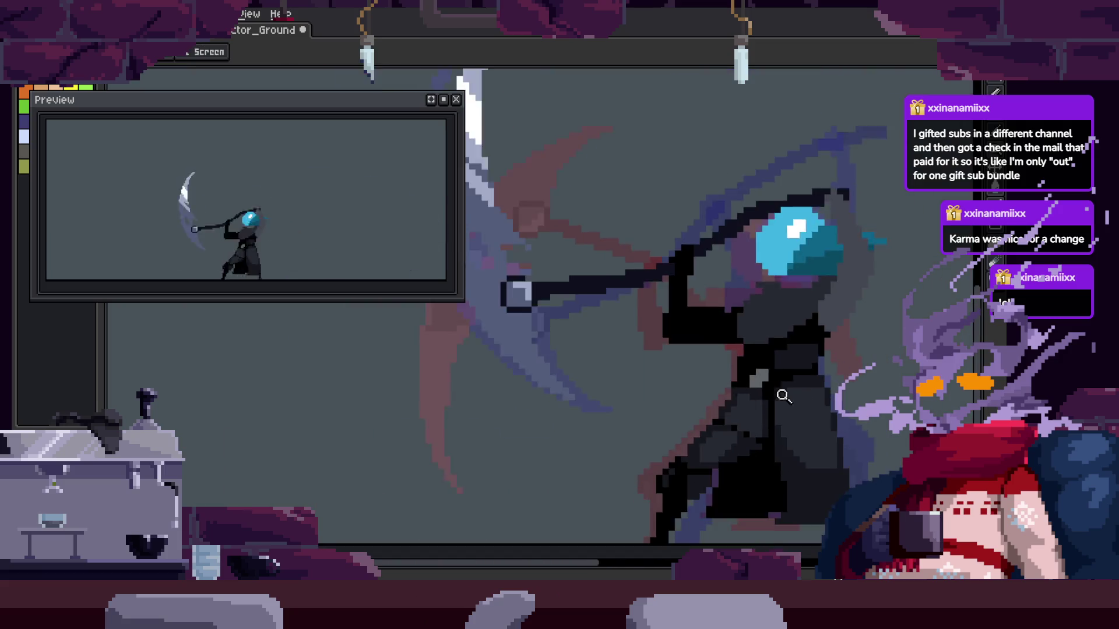
key(ctrl+s)
scroll(789, 270, up, 3)
Step forward through four attack frames, saving as you go
key(Right)
key(Right)
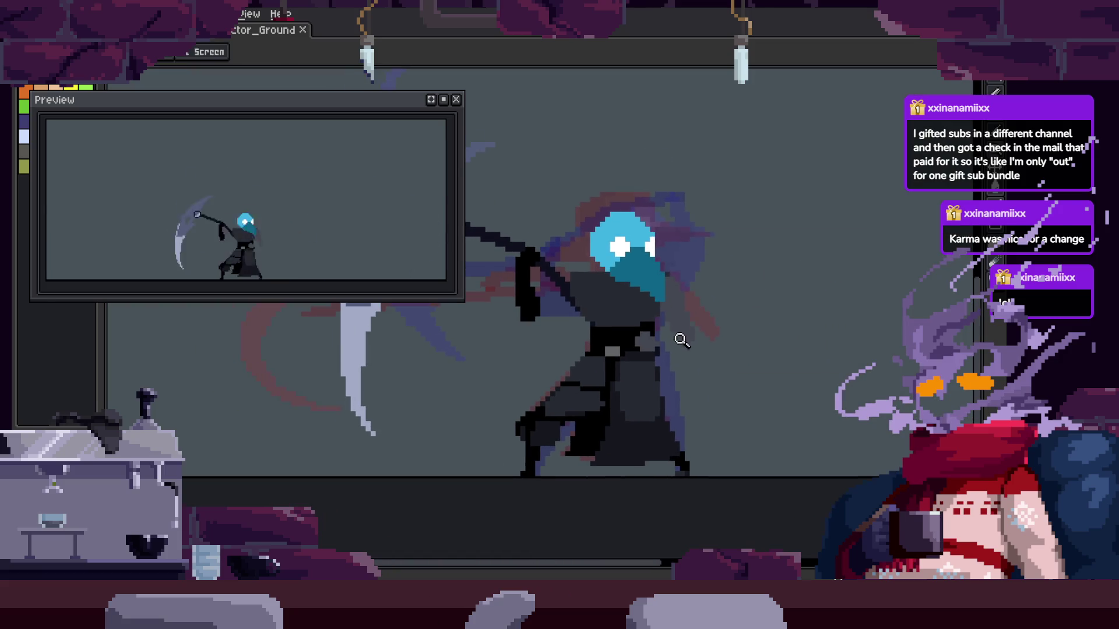
key(ctrl+s)
key(Right)
key(Right)
key(ctrl+s)
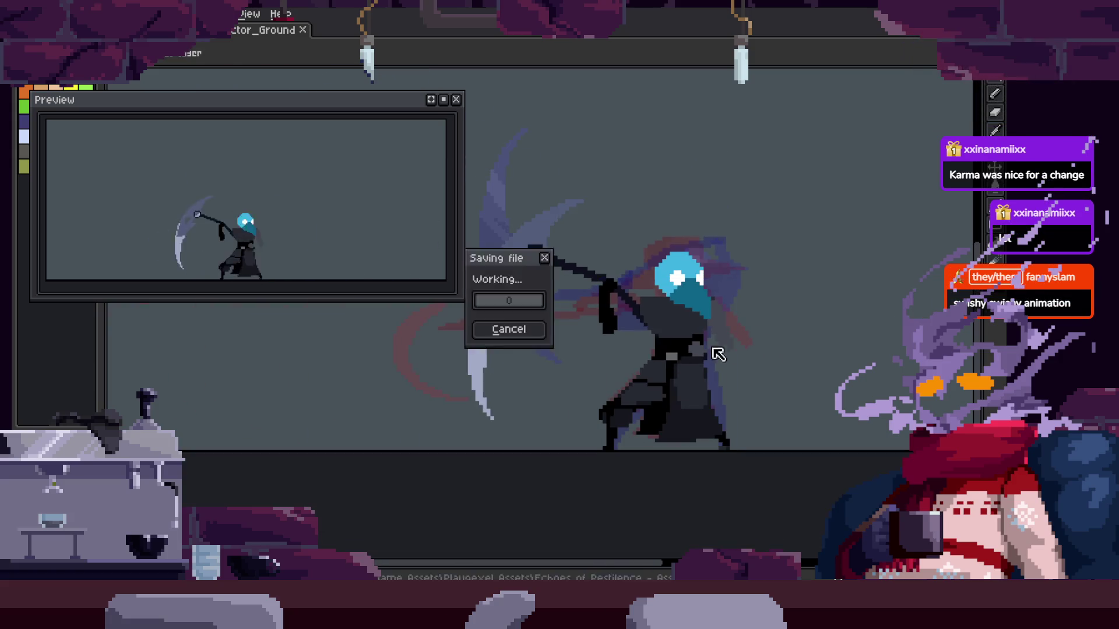
key(Right)
key(Right)
scroll(752, 321, up, 2)
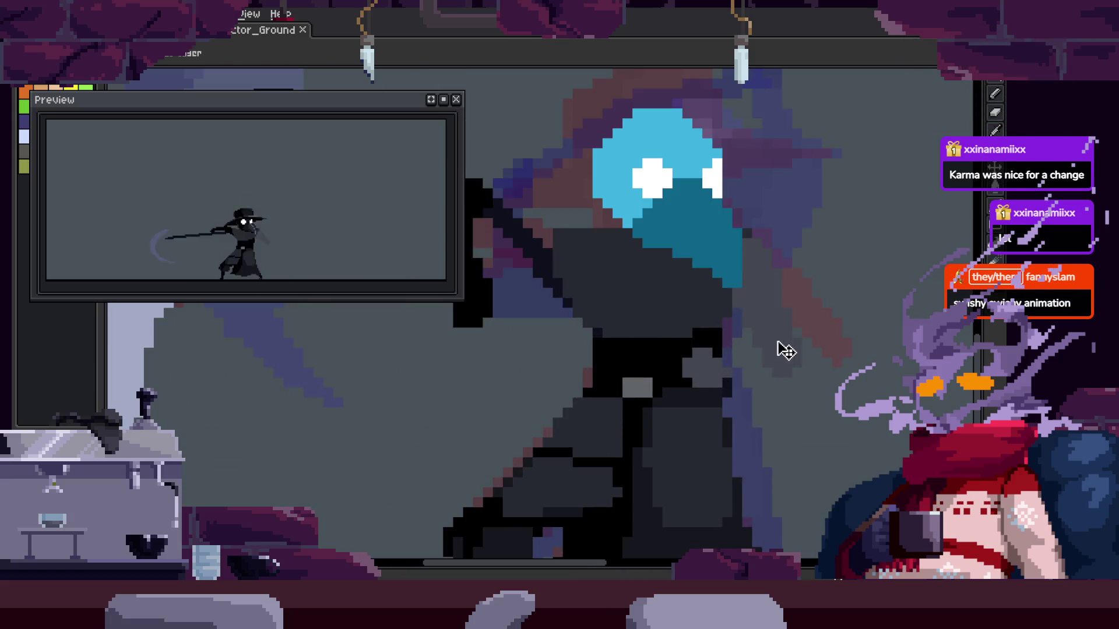
Save the animation file and step between neighbouring frames with the timeline shown
key(Right)
scroll(763, 320, down, 2)
key(ctrl+s)
key(Tab)
key(Right)
key(Left)
Make the pickaxe layer active and deselect to leave the moved pickaxe in place
click(573, 287)
key(b)
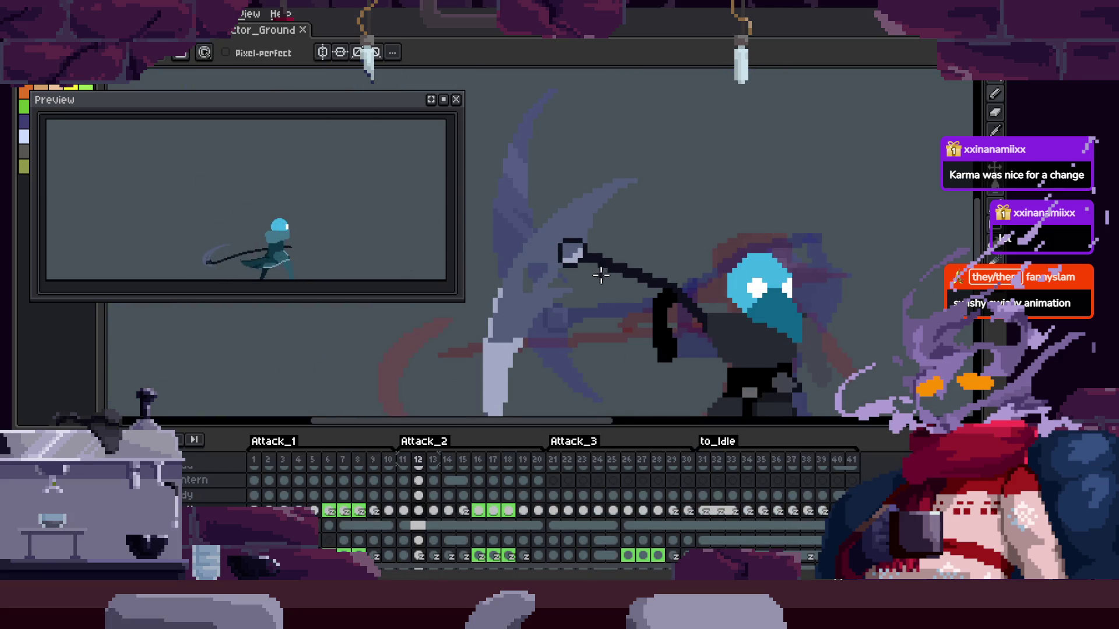
key(b)
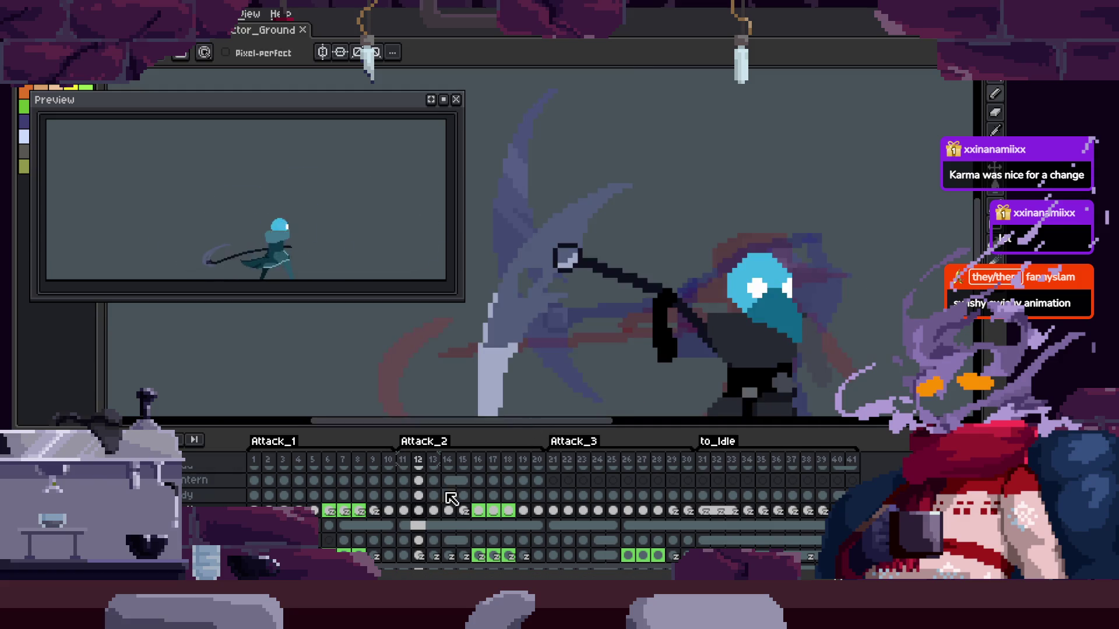
Open Cel Properties for frame 12's cel, then close it
right_click(417, 511)
click(591, 458)
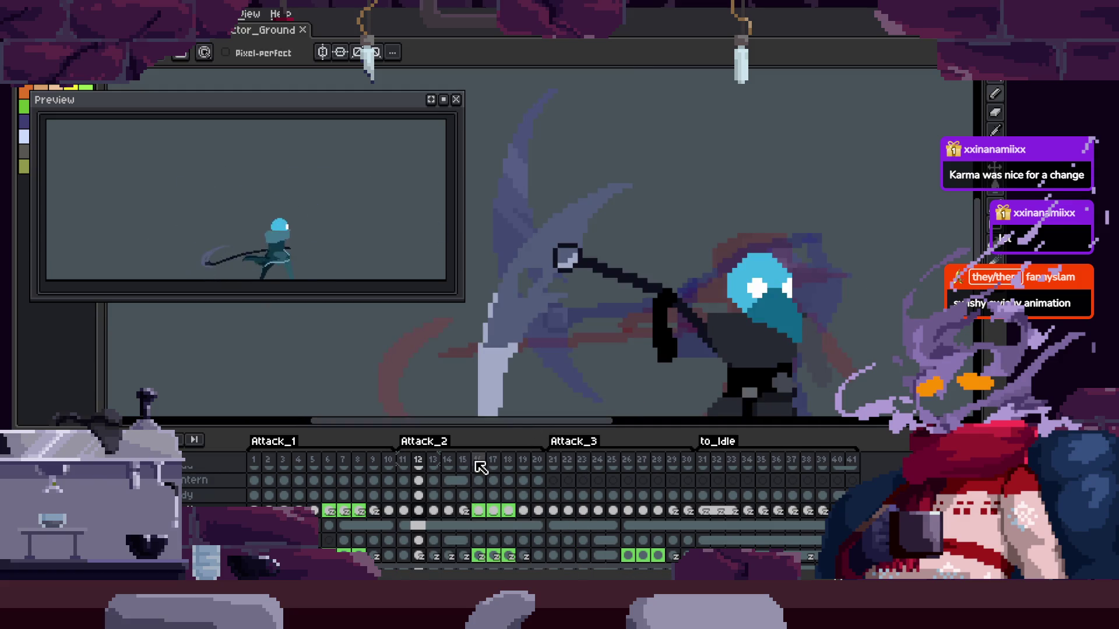
right_click(424, 515)
click(473, 428)
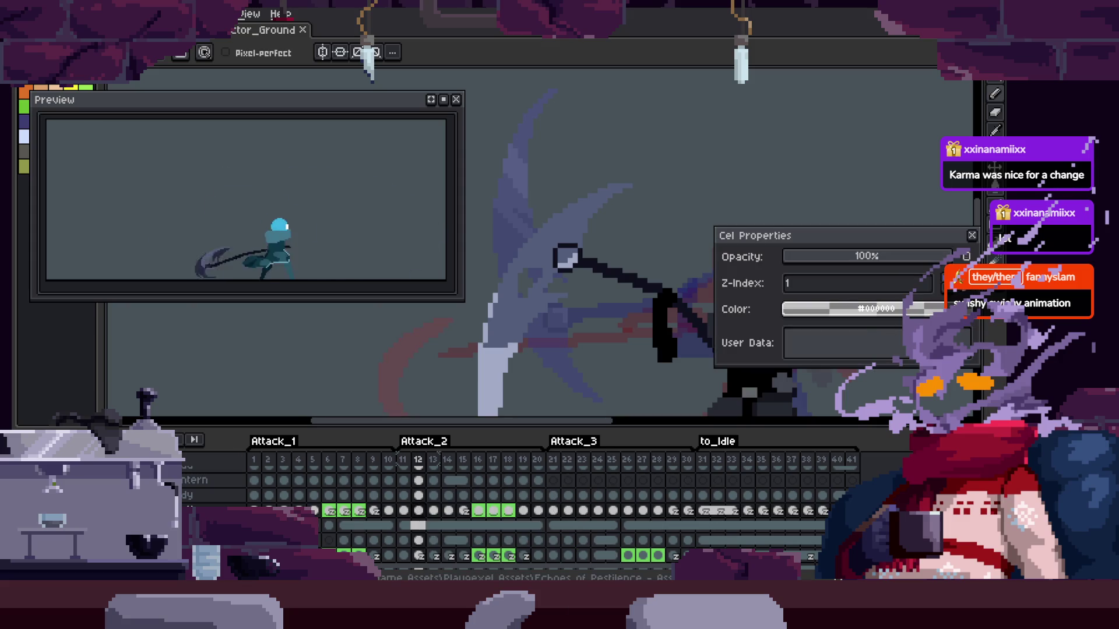
scroll(781, 273, down, 2)
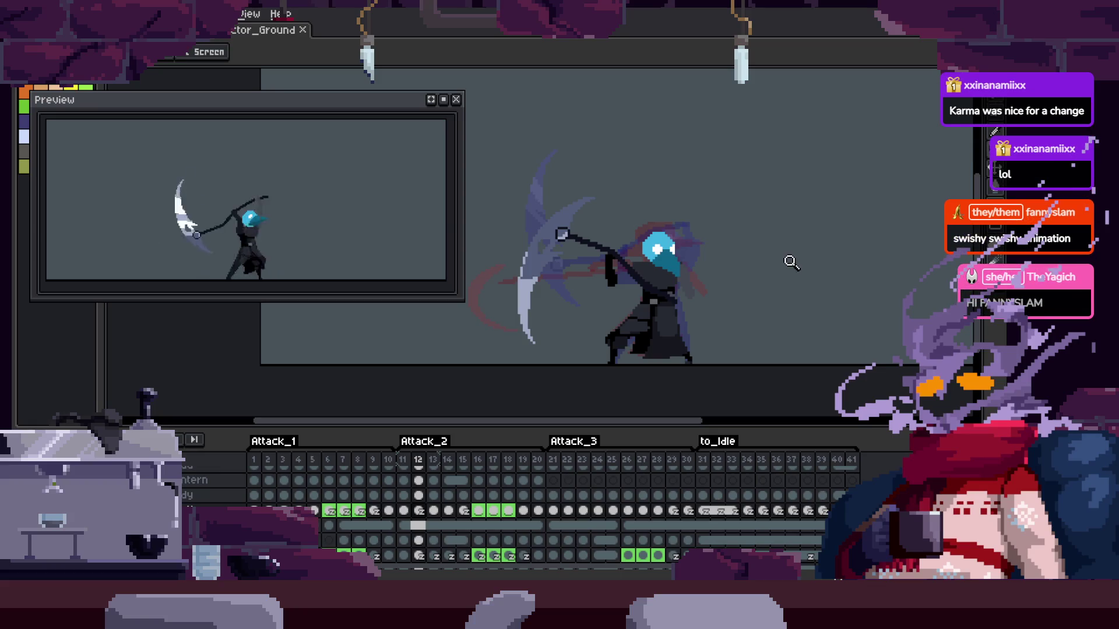
Hide the timeline and save the animation file
scroll(794, 257, up, 2)
key(Tab)
key(ctrl+s)
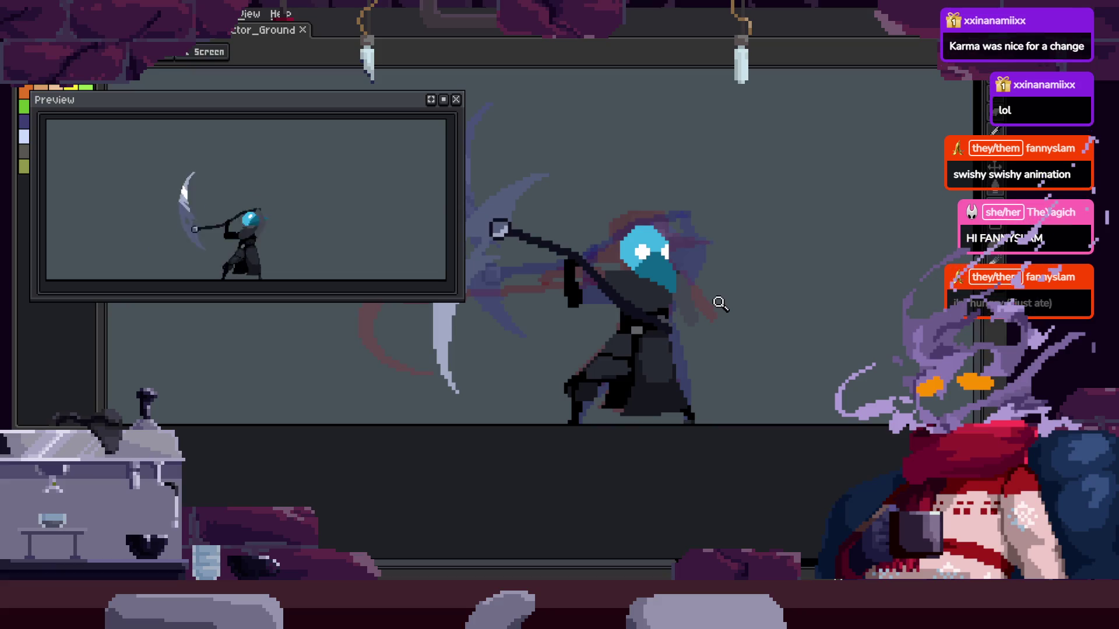
Step forward through several attack frames, toggling the timeline on and off
key(Right)
key(Tab)
scroll(726, 271, up, 2)
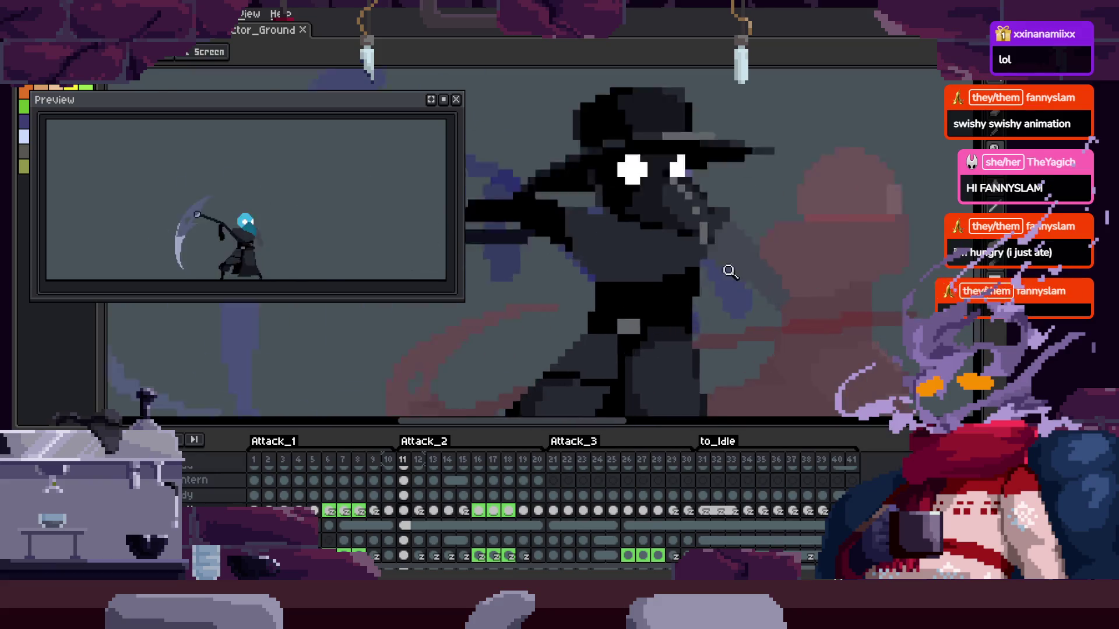
key(Tab)
scroll(705, 309, down, 3)
key(Right)
key(Right)
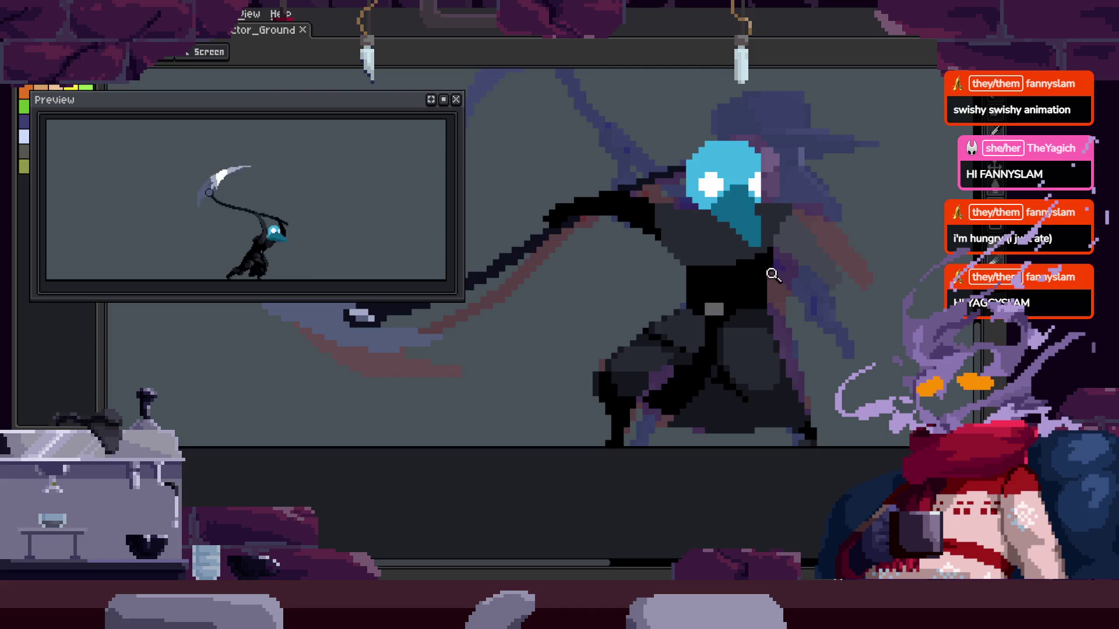
scroll(725, 276, up, 4)
key(Right)
key(Tab)
key(Tab)
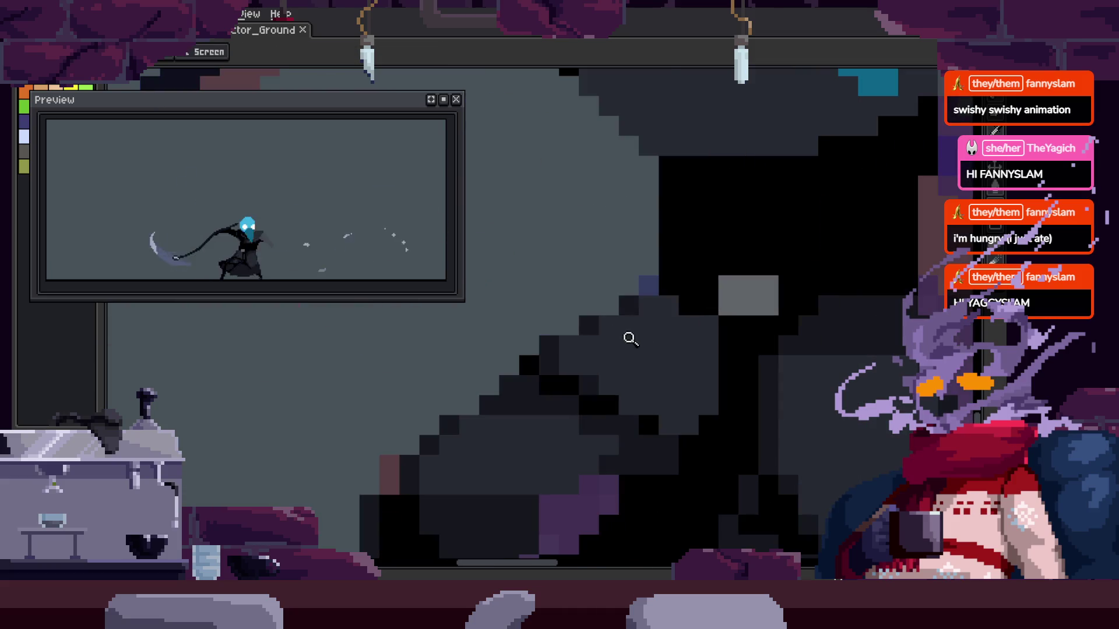
scroll(639, 309, up, 1)
Paint dark pixels with the Pencil along the cloak's stepped edge
key(b)
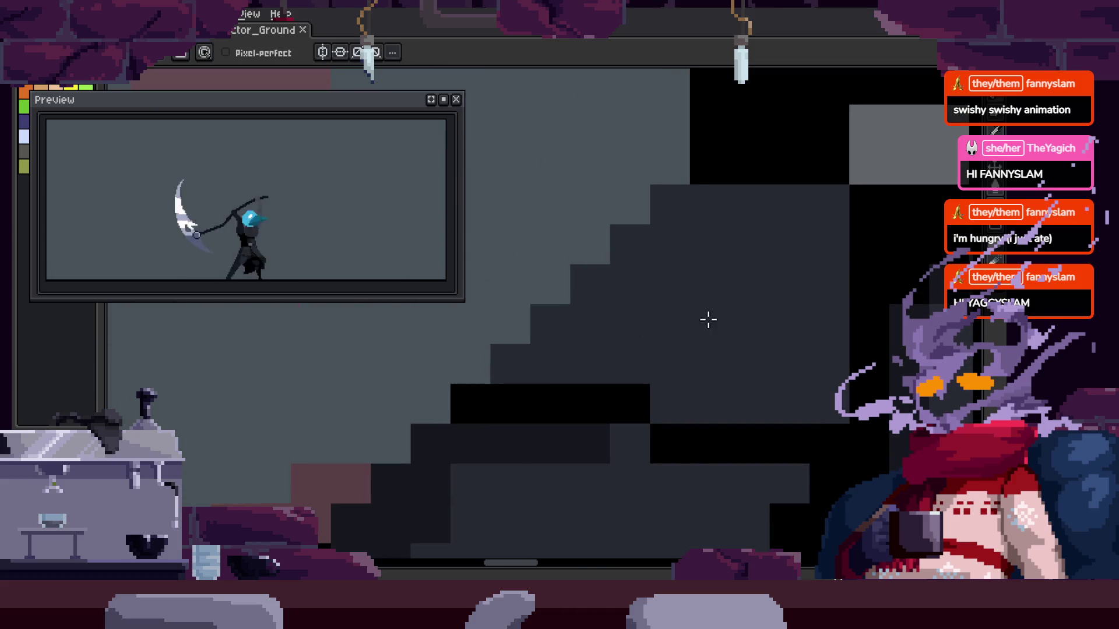
drag(514, 365, 683, 202)
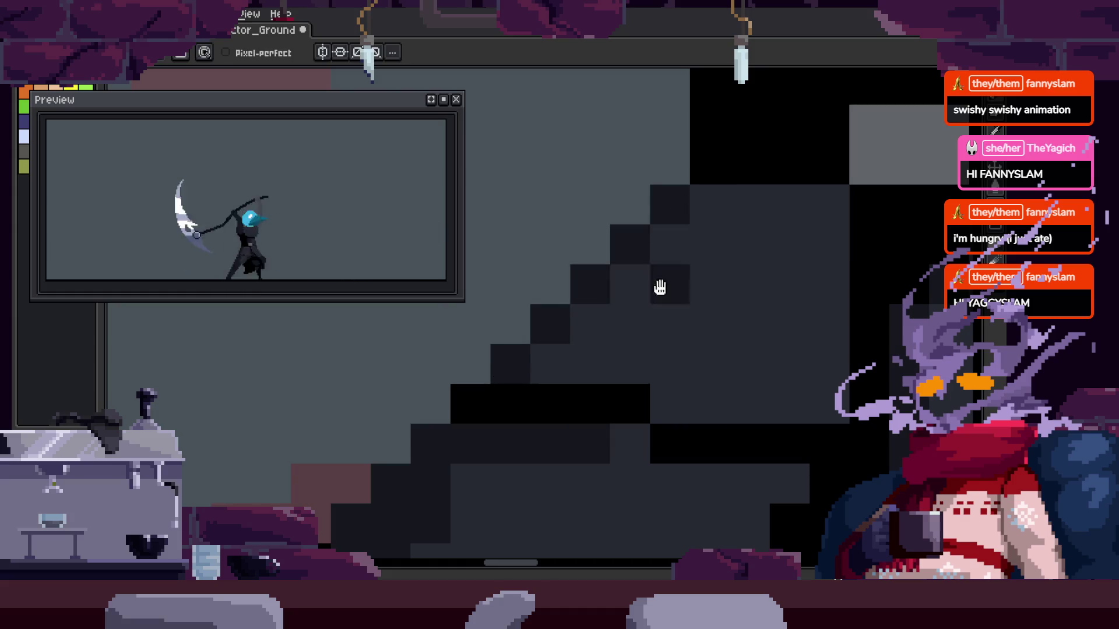
key(Right)
key(Right)
key(Right)
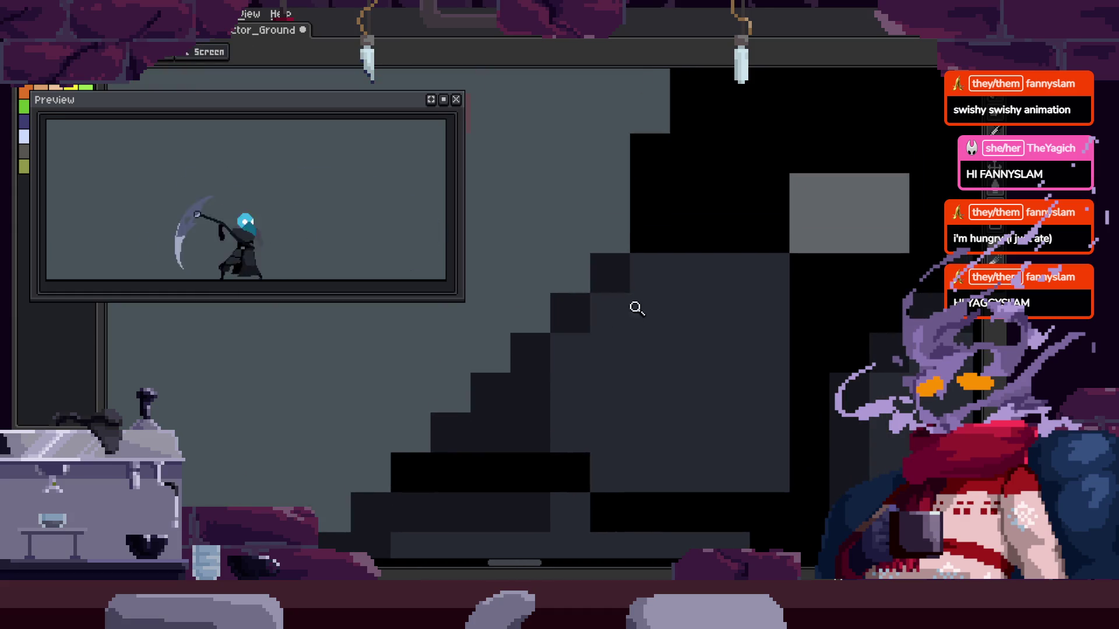
Zoom the canvas and save the retouched cloak edge
key(z)
scroll(749, 312, down, 2)
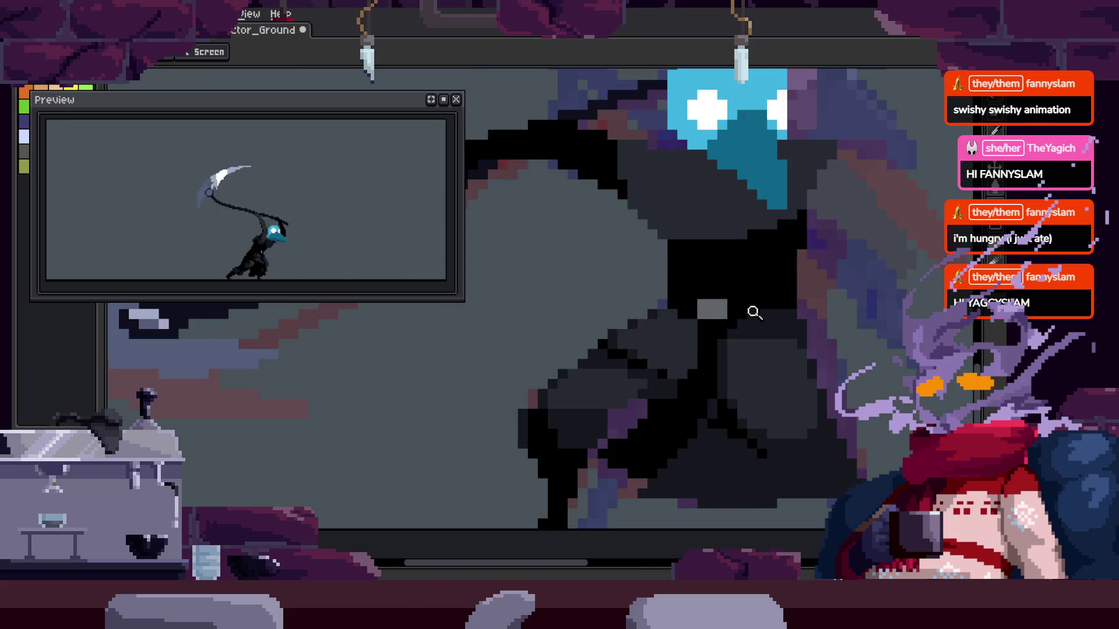
scroll(721, 297, up, 2)
scroll(677, 282, down, 1)
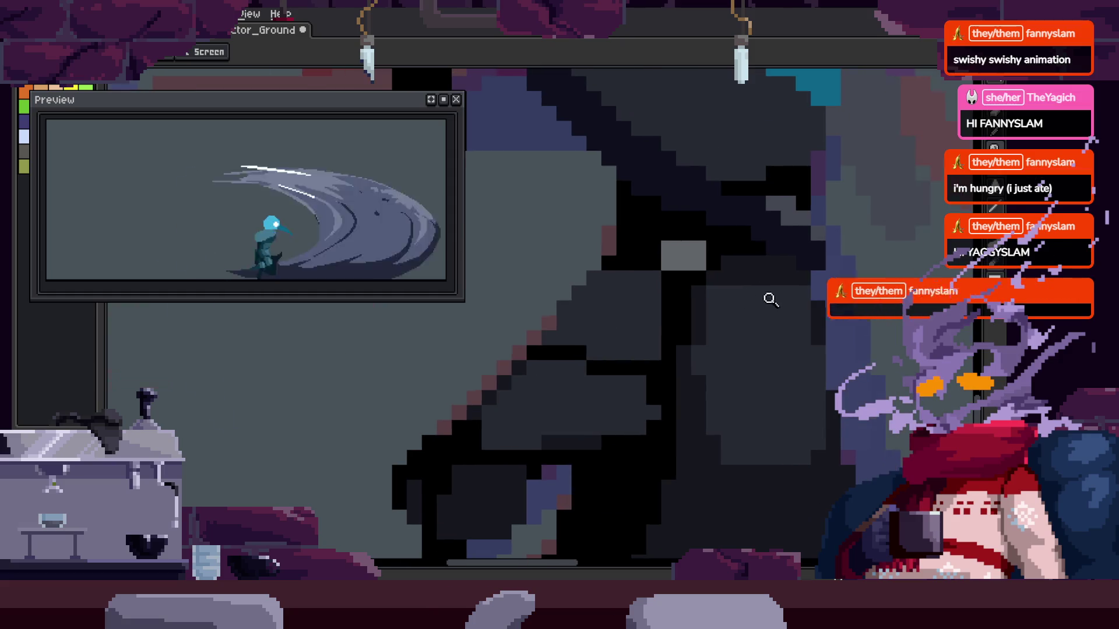
key(ctrl+s)
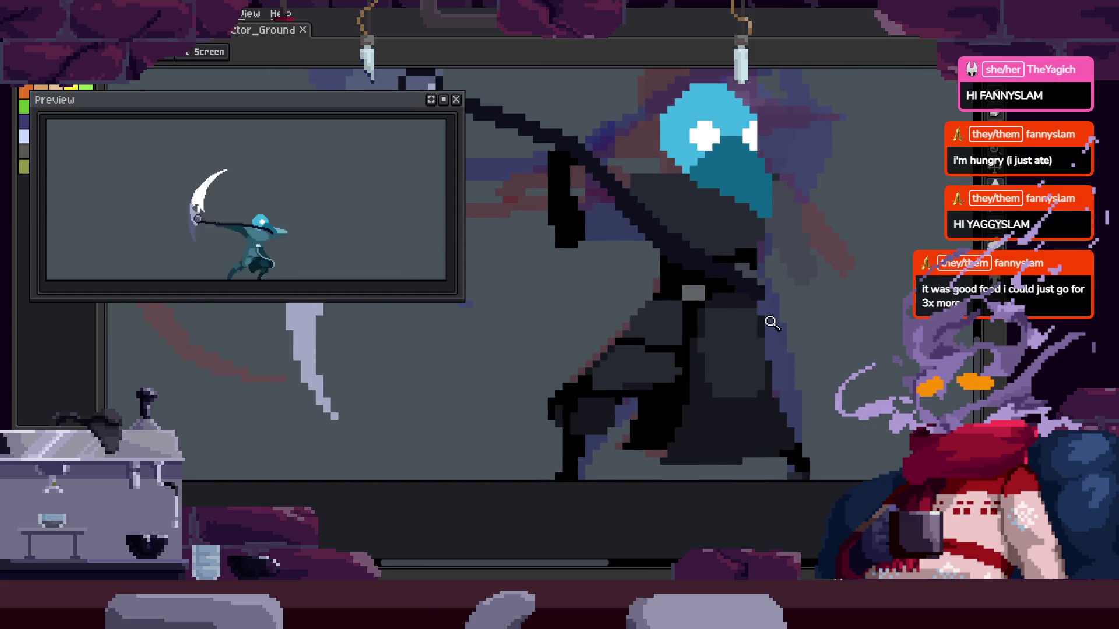
Move to another frame, save again, and zoom further into the cloak
scroll(758, 285, up, 3)
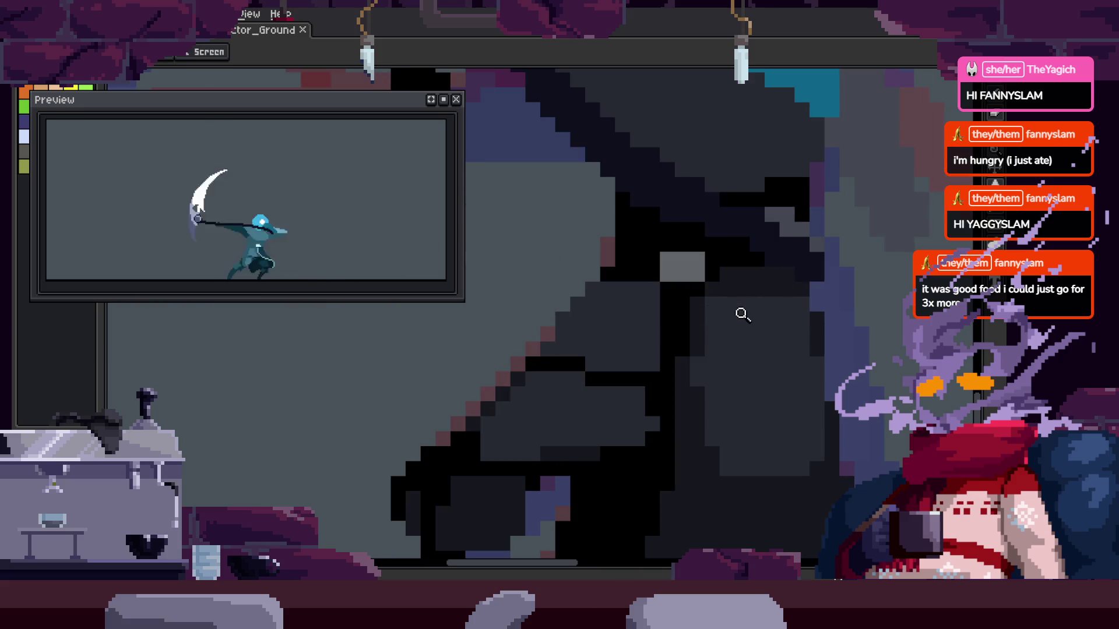
key(Right)
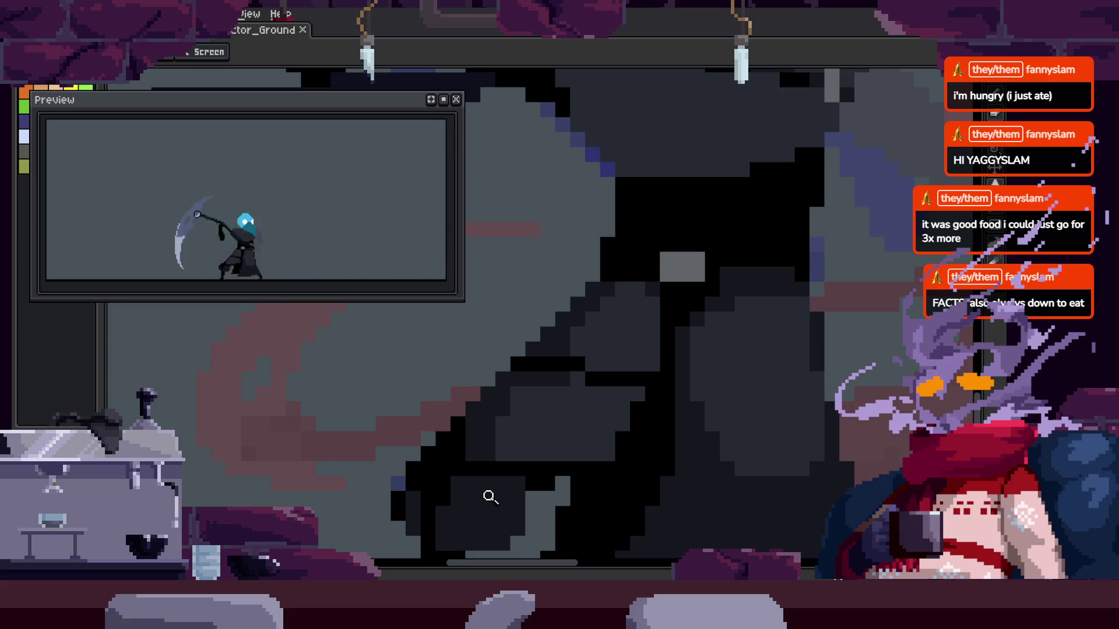
scroll(682, 287, down, 2)
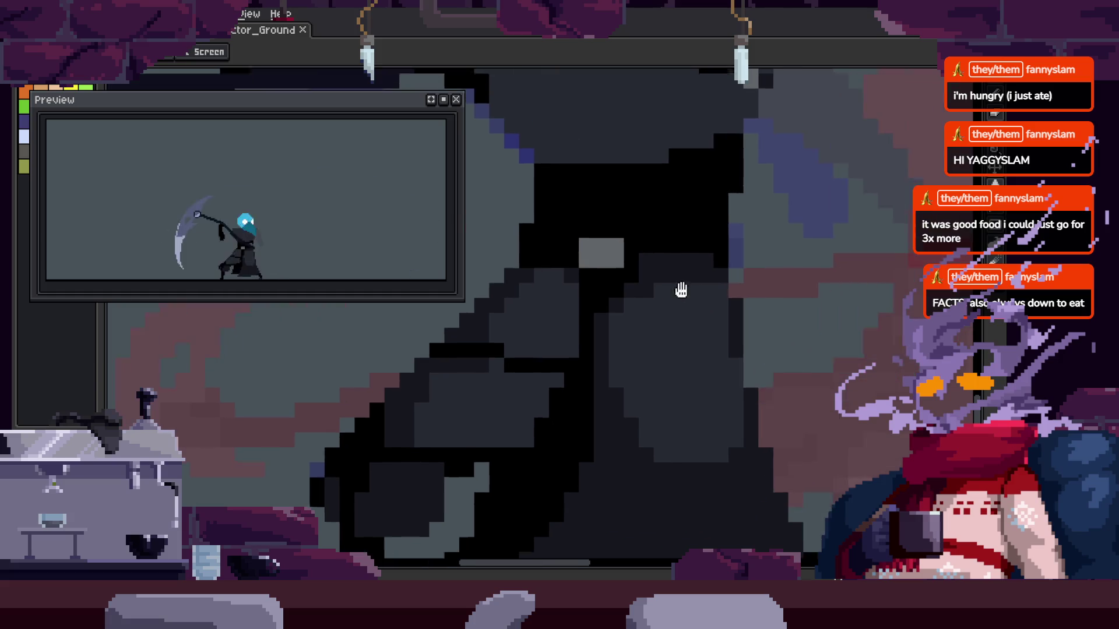
scroll(714, 302, down, 2)
key(ctrl+s)
scroll(712, 311, up, 2)
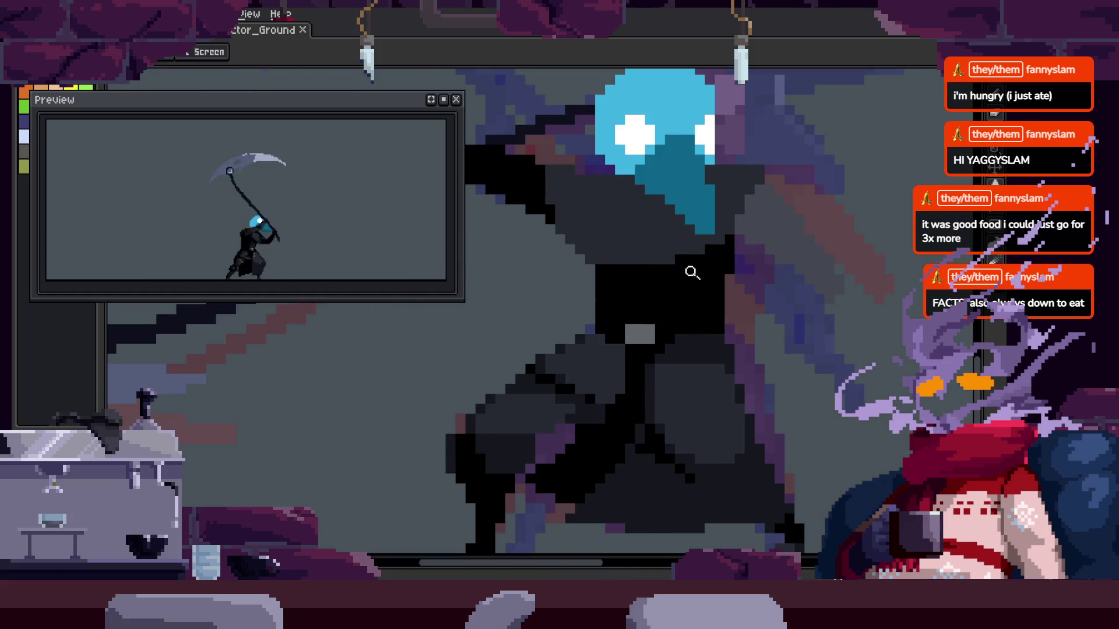
click(691, 281)
Zoom in close on the sprite's beak and the surrounding cloak
key(b)
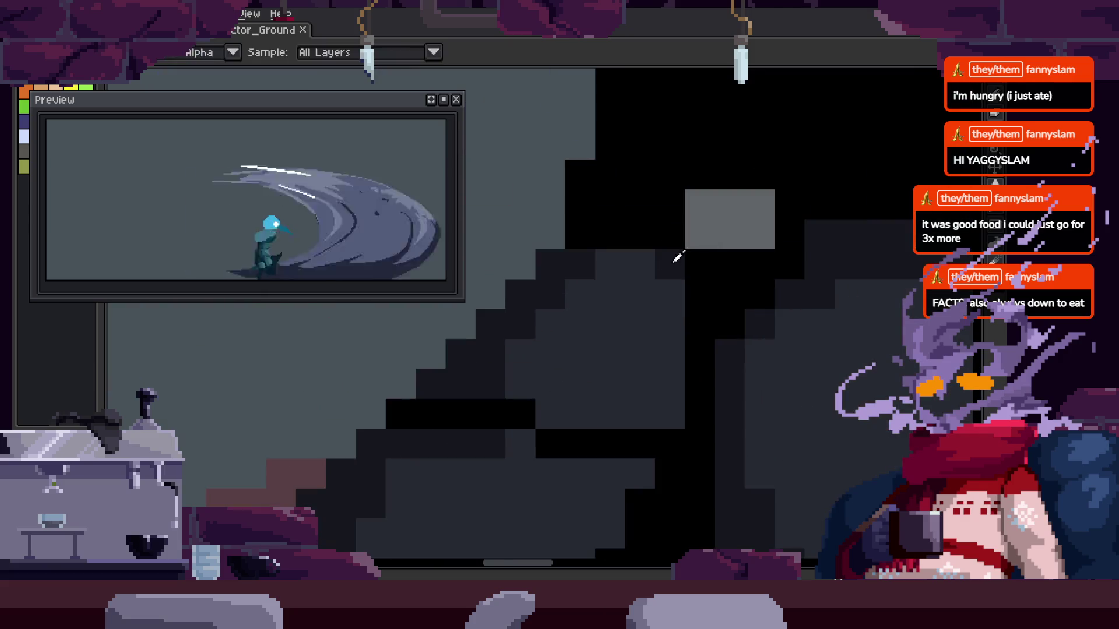
key(z)
scroll(657, 370, down, 2)
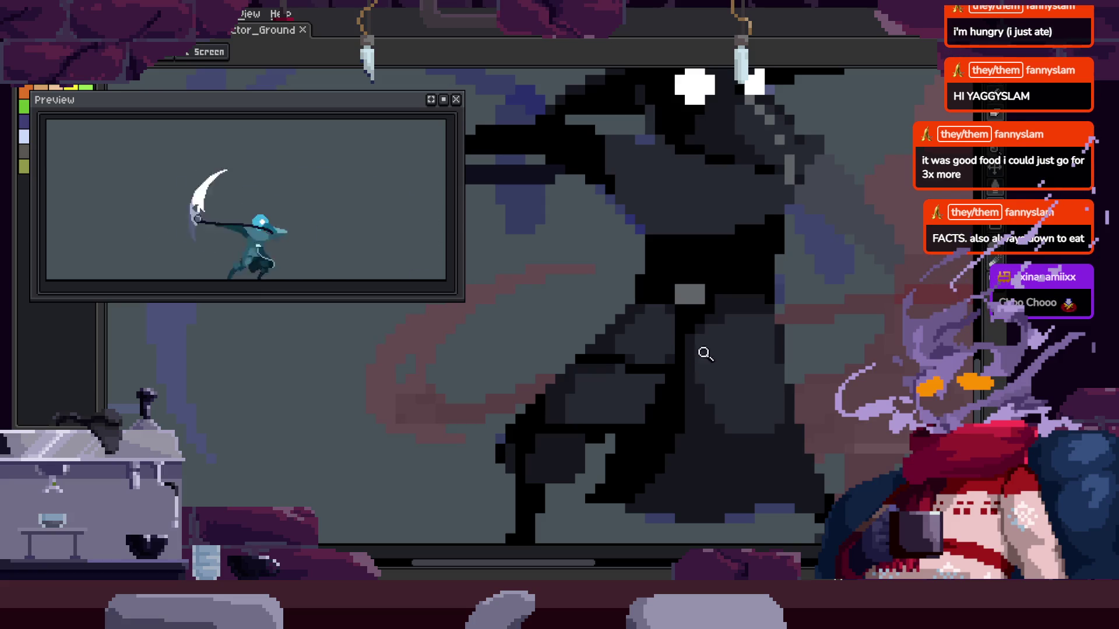
scroll(728, 335, down, 1)
click(684, 285)
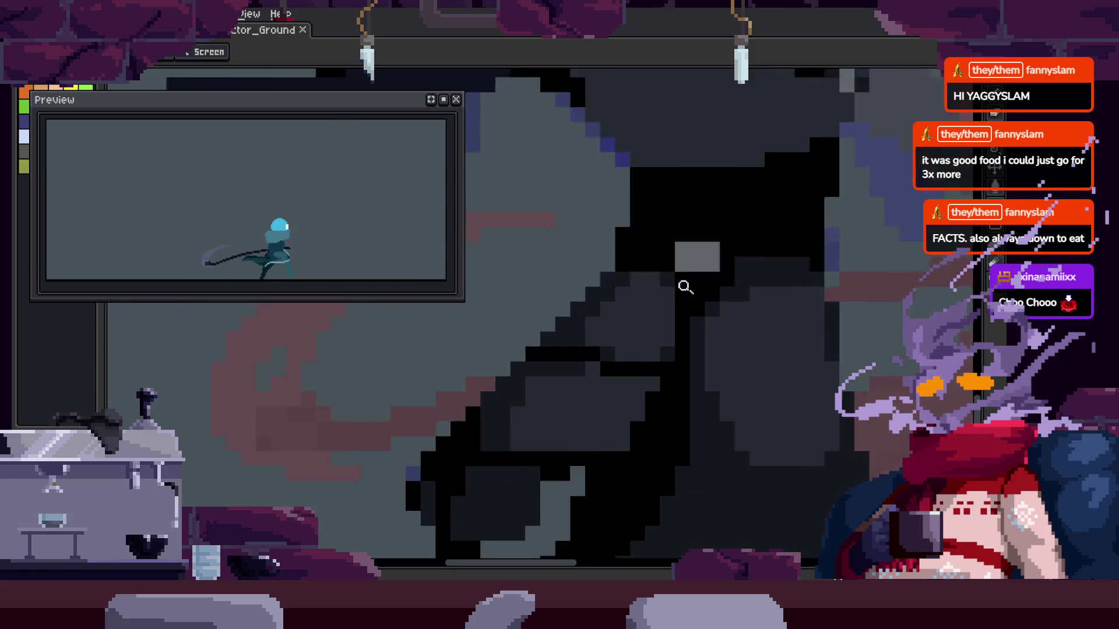
click(656, 302)
scroll(769, 274, down, 1)
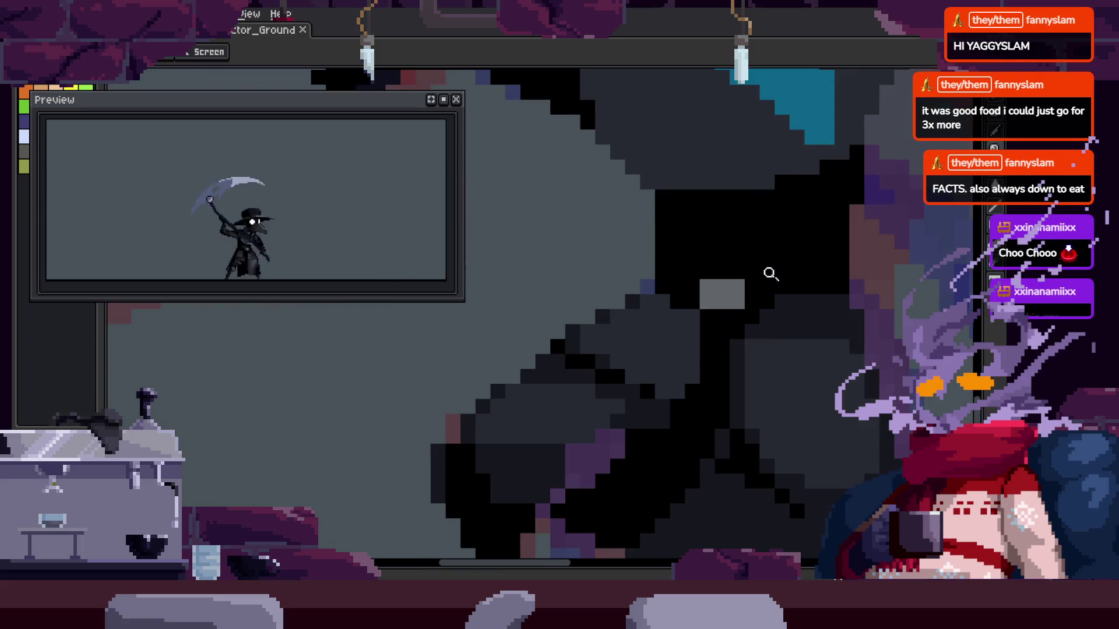
scroll(704, 292, up, 1)
scroll(712, 290, down, 1)
scroll(775, 170, up, 1)
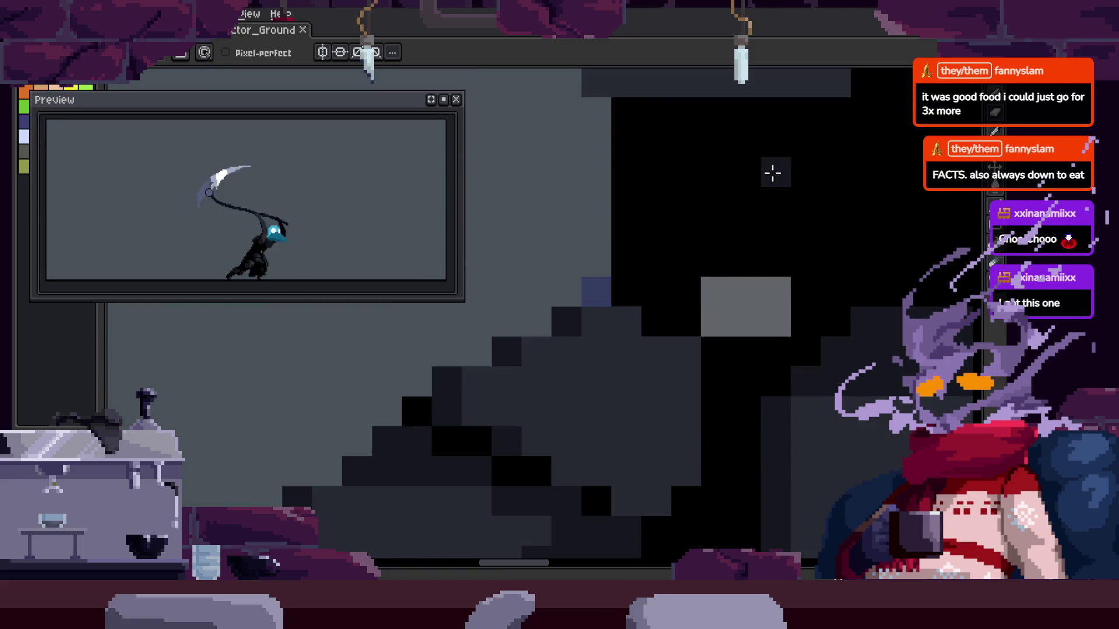
scroll(670, 280, up, 1)
scroll(726, 287, down, 1)
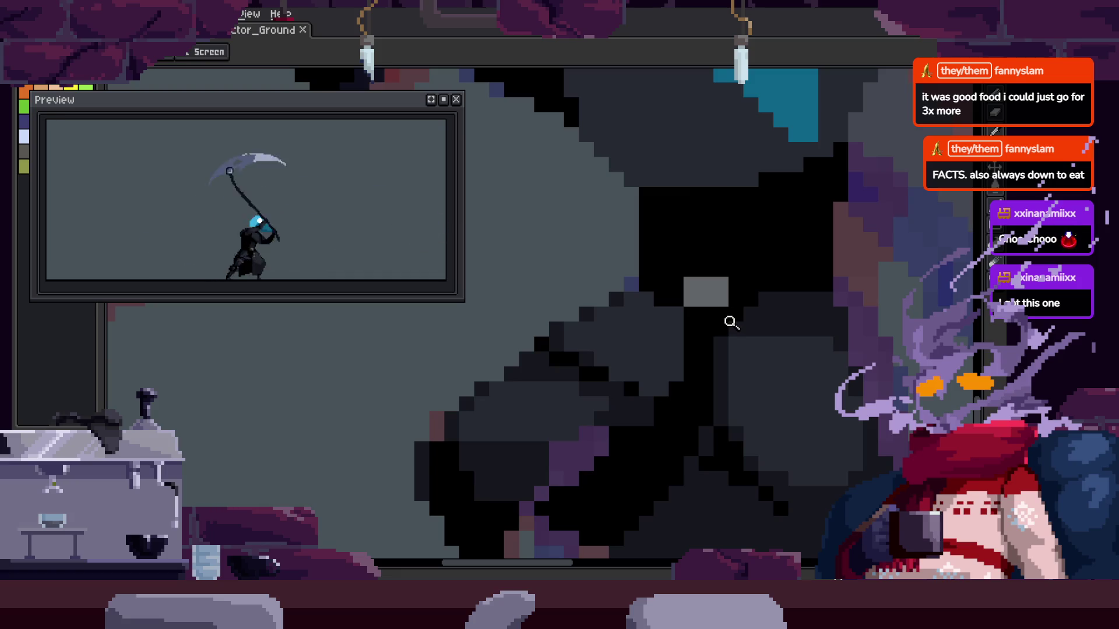
scroll(704, 286, up, 1)
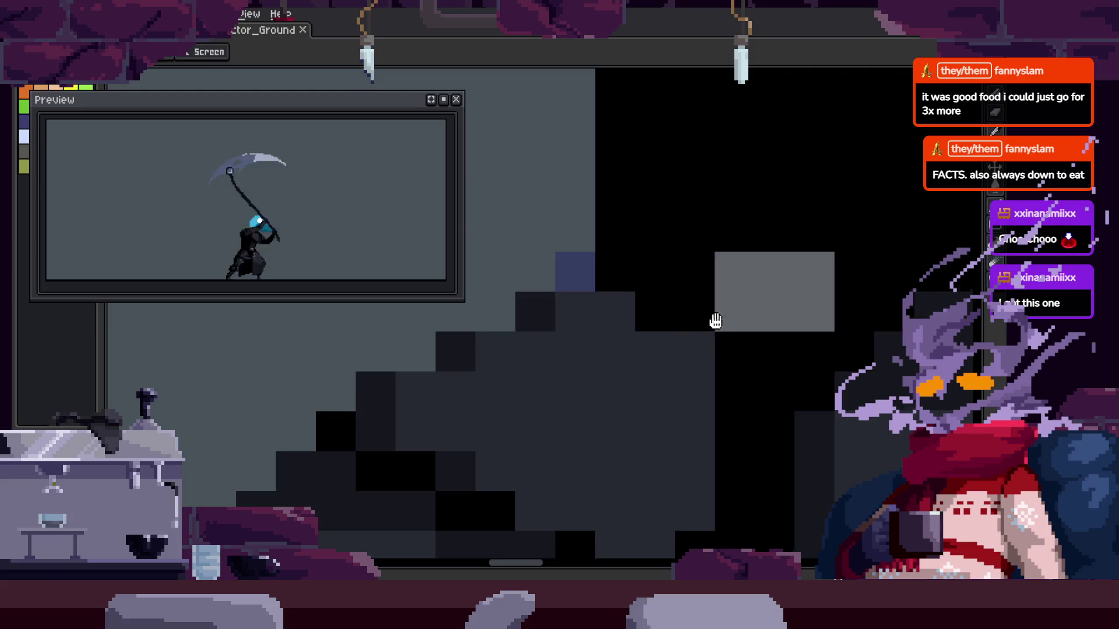
scroll(710, 288, down, 1)
Paint a short stroke of dark pixels into the cloak with the Pencil
key(b)
scroll(710, 284, up, 1)
scroll(640, 328, up, 1)
scroll(649, 341, down, 1)
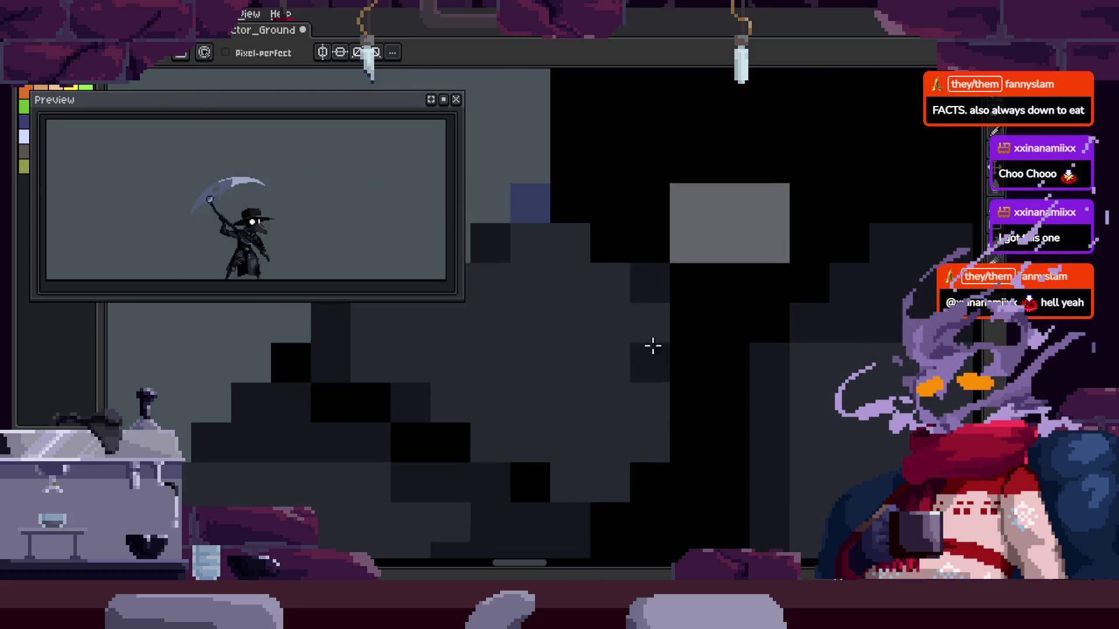
scroll(632, 367, up, 1)
key(z)
scroll(695, 358, up, 2)
scroll(699, 271, down, 1)
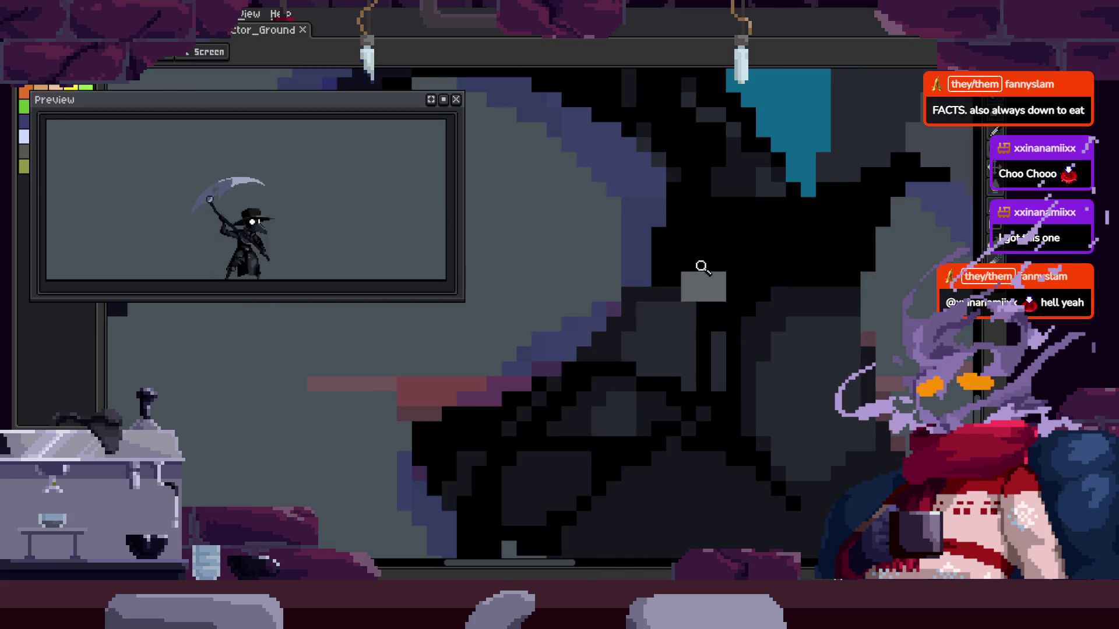
scroll(688, 257, up, 2)
key(b)
drag(592, 324, 624, 322)
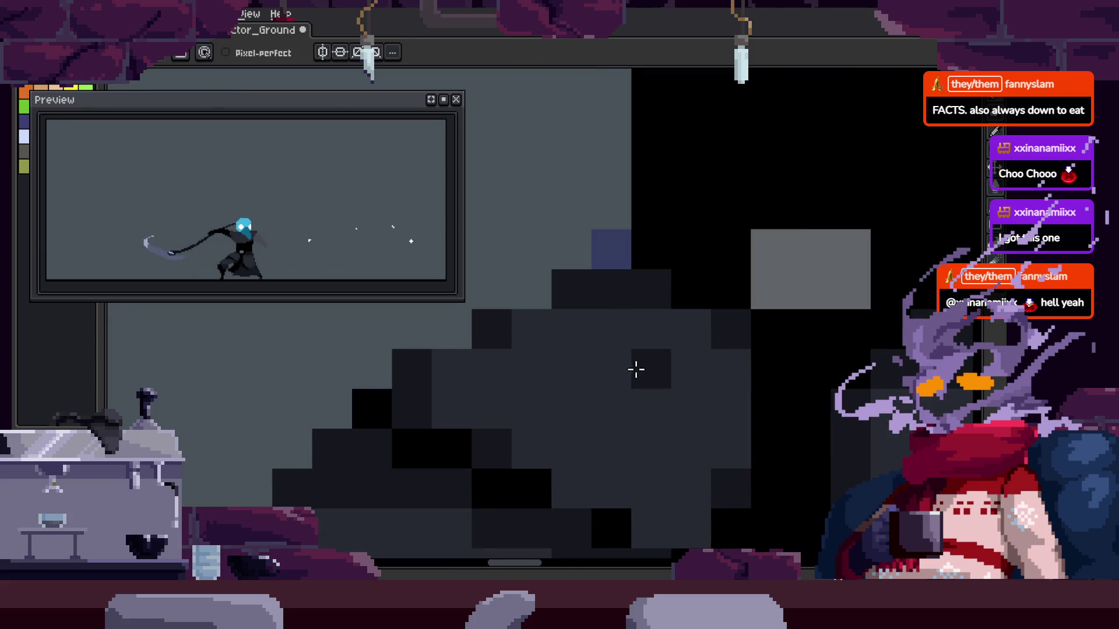
Zoom back out and play the animation to review the edits
key(z)
scroll(542, 392, down, 3)
key(Return)
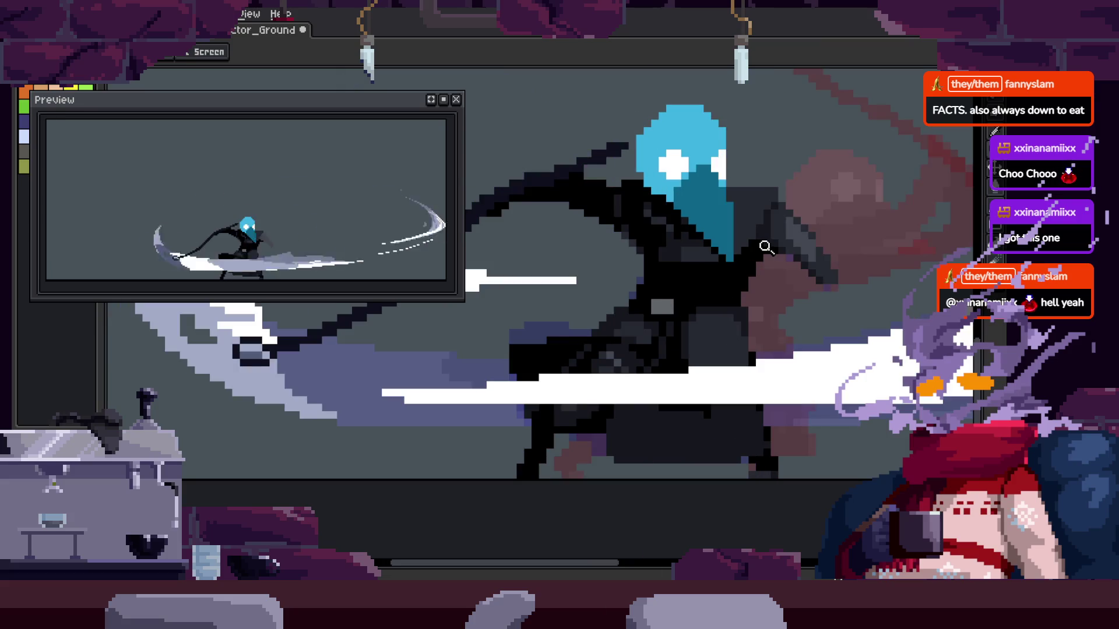
key(ctrl+s)
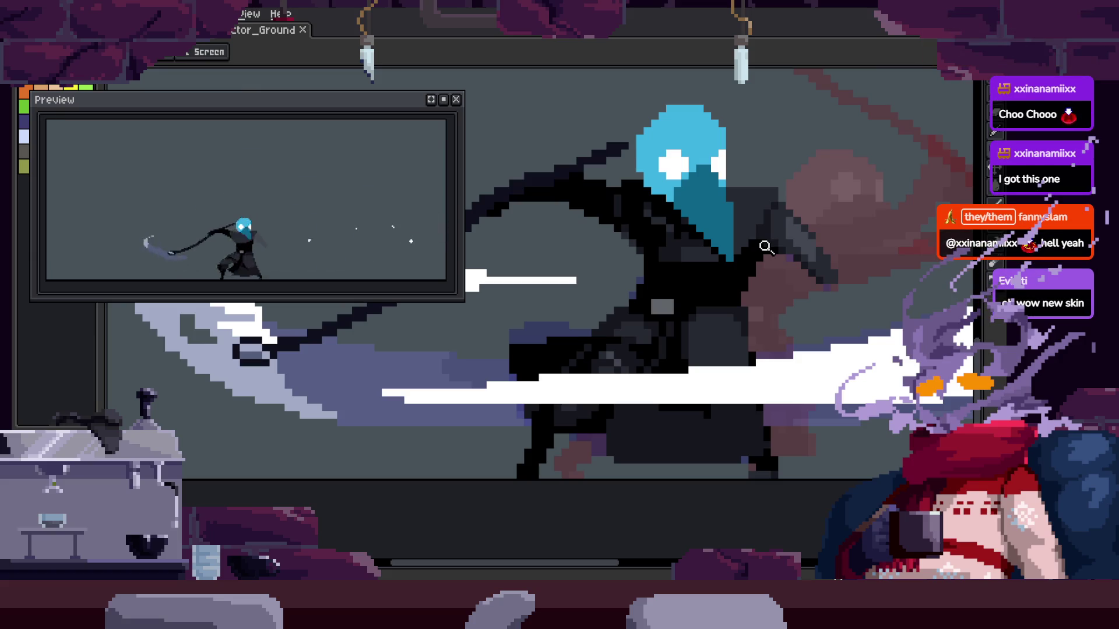
key(Right)
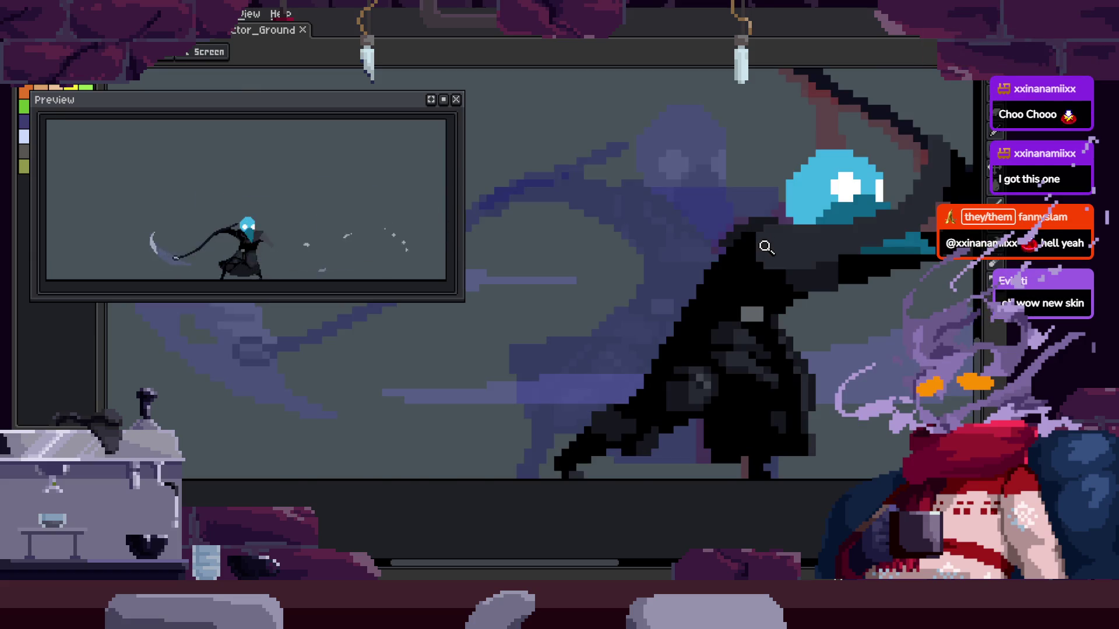
key(Tab)
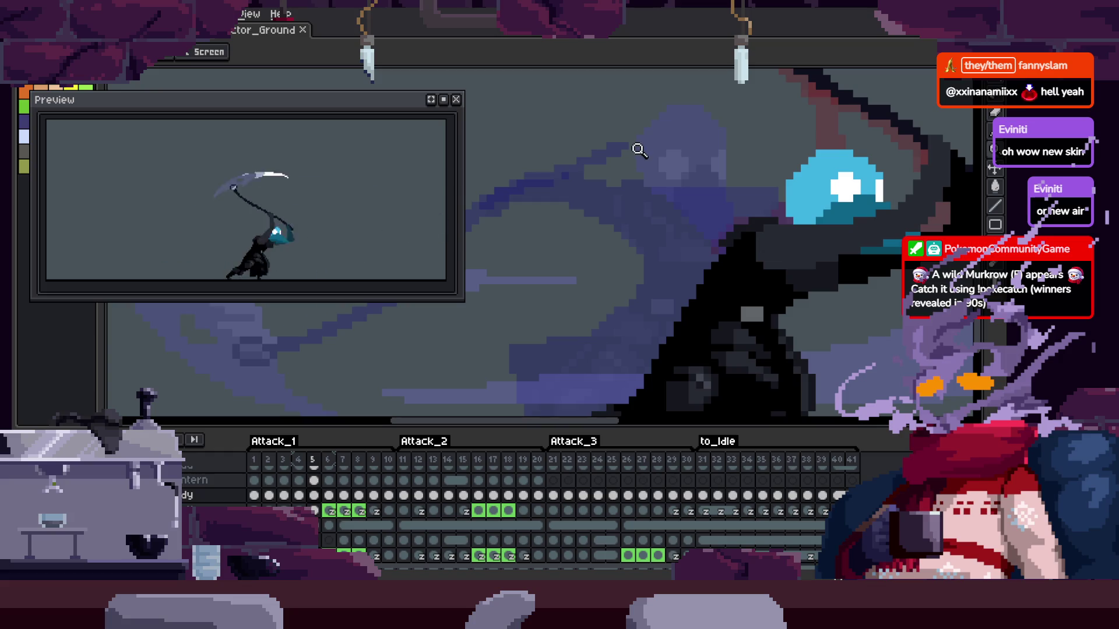
scroll(693, 239, up, 1)
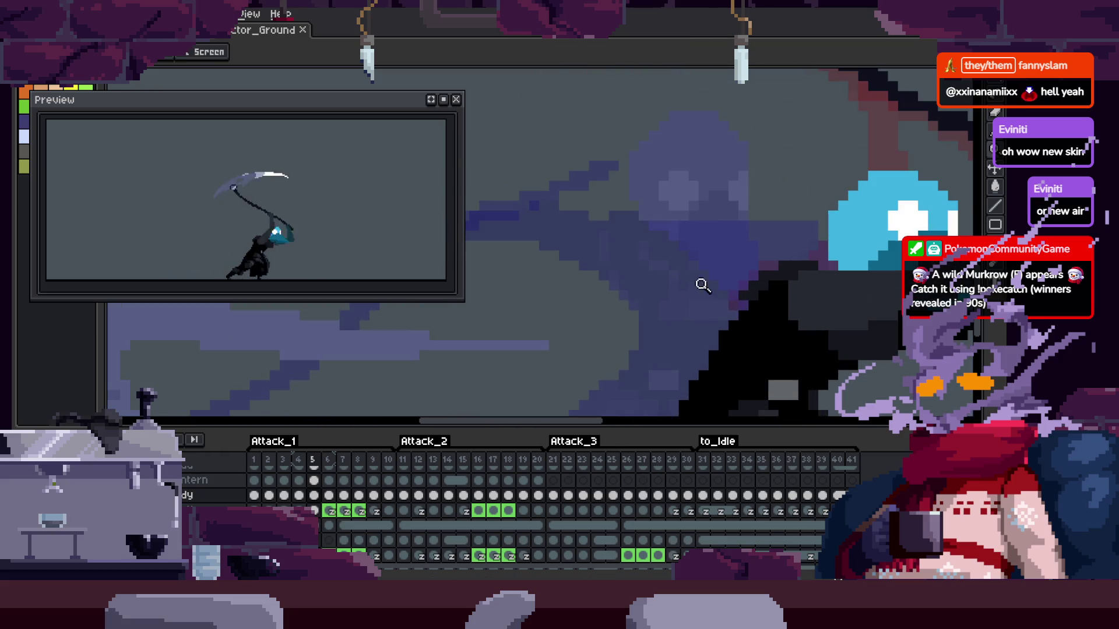
key(Tab)
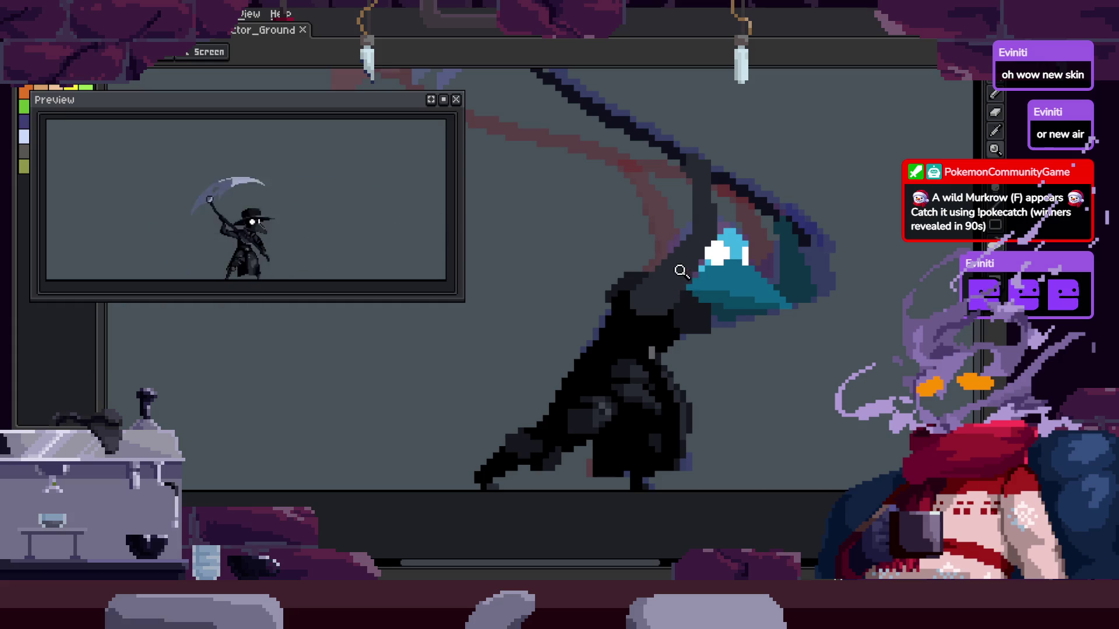
Zoom into the cloak, paint lighter grey pixels along a fold and fill a block with black
key(Return)
click(685, 271)
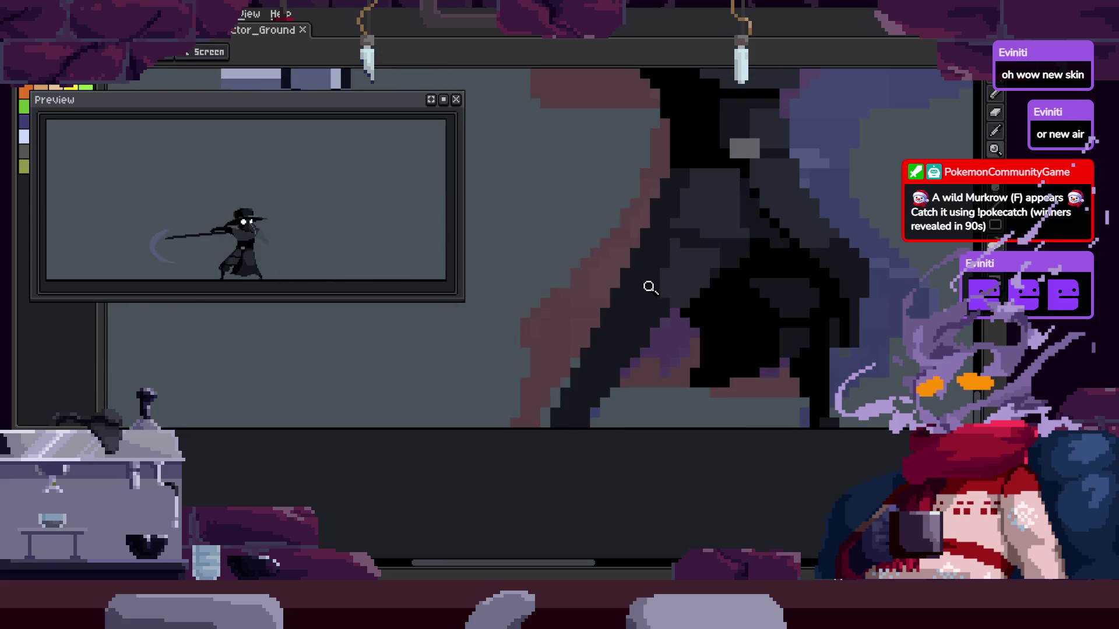
click(612, 321)
key(b)
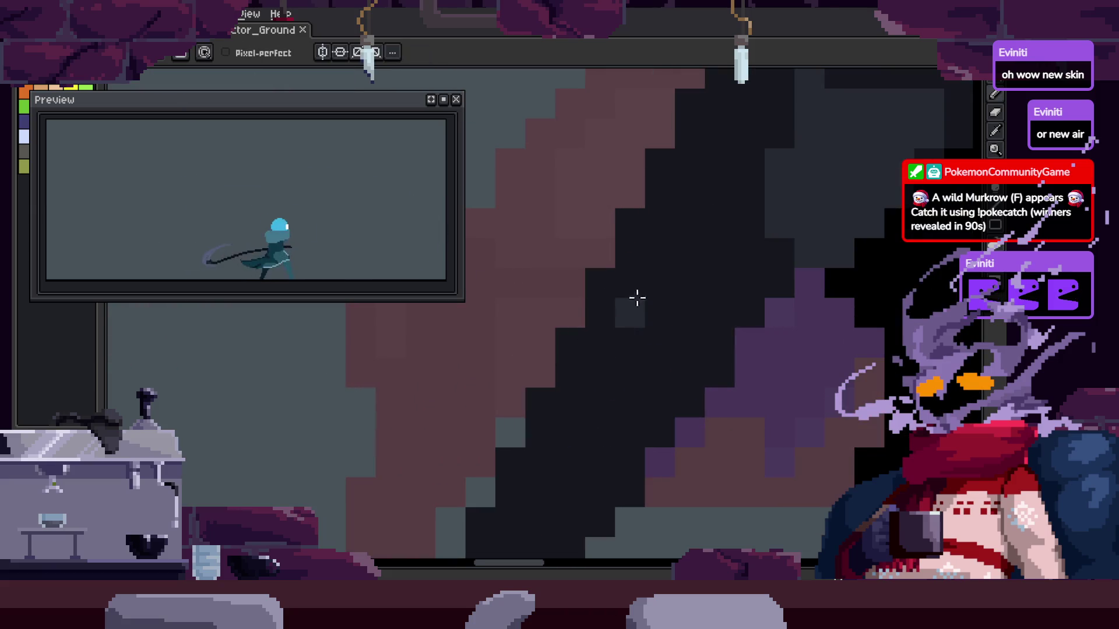
click(611, 394)
mouse_move(615, 395)
mouse_down()
mouse_move(550, 330)
mouse_move(537, 342)
mouse_move(619, 257)
mouse_move(624, 311)
mouse_up()
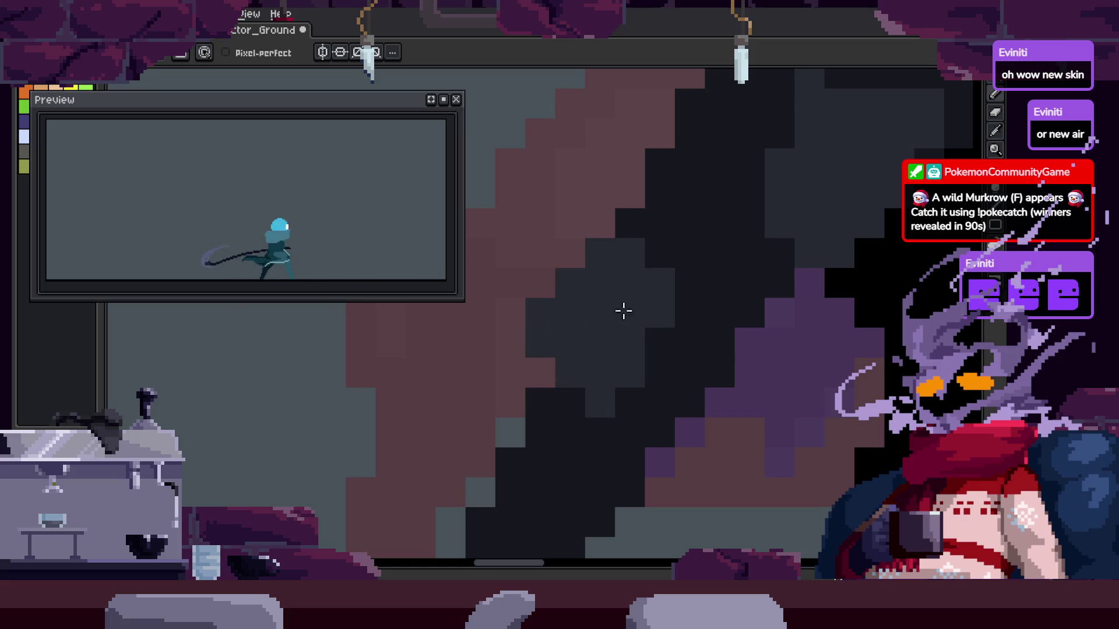
drag(570, 400, 539, 338)
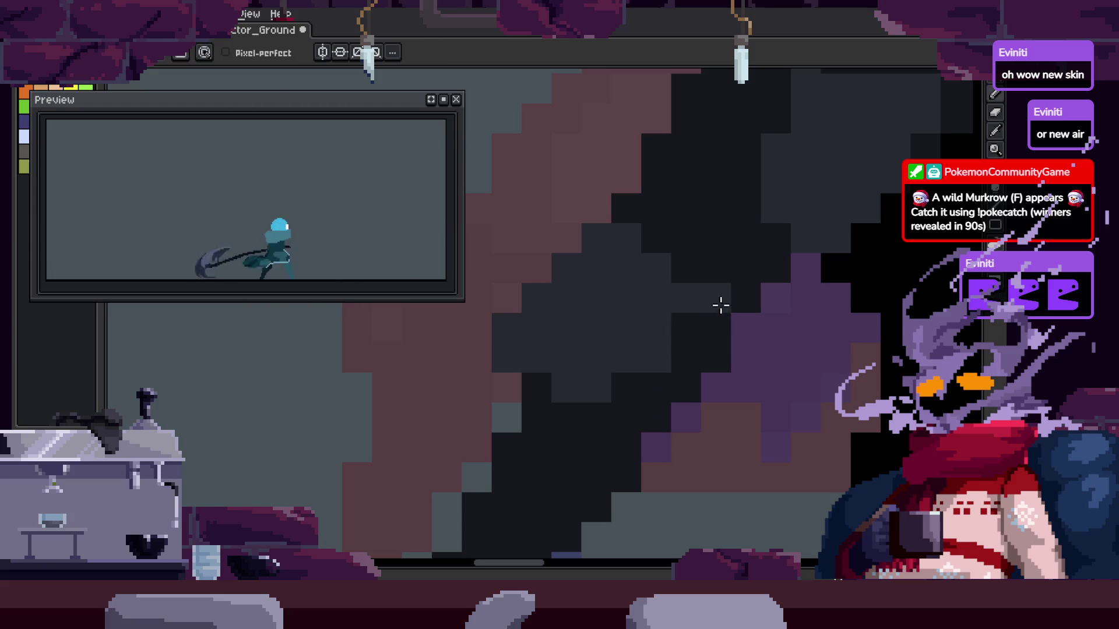
mouse_move(751, 337)
mouse_down()
mouse_move(717, 414)
mouse_move(680, 420)
mouse_move(745, 365)
mouse_move(672, 439)
mouse_up()
Save the animation, then zoom in on another part of the cloak
key(ctrl+s)
key(z)
scroll(767, 408, down, 2)
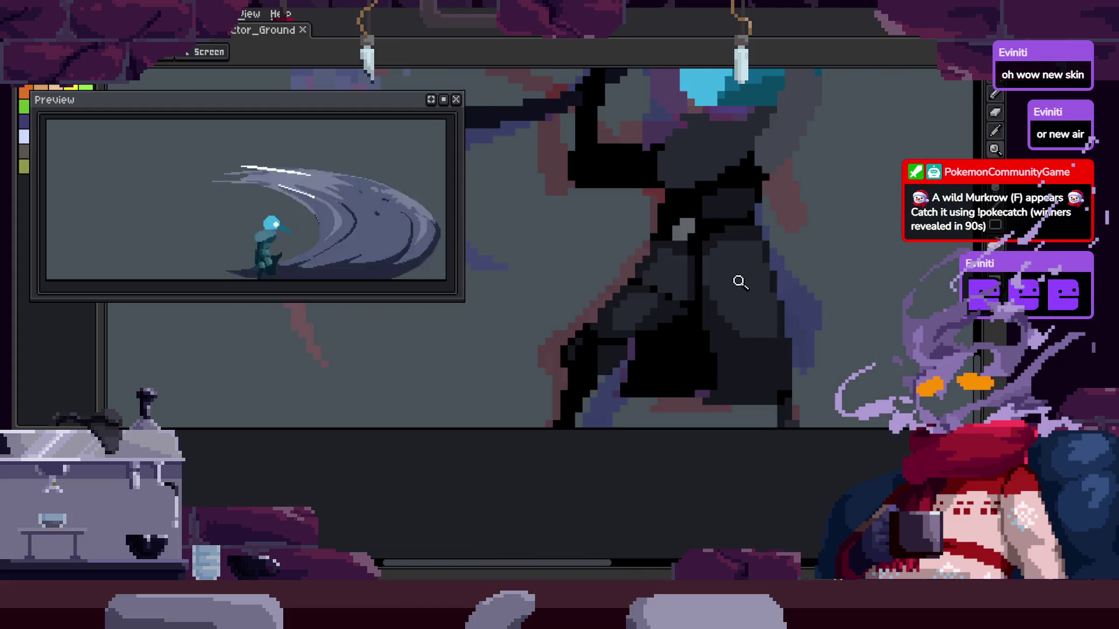
click(673, 340)
key(b)
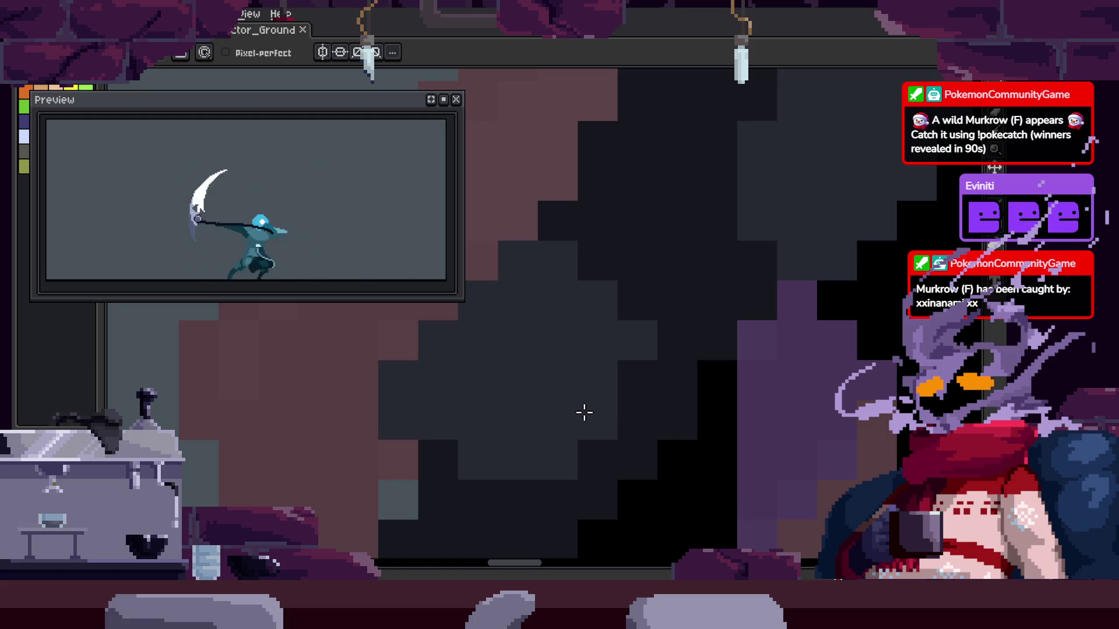
Undo an accidental scythe paste and a stray dark line on the cloak
key(ctrl+v)
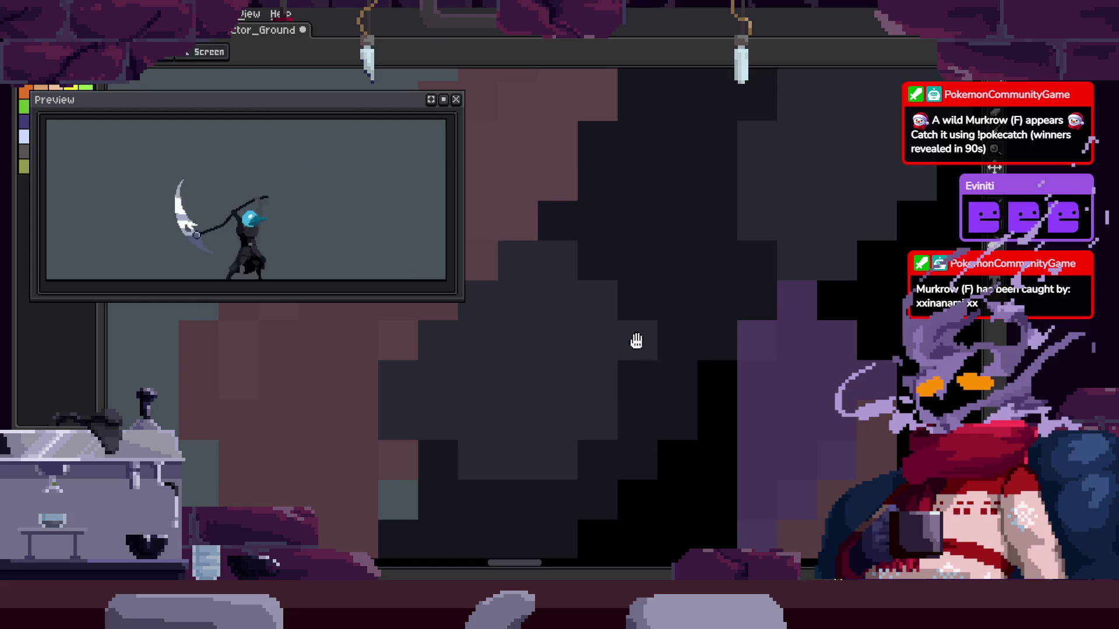
key(ctrl+z)
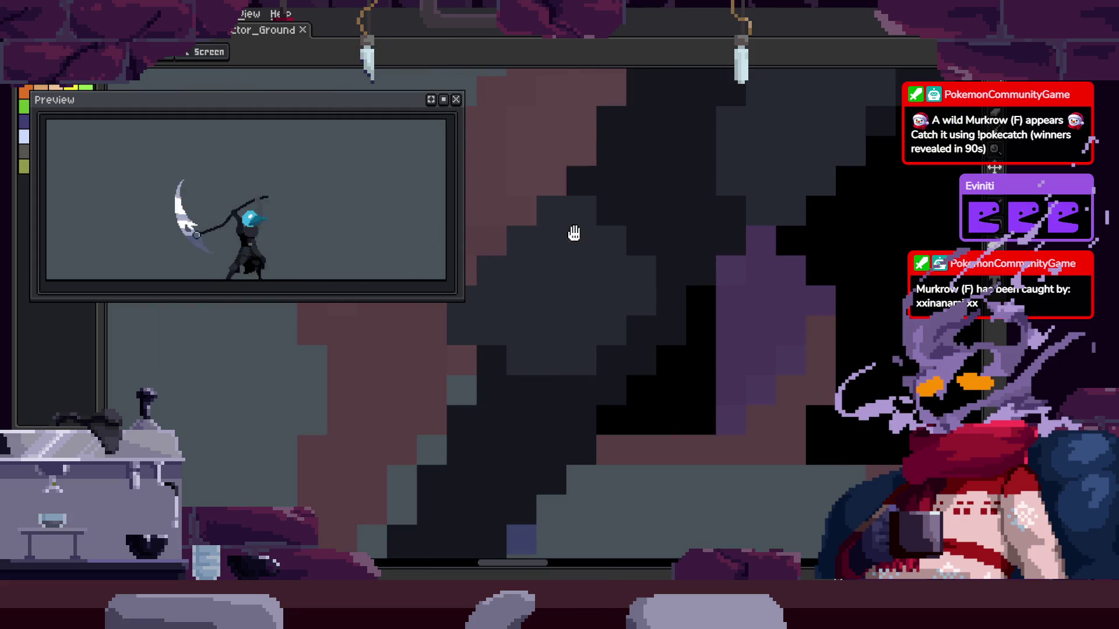
scroll(577, 237, up, 2)
scroll(552, 255, up, 1)
shift+click(480, 338)
key(ctrl+z)
Pick a colour from the canvas, move to another cloak area, and save the file
scroll(518, 338, down, 1)
scroll(575, 312, down, 1)
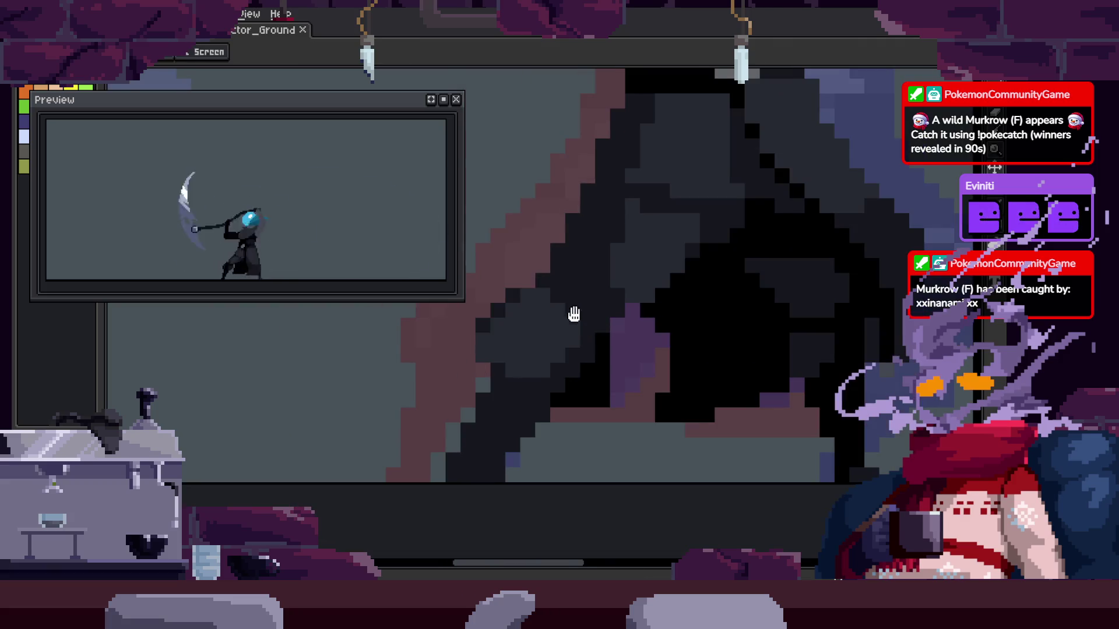
scroll(577, 282, up, 1)
scroll(657, 299, up, 1)
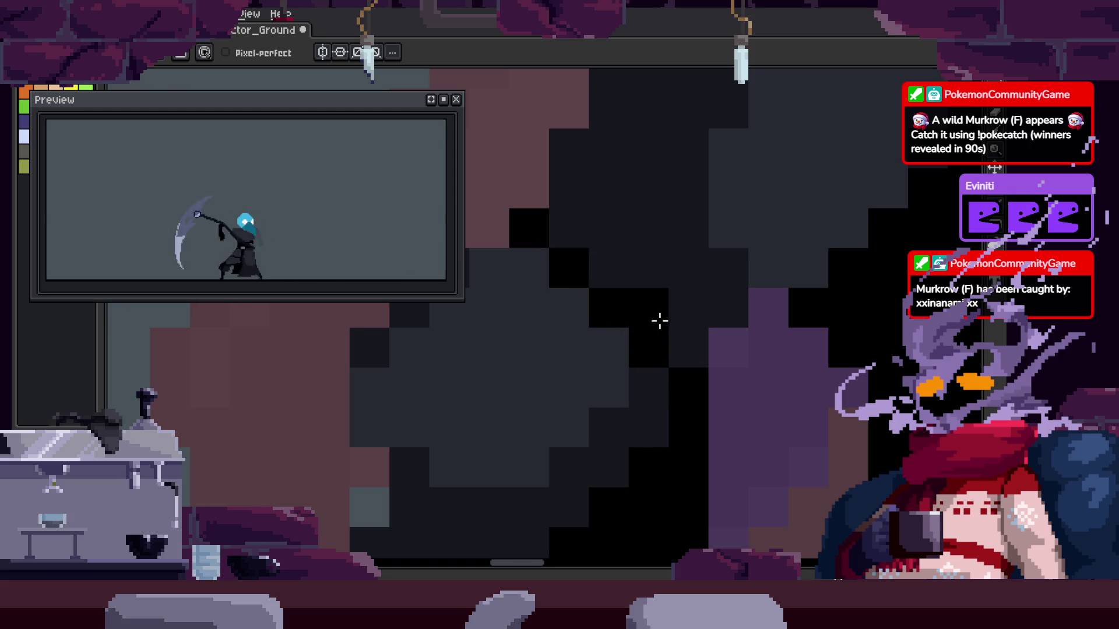
key(alt)
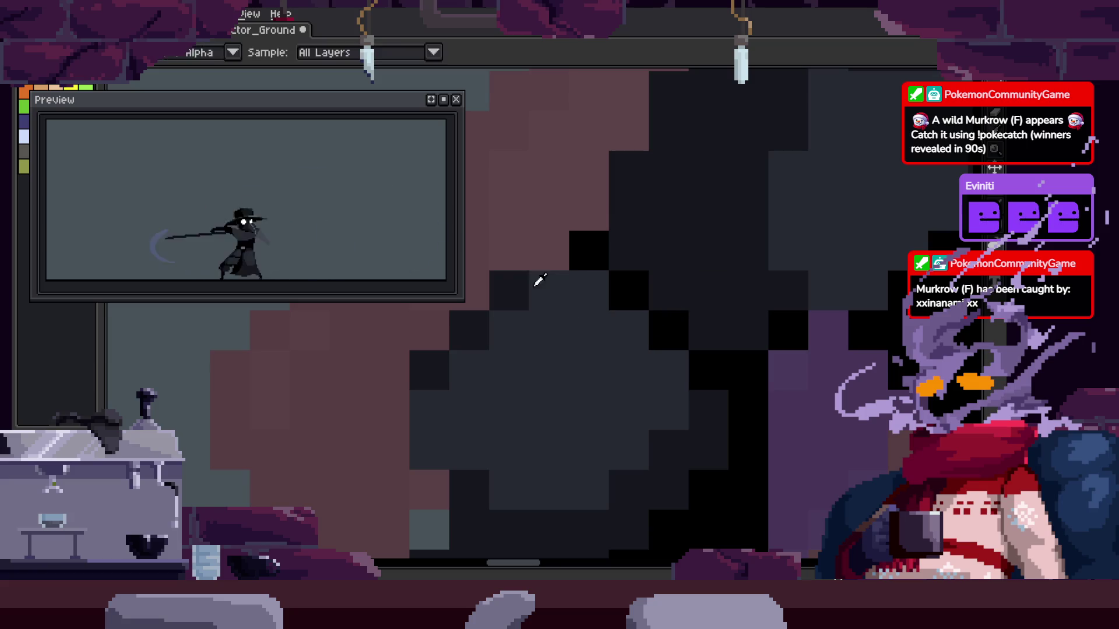
drag(590, 325, 592, 284)
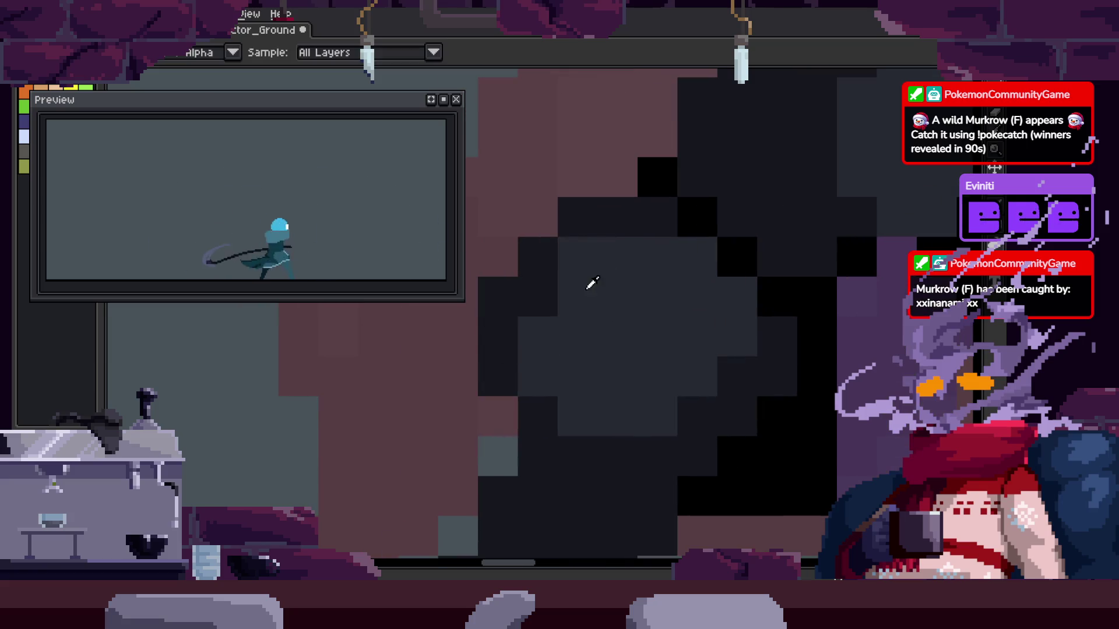
key(ctrl+s)
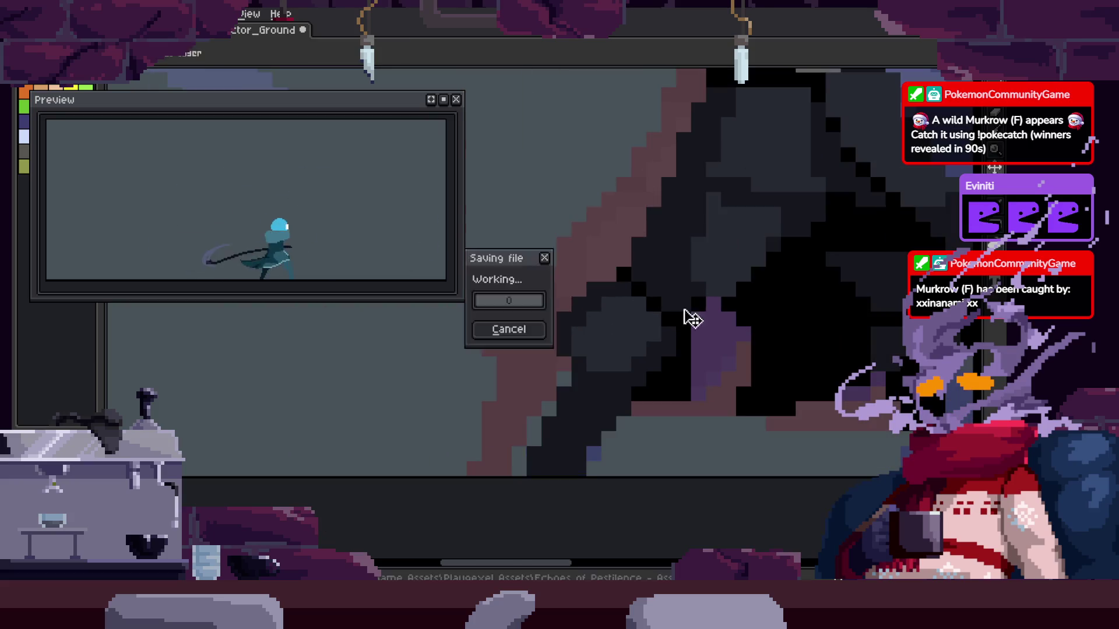
Zoom in and paint dark pixels over the gaps in the cloak
key(z)
drag(524, 265, 600, 299)
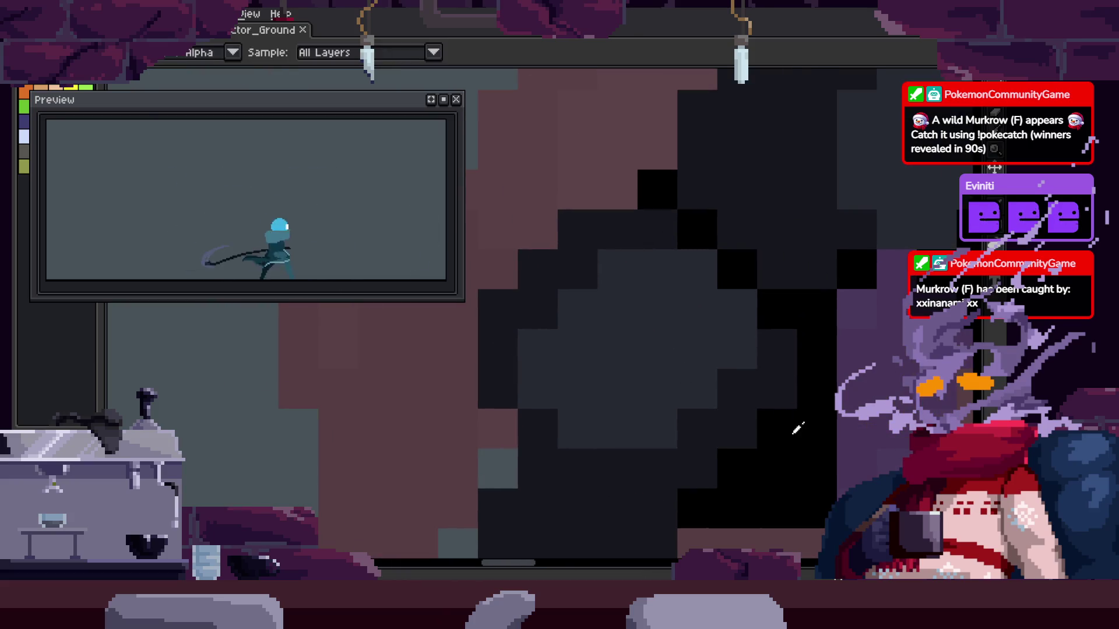
key(b)
mouse_move(536, 452)
mouse_down()
mouse_move(600, 467)
mouse_move(600, 362)
mouse_up()
click(577, 508)
click(535, 398)
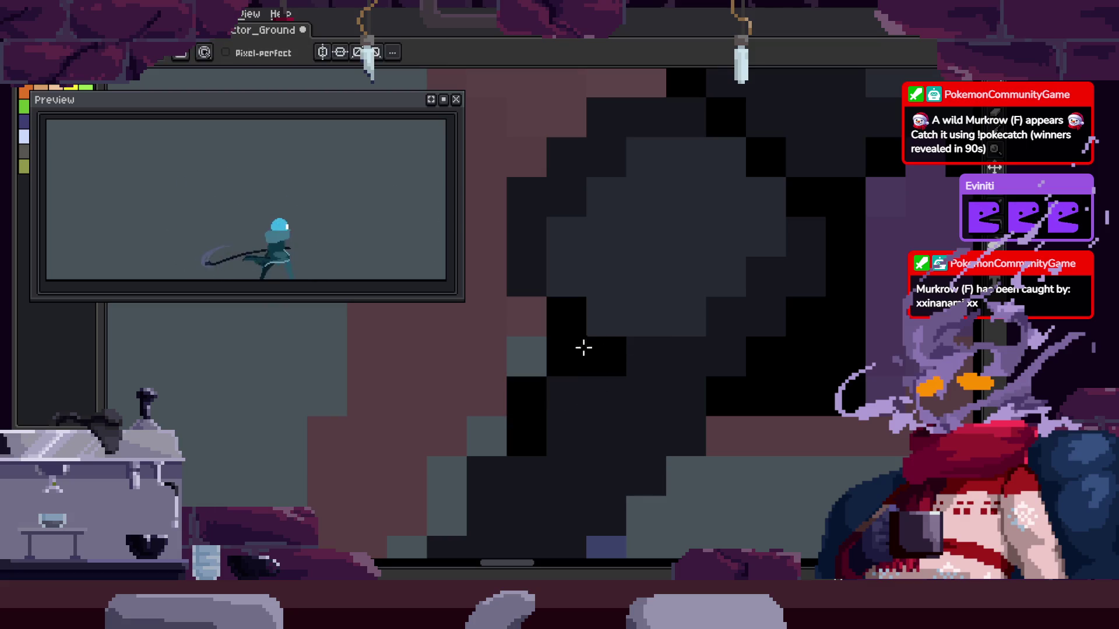
Erase two stray dark pixels on the cloak and save the file
key(i)
scroll(584, 287, up, 2)
key(e)
scroll(600, 298, up, 1)
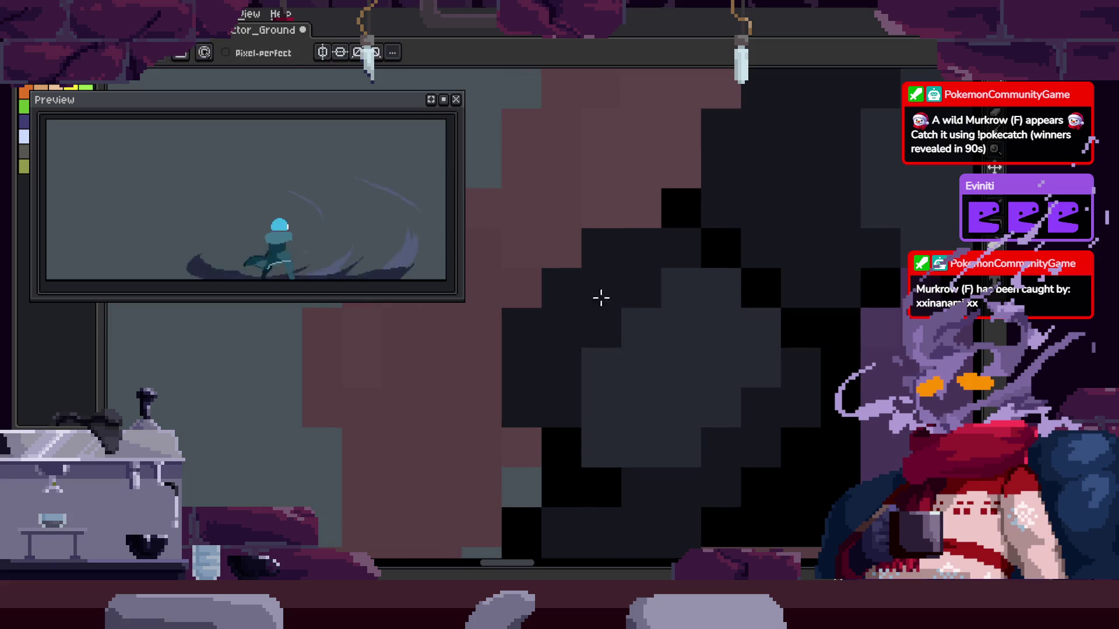
drag(521, 327, 551, 296)
scroll(783, 255, down, 3)
key(ctrl+s)
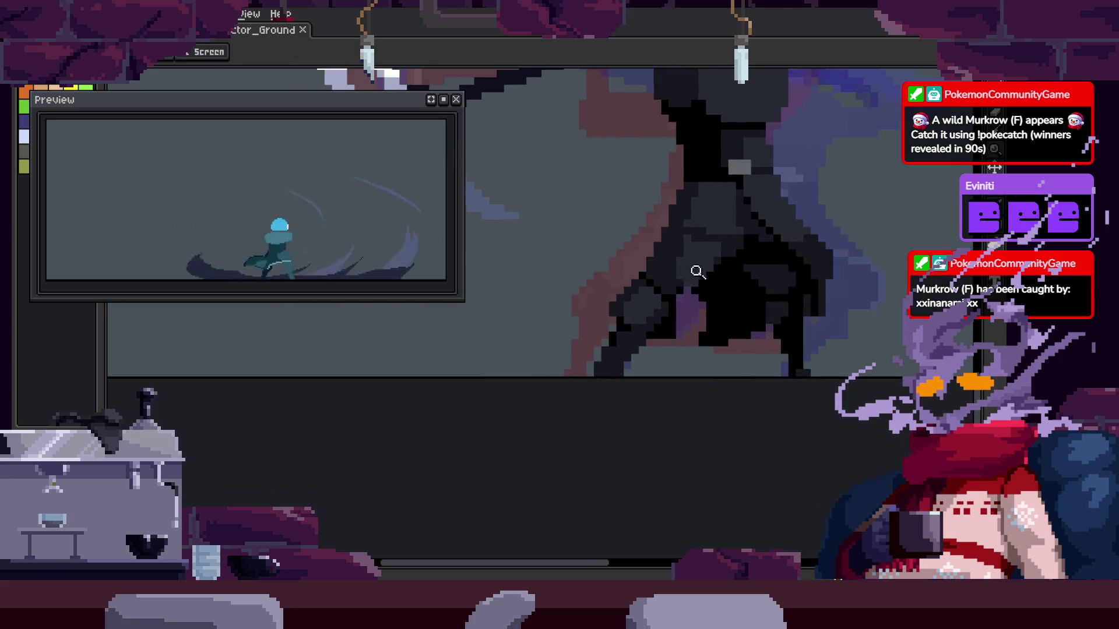
Pan and zoom across the cloak to find the remaining stray pixels
scroll(648, 287, up, 3)
drag(547, 204, 618, 260)
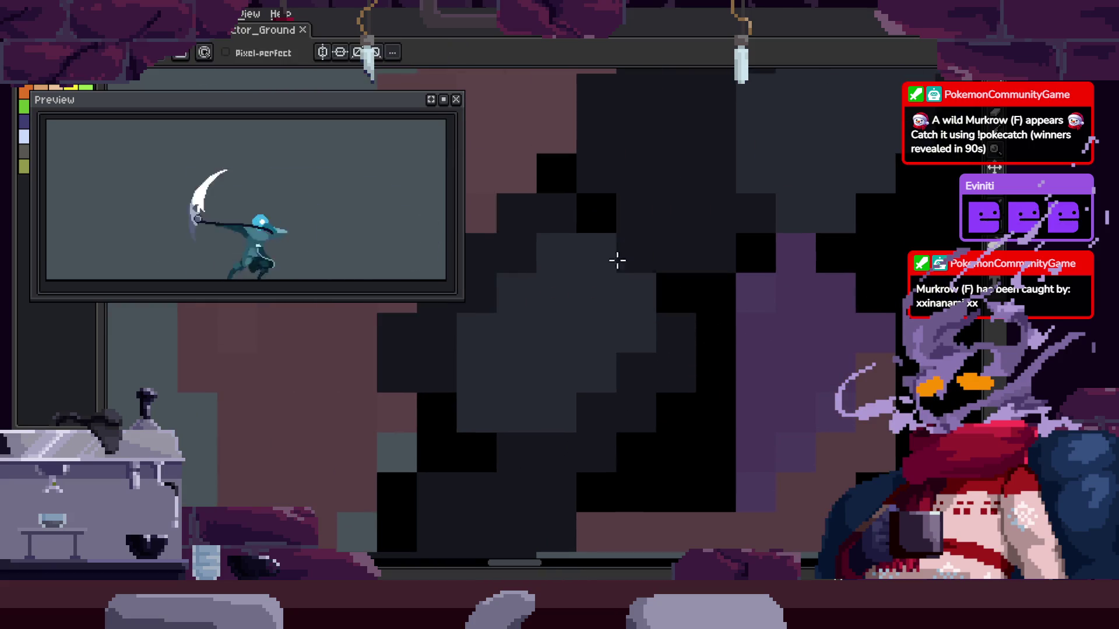
drag(519, 321, 536, 309)
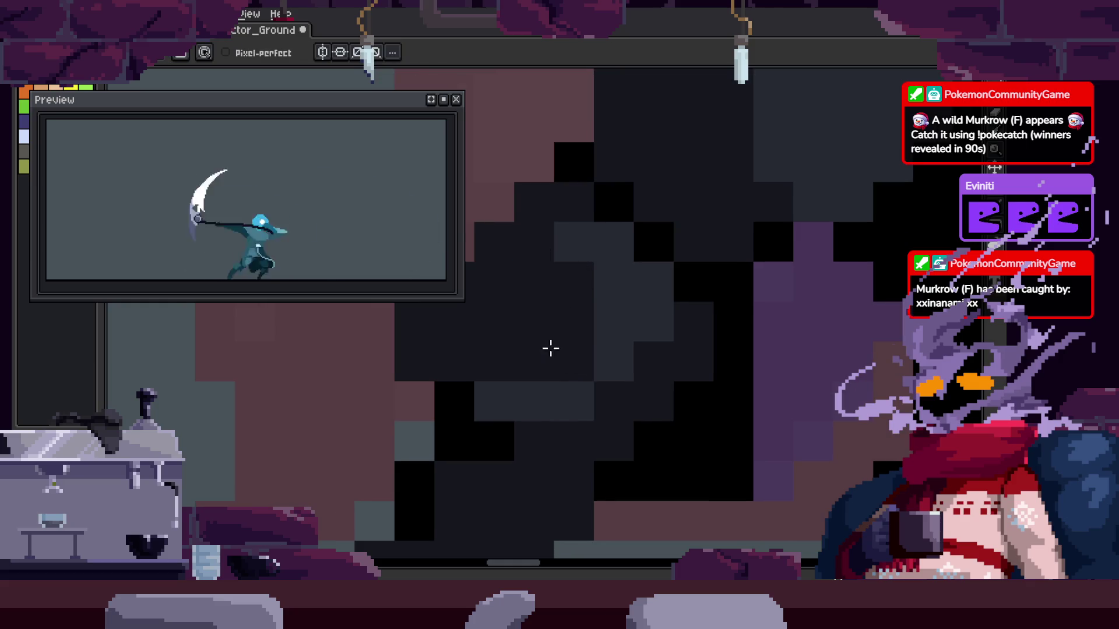
key(z)
scroll(680, 333, down, 4)
scroll(641, 332, up, 2)
click(641, 332)
key(b)
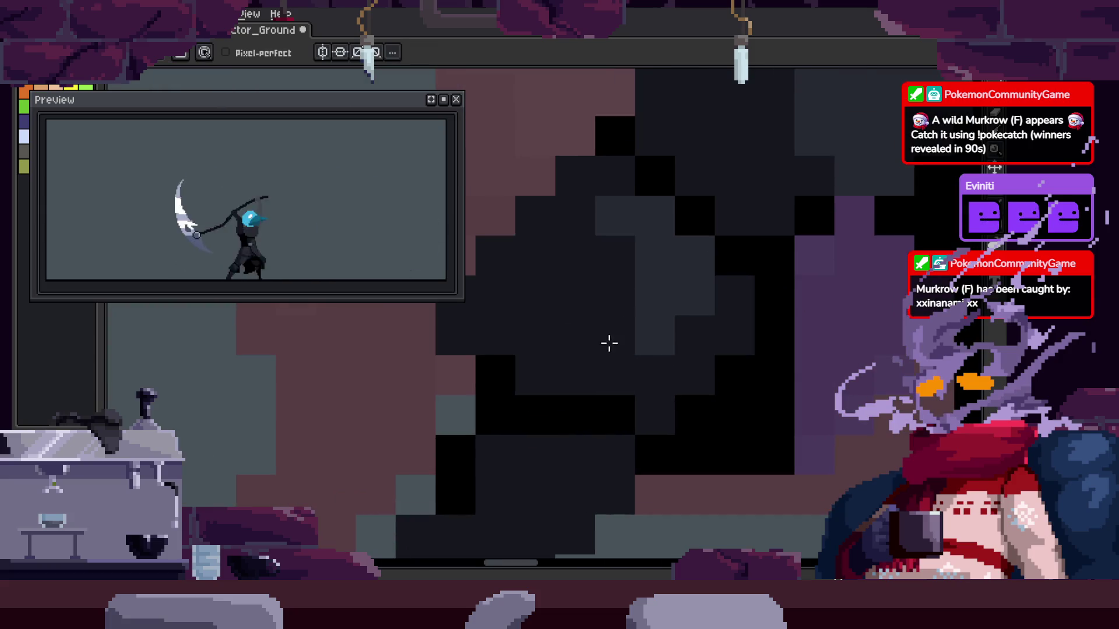
key(z)
scroll(624, 312, down, 2)
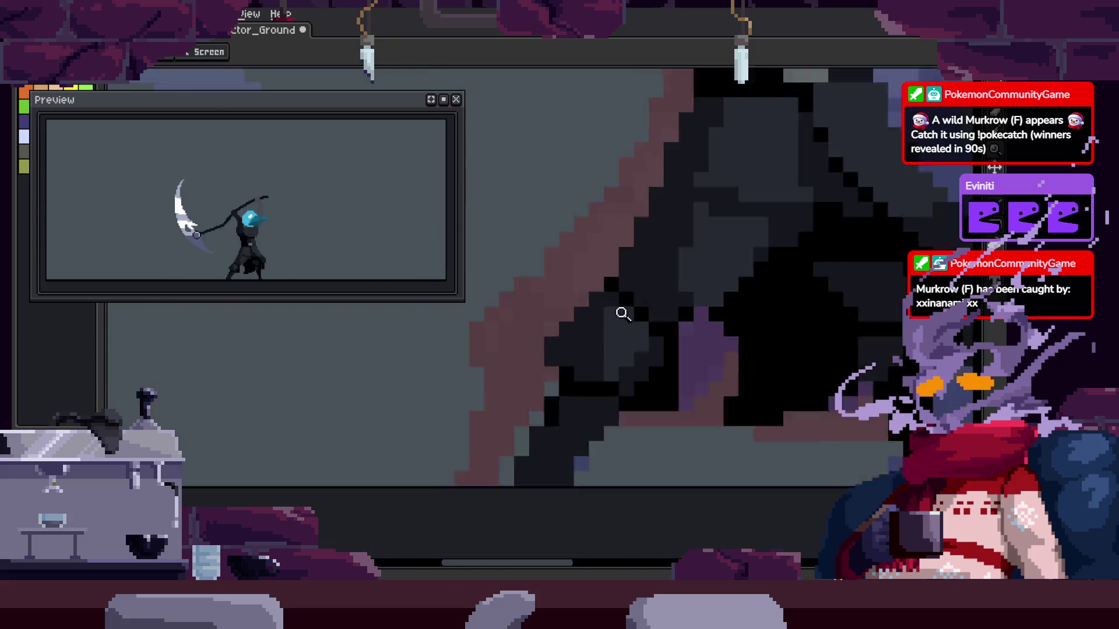
scroll(625, 312, down, 2)
scroll(627, 244, up, 4)
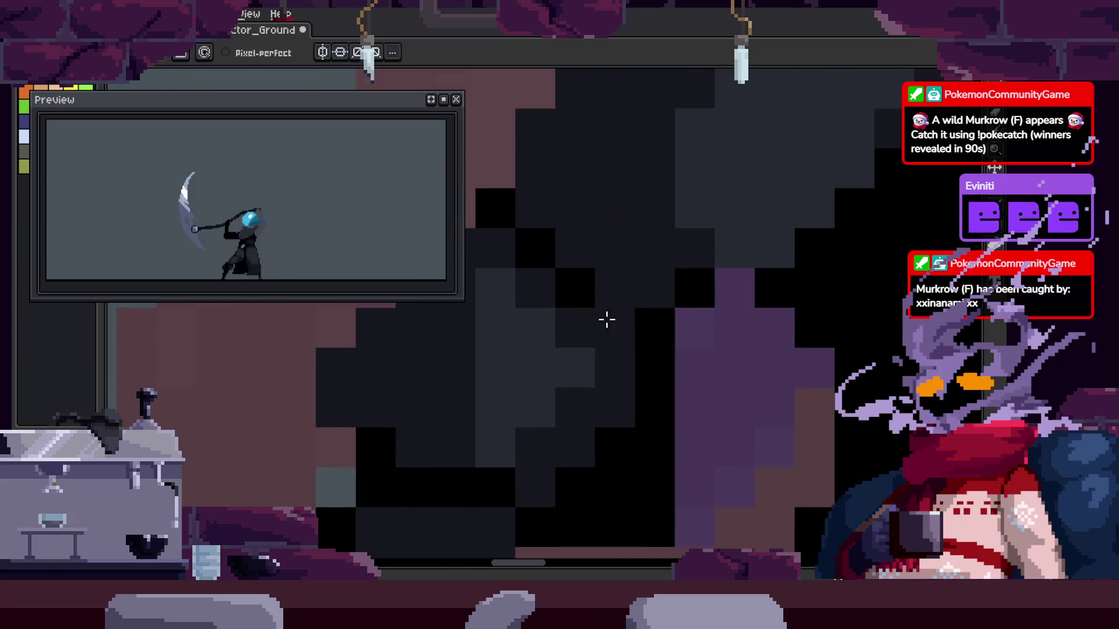
scroll(652, 318, down, 3)
key(v)
scroll(678, 308, down, 1)
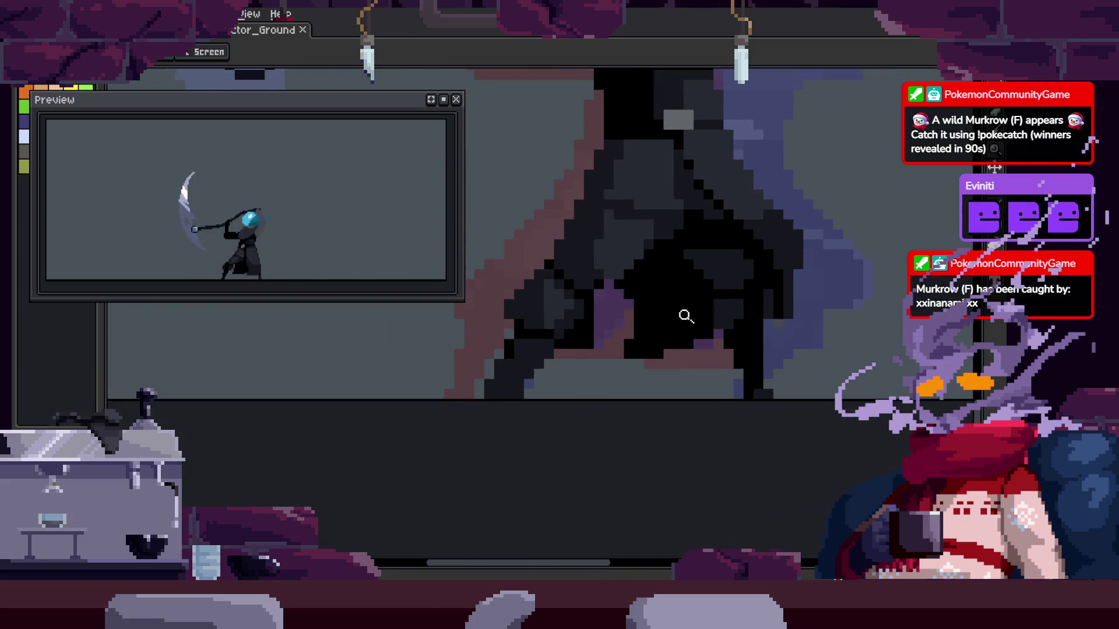
scroll(682, 317, down, 1)
scroll(664, 345, up, 4)
scroll(605, 346, up, 1)
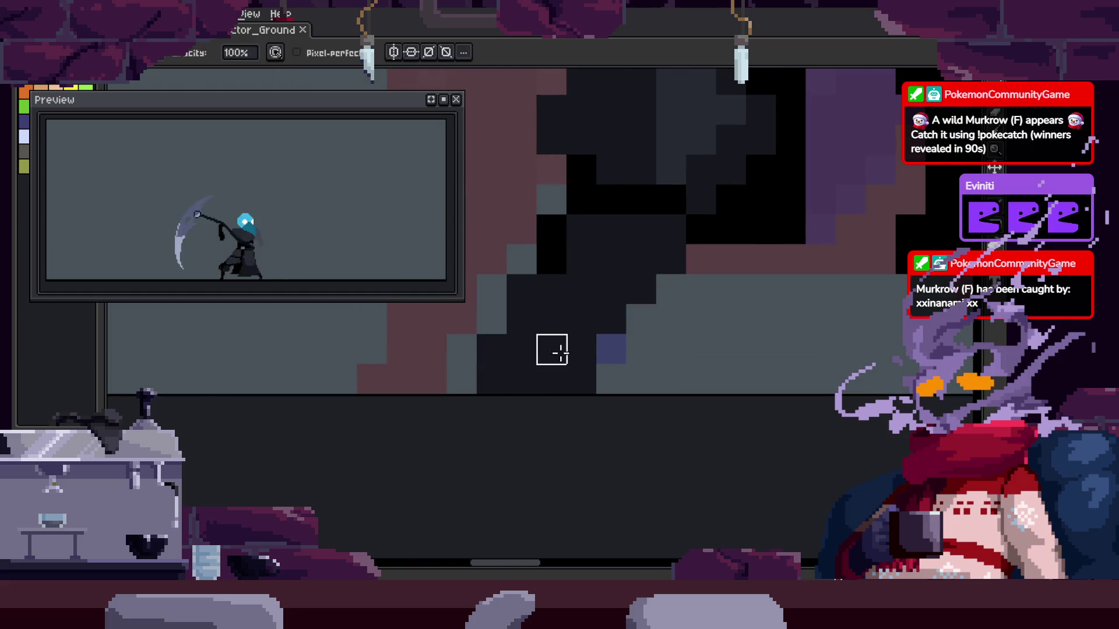
key(z)
scroll(588, 338, down, 3)
scroll(590, 337, up, 3)
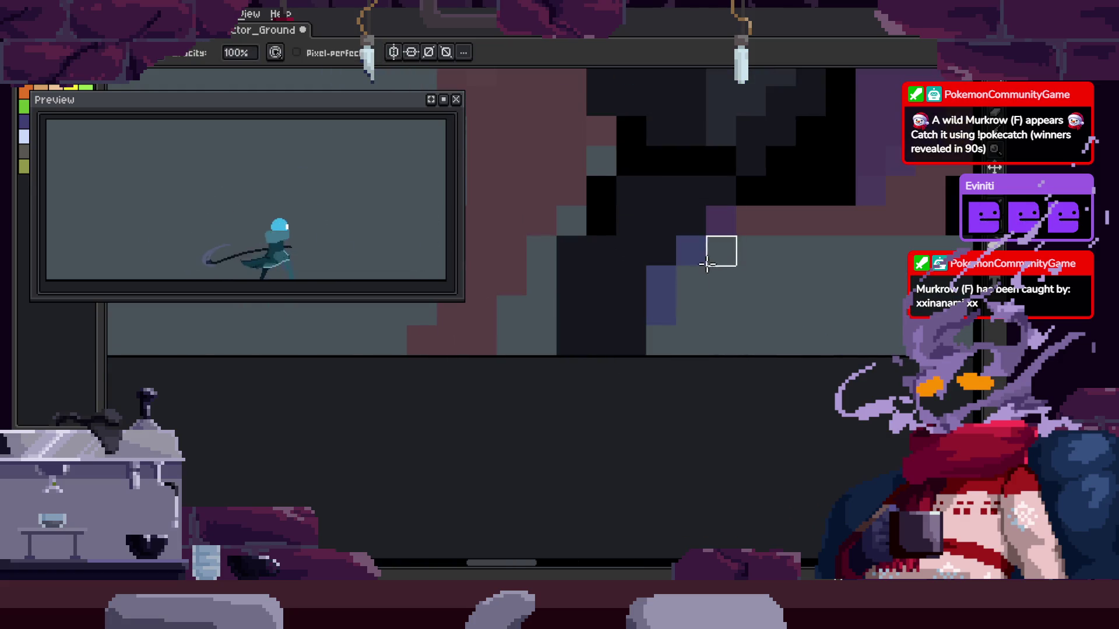
key(z)
scroll(674, 320, down, 3)
scroll(682, 319, up, 2)
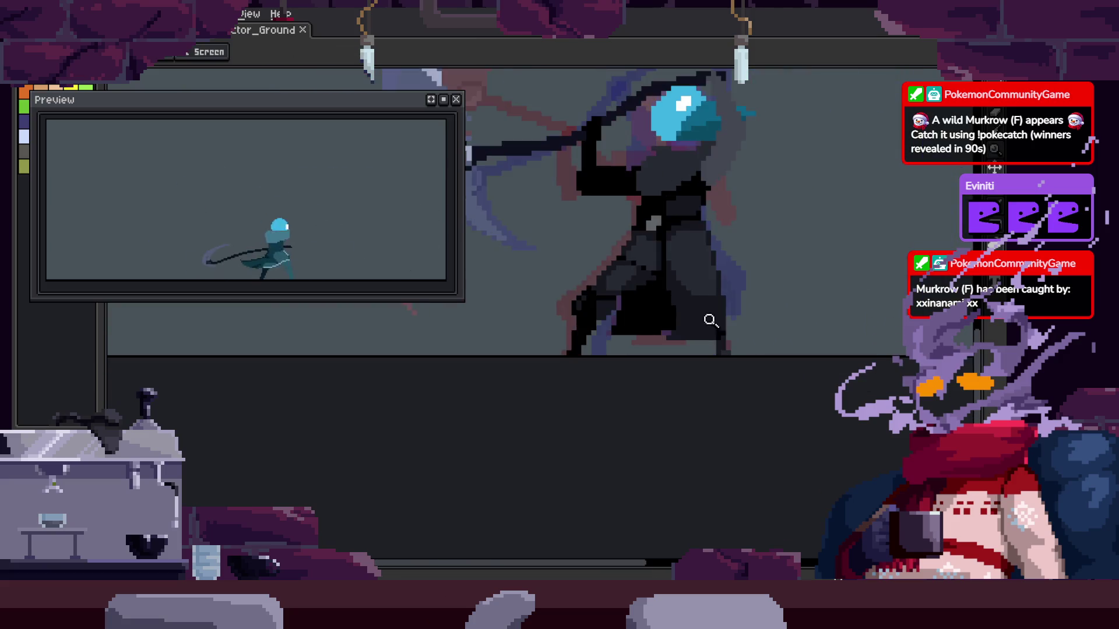
scroll(626, 316, up, 3)
scroll(662, 257, up, 2)
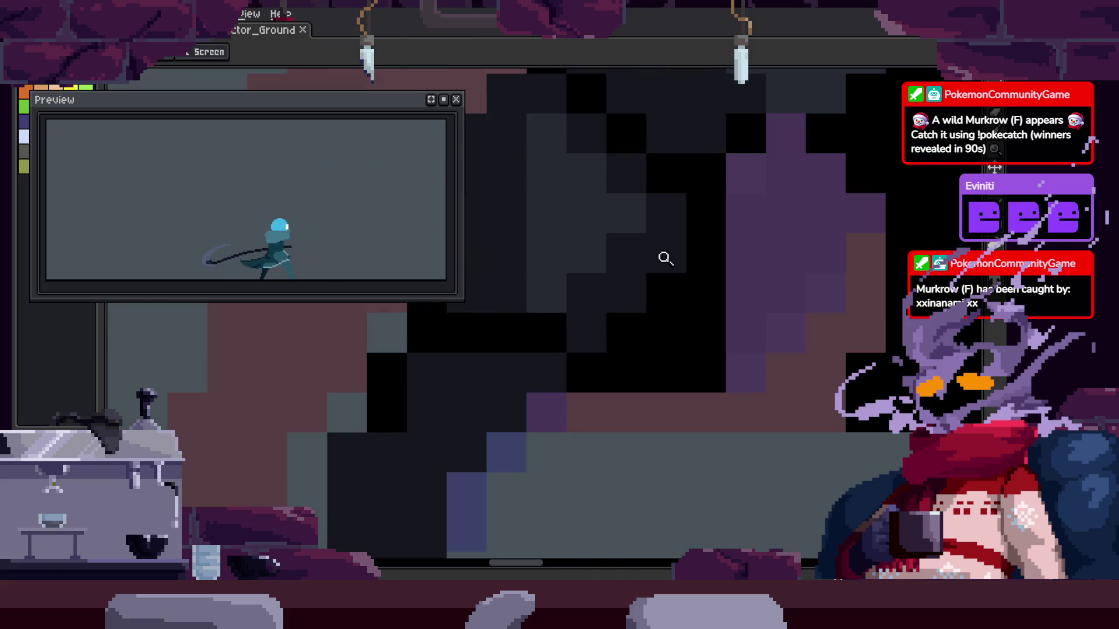
click(586, 293)
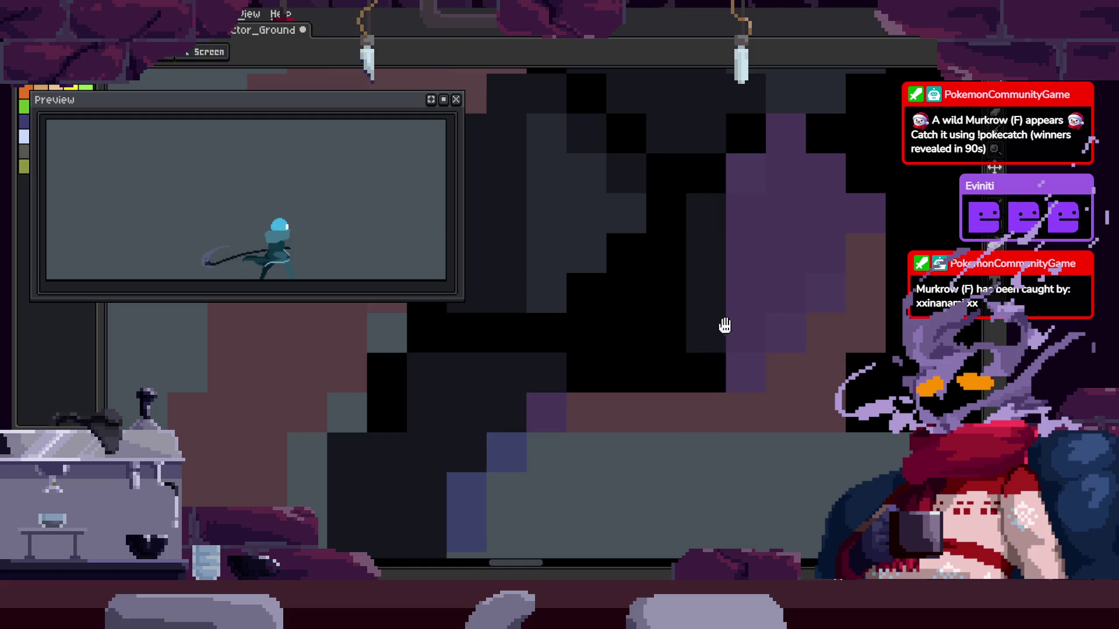
drag(725, 325, 572, 332)
Paint three stray cloak pixels black with the Pencil
key(b)
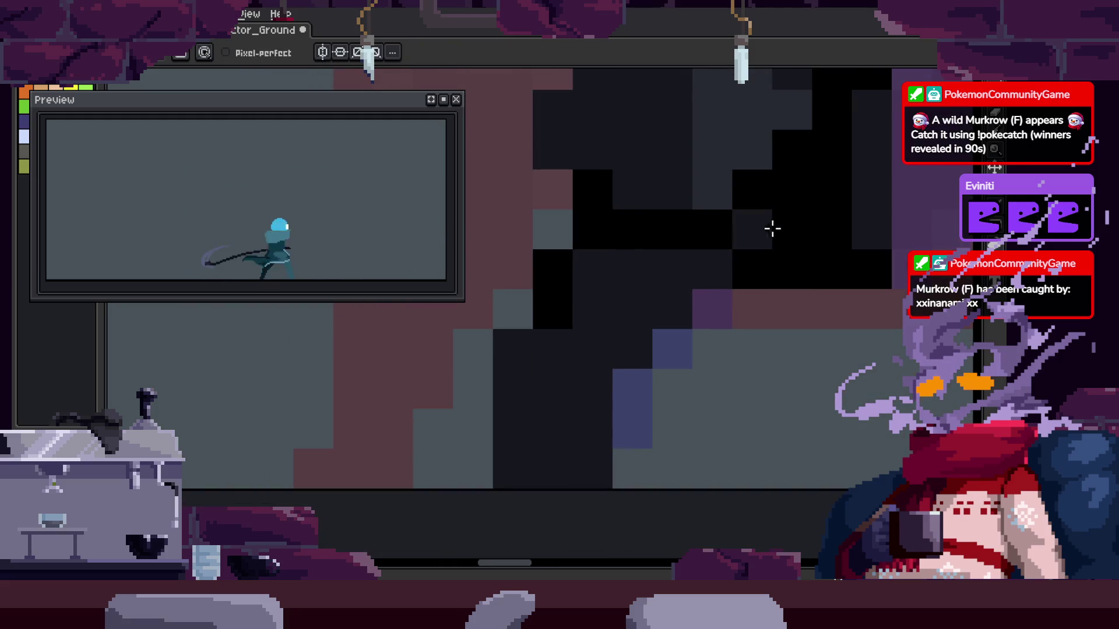
click(593, 269)
click(553, 349)
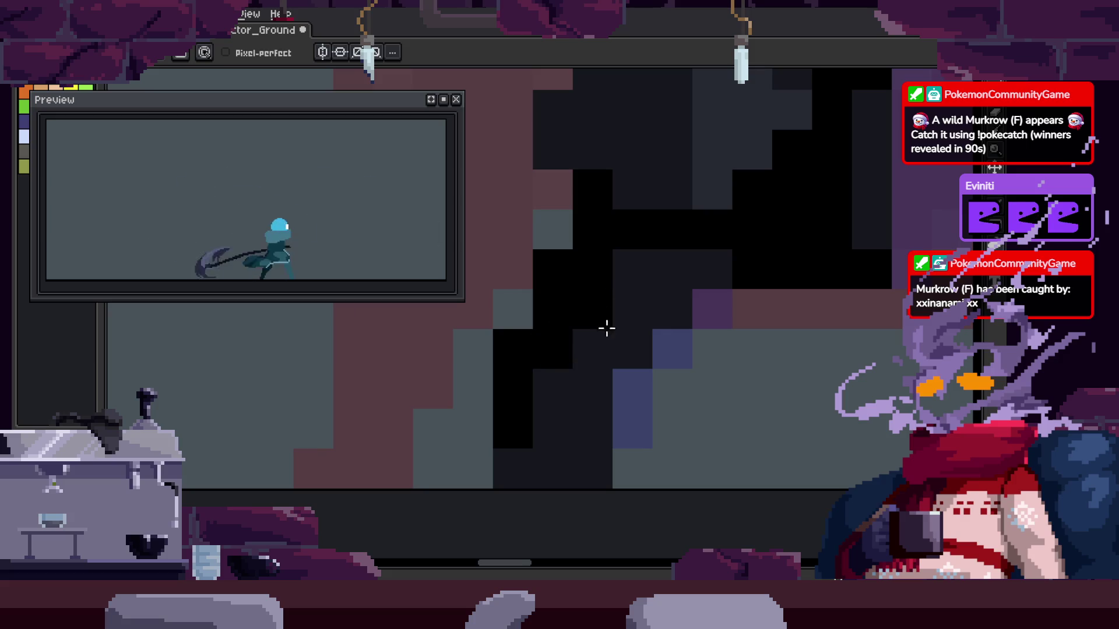
scroll(633, 339, down, 3)
scroll(552, 352, up, 3)
key(b)
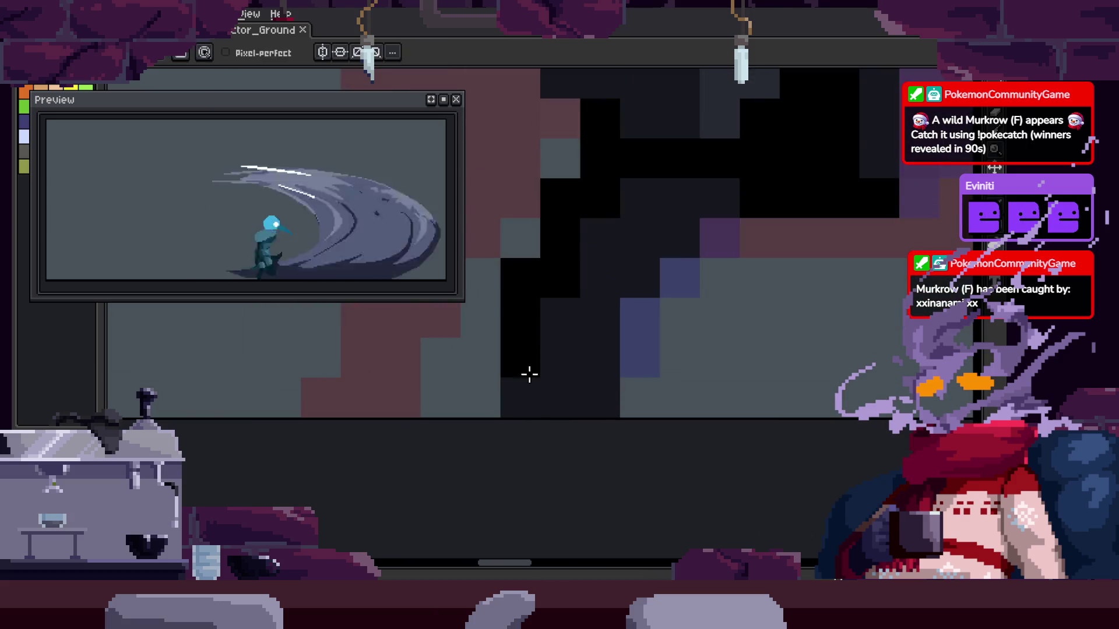
click(559, 363)
scroll(623, 373, down, 1)
key(b)
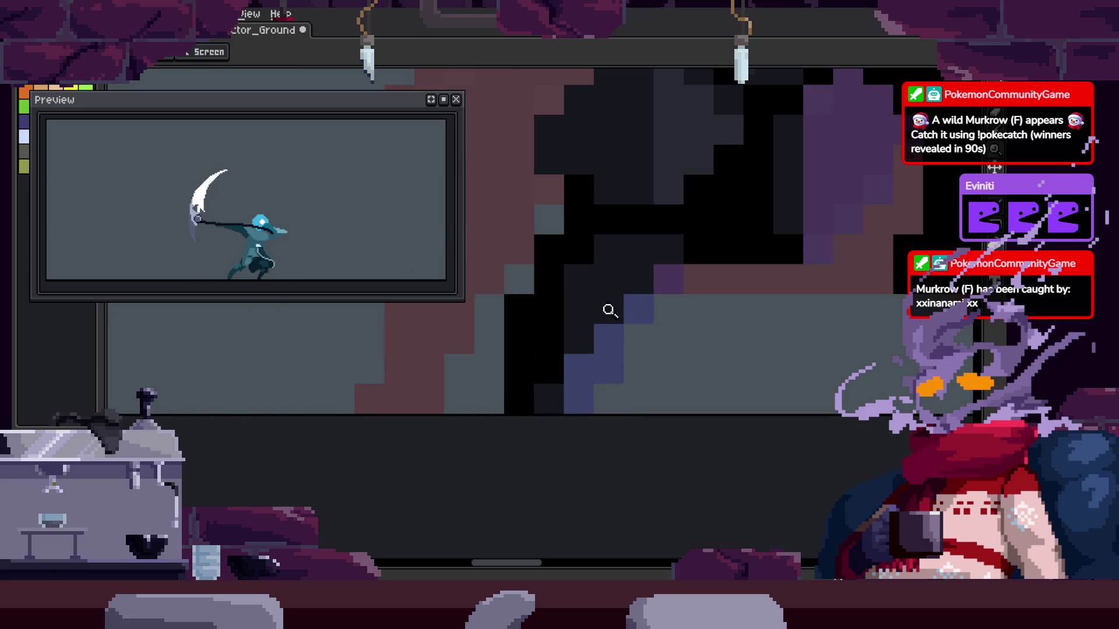
Save the animation file again and zoom in on the character
key(ctrl+s)
scroll(610, 310, down, 3)
scroll(536, 237, up, 4)
key(i)
key(b)
scroll(525, 326, down, 3)
key(z)
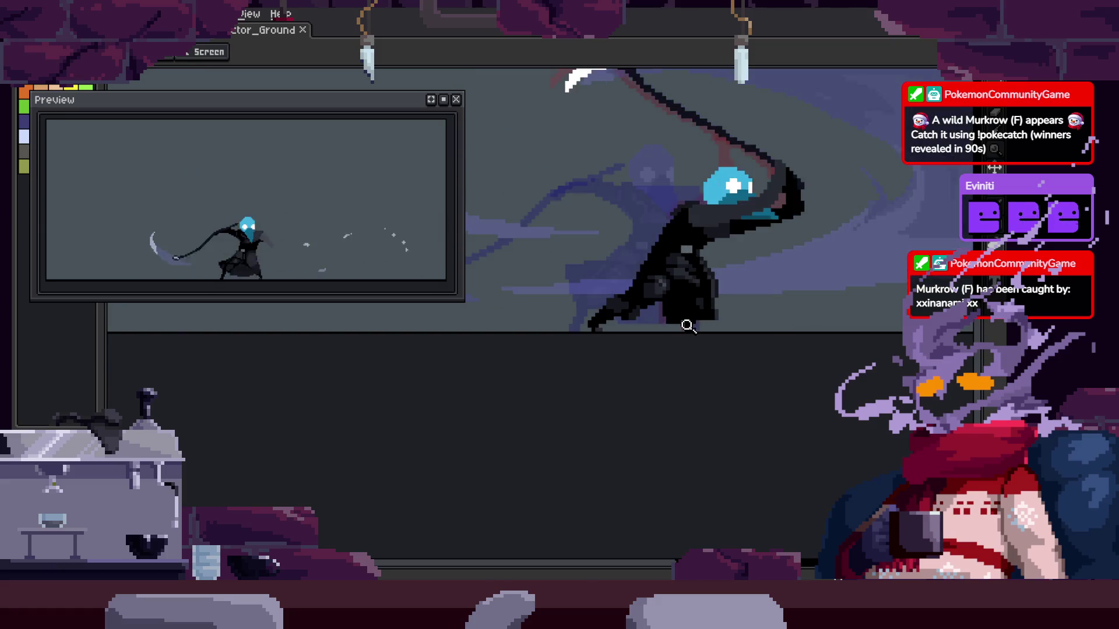
click(627, 292)
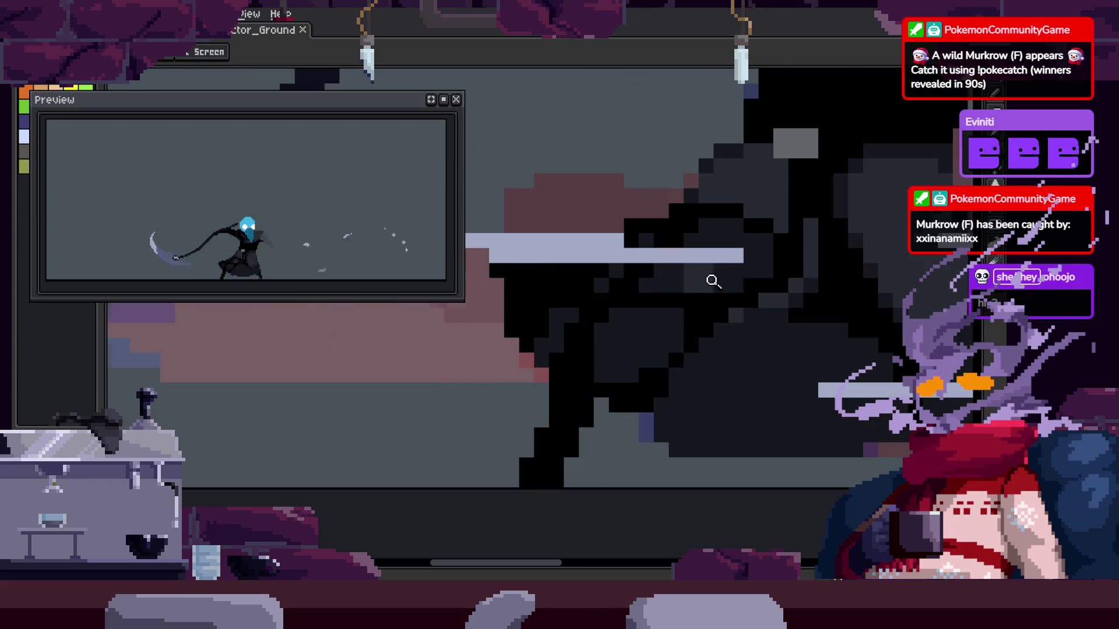
Zoom far in on the cloak and draw a black diagonal line along its edge
click(602, 324)
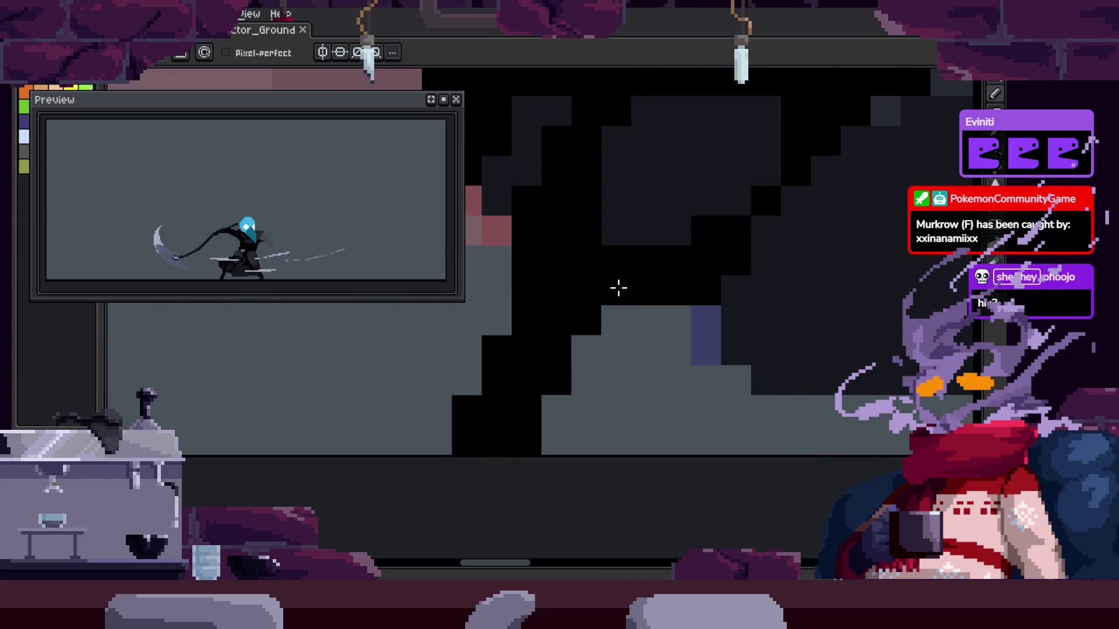
scroll(618, 287, down, 3)
scroll(649, 279, down, 2)
key(v)
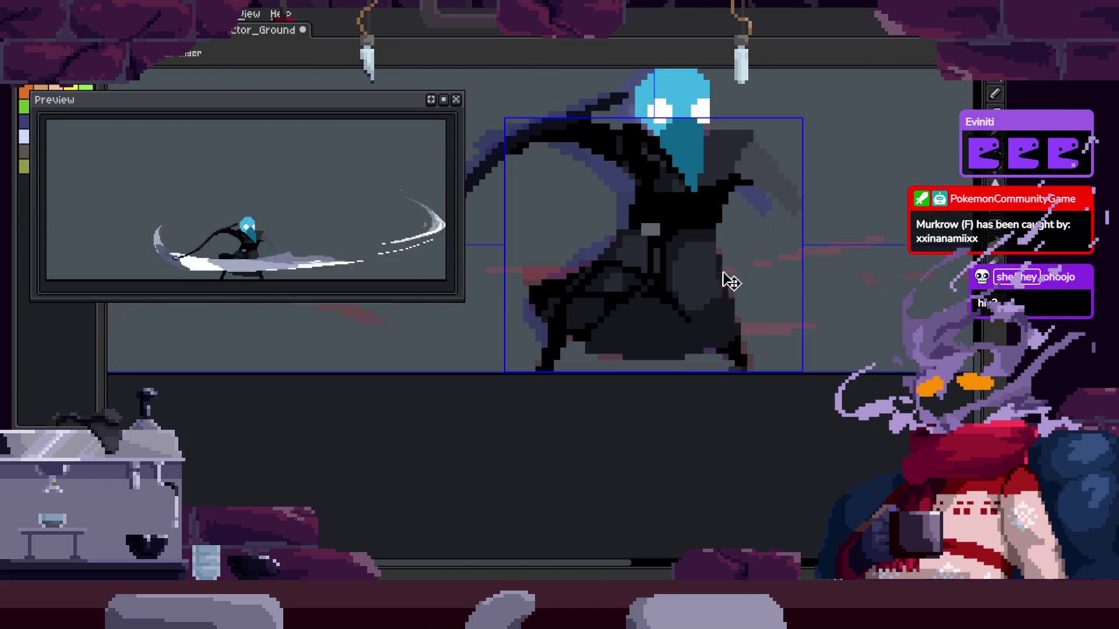
key(z)
click(694, 302)
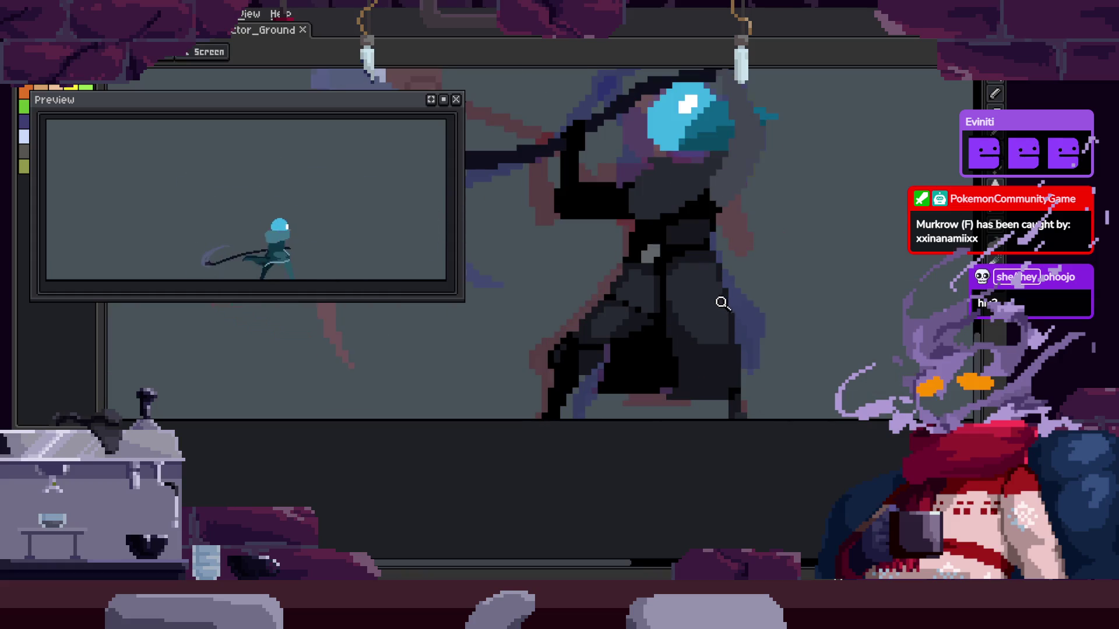
click(610, 316)
key(b)
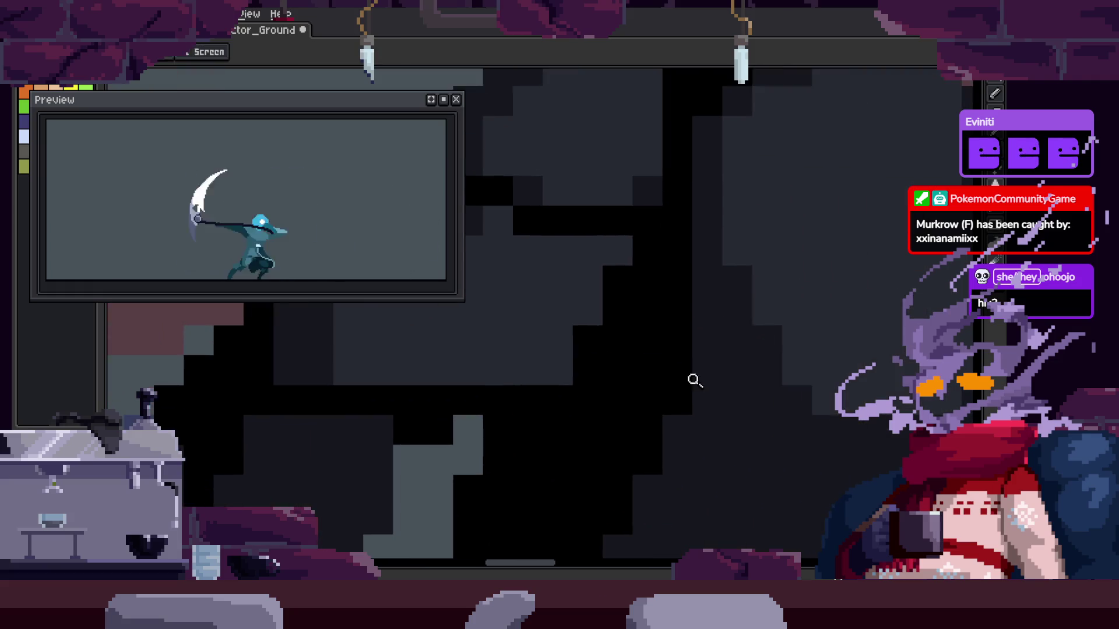
scroll(695, 380, down, 3)
scroll(683, 437, up, 2)
key(i)
key(b)
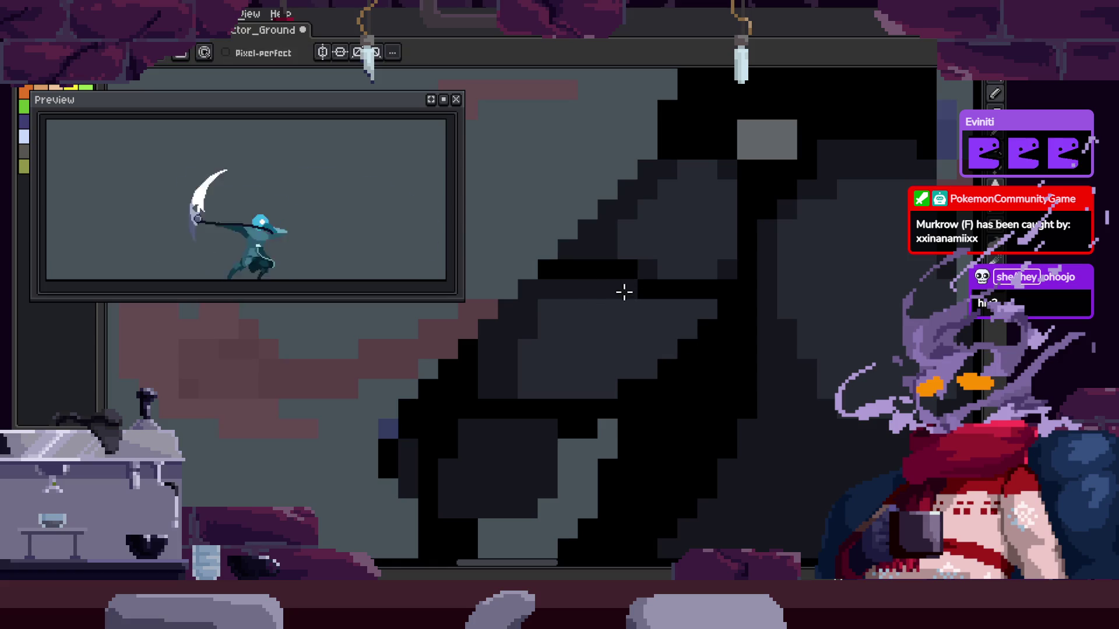
scroll(597, 334, up, 2)
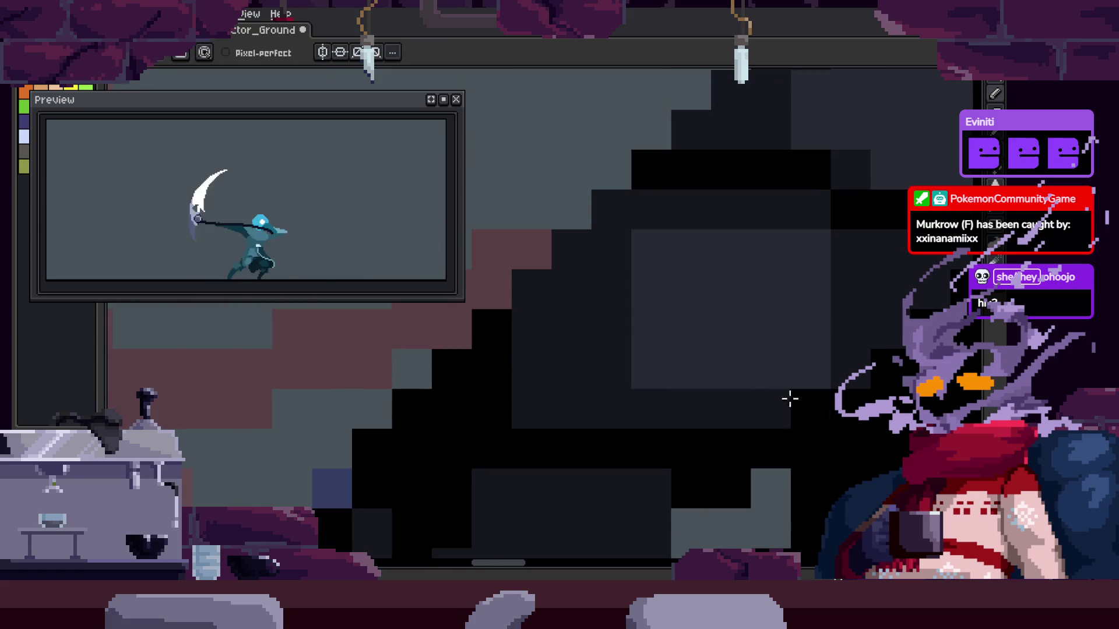
scroll(694, 357, down, 1)
key(z)
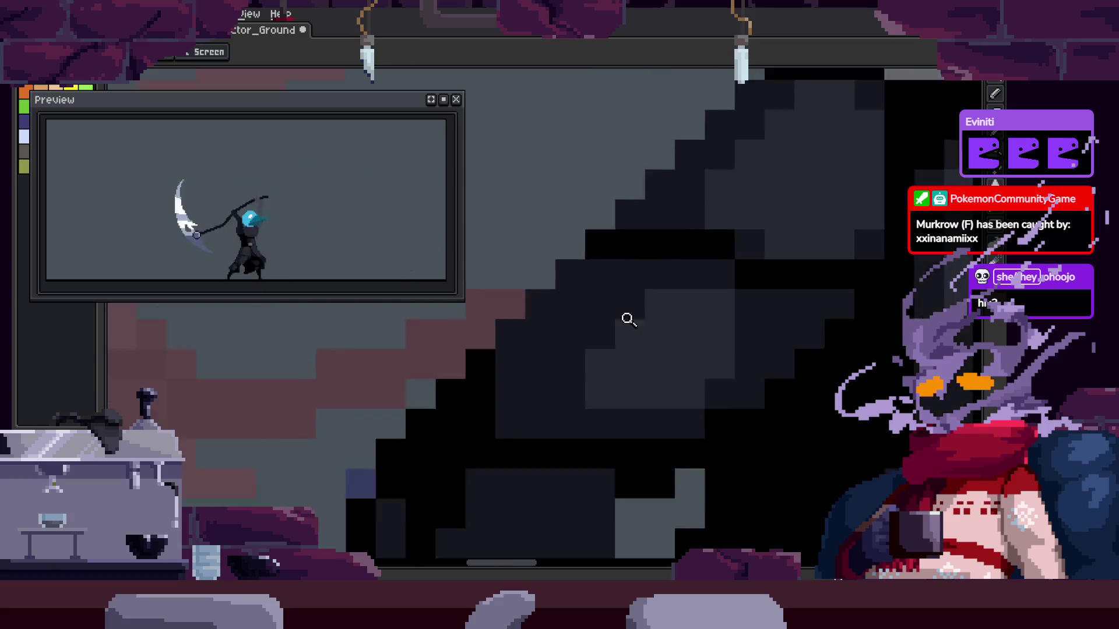
scroll(629, 320, down, 2)
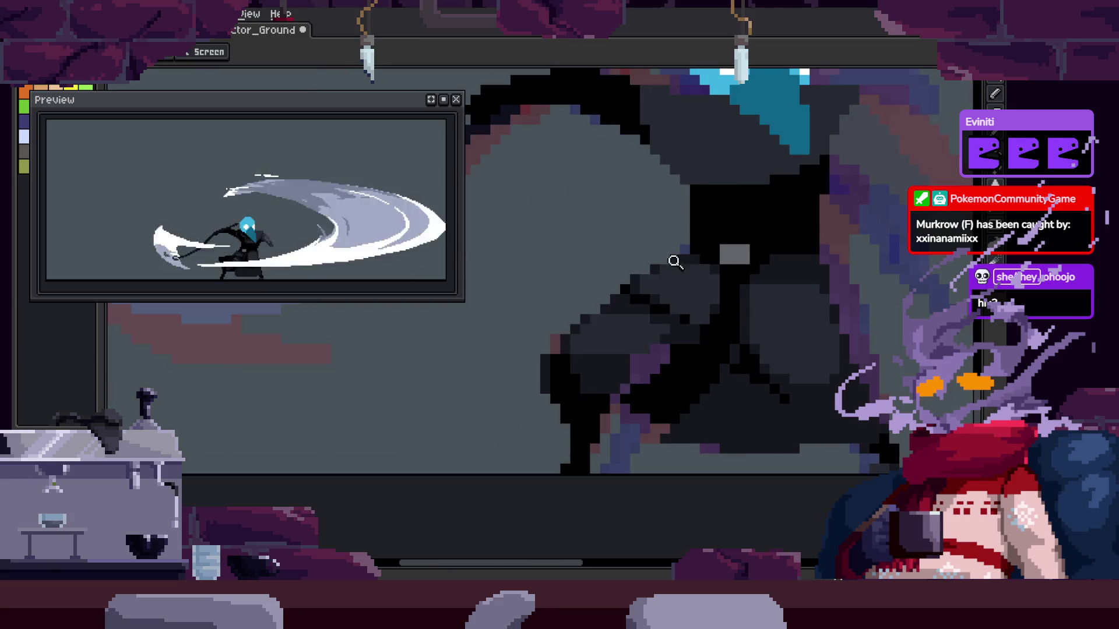
scroll(515, 397, up, 3)
key(i)
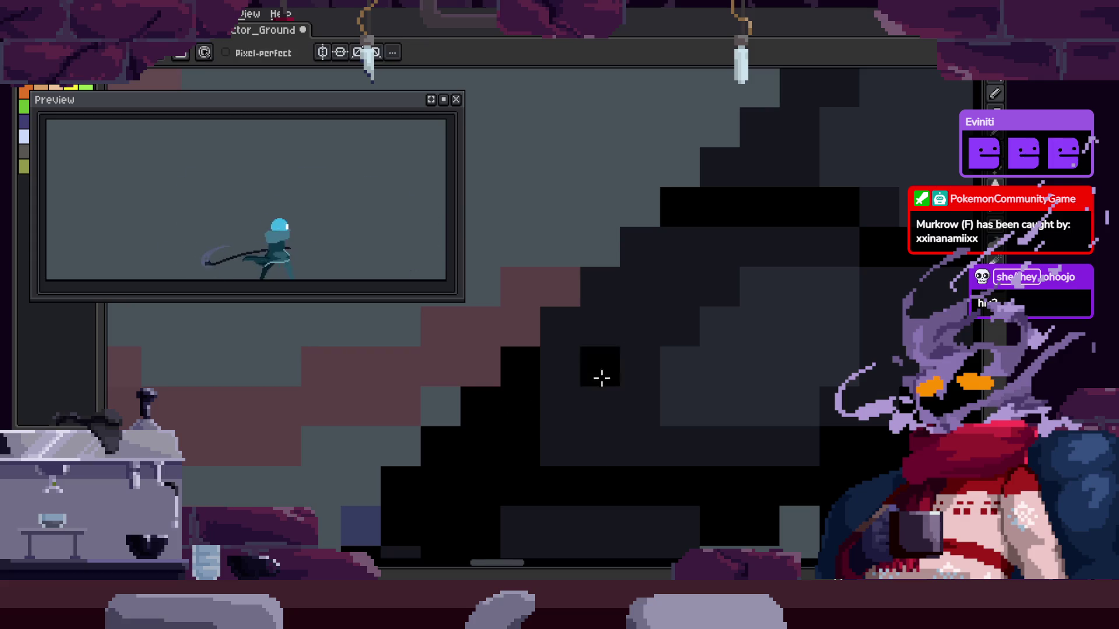
key(z)
scroll(554, 367, down, 3)
scroll(596, 332, up, 1)
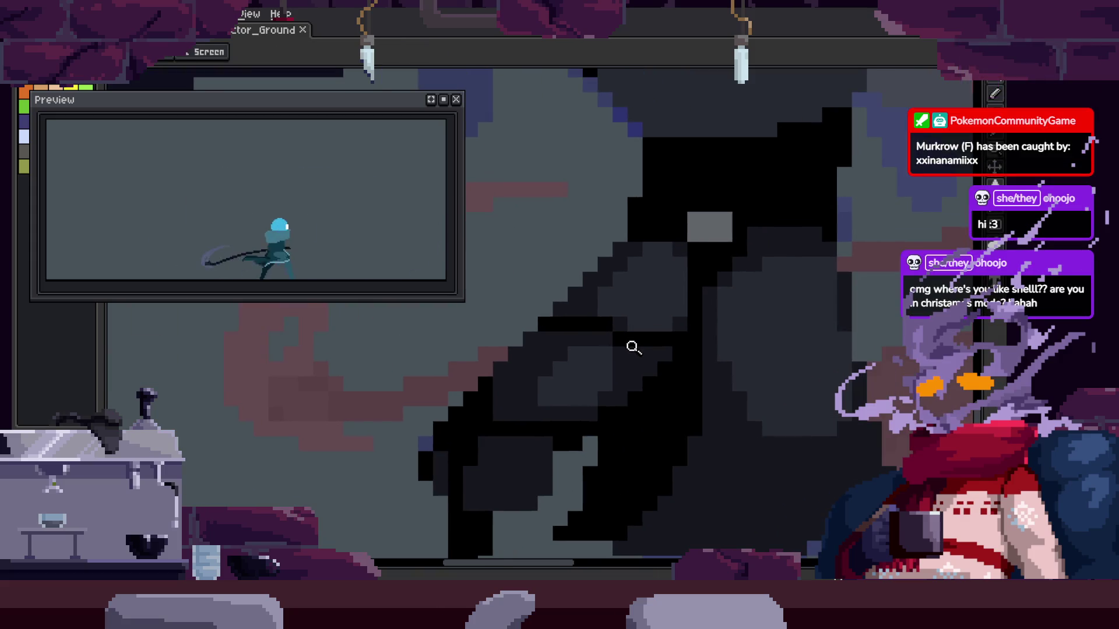
scroll(640, 320, up, 1)
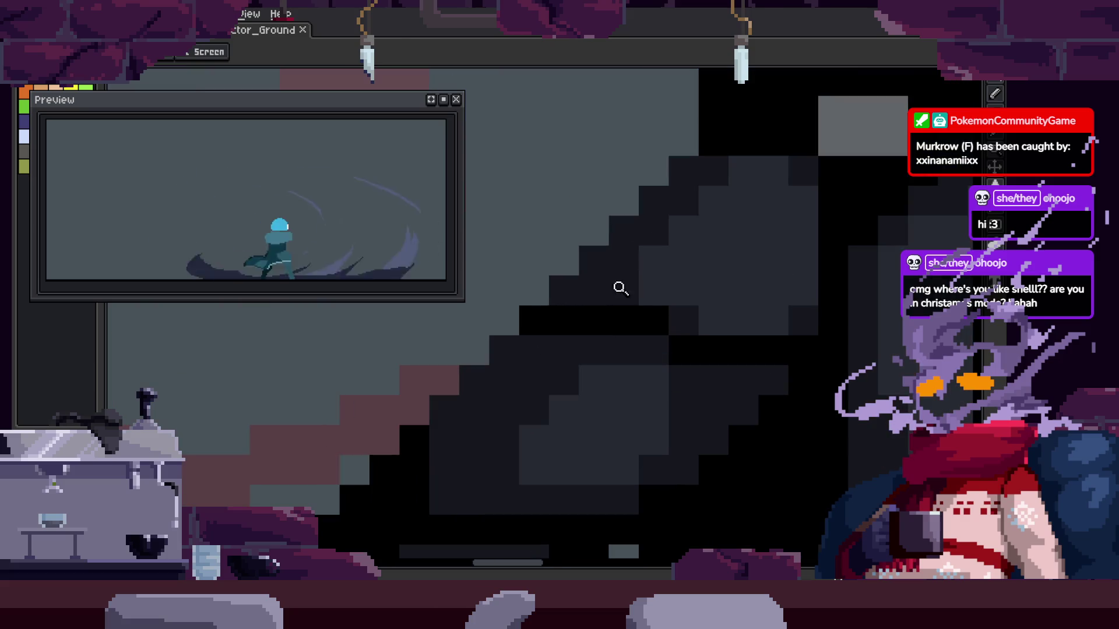
key(b)
scroll(589, 286, up, 1)
drag(451, 465, 576, 313)
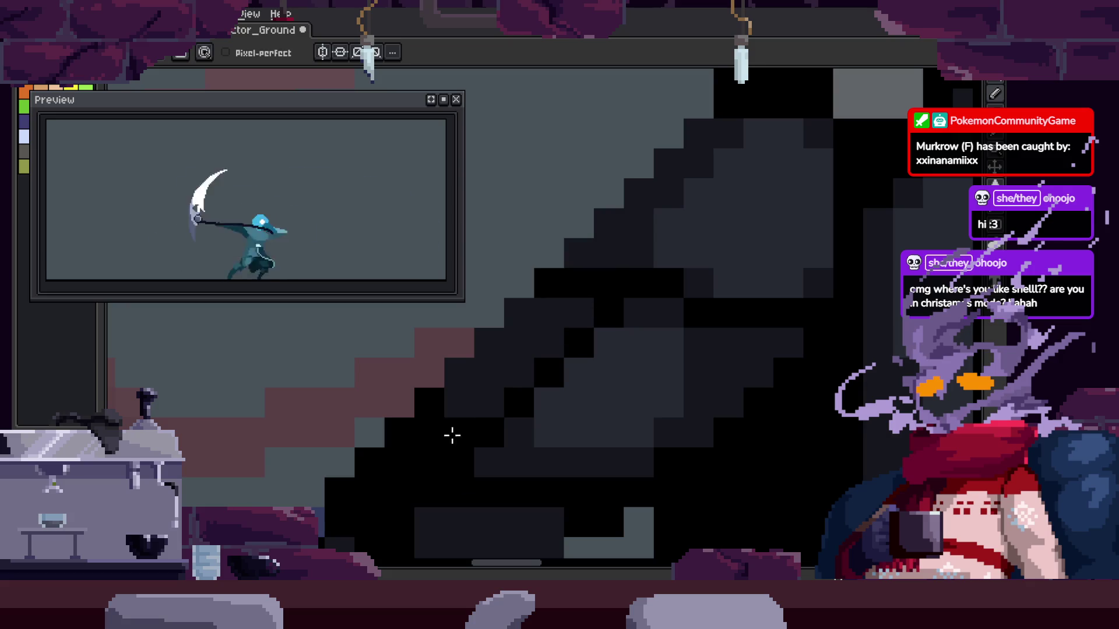
drag(580, 312, 527, 296)
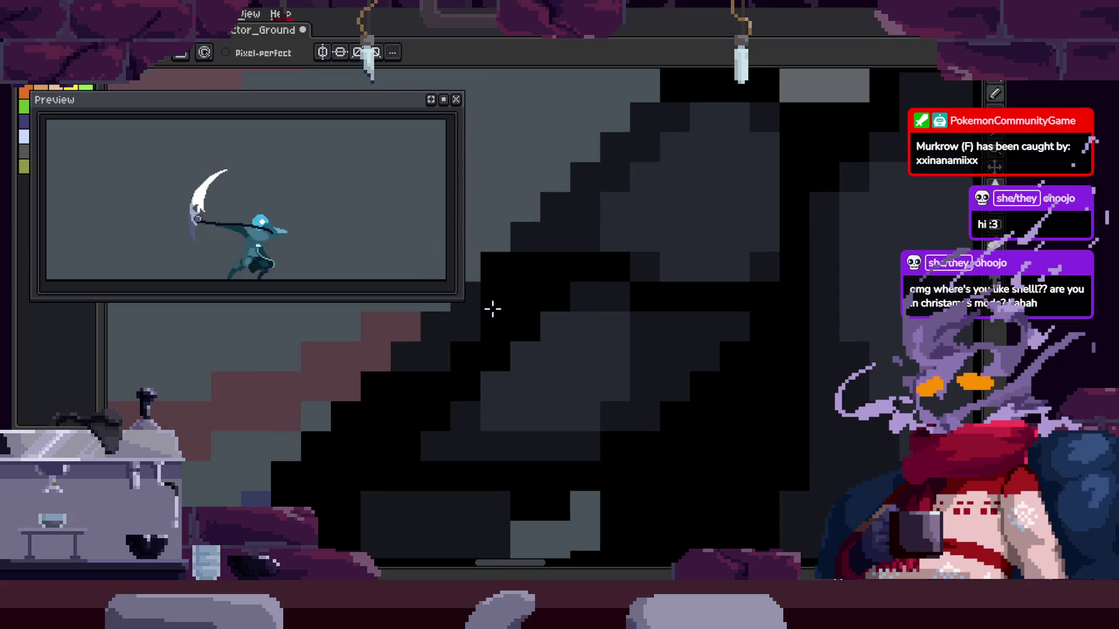
Zoom out to the whole character and save the file
key(z)
scroll(431, 391, down, 4)
scroll(593, 328, up, 4)
key(b)
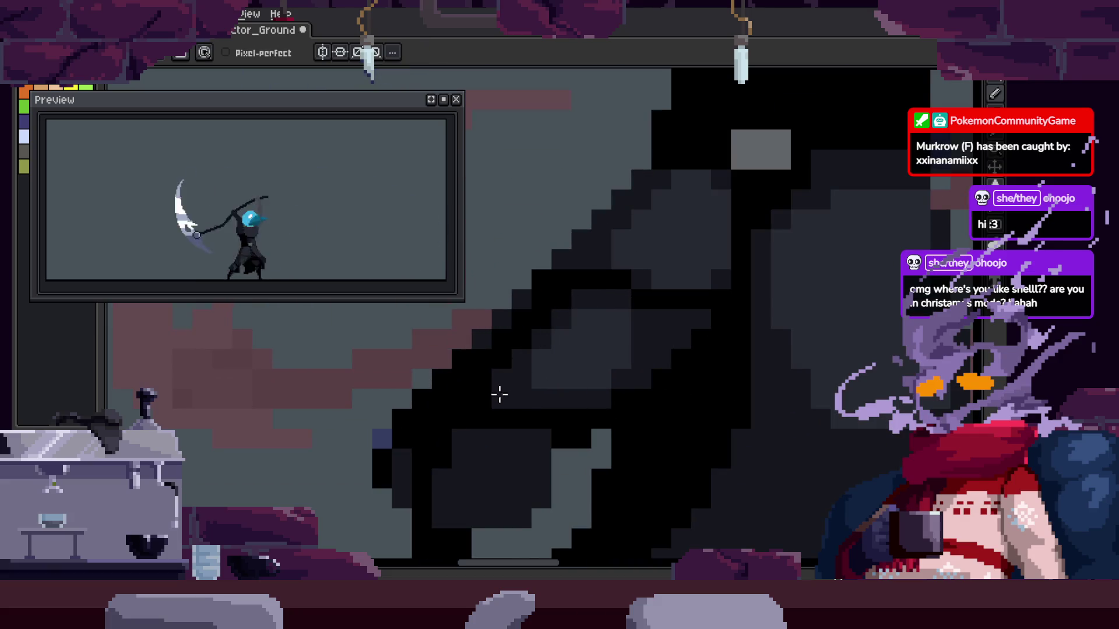
key(z)
scroll(570, 380, down, 3)
scroll(654, 350, down, 2)
key(ctrl+s)
Darken four grey cloak pixels to black and save again
scroll(689, 275, up, 5)
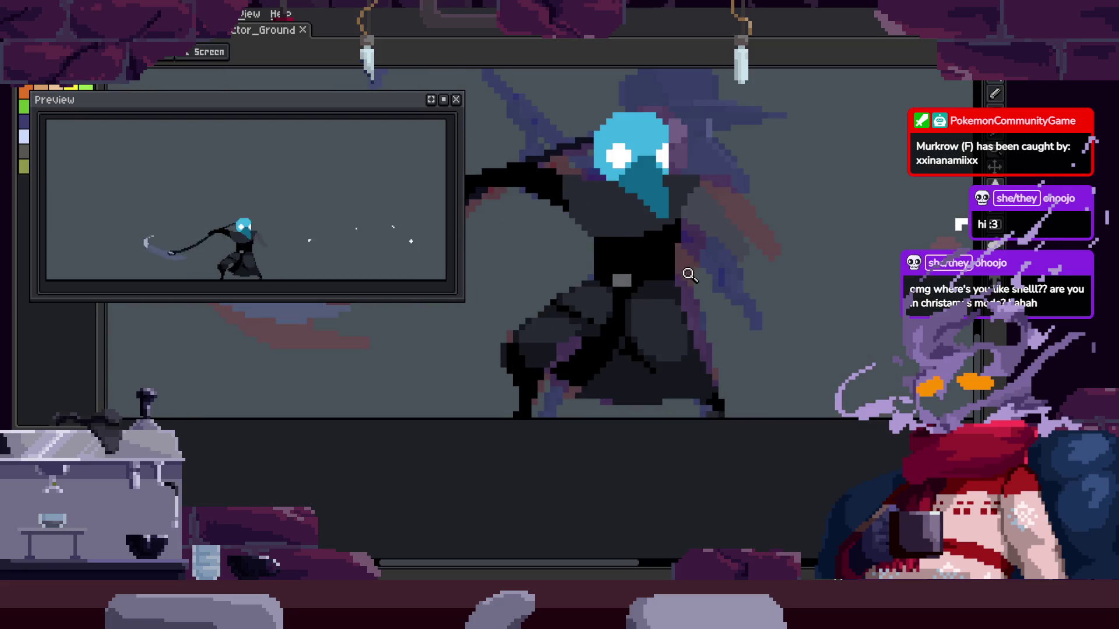
scroll(570, 303, up, 4)
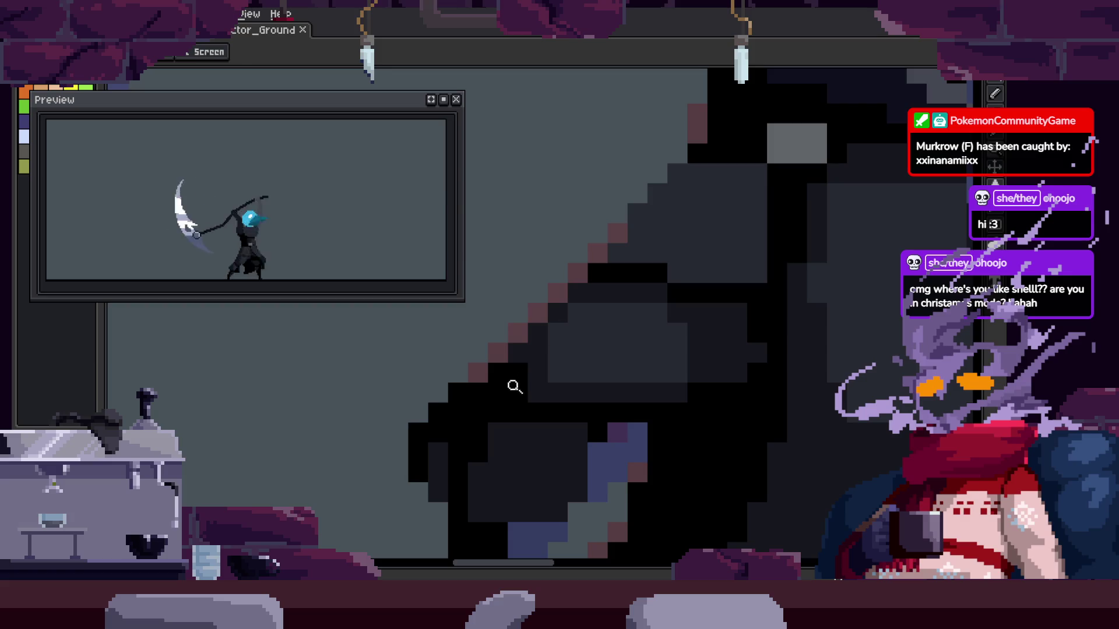
scroll(585, 337, up, 1)
key(b)
click(623, 270)
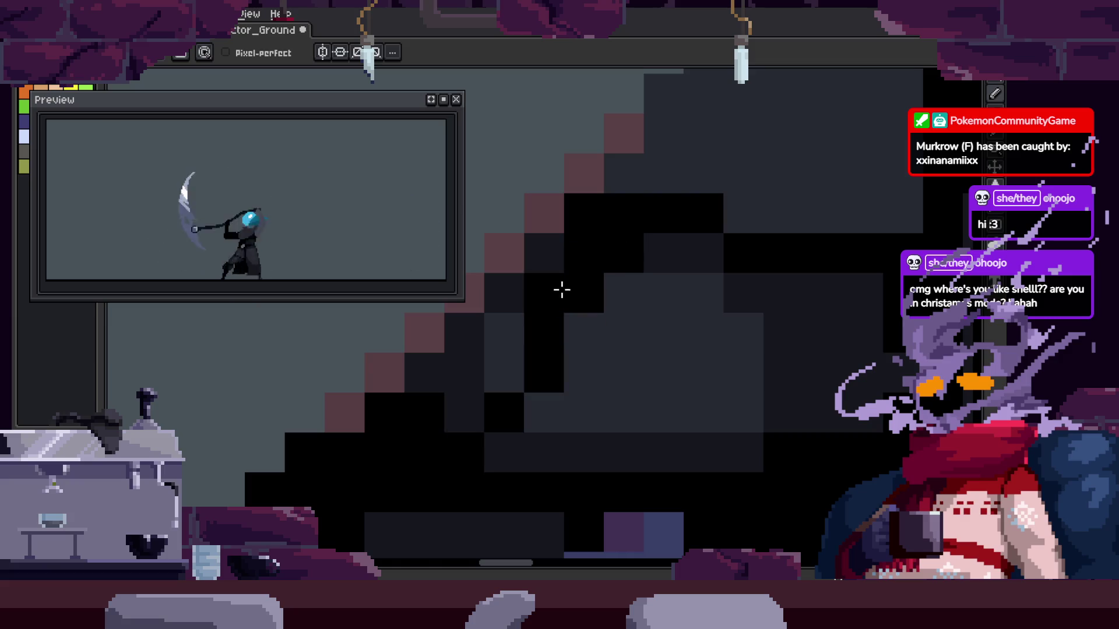
click(494, 343)
scroll(641, 300, up, 1)
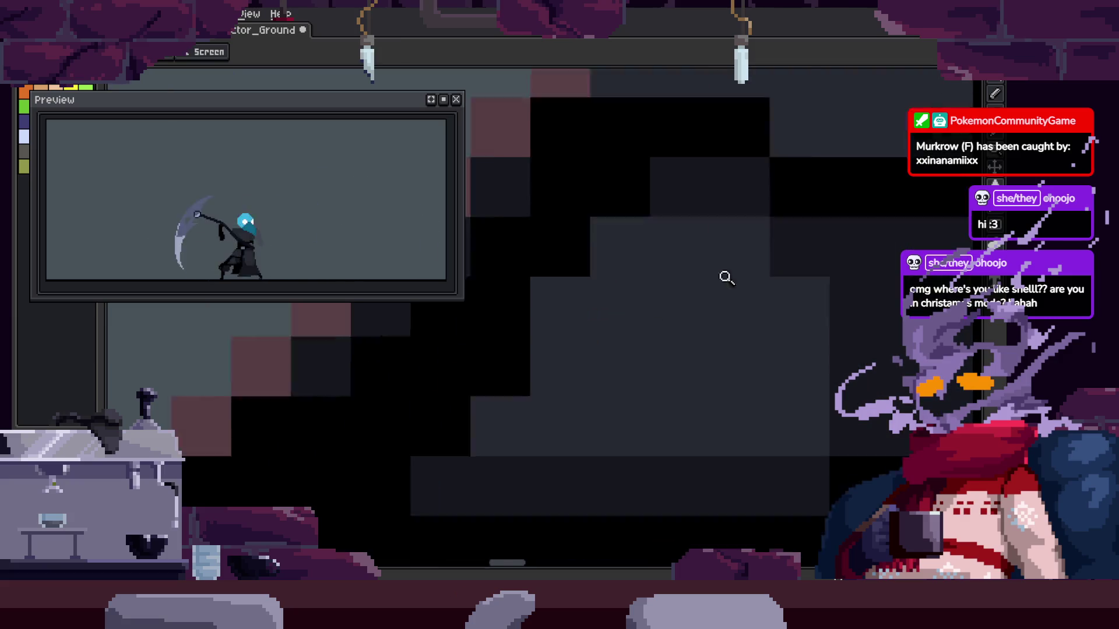
click(482, 359)
click(568, 224)
key(z)
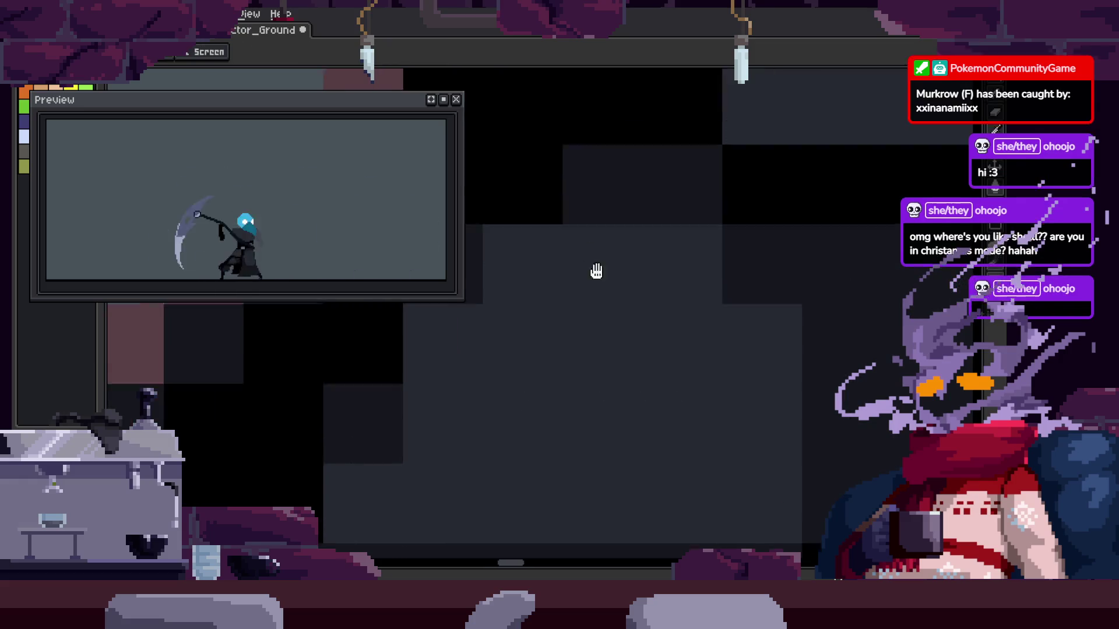
key(ctrl+s)
Play the animation on the canvas and show the timeline with Attack_1–3 and to_Idle tags
scroll(641, 303, down, 3)
key(Return)
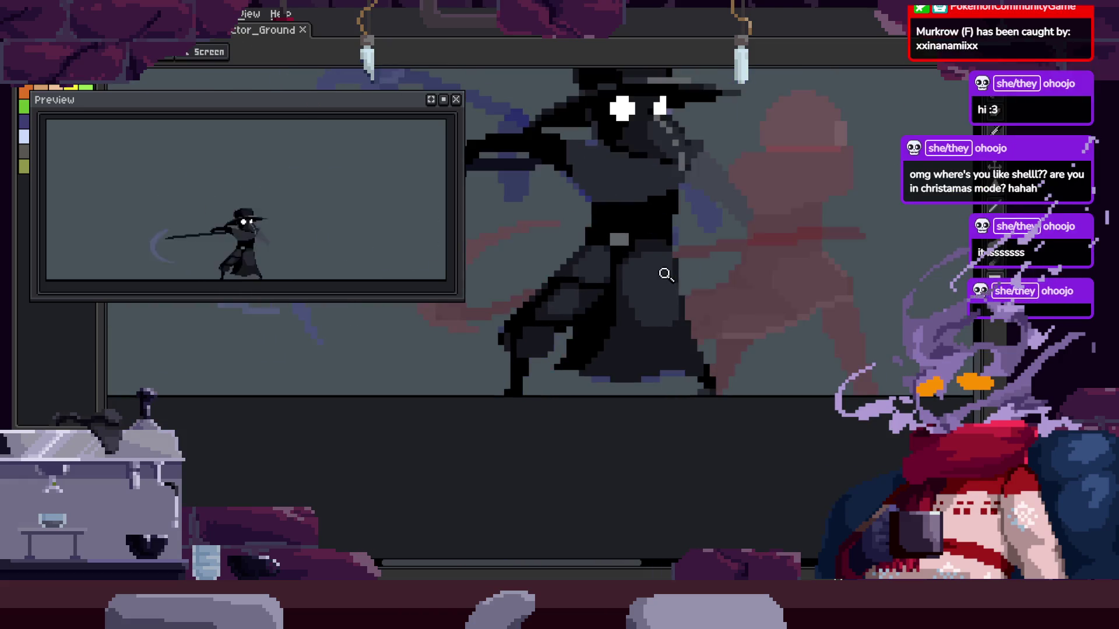
scroll(659, 294, up, 1)
scroll(684, 296, down, 1)
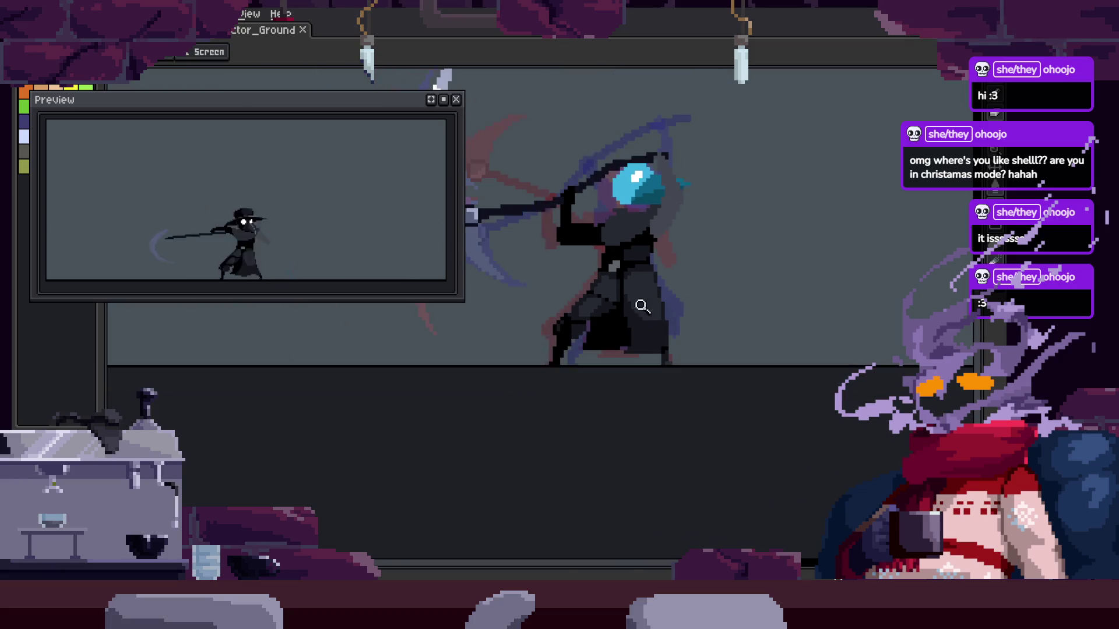
scroll(685, 310, up, 2)
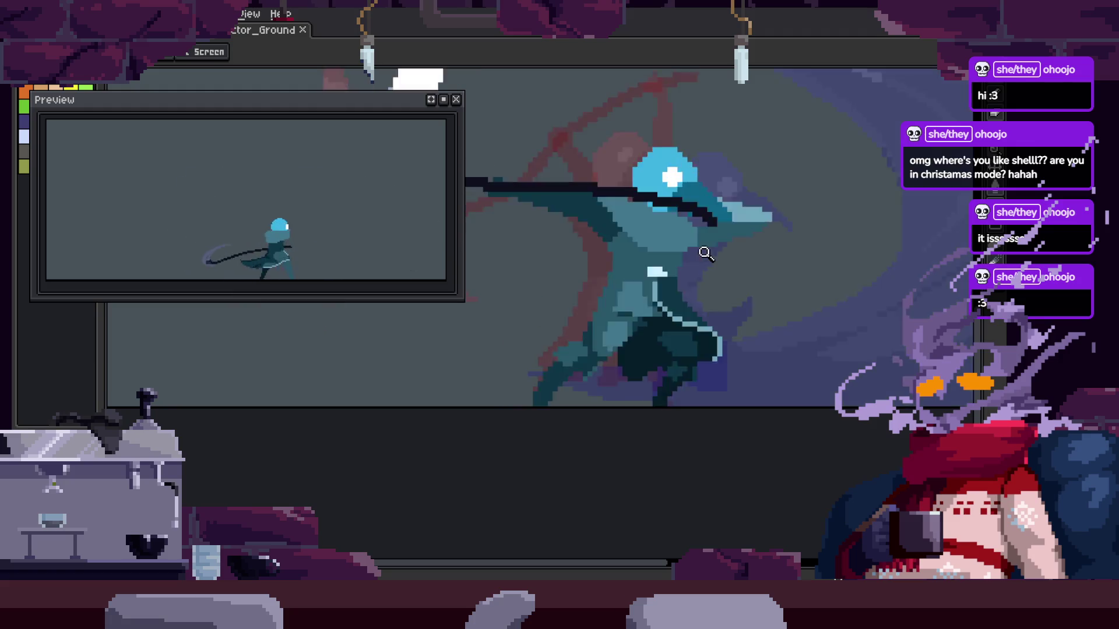
key(Tab)
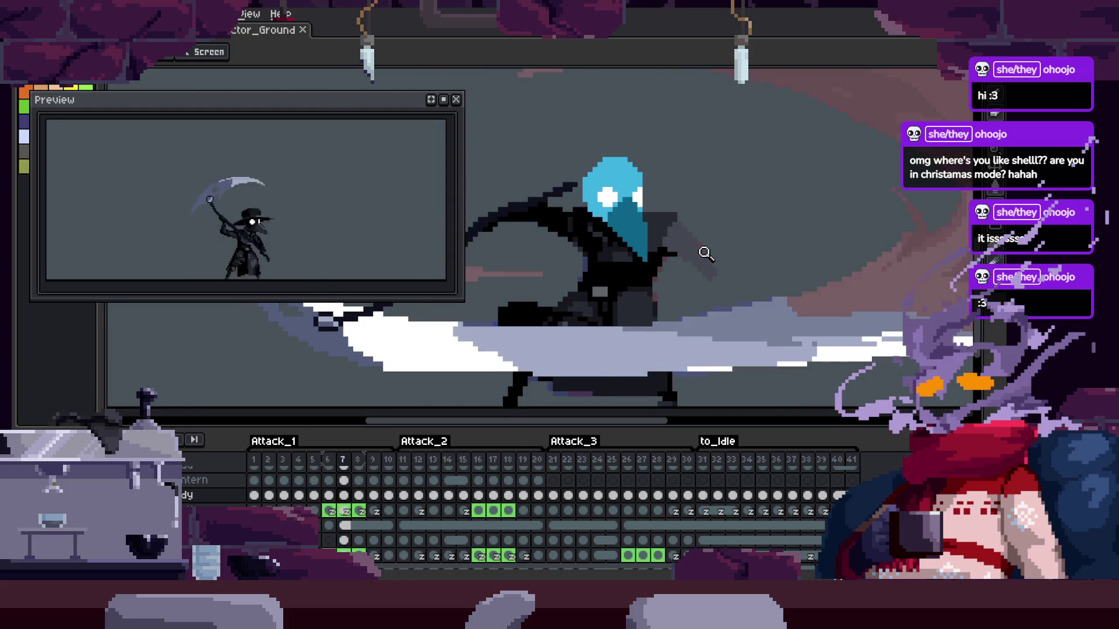
Shift the dark cloak edge one pixel right and redraw it as a clean diagonal
scroll(670, 295, up, 3)
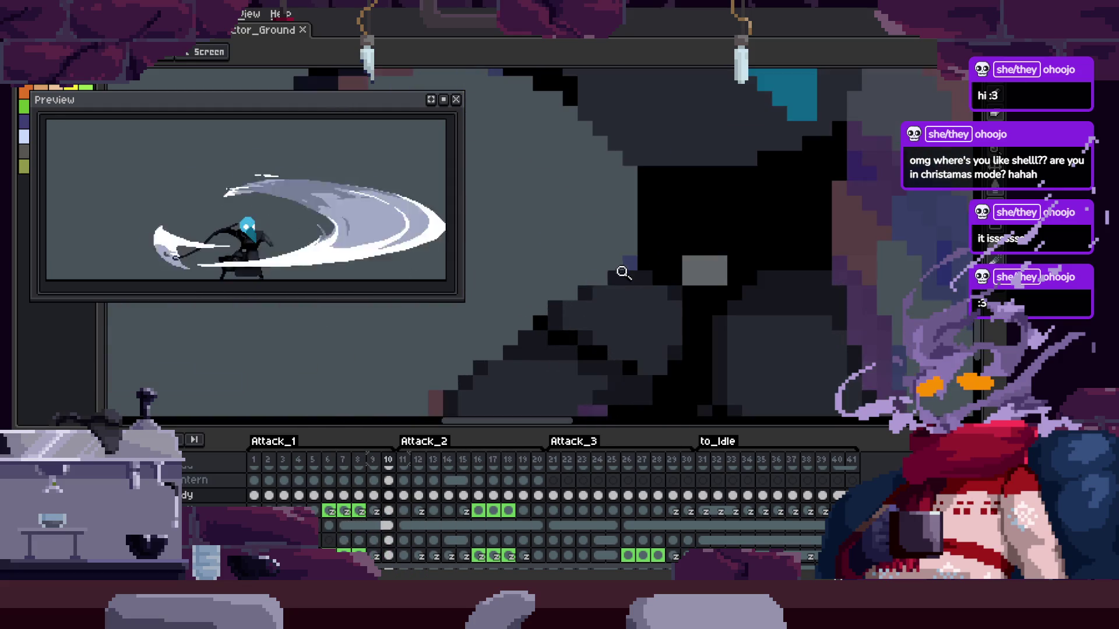
key(Tab)
key(m)
key(z)
click(577, 292)
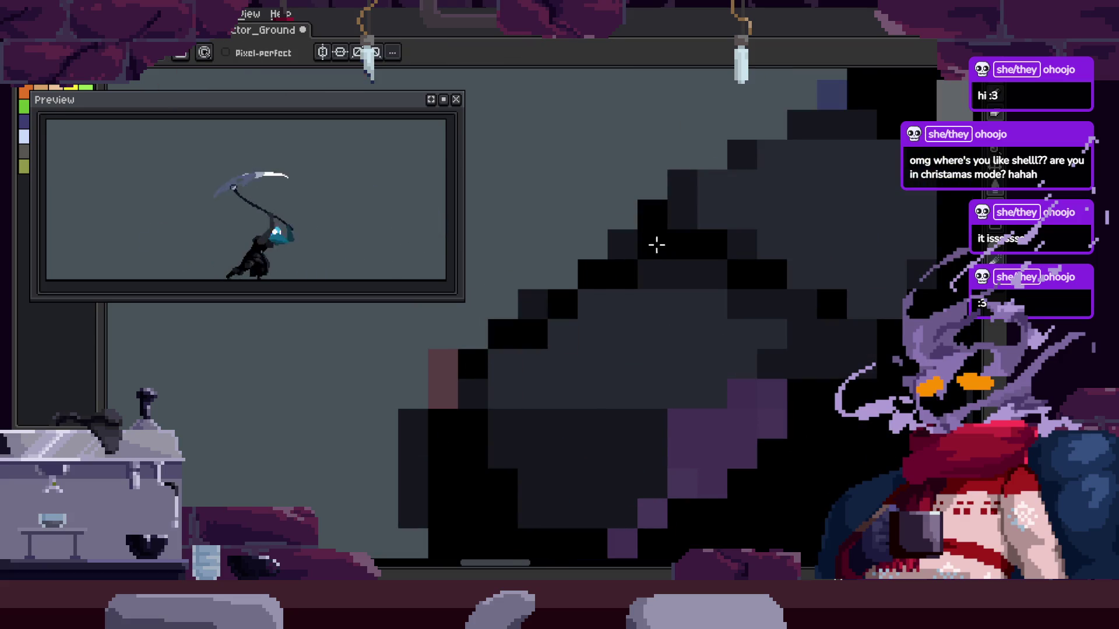
key(Right)
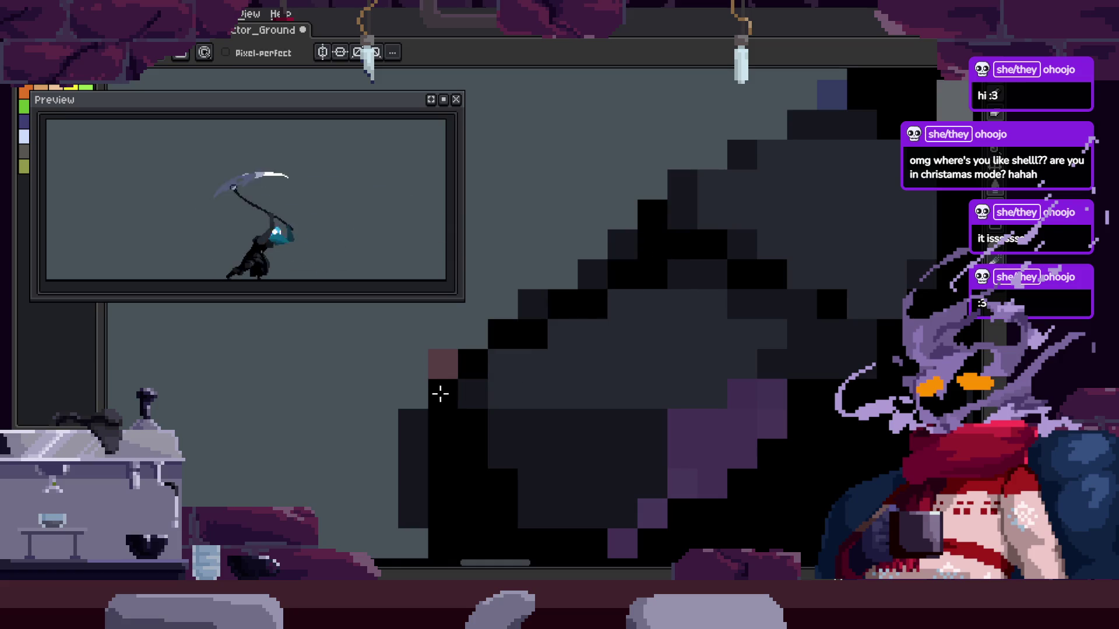
drag(472, 373, 690, 284)
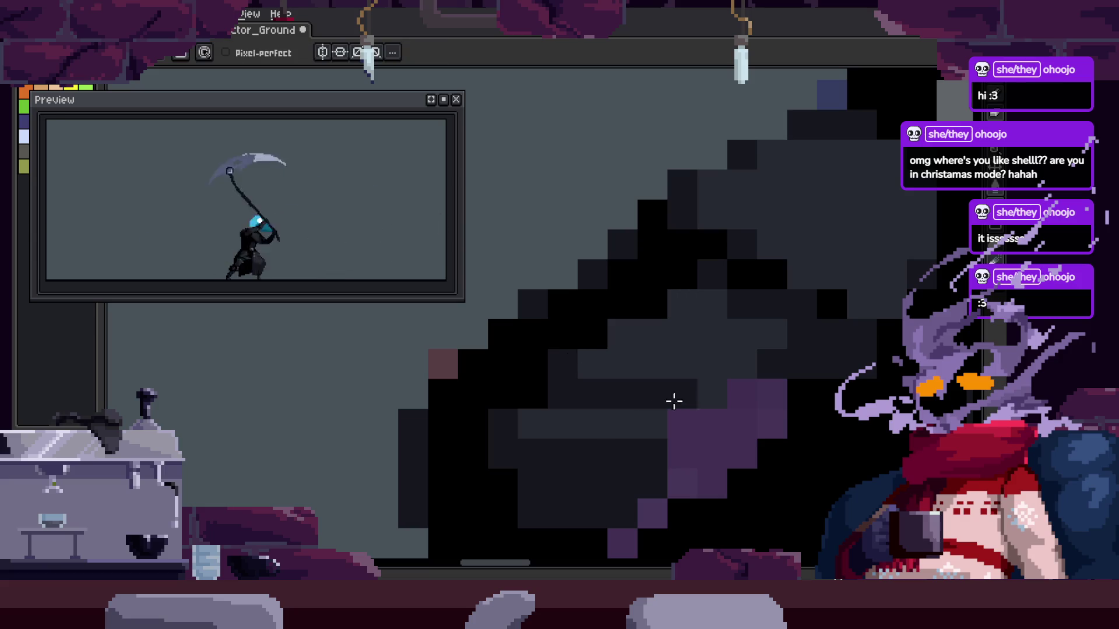
drag(593, 365, 685, 309)
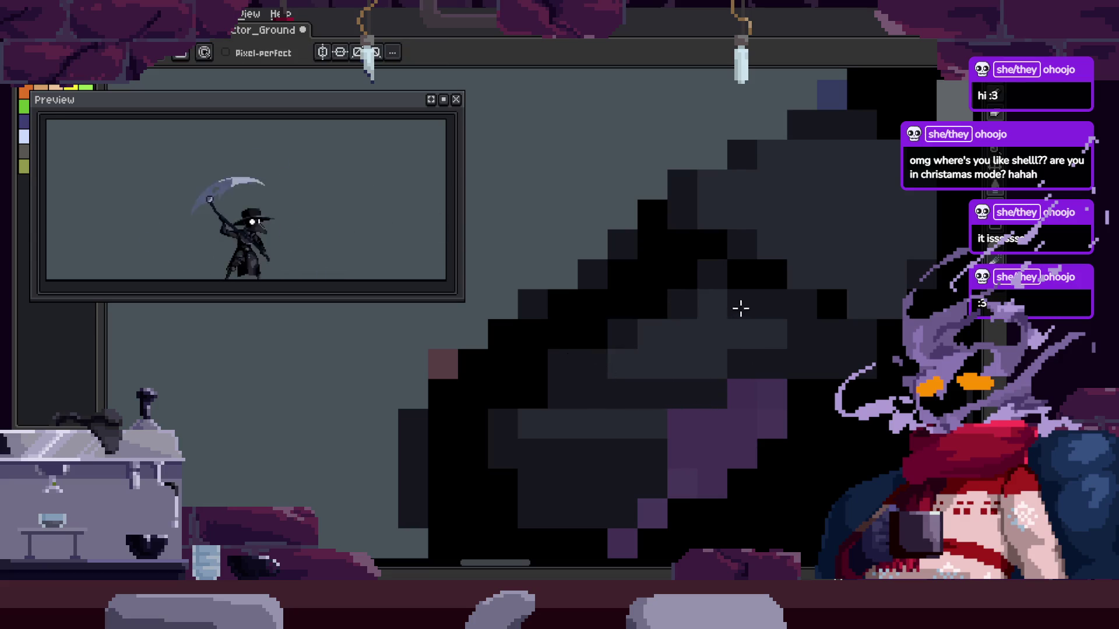
Zoom out, step to another animation frame, and show the frame timeline
key(z)
scroll(724, 307, down, 3)
scroll(548, 290, up, 3)
drag(548, 291, 587, 331)
key(v)
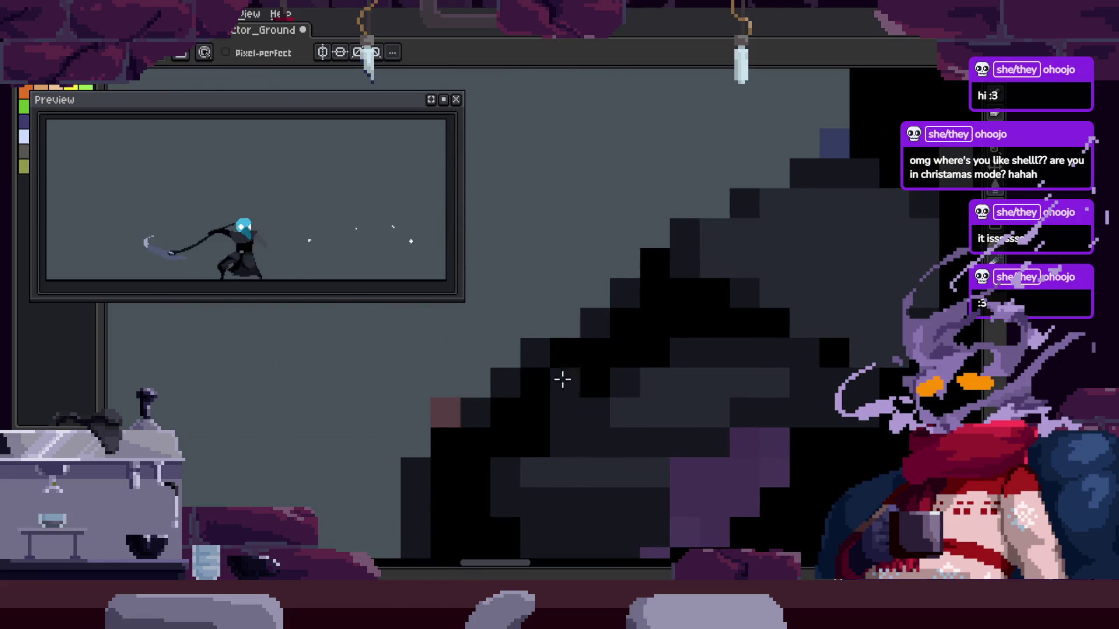
scroll(609, 339, down, 2)
scroll(637, 327, down, 1)
scroll(685, 316, down, 1)
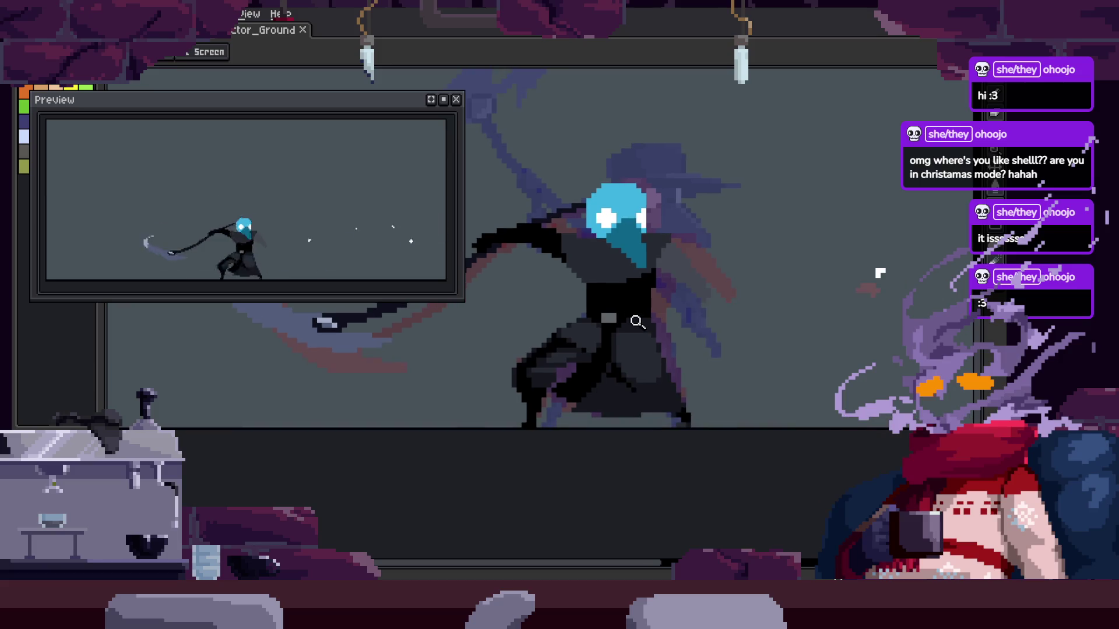
key(Right)
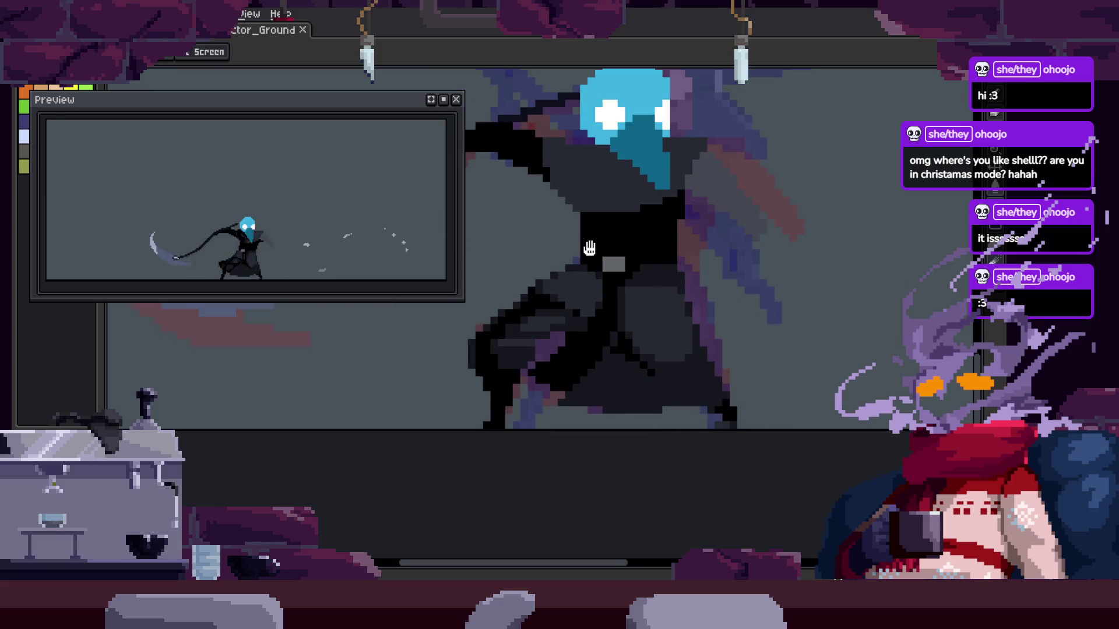
scroll(635, 318, up, 3)
key(b)
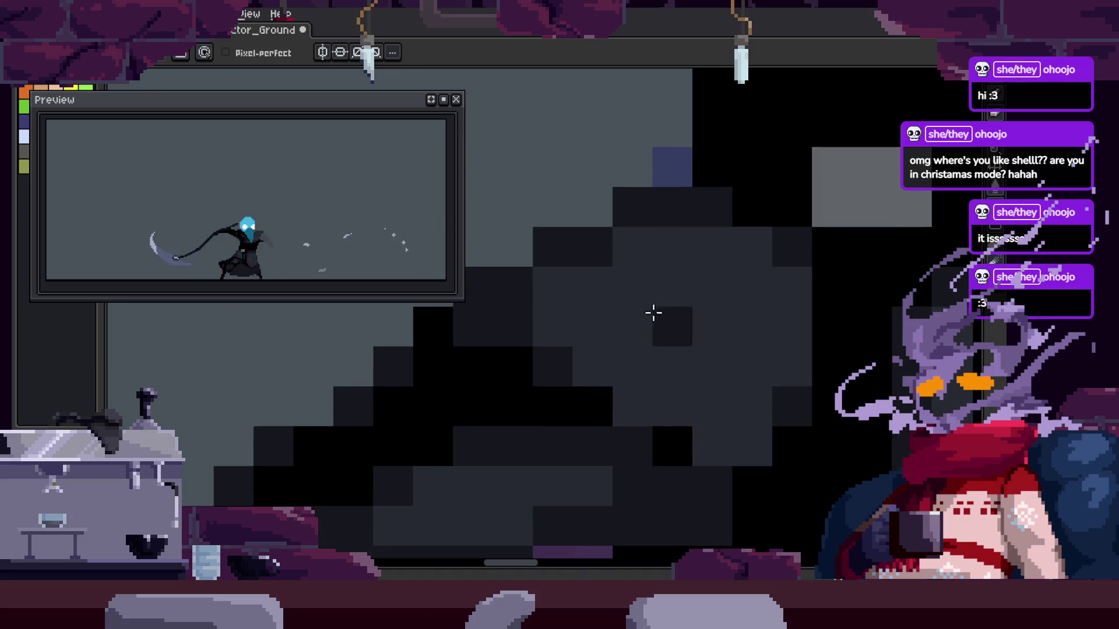
key(z)
scroll(589, 315, down, 2)
scroll(775, 279, down, 3)
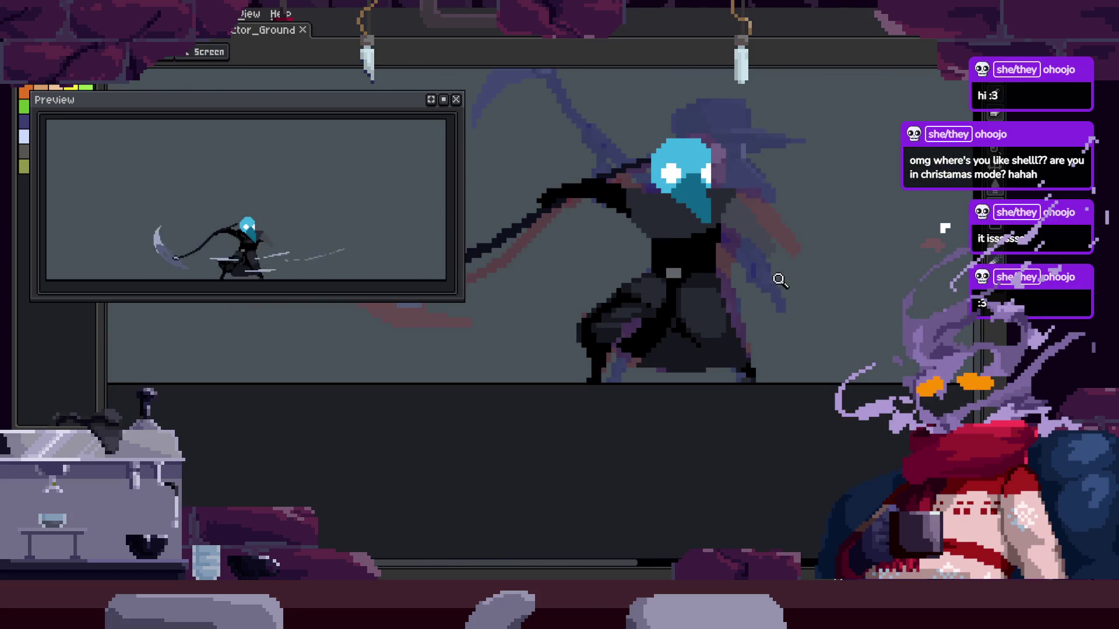
key(Tab)
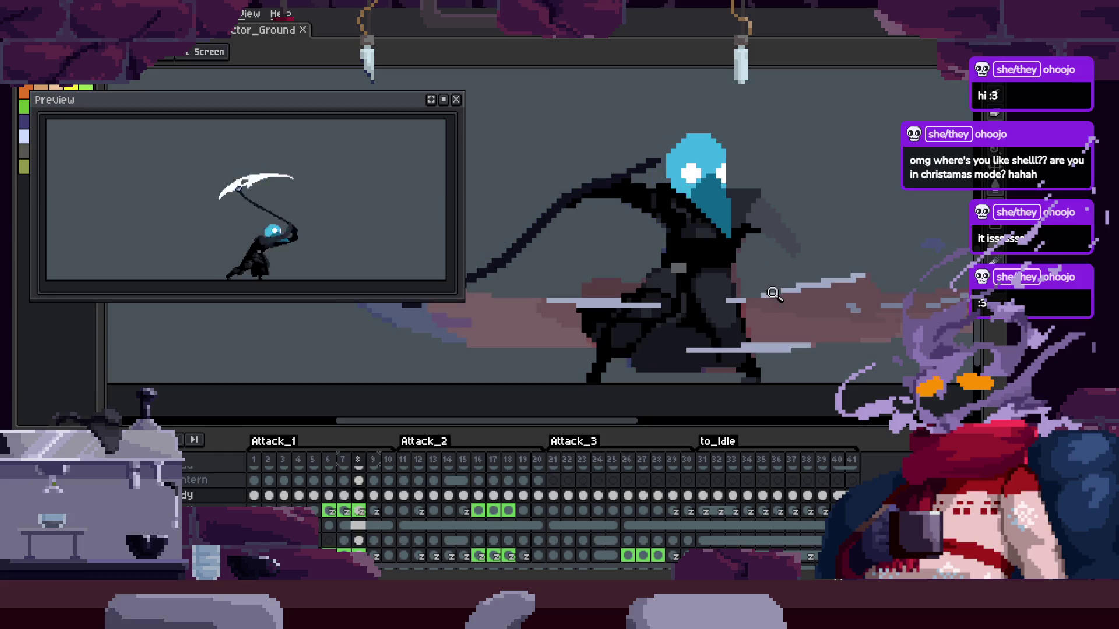
Stop the playback, return to the pencil, and save the attack animation
click(651, 236)
key(Return)
key(b)
key(ctrl+s)
Play the animation and review the full swing with the timeline hidden, then shown
key(Return)
key(Tab)
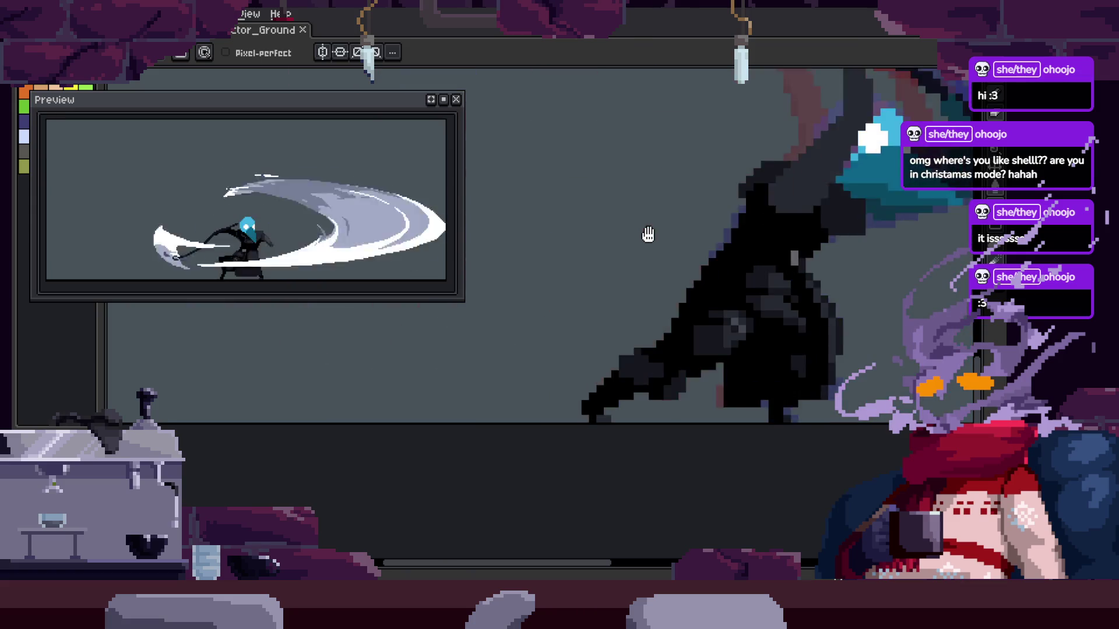
key(Tab)
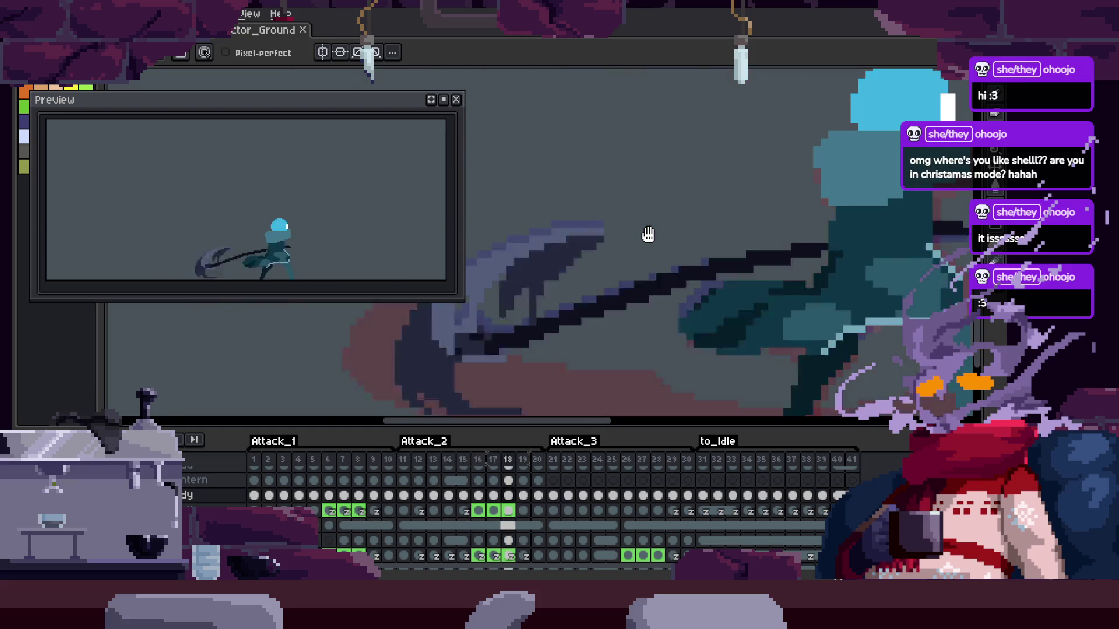
key(Tab)
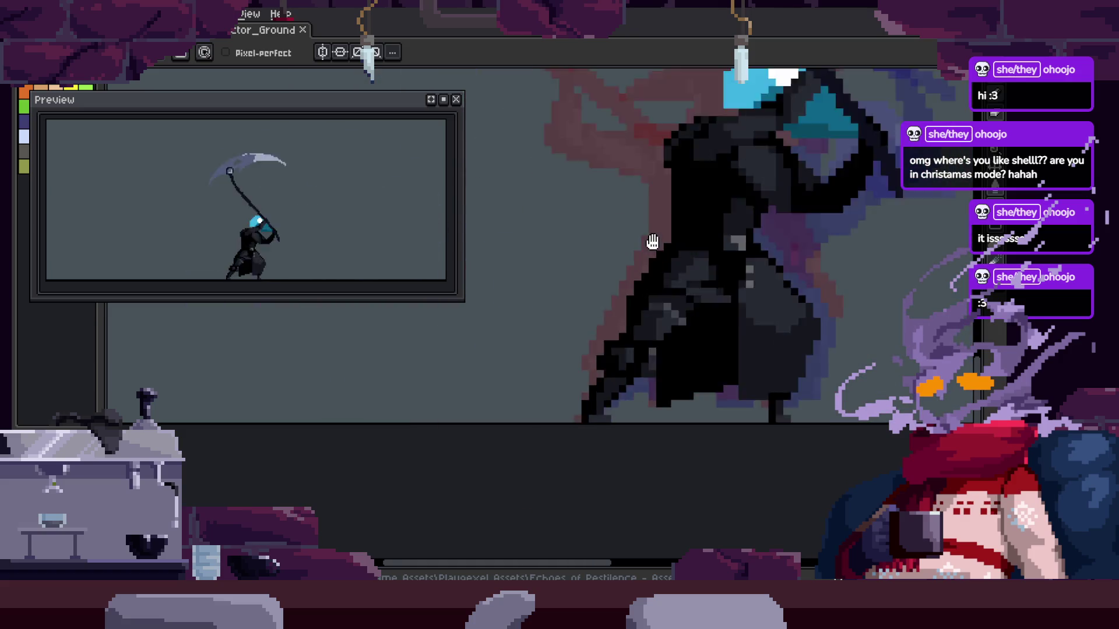
key(Tab)
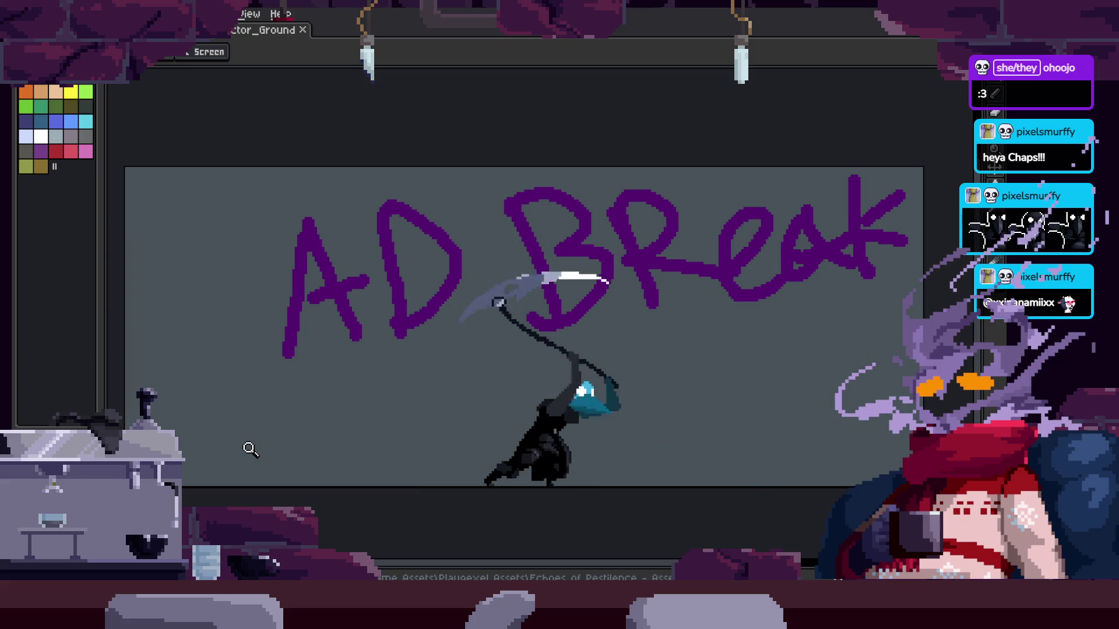
Zoom in on the purple AD Break doodle and clear it from the canvas
key(Tab)
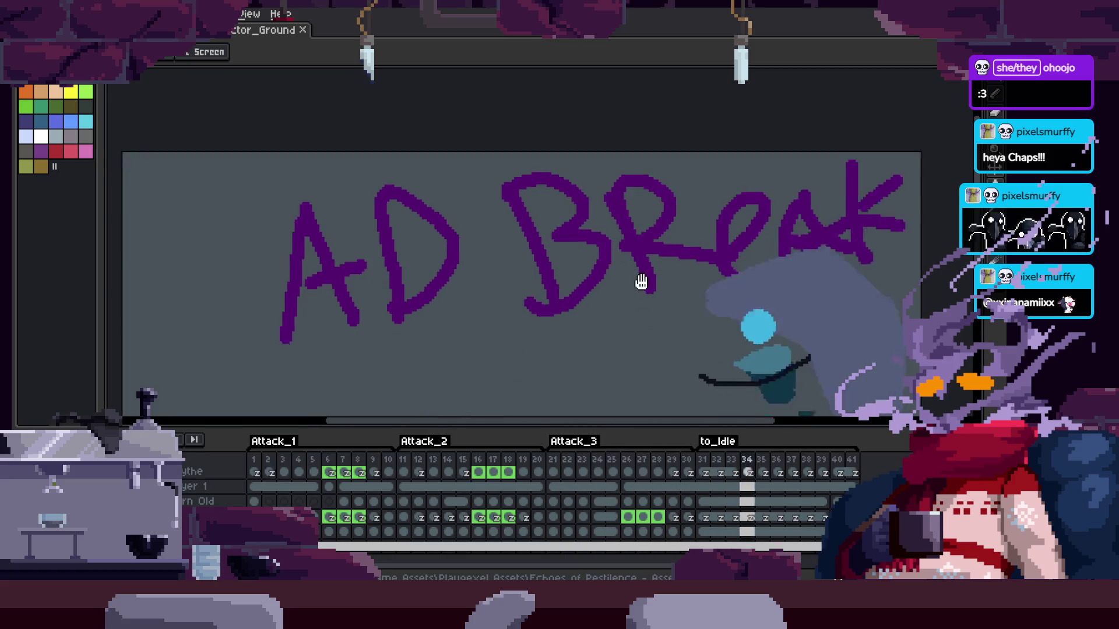
click(338, 285)
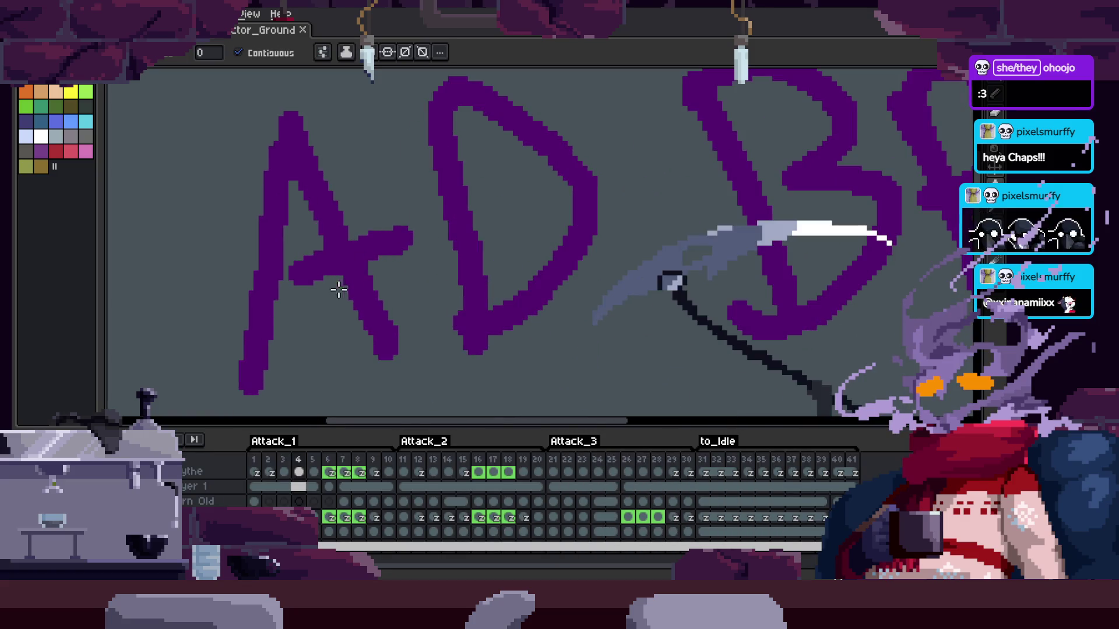
click(576, 278)
key(g)
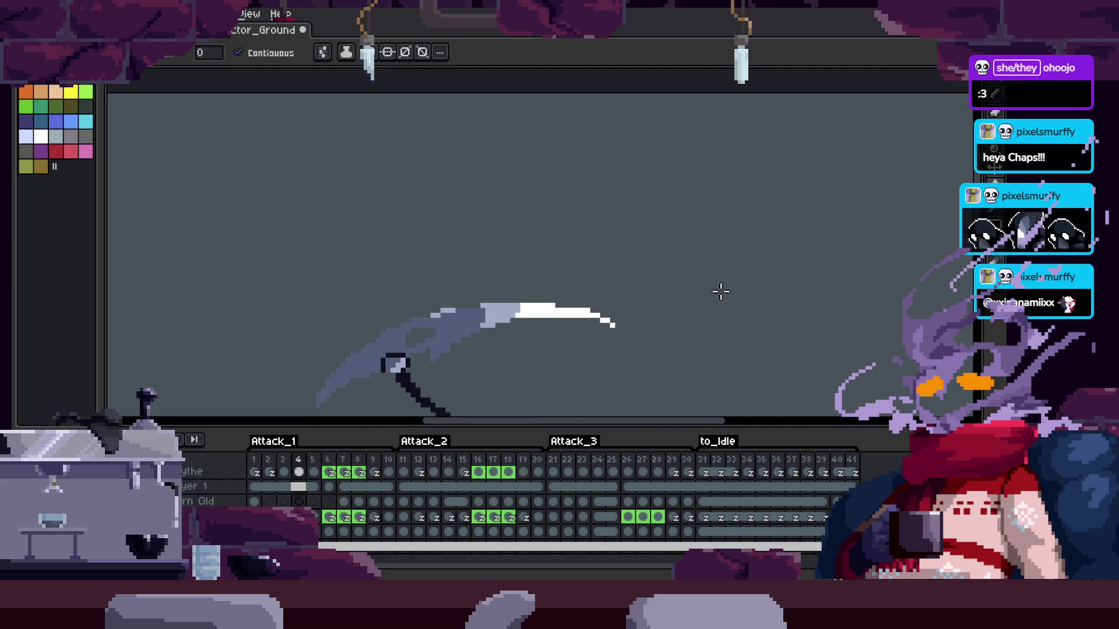
scroll(597, 275, down, 5)
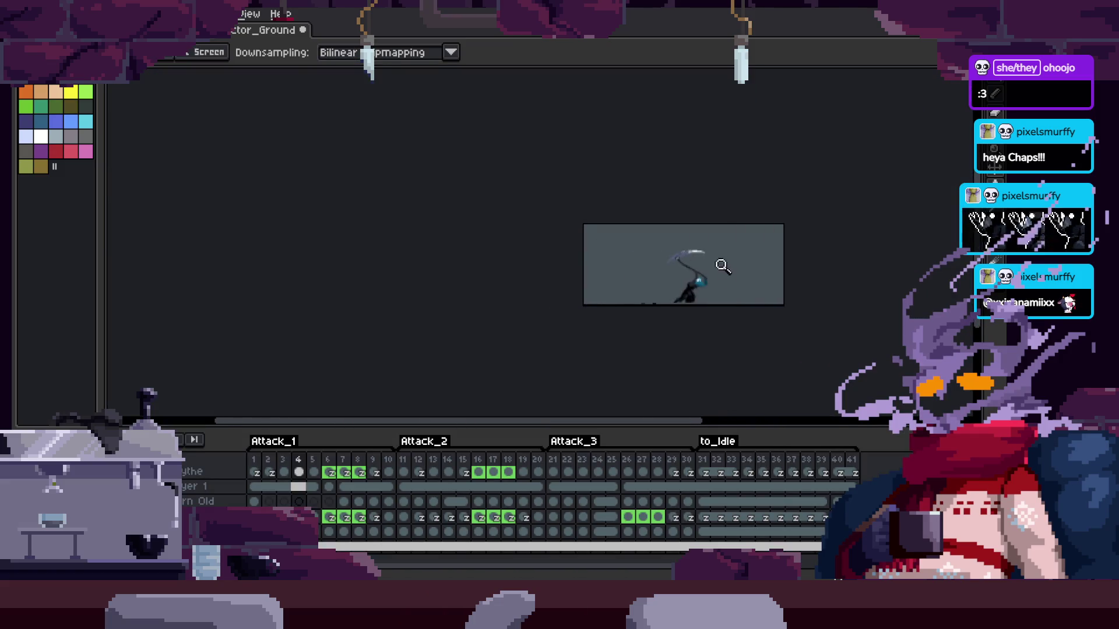
key(z)
click(571, 298)
Step back to frame 4's raised-scythe pose and move up two layers
key(Tab)
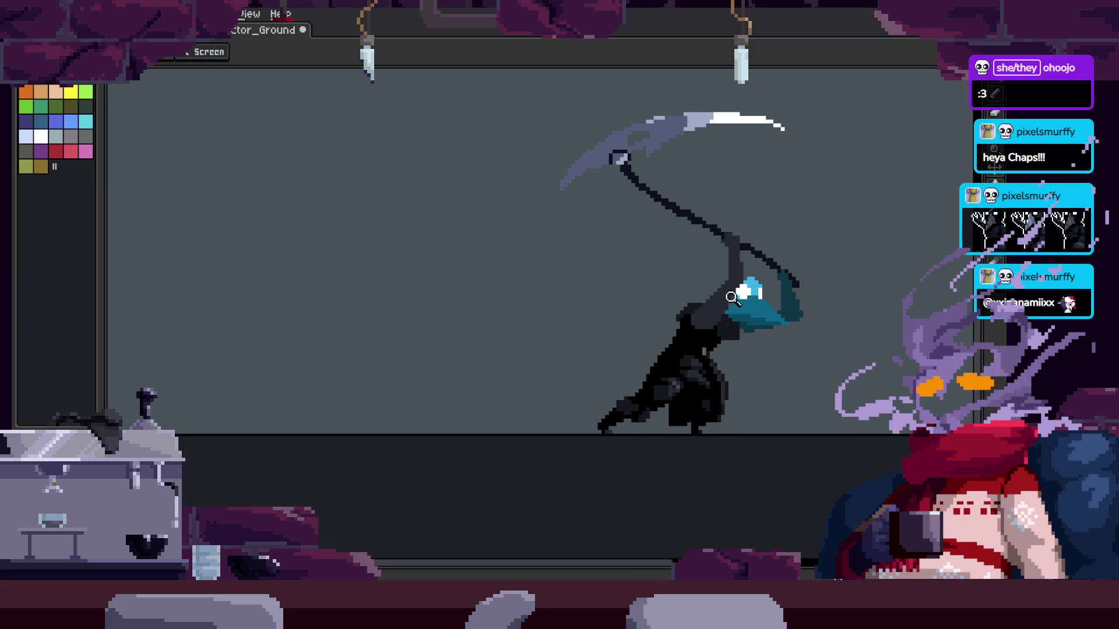
key(Right)
key(Tab)
scroll(690, 322, down, 2)
key(Left)
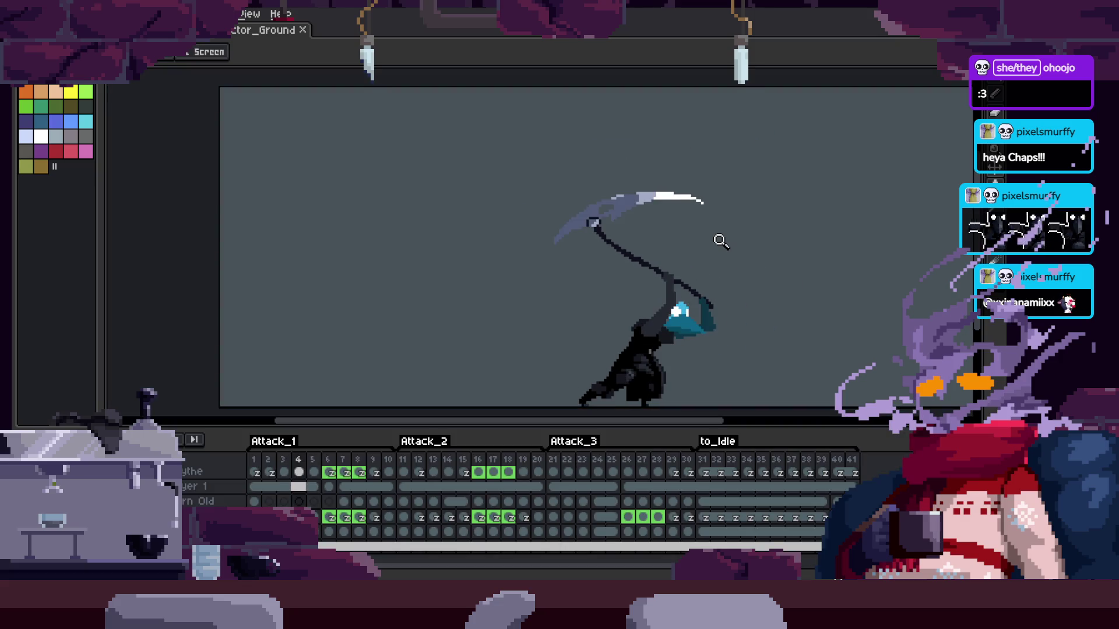
key(Up)
key(Up)
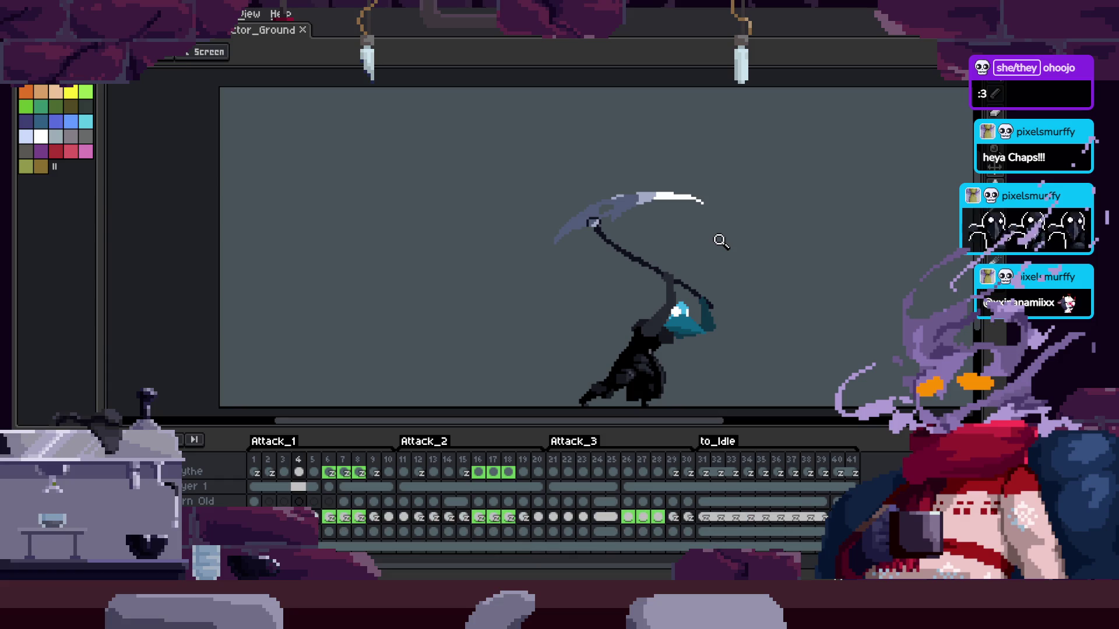
drag(344, 464, 337, 523)
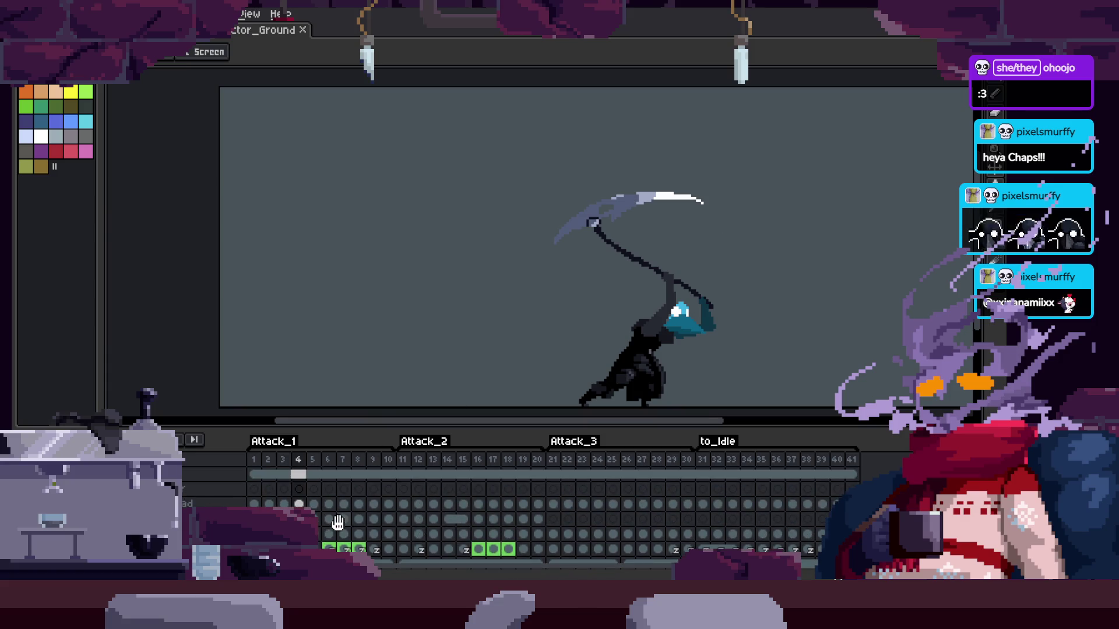
Select the upper layer at frame 4 and open the animation Preview window
click(239, 493)
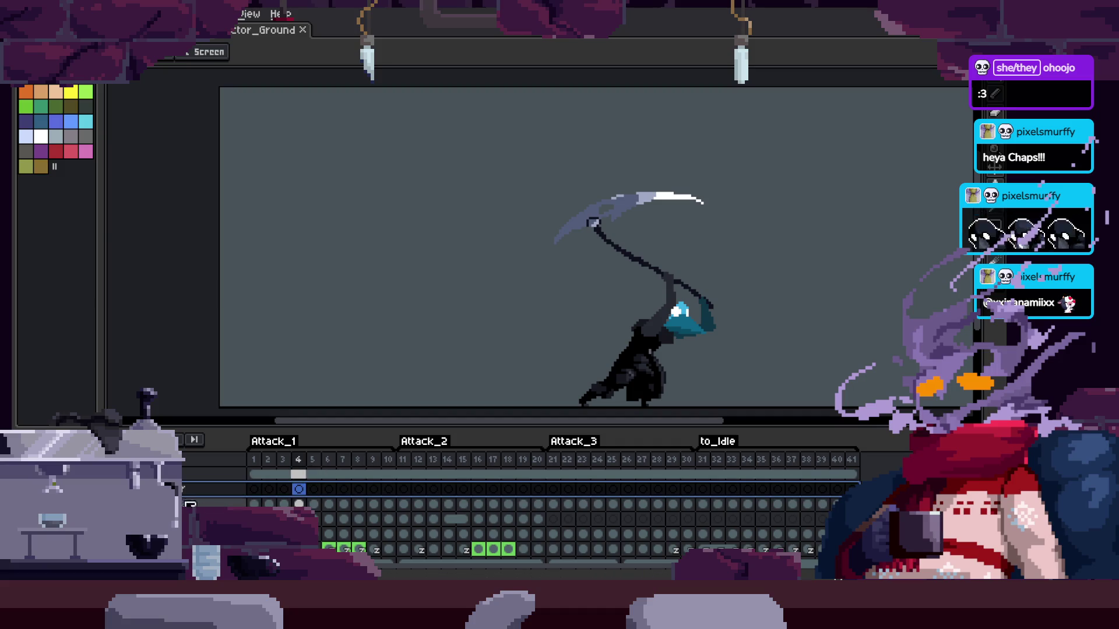
key(F7)
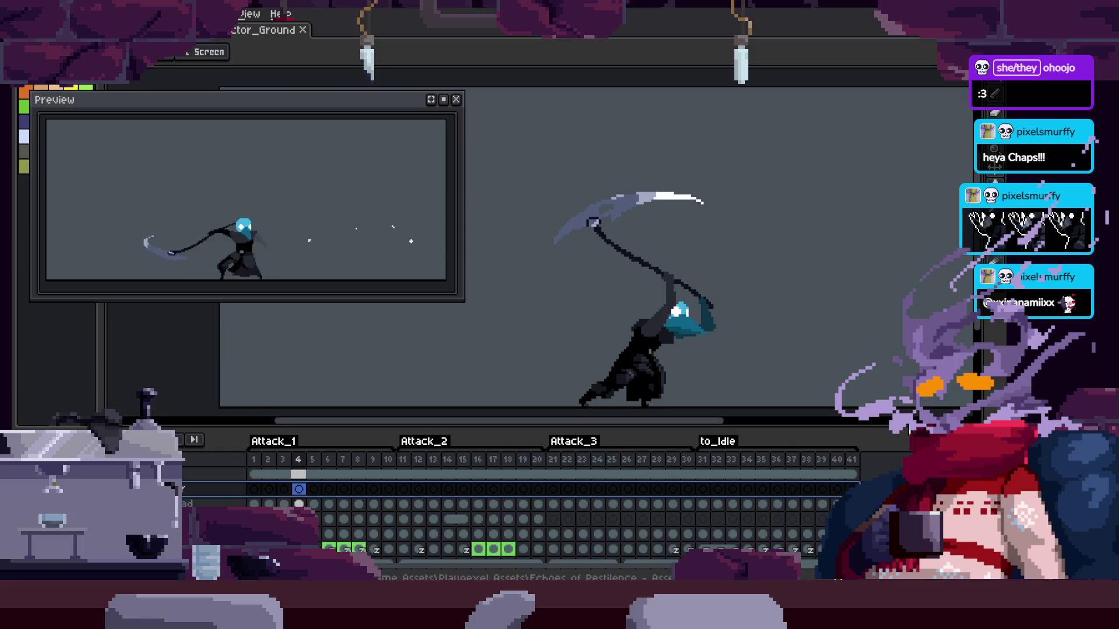
scroll(637, 262, up, 2)
scroll(644, 337, up, 2)
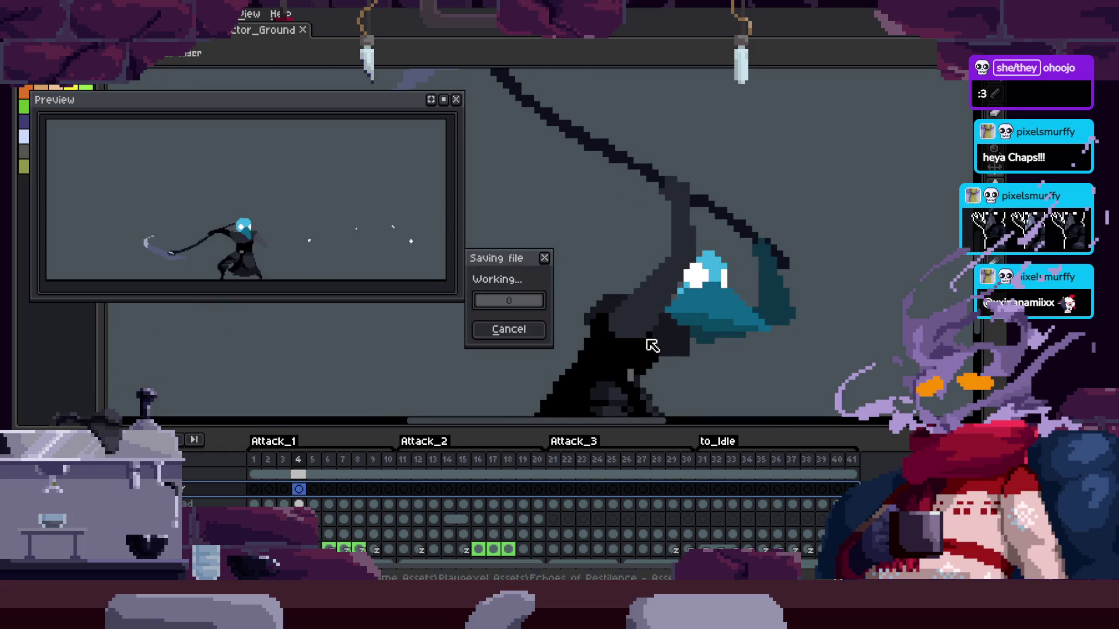
scroll(618, 324, up, 2)
scroll(616, 324, down, 2)
scroll(654, 303, up, 2)
Save the file and play the scythe attack, reviewing it zoomed in with the timeline hidden
key(ctrl+s)
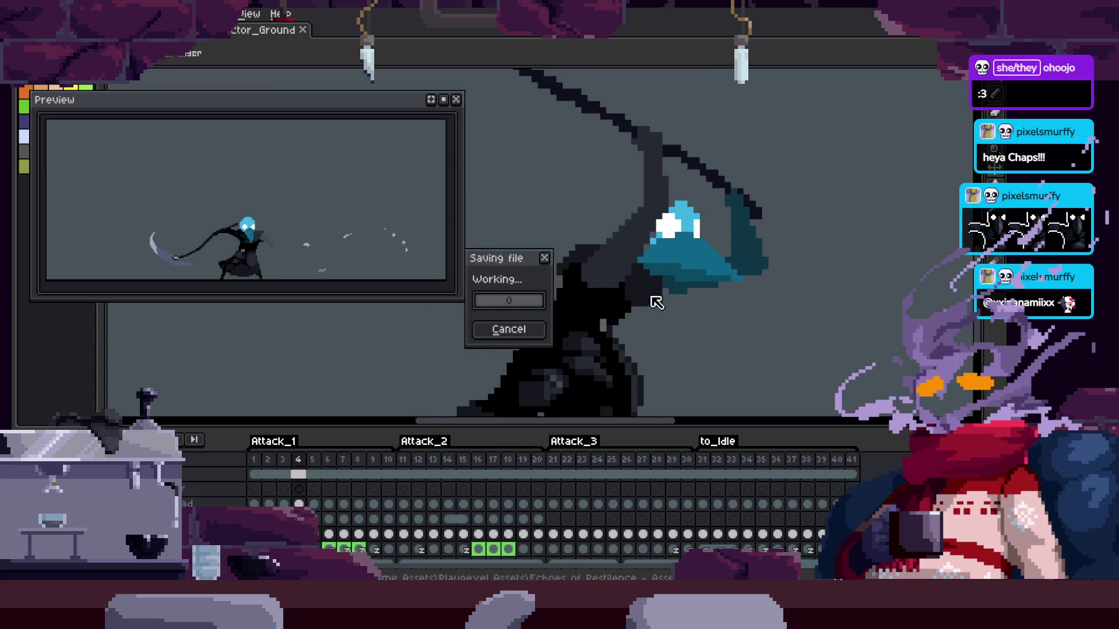
scroll(717, 297, down, 2)
key(ctrl+s)
key(Tab)
key(z)
key(Return)
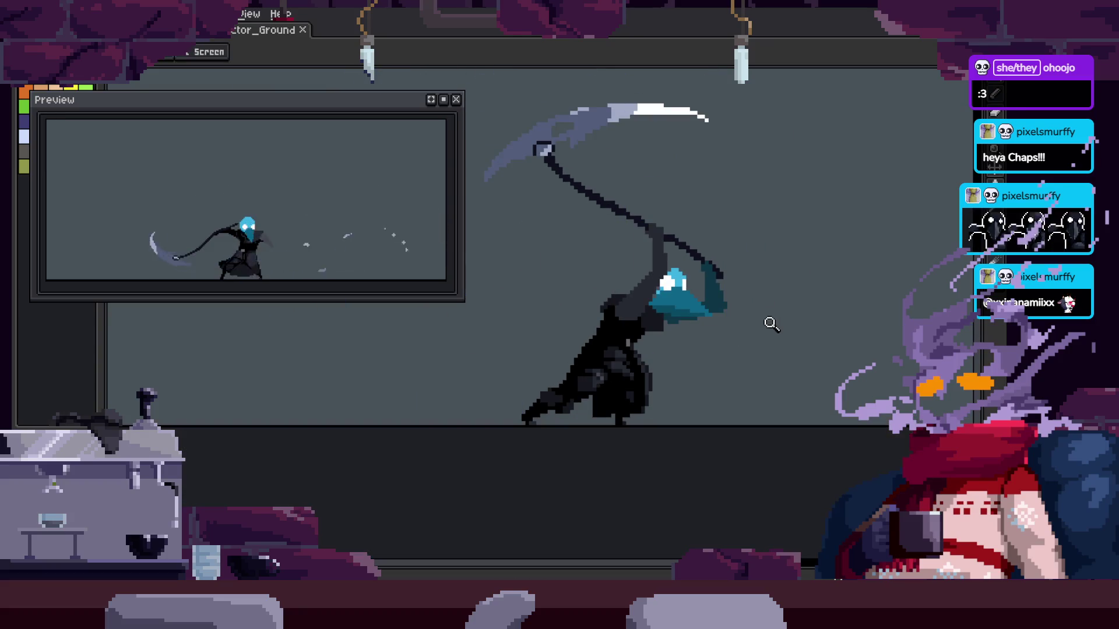
click(765, 291)
key(ctrl+s)
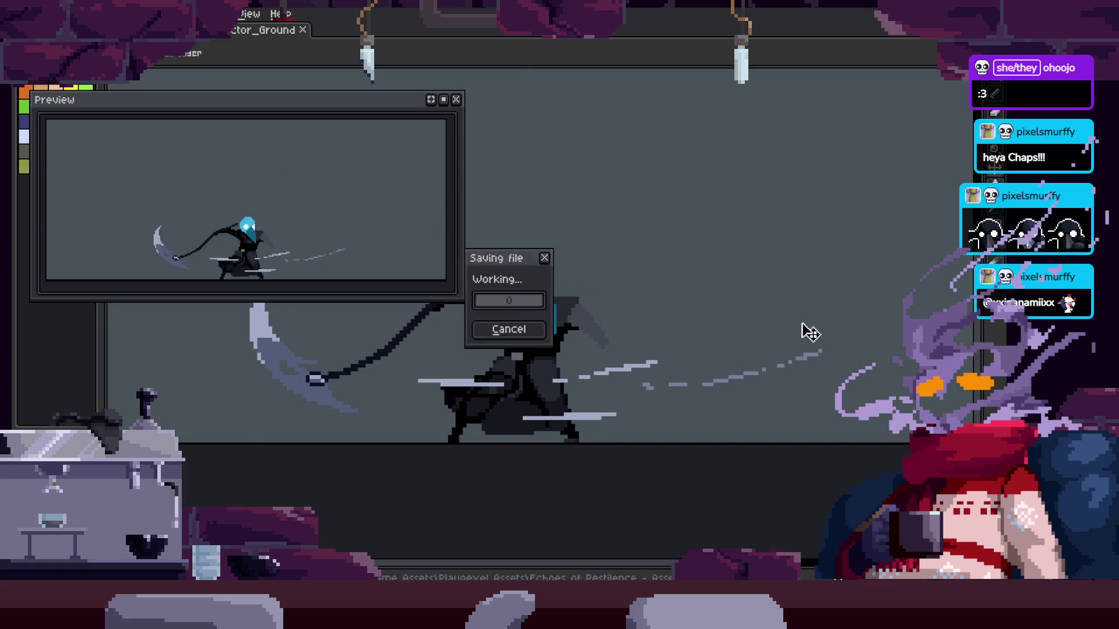
key(Tab)
key(Tab)
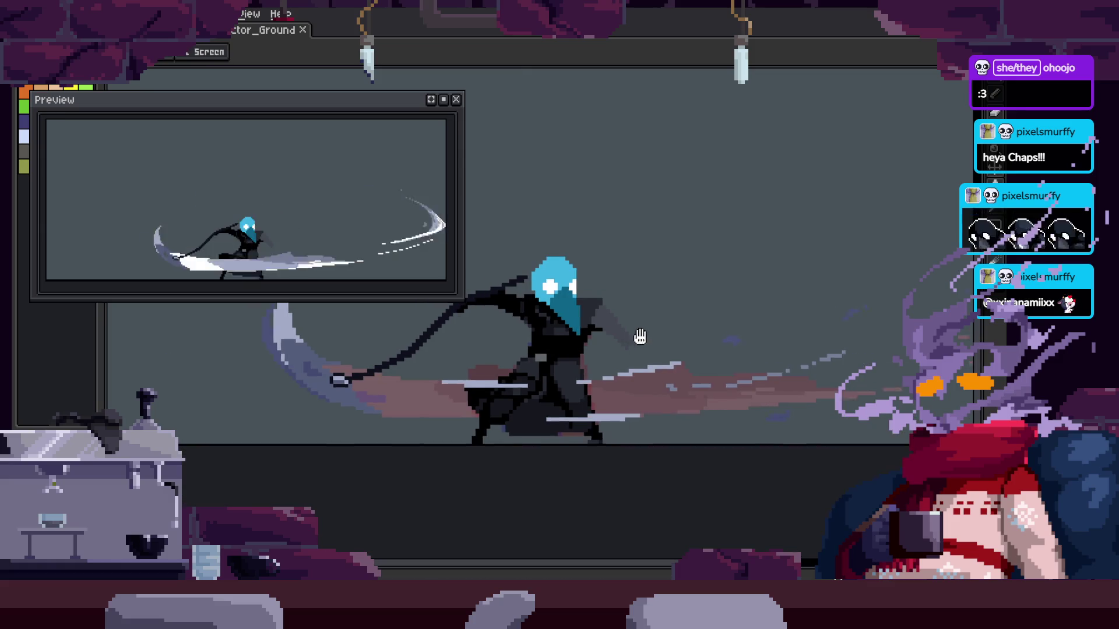
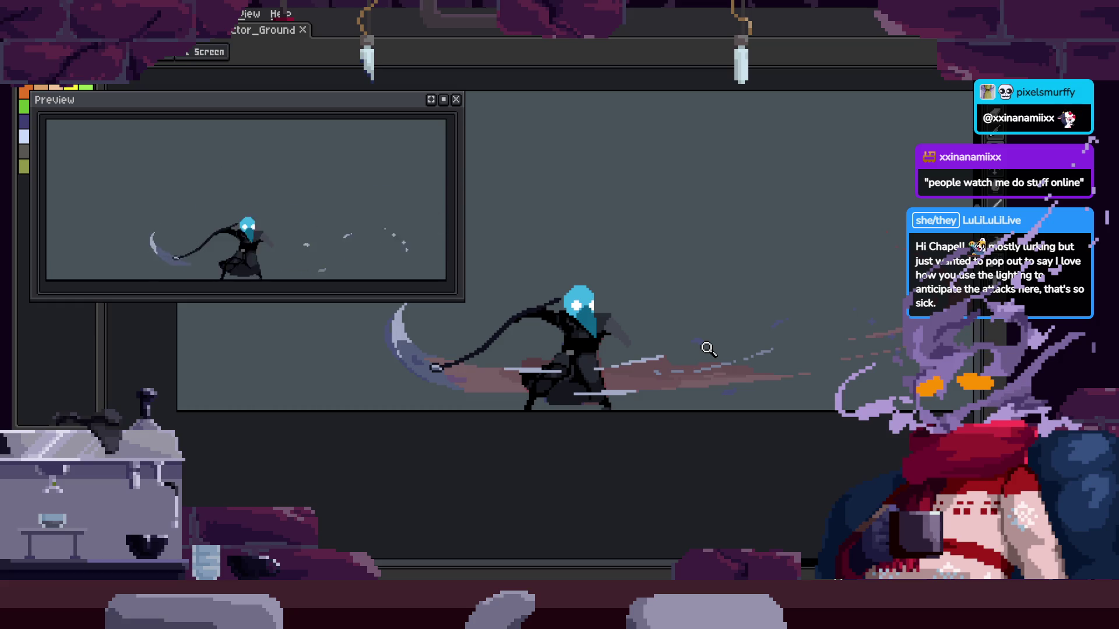
Play back the attack animation from the frame timeline, then hide the timeline for canvas room
scroll(665, 297, down, 2)
scroll(677, 302, up, 3)
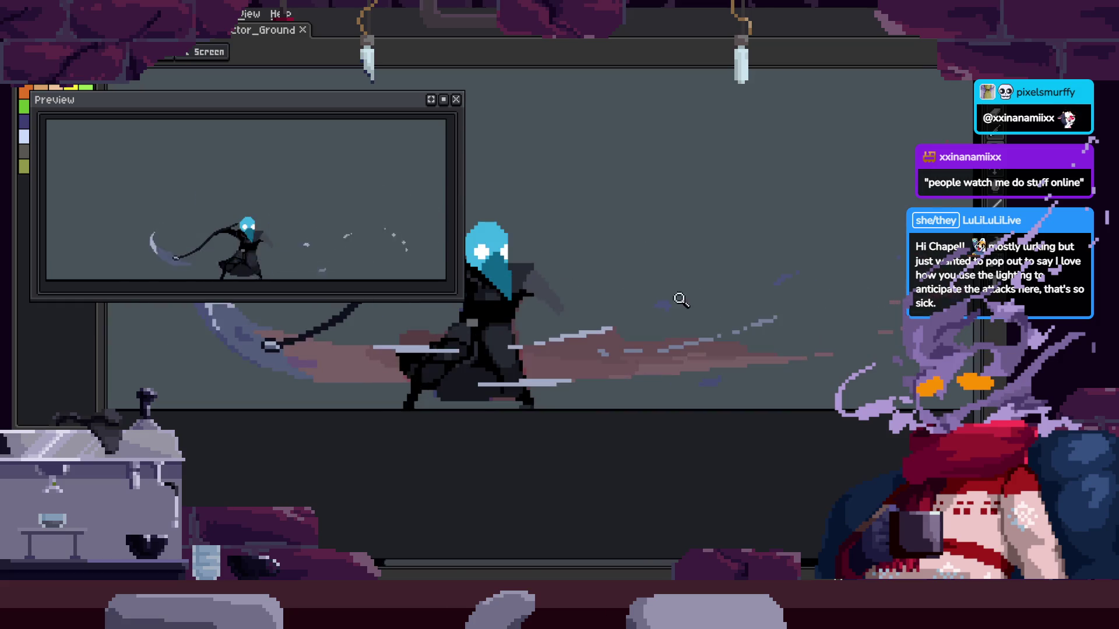
key(Tab)
scroll(645, 290, down, 2)
key(Return)
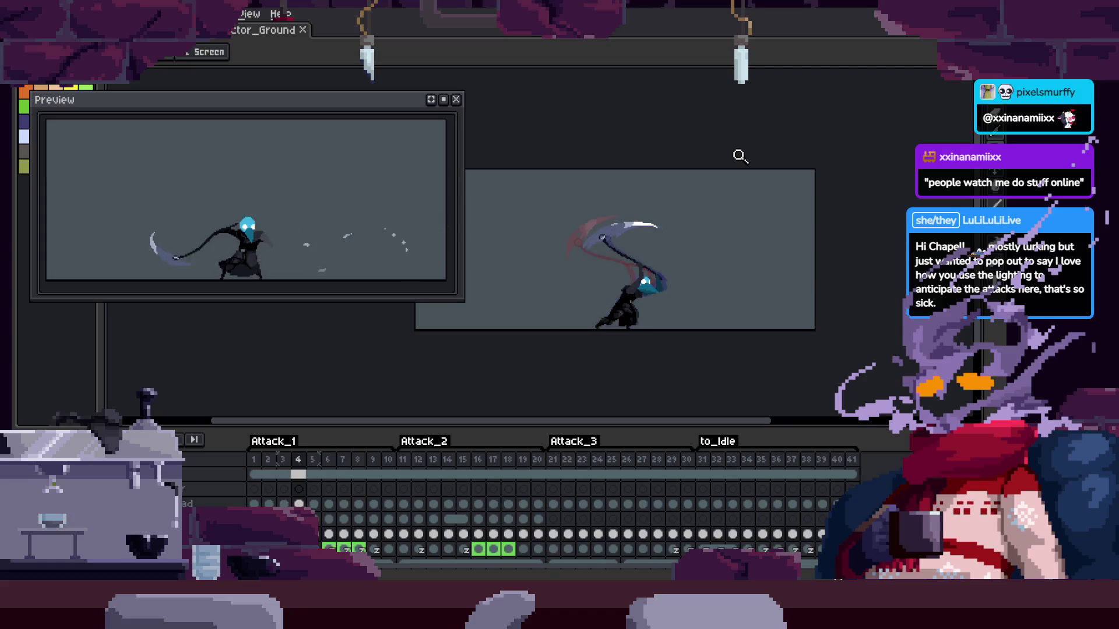
key(Tab)
scroll(599, 327, up, 2)
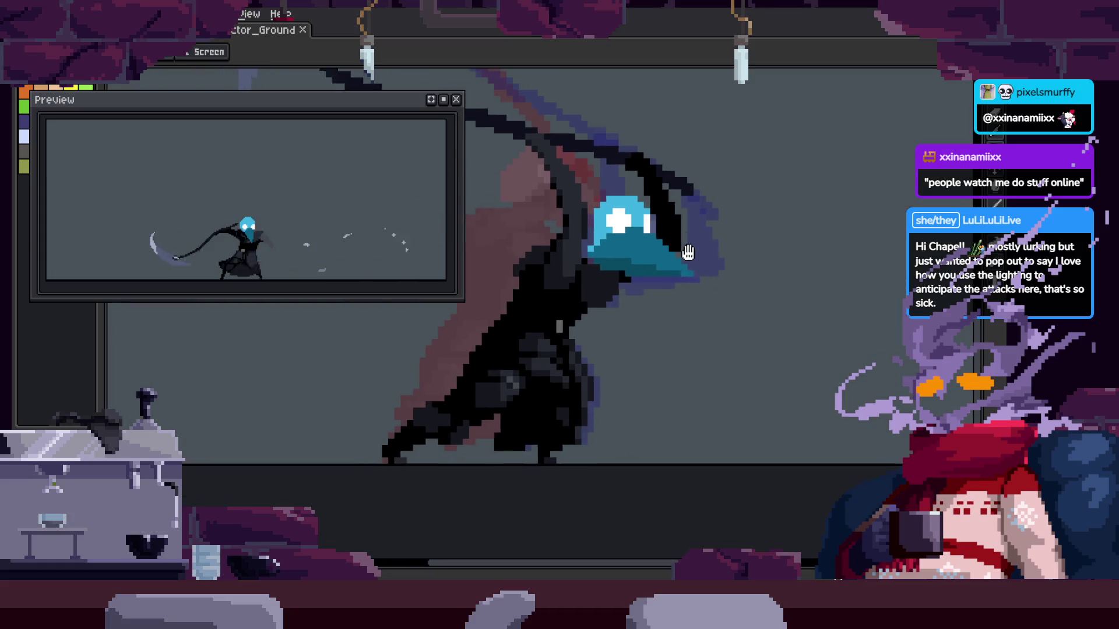
key(Tab)
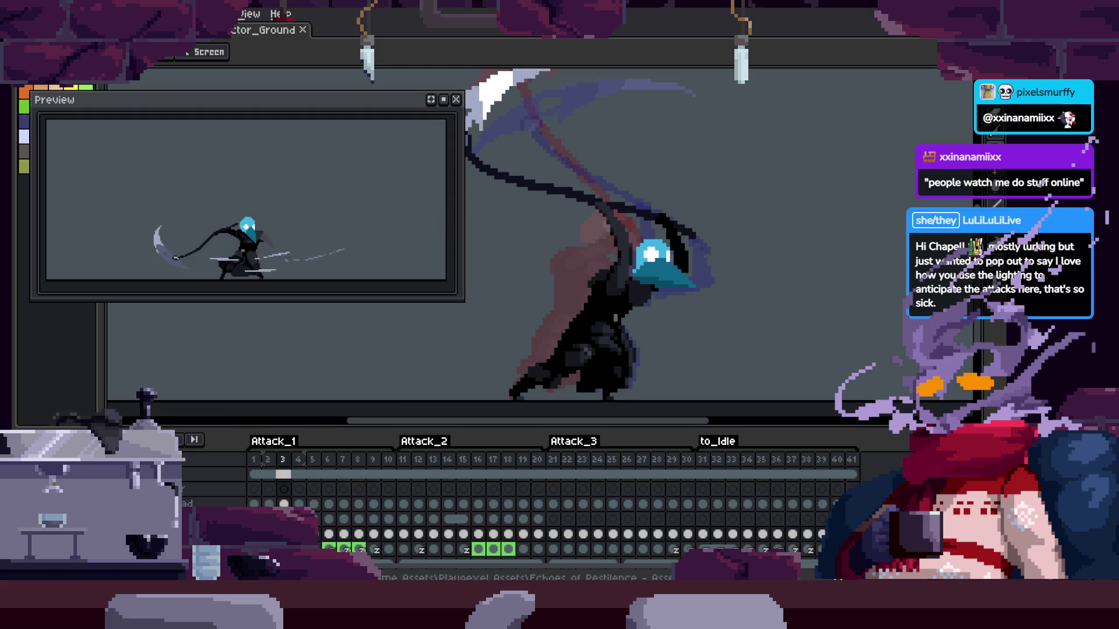
key(Tab)
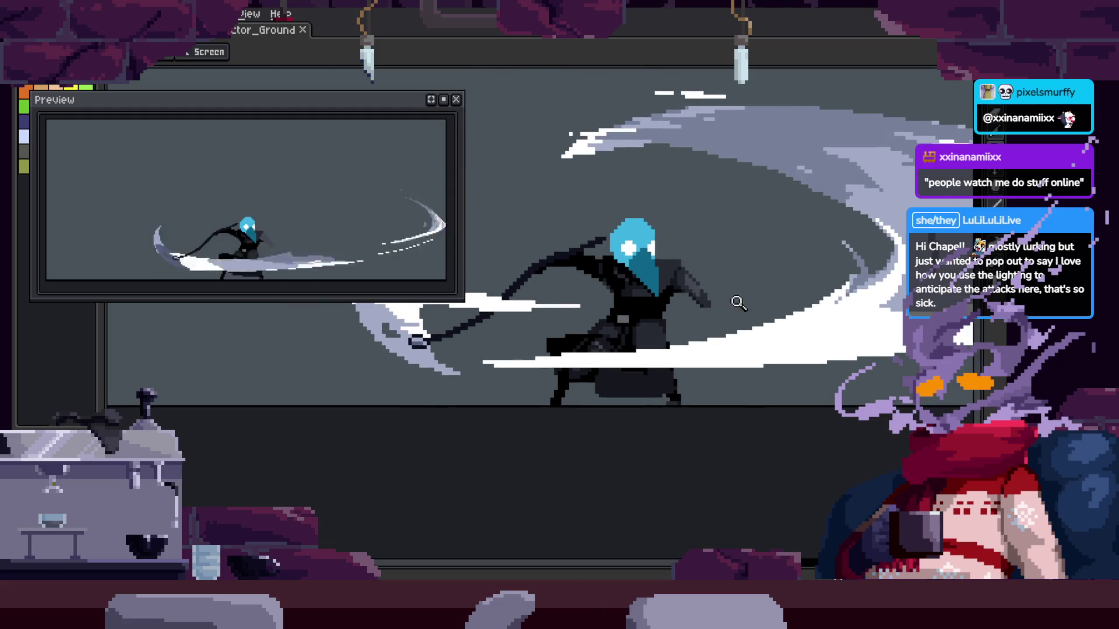
scroll(716, 298, up, 2)
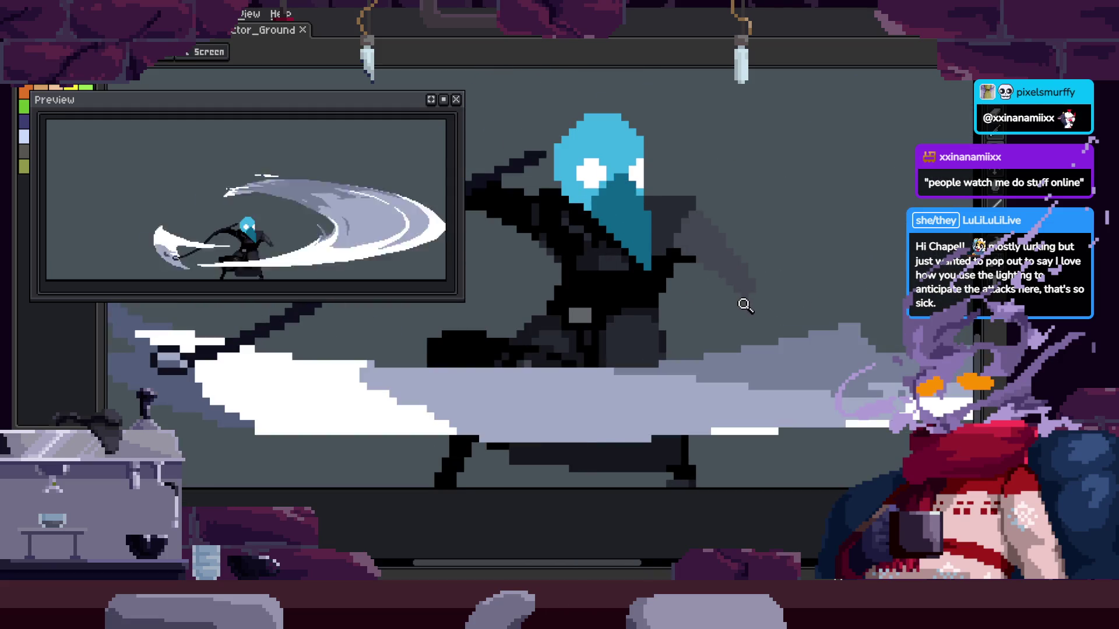
scroll(734, 304, up, 2)
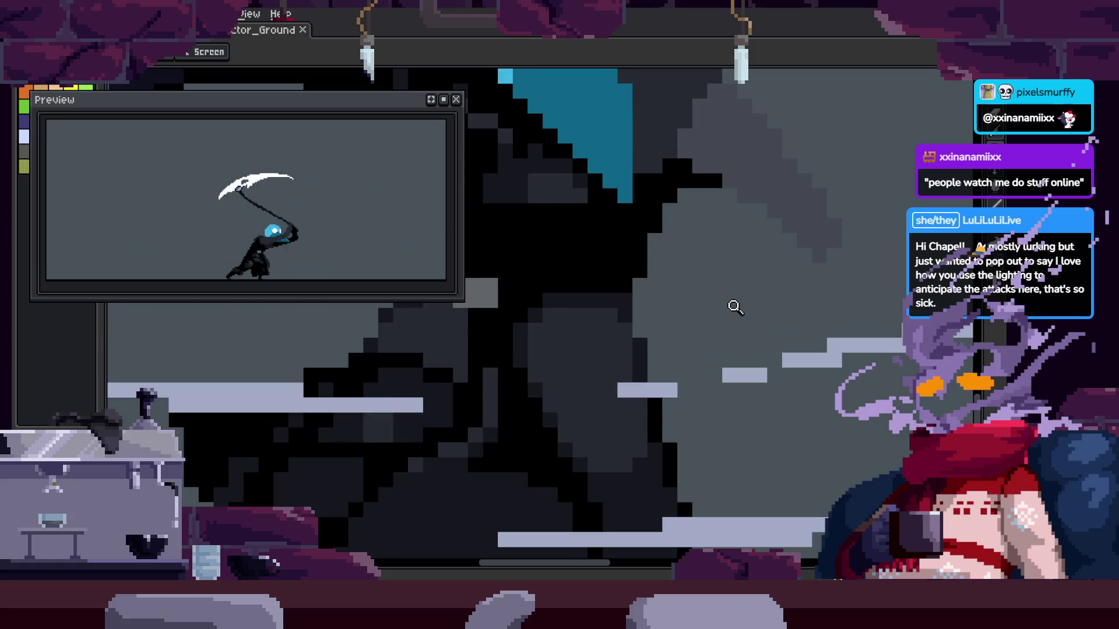
Zoom in on the dark cloak and paint a stroke of shading pixels with the Pencil
key(Tab)
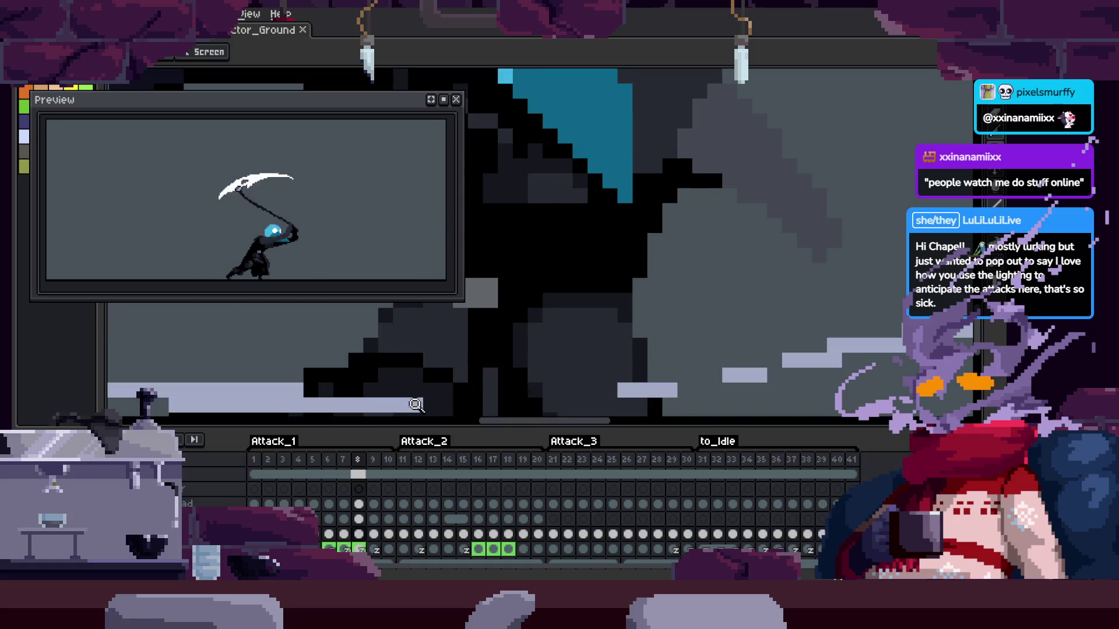
key(b)
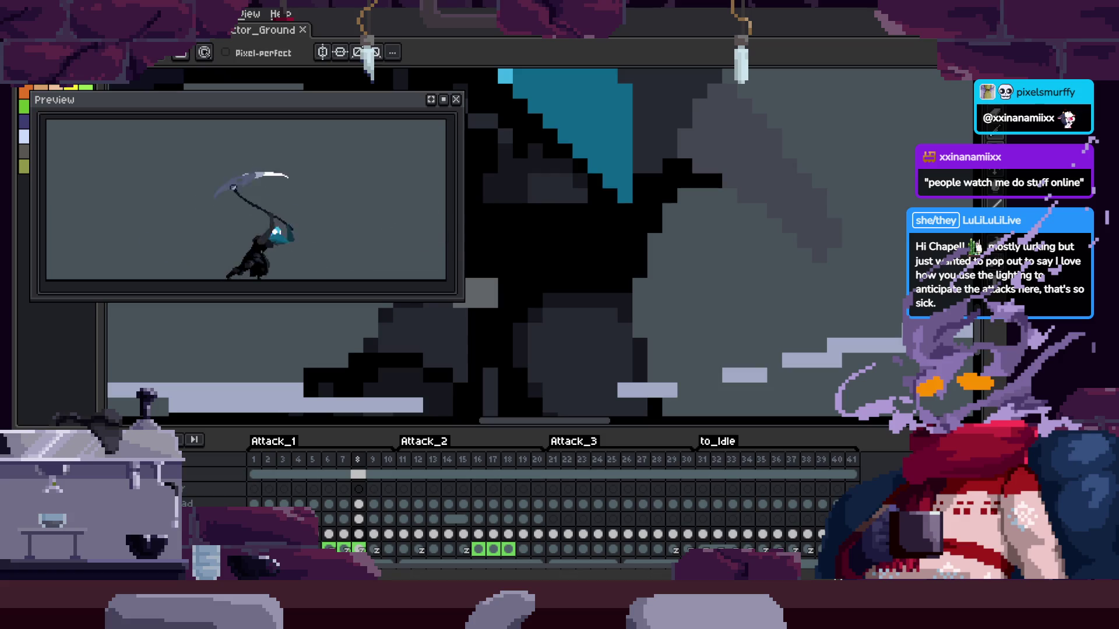
key(Tab)
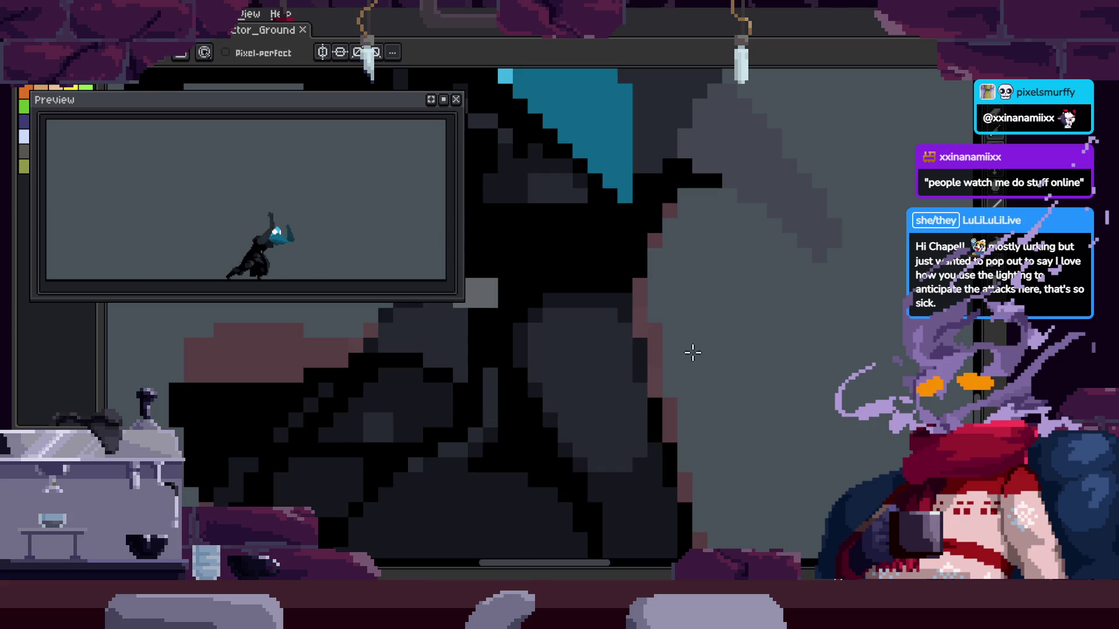
scroll(692, 349, up, 1)
key(v)
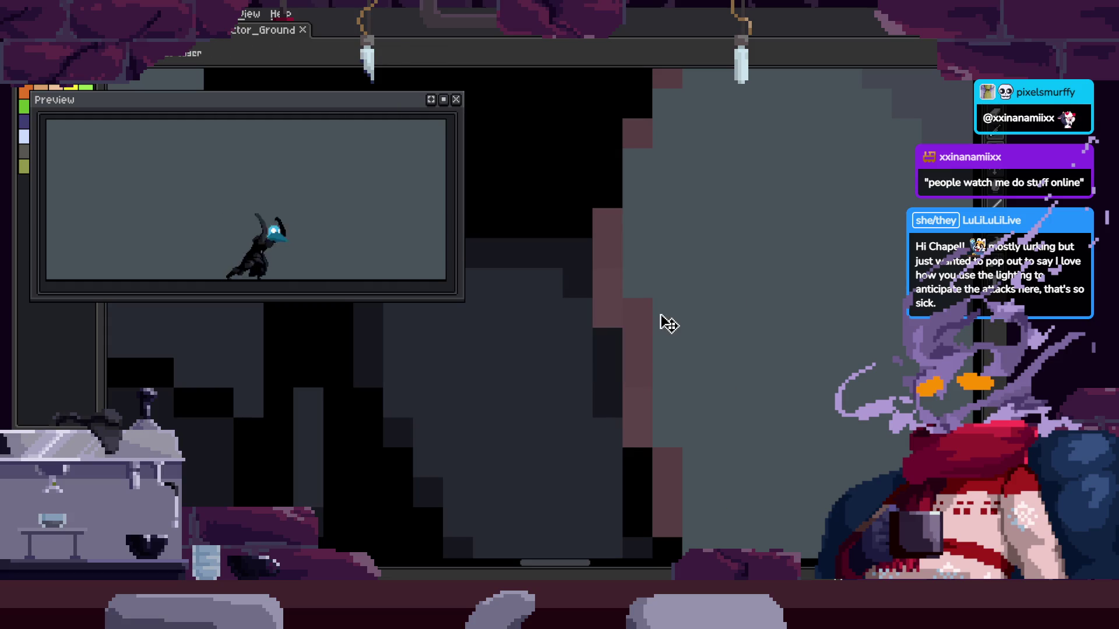
scroll(660, 315, down, 3)
key(z)
scroll(811, 313, up, 2)
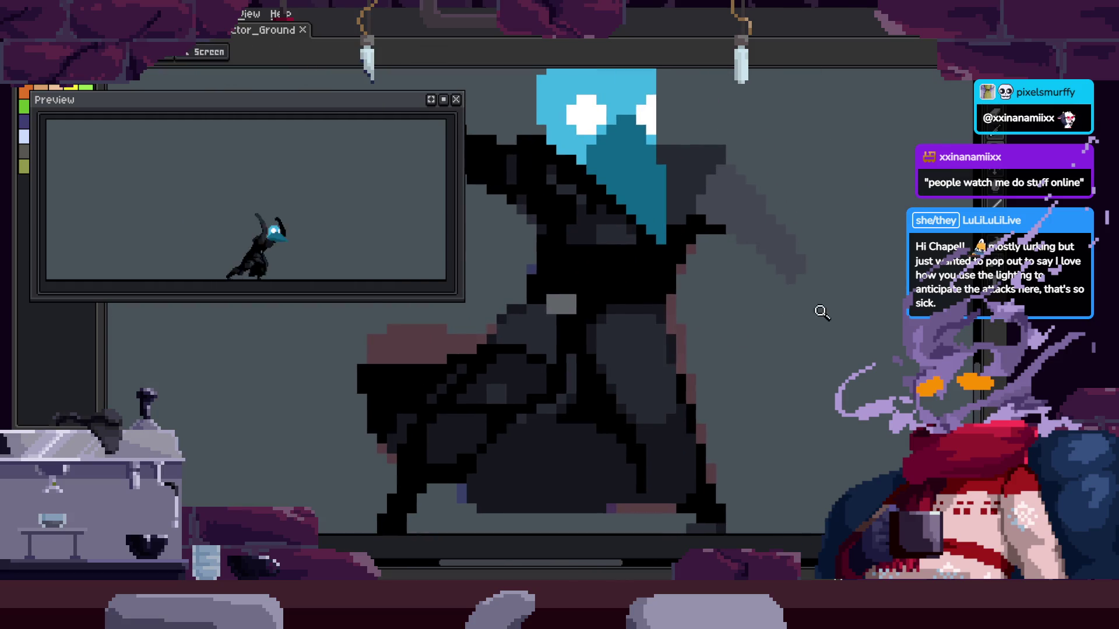
scroll(734, 315, up, 3)
key(b)
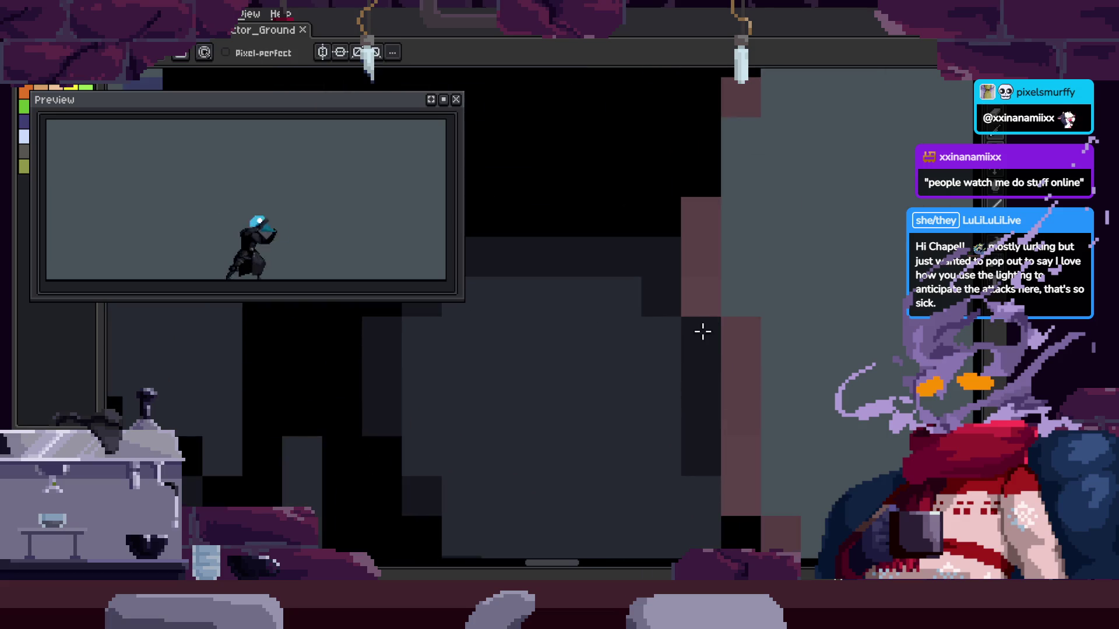
drag(679, 253, 658, 225)
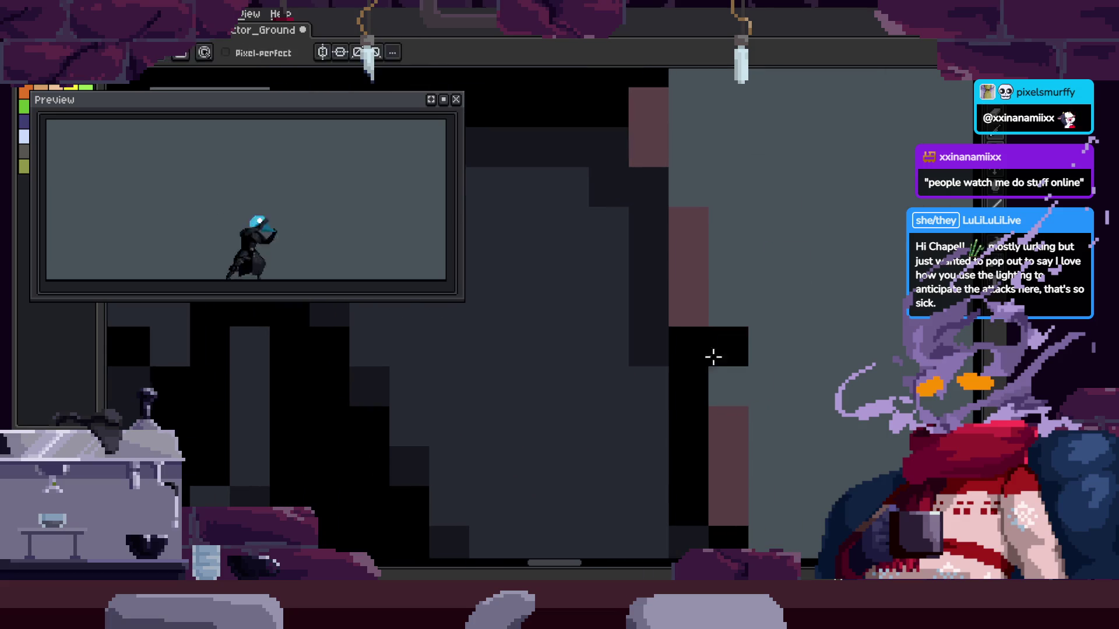
Zoom around the cloak and sample a cloak colour with the eyedropper
key(z)
scroll(806, 327, down, 2)
scroll(741, 345, up, 1)
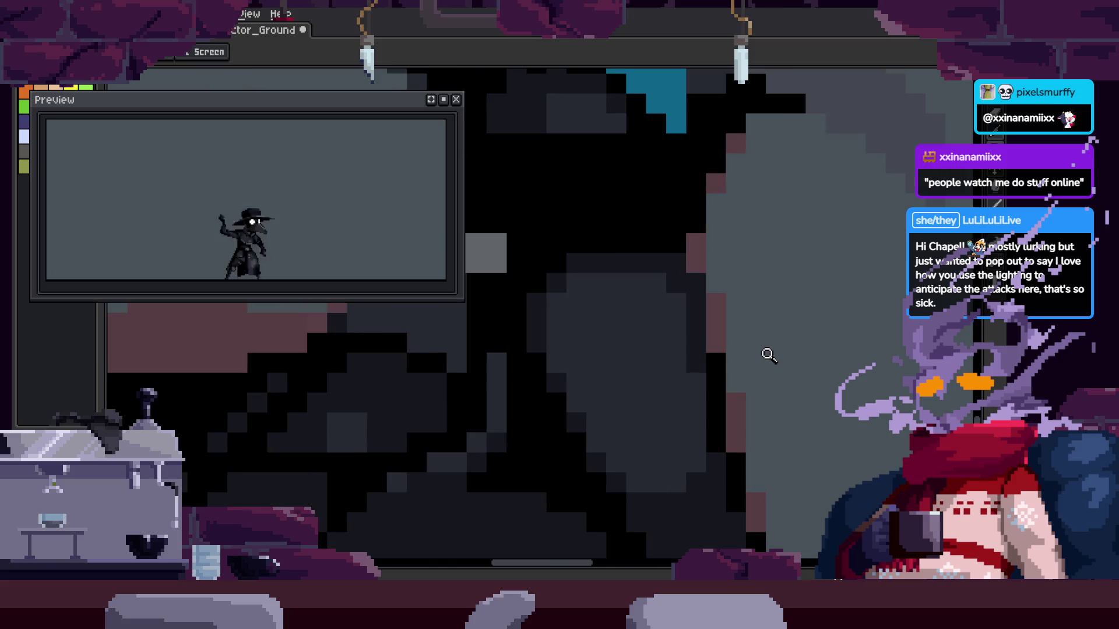
scroll(767, 352, up, 1)
scroll(709, 371, down, 2)
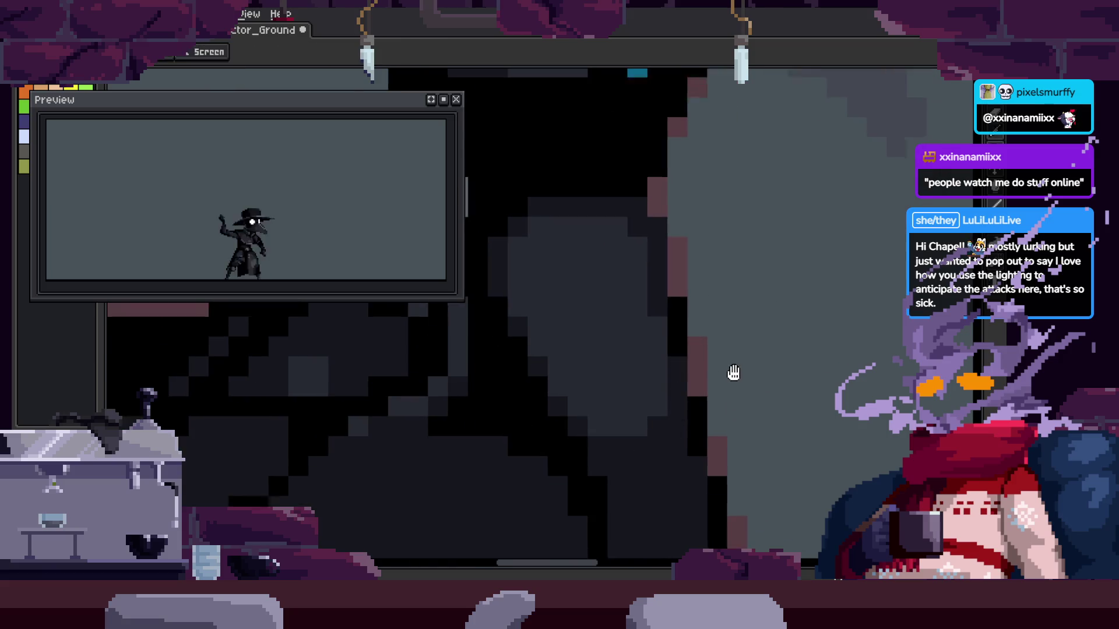
scroll(777, 347, down, 1)
scroll(707, 299, up, 4)
key(alt)
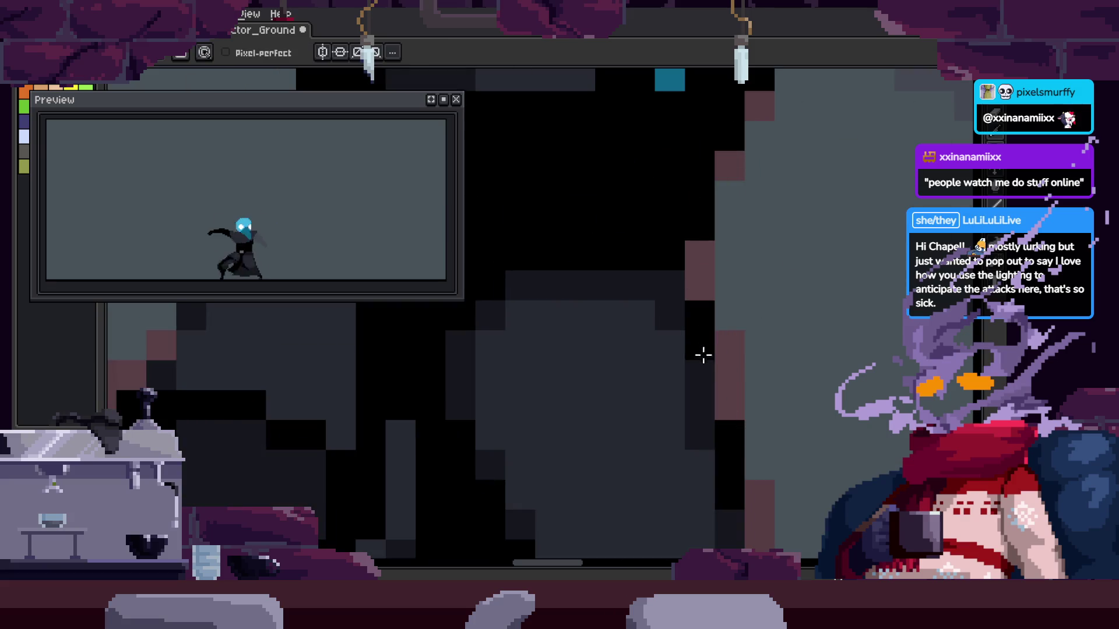
scroll(720, 297, down, 1)
Paint another short row of shading pixels on the lower cloak
key(z)
scroll(772, 322, down, 1)
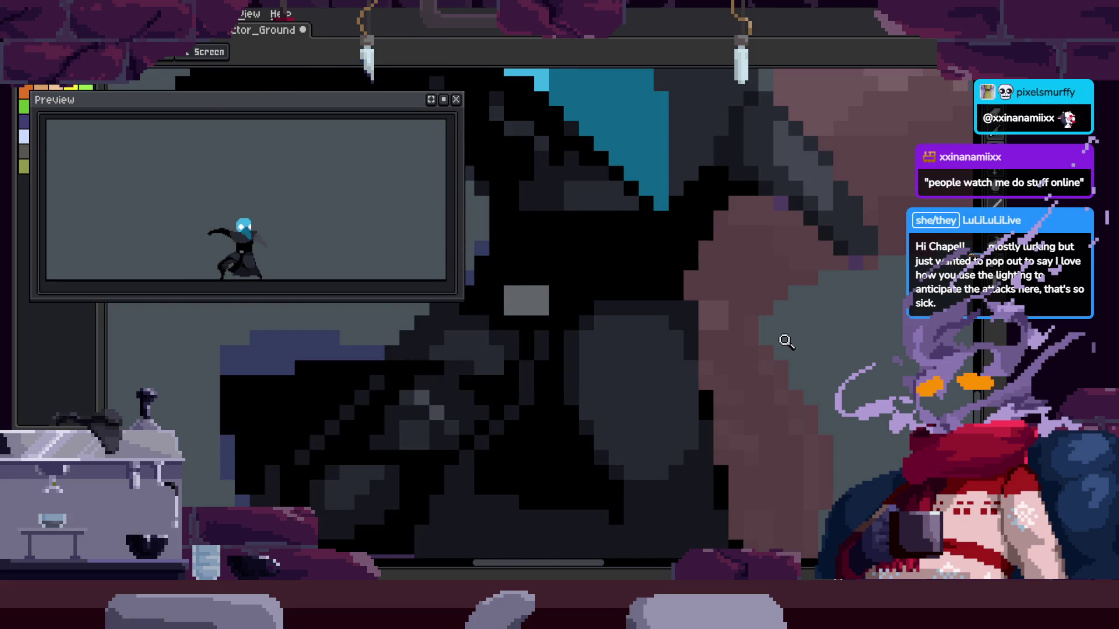
scroll(677, 323, up, 1)
key(b)
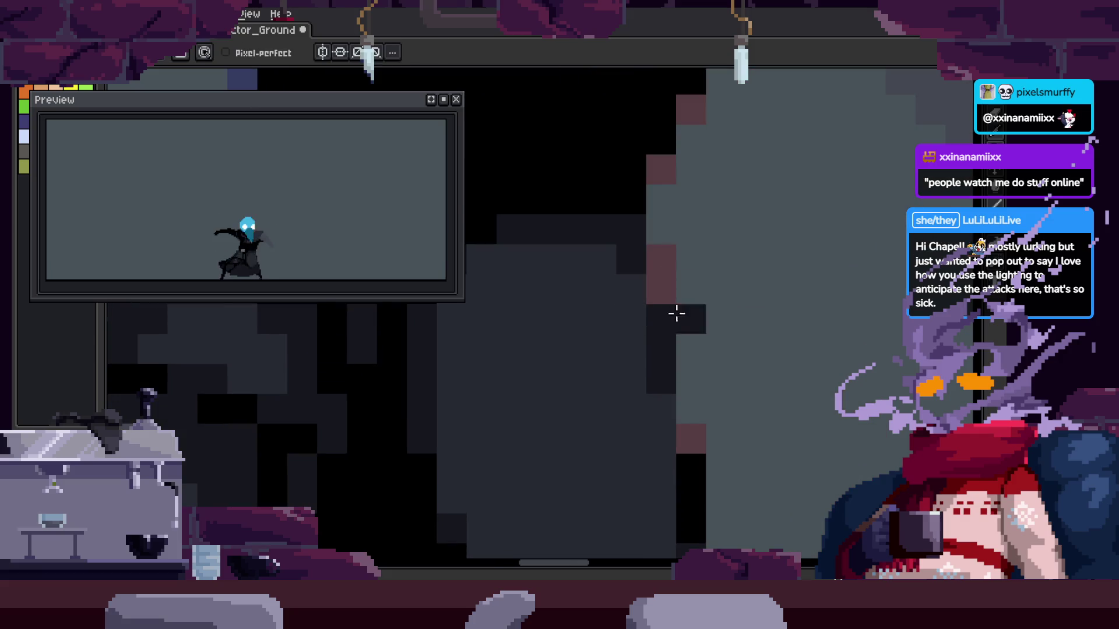
key(z)
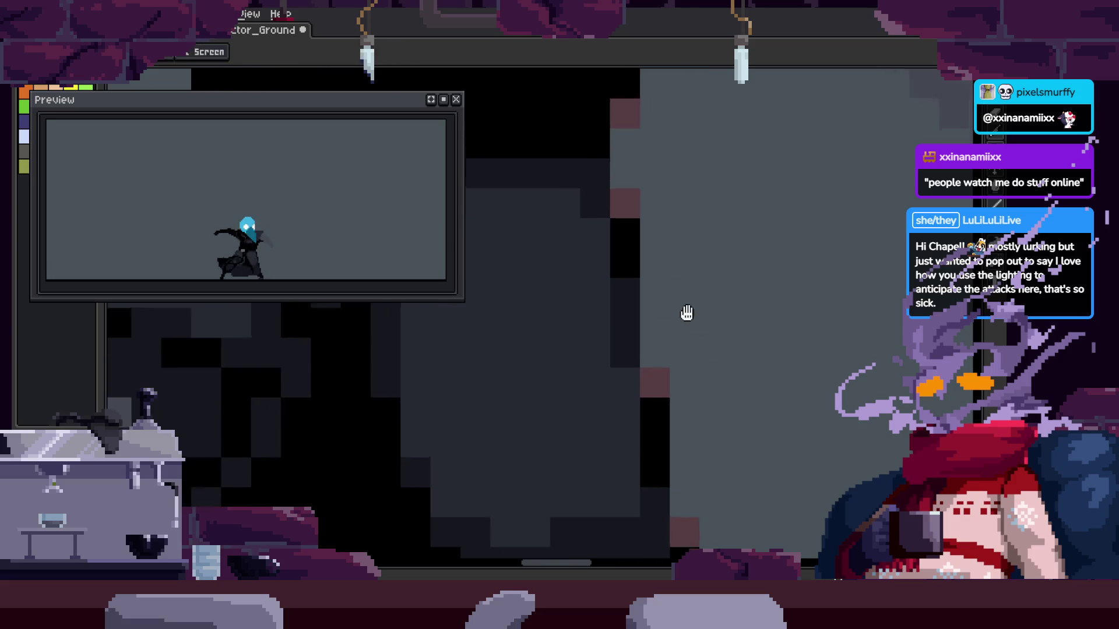
scroll(688, 315, down, 2)
drag(771, 336, 751, 332)
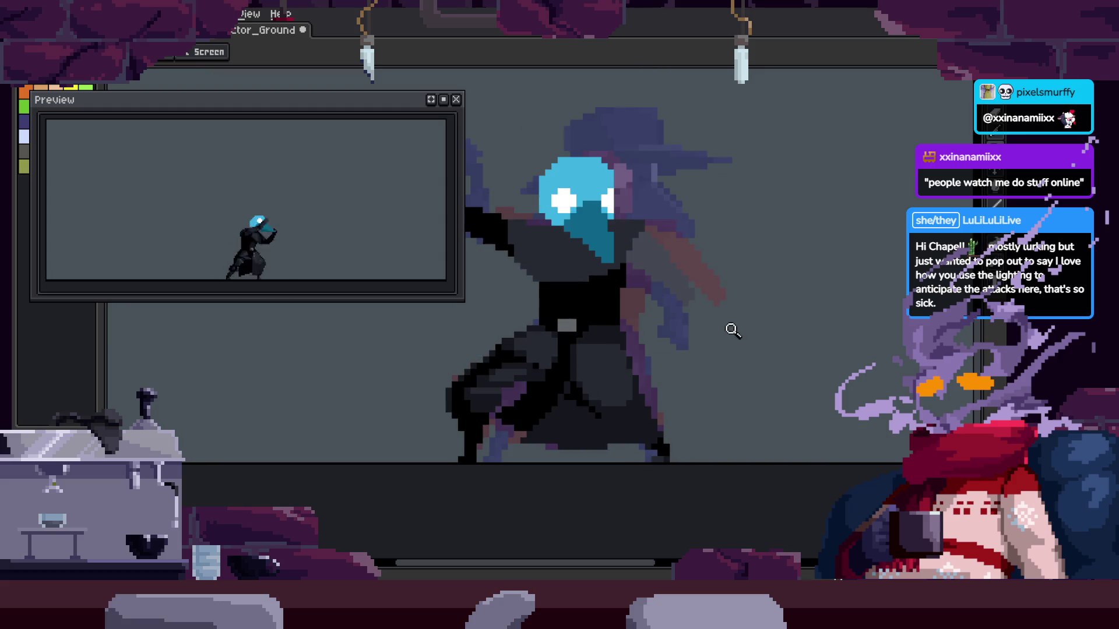
Save the sprite with Ctrl+S, then zoom in and back out on the cloak to check it
key(ctrl+s)
key(Tab)
key(Tab)
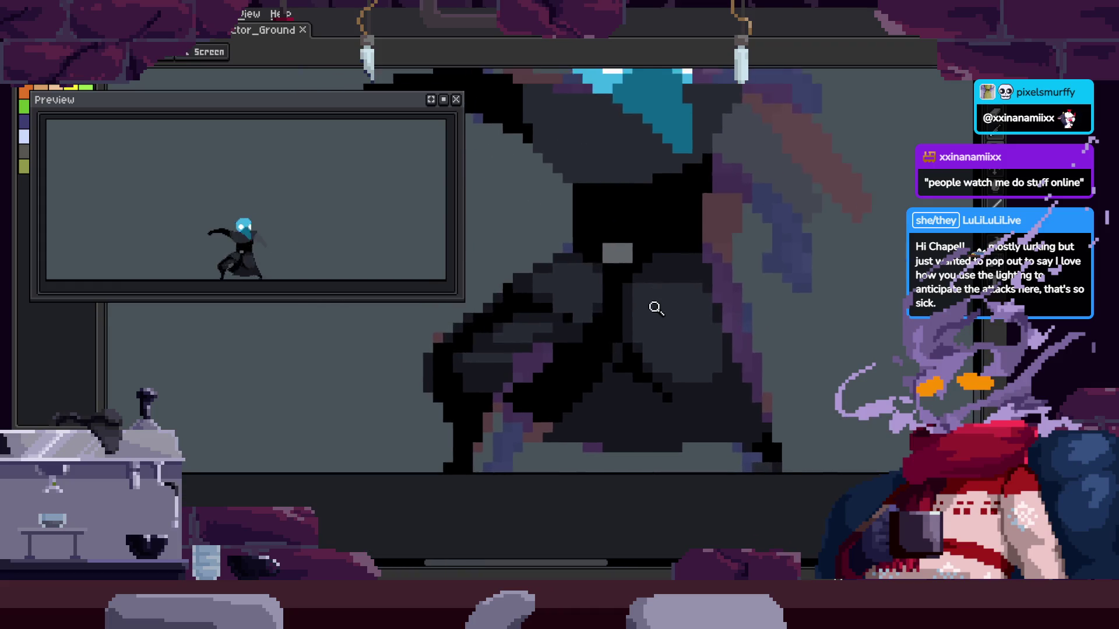
click(670, 323)
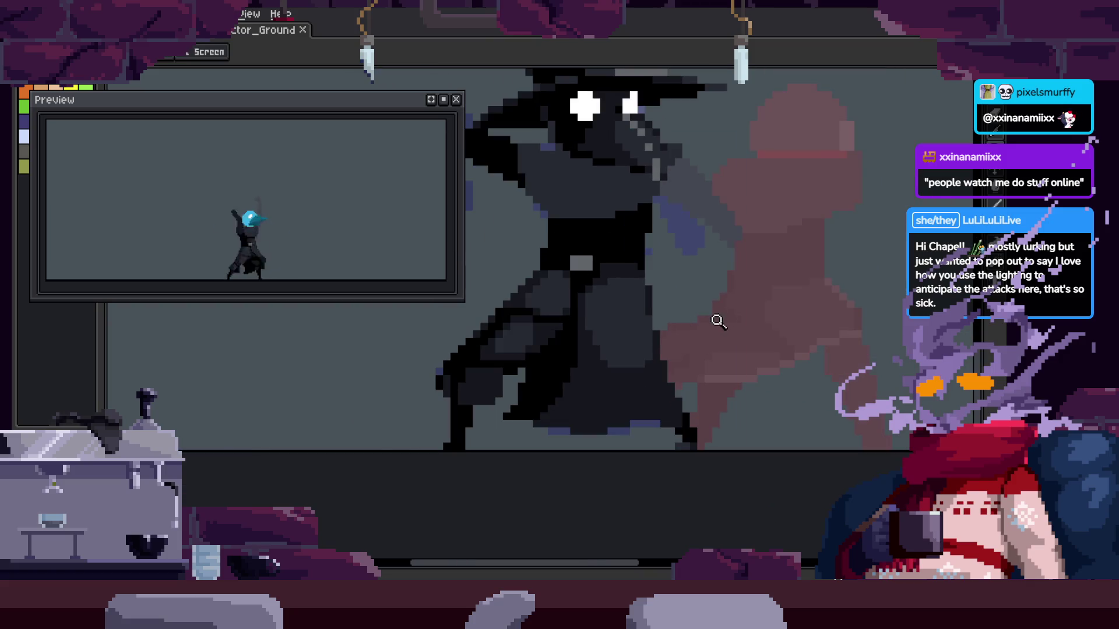
key(Tab)
key(Tab)
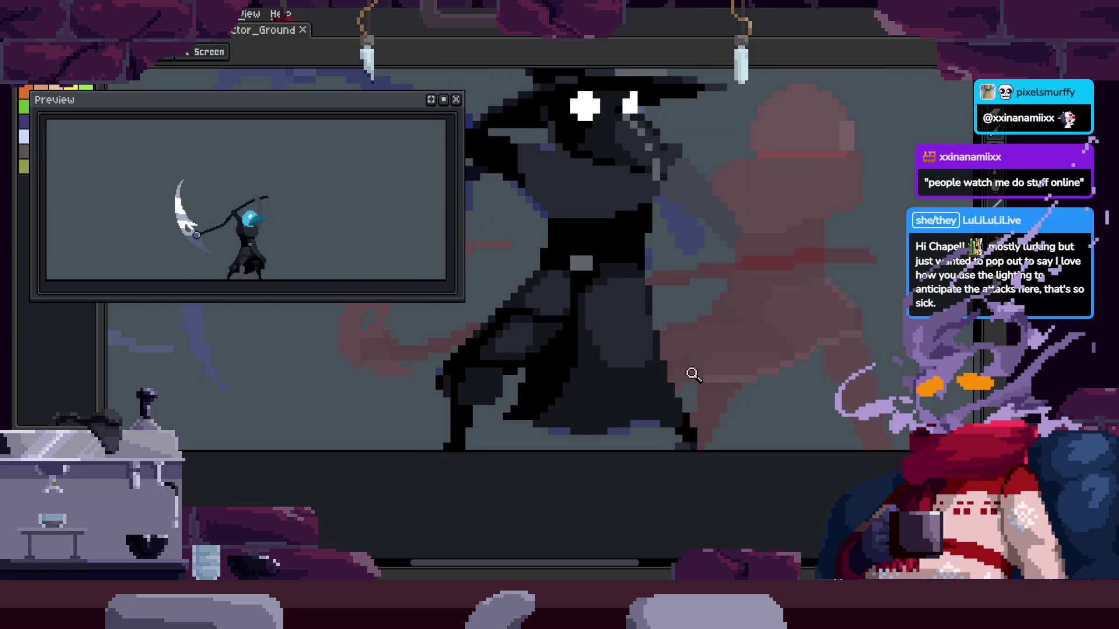
right_click(700, 355)
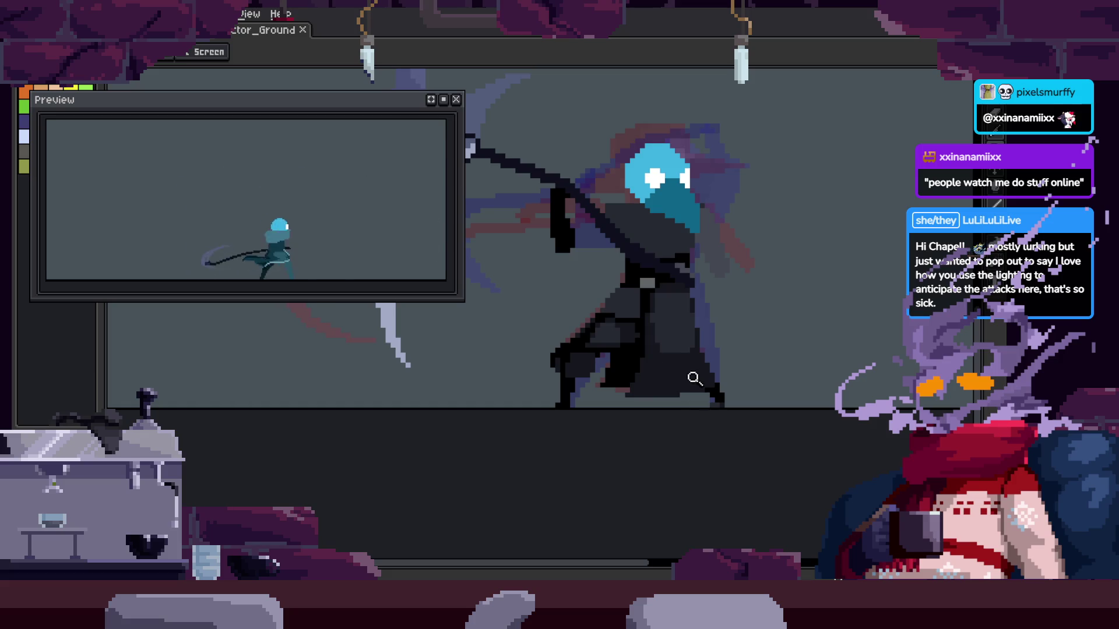
Undo the last edit and navigate the view across the cloak
scroll(716, 383, up, 1)
scroll(680, 390, up, 1)
scroll(657, 407, up, 2)
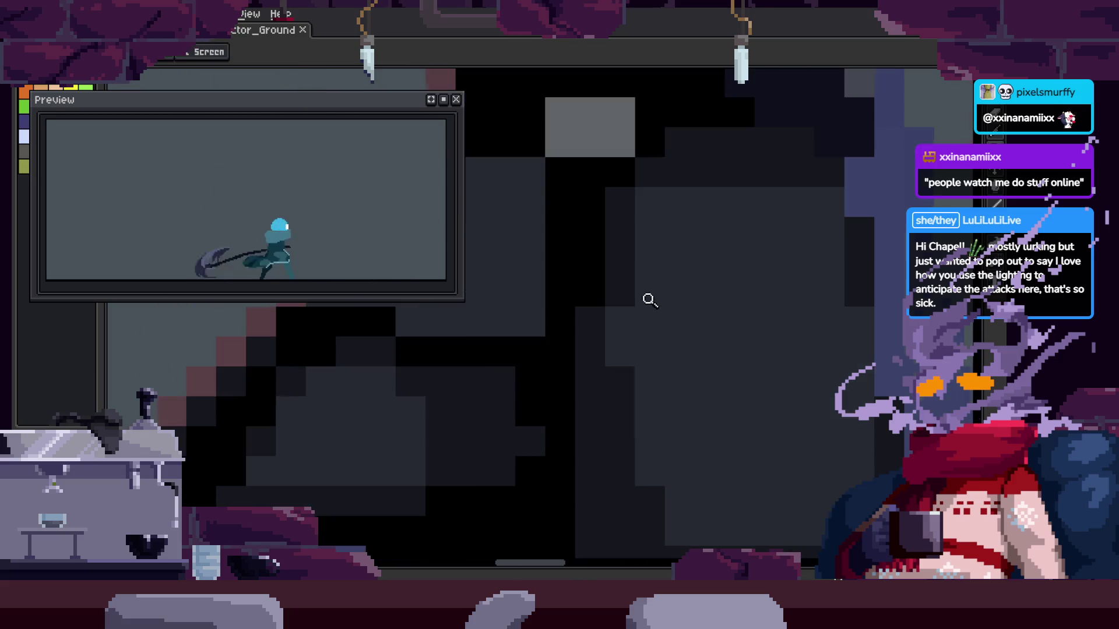
key(ctrl+z)
scroll(604, 354, down, 2)
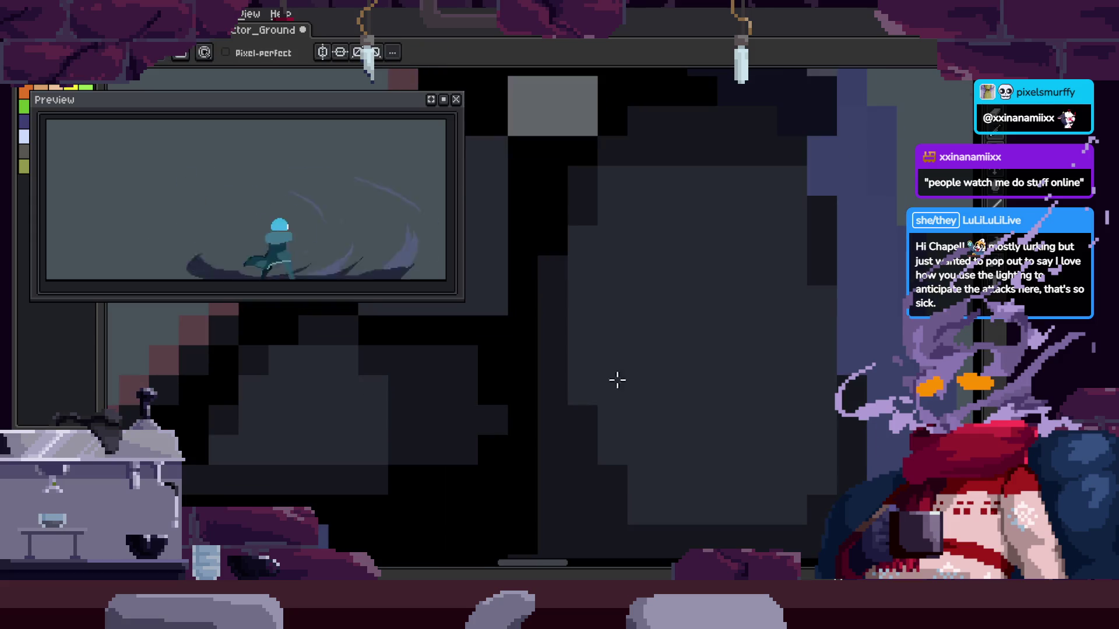
scroll(713, 427, down, 3)
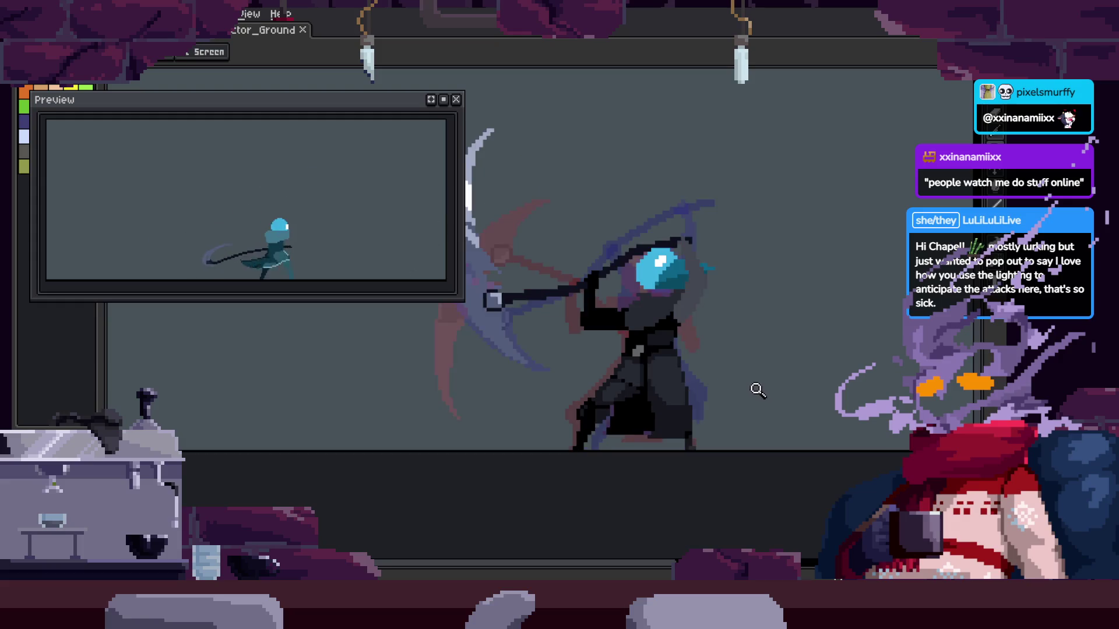
scroll(619, 339, up, 3)
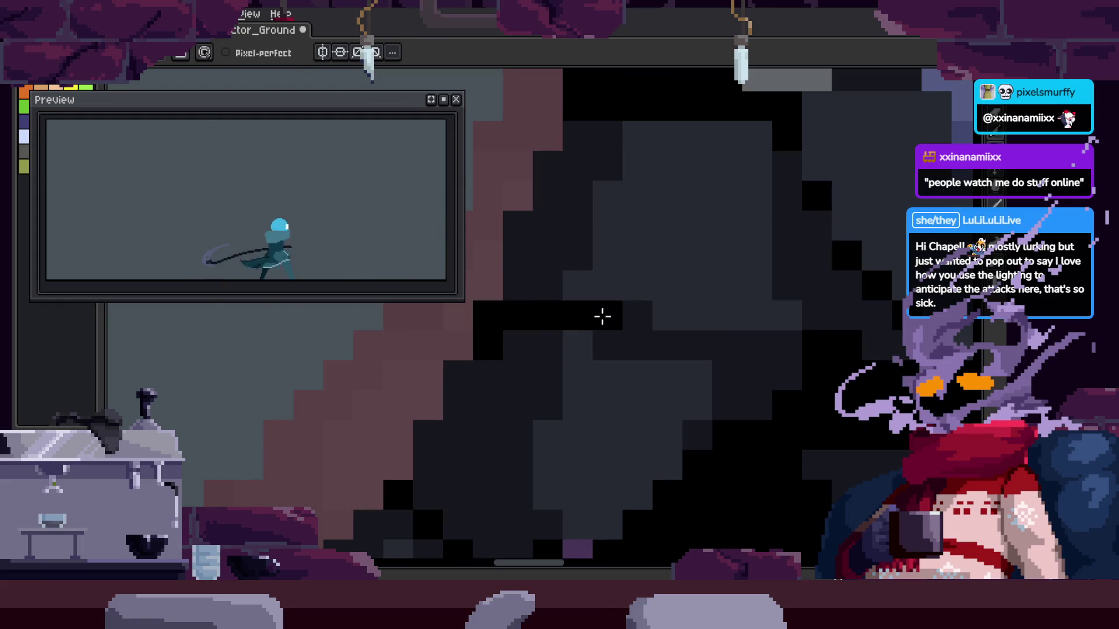
scroll(630, 300, left, 2)
scroll(679, 346, down, 1)
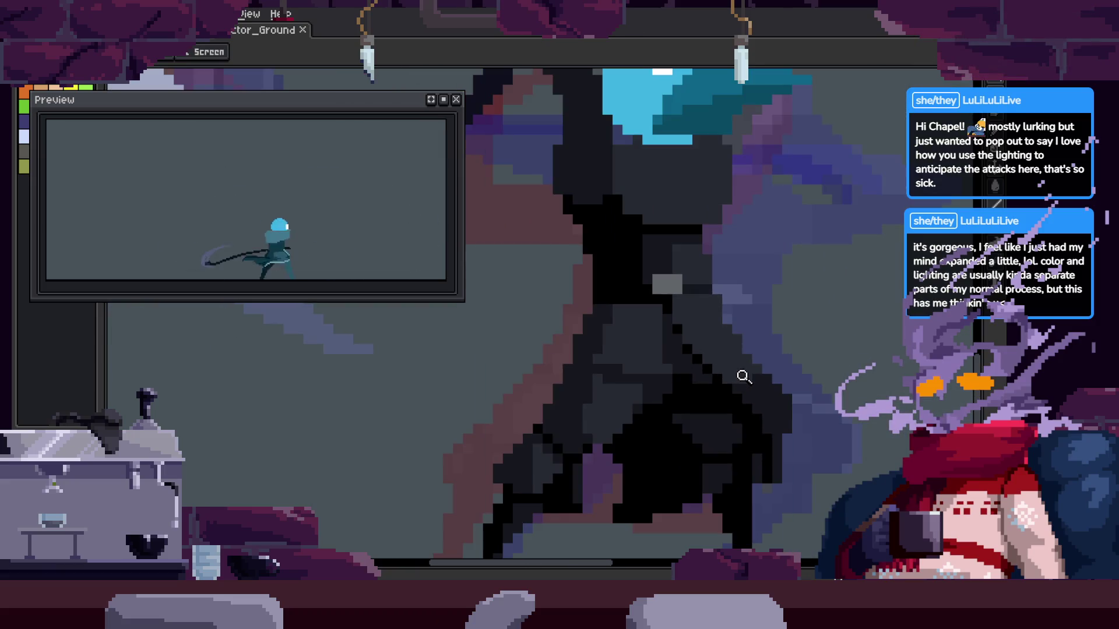
scroll(729, 397, right, 1)
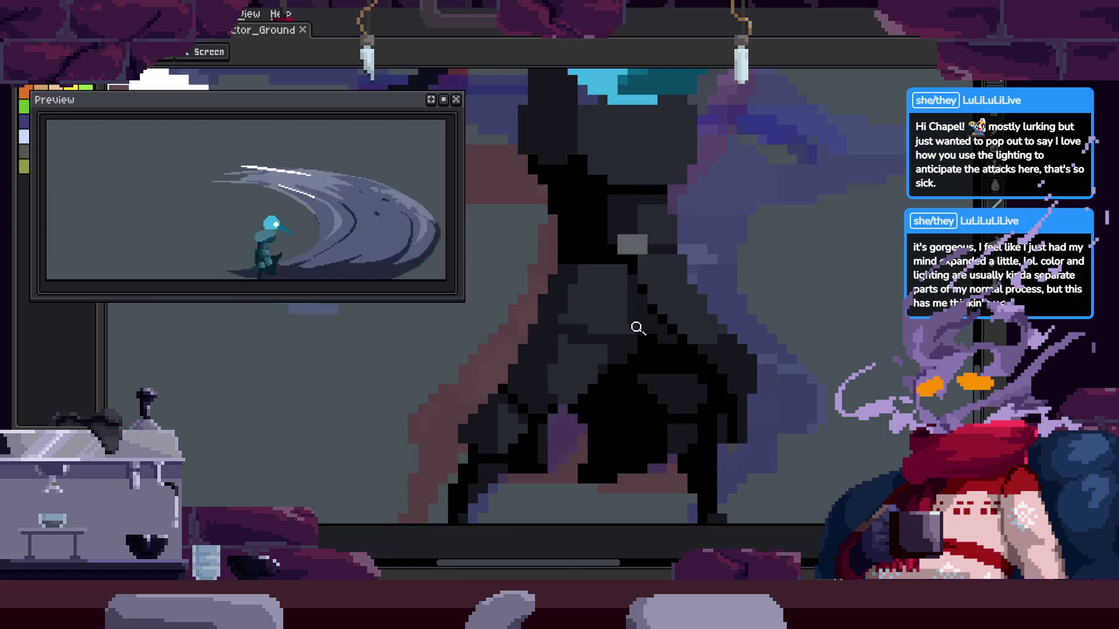
scroll(635, 324, up, 1)
Save the file, then place a dark pixel on the cloak with the Pencil
key(b)
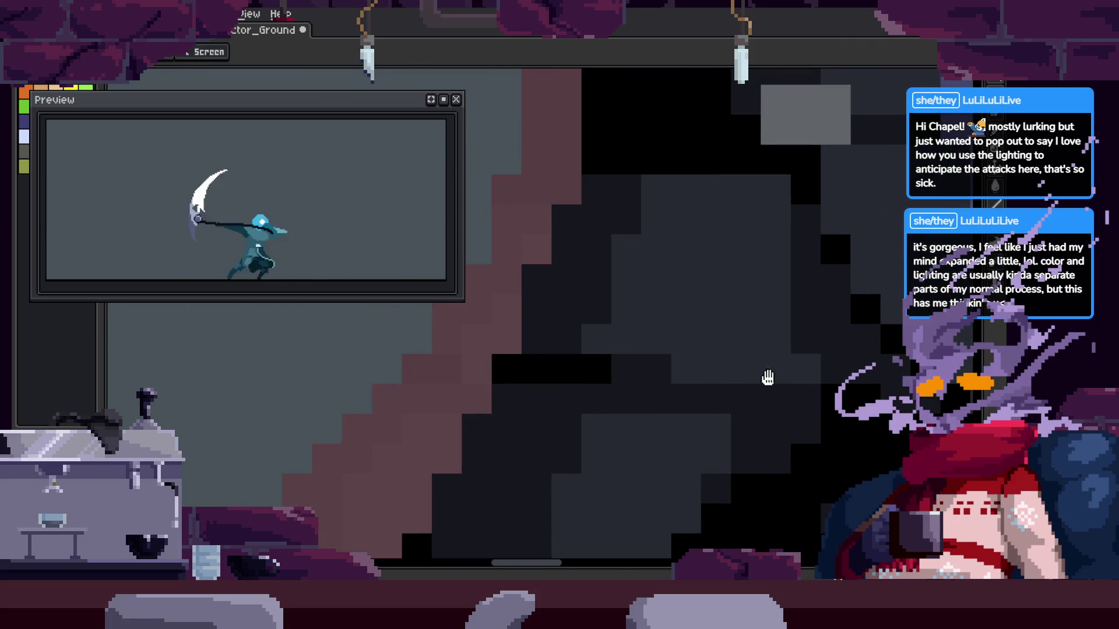
drag(768, 378, 688, 385)
key(ctrl+s)
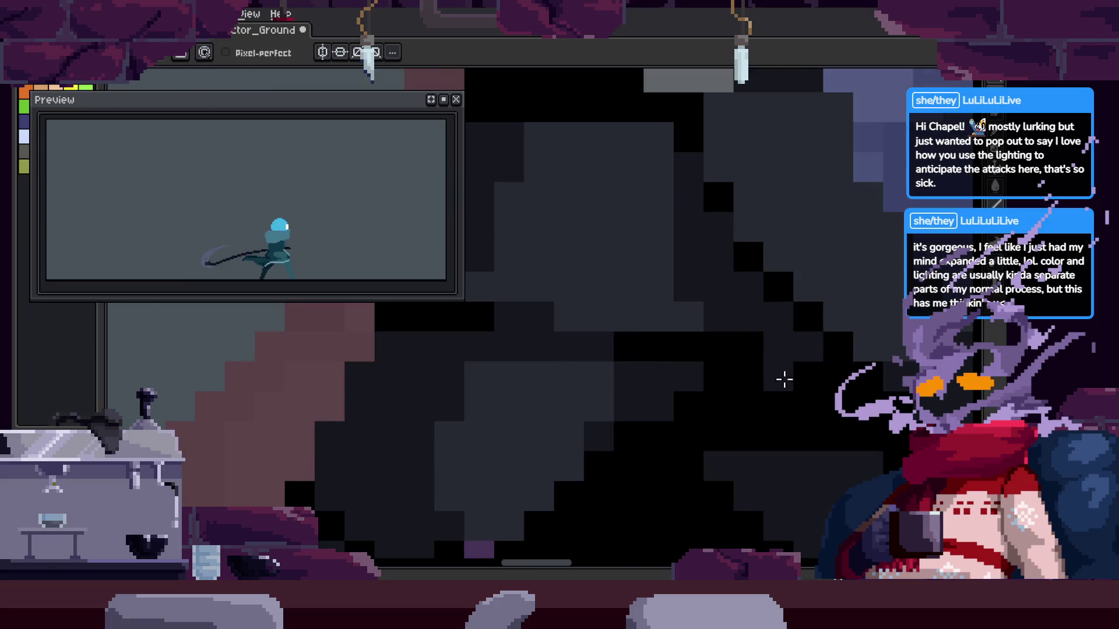
click(709, 431)
Sample a colour, save, and paint black pixels along the cloak's edge
key(alt)
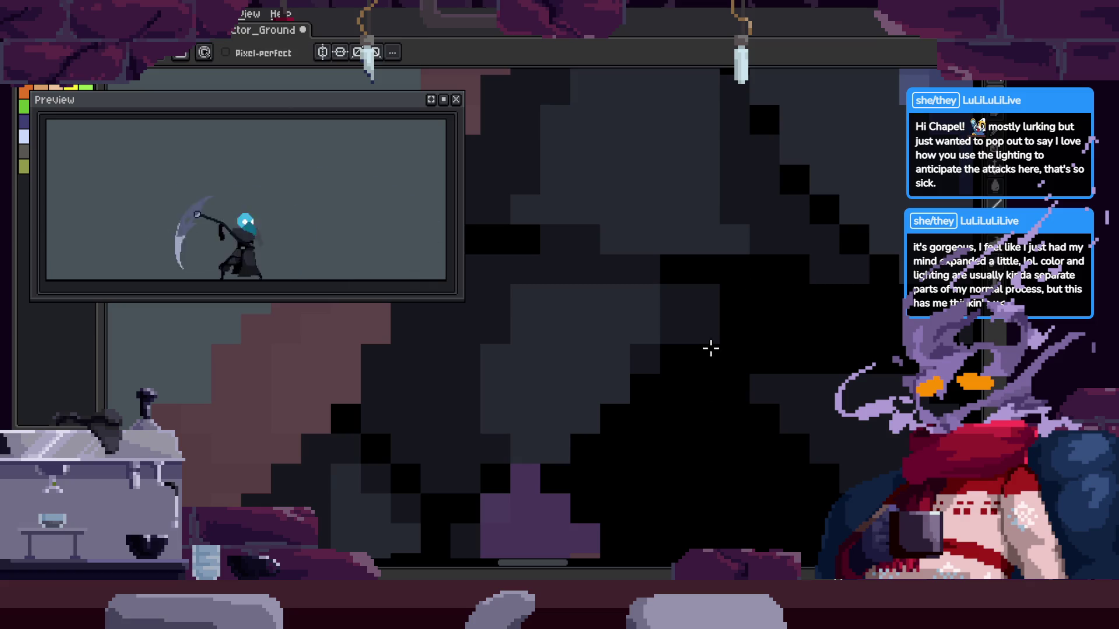
key(ctrl+s)
key(z)
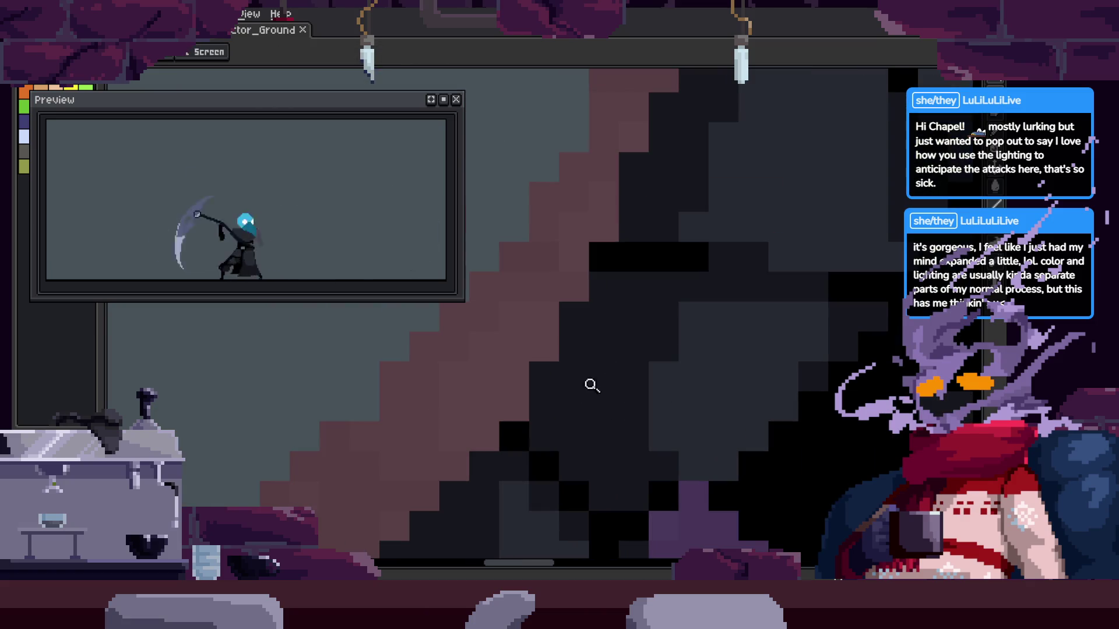
drag(535, 423, 599, 298)
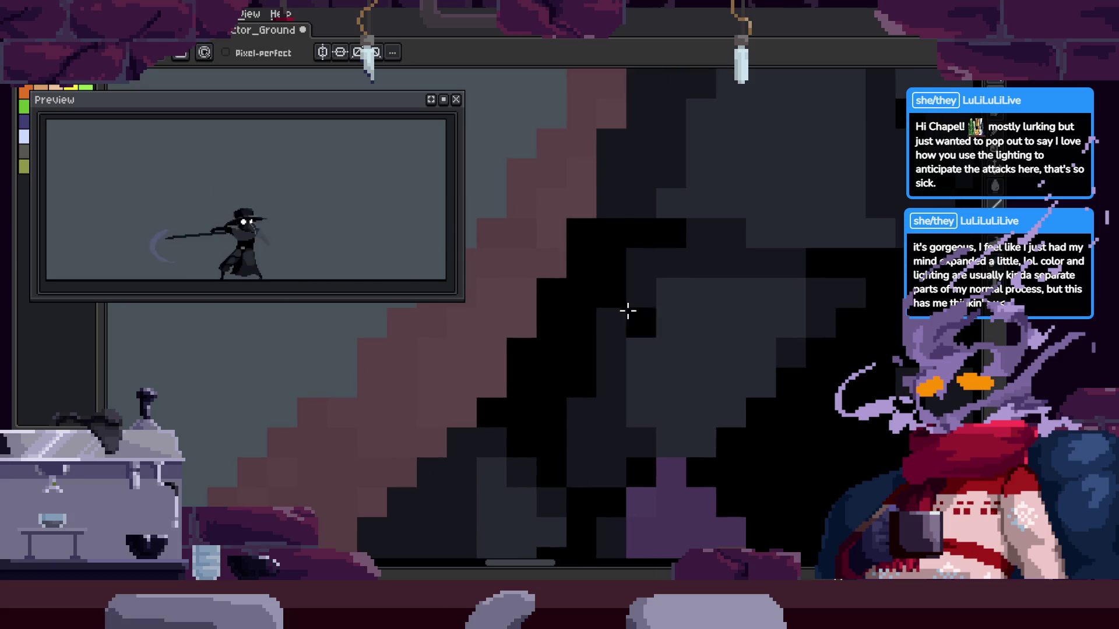
Zoom in and out around the cloak to find the next area to shade
key(z)
scroll(712, 365, down, 2)
scroll(732, 320, down, 2)
scroll(750, 295, up, 4)
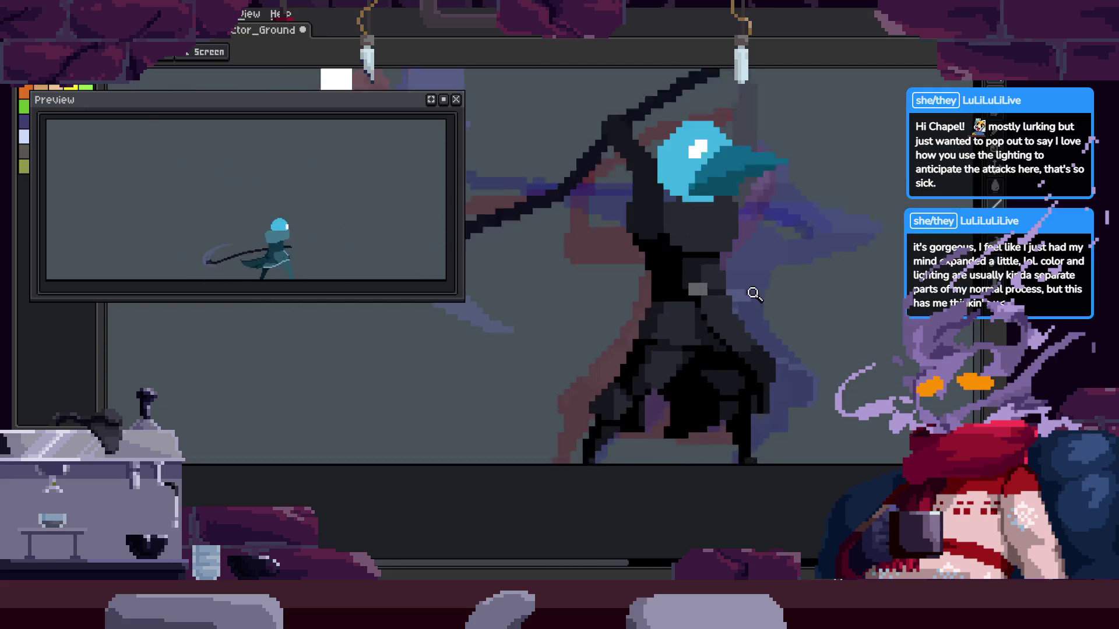
scroll(731, 331, up, 2)
scroll(656, 315, down, 1)
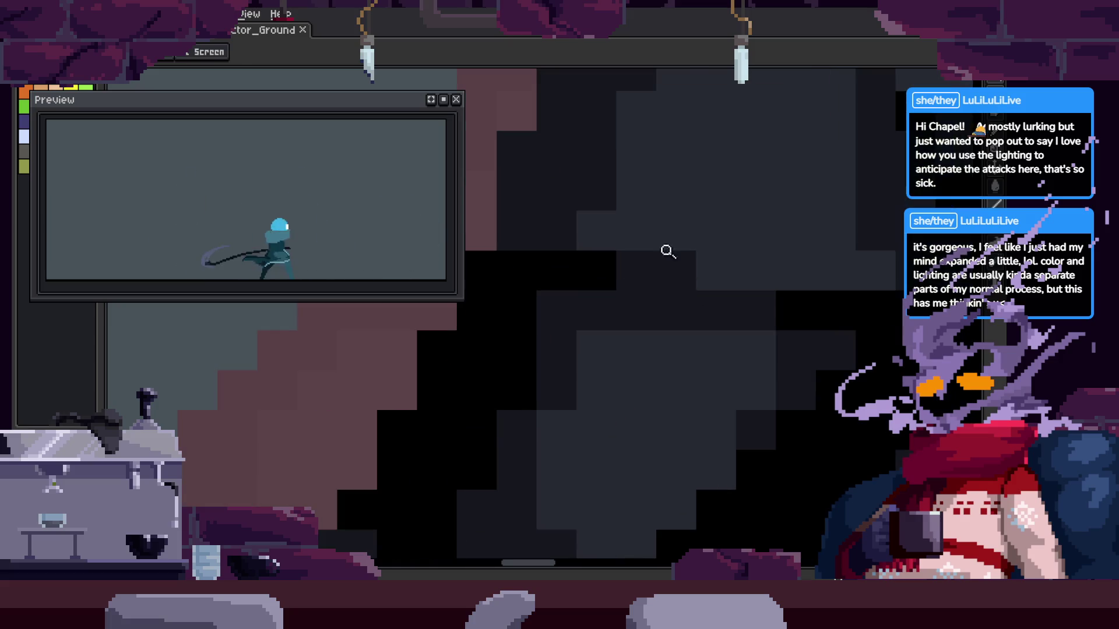
scroll(583, 280, up, 3)
key(b)
scroll(617, 408, down, 1)
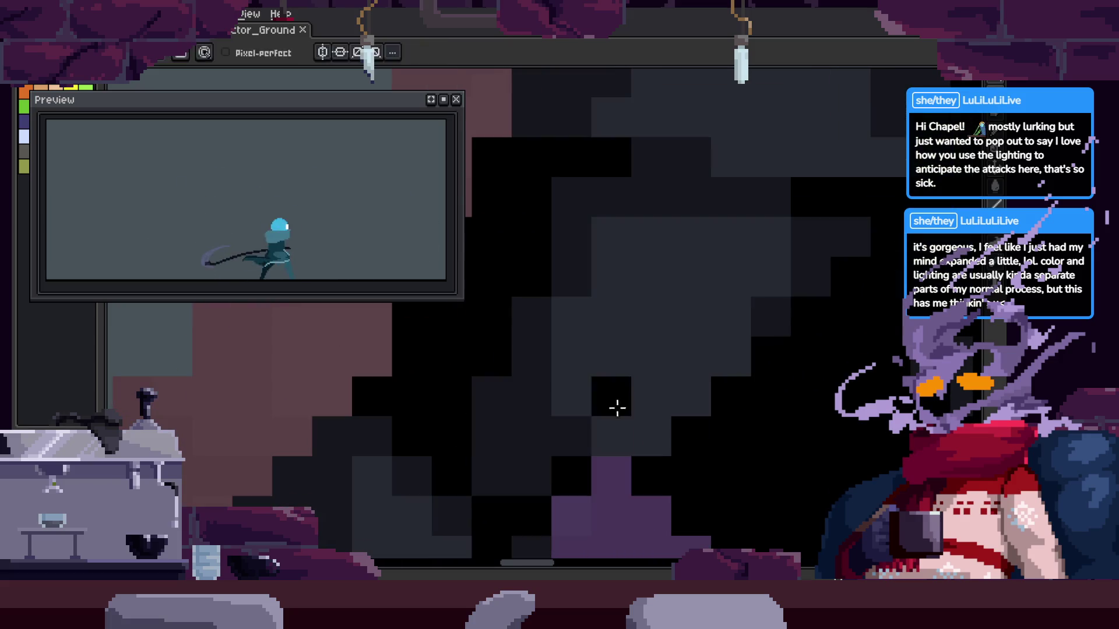
Pick a shading colour from the cloak with the eyedropper and save
key(i)
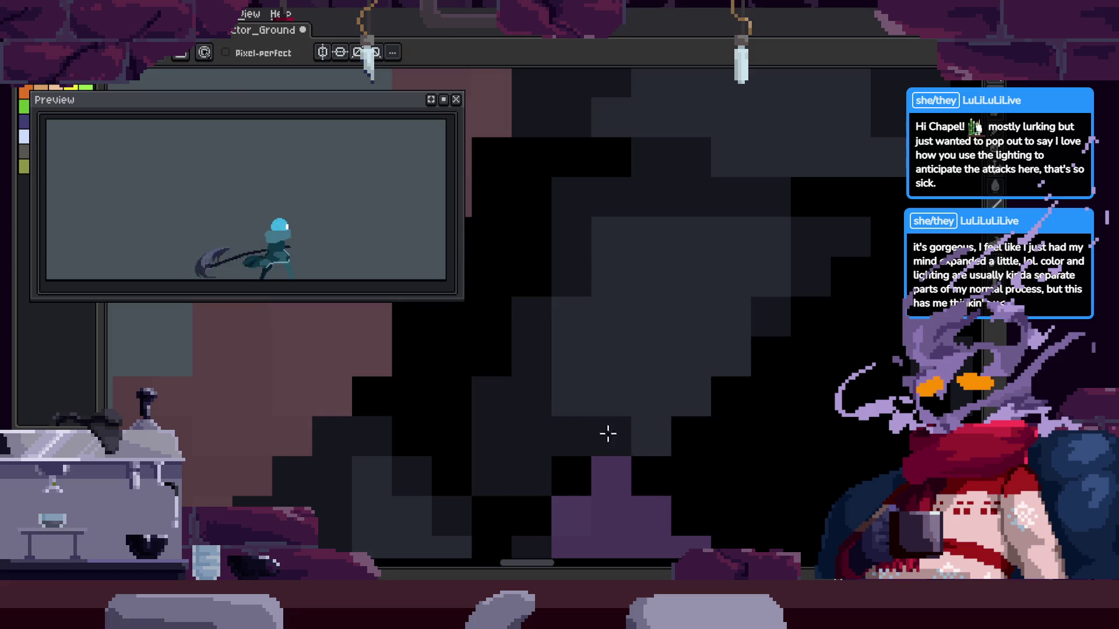
key(z)
scroll(679, 425, down, 2)
scroll(679, 425, down, 1)
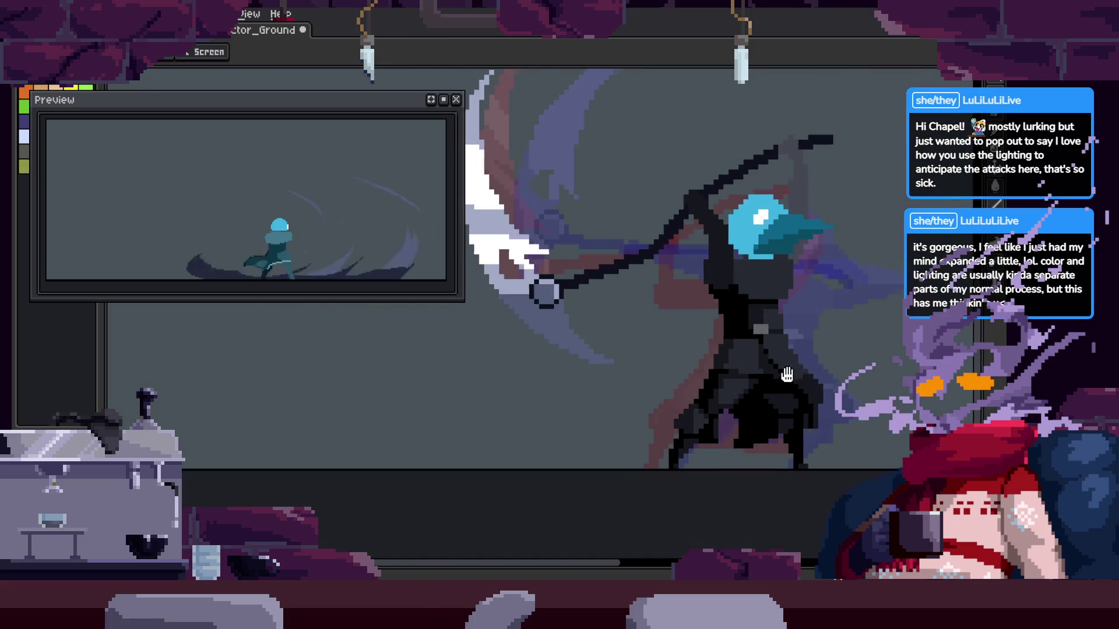
scroll(659, 375, up, 2)
key(ctrl+s)
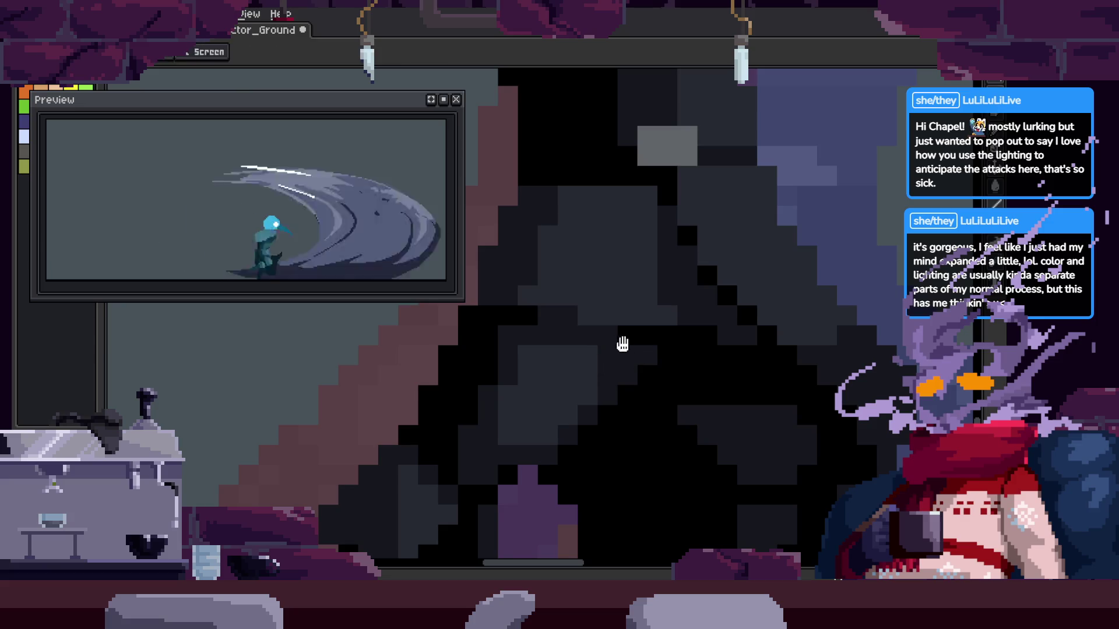
Play the attack animation to check the frames, then stop playback
scroll(674, 379, down, 2)
key(Return)
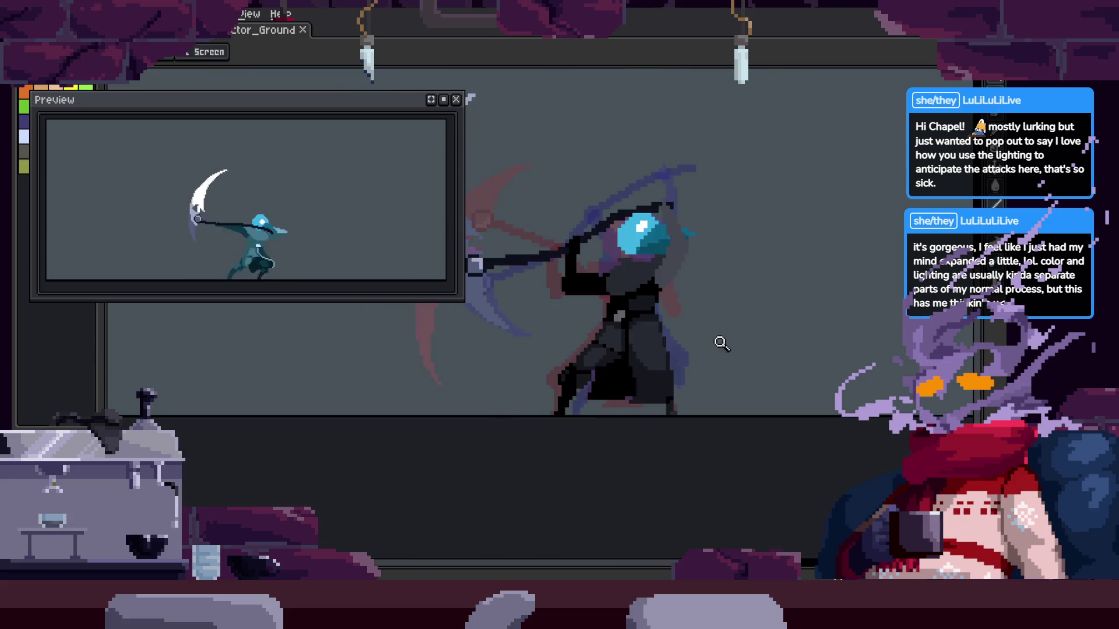
scroll(589, 439, up, 4)
key(Return)
key(b)
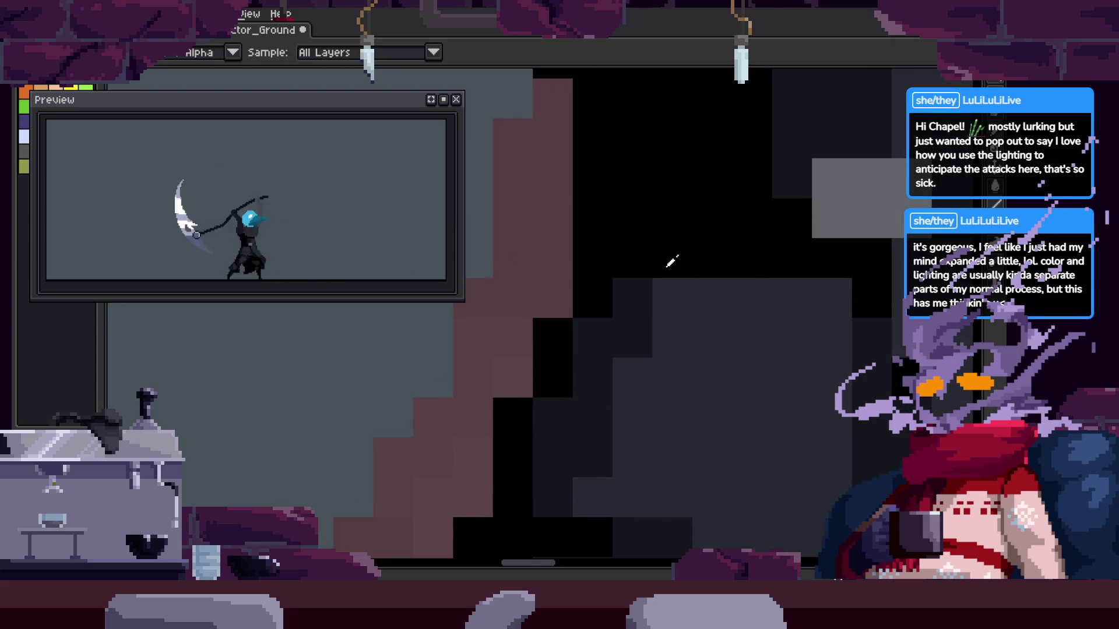
Zoom around the cloak and save the shading touch-ups
scroll(671, 324, down, 3)
key(z)
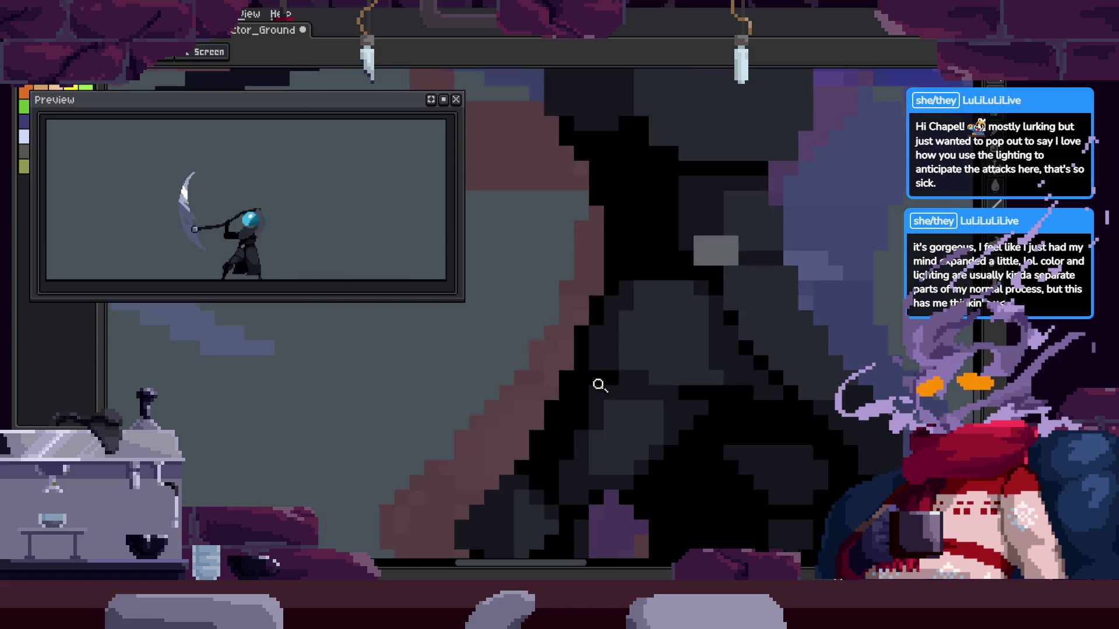
scroll(734, 348, down, 3)
key(ctrl+s)
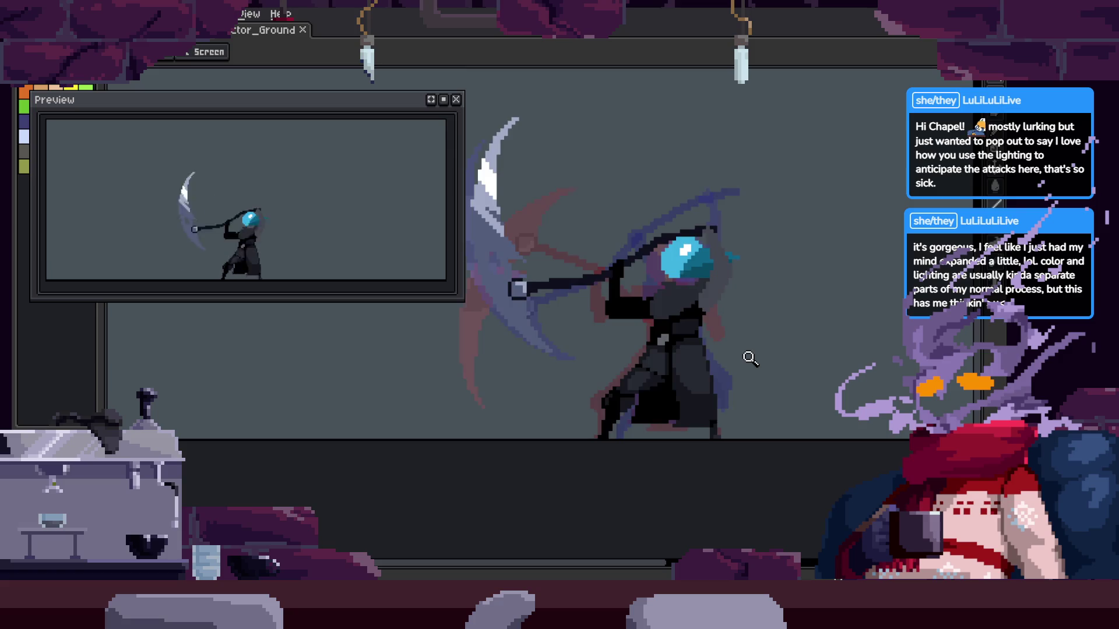
scroll(742, 320, up, 5)
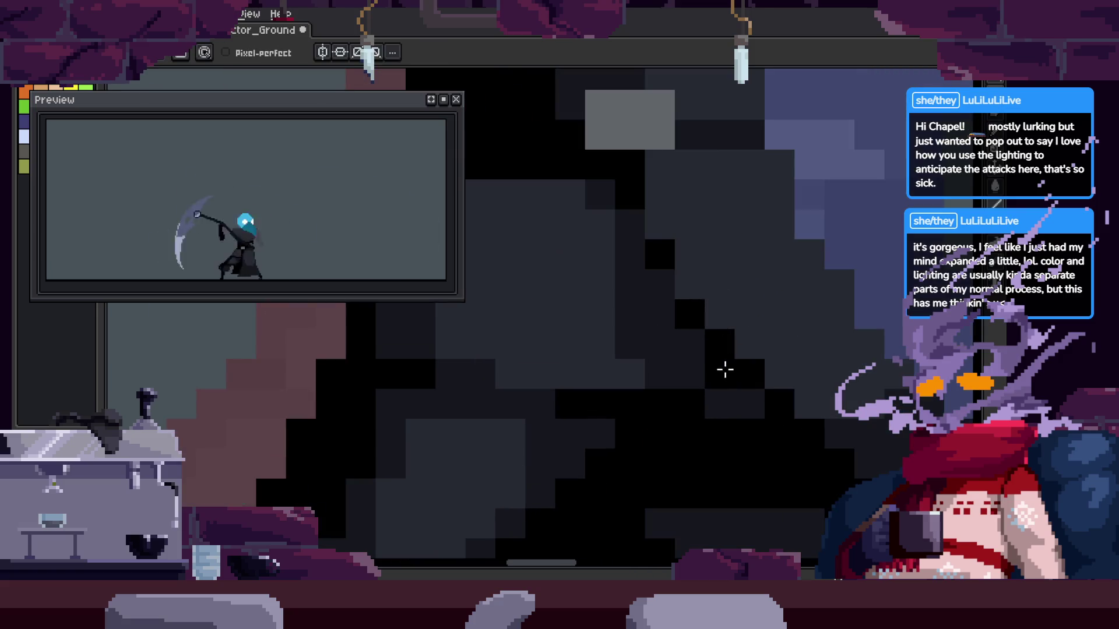
key(z)
scroll(737, 350, down, 2)
key(ctrl+s)
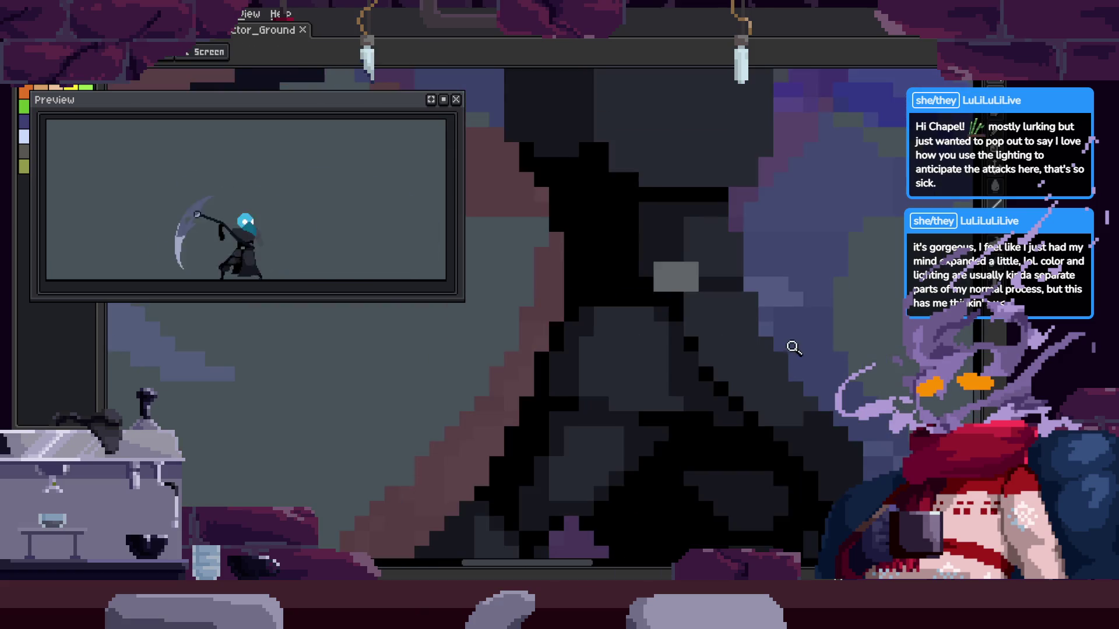
Zoom in on the cloak, inspect the shading, and save the file again
click(736, 273)
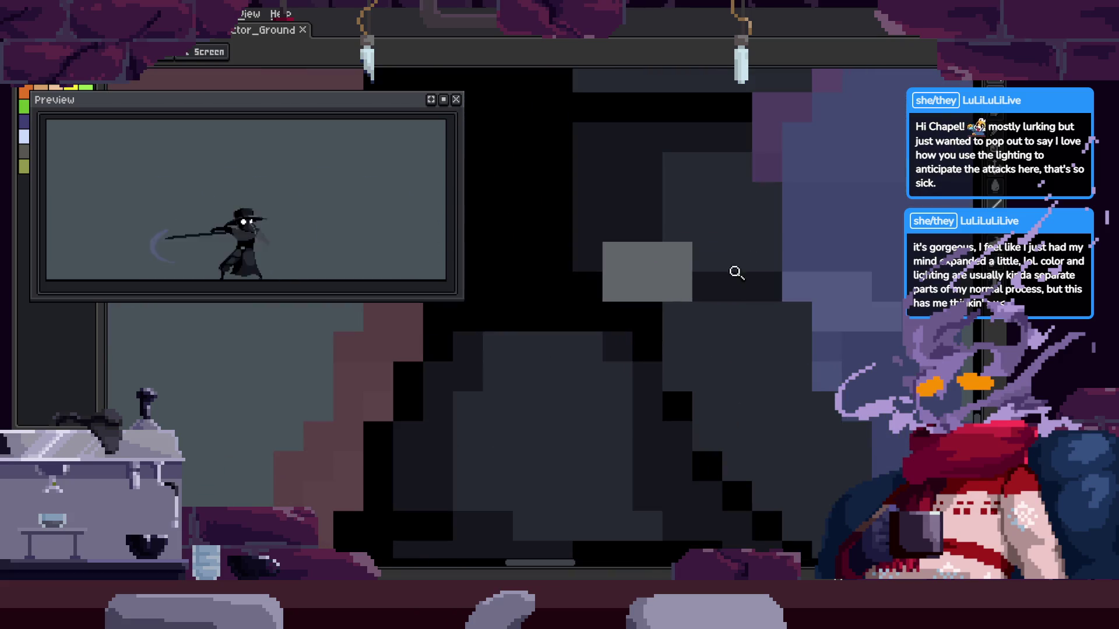
scroll(752, 286, down, 3)
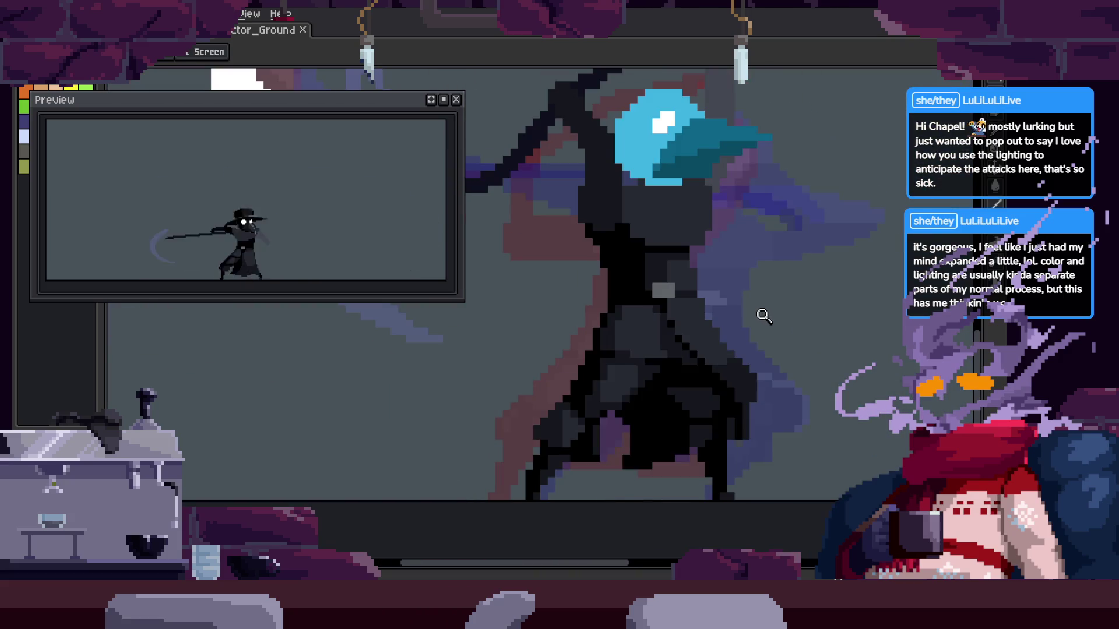
scroll(754, 241, up, 3)
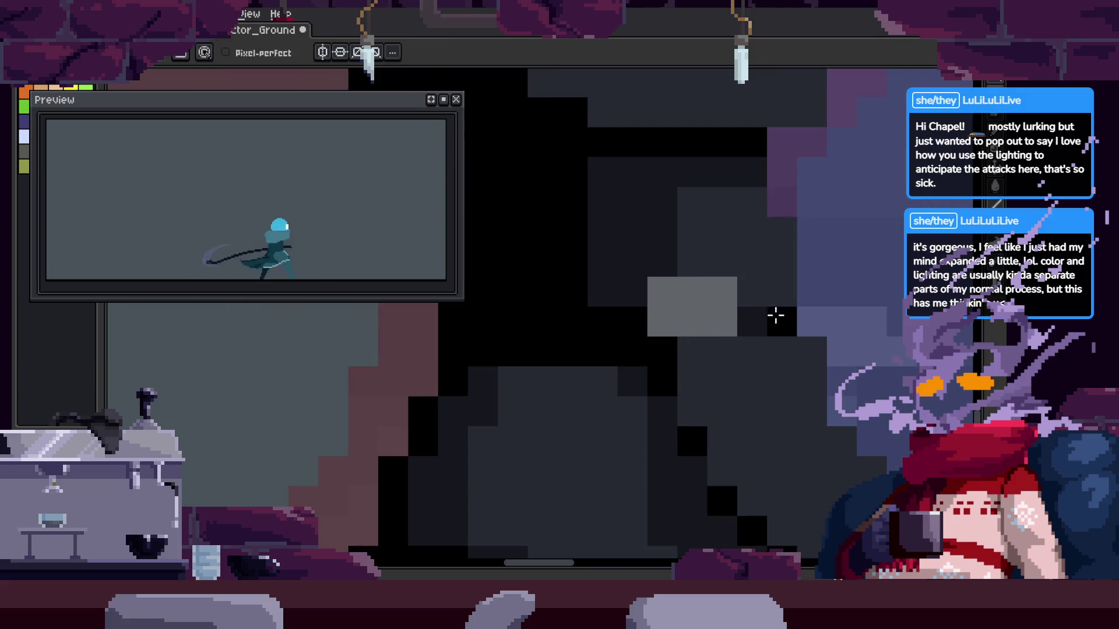
scroll(639, 270, down, 3)
key(v)
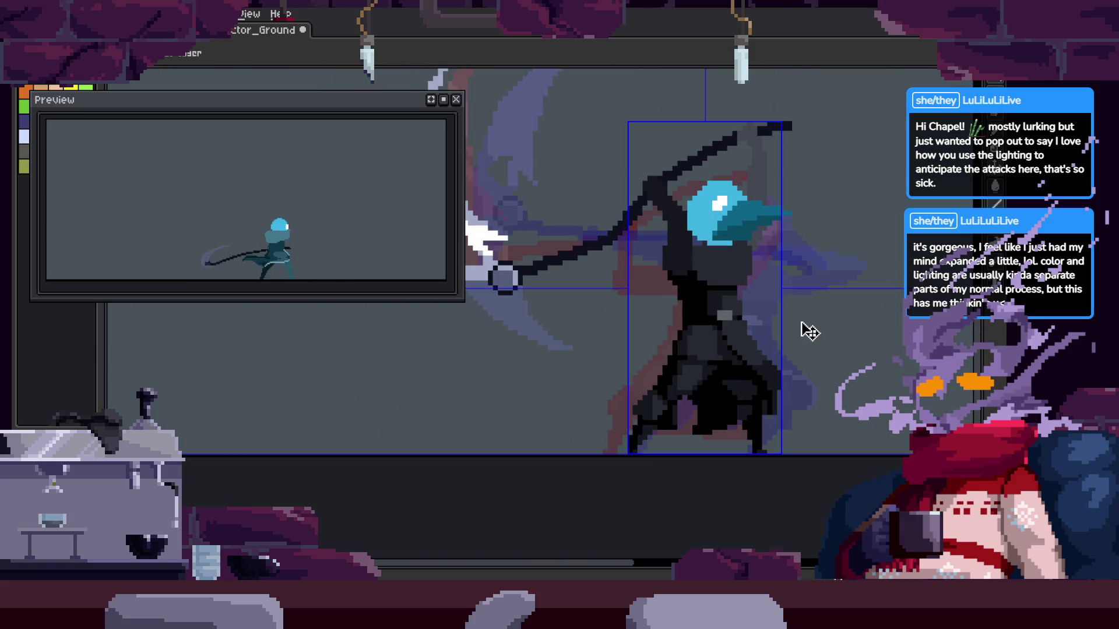
key(ctrl+s)
key(z)
scroll(729, 282, up, 3)
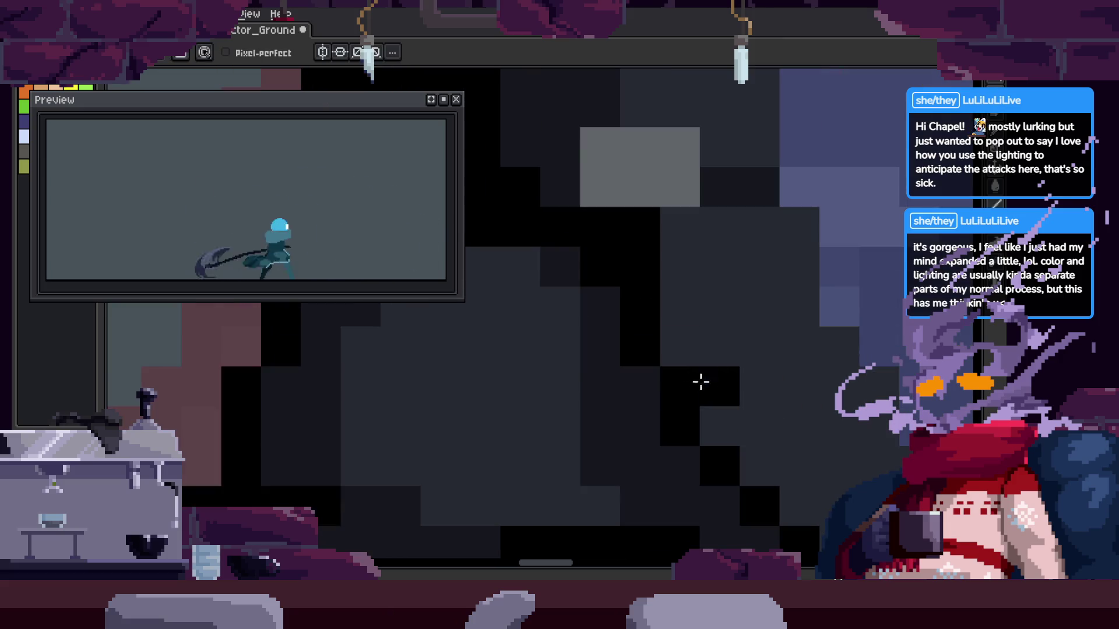
scroll(691, 376, down, 3)
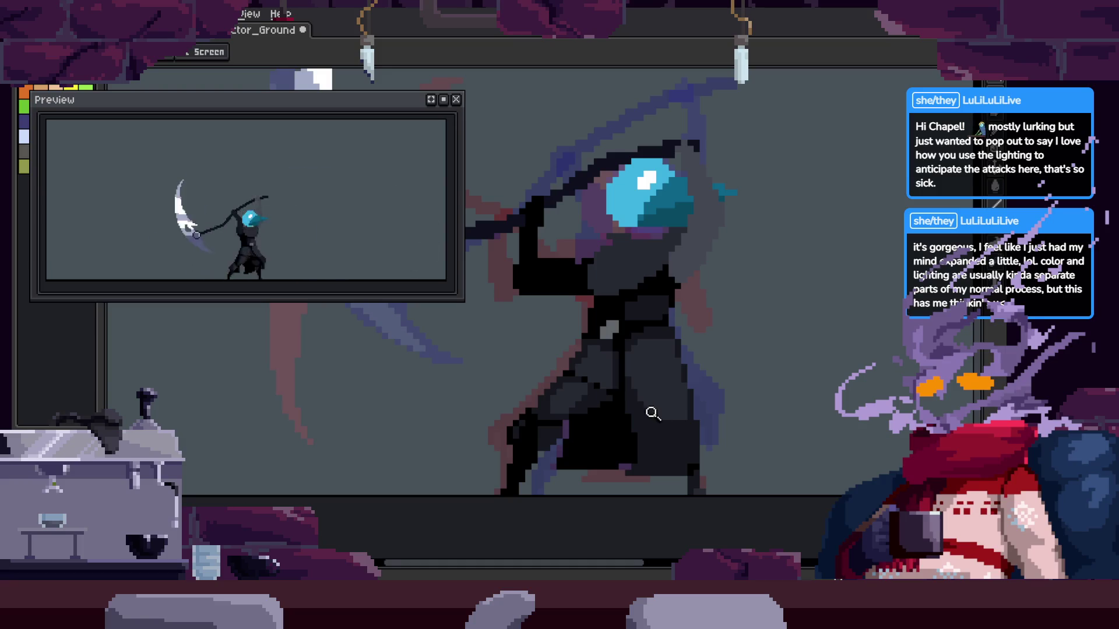
scroll(649, 379, up, 2)
key(ctrl+s)
Scroll through the cloak with the Pencil active and save the latest shading edits
scroll(676, 346, down, 2)
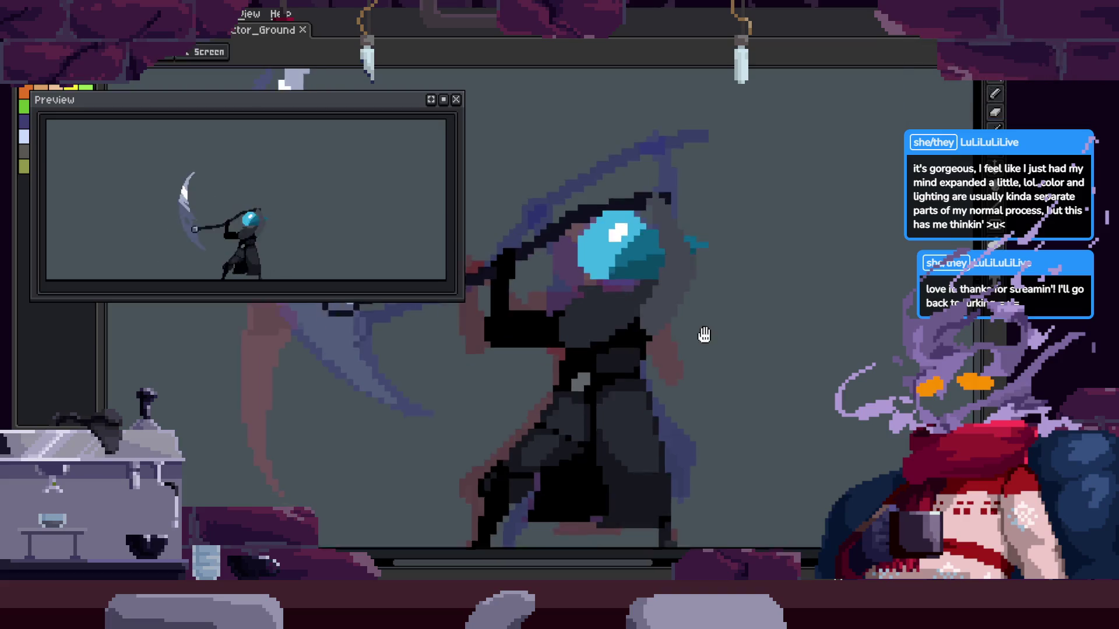
scroll(667, 292, up, 1)
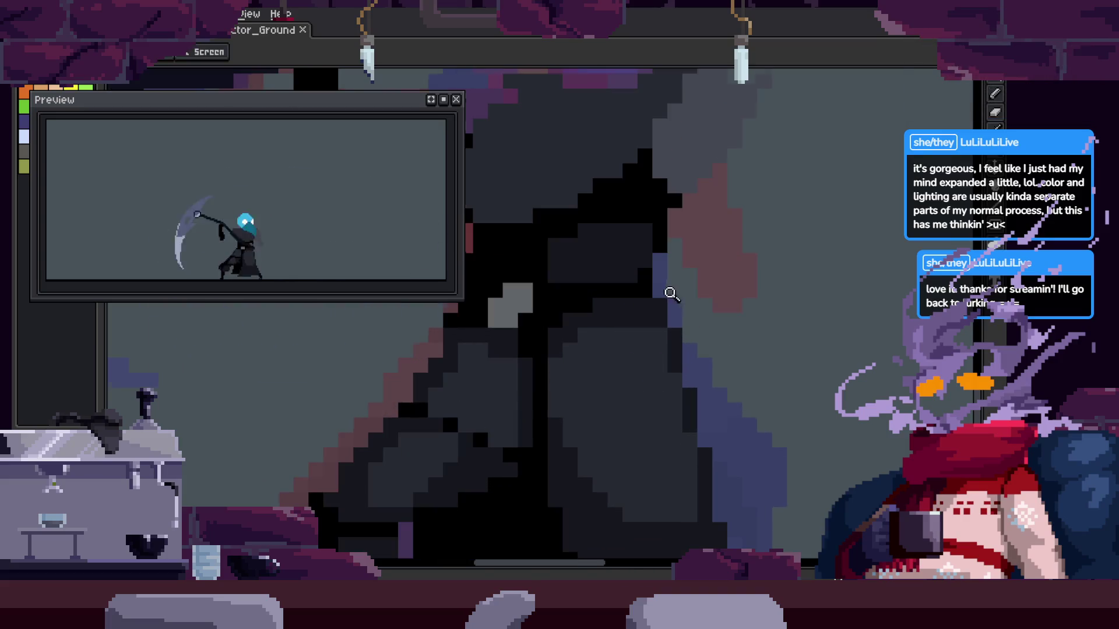
scroll(592, 325, up, 1)
scroll(594, 362, up, 1)
scroll(557, 372, up, 1)
scroll(556, 372, down, 1)
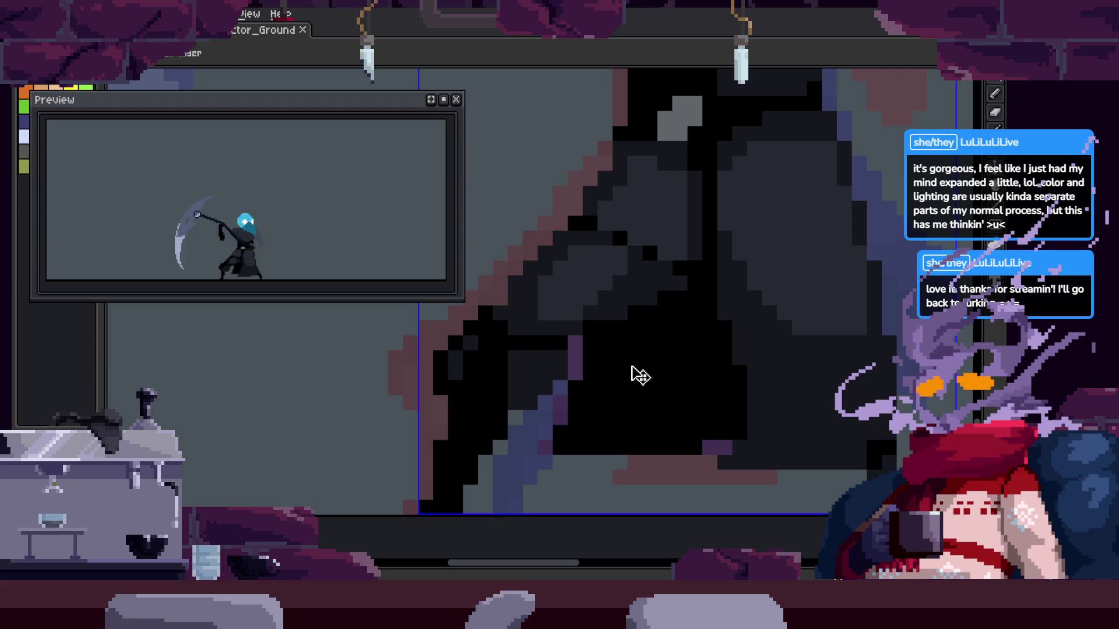
scroll(669, 299, up, 1)
key(b)
scroll(529, 449, up, 1)
scroll(571, 384, down, 2)
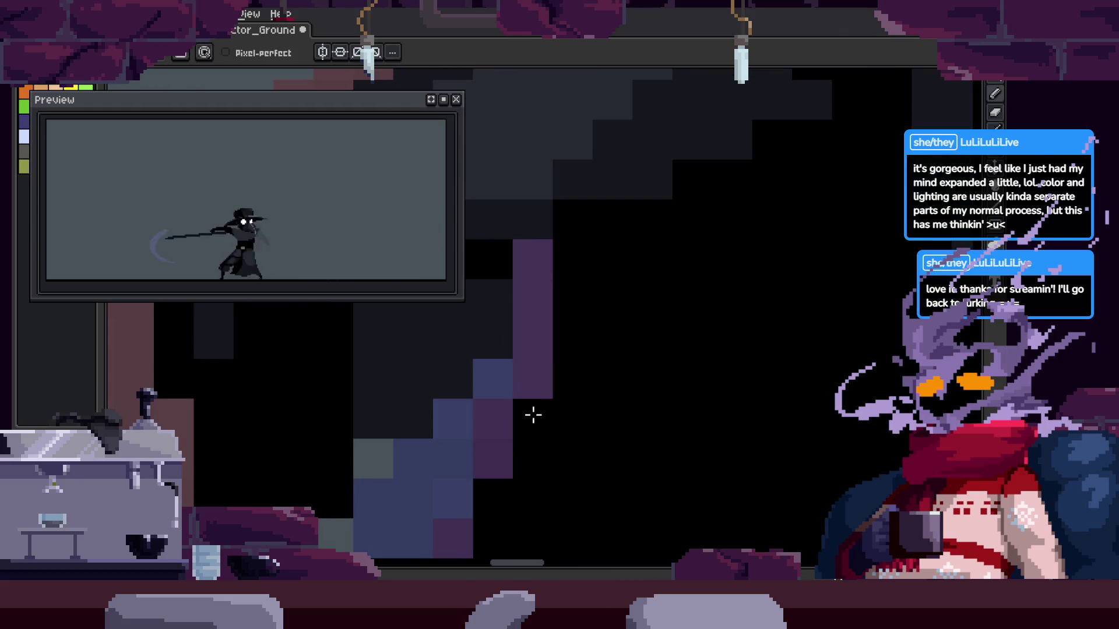
scroll(719, 388, down, 3)
key(ctrl+s)
Zoom in further on the cloak and the character to review the shading
key(z)
click(687, 376)
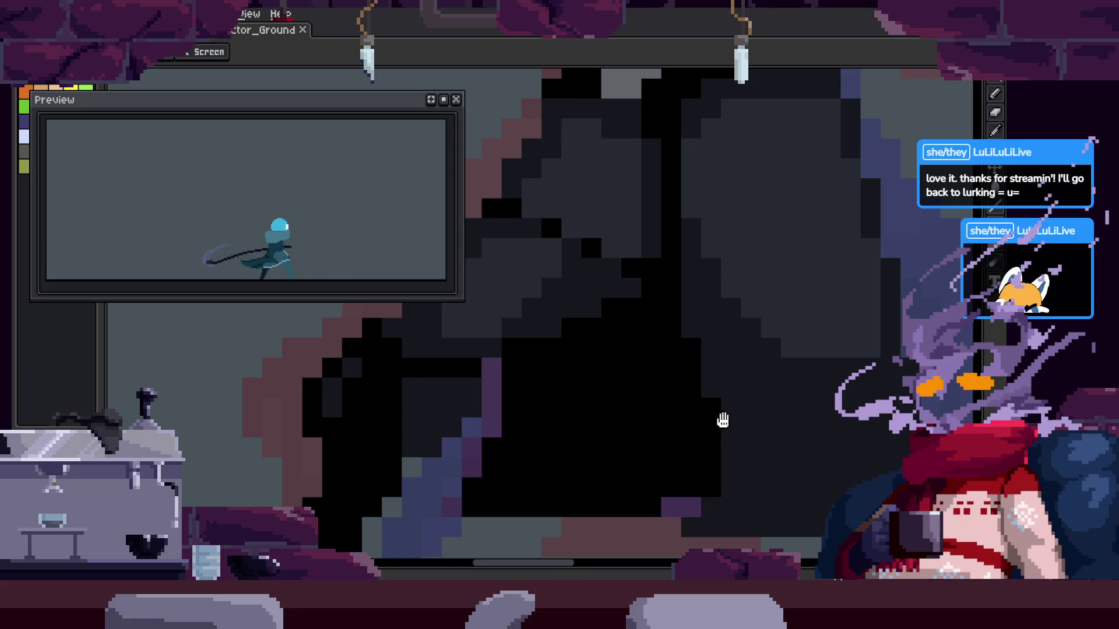
scroll(645, 430, down, 3)
click(768, 358)
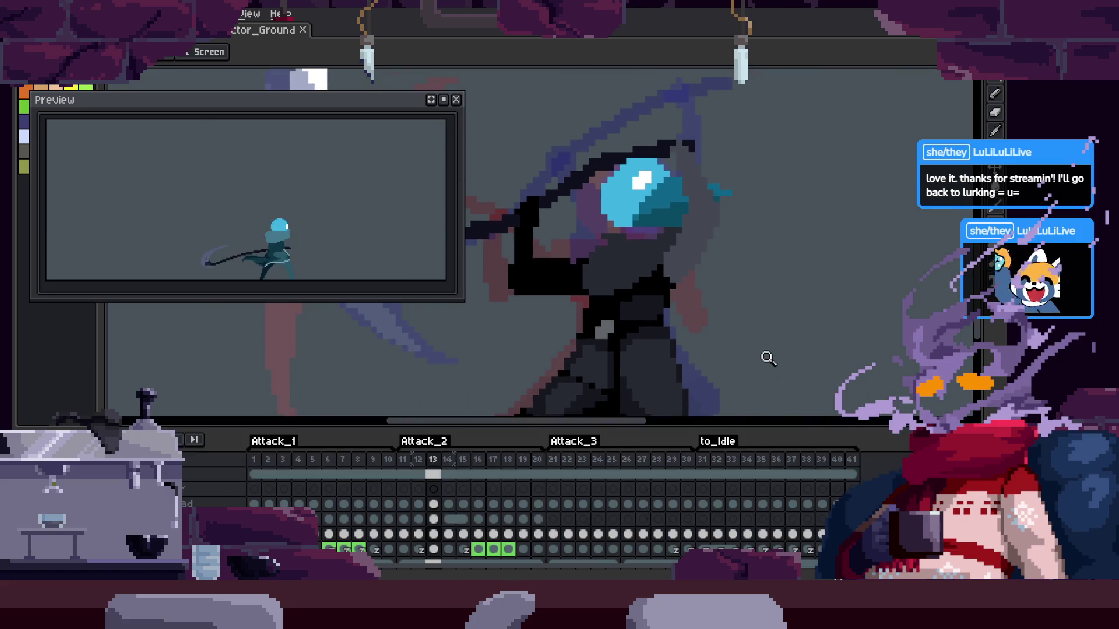
Play the animation in a loop with the timeline hidden, then reposition the sprite lower
key(Return)
key(Tab)
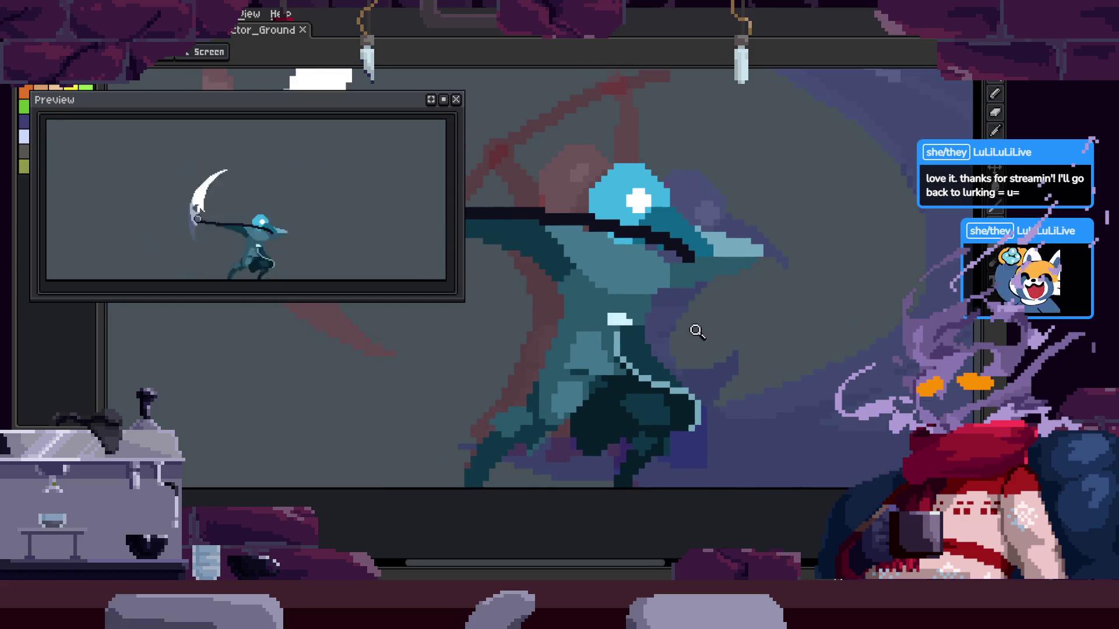
key(Tab)
key(Tab)
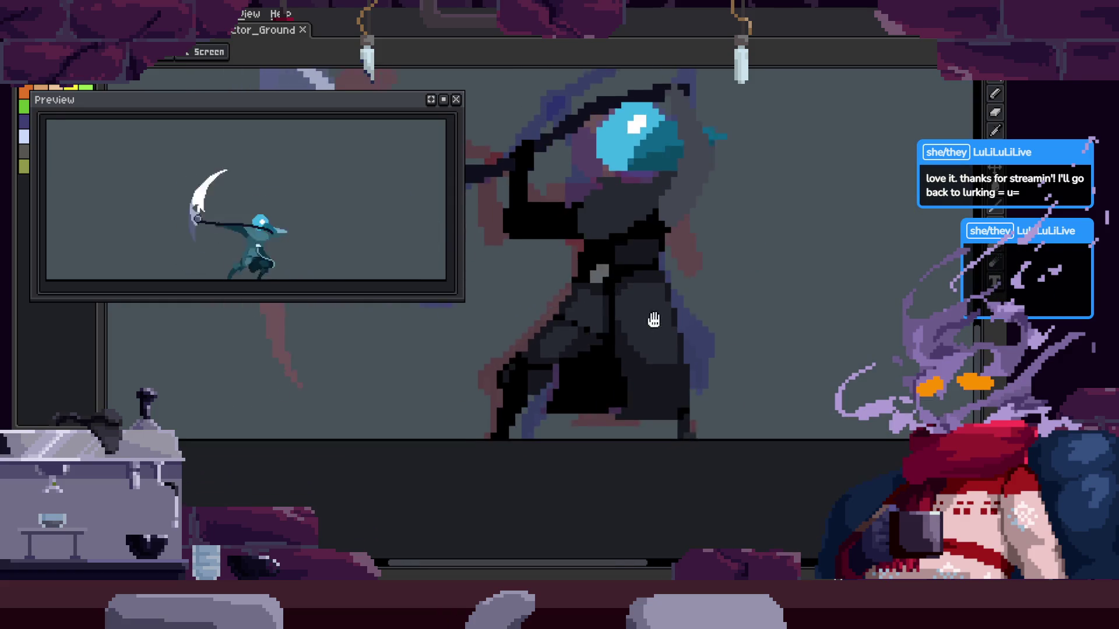
drag(756, 315, 756, 348)
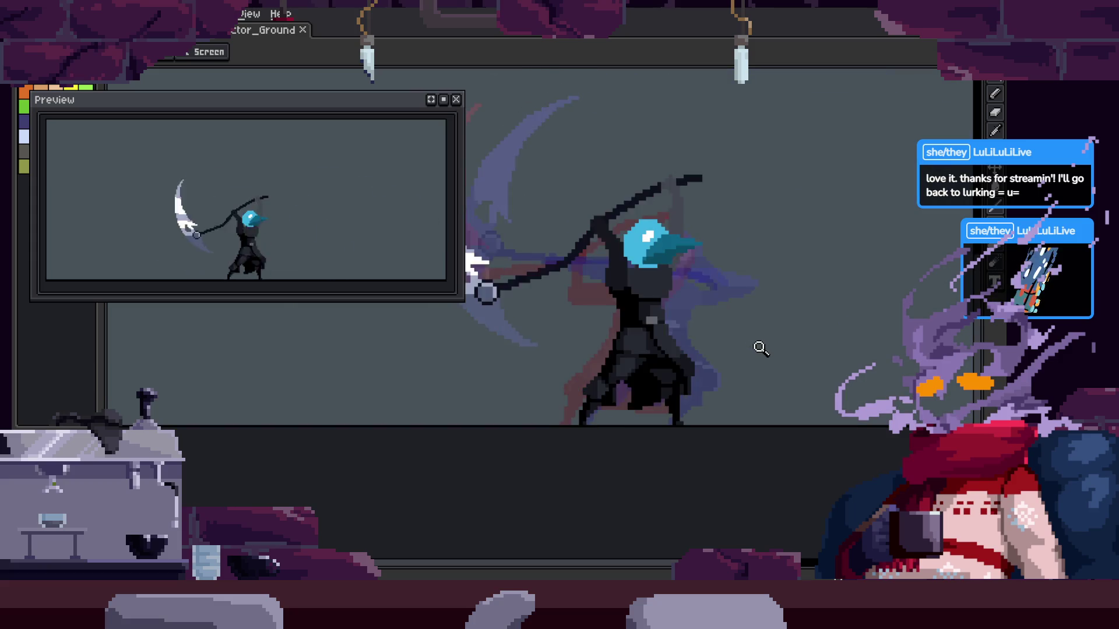
scroll(745, 350, up, 1)
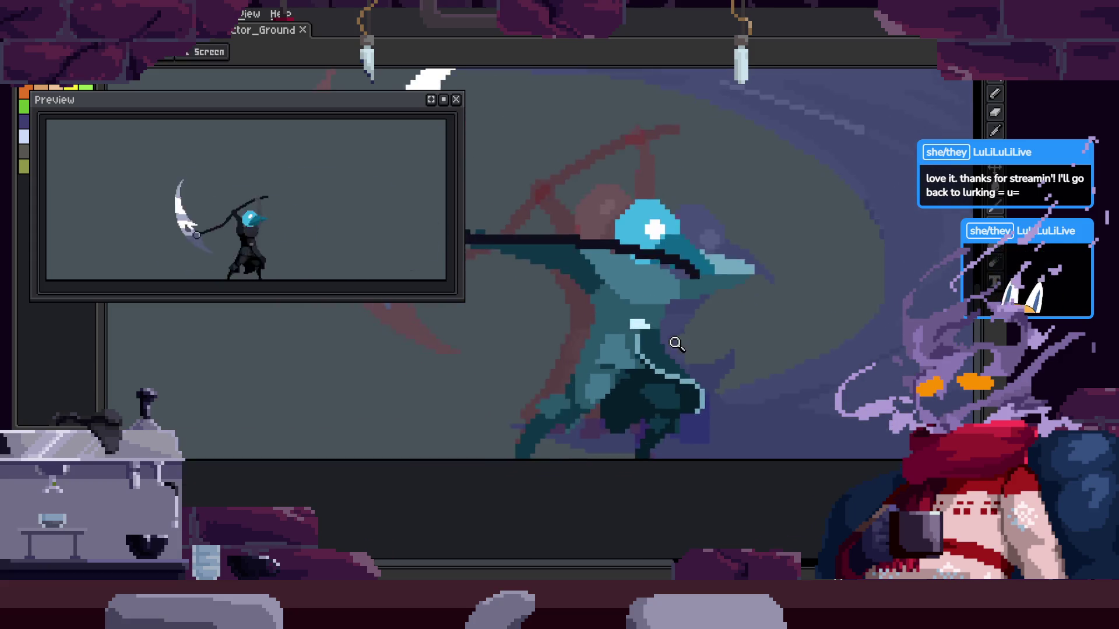
scroll(691, 411, up, 1)
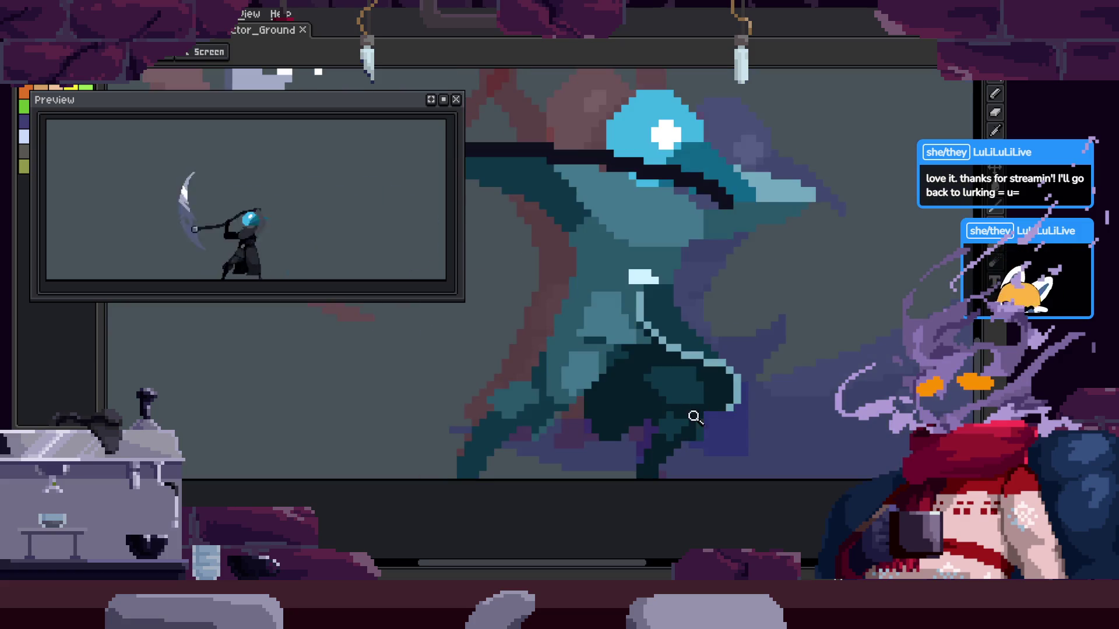
scroll(670, 384, up, 1)
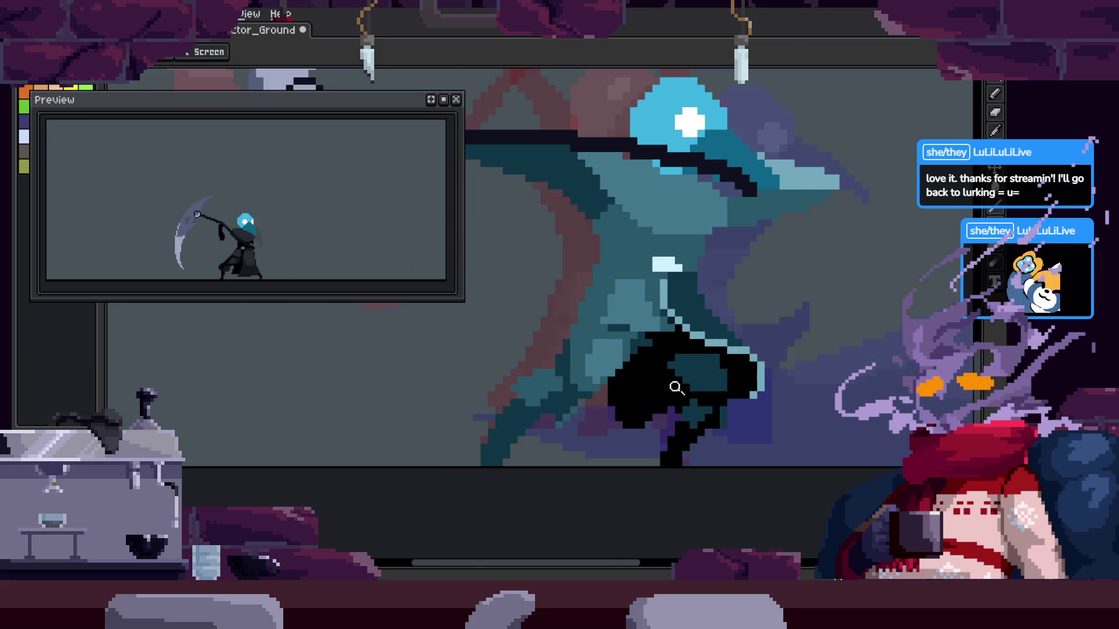
scroll(677, 388, up, 1)
Recolour a diagonal run of cloak pixels grey with the pencil
key(g)
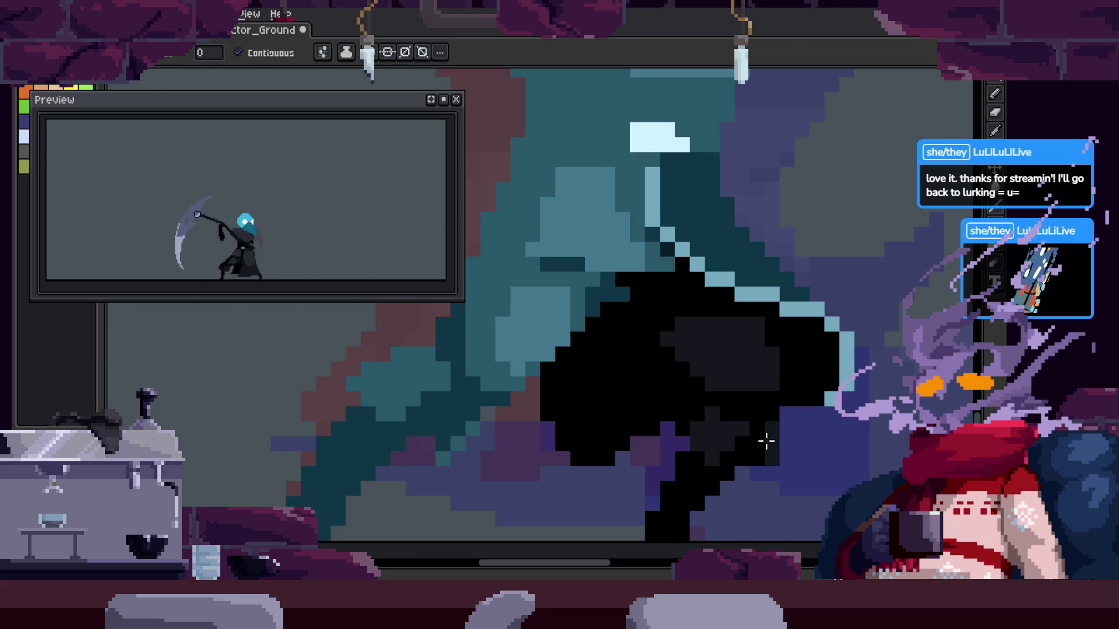
scroll(766, 441, down, 1)
scroll(635, 399, up, 1)
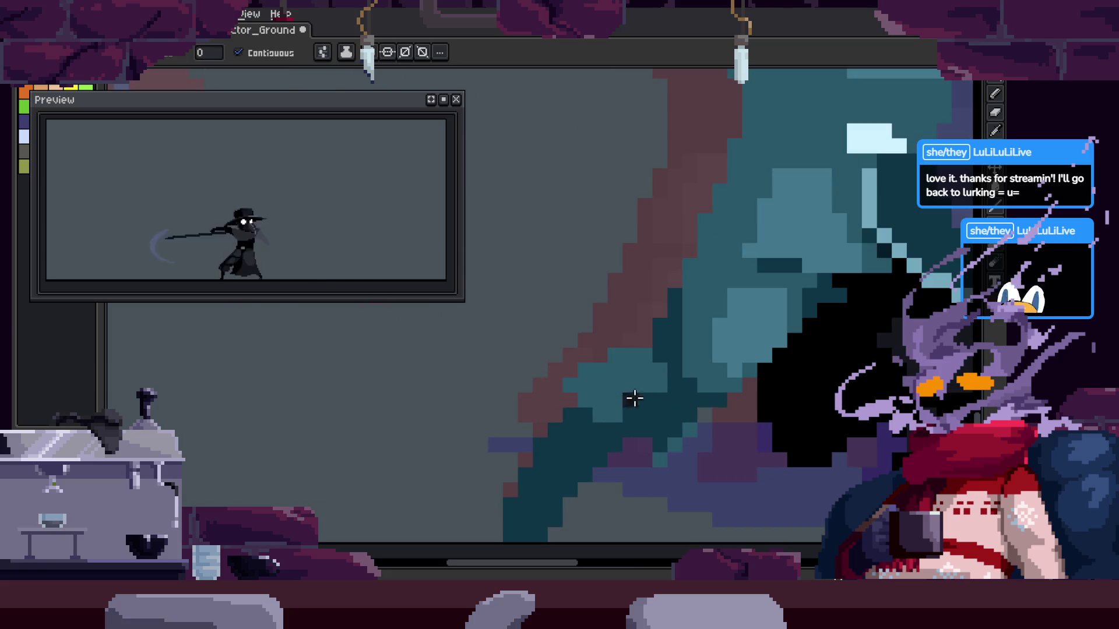
scroll(591, 367, right, 1)
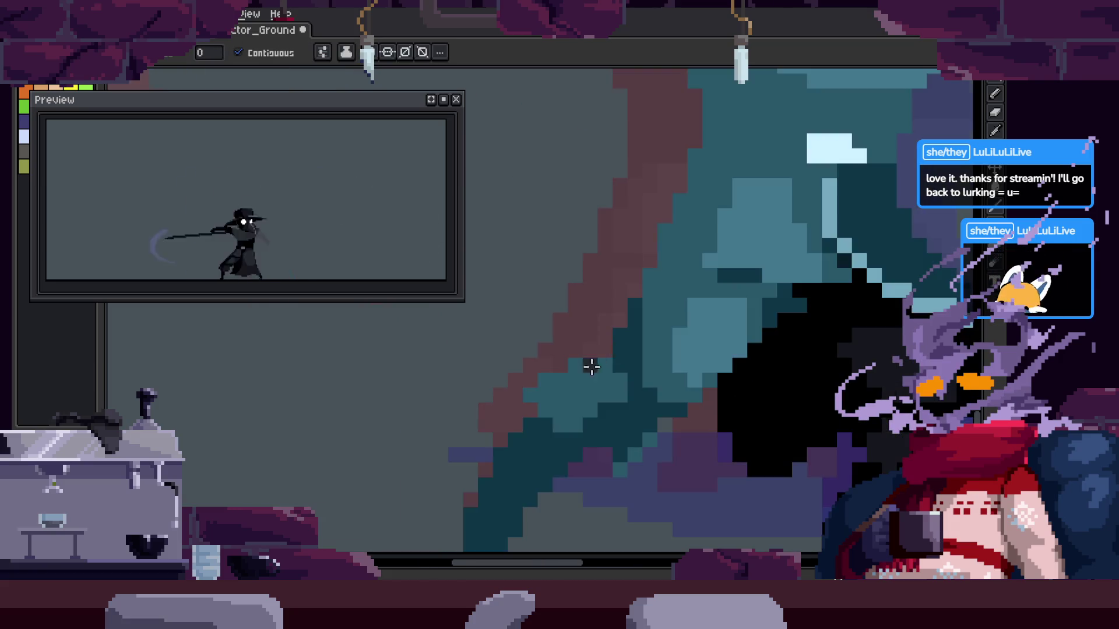
scroll(692, 449, up, 1)
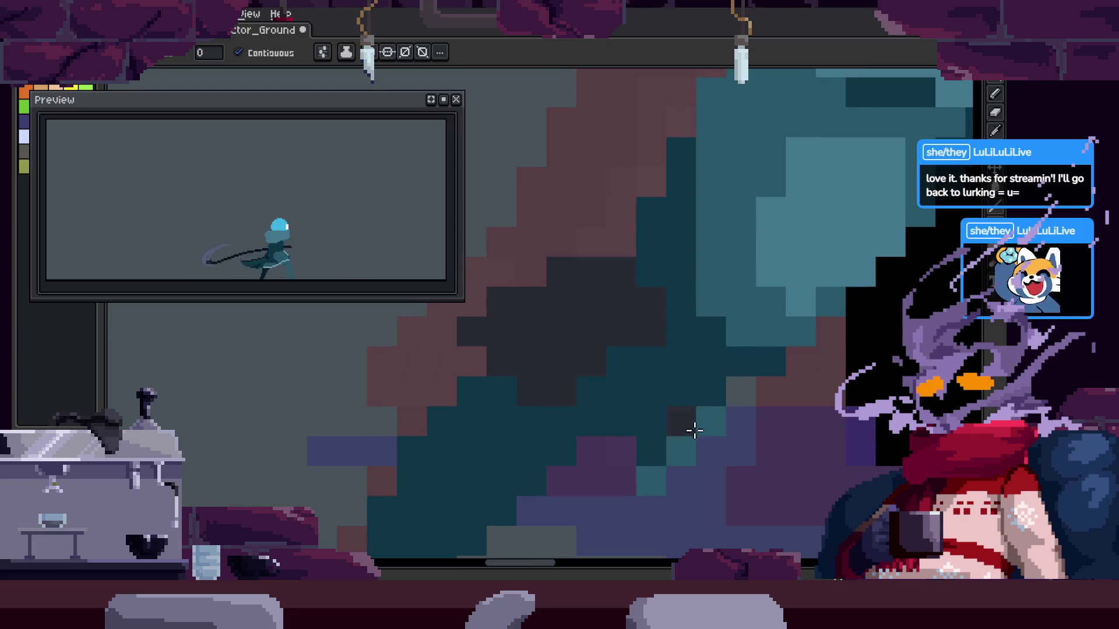
key(b)
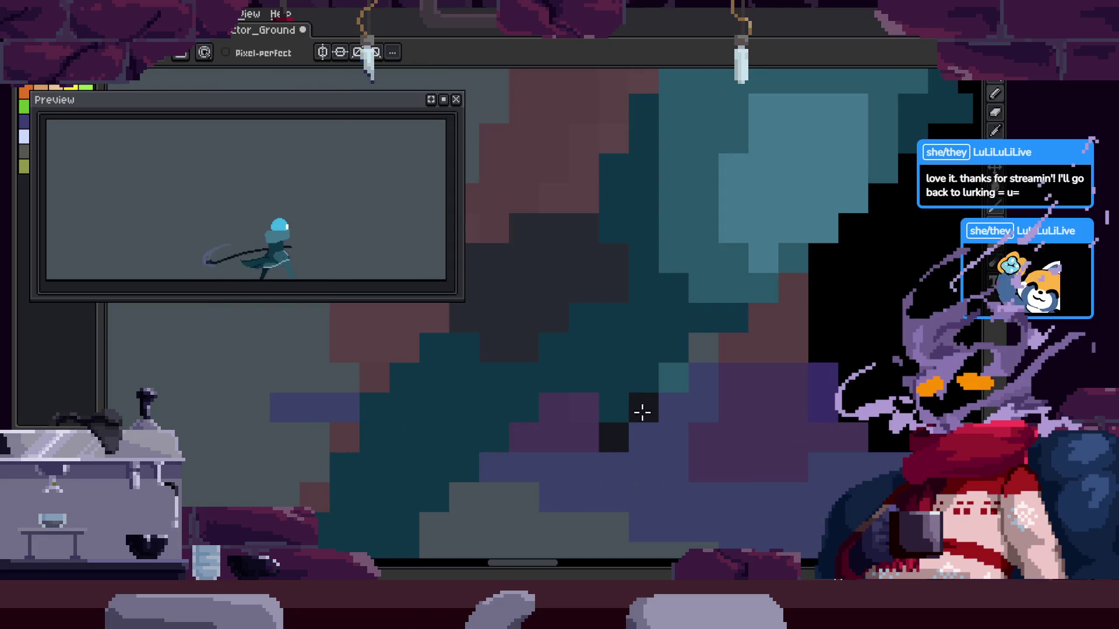
key(z)
scroll(700, 341, down, 2)
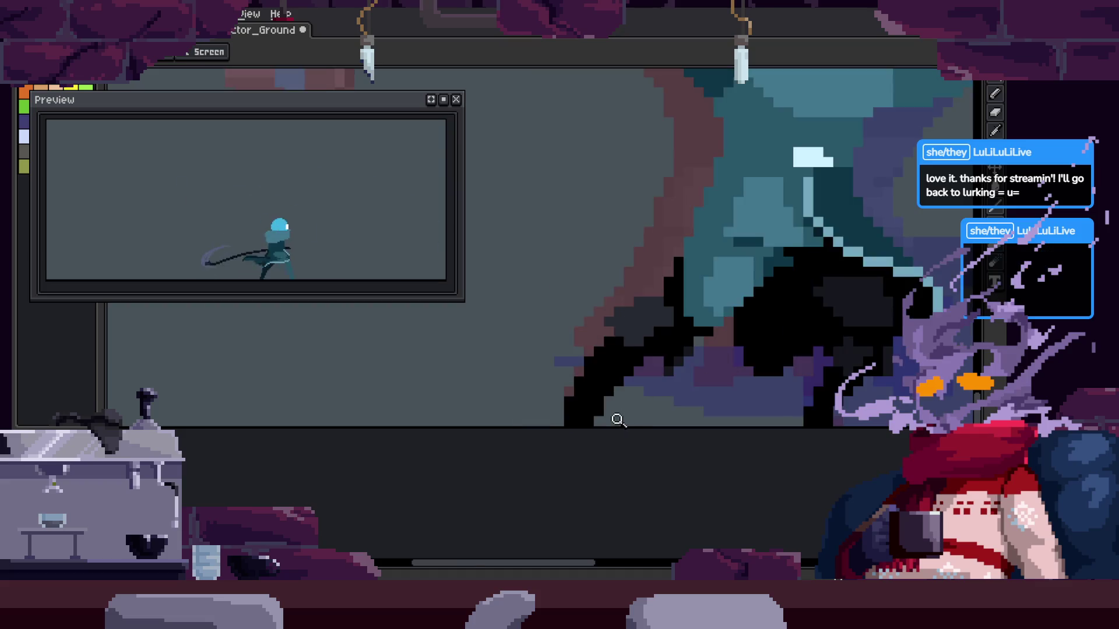
scroll(589, 445, up, 2)
mouse_move(546, 453)
mouse_down()
mouse_move(598, 396)
mouse_move(554, 403)
mouse_up()
key(e)
key(b)
scroll(617, 429, down, 1)
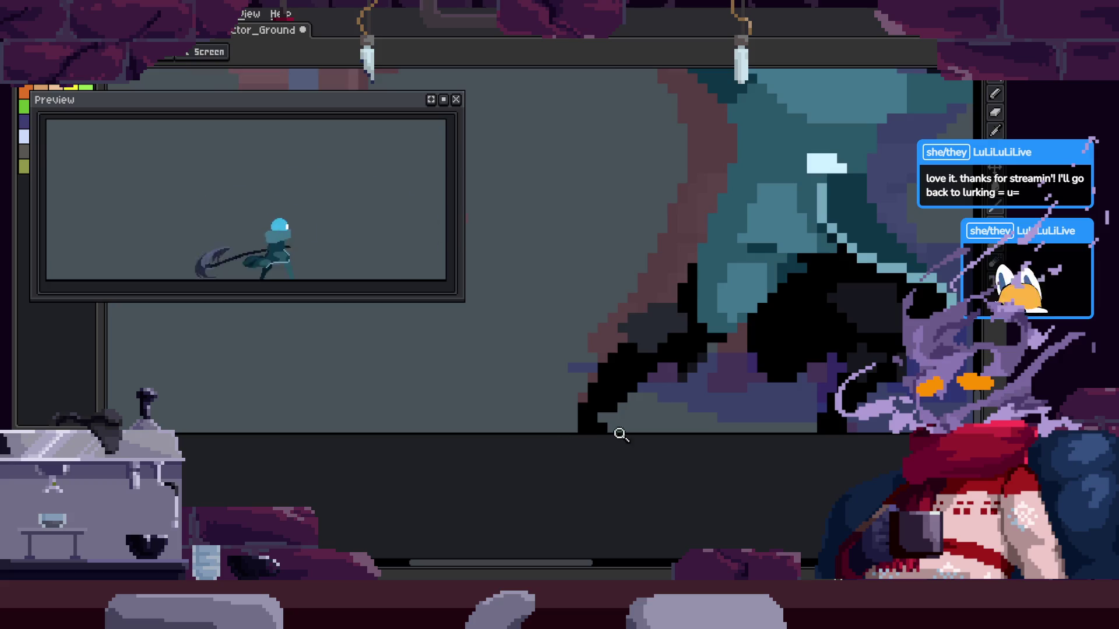
scroll(662, 395, down, 1)
scroll(570, 410, up, 2)
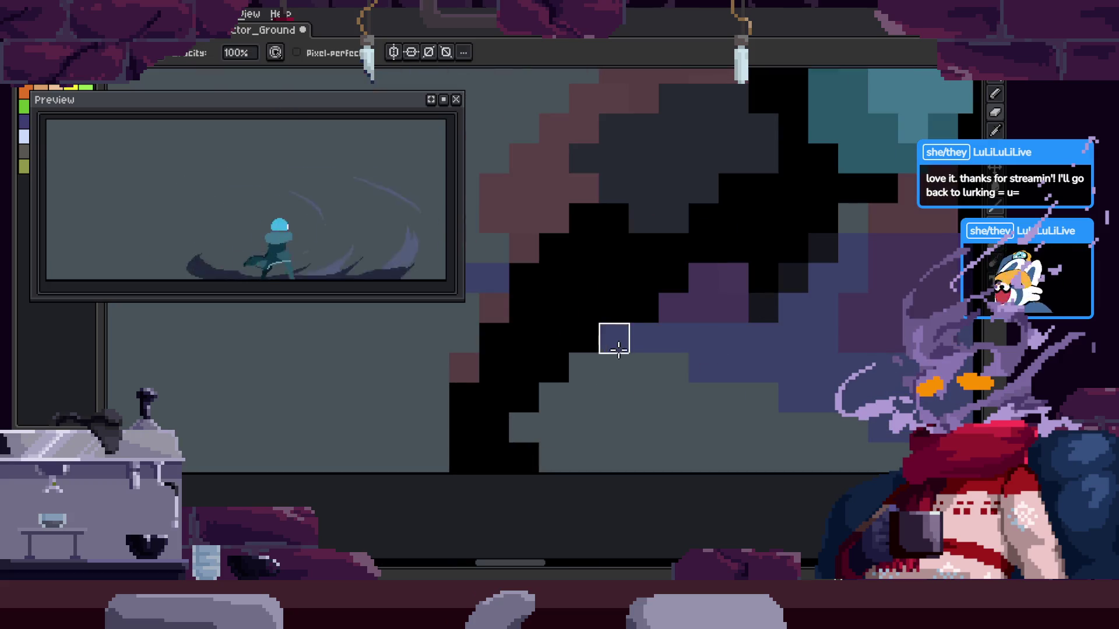
Fill the teal cloak area with dark grey and save the sprite file
key(z)
scroll(690, 361, down, 2)
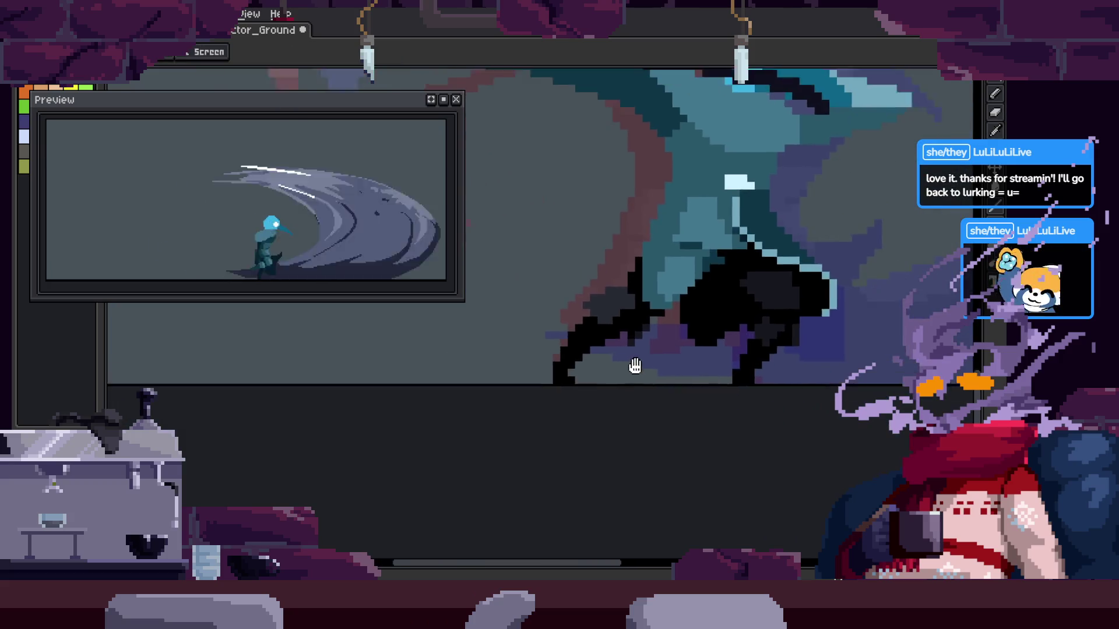
scroll(690, 361, up, 1)
scroll(700, 364, down, 1)
scroll(675, 349, down, 1)
scroll(657, 327, up, 1)
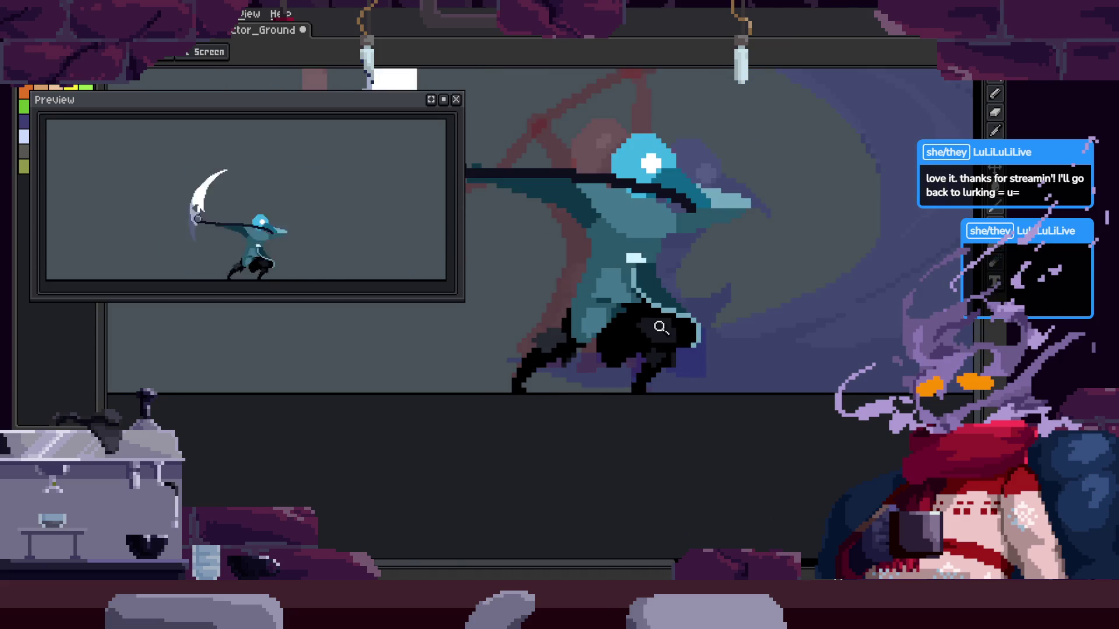
scroll(617, 324, up, 1)
scroll(607, 319, down, 1)
scroll(635, 320, up, 1)
scroll(662, 292, down, 1)
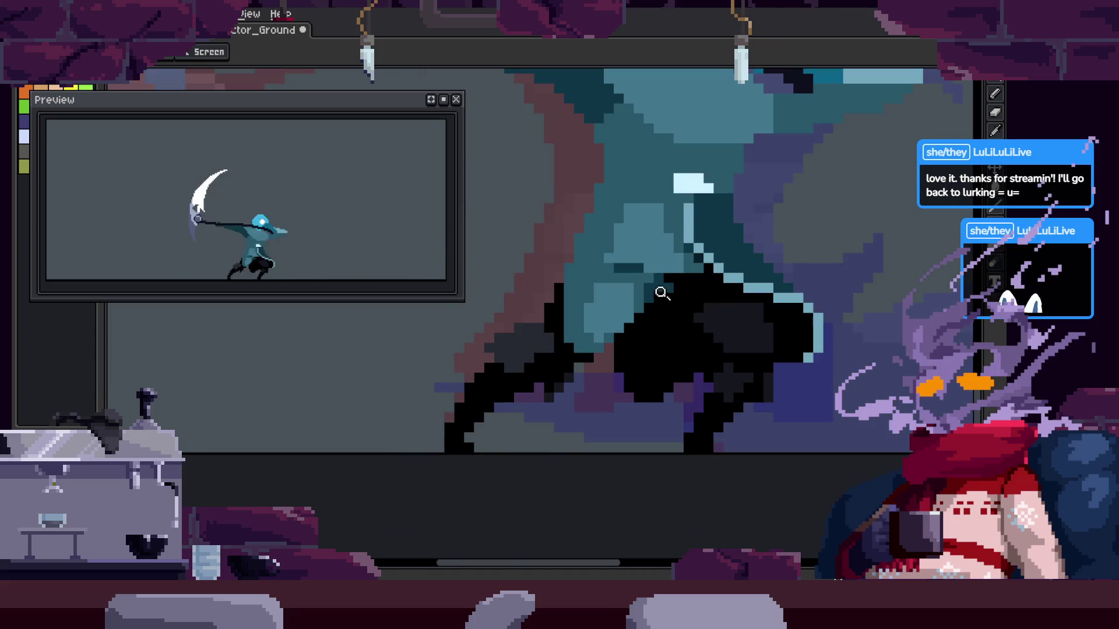
scroll(714, 311, up, 3)
scroll(725, 322, down, 2)
scroll(732, 347, up, 1)
scroll(711, 362, up, 1)
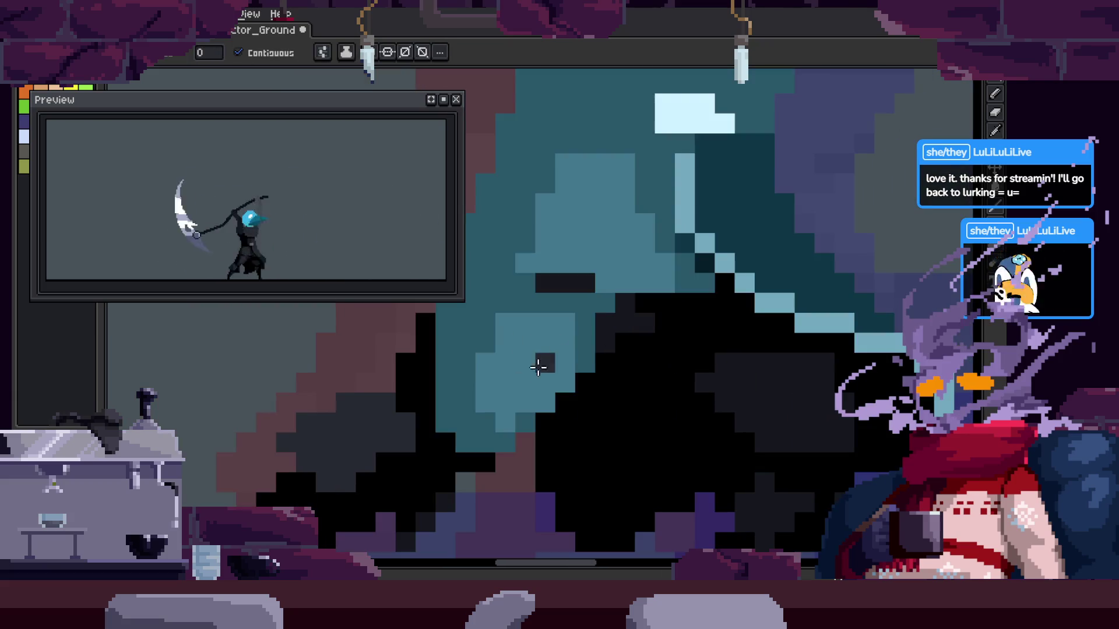
key(b)
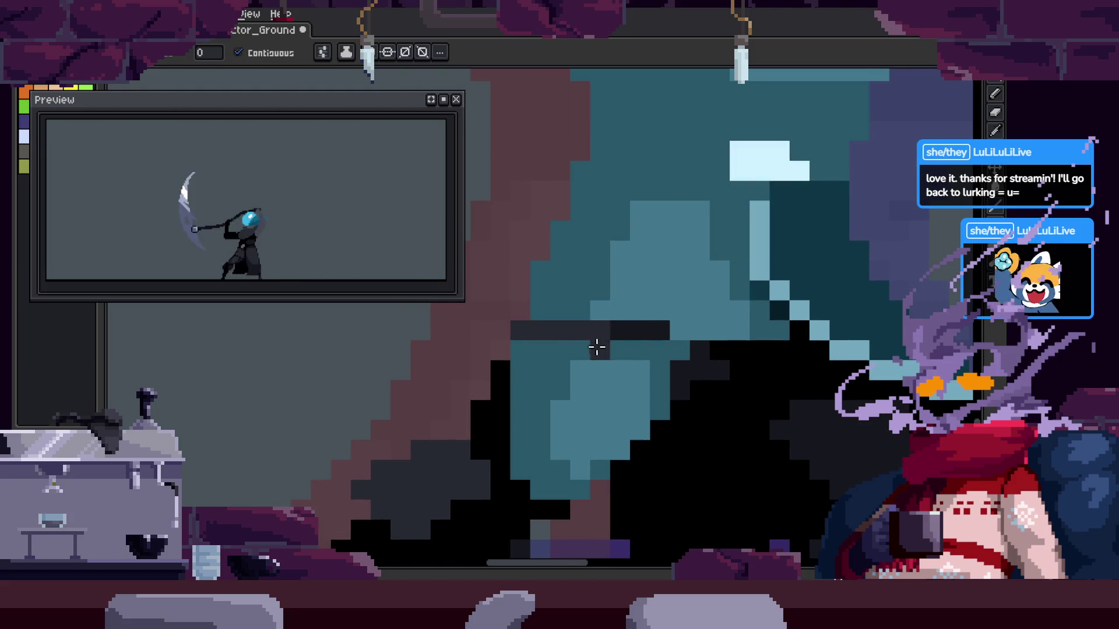
click(533, 385)
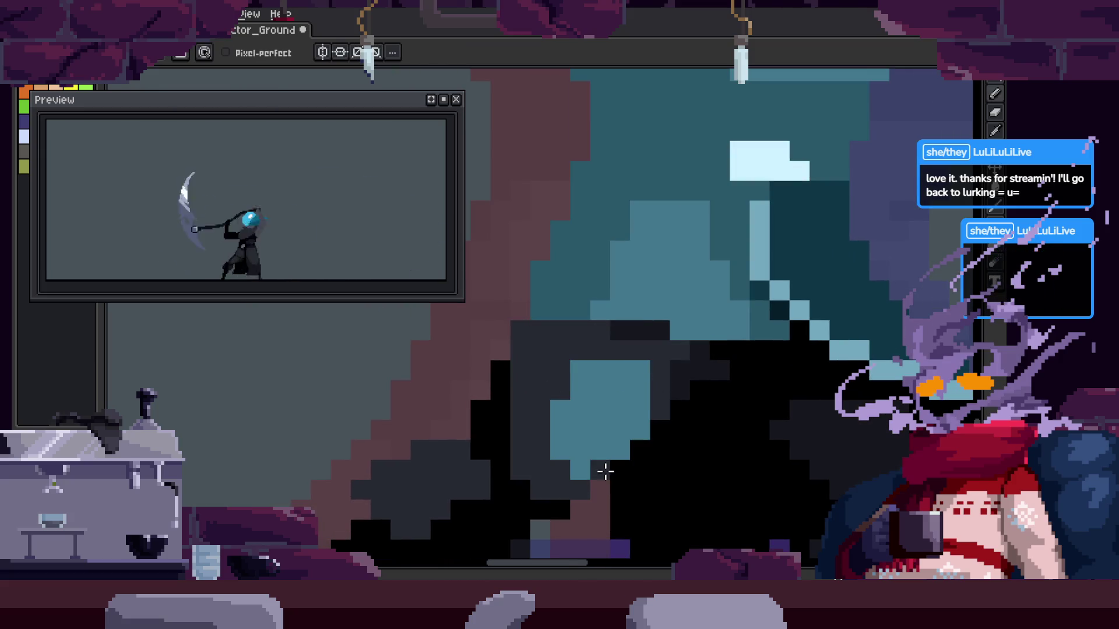
key(z)
scroll(729, 293, down, 2)
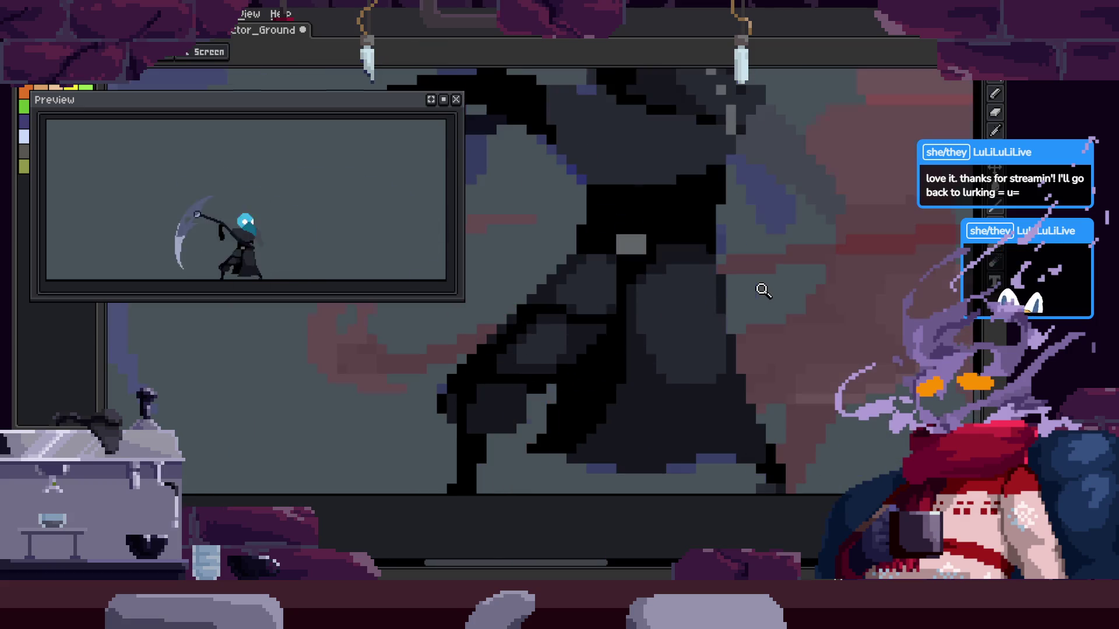
key(g)
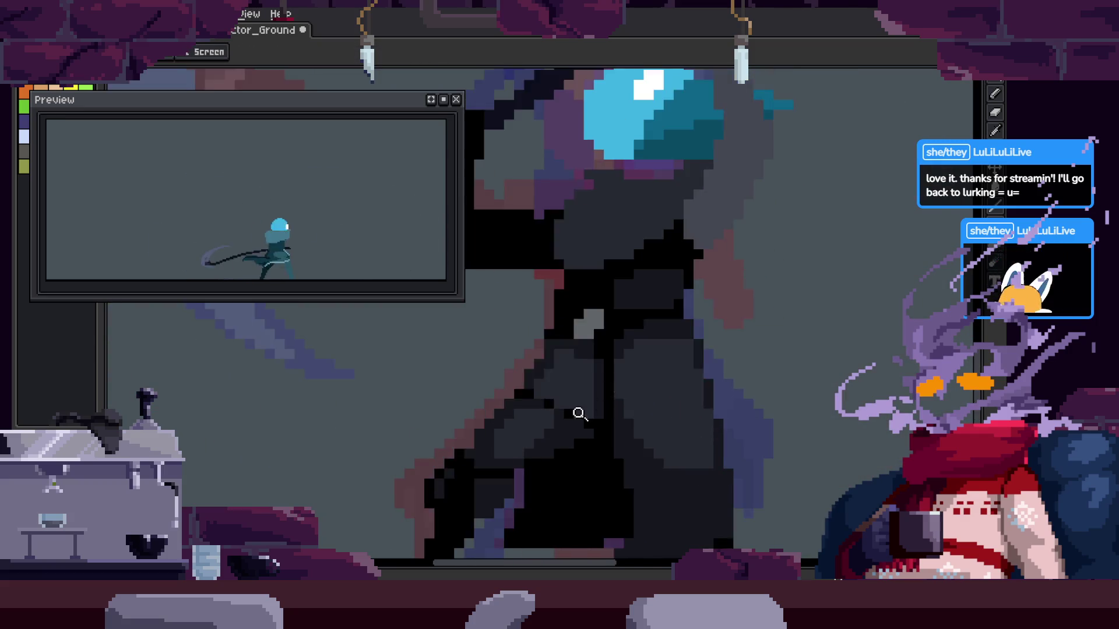
key(z)
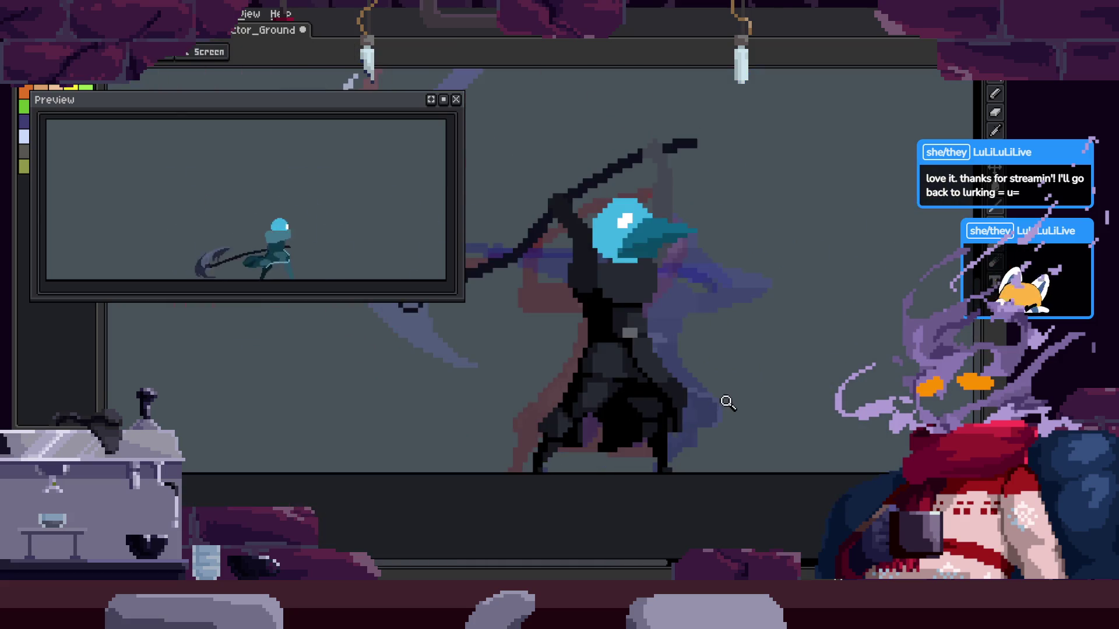
scroll(734, 282, down, 2)
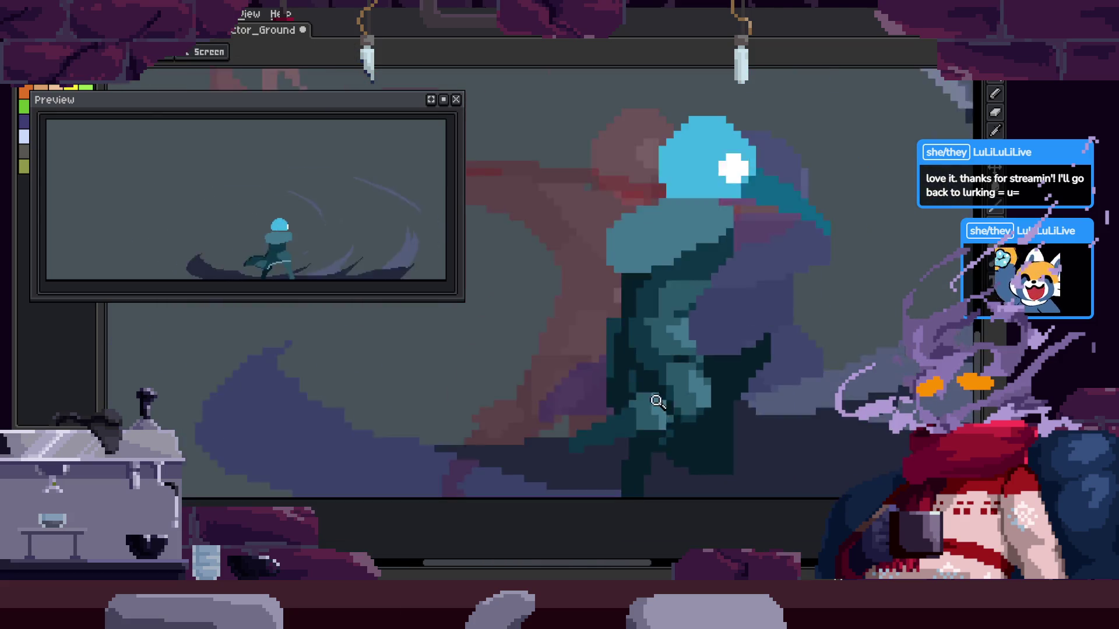
scroll(694, 400, up, 2)
scroll(646, 307, up, 1)
scroll(676, 326, down, 1)
key(ctrl+s)
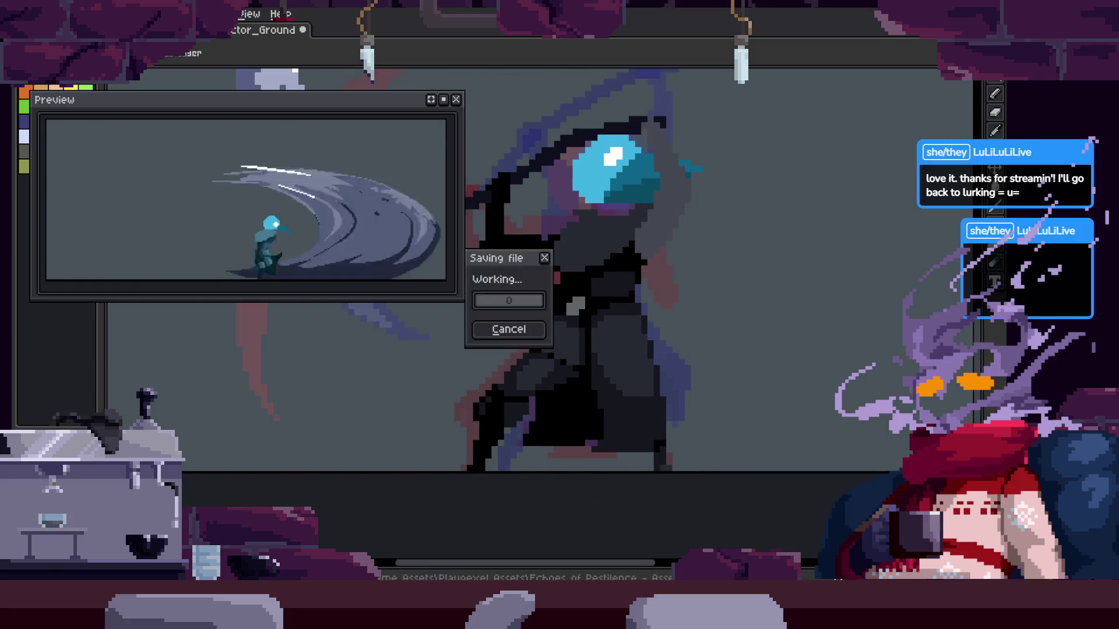
Paint a black diagonal line plus single black pixels on the cloak, then save
scroll(702, 369, up, 1)
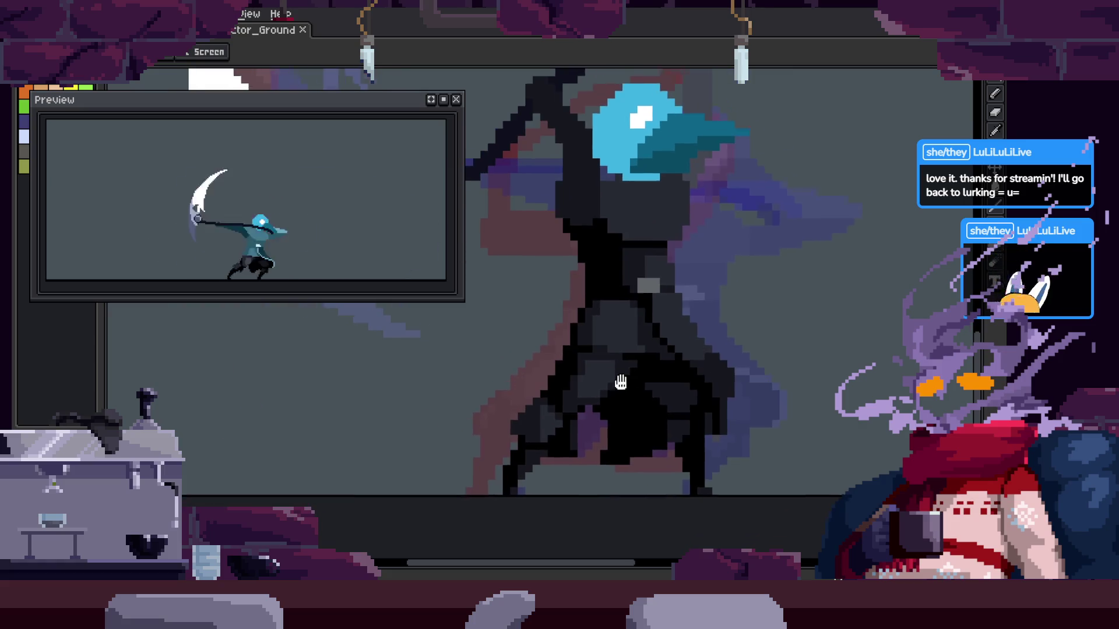
scroll(627, 350, up, 2)
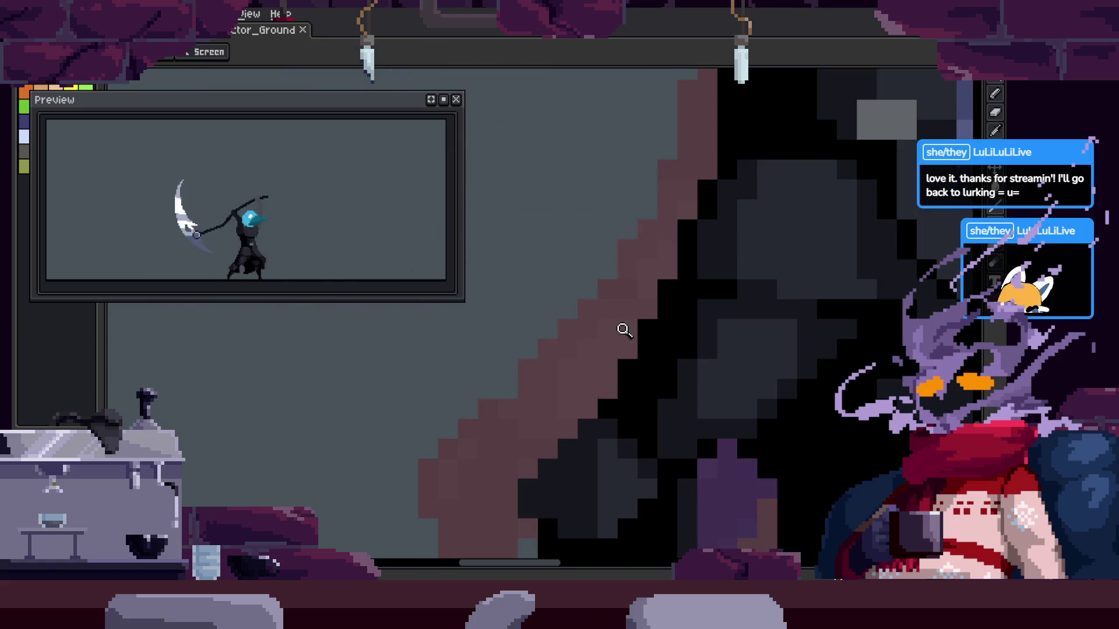
scroll(554, 362, up, 2)
key(b)
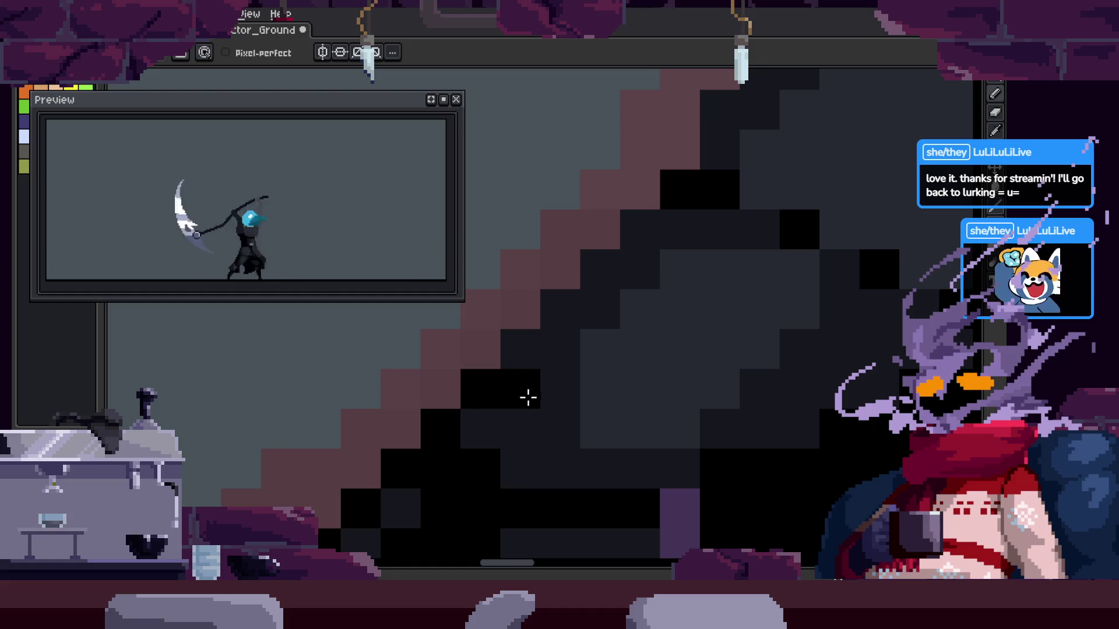
click(524, 392)
drag(595, 338, 662, 250)
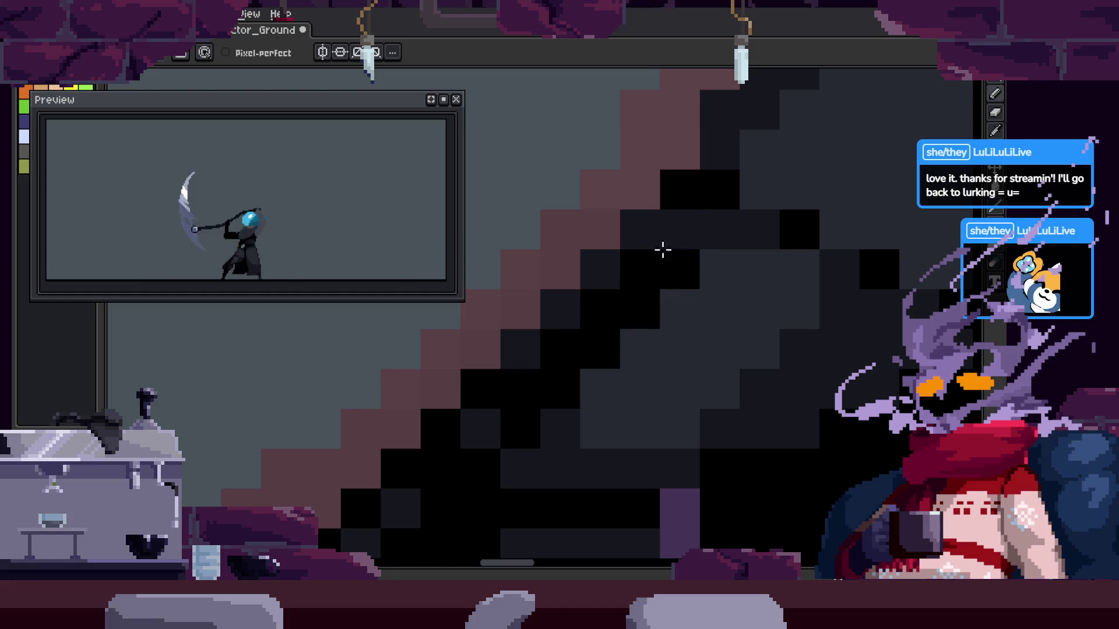
click(593, 397)
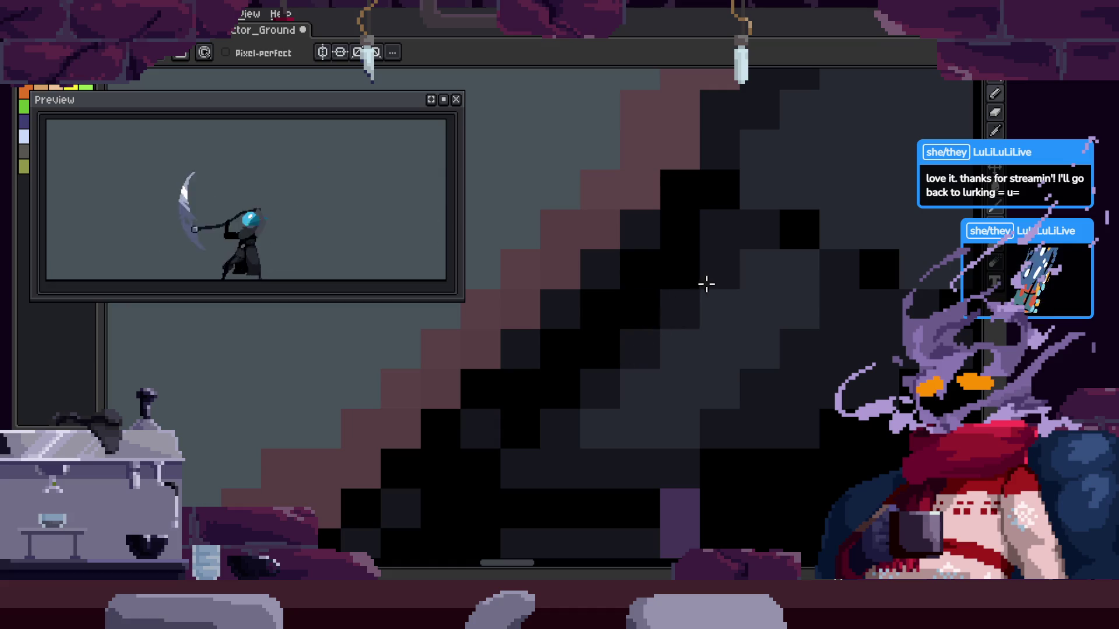
key(z)
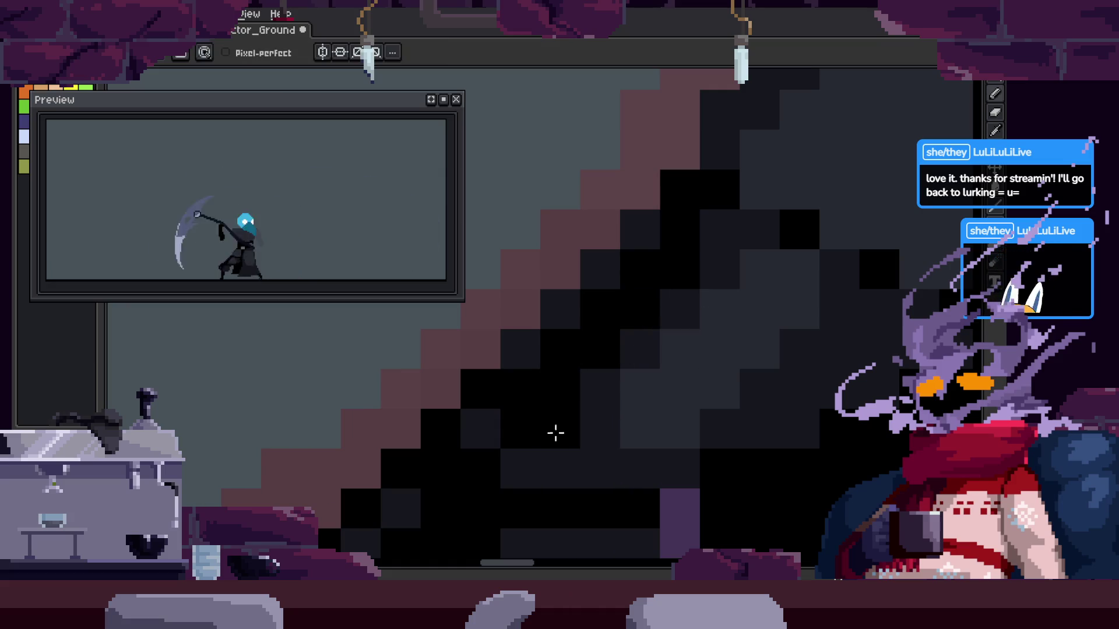
scroll(620, 392, down, 2)
scroll(634, 349, up, 1)
scroll(579, 375, down, 1)
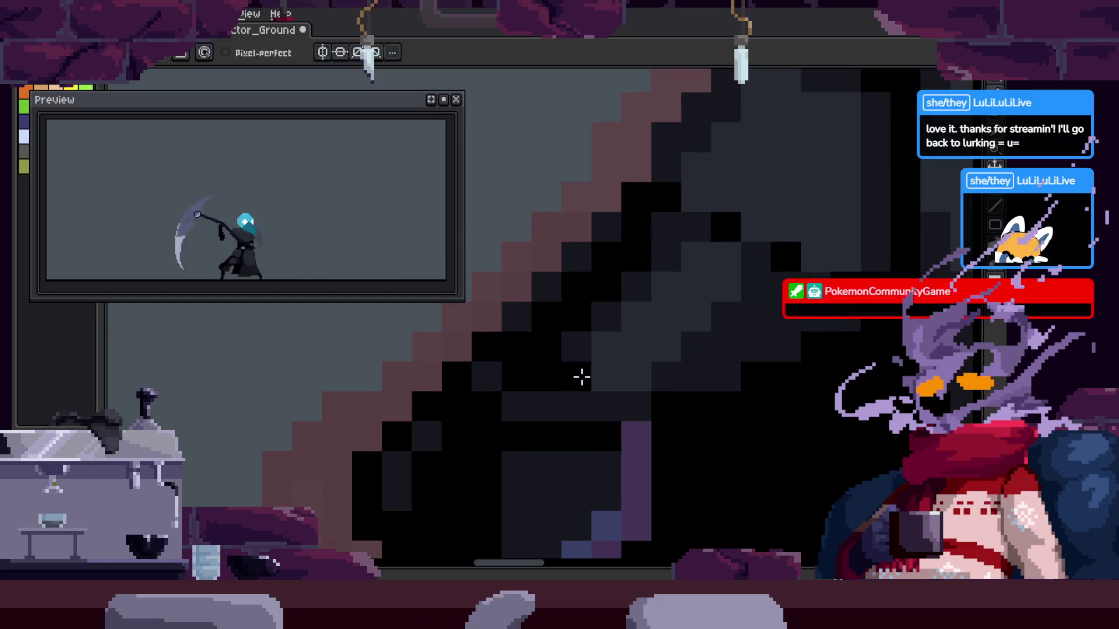
key(ctrl+s)
Draw a long diagonal dark stroke across the cloak
scroll(621, 358, up, 1)
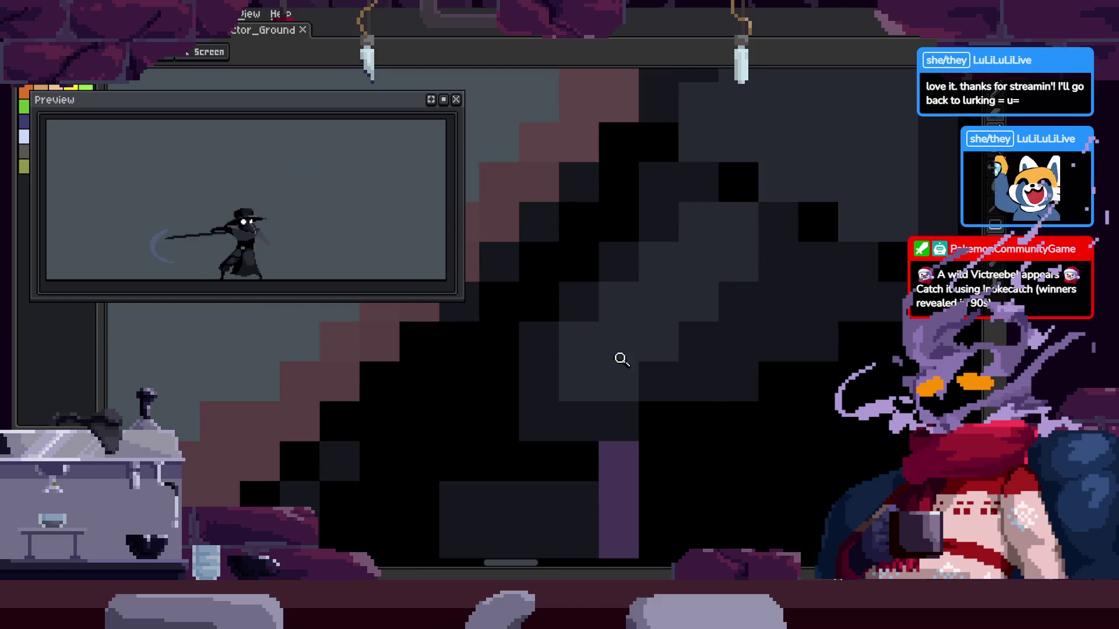
scroll(606, 400, down, 1)
scroll(669, 387, up, 1)
scroll(580, 394, down, 2)
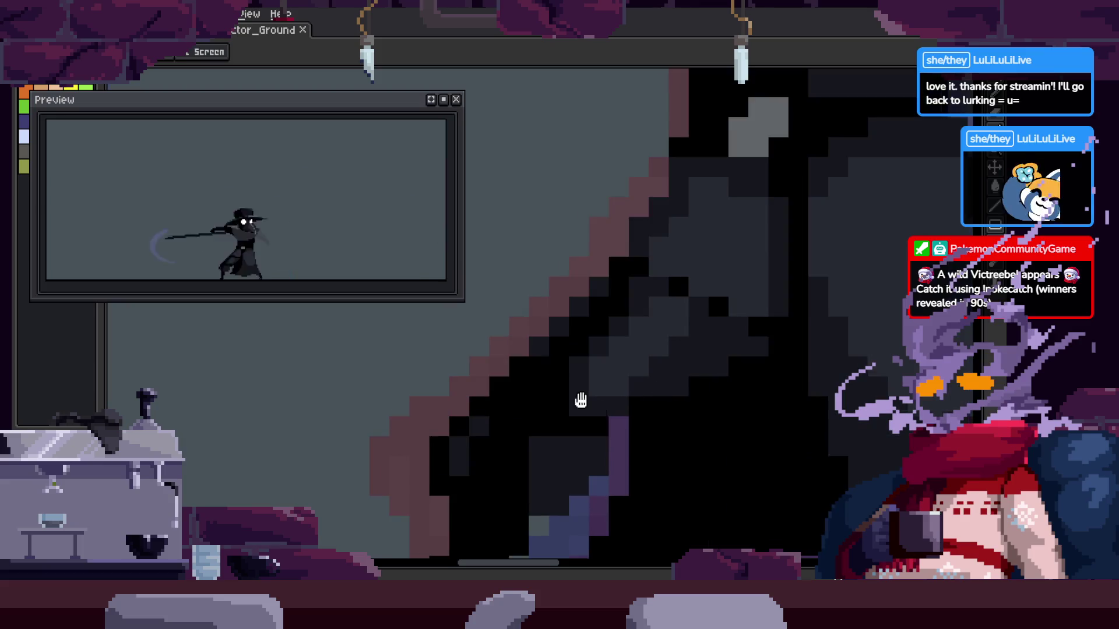
scroll(575, 392, down, 1)
scroll(629, 336, up, 1)
scroll(678, 323, up, 3)
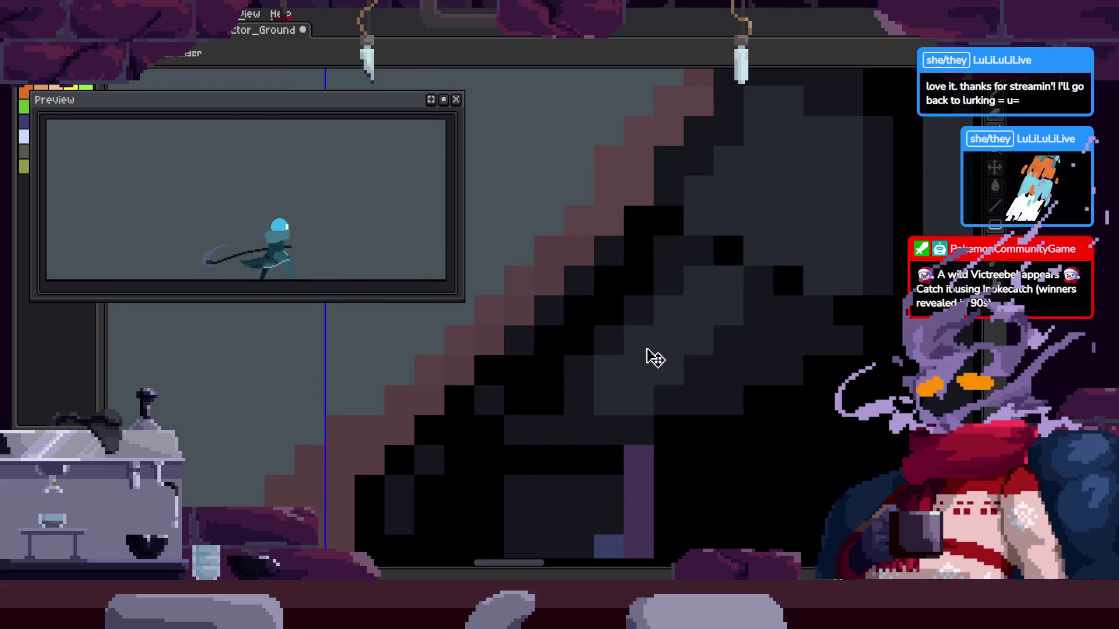
scroll(527, 392, up, 1)
scroll(654, 269, down, 3)
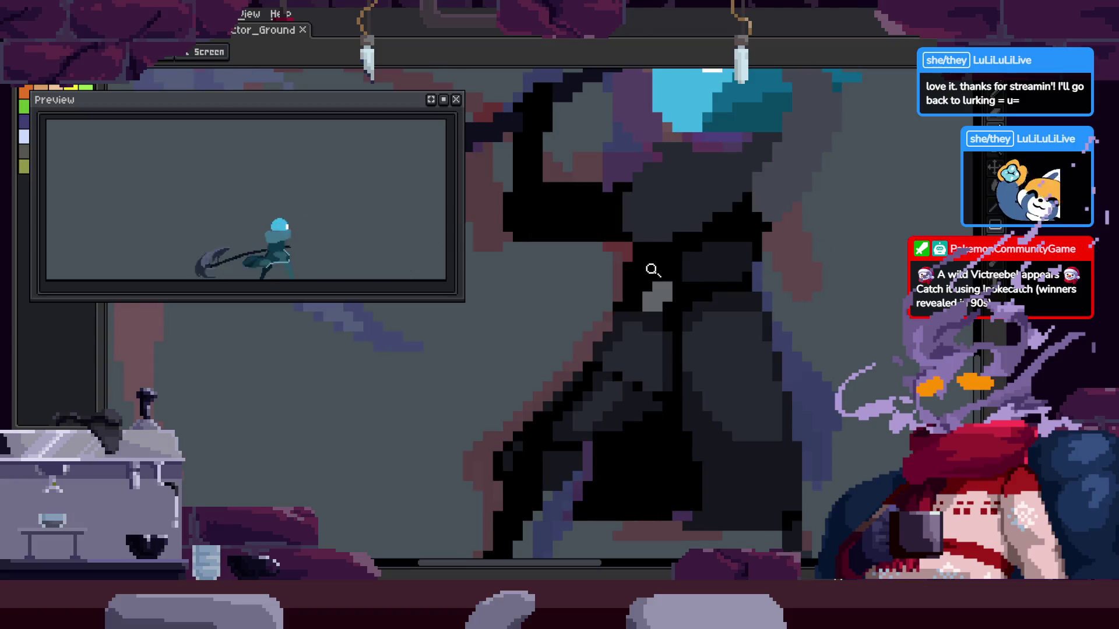
scroll(672, 279, up, 2)
scroll(606, 319, down, 2)
scroll(592, 379, up, 3)
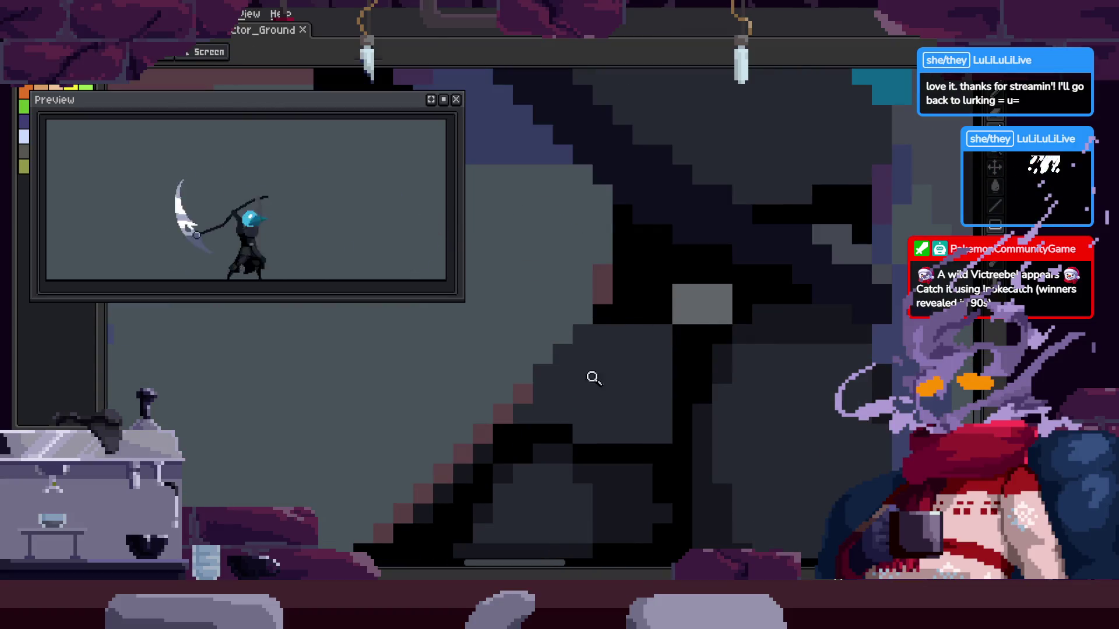
scroll(574, 389, up, 1)
key(b)
drag(467, 445, 597, 287)
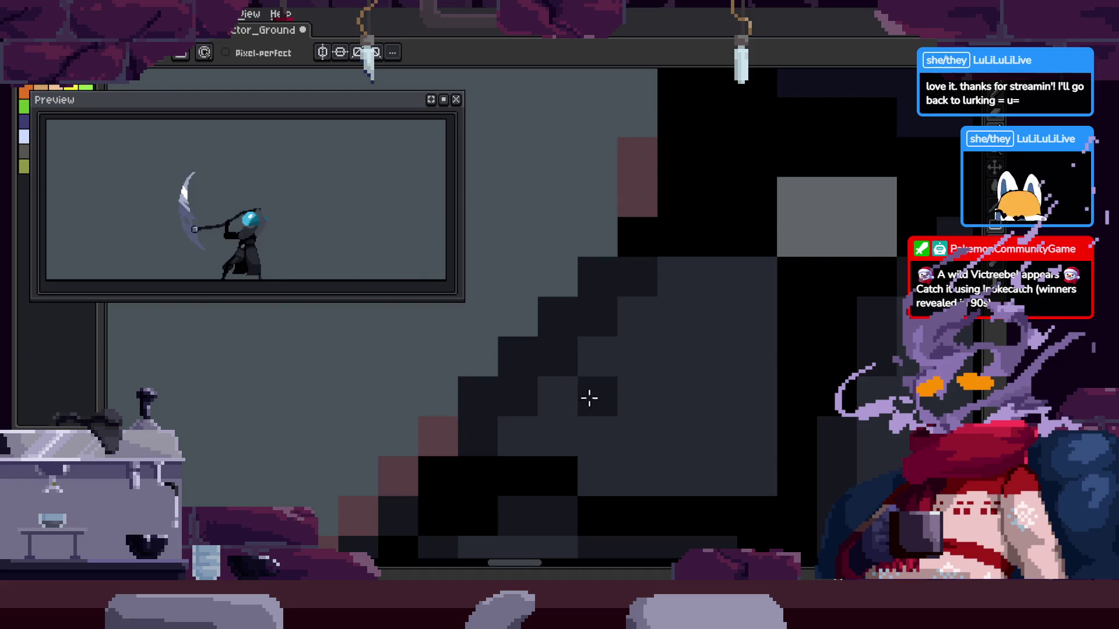
Add straight black diagonal shading lines across the cloak and save the file
drag(763, 342, 707, 288)
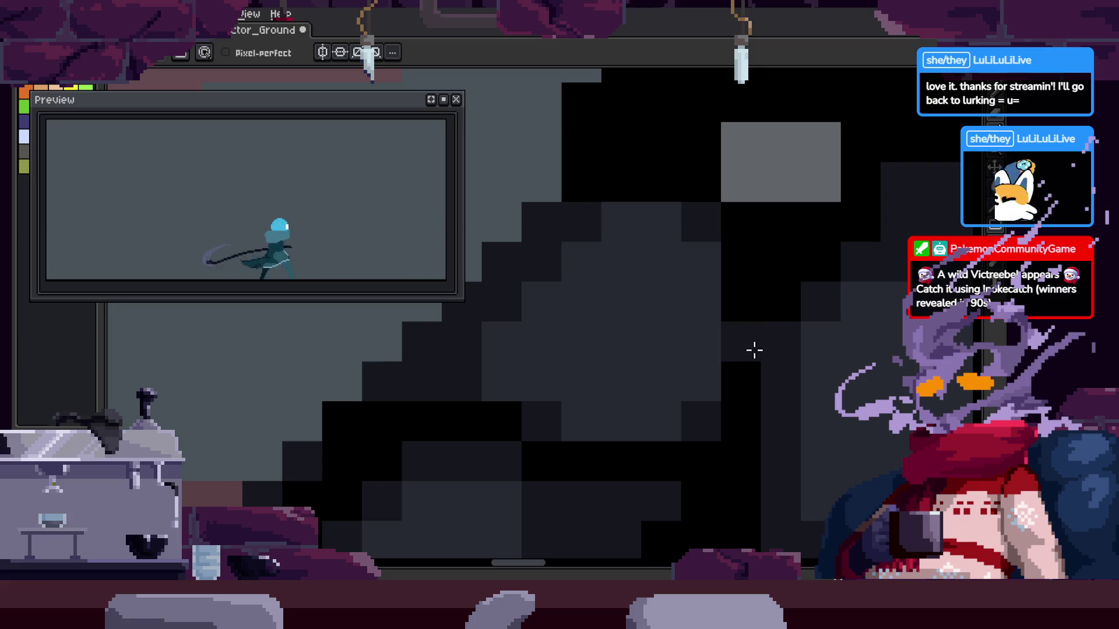
scroll(670, 330, down, 2)
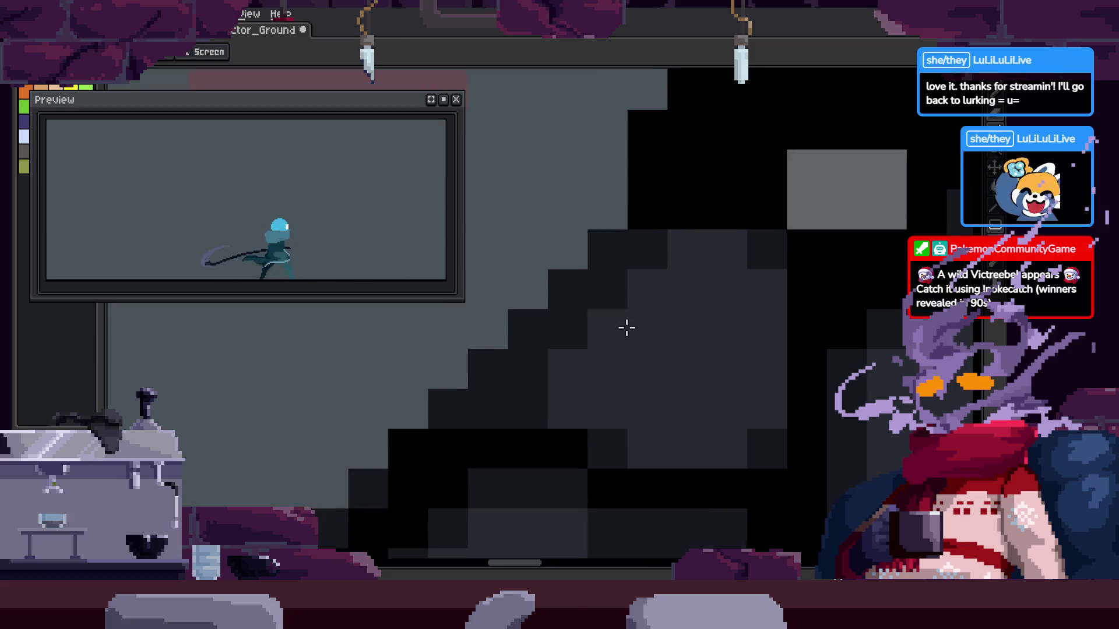
scroll(602, 325, up, 2)
alt+click(754, 190)
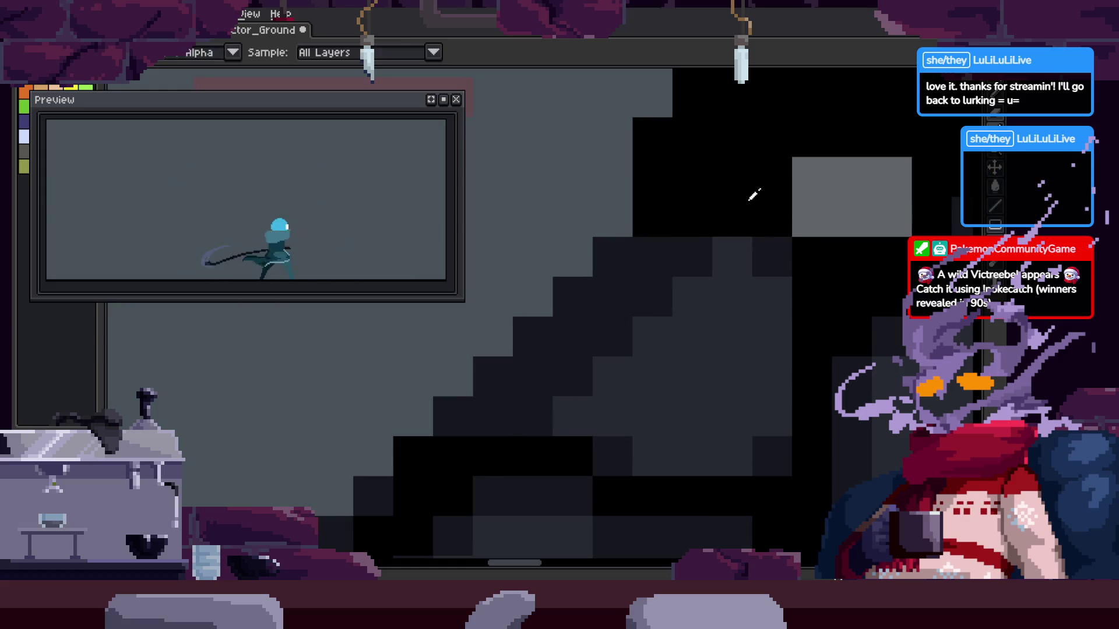
click(493, 416)
shift+click(652, 257)
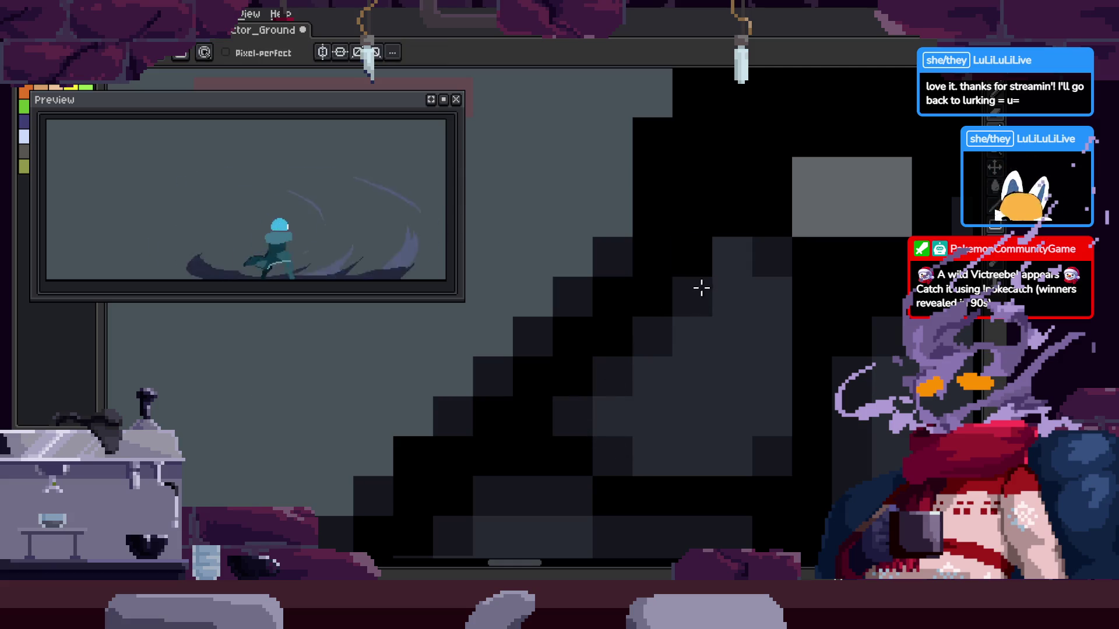
scroll(624, 430, down, 1)
scroll(575, 320, up, 1)
key(z)
scroll(724, 334, down, 3)
key(ctrl+s)
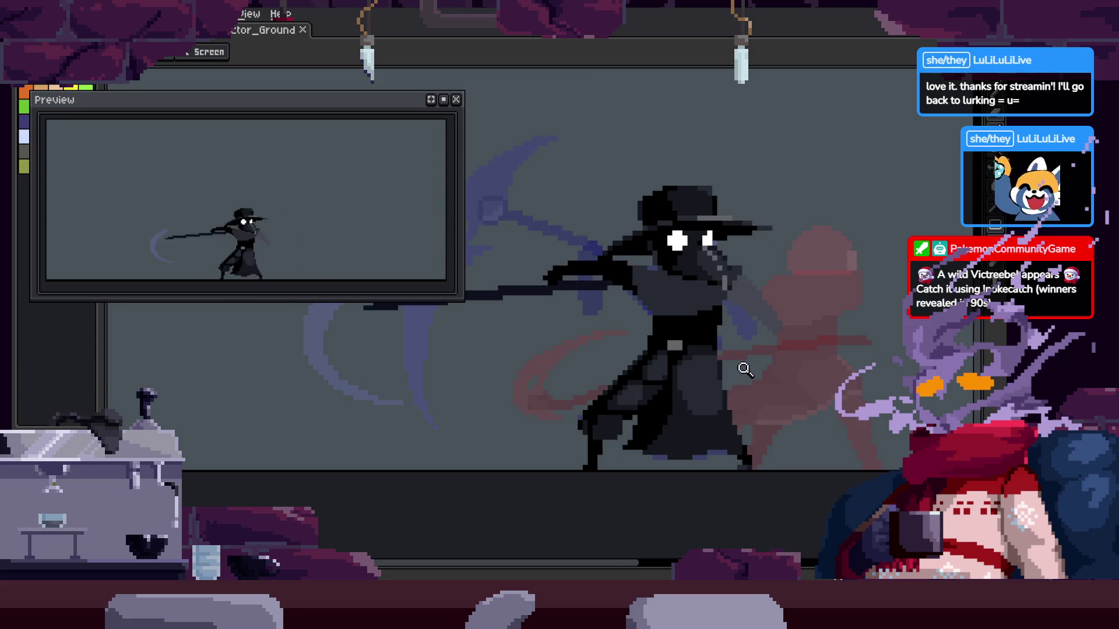
Stop the animation playback and bring back the frames timeline
scroll(607, 333, down, 1)
scroll(641, 309, up, 3)
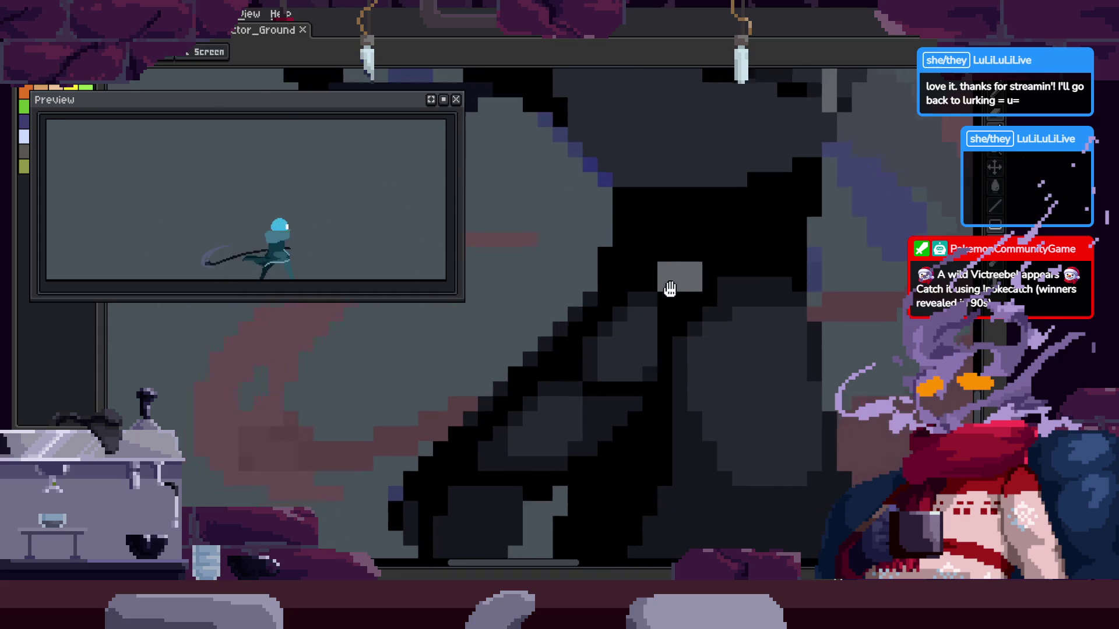
scroll(600, 338, down, 3)
scroll(674, 336, up, 1)
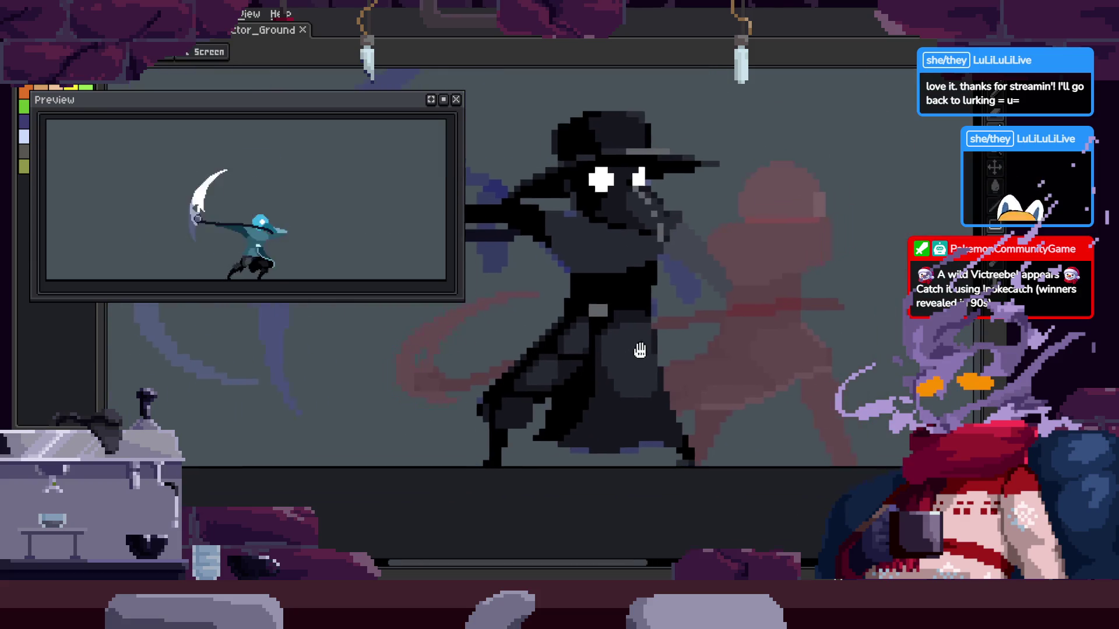
scroll(677, 332, down, 2)
key(Return)
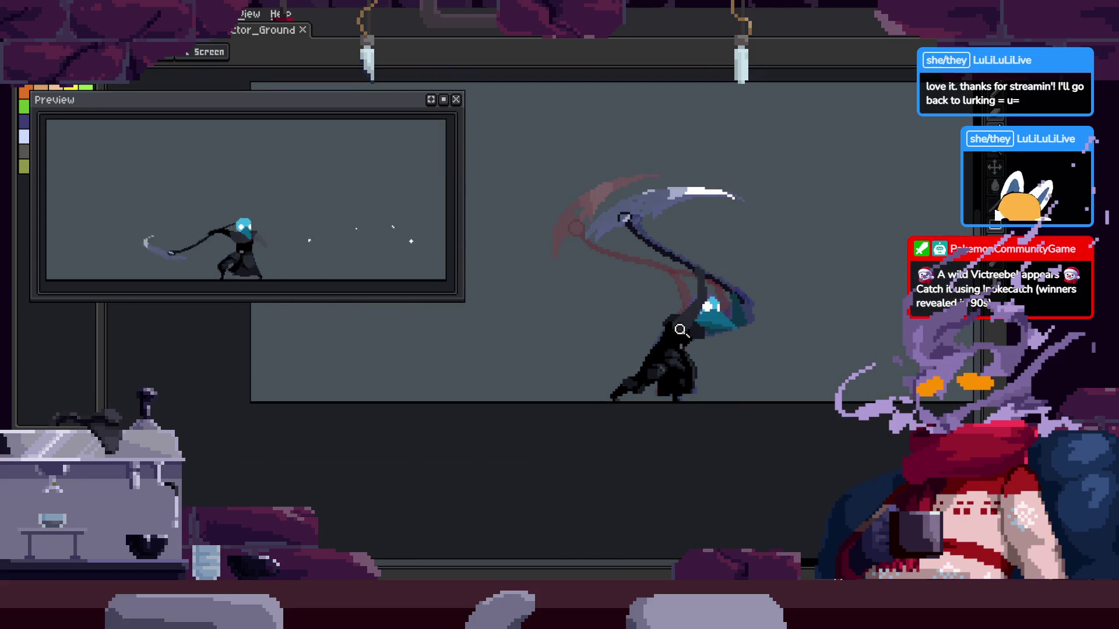
Zoom in closely on the cloak with the timeline hidden
key(Tab)
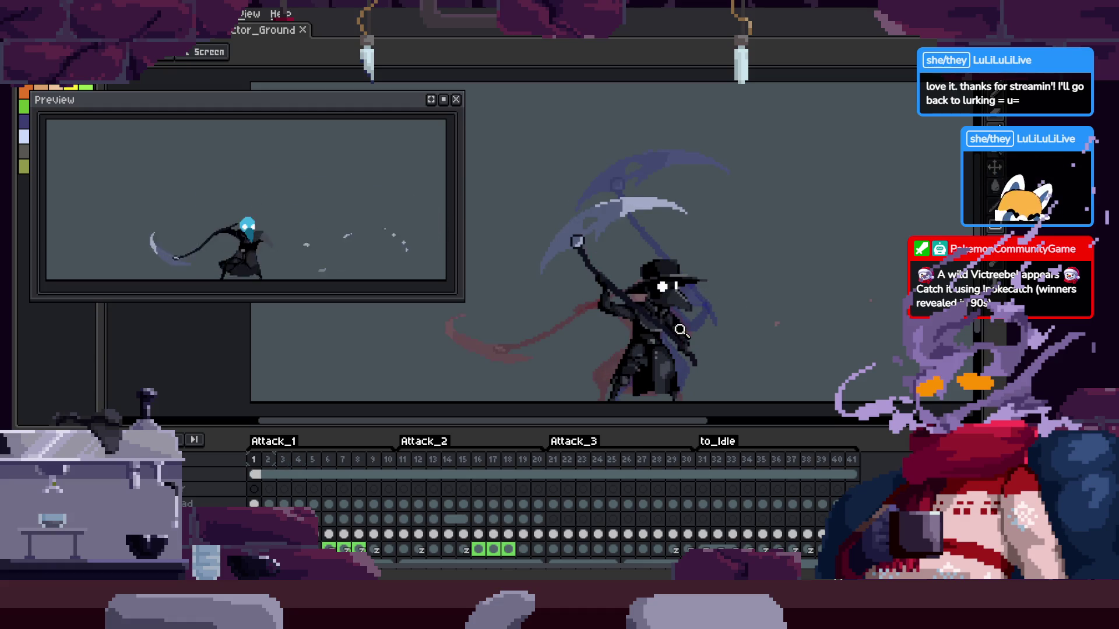
key(Tab)
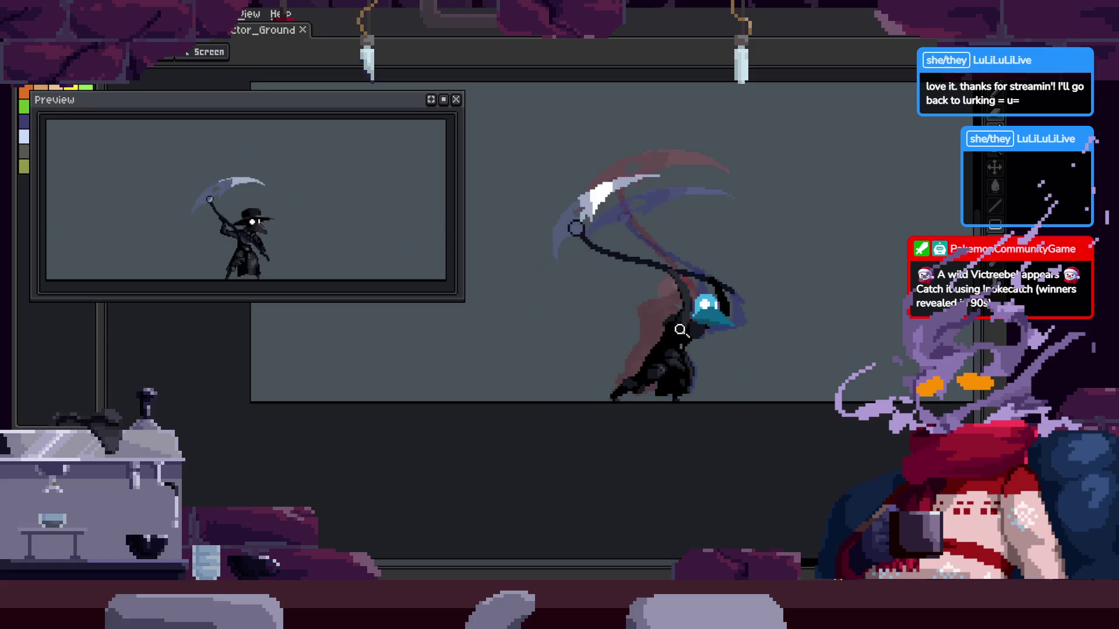
click(738, 326)
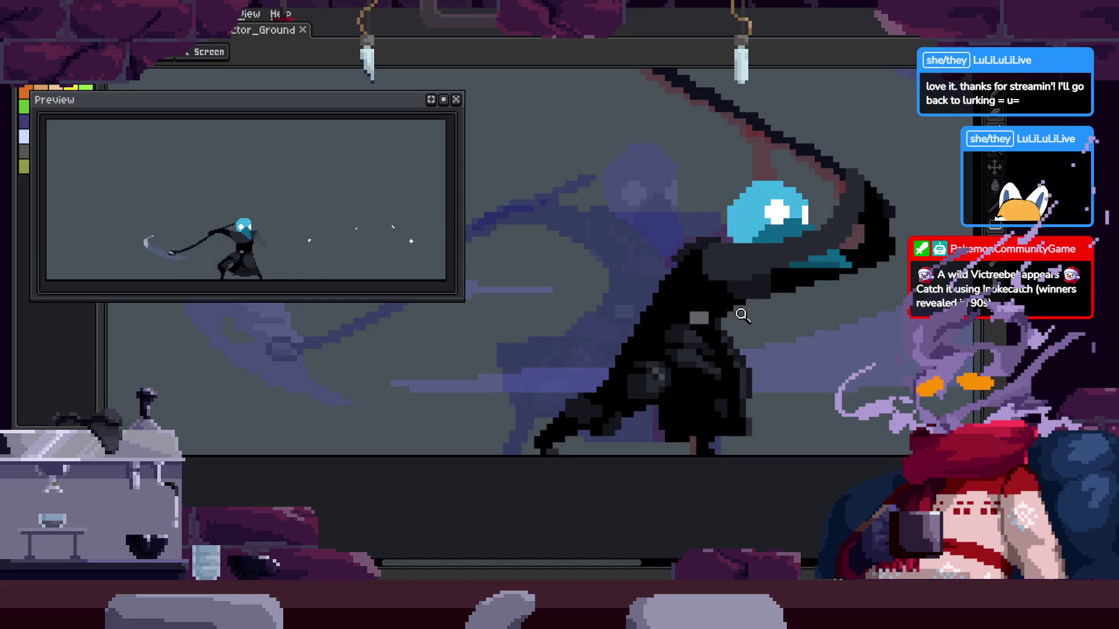
click(746, 308)
key(m)
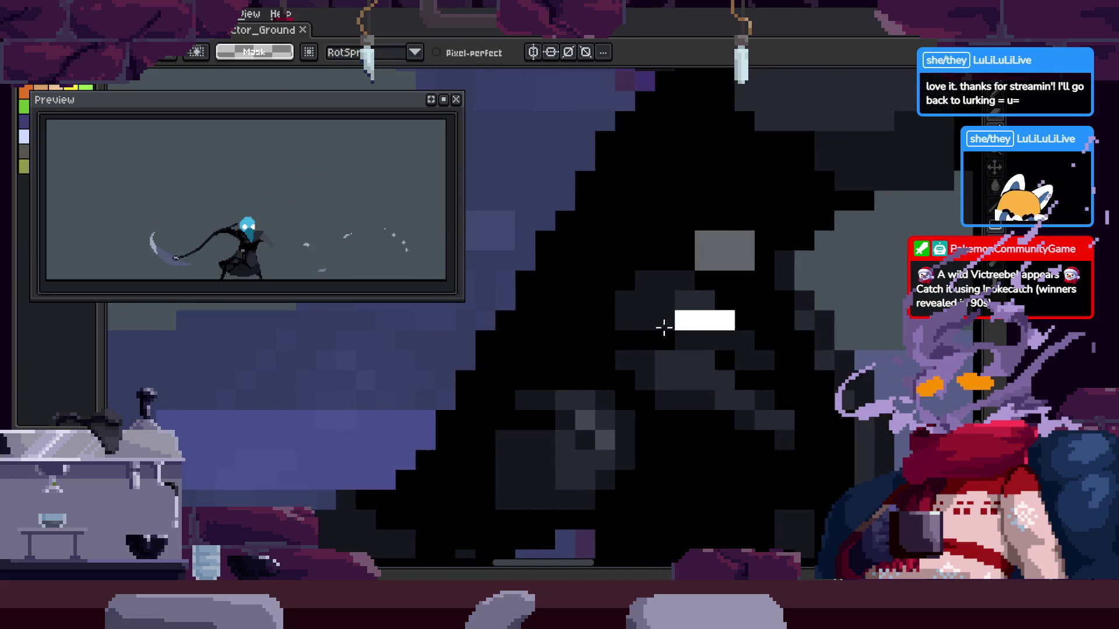
key(Tab)
key(b)
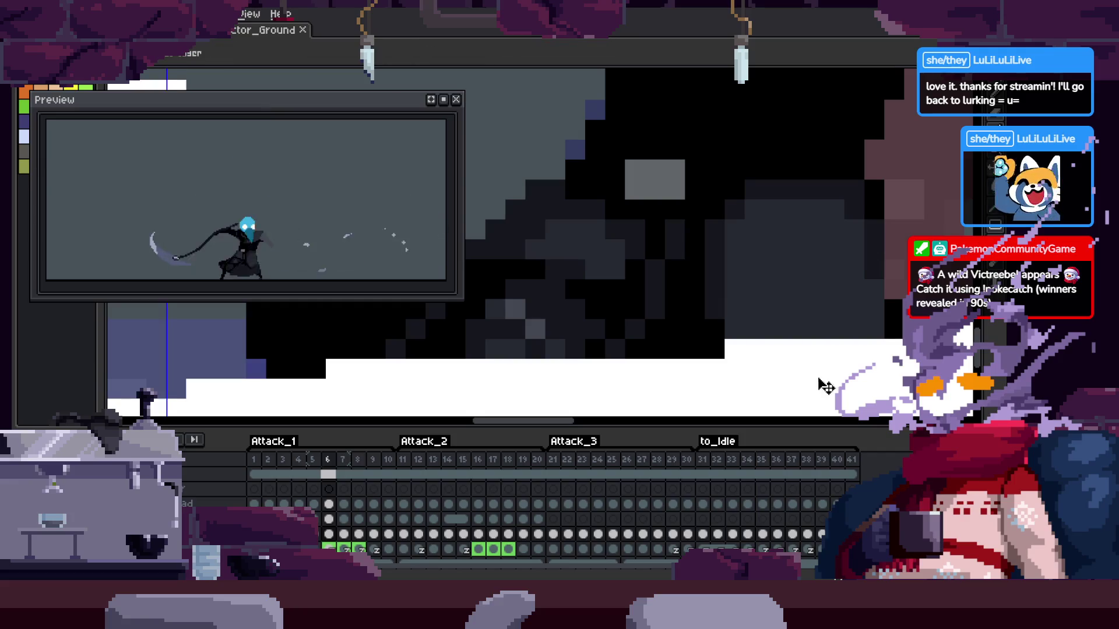
key(Tab)
key(z)
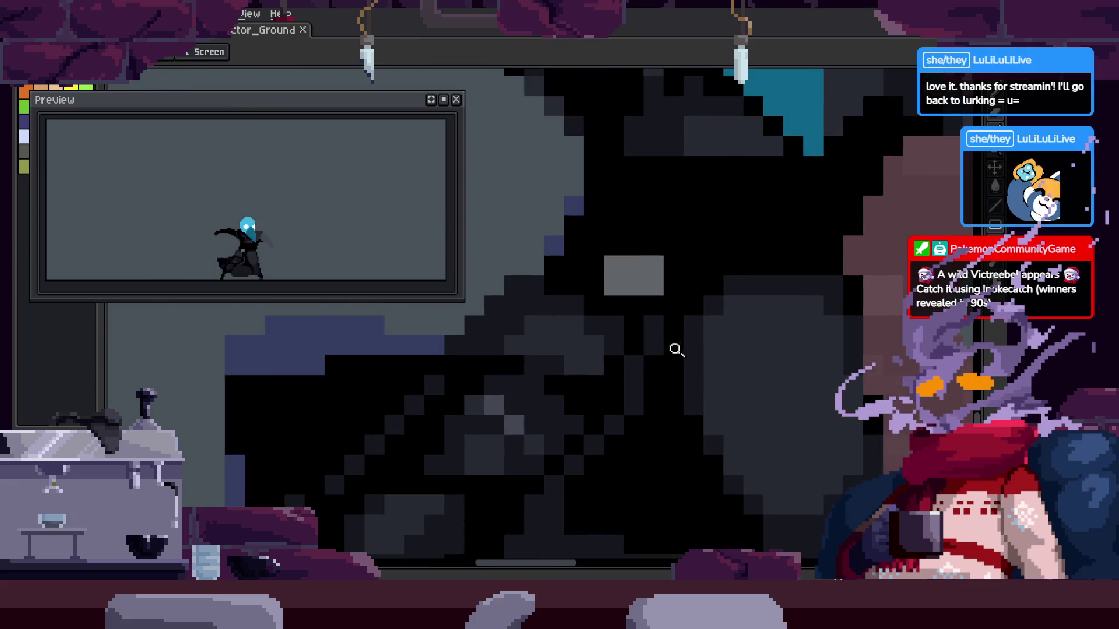
key(b)
scroll(596, 366, up, 1)
Pick cloak greys and repaint several shading pixels darker and lighter, including one black
alt+click(762, 357)
click(581, 370)
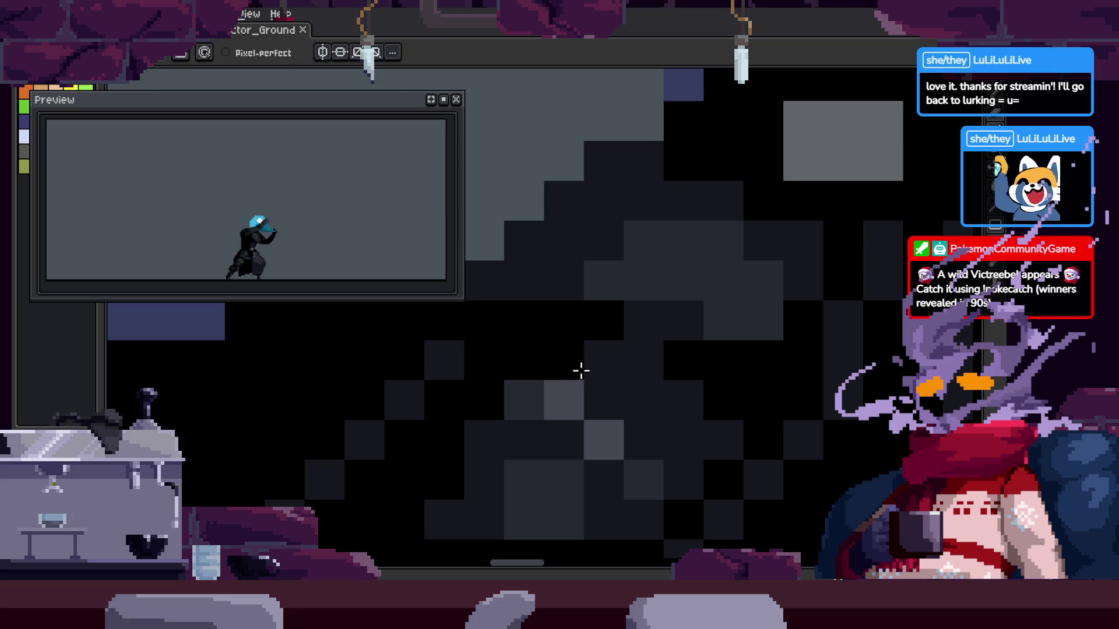
click(644, 414)
right_click(604, 370)
click(676, 399)
click(667, 408)
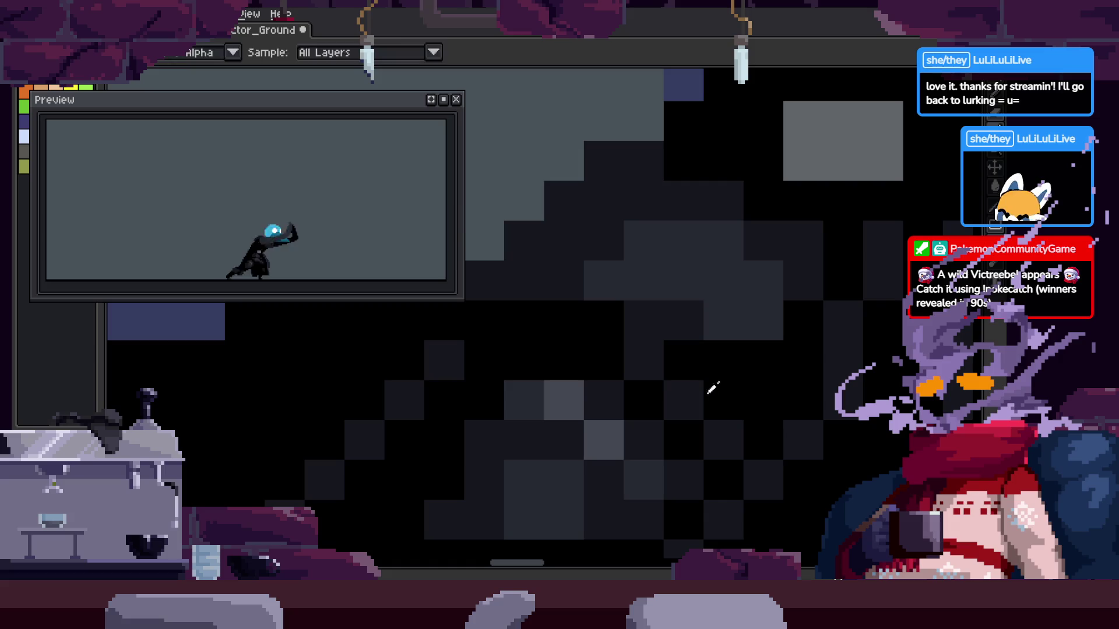
alt+click(710, 387)
click(726, 391)
key(z)
scroll(741, 376, down, 5)
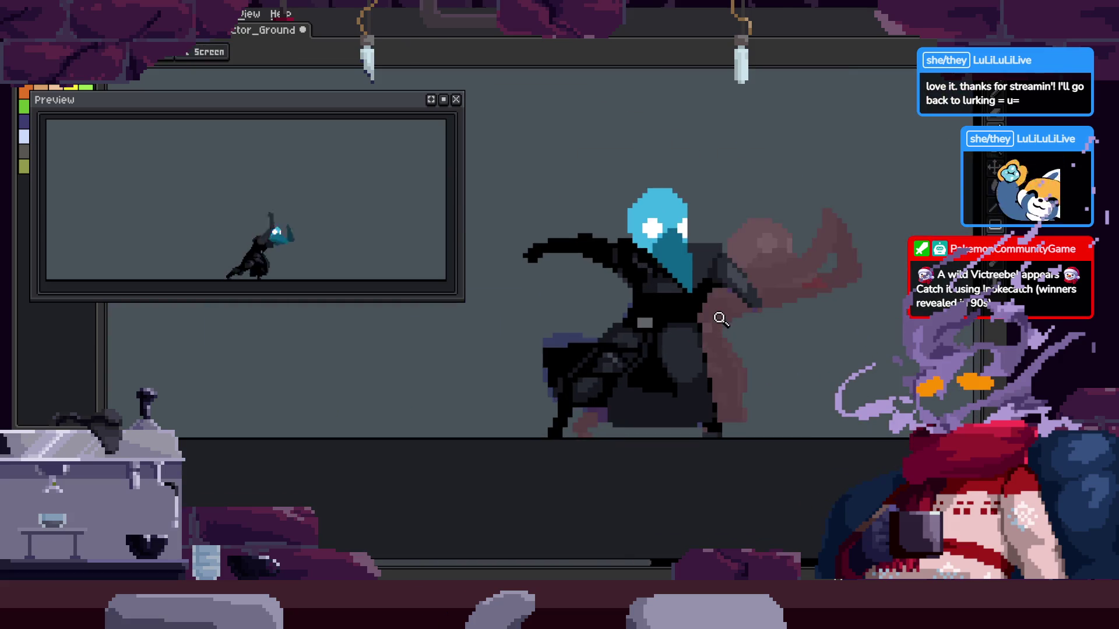
Return to frame 1 of Attack_1 and lasso-select the character's legs
key(Tab)
key(b)
key(Left)
key(Left)
key(Left)
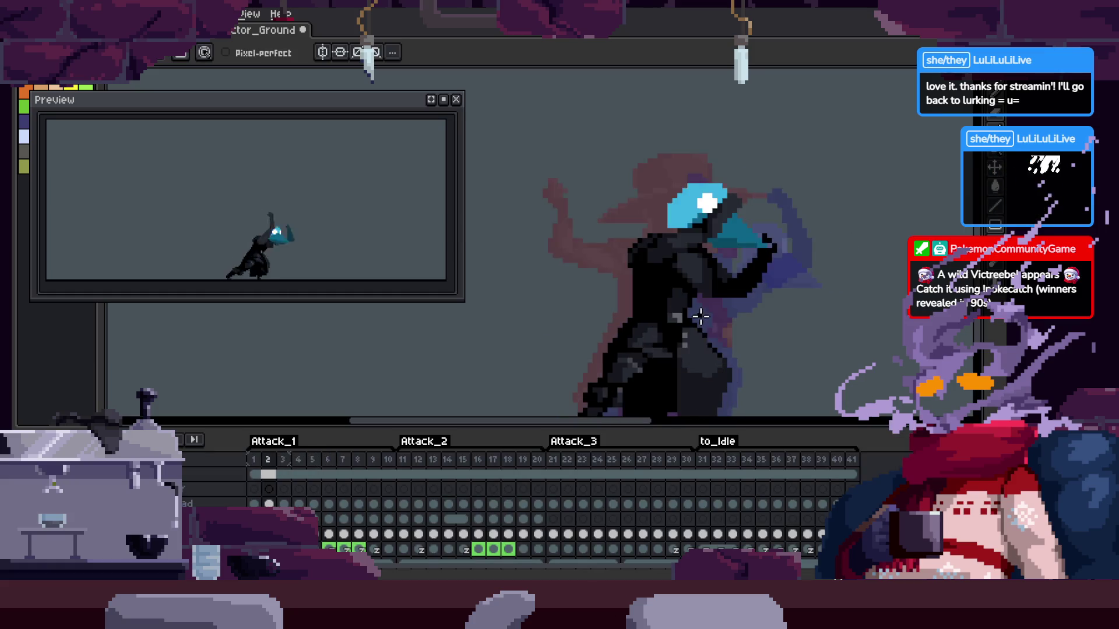
key(Left)
key(Left)
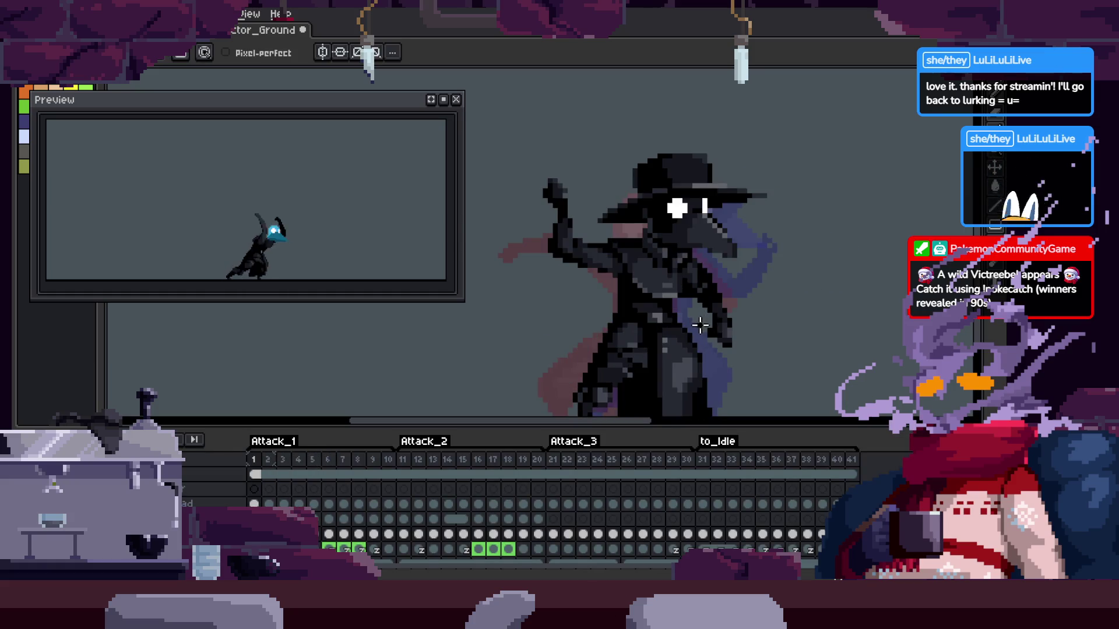
key(Tab)
scroll(700, 325, up, 3)
key(q)
drag(653, 292, 673, 297)
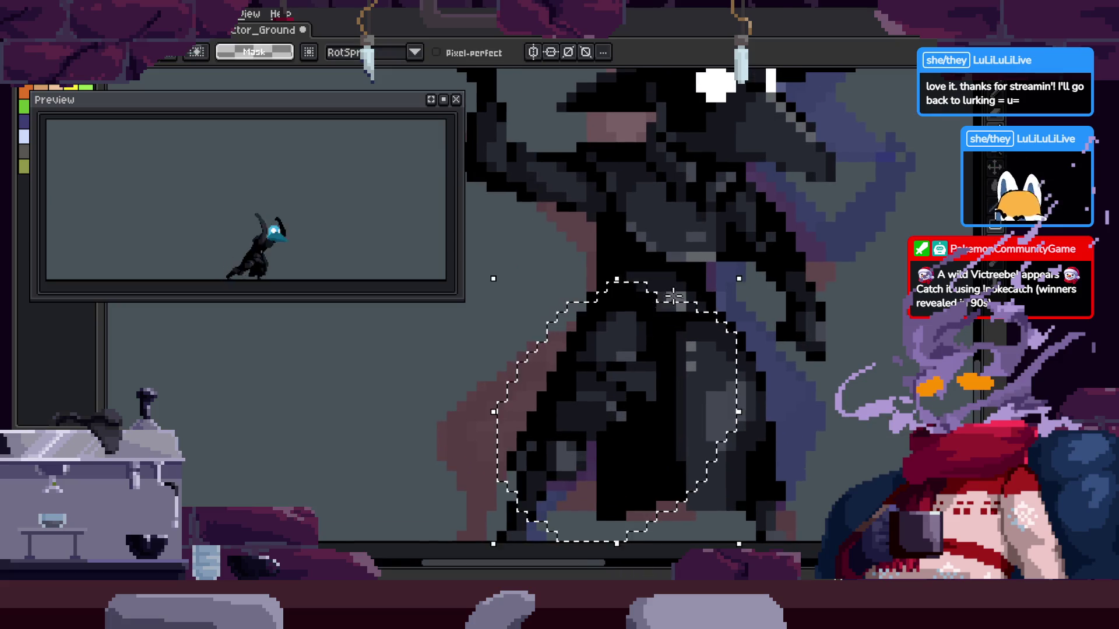
key(ctrl+d)
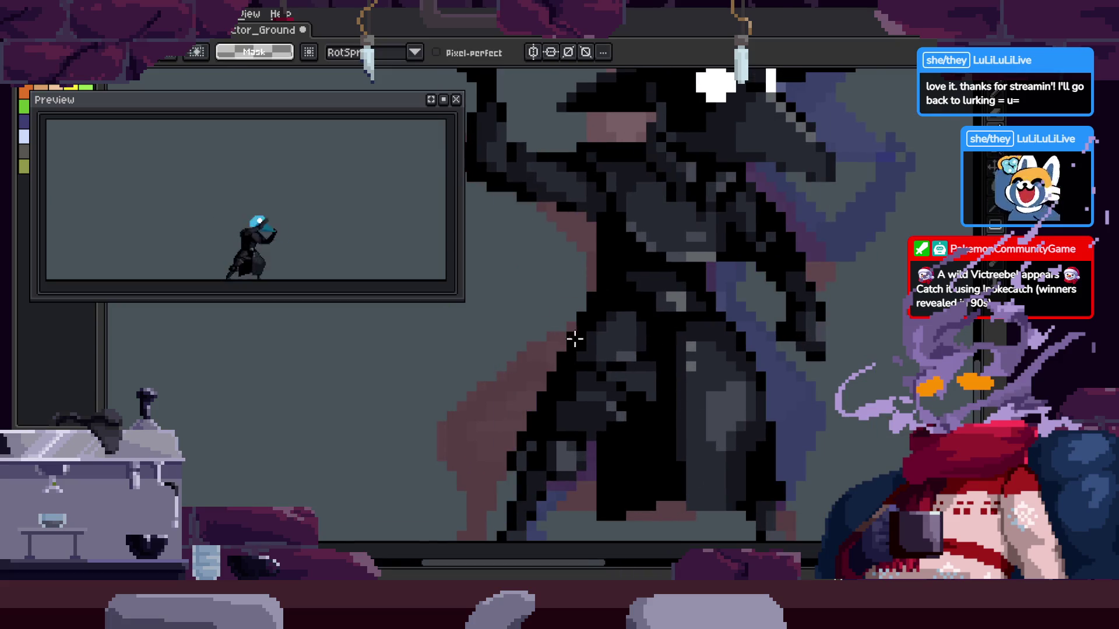
drag(644, 318, 664, 322)
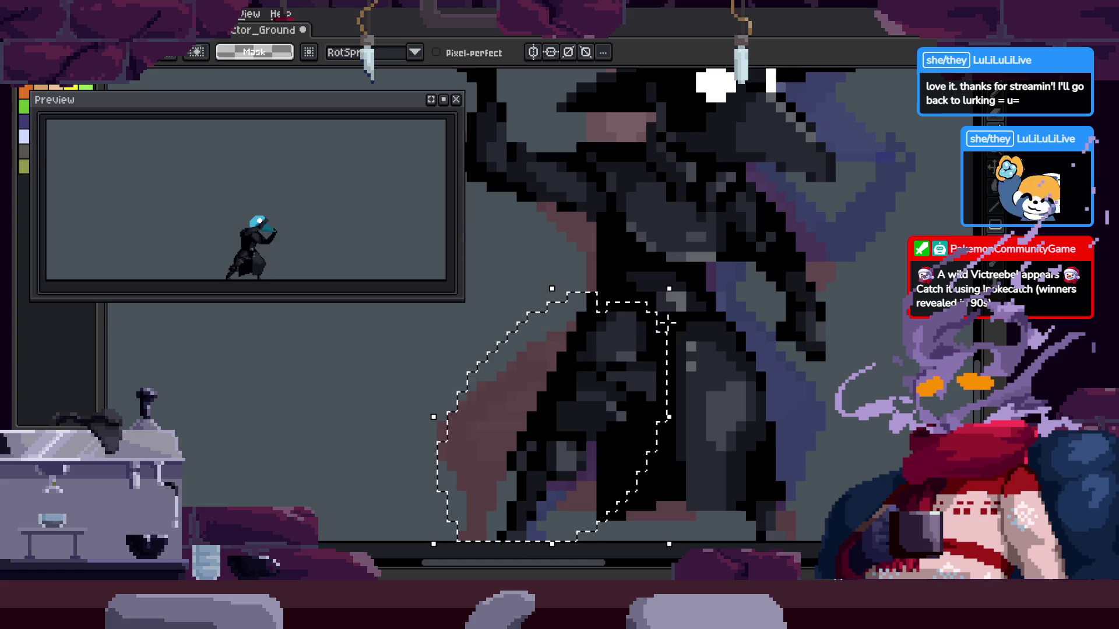
key(h)
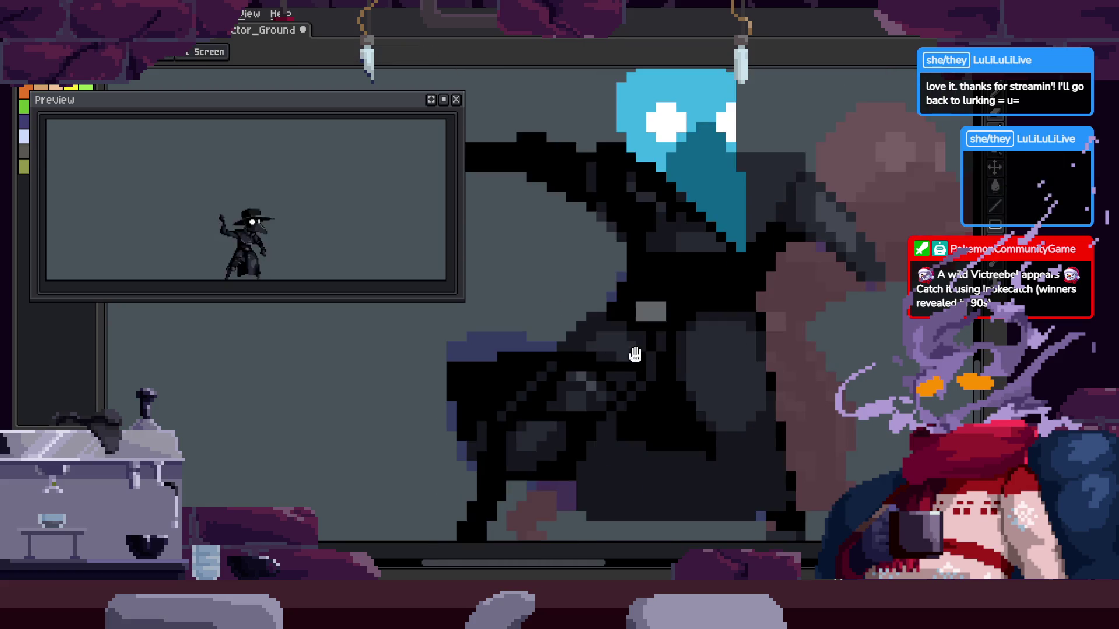
key(v)
drag(749, 387, 457, 469)
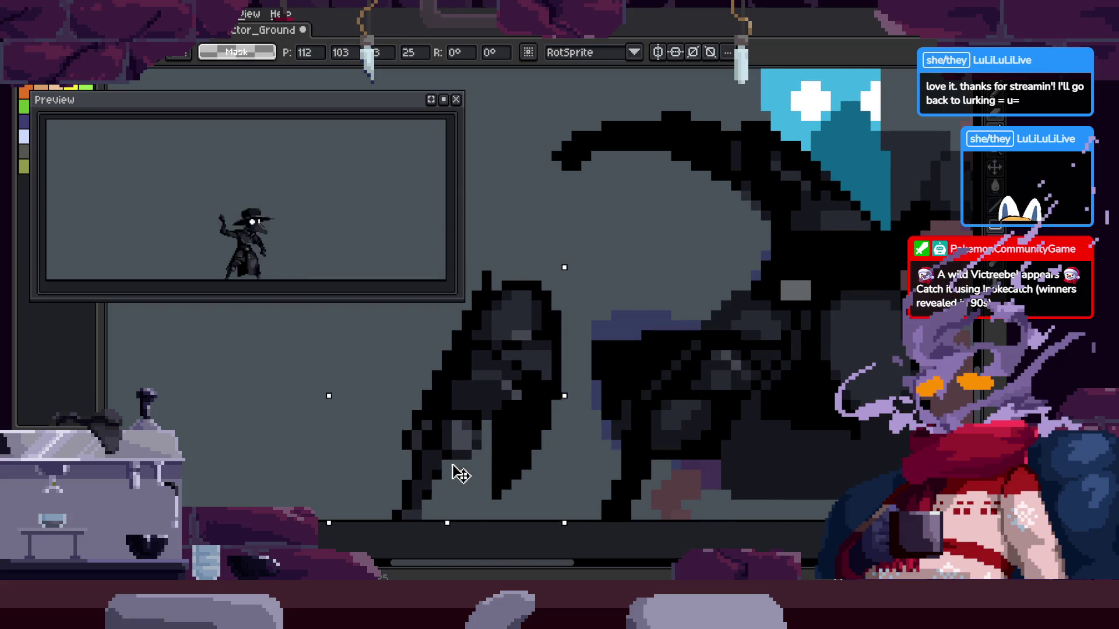
key(b)
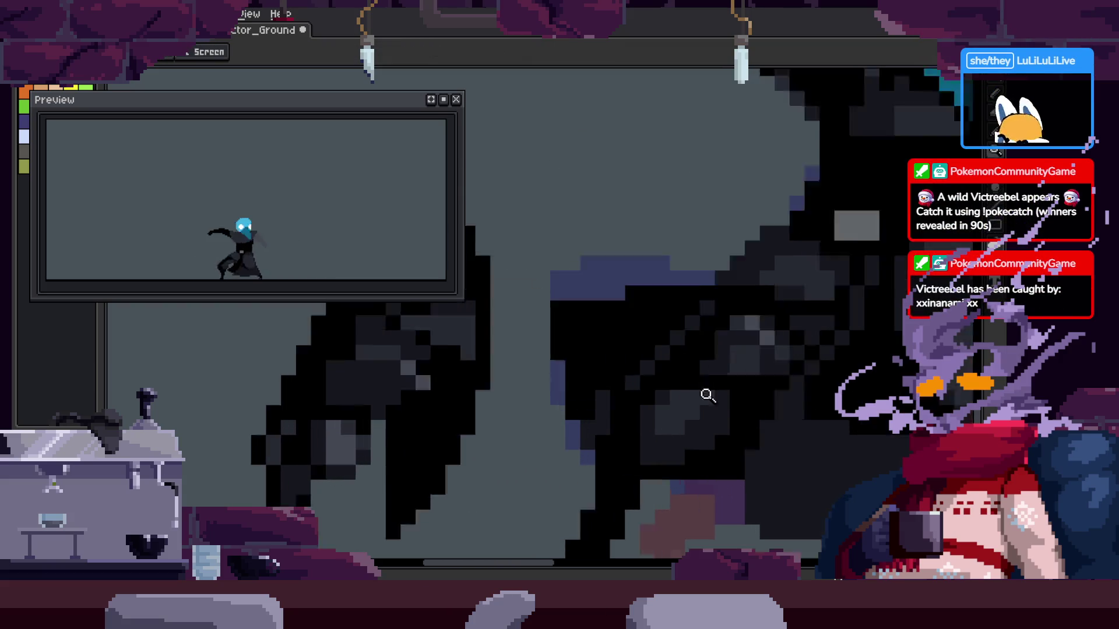
scroll(705, 392, up, 3)
key(z)
scroll(809, 317, down, 2)
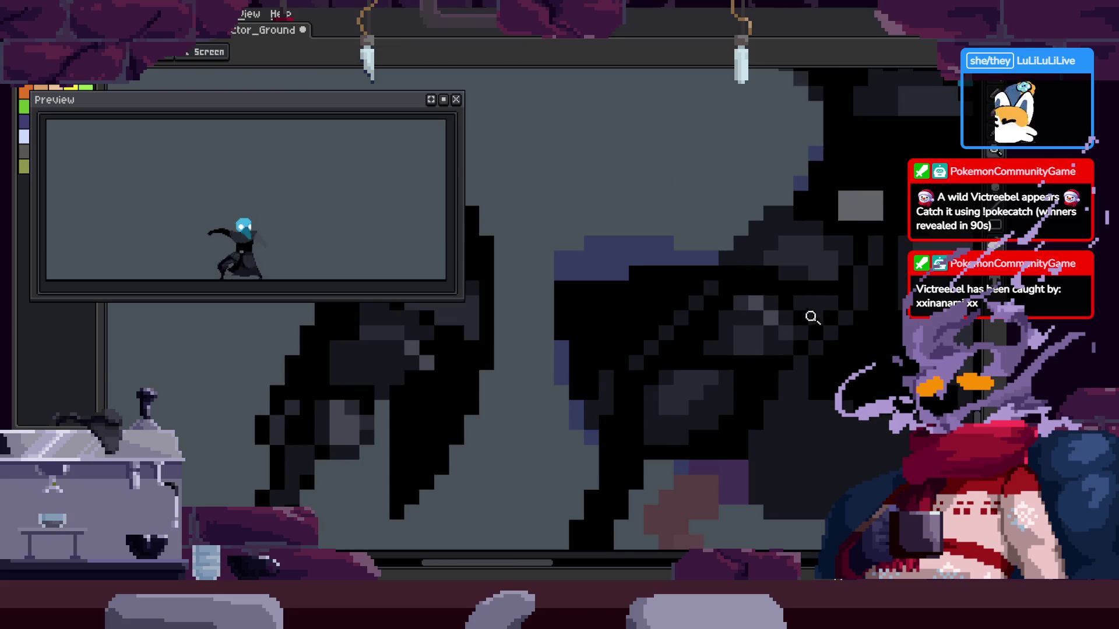
scroll(821, 332, down, 1)
scroll(645, 379, up, 2)
key(b)
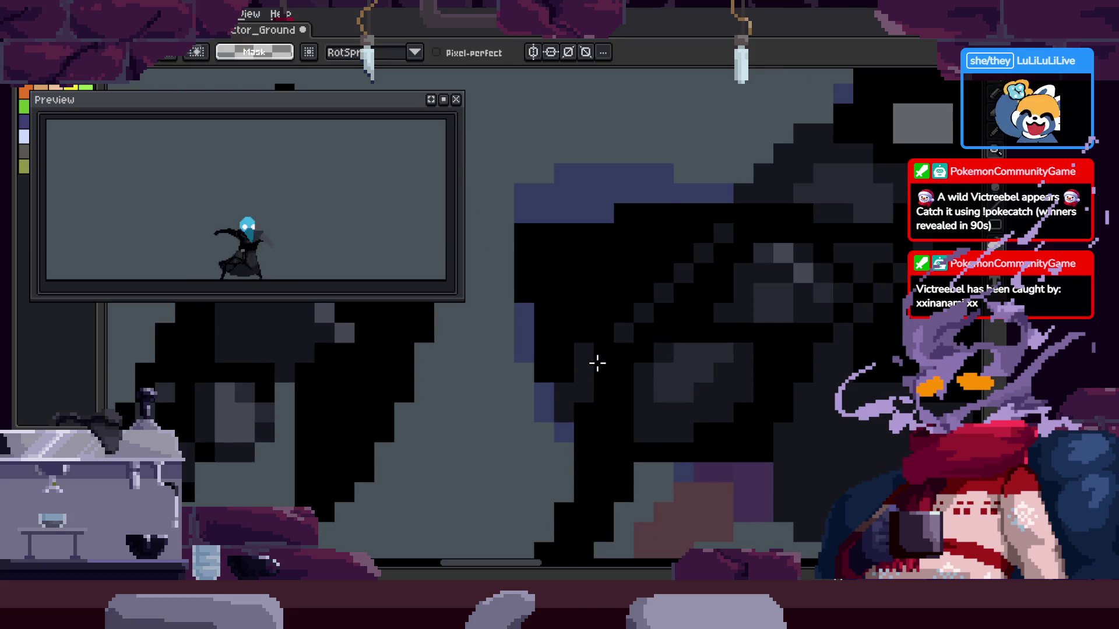
drag(558, 383, 740, 414)
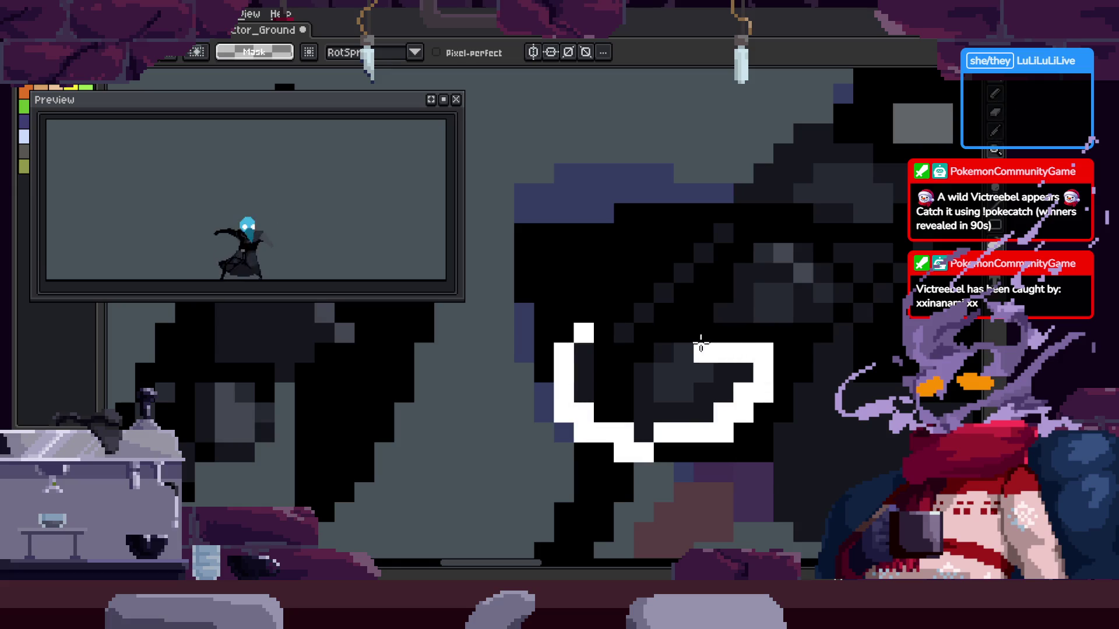
key(ctrl+z)
key(ctrl+z)
key(ctrl+z)
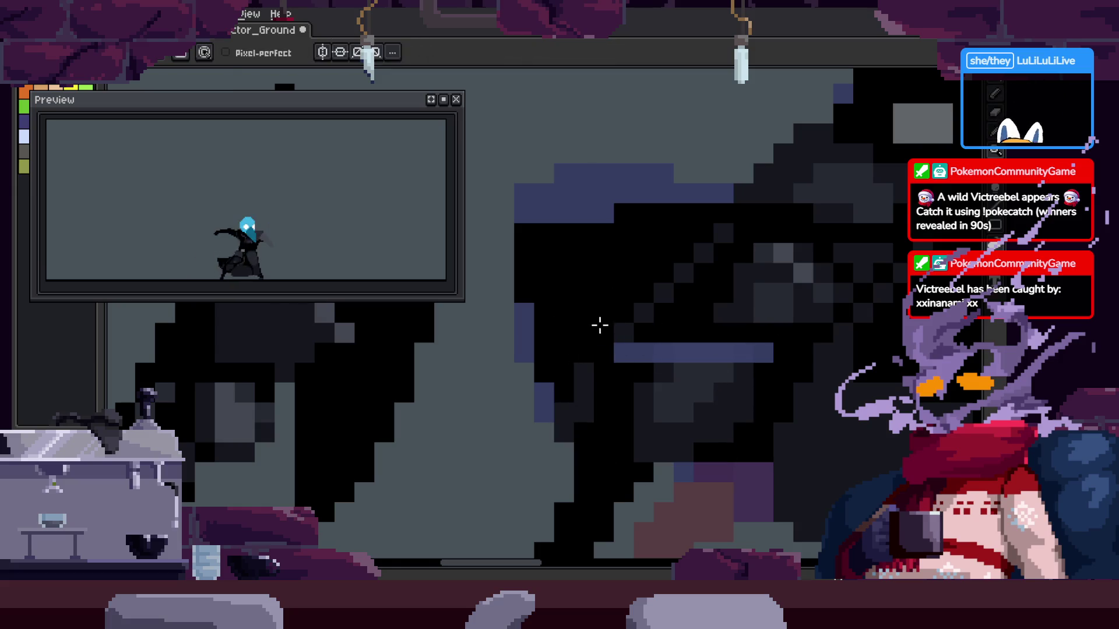
drag(730, 353, 708, 328)
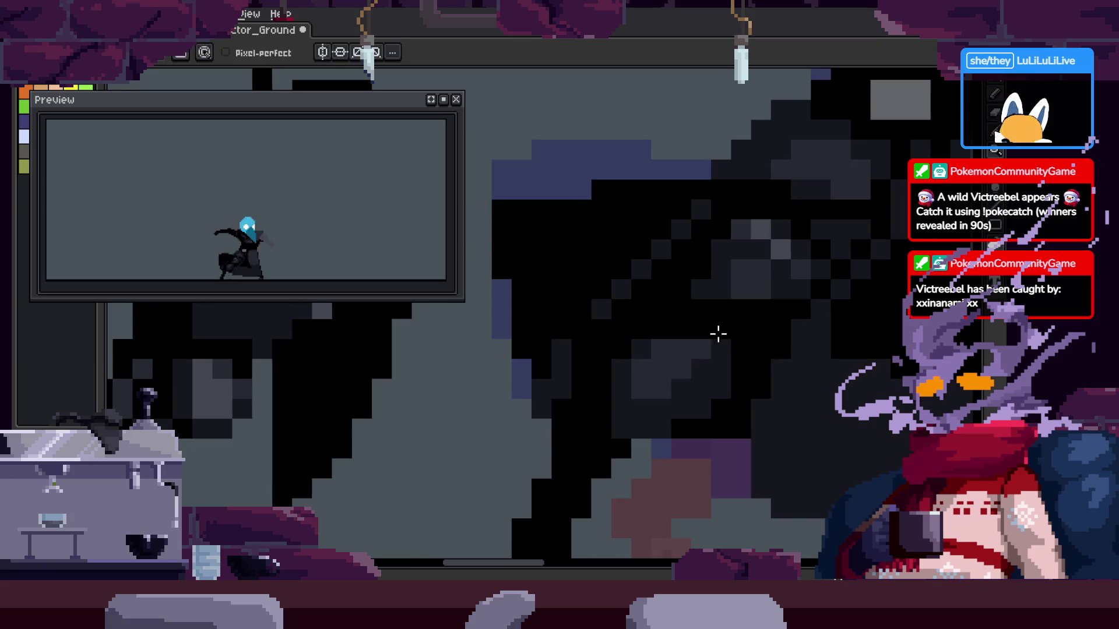
key(z)
scroll(825, 337, down, 5)
click(775, 412)
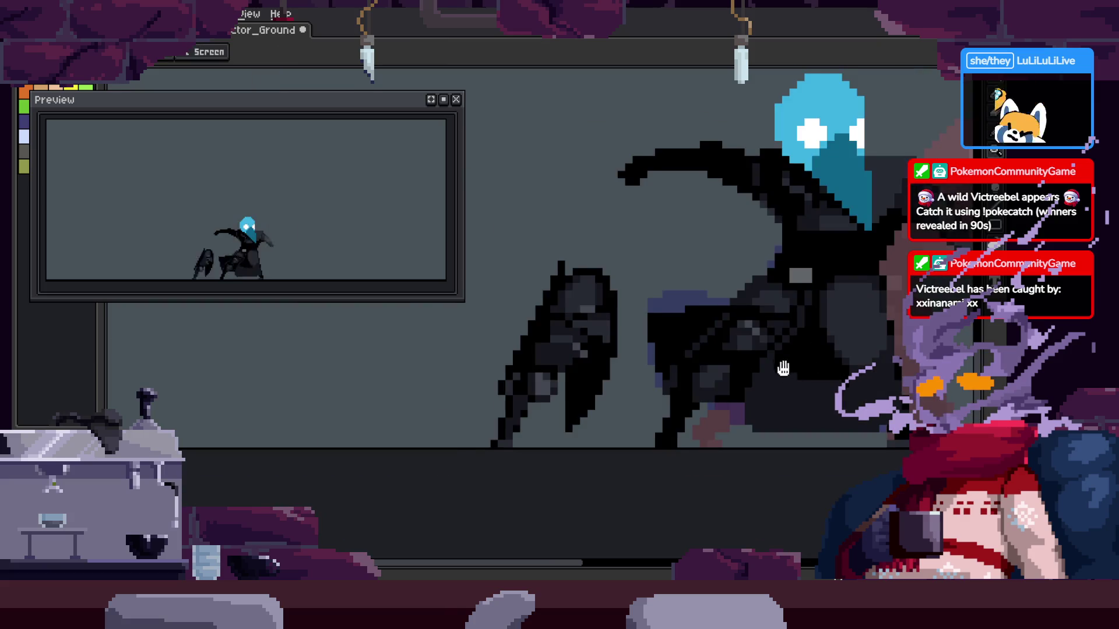
Zoom in closely on the cloak and pan the view across it
click(743, 289)
click(744, 289)
key(b)
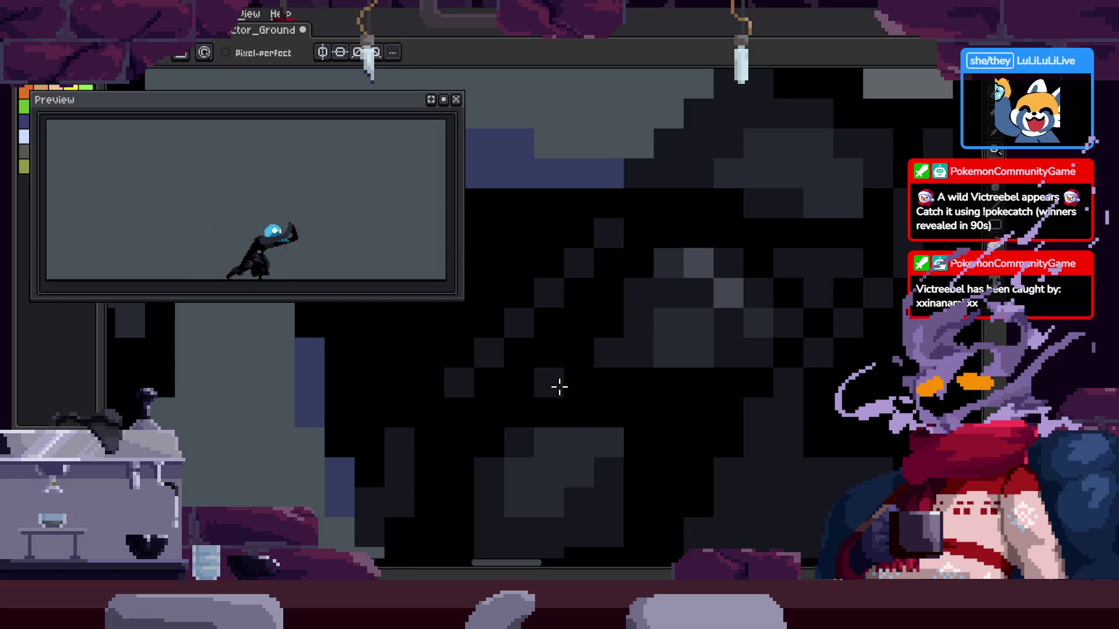
key(z)
scroll(607, 332, down, 2)
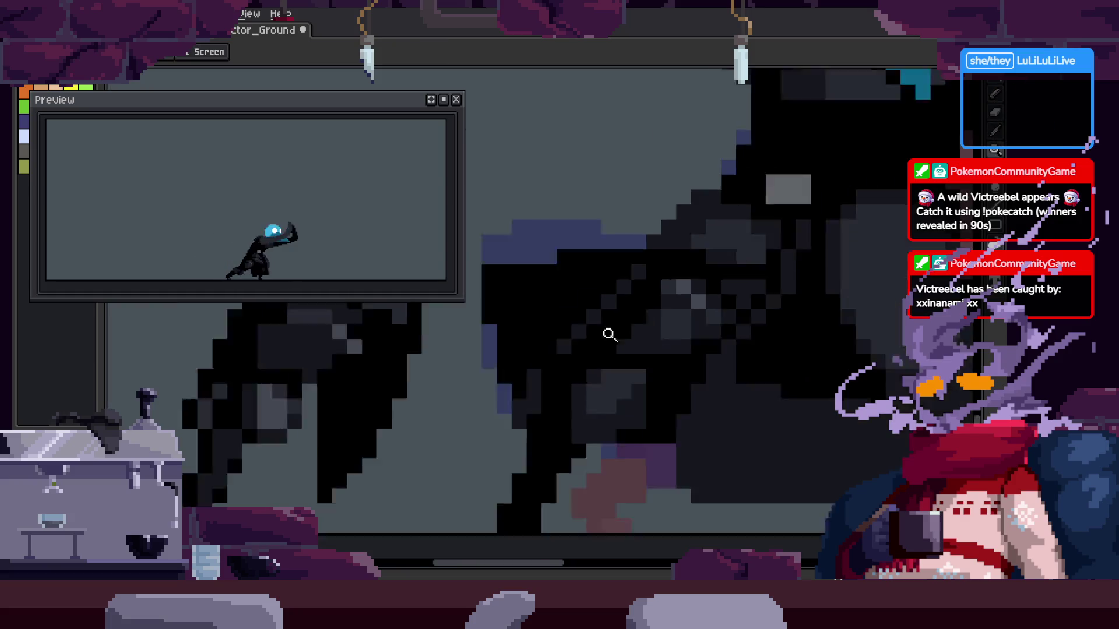
scroll(729, 309, down, 2)
scroll(810, 301, up, 2)
scroll(750, 332, up, 1)
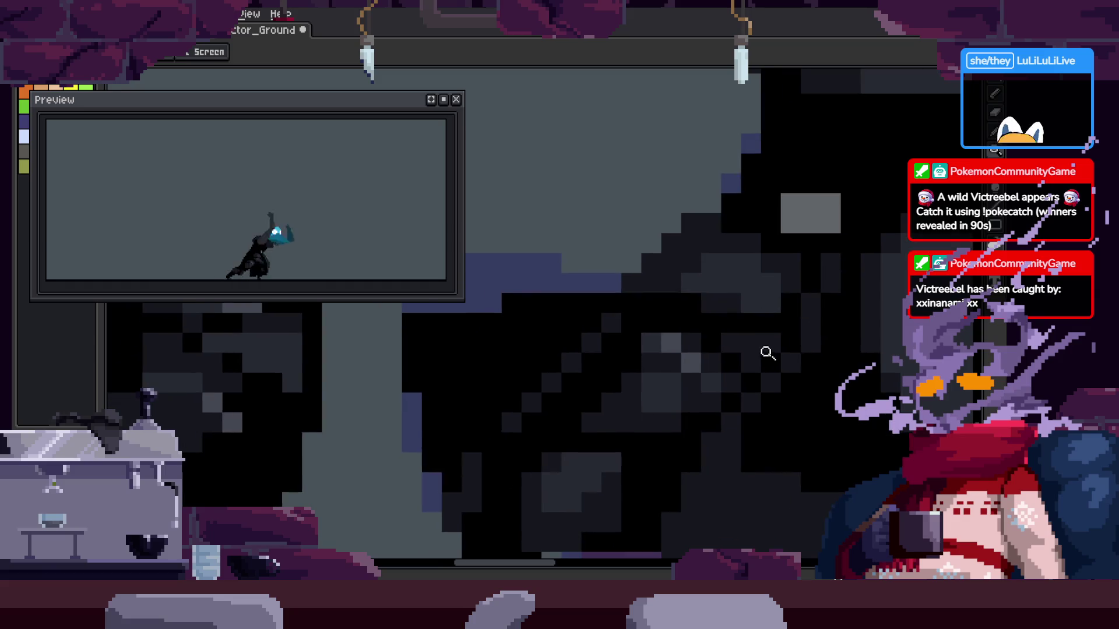
scroll(767, 352, down, 1)
key(z)
scroll(799, 352, up, 1)
scroll(778, 351, up, 1)
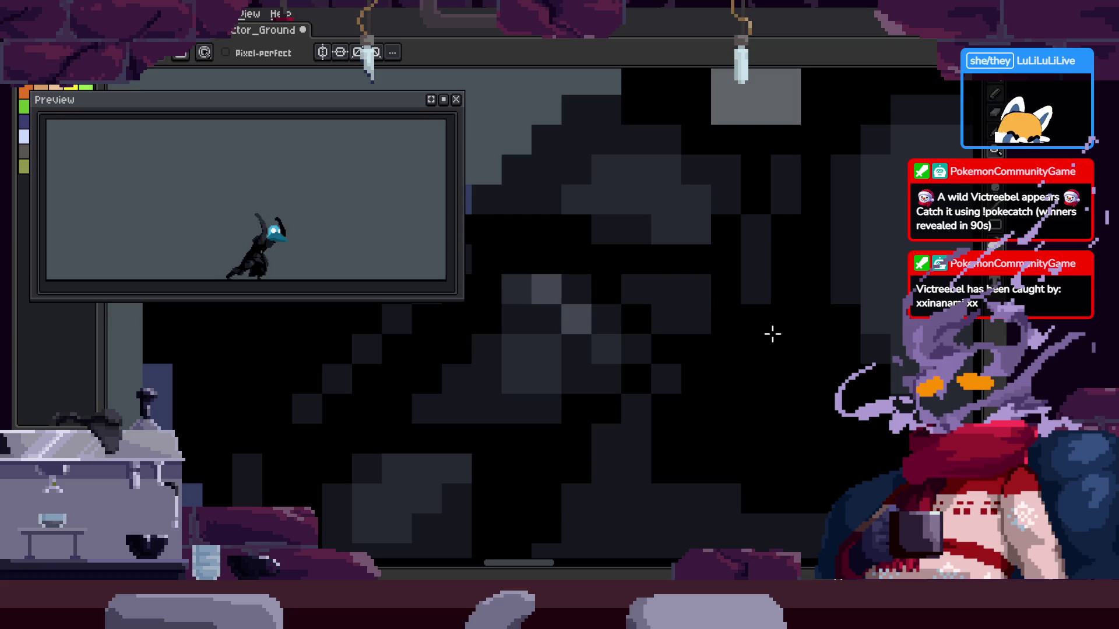
scroll(773, 334, down, 3)
scroll(791, 326, up, 2)
key(v)
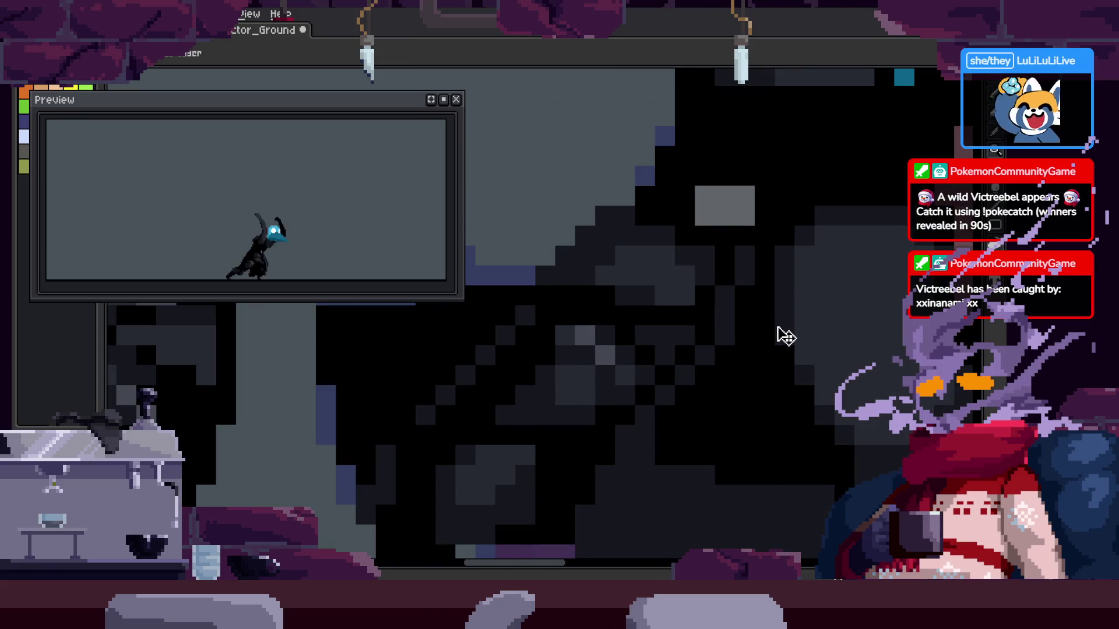
key(z)
scroll(712, 367, down, 1)
scroll(631, 313, up, 1)
drag(608, 352, 697, 320)
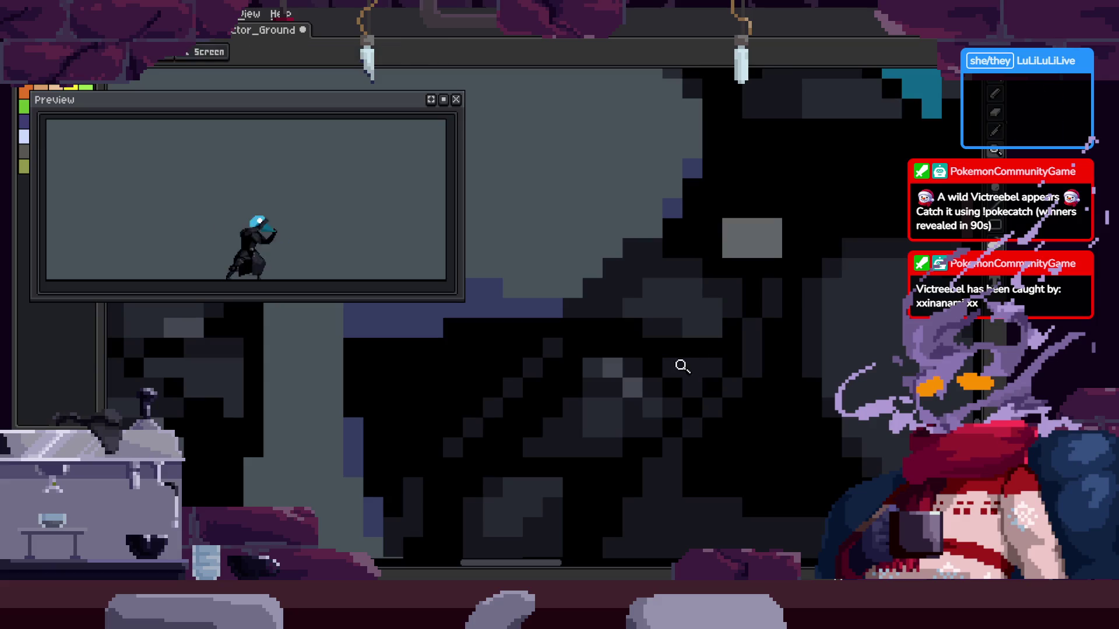
key(b)
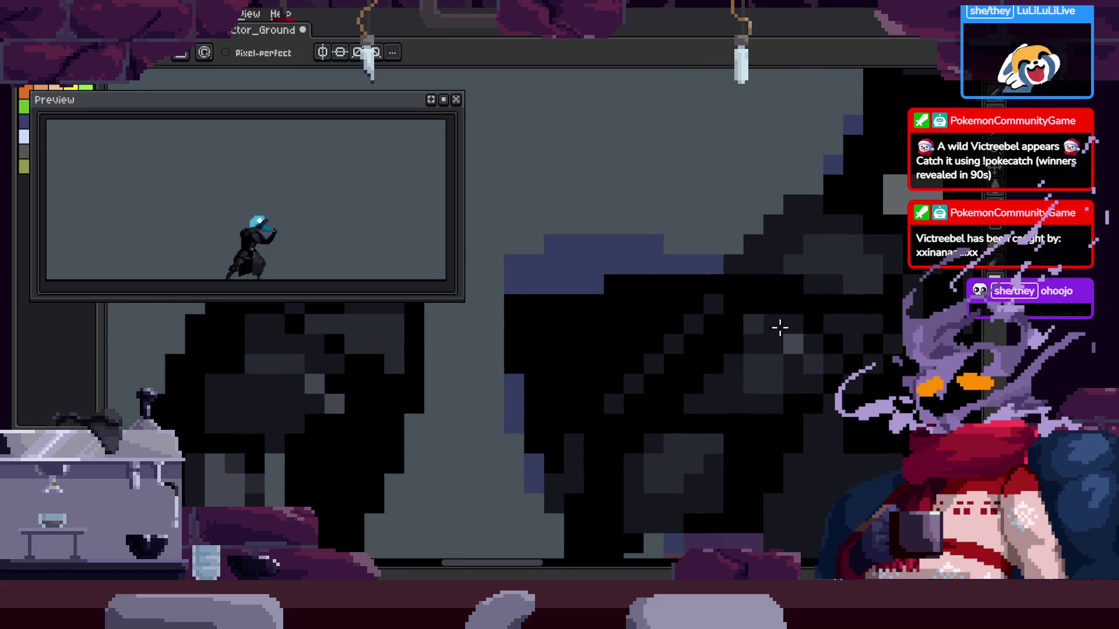
key(z)
click(806, 325)
scroll(798, 328, down, 1)
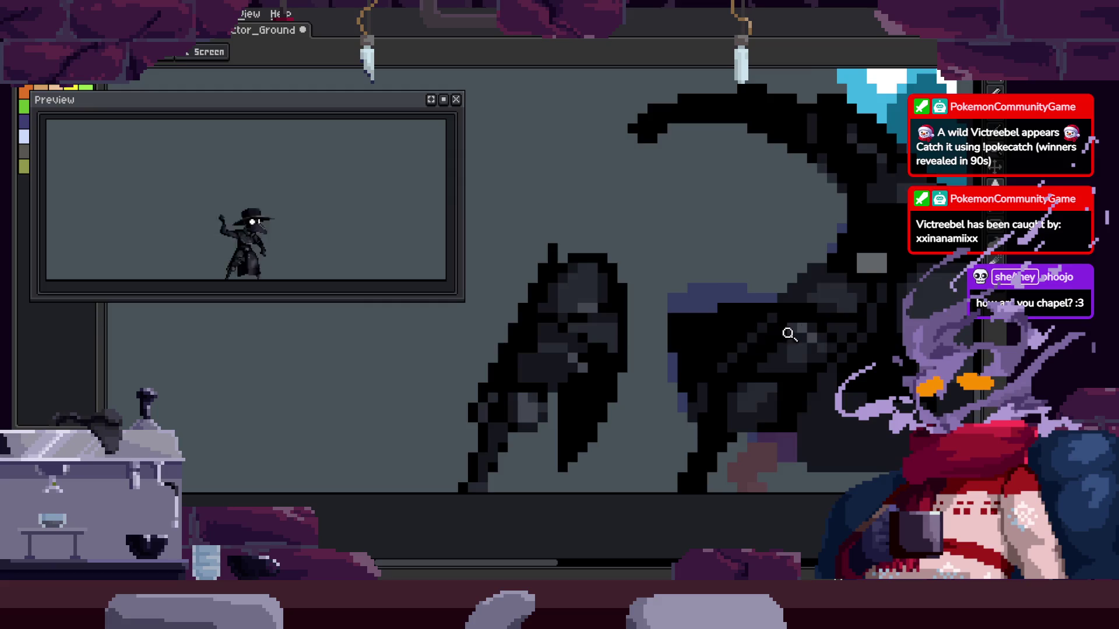
scroll(787, 332, down, 1)
scroll(839, 312, up, 2)
scroll(804, 309, up, 1)
Sample dark shades from the cloak with the eyedropper while adjusting the zoom
key(i)
key(z)
scroll(752, 308, down, 1)
scroll(732, 322, up, 1)
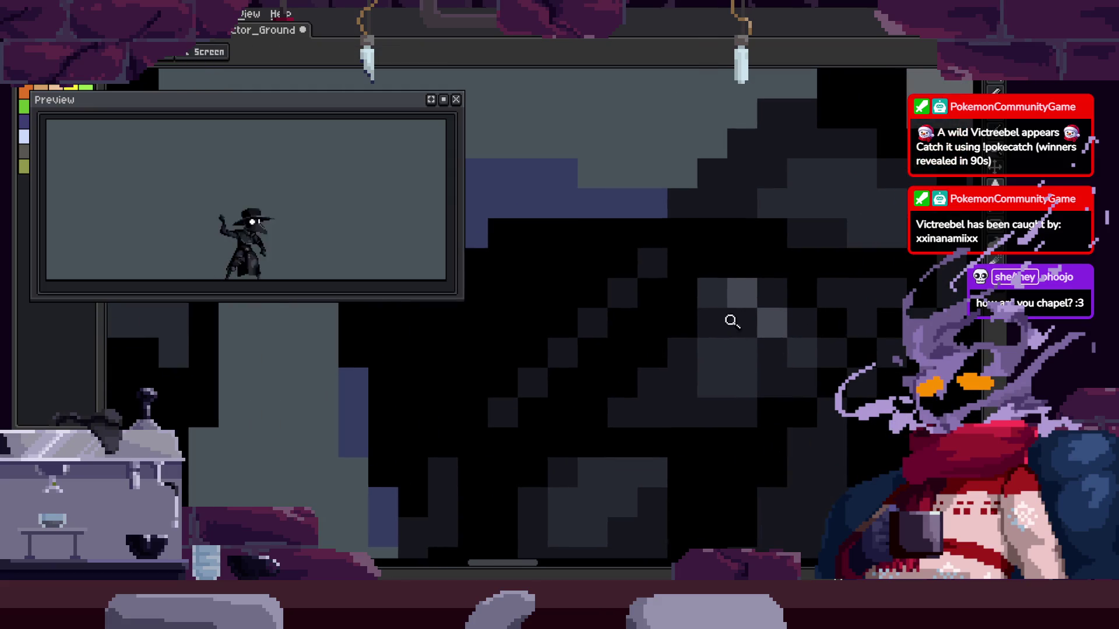
key(b)
key(i)
key(z)
scroll(737, 282, down, 1)
key(i)
key(b)
key(z)
scroll(761, 354, up, 1)
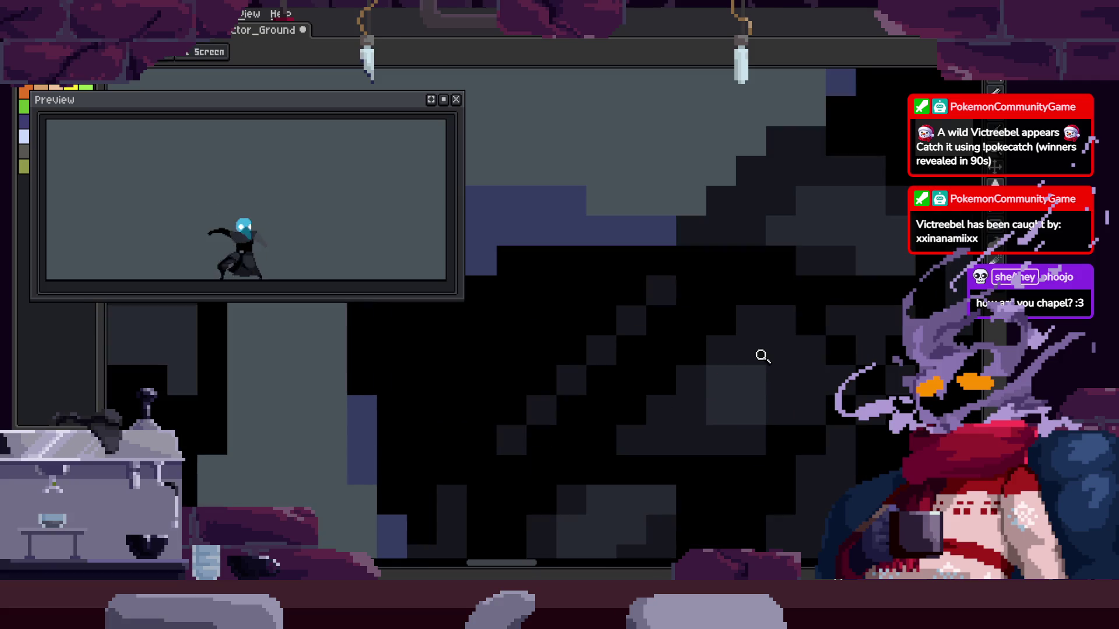
key(z)
scroll(688, 377, down, 1)
scroll(732, 357, down, 1)
scroll(692, 377, down, 1)
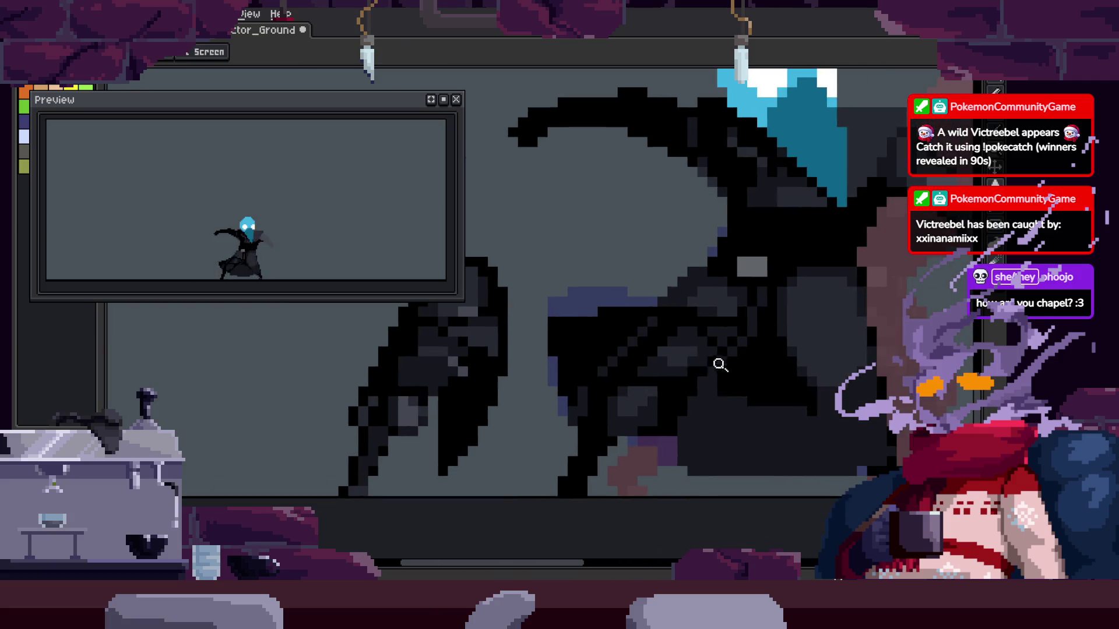
scroll(626, 377, up, 2)
scroll(763, 335, left, 1)
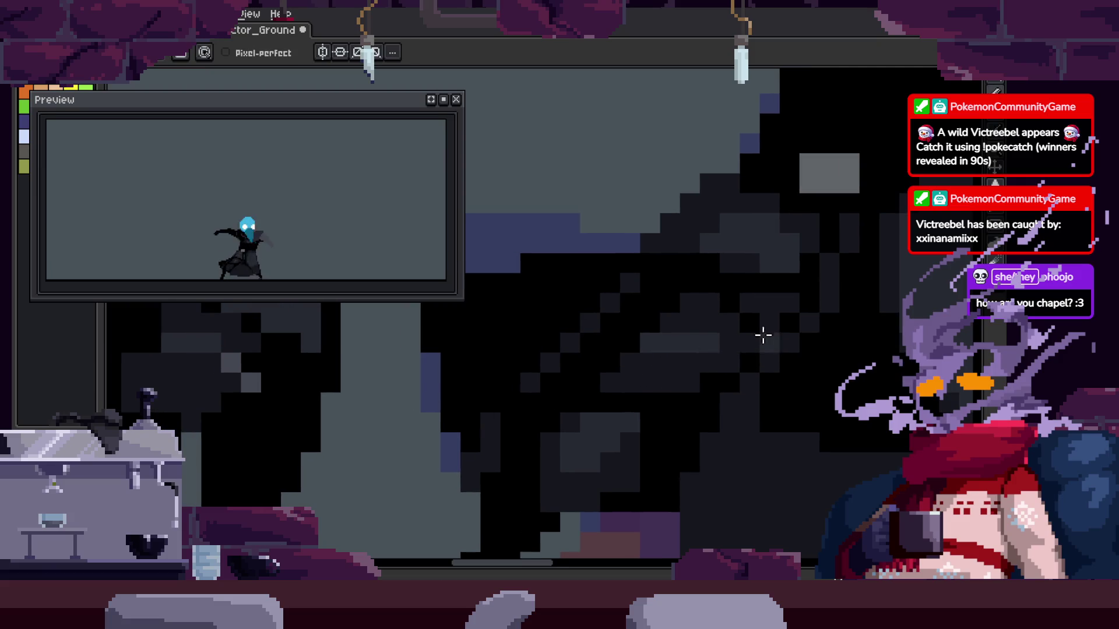
key(alt)
key(alt)
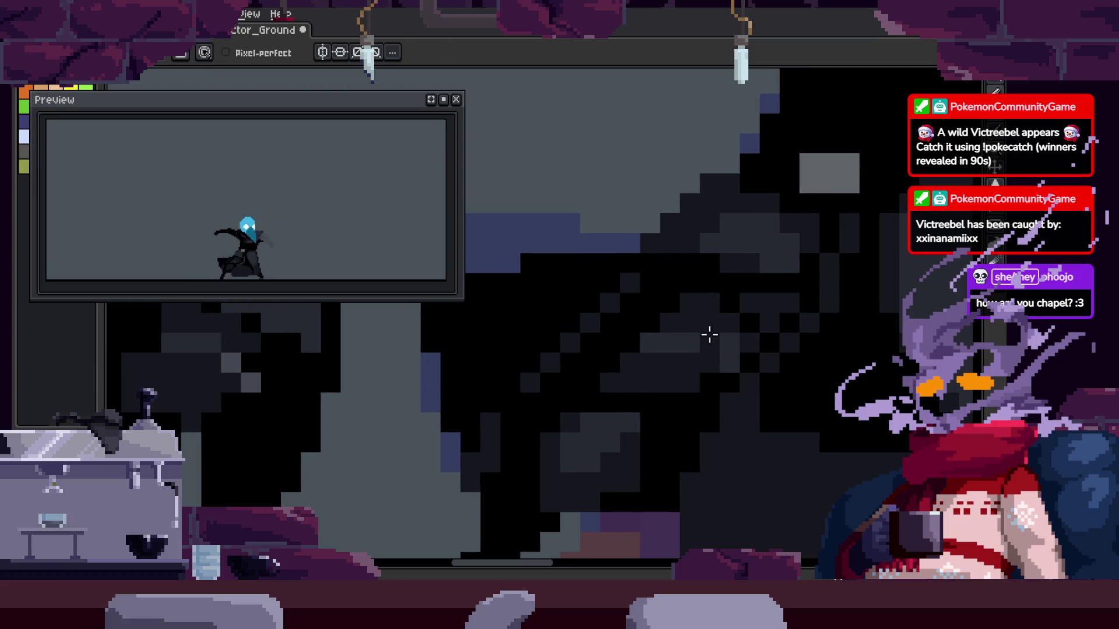
key(alt)
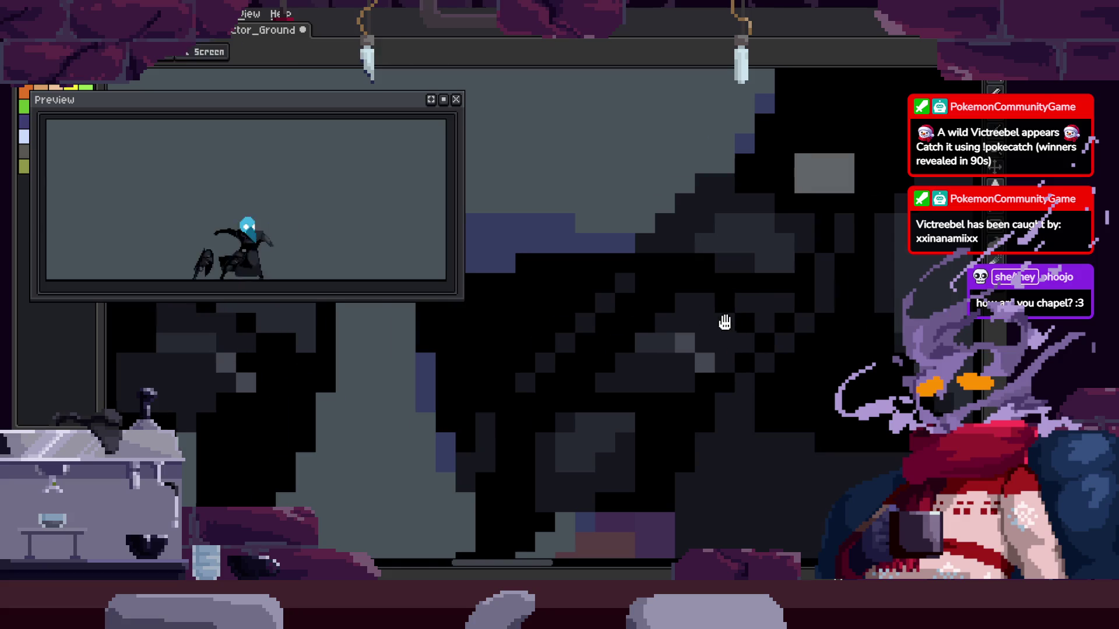
scroll(723, 349, down, 3)
scroll(719, 367, down, 2)
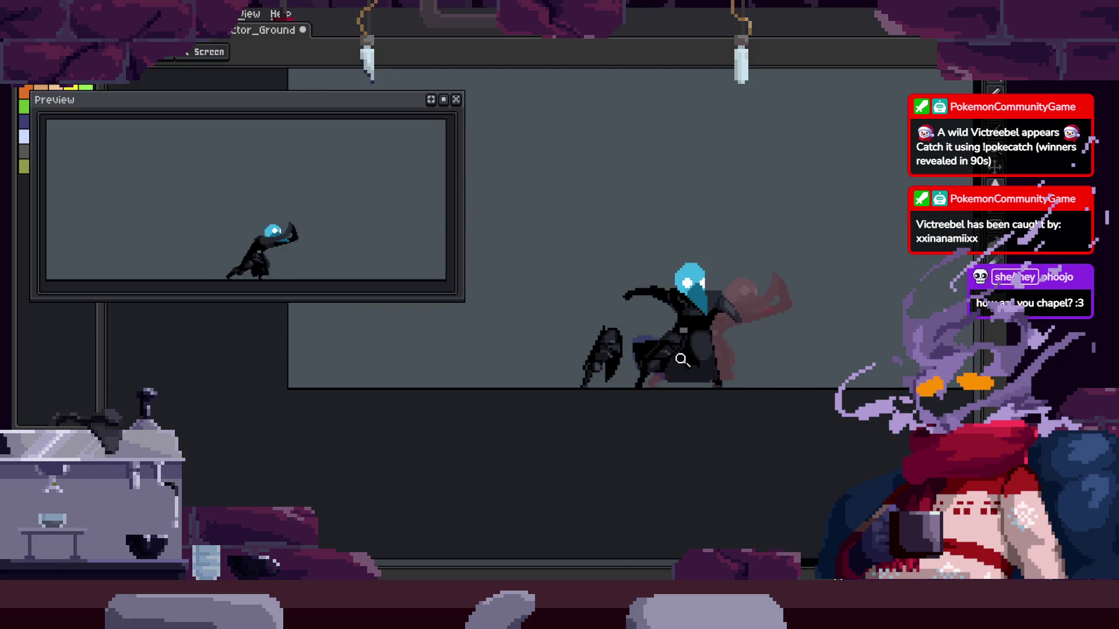
scroll(679, 344, up, 3)
scroll(694, 326, up, 1)
scroll(648, 313, up, 1)
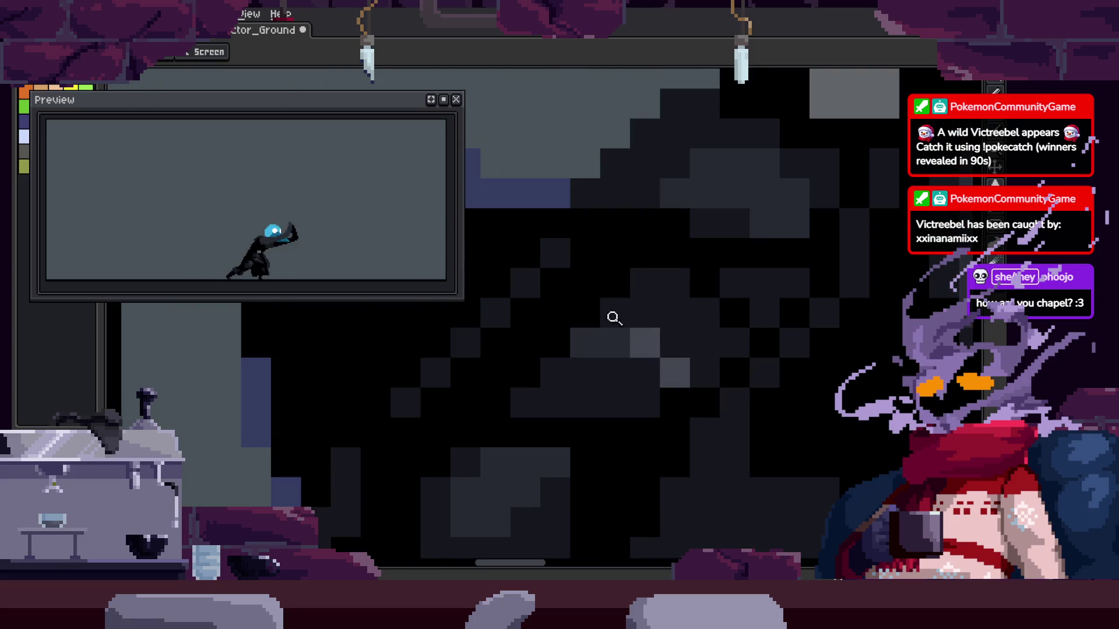
scroll(612, 317, up, 1)
scroll(620, 342, up, 1)
key(alt)
scroll(597, 350, up, 1)
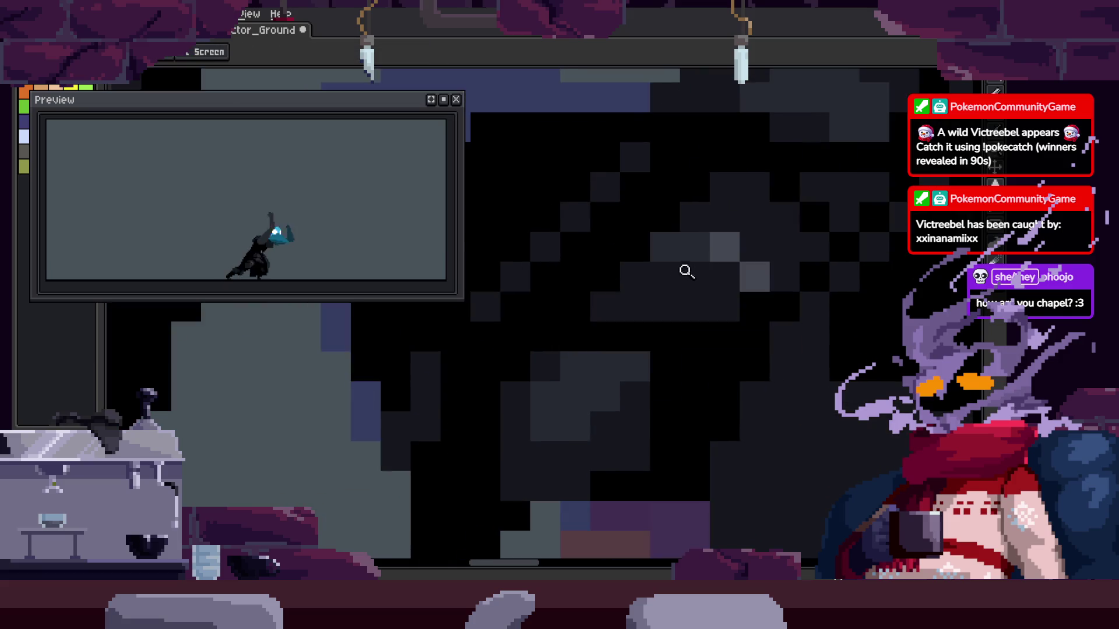
Paint cloak pixels black and grey, undoing a stray black row, and save the sprite
key(b)
mouse_move(539, 329)
mouse_down()
mouse_move(670, 327)
mouse_move(636, 434)
mouse_up()
scroll(632, 332, down, 2)
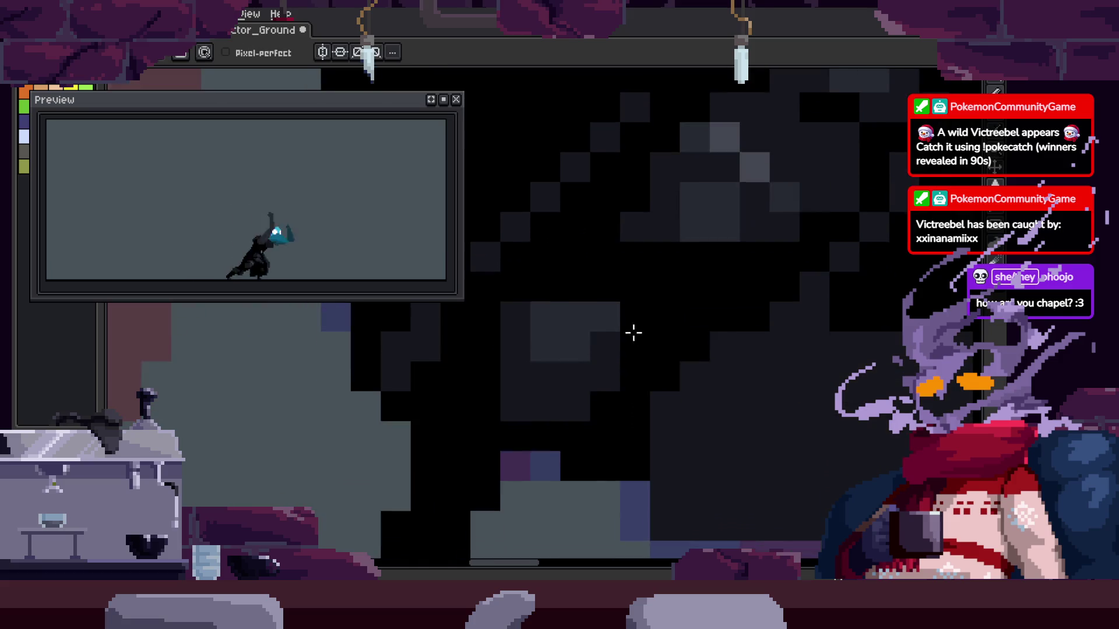
key(ctrl+z)
drag(618, 397, 564, 434)
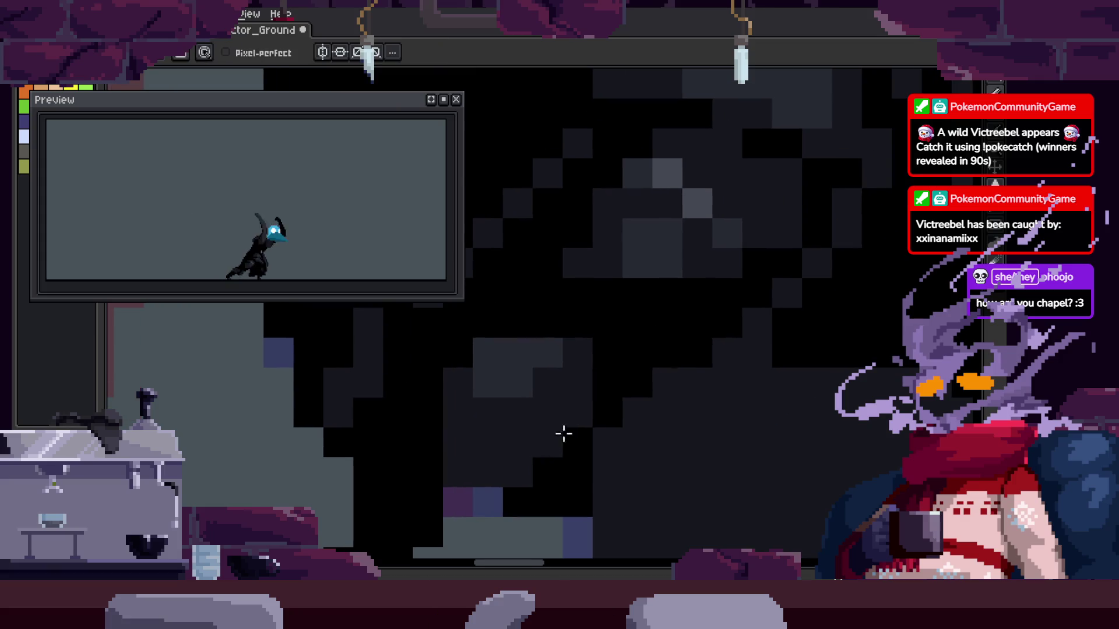
click(659, 361)
alt+click(509, 369)
click(483, 400)
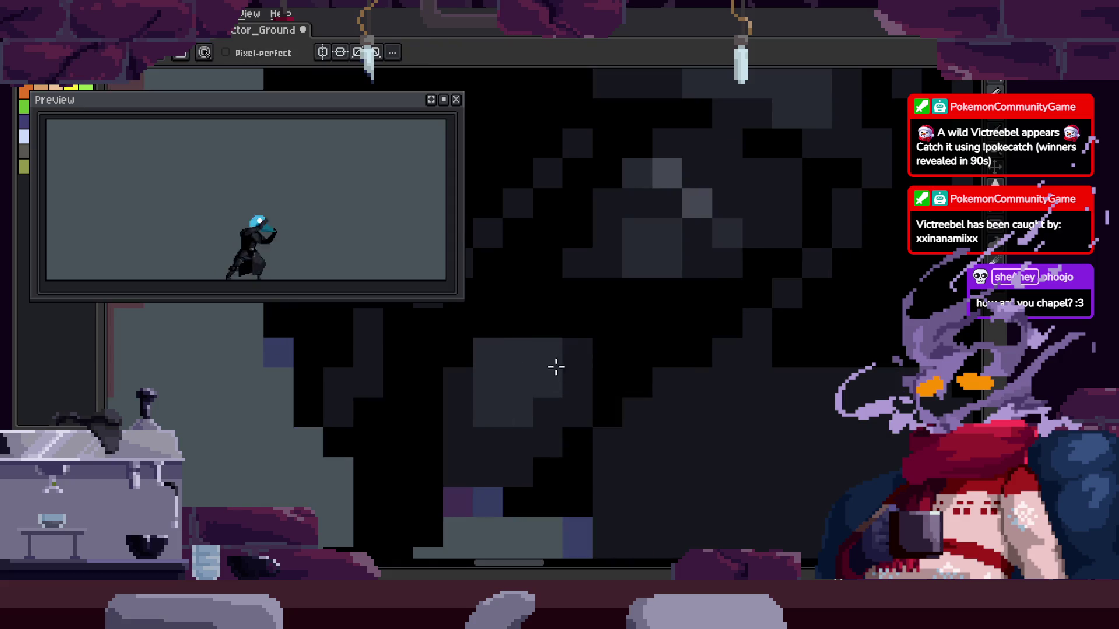
drag(555, 367, 564, 363)
key(z)
key(ctrl+s)
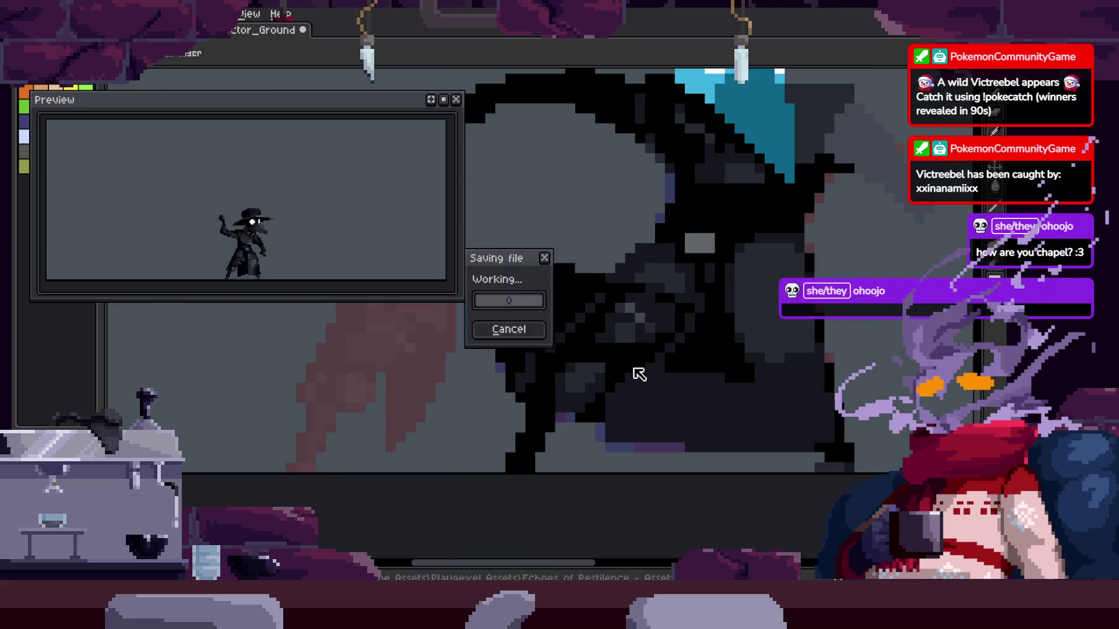
scroll(641, 373, down, 4)
click(685, 356)
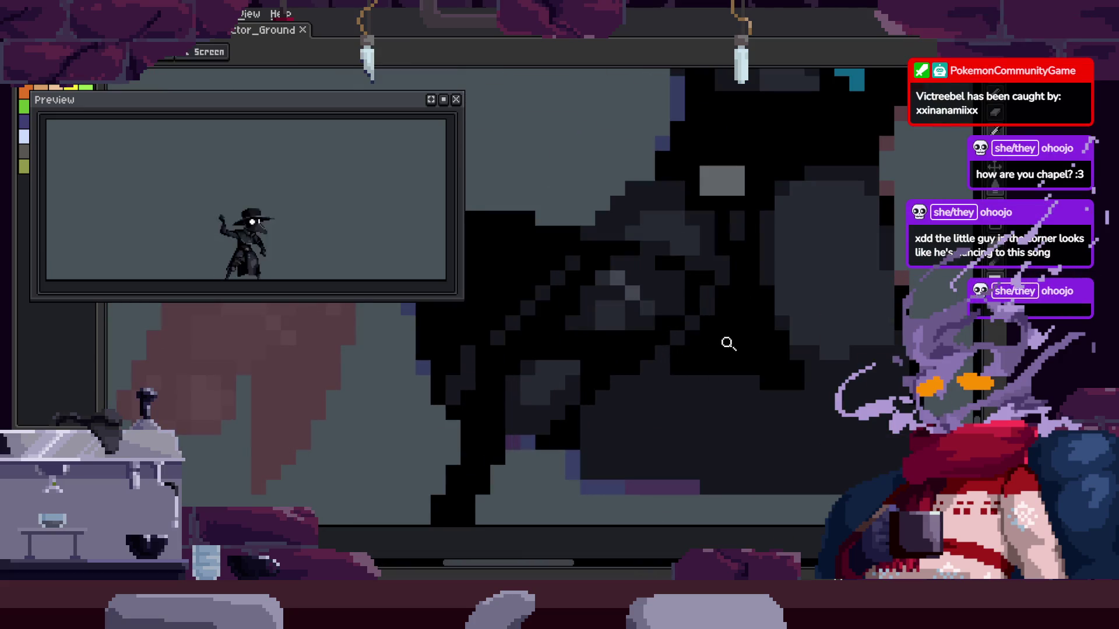
scroll(723, 353, down, 3)
scroll(656, 375, up, 1)
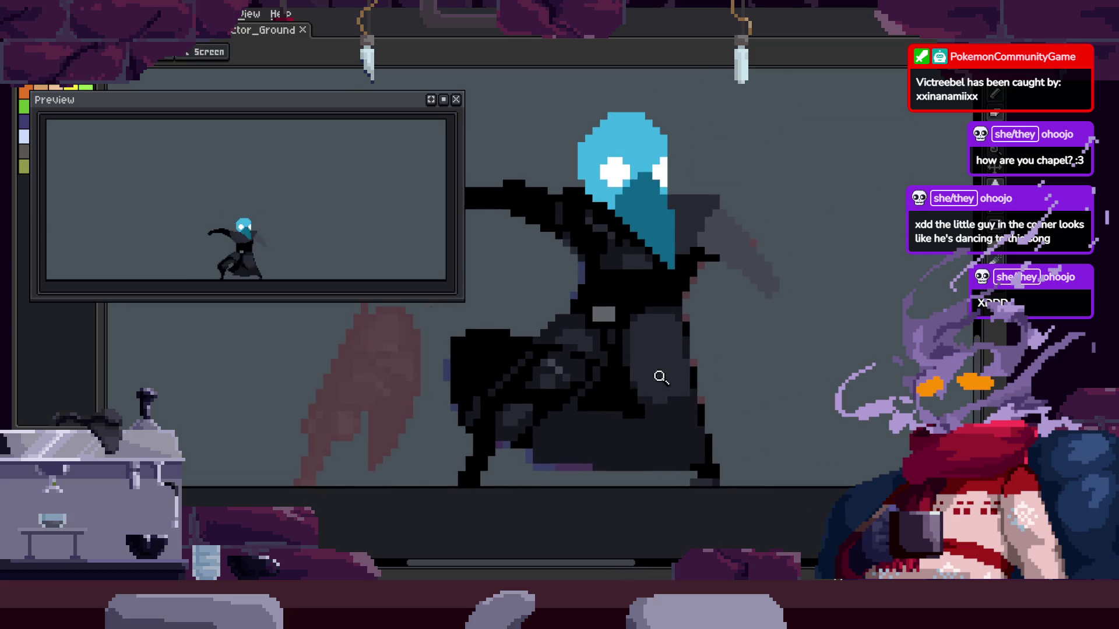
scroll(755, 365, down, 1)
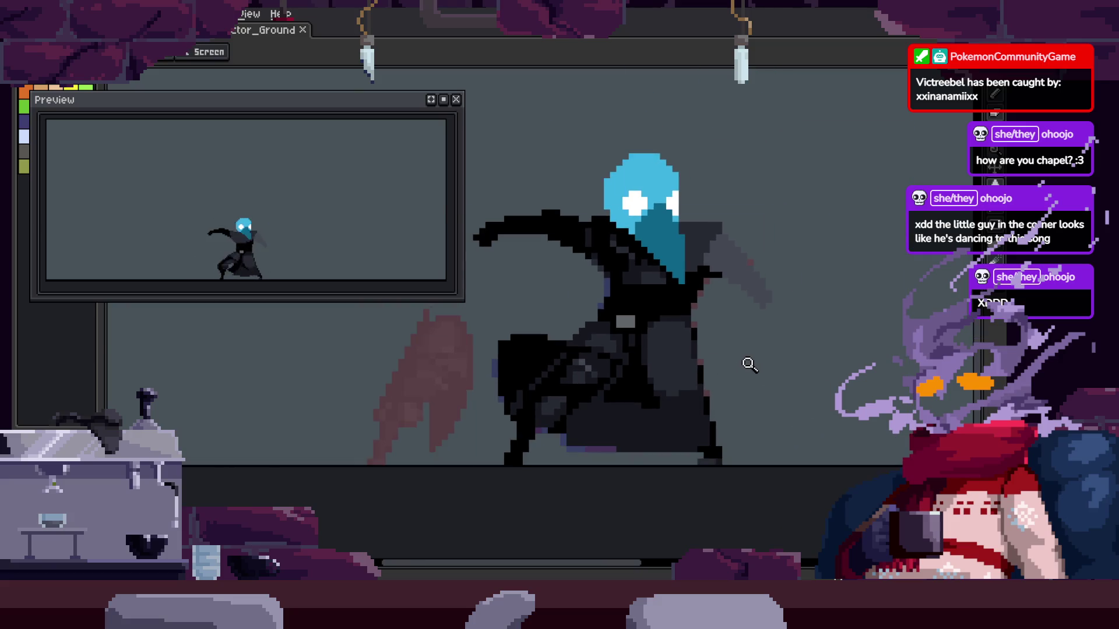
scroll(711, 314, up, 1)
scroll(746, 320, up, 1)
scroll(745, 364, up, 1)
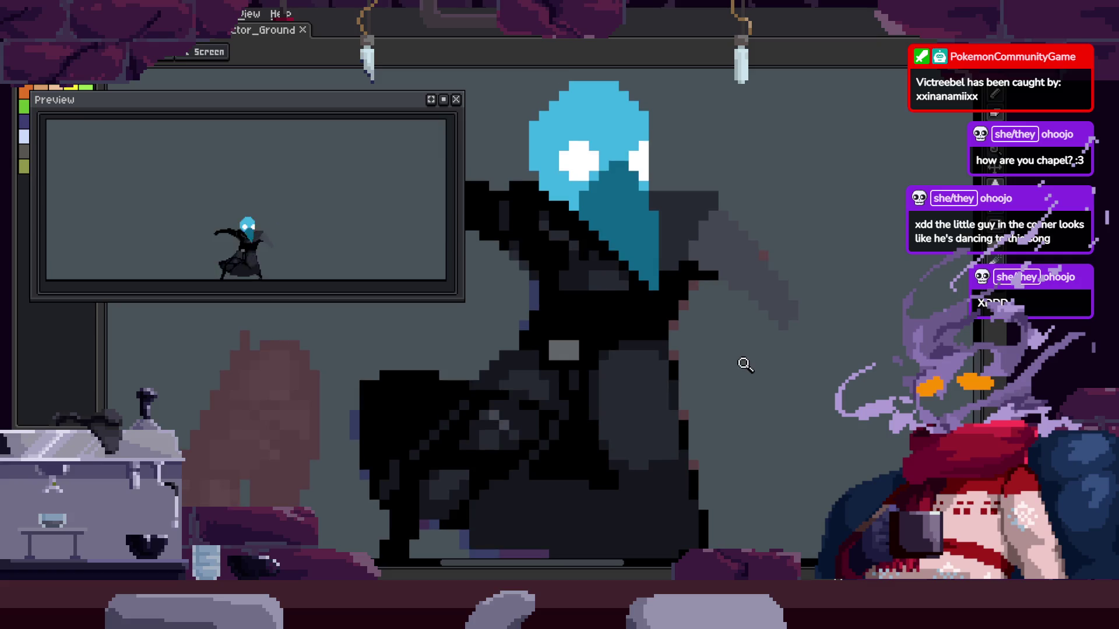
scroll(695, 256, down, 1)
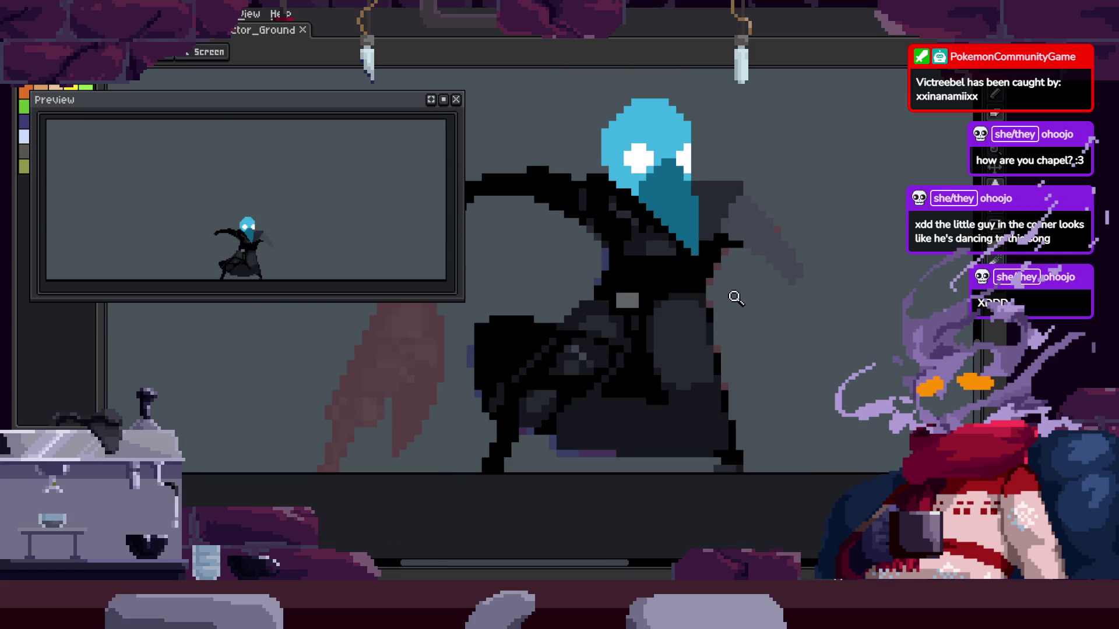
scroll(737, 324, down, 1)
key(Tab)
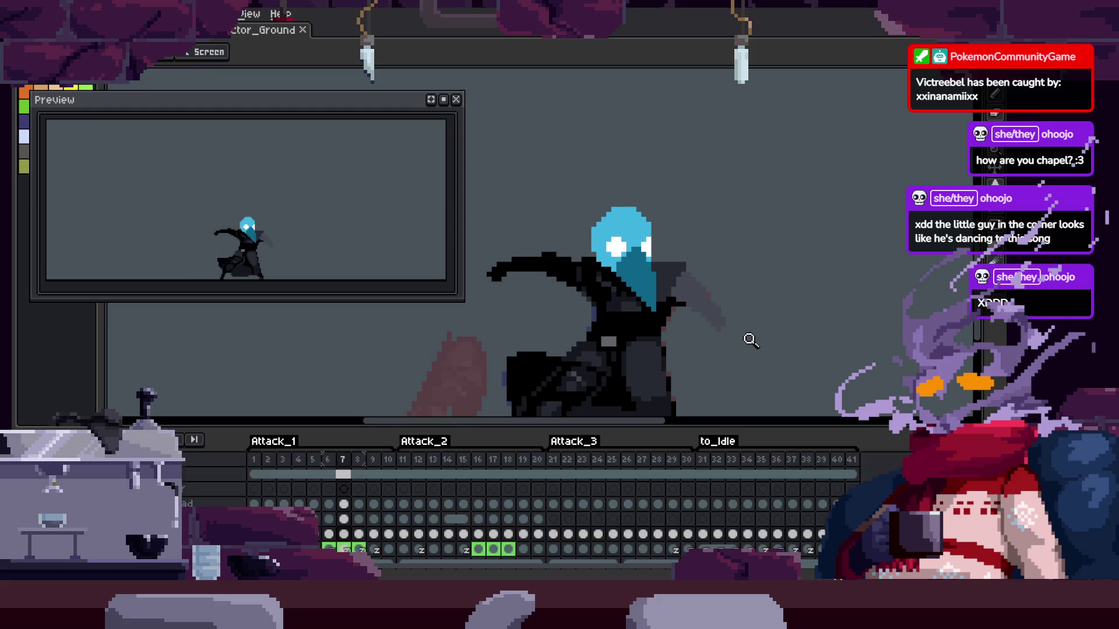
key(Tab)
scroll(650, 332, up, 2)
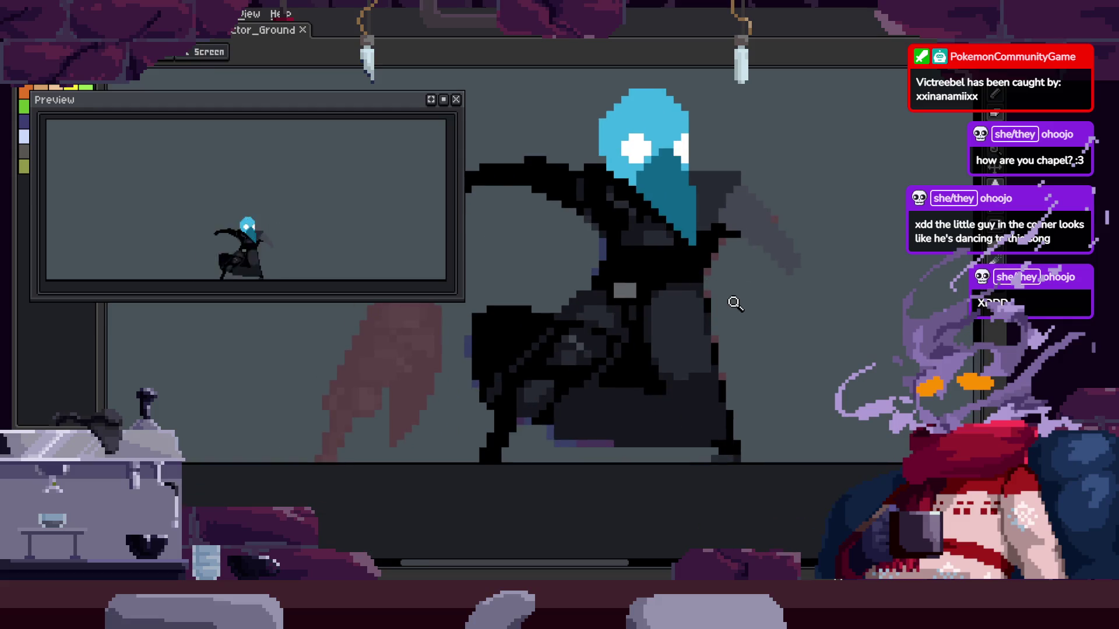
scroll(665, 325, up, 1)
scroll(710, 333, down, 1)
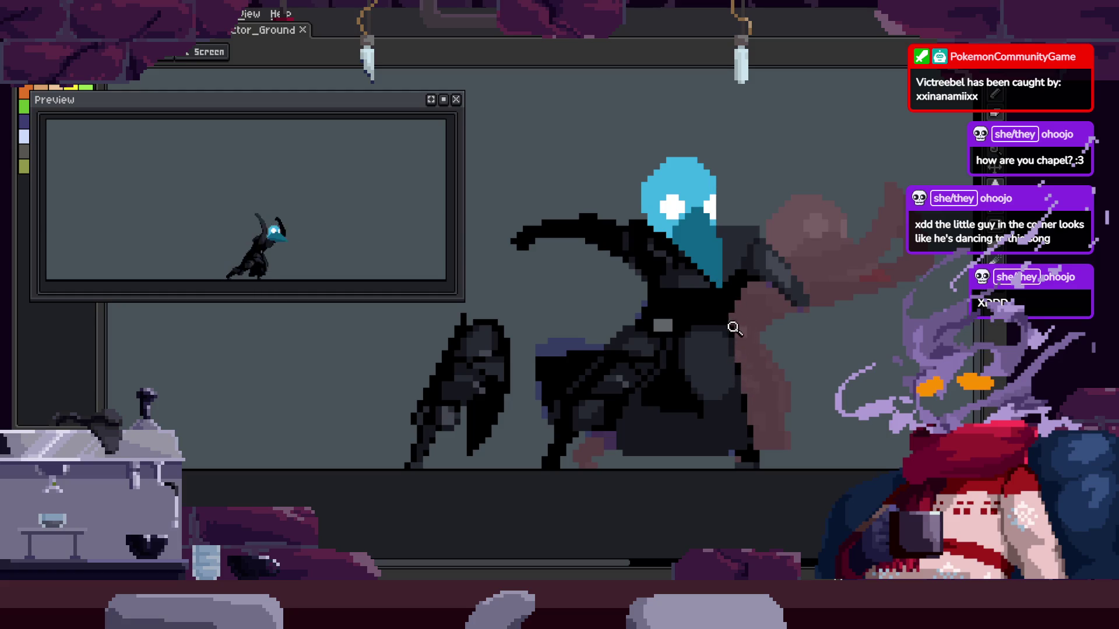
key(ctrl+s)
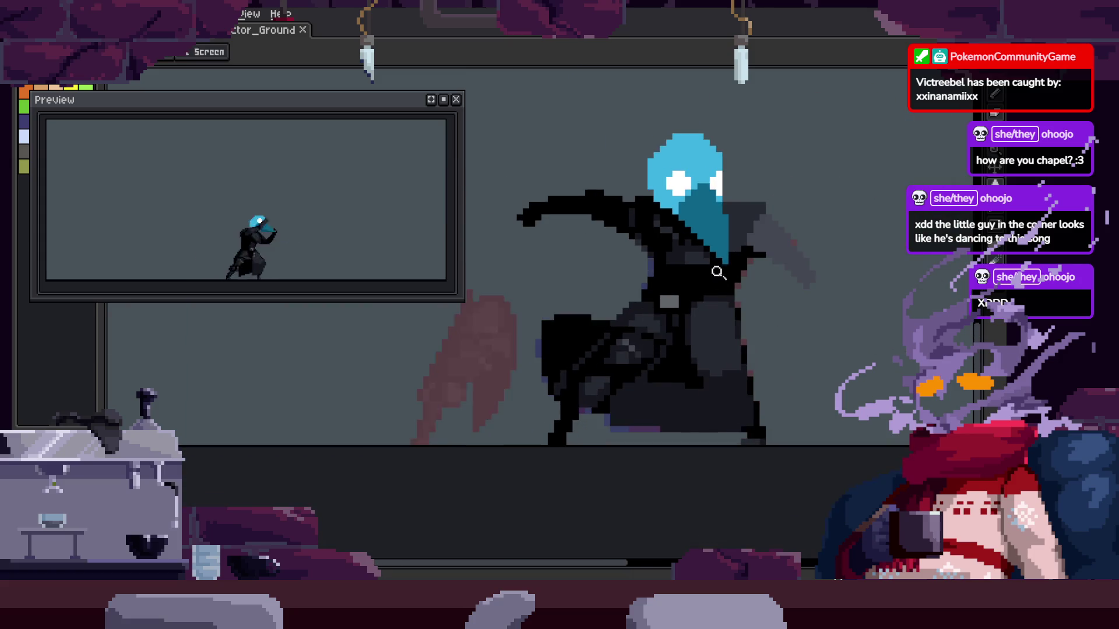
Zoom in on the hooded figure and save the sprite file
click(682, 340)
click(634, 343)
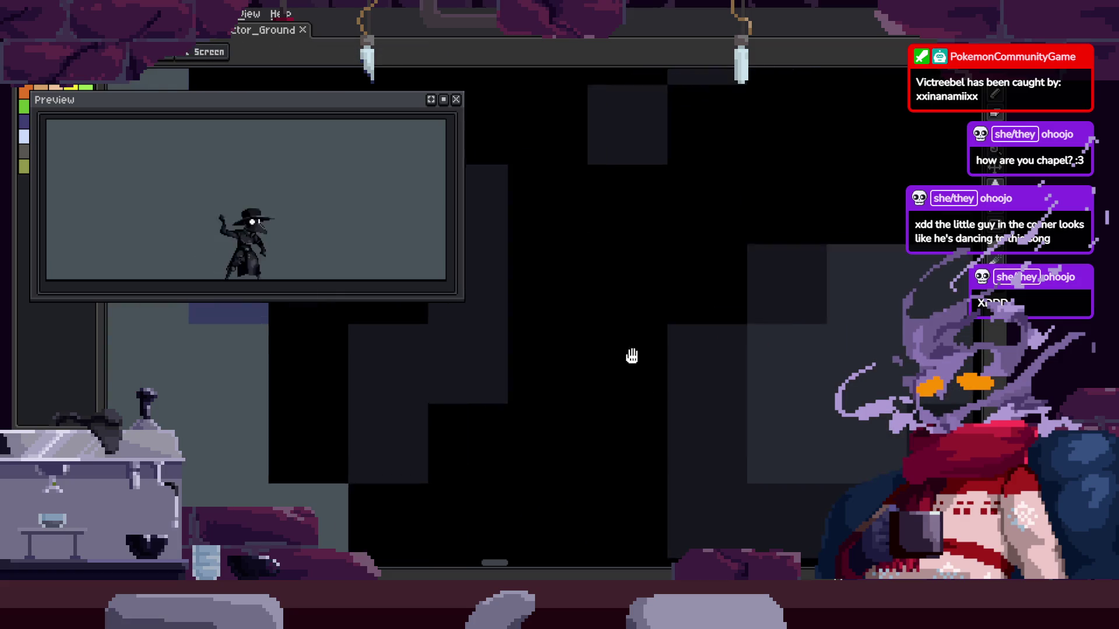
key(ctrl+s)
Sample a cloak colour, zoom and pan across the cloak, and save again
scroll(722, 333, down, 3)
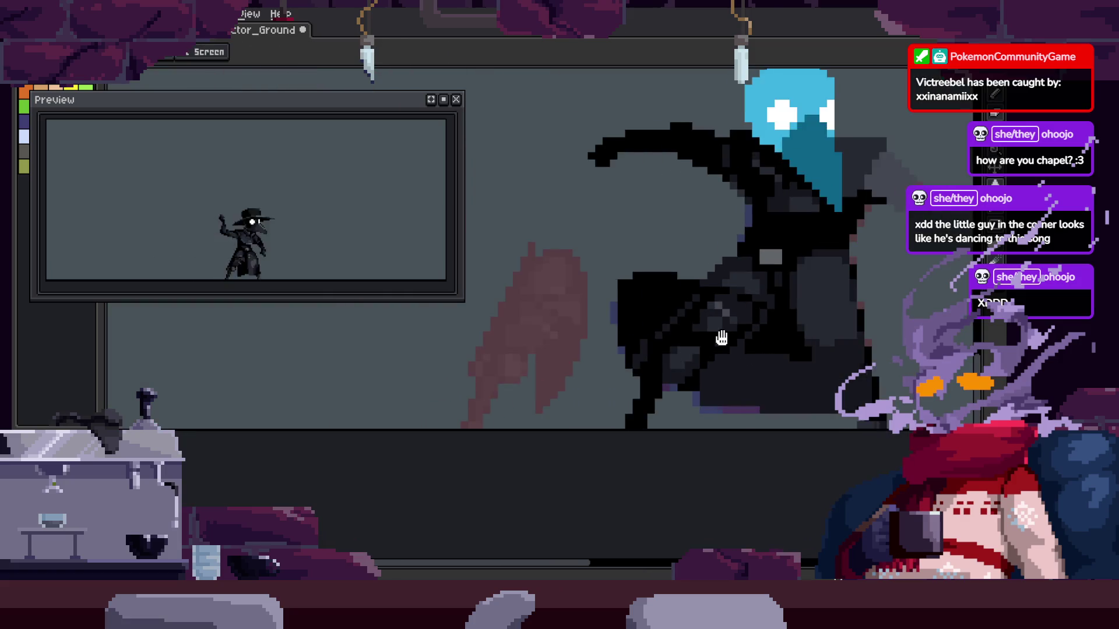
scroll(764, 276, up, 3)
key(i)
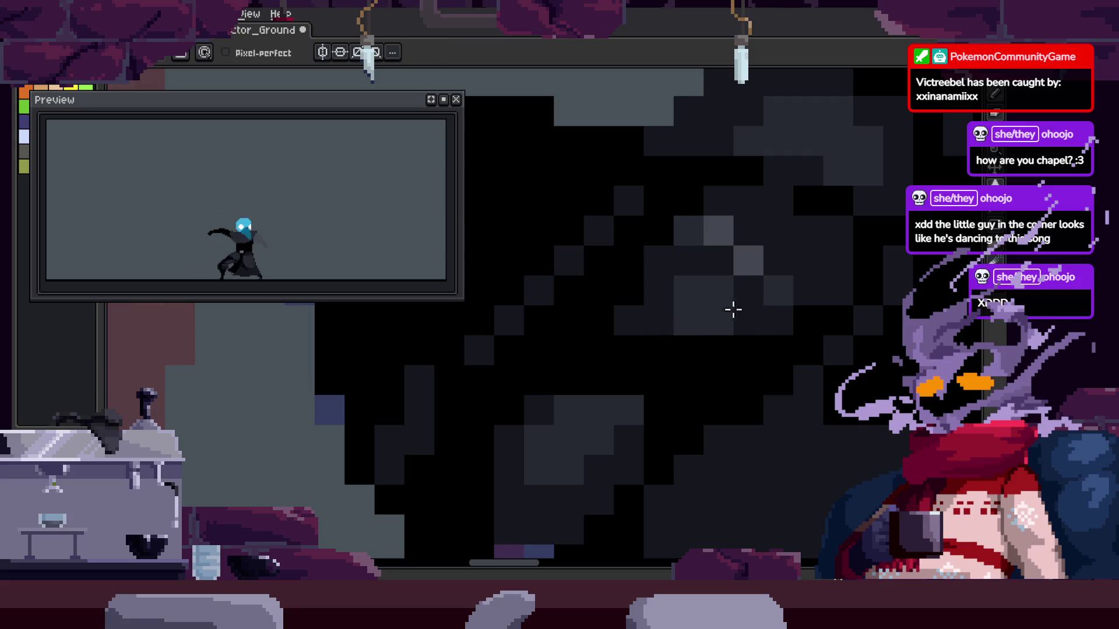
scroll(620, 355, down, 3)
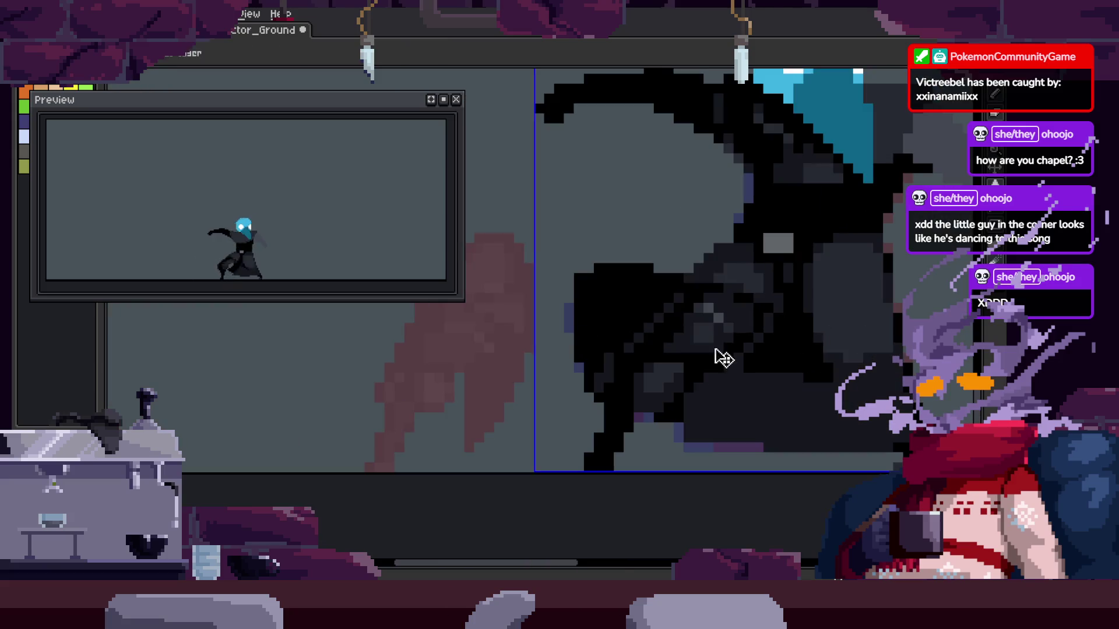
key(z)
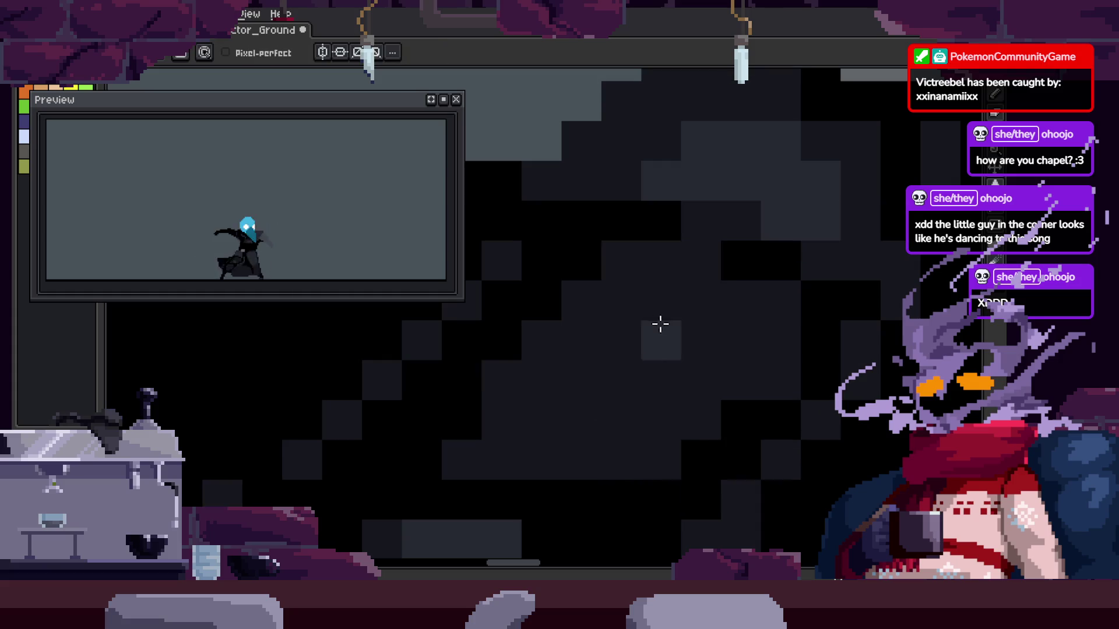
scroll(649, 384, down, 3)
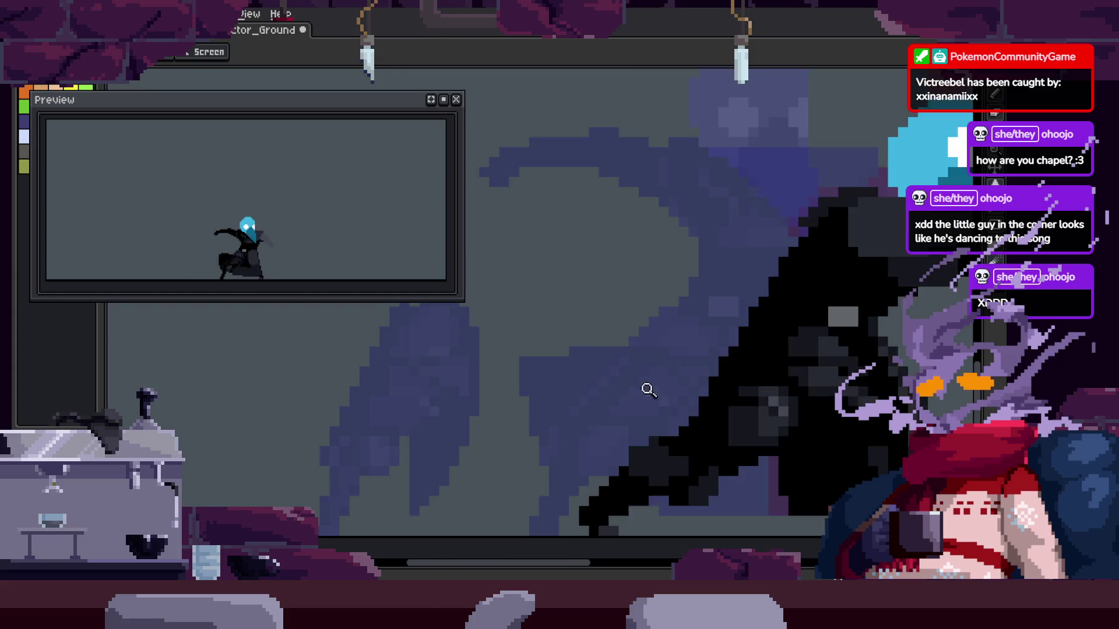
drag(632, 357, 647, 347)
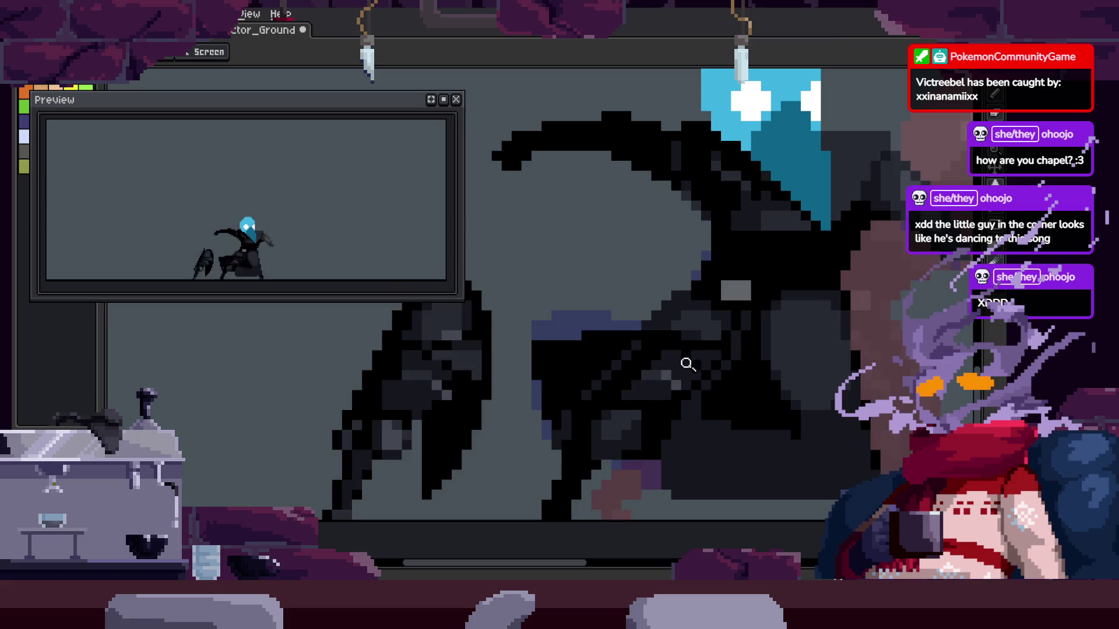
scroll(641, 345, up, 2)
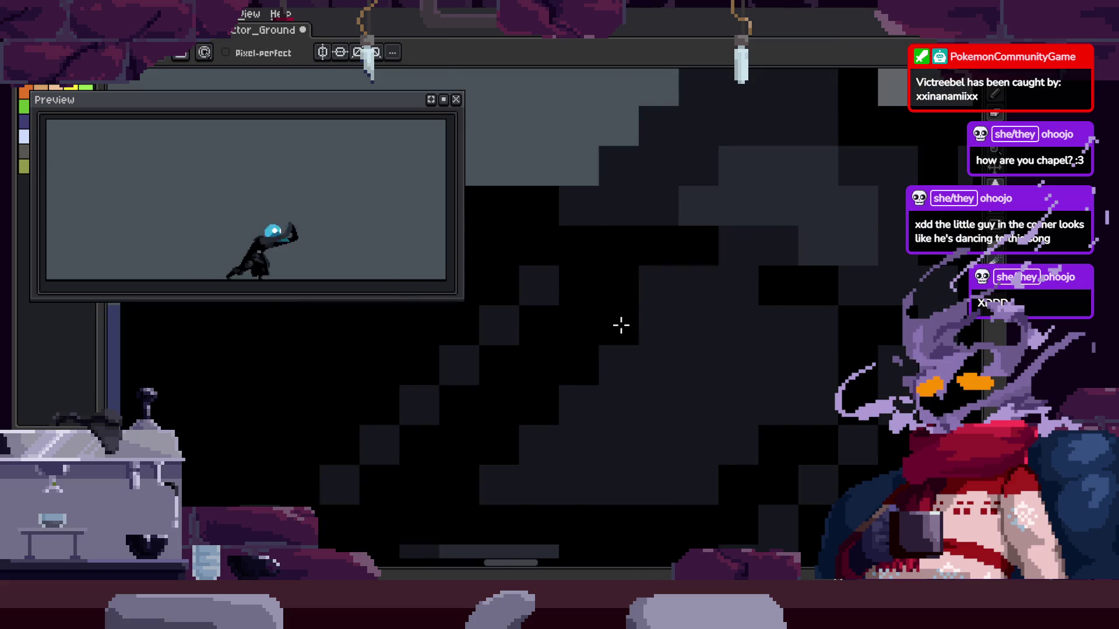
scroll(657, 347, down, 1)
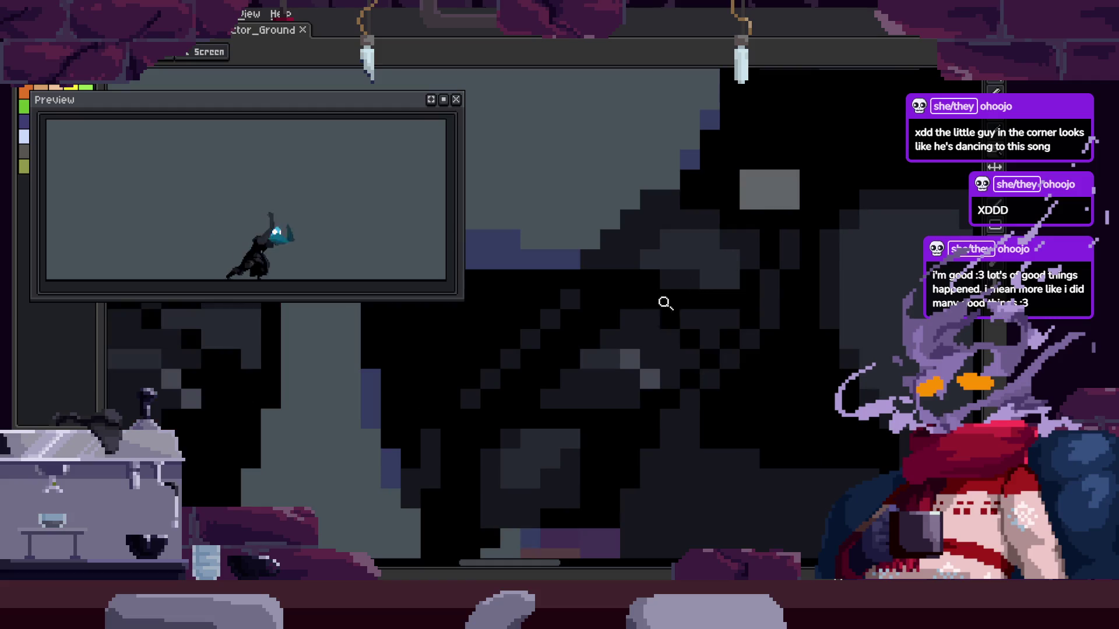
scroll(601, 367, up, 1)
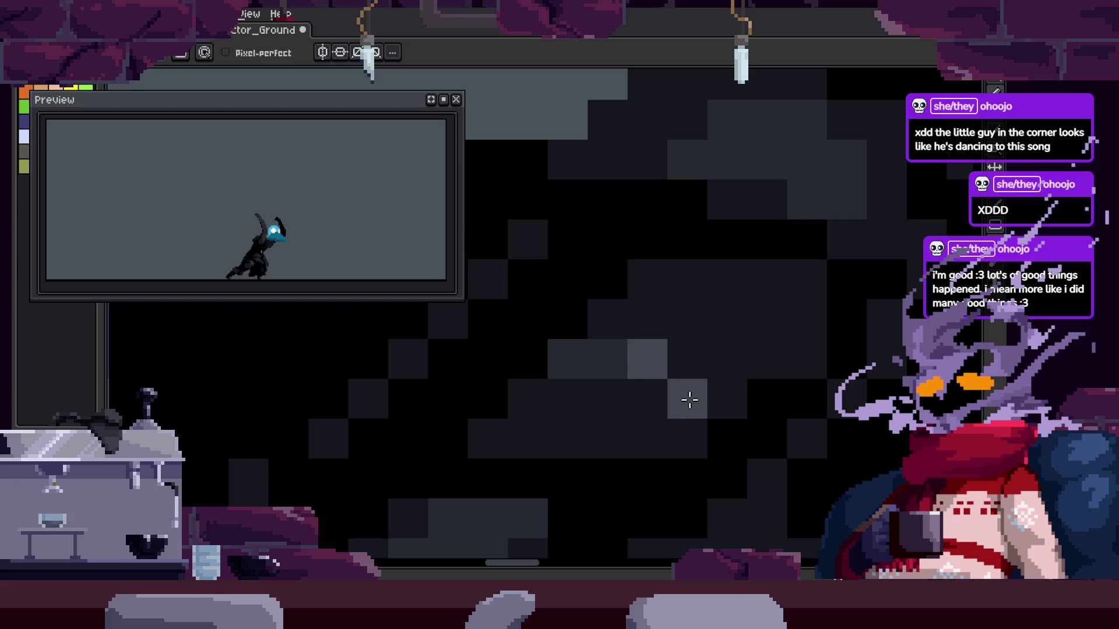
key(z)
scroll(744, 357, down, 2)
scroll(669, 380, down, 1)
key(ctrl+s)
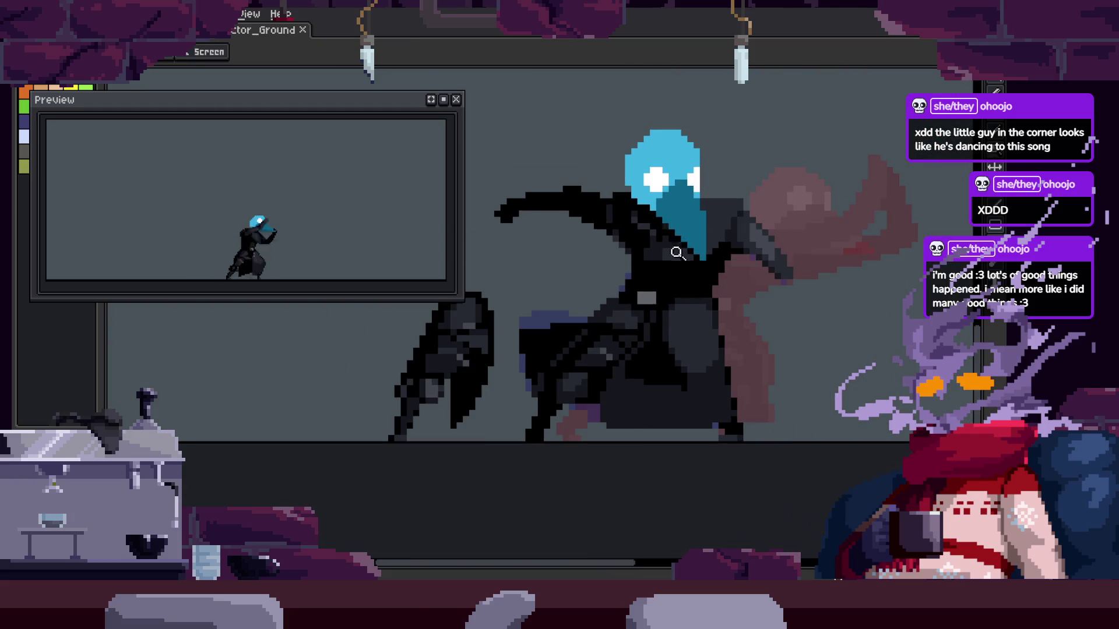
Return to the pencil and zoom around the cloak for further shading touch-ups
scroll(650, 287, up, 3)
scroll(607, 317, up, 2)
key(b)
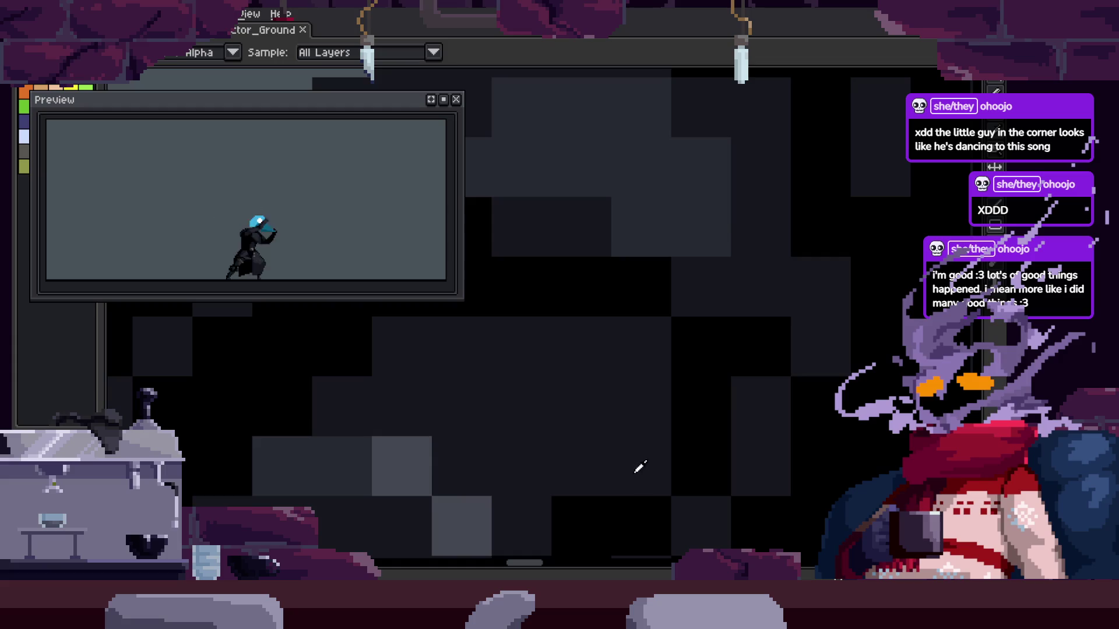
key(b)
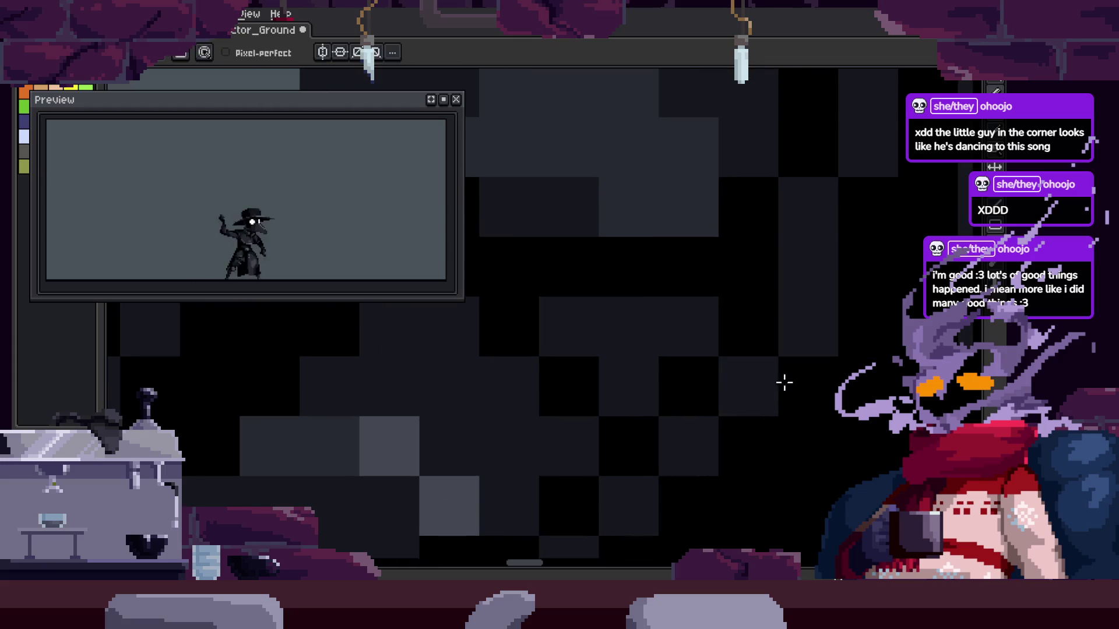
key(z)
scroll(667, 352, down, 3)
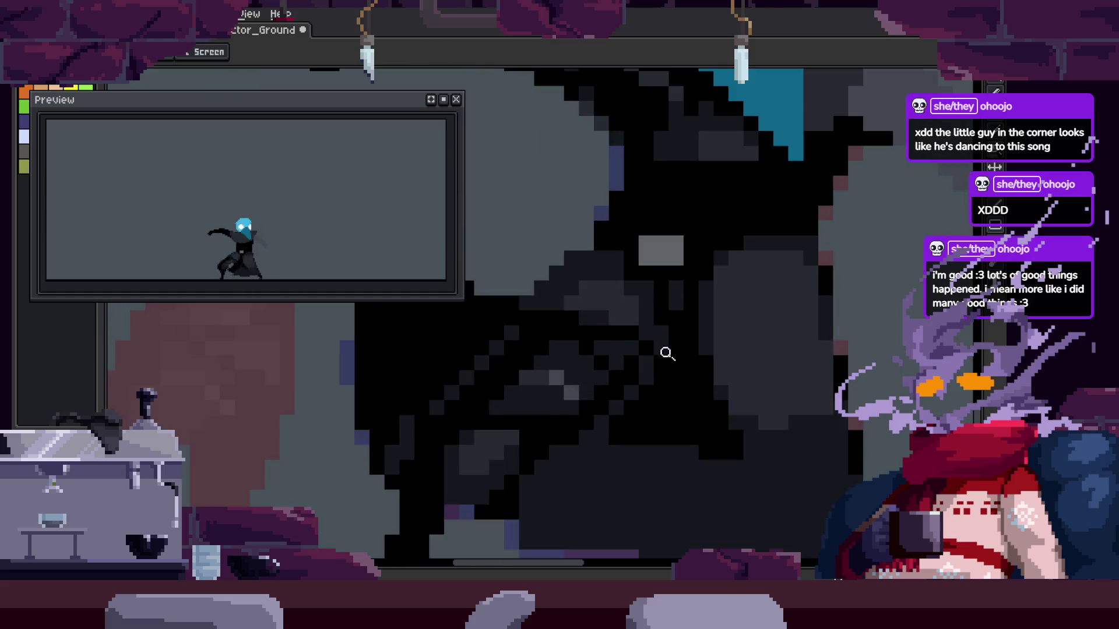
scroll(728, 300, up, 1)
scroll(729, 300, up, 1)
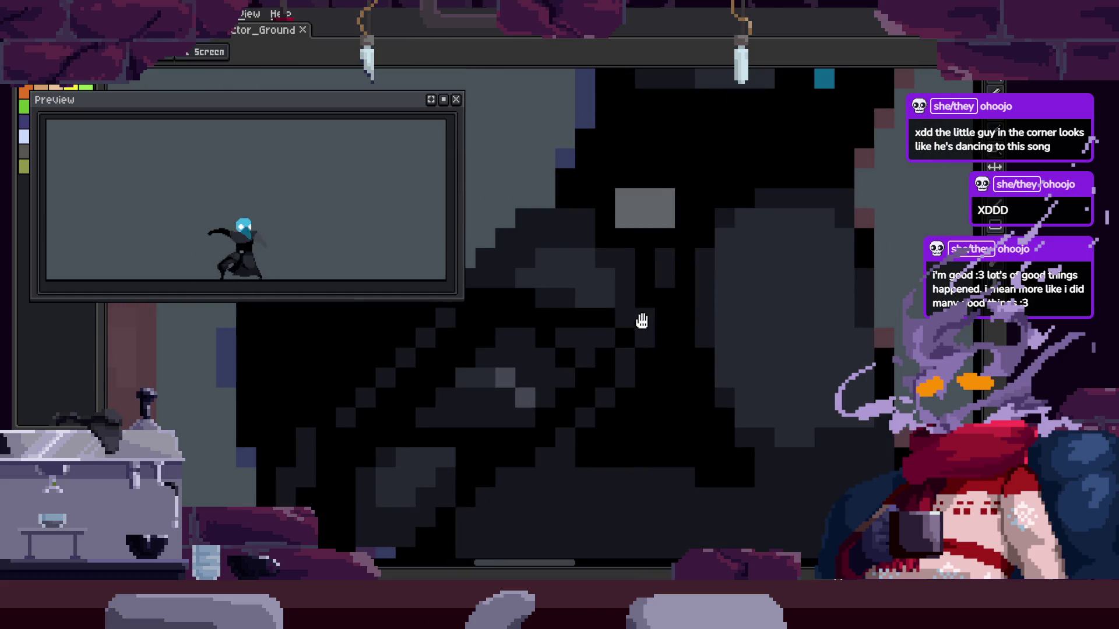
key(z)
scroll(688, 327, down, 3)
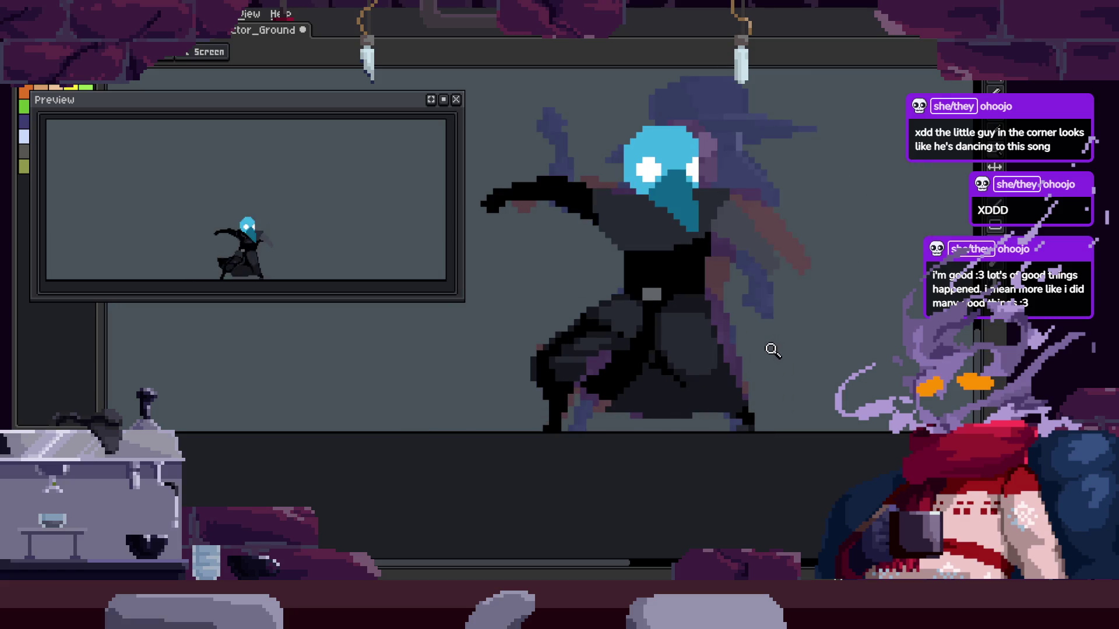
drag(765, 341, 705, 358)
key(Tab)
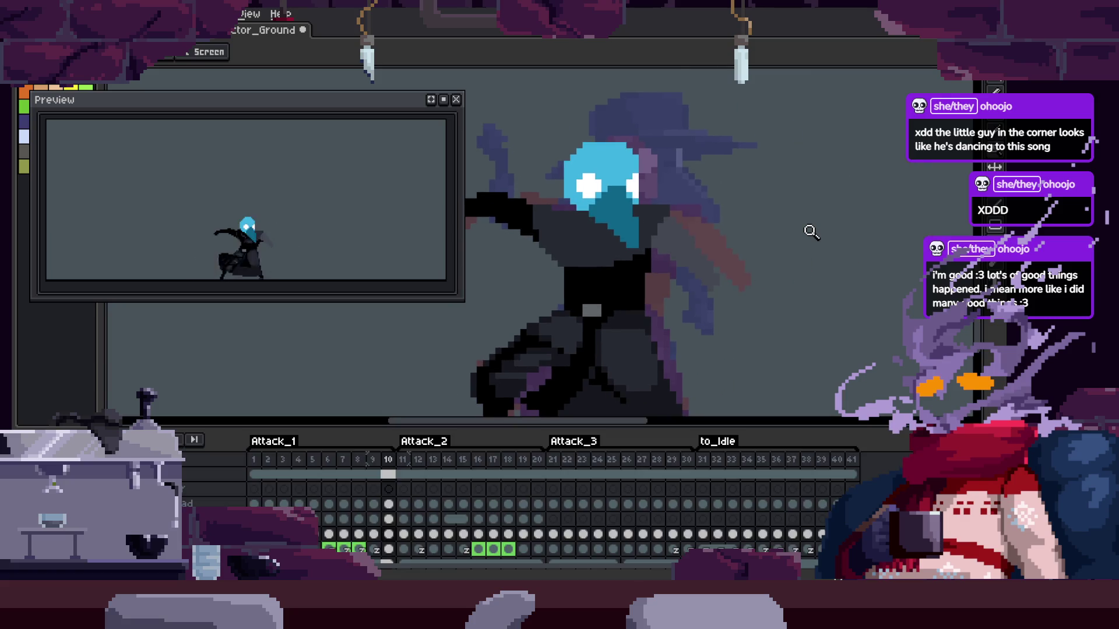
key(Tab)
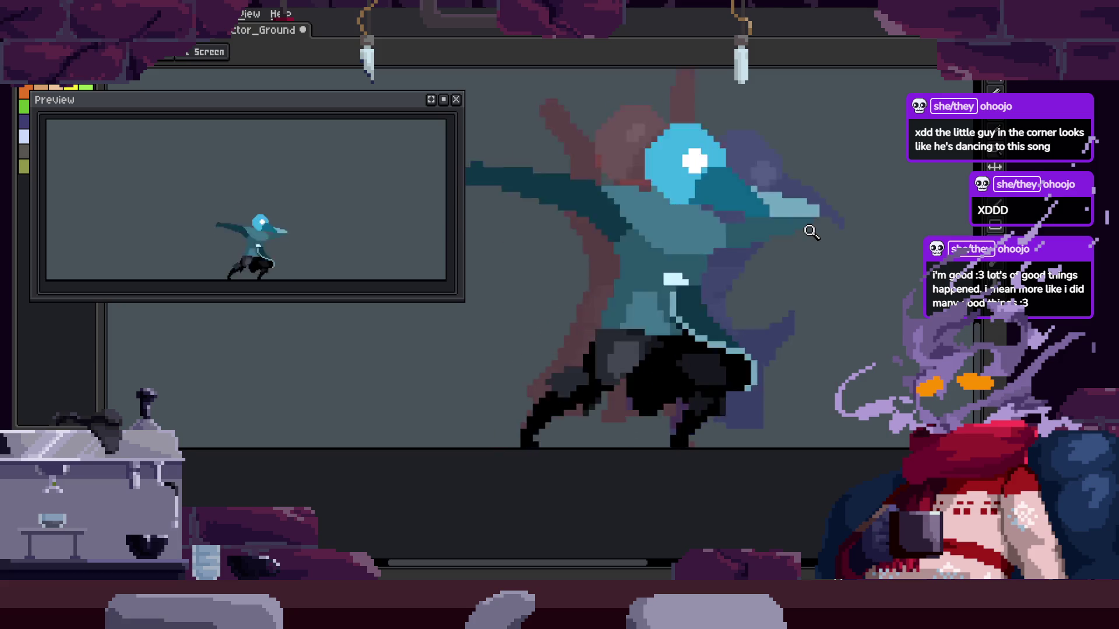
key(Tab)
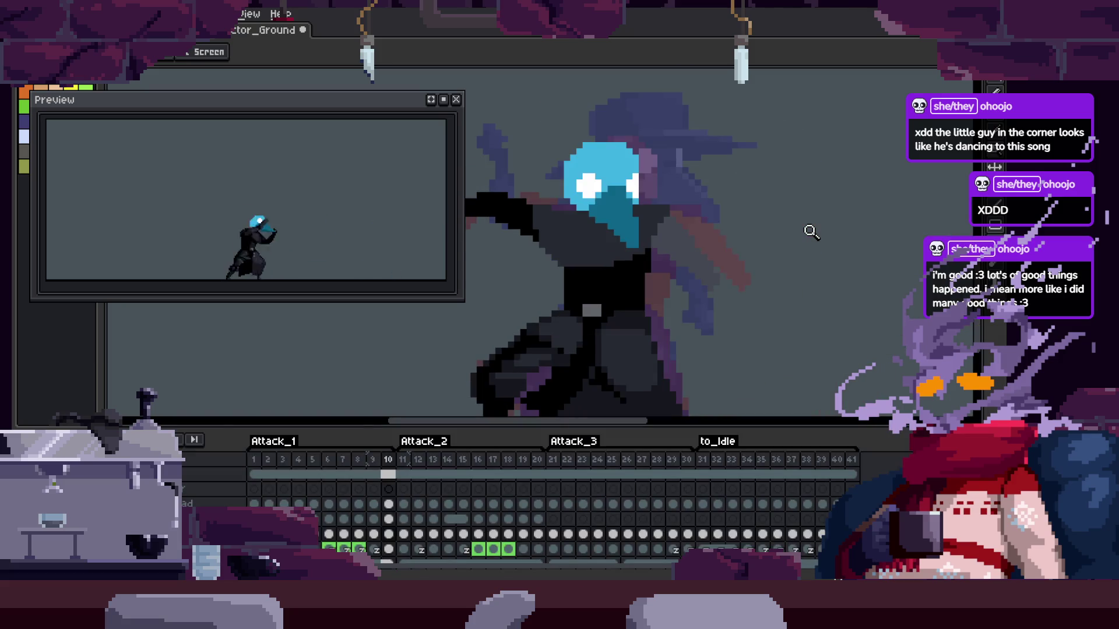
key(Tab)
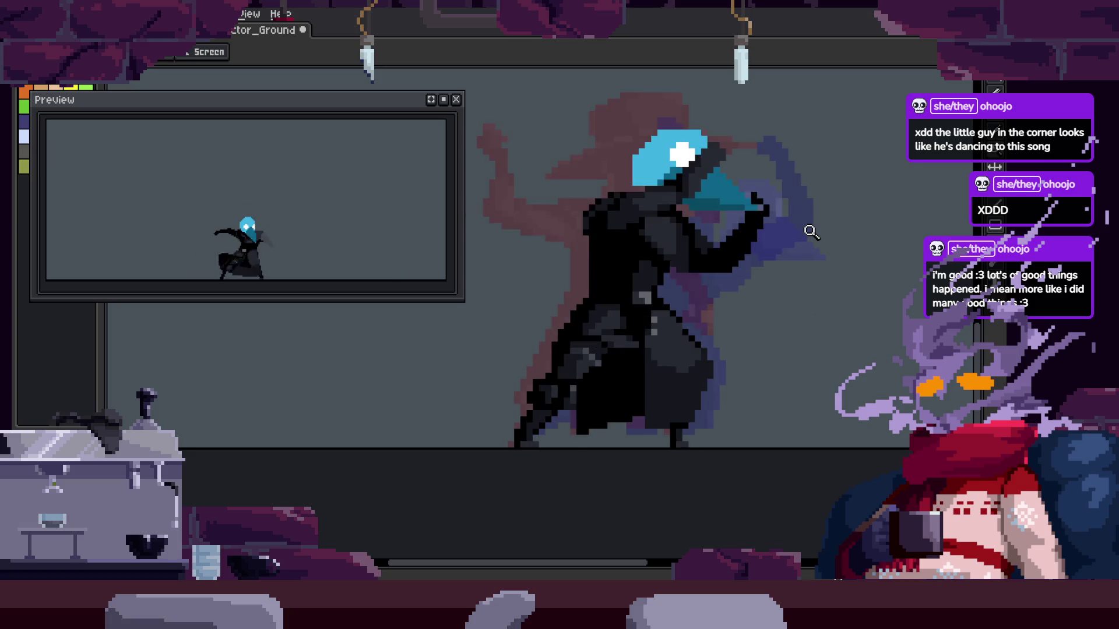
click(636, 370)
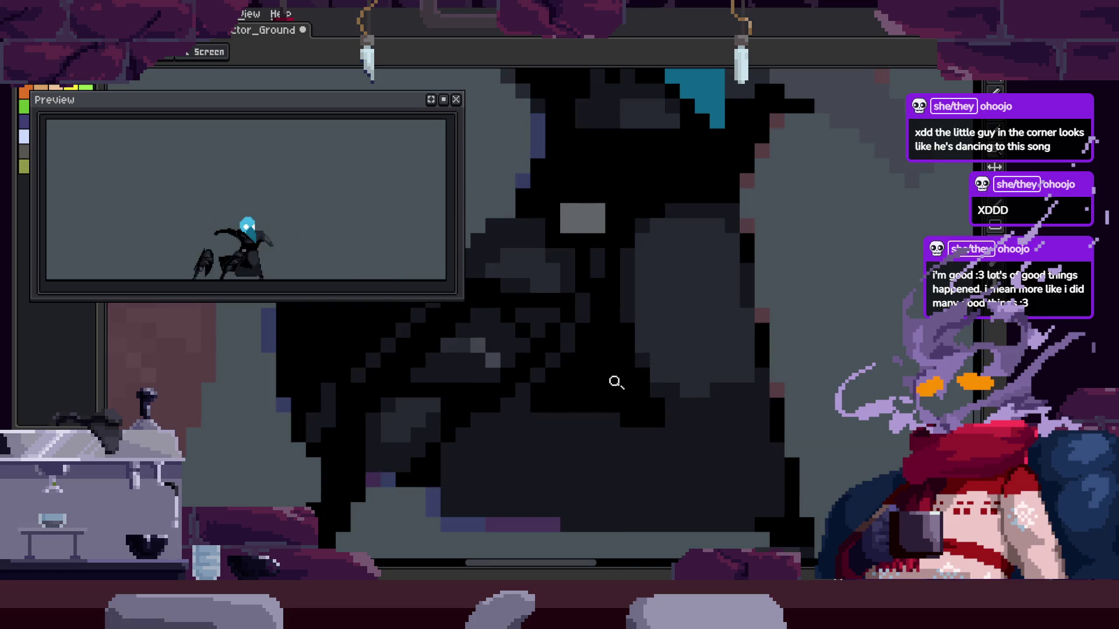
Select the flat dark cloak area with the Magic Wand and sample its colour
click(666, 372)
key(w)
click(676, 372)
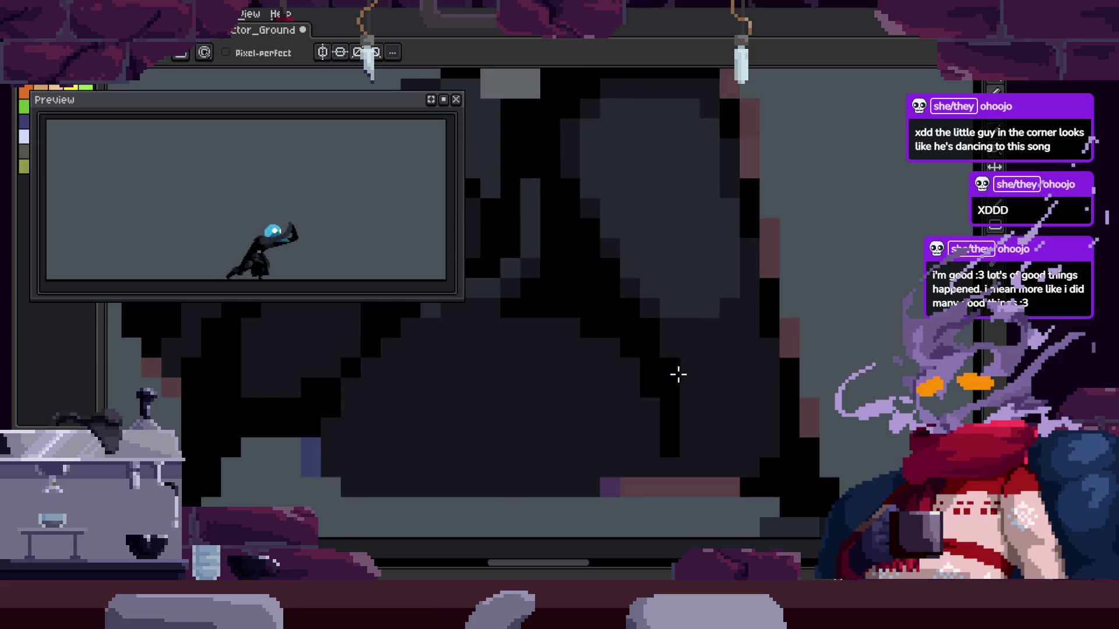
key(b)
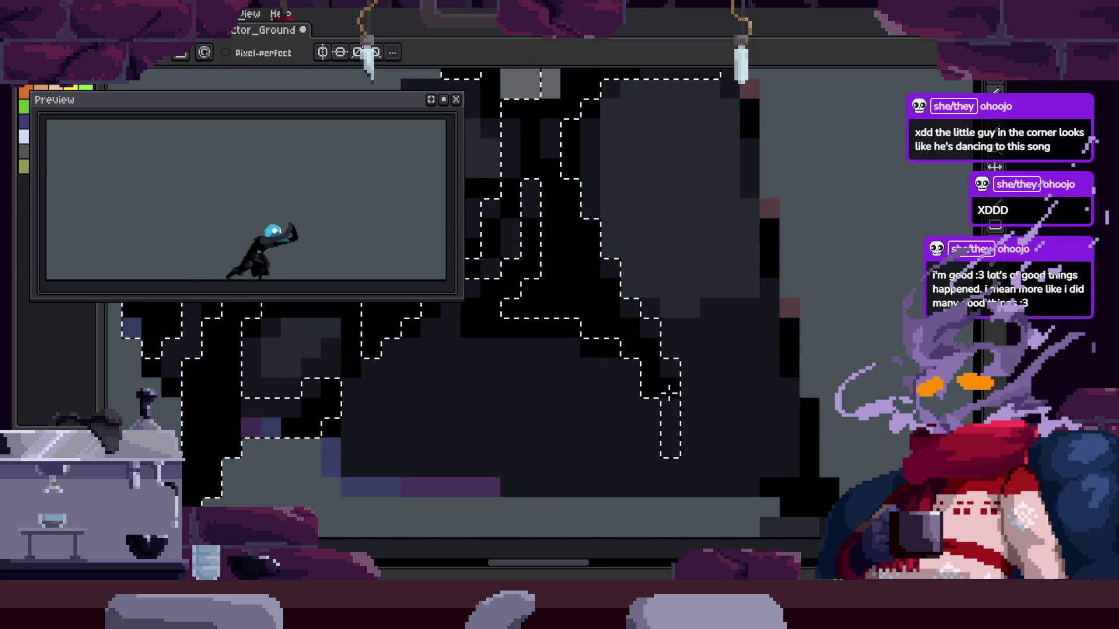
key(z)
scroll(744, 342, down, 2)
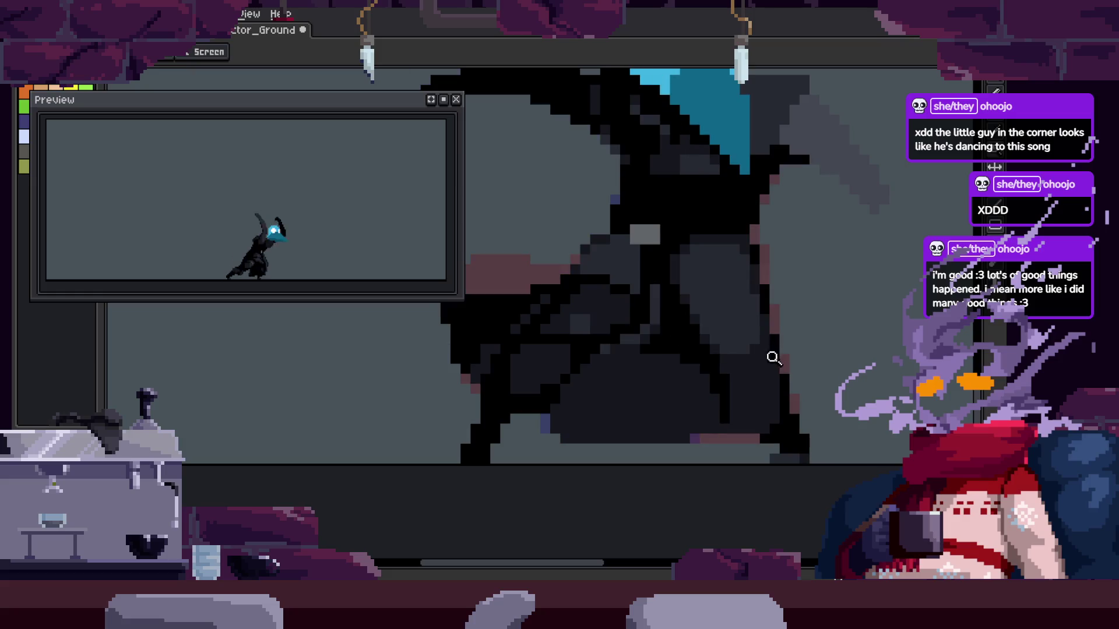
scroll(738, 373, up, 1)
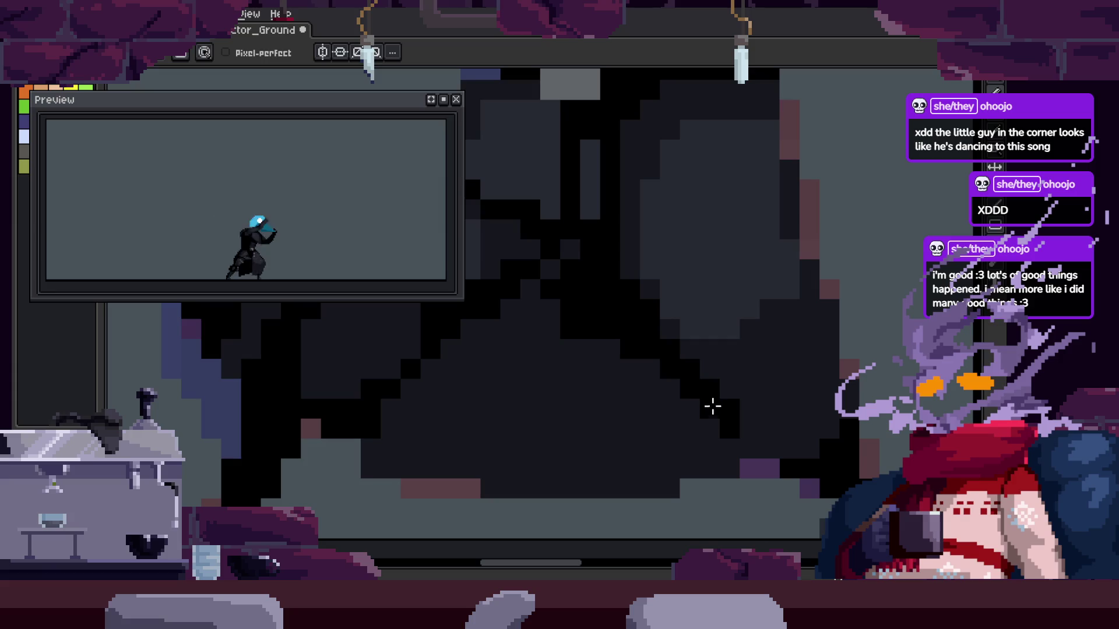
key(b)
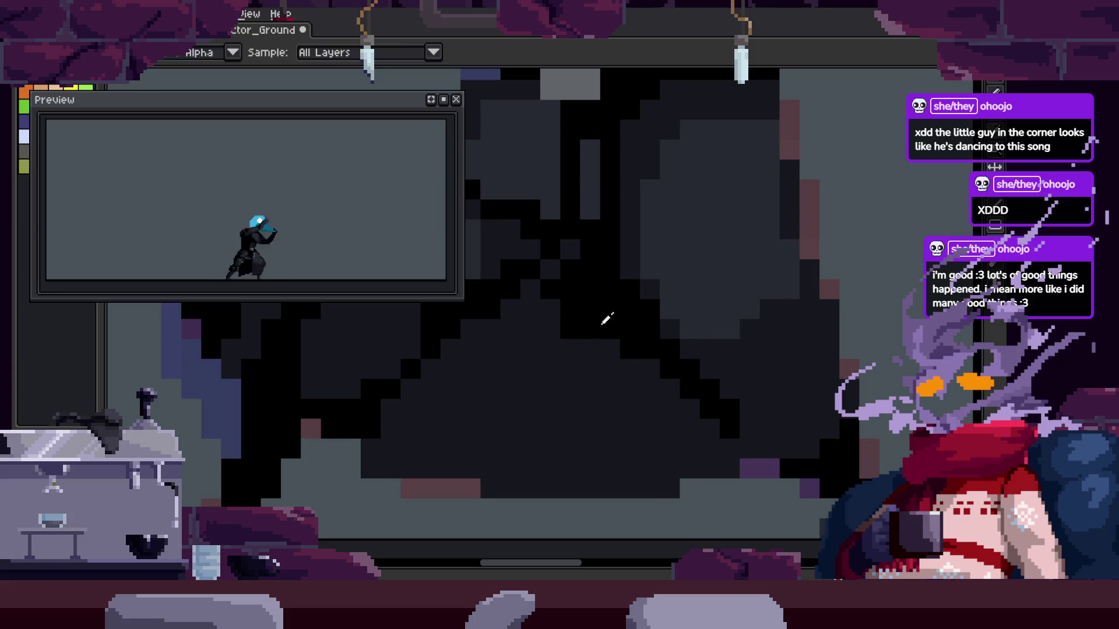
key(i)
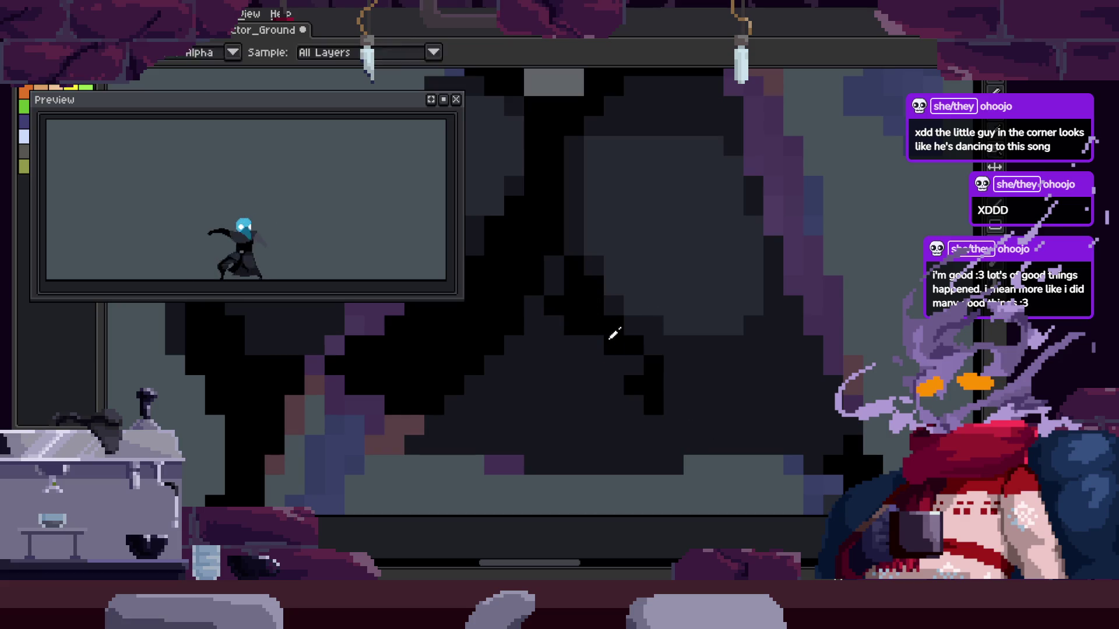
Zoom in and pan the view up and left over the cloak
key(z)
click(627, 343)
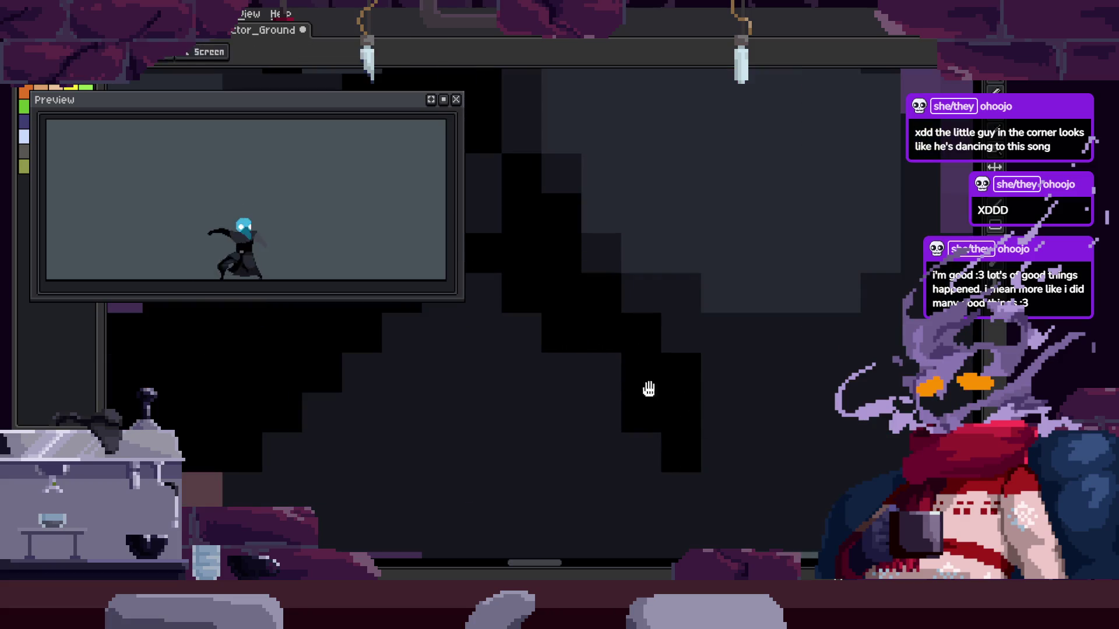
drag(648, 388, 585, 317)
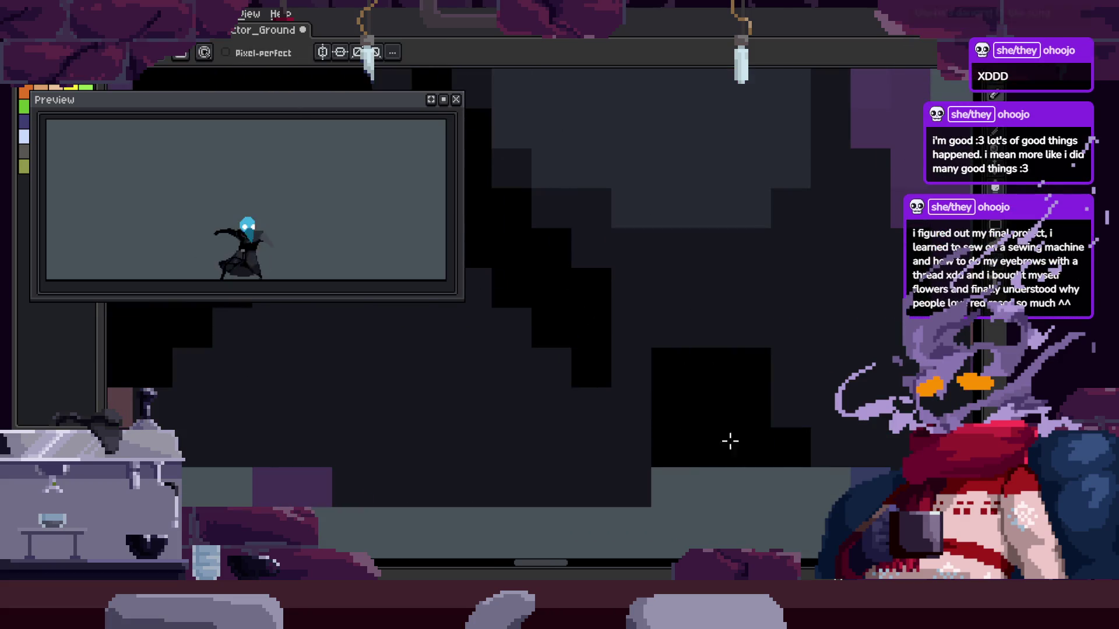
key(z)
scroll(670, 349, down, 4)
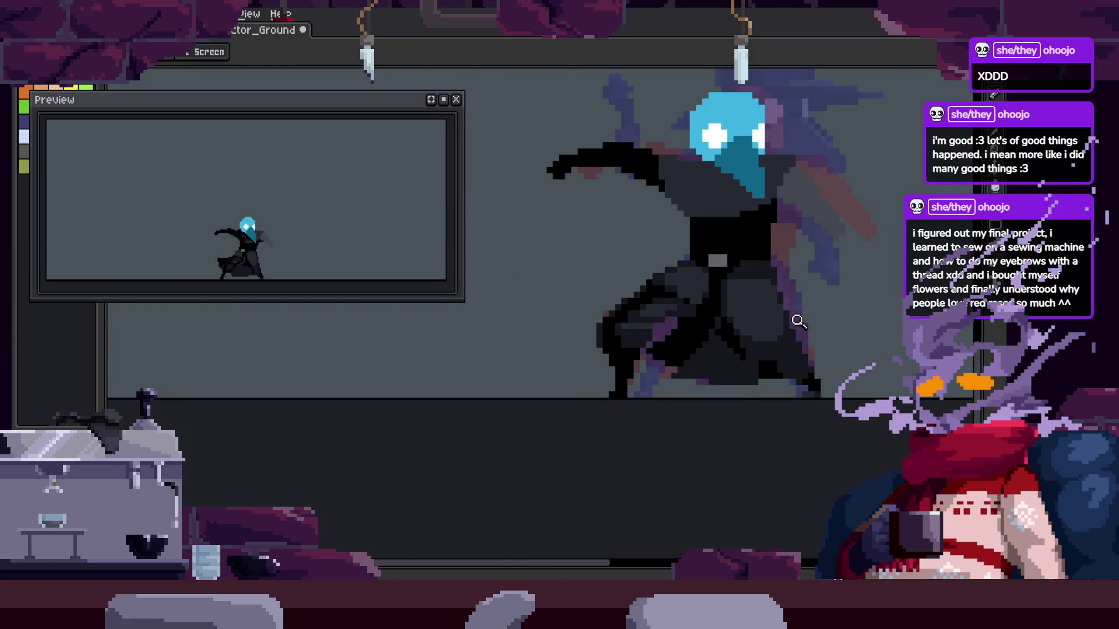
scroll(798, 320, up, 5)
scroll(771, 387, up, 2)
key(b)
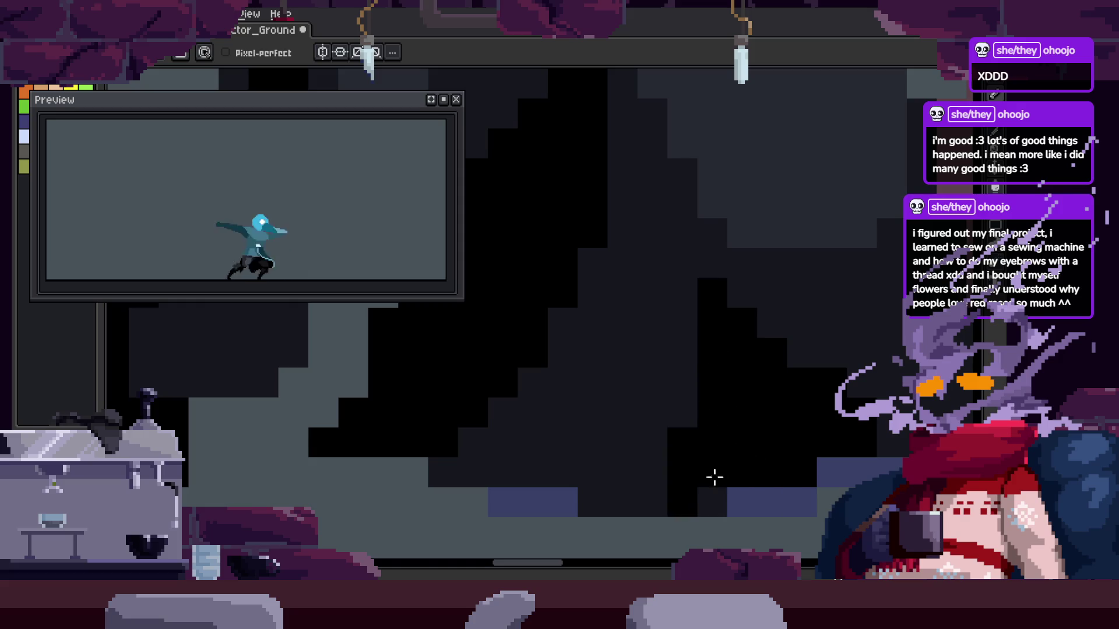
key(z)
scroll(714, 460, down, 3)
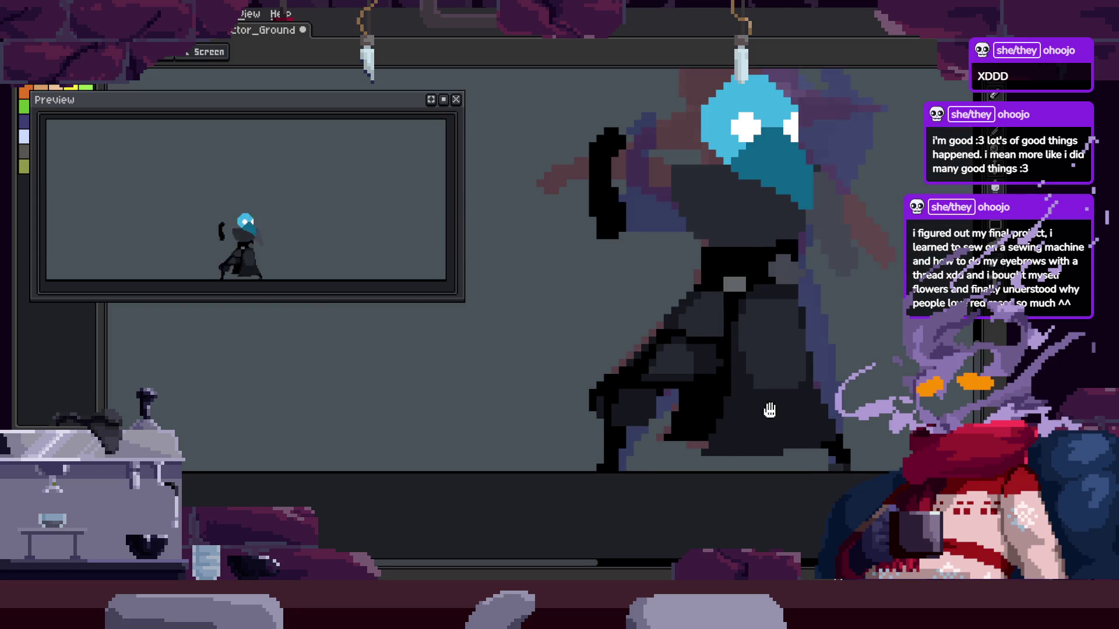
scroll(707, 387, up, 3)
key(b)
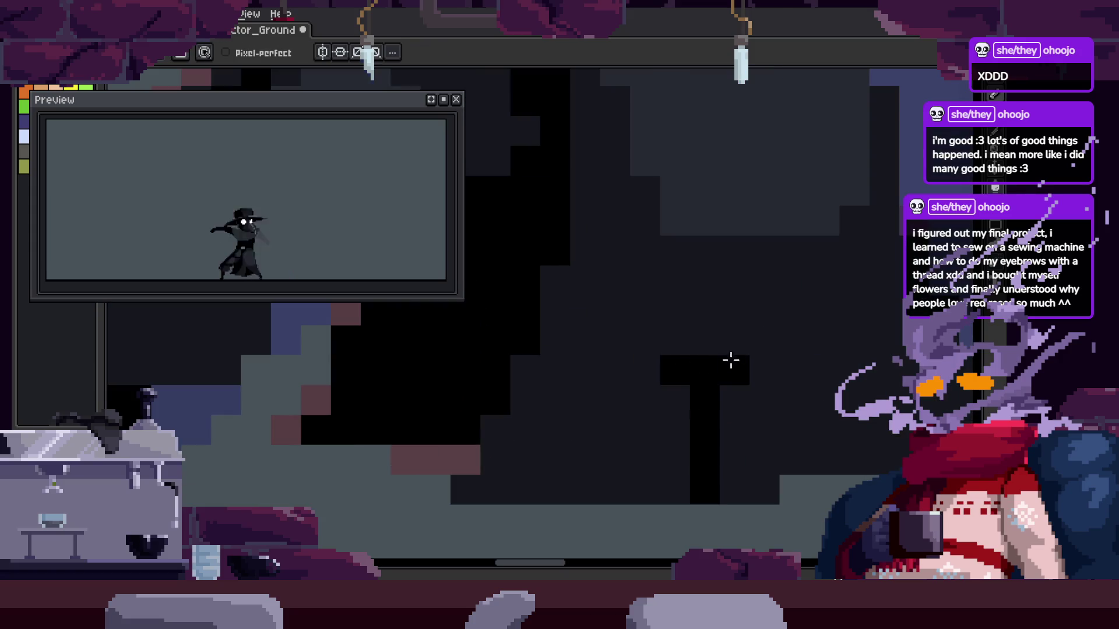
key(z)
scroll(744, 377, down, 2)
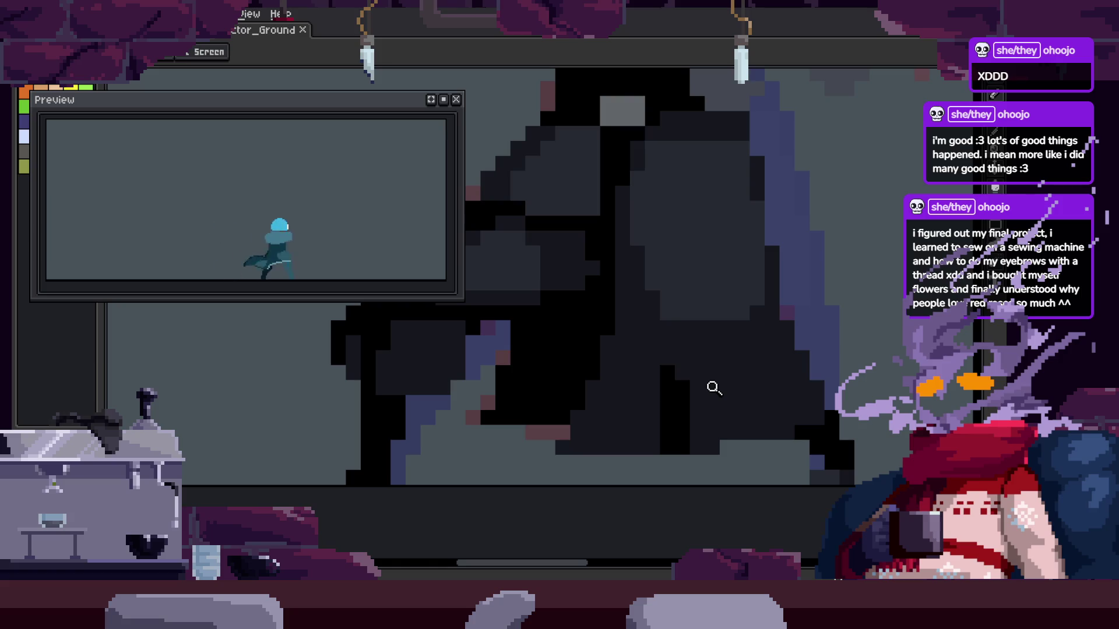
Paint black shading blocks into the cloak and save the sprite
click(751, 393)
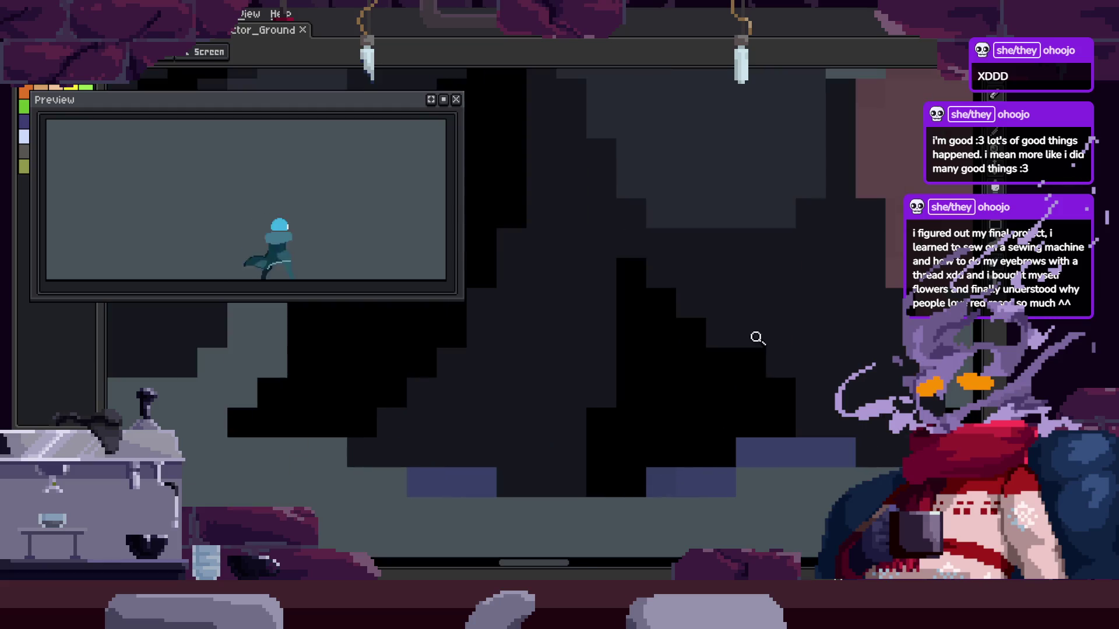
click(693, 329)
drag(635, 304, 705, 382)
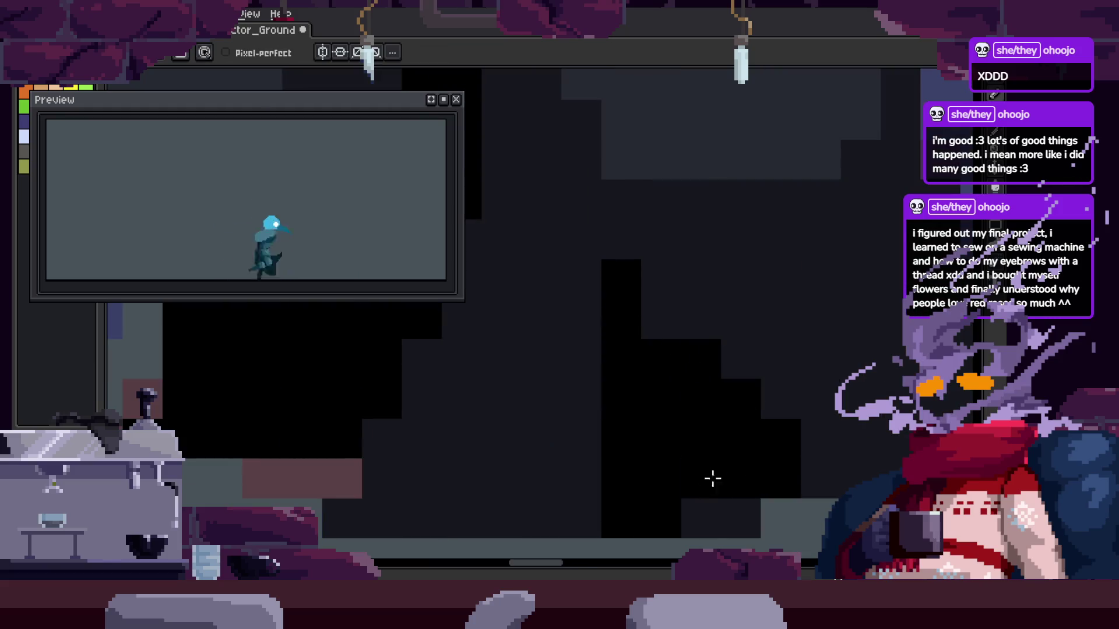
scroll(714, 392, down, 2)
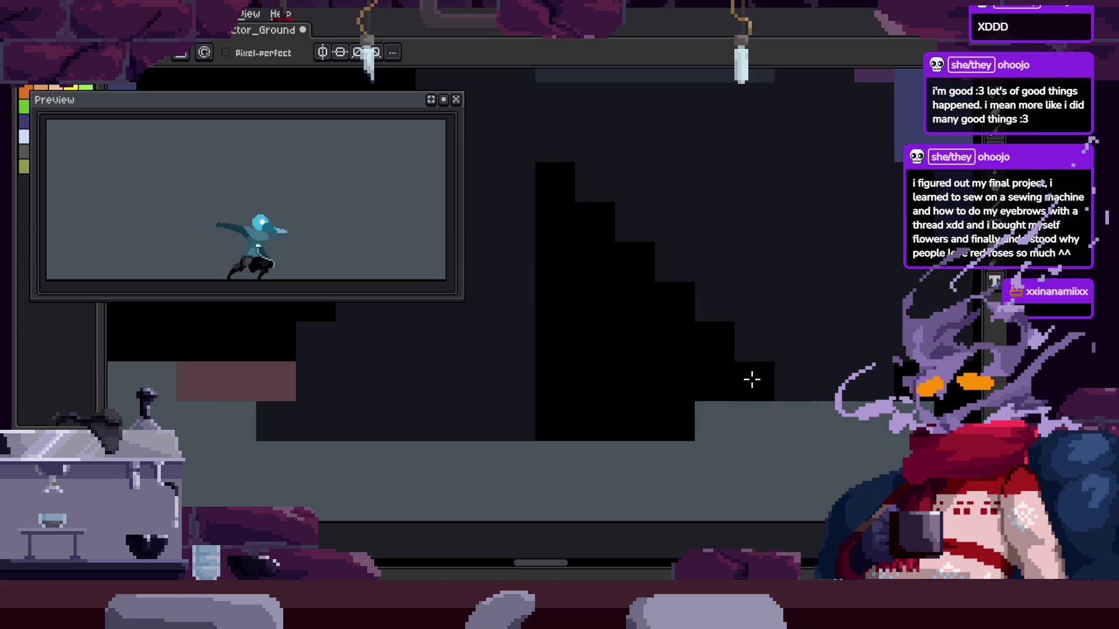
key(ctrl+s)
scroll(757, 376, down, 2)
Zoom into another cloak area, save again, and play the attack animation
click(761, 357)
click(744, 329)
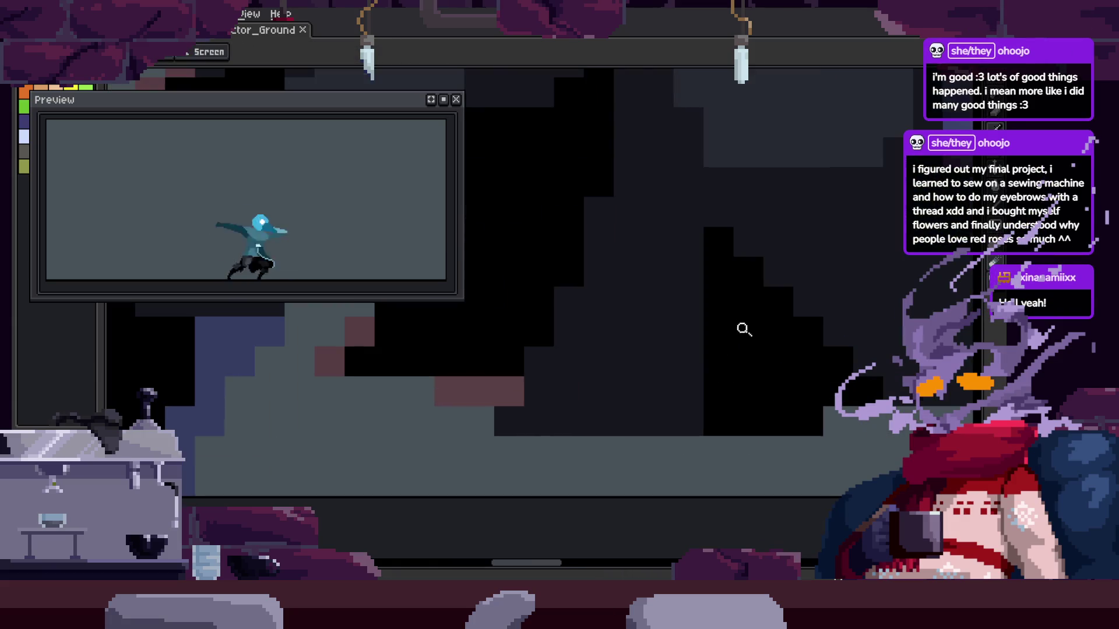
scroll(709, 358, down, 2)
scroll(645, 365, down, 2)
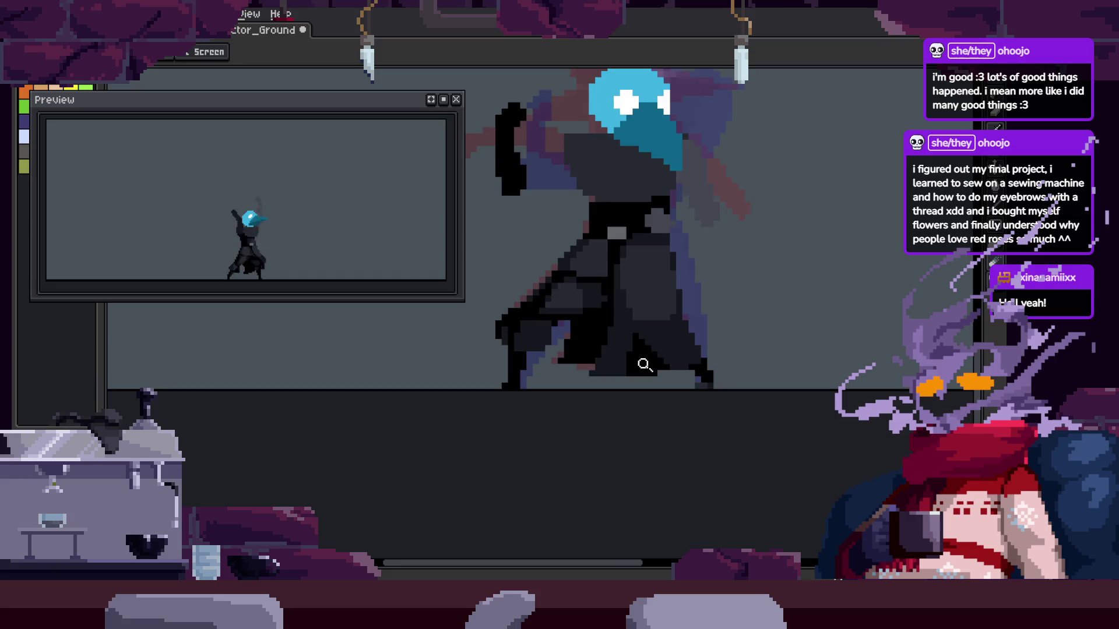
scroll(582, 313, up, 2)
scroll(588, 366, up, 1)
key(z)
scroll(588, 366, down, 2)
key(ctrl+s)
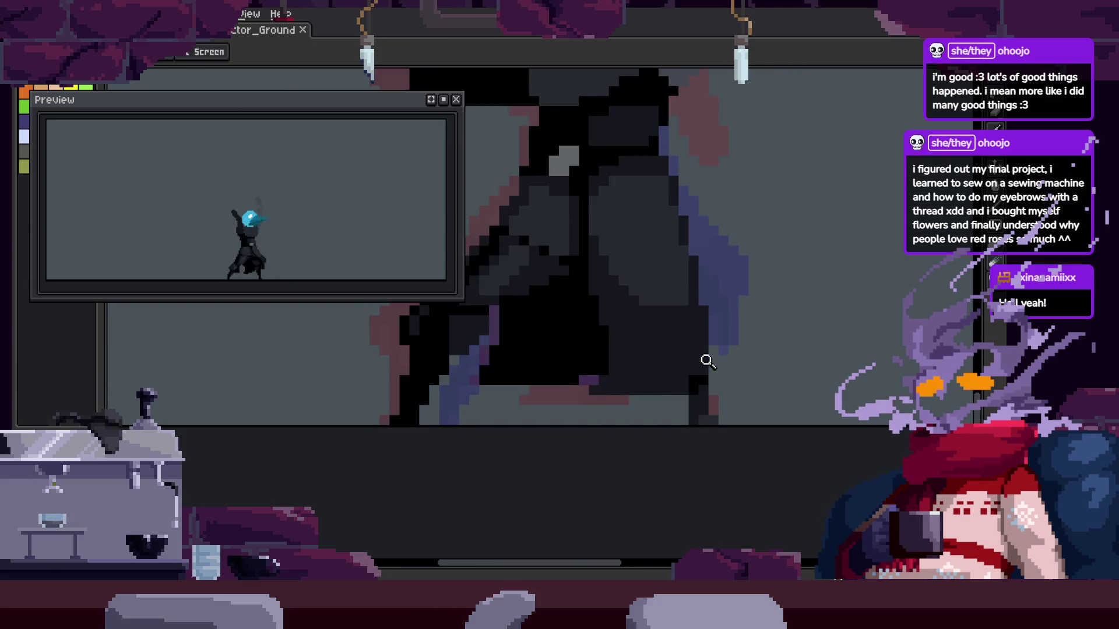
key(Return)
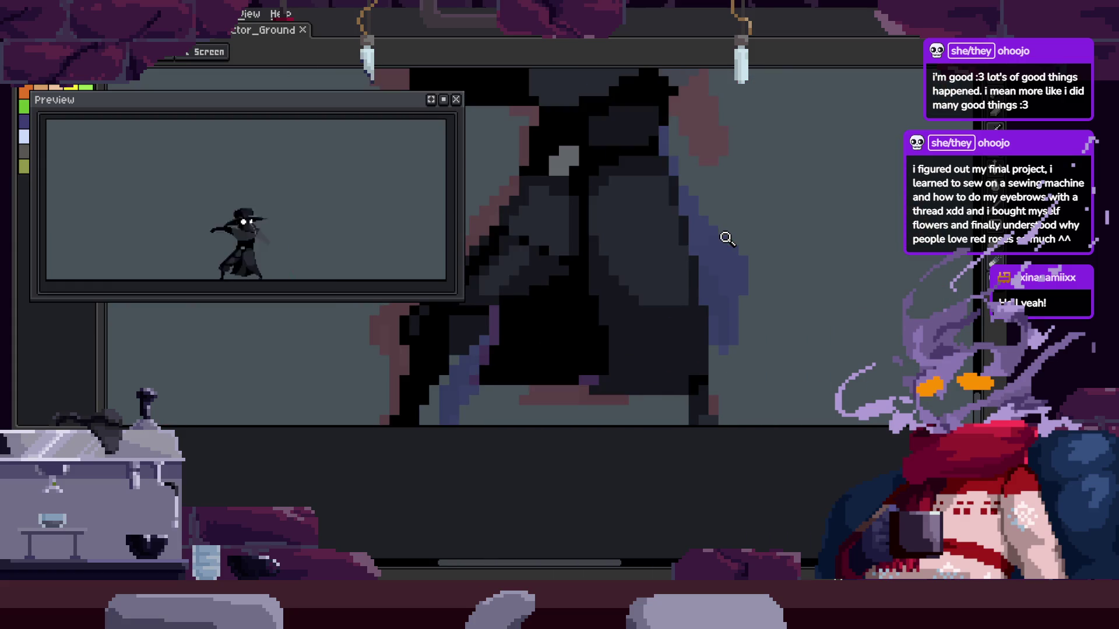
click(658, 319)
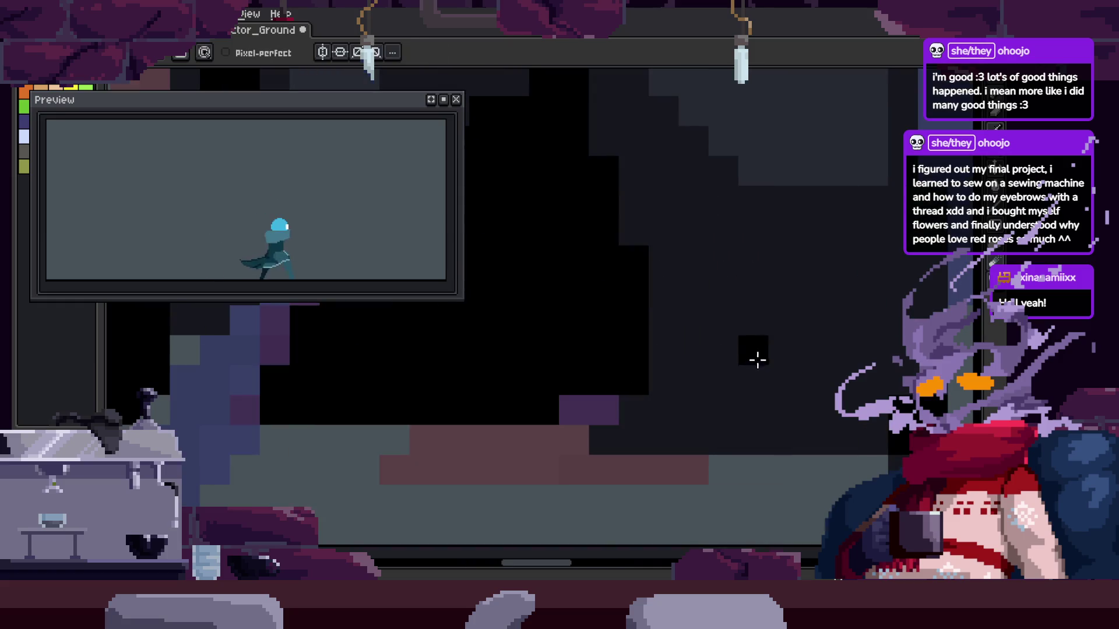
key(z)
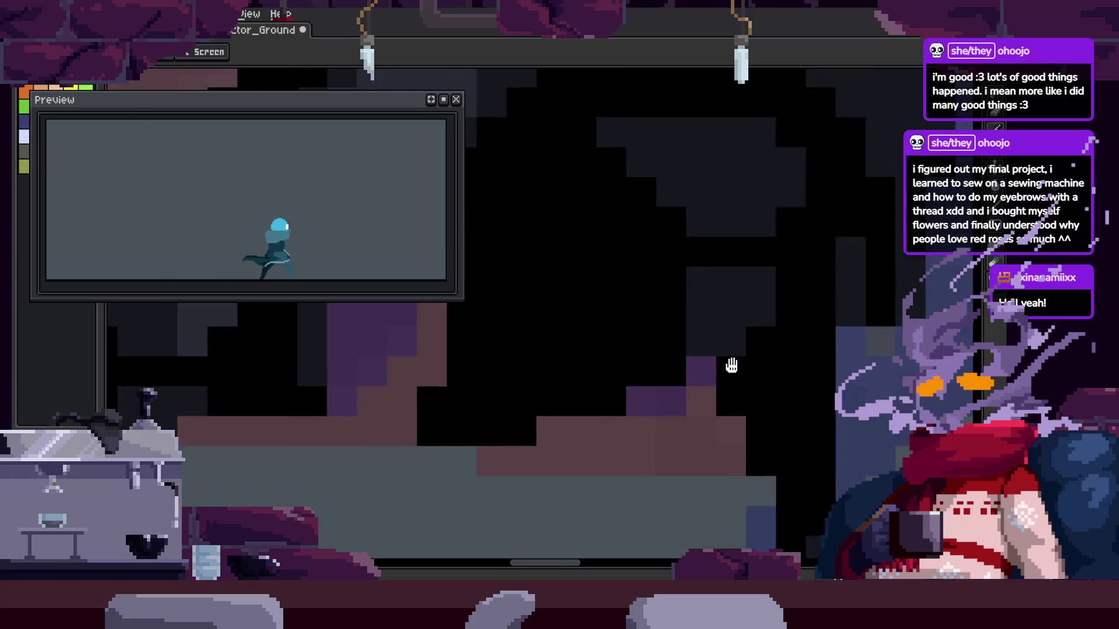
right_click(639, 307)
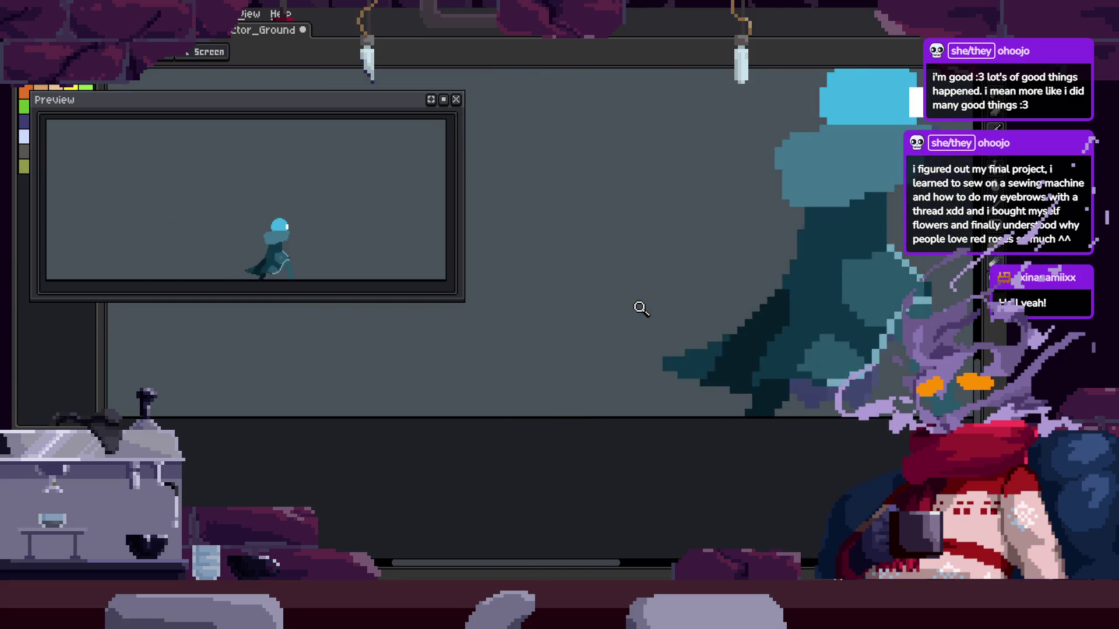
right_click(714, 323)
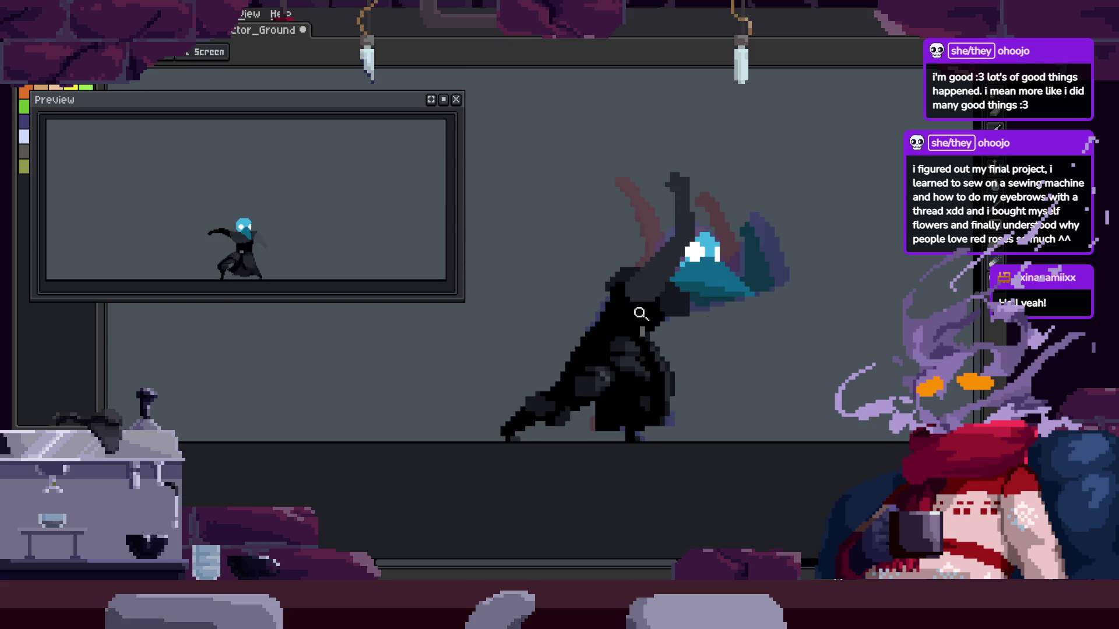
scroll(644, 324, up, 2)
scroll(708, 271, up, 1)
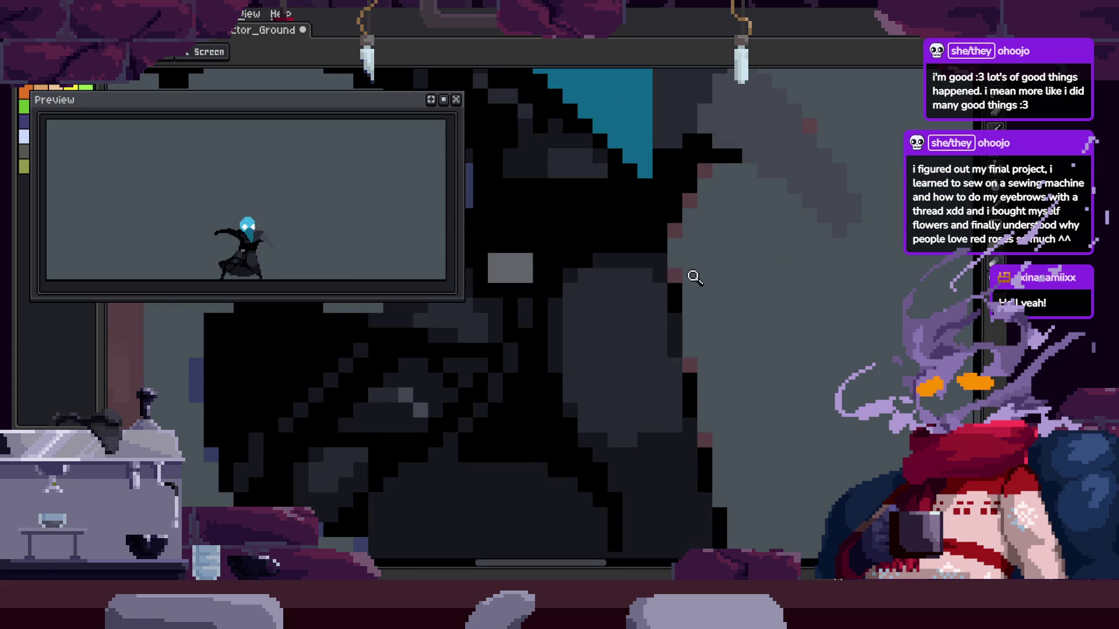
scroll(766, 302, down, 2)
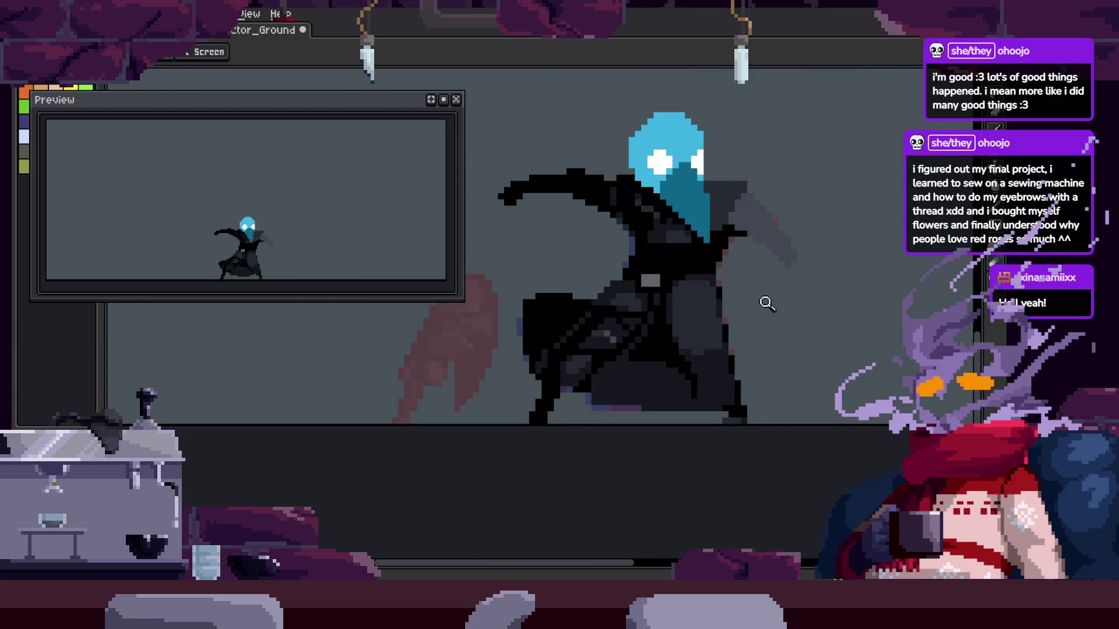
scroll(744, 242, up, 1)
scroll(745, 205, up, 1)
scroll(701, 251, up, 1)
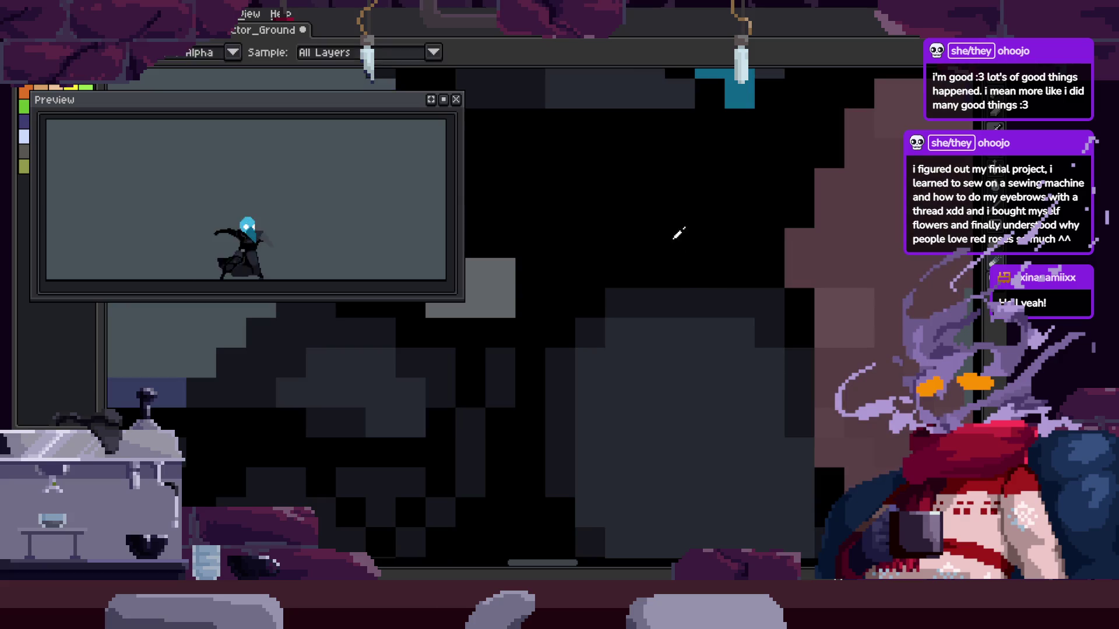
Magic Wand-select the cloak's black region, then mark out a curved area on the cloak
key(w)
click(652, 243)
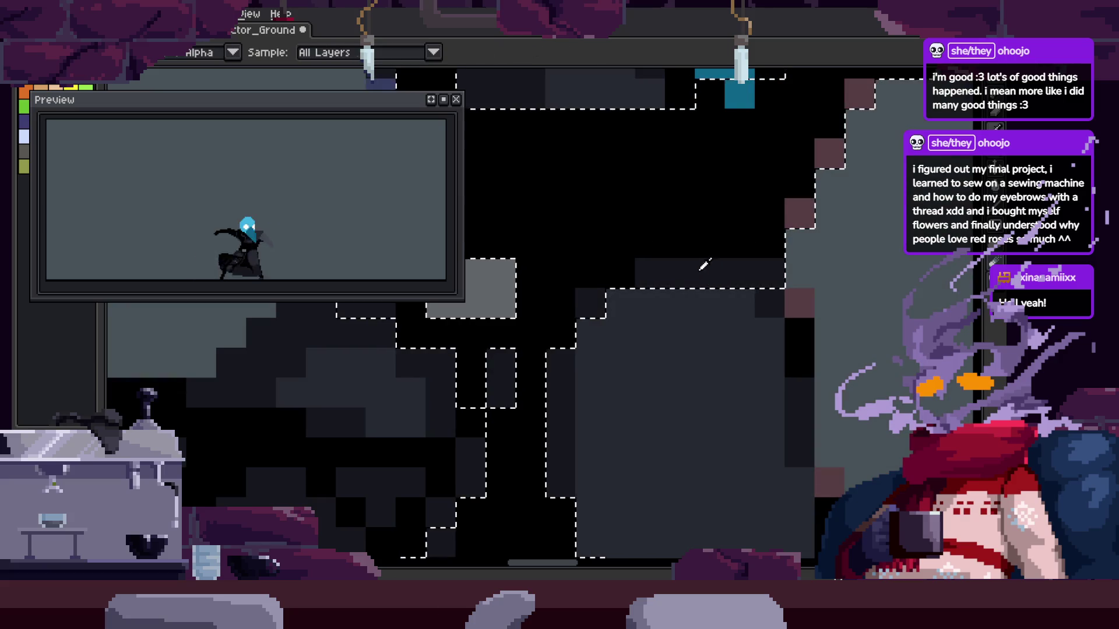
key(ctrl+d)
key(b)
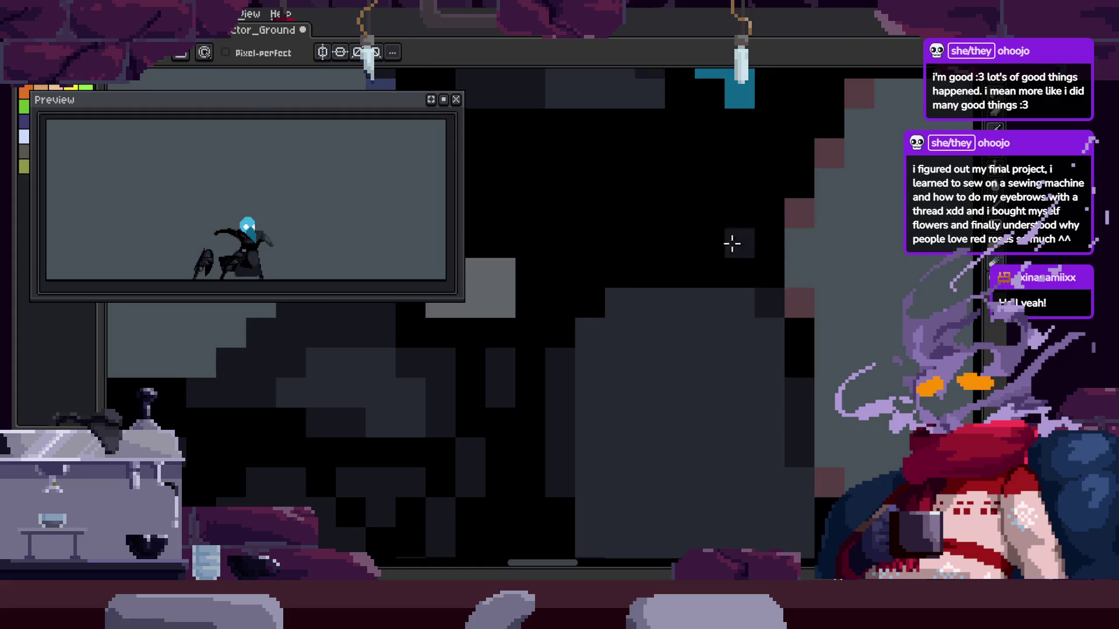
key(z)
scroll(726, 339, down, 2)
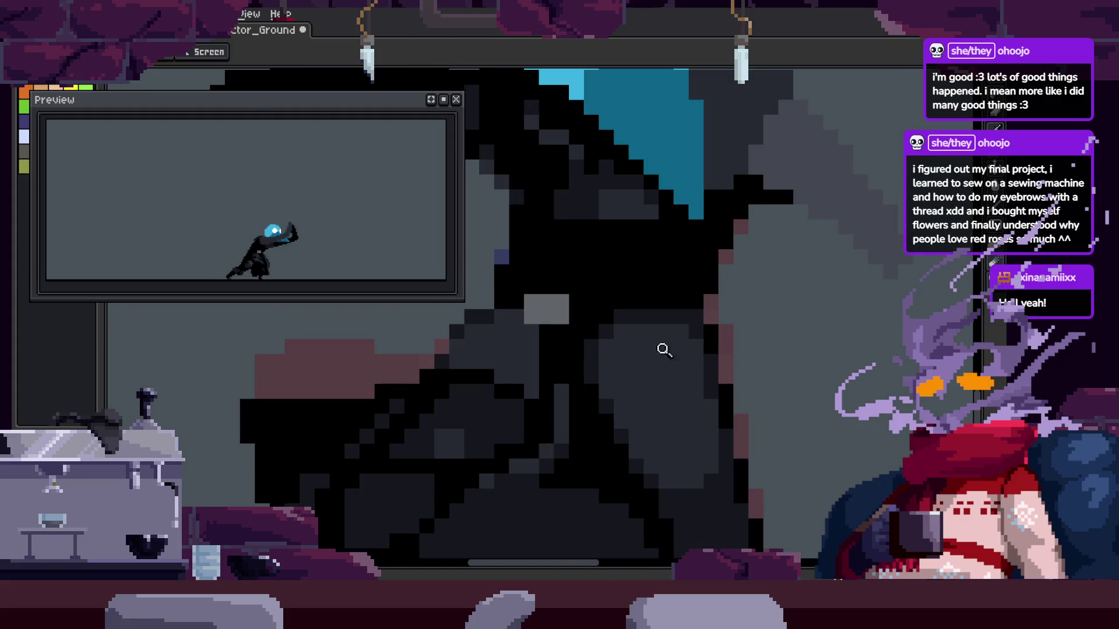
scroll(637, 331, up, 2)
scroll(608, 314, down, 2)
scroll(655, 220, up, 2)
mouse_move(654, 221)
mouse_down()
mouse_move(775, 304)
mouse_move(738, 241)
mouse_up()
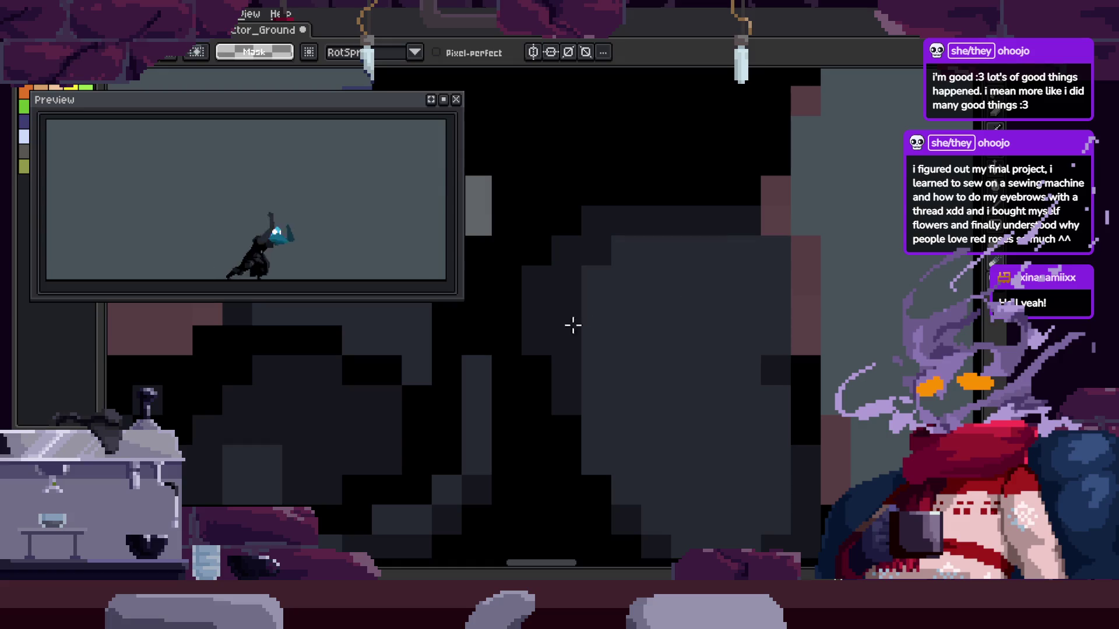
key(Return)
Lasso-select a section of the cloak for further shading
key(z)
scroll(564, 302, down, 3)
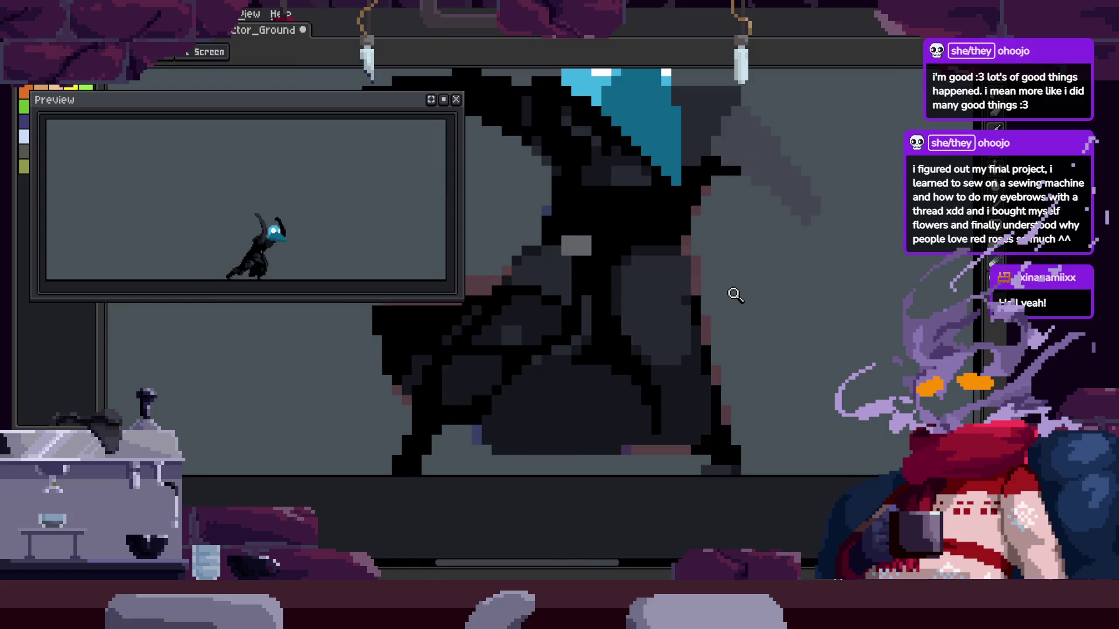
scroll(714, 292, up, 2)
key(b)
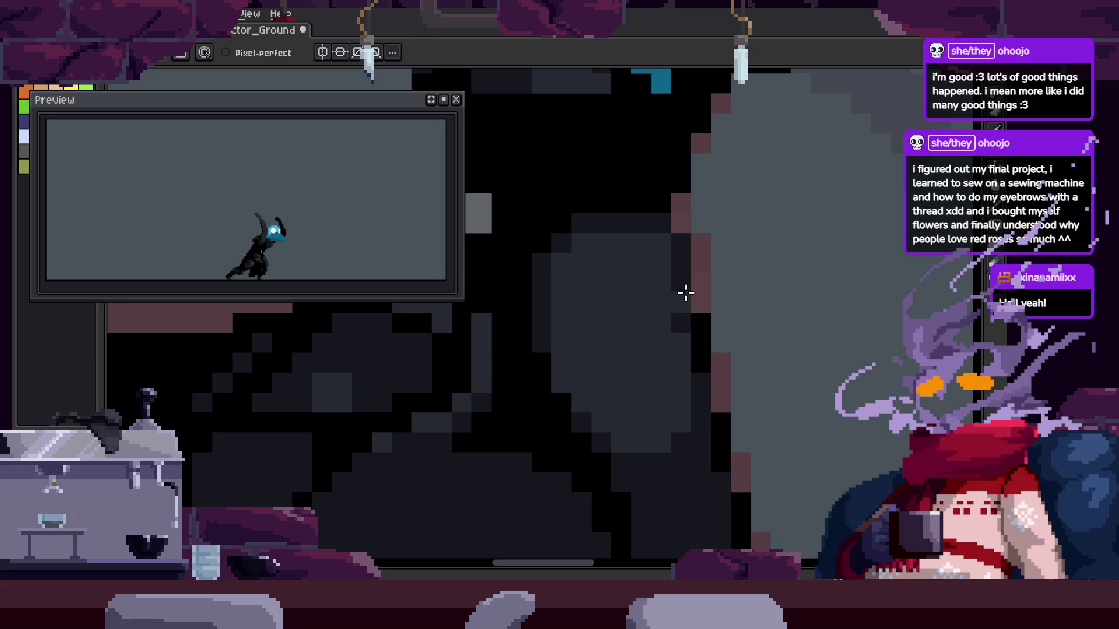
scroll(721, 298, down, 2)
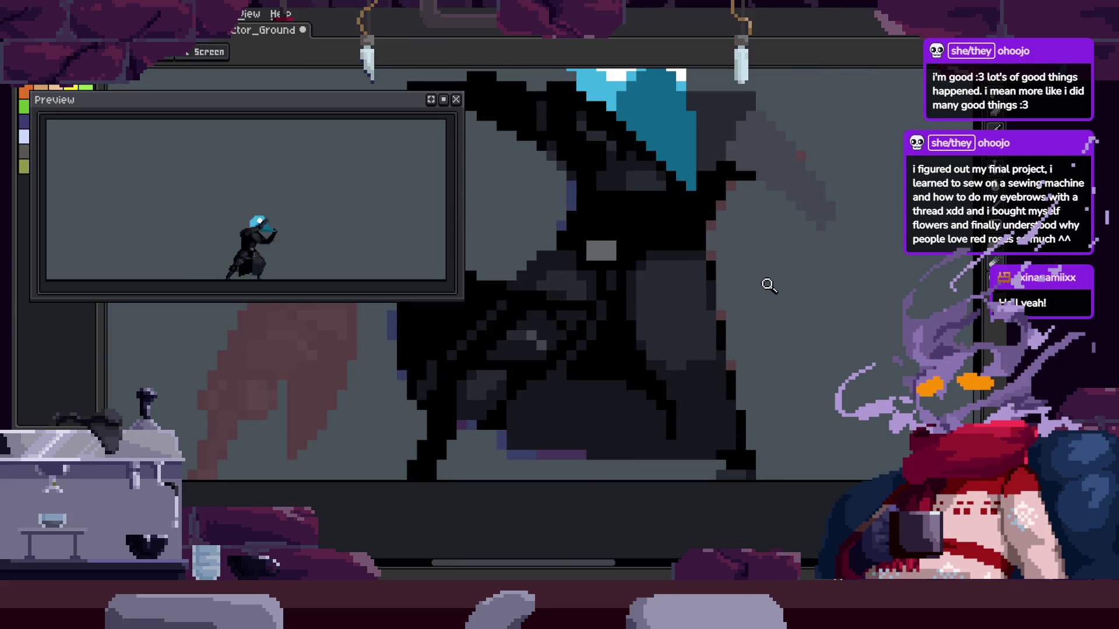
scroll(763, 282, down, 2)
scroll(600, 303, up, 1)
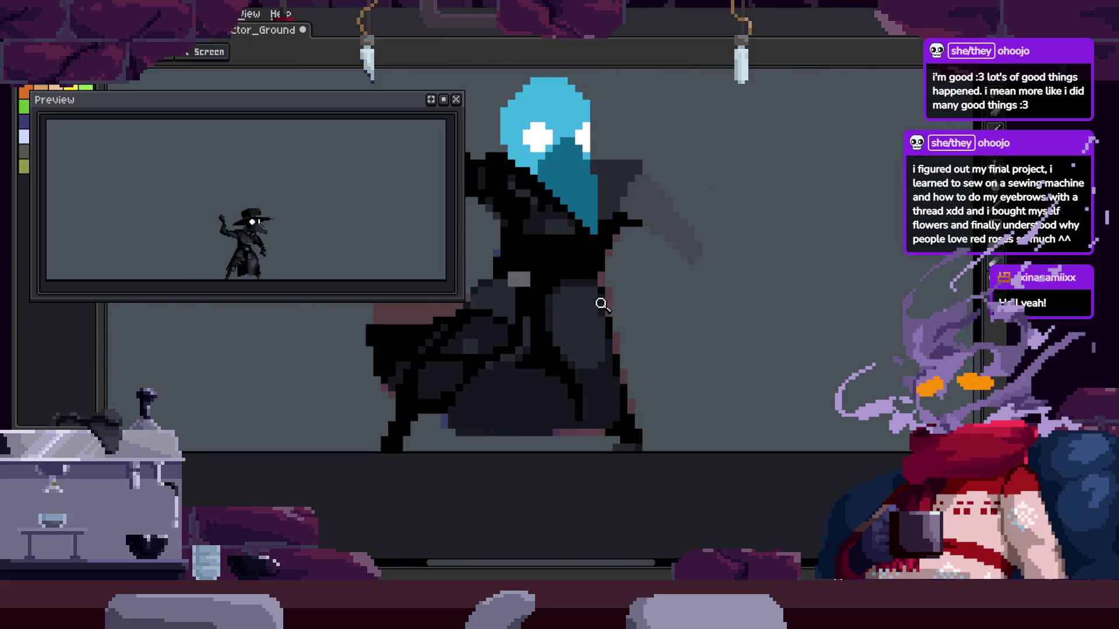
scroll(610, 274, up, 3)
key(q)
drag(590, 233, 670, 282)
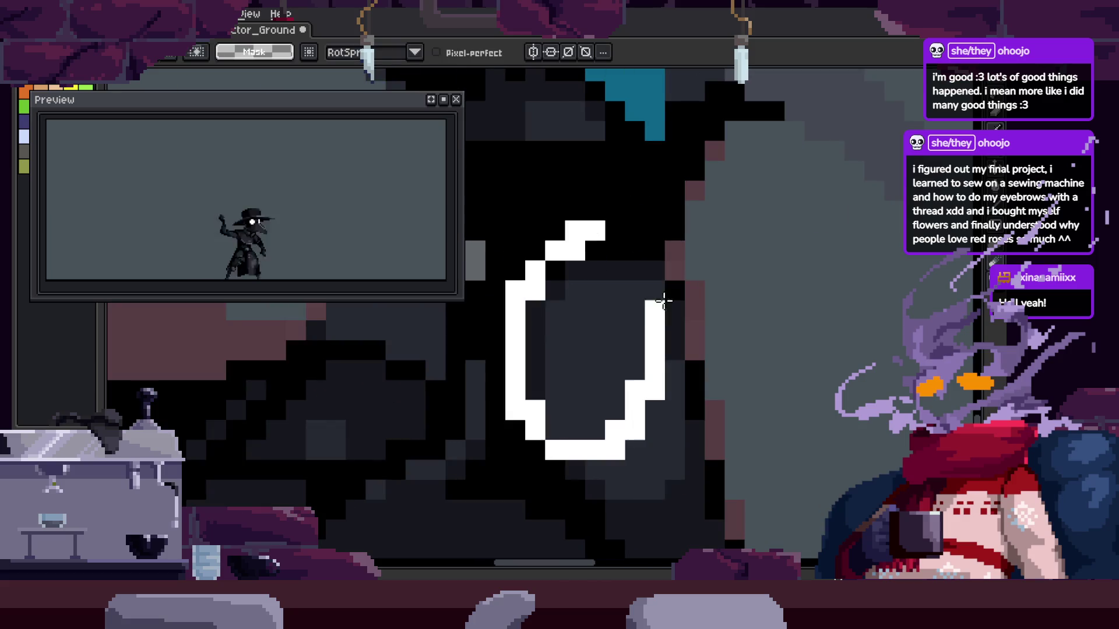
Zoom in on the middle of the cloak to refine its dark shading
key(z)
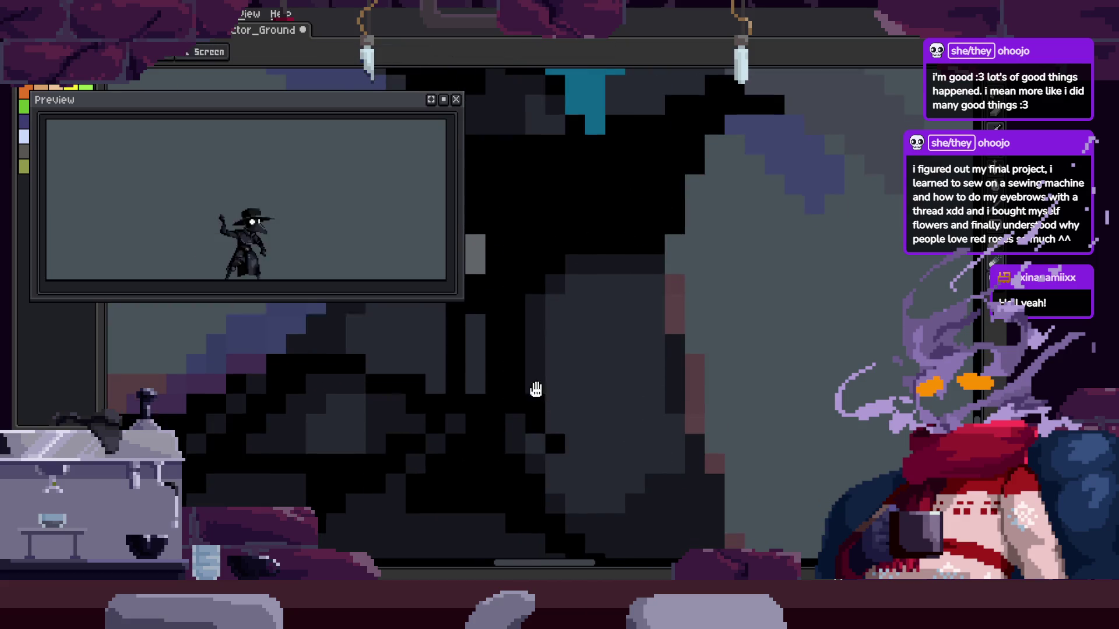
click(611, 337)
key(b)
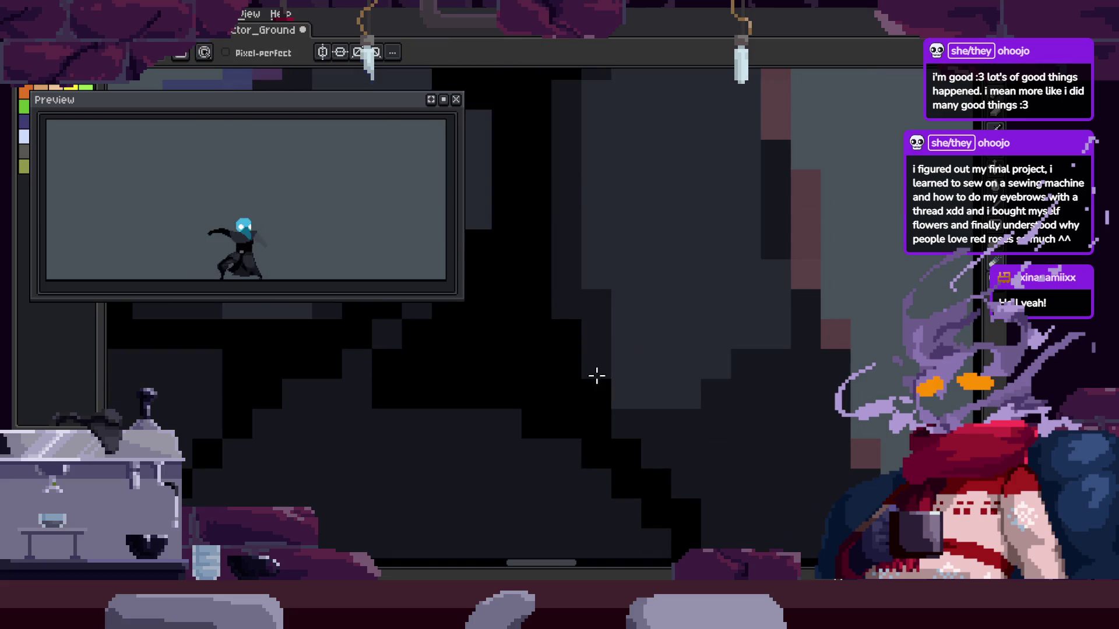
scroll(657, 378, down, 3)
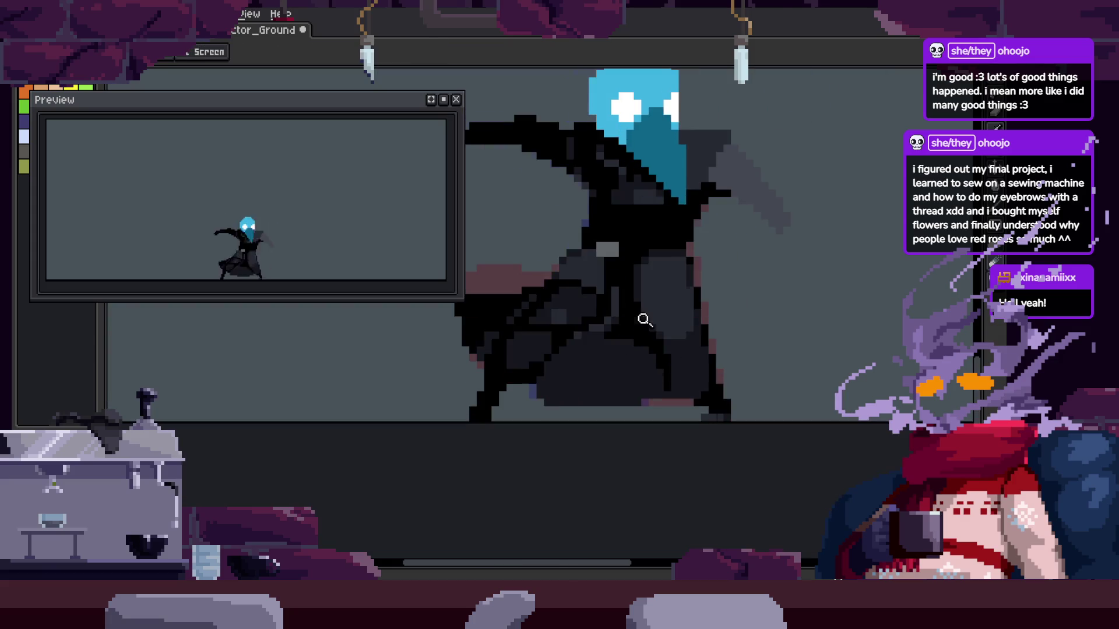
click(669, 324)
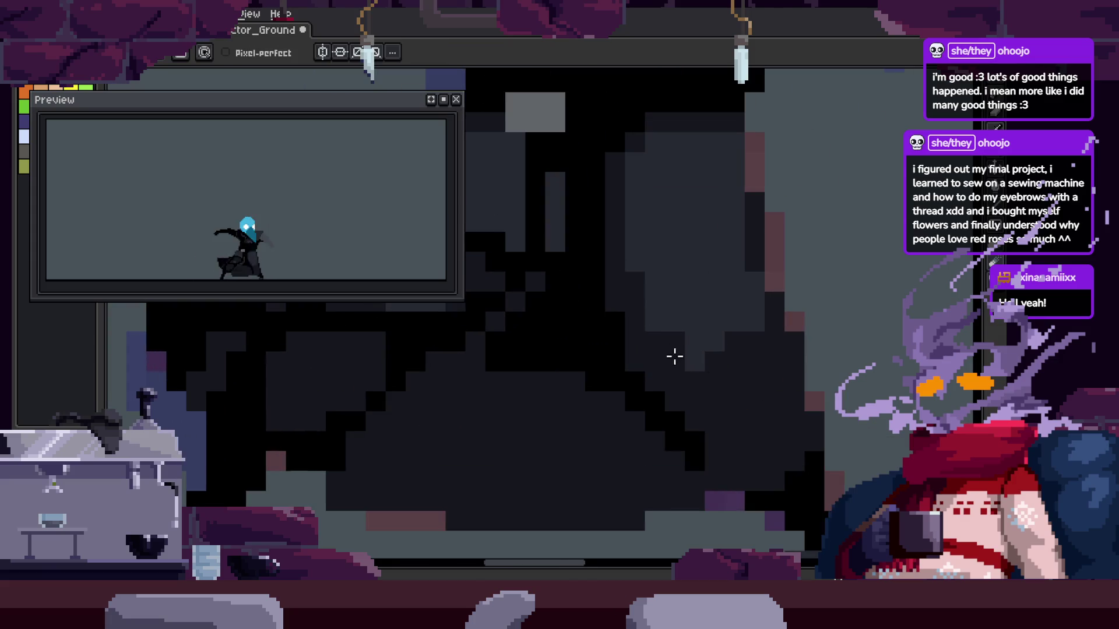
key(z)
scroll(748, 327, down, 2)
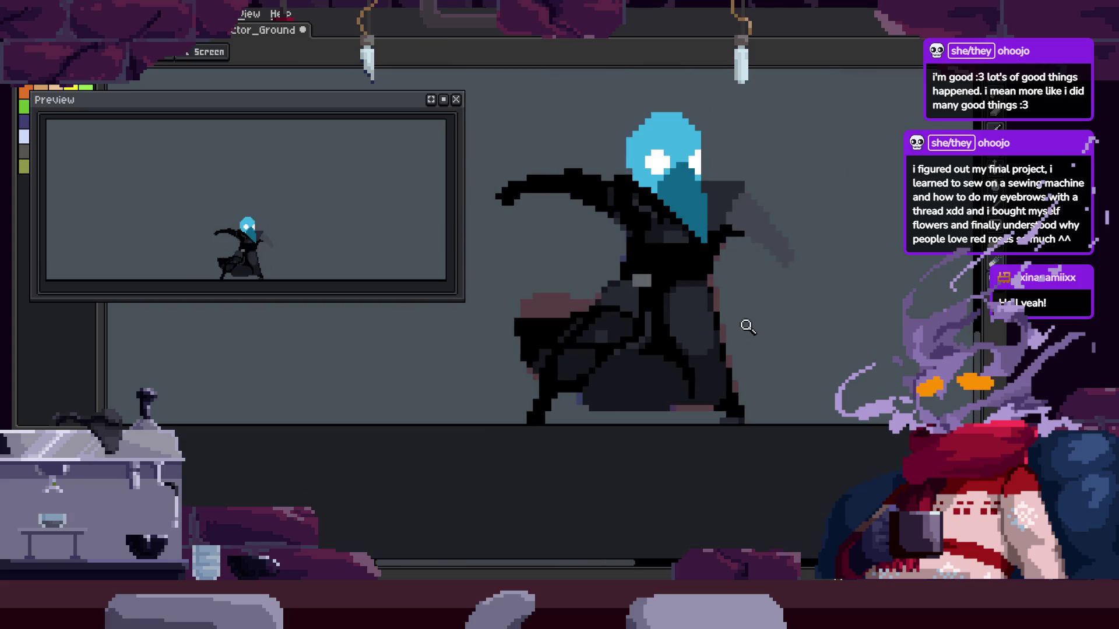
Advance to the next frame of the attack animation
key(Right)
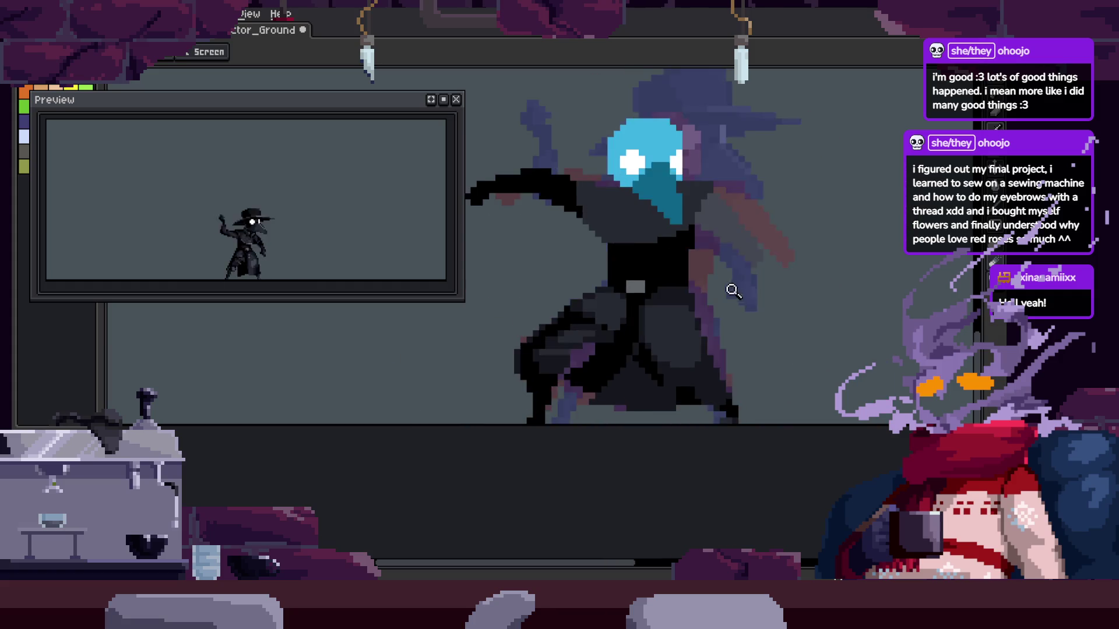
scroll(732, 287, up, 2)
scroll(740, 234, up, 1)
key(i)
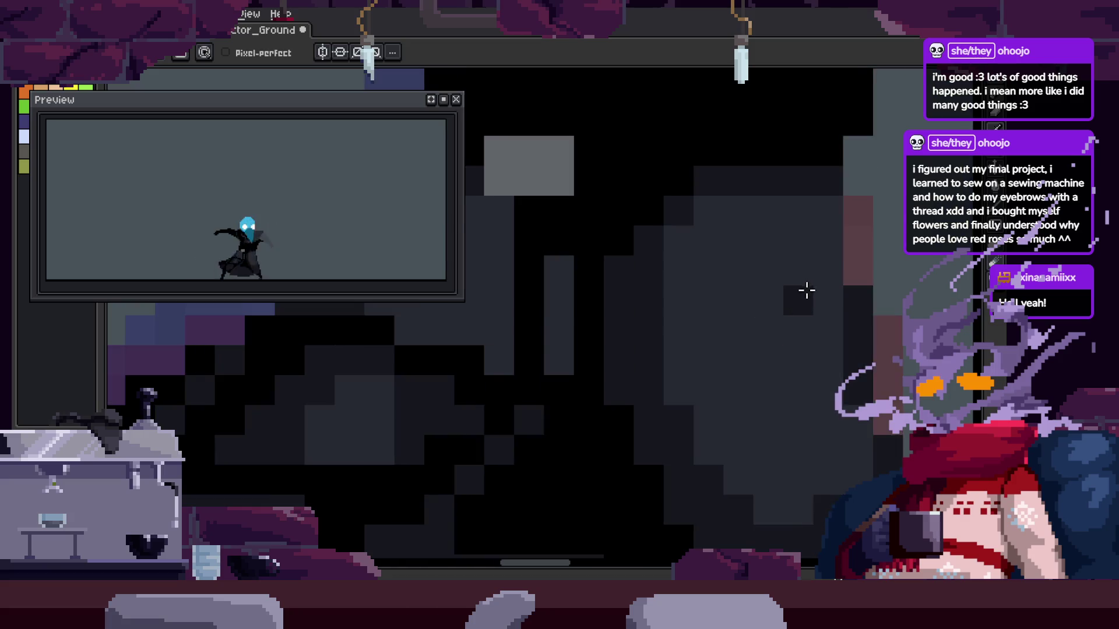
Pan and zoom onto the cloak pixels, saving the sprite with Ctrl+S
key(h)
drag(771, 307, 814, 310)
key(b)
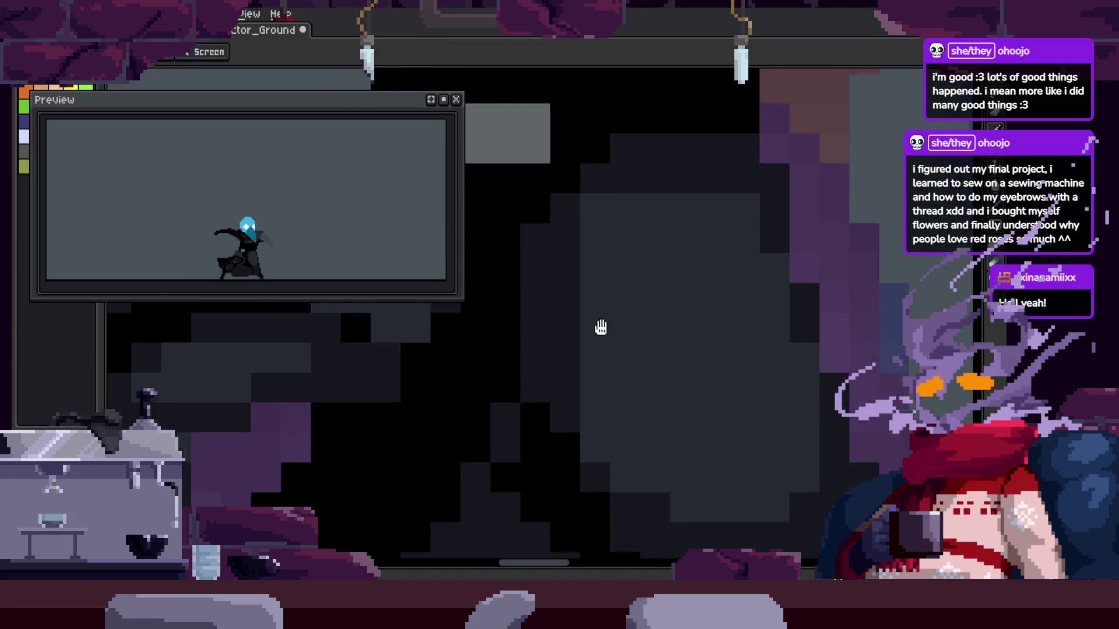
key(ctrl+s)
key(z)
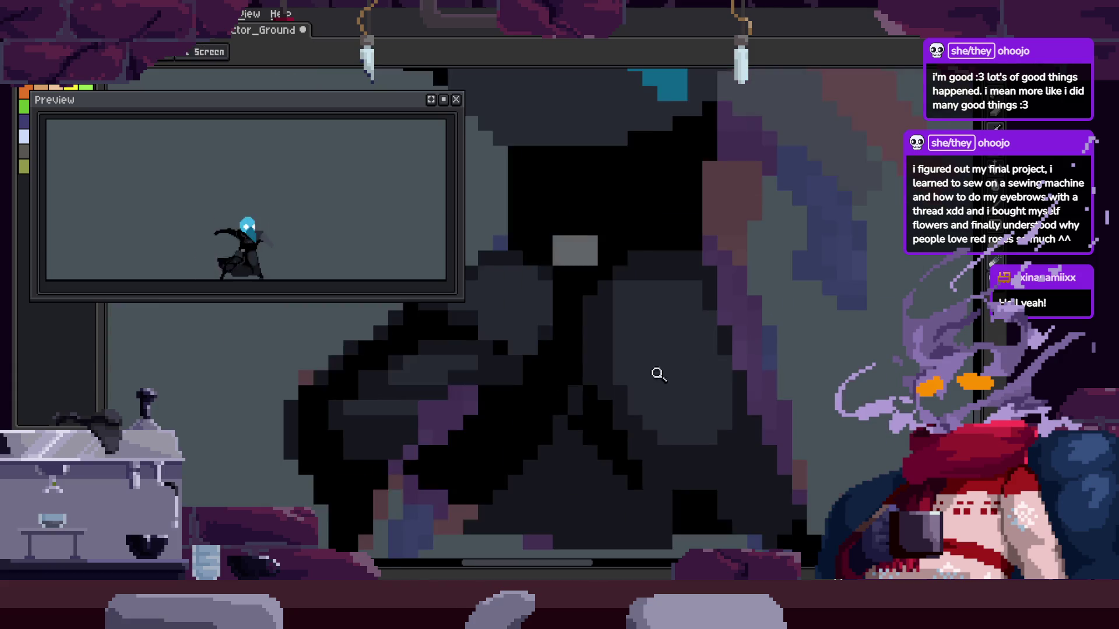
click(738, 200)
key(b)
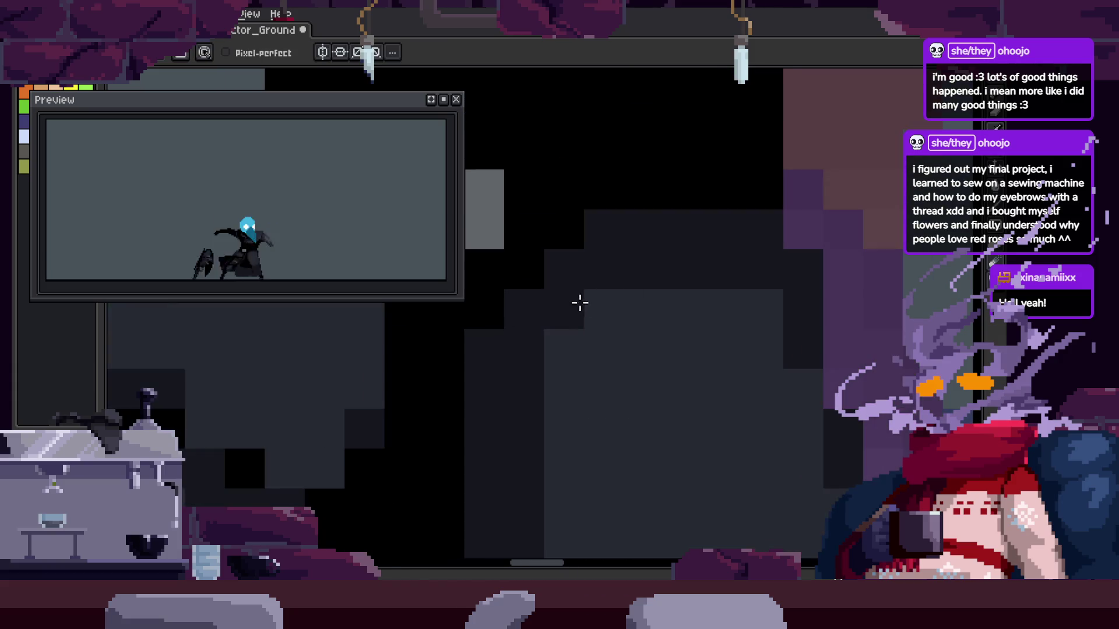
key(ctrl+s)
key(z)
scroll(612, 283, down, 1)
key(i)
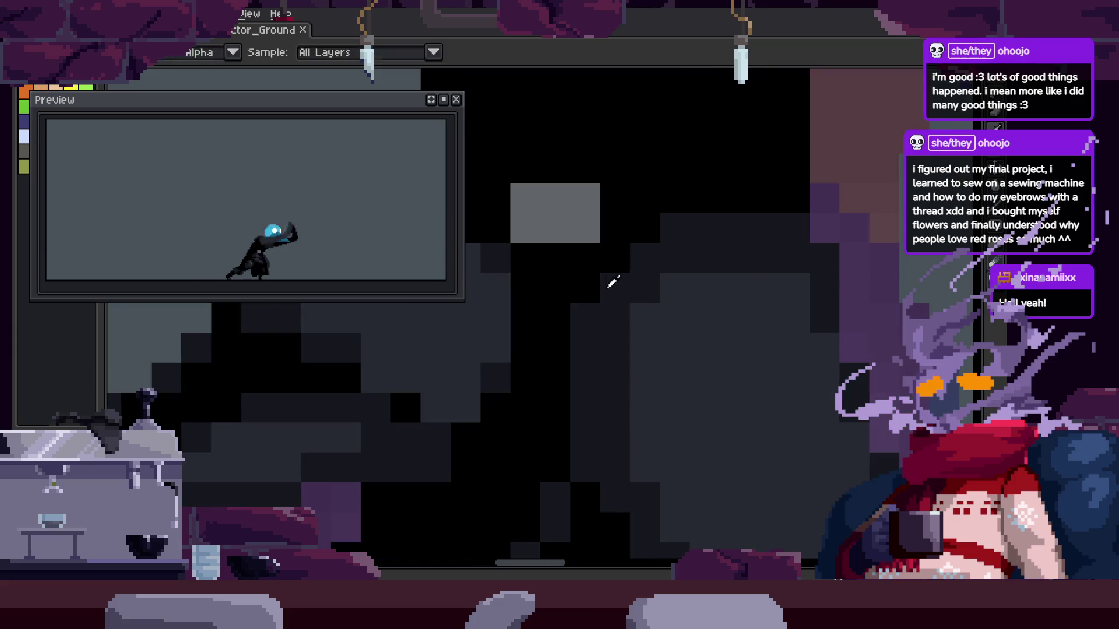
key(ctrl+s)
Zoom in closely on the cloak and hide the timeline to enlarge the canvas
key(z)
scroll(656, 295, down, 3)
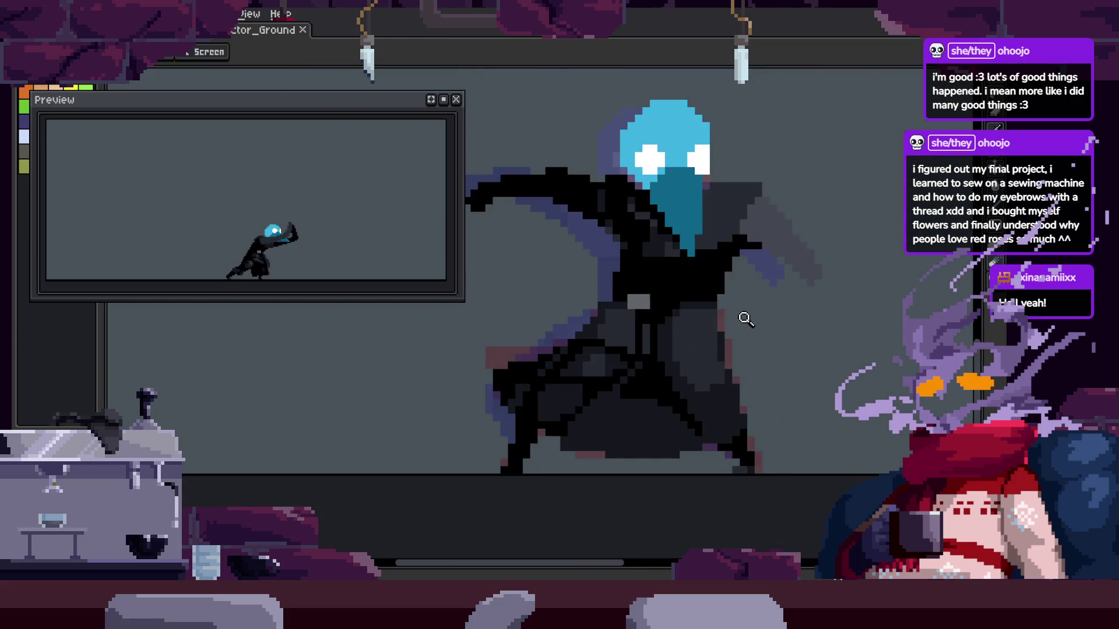
click(714, 296)
scroll(715, 296, down, 2)
click(727, 240)
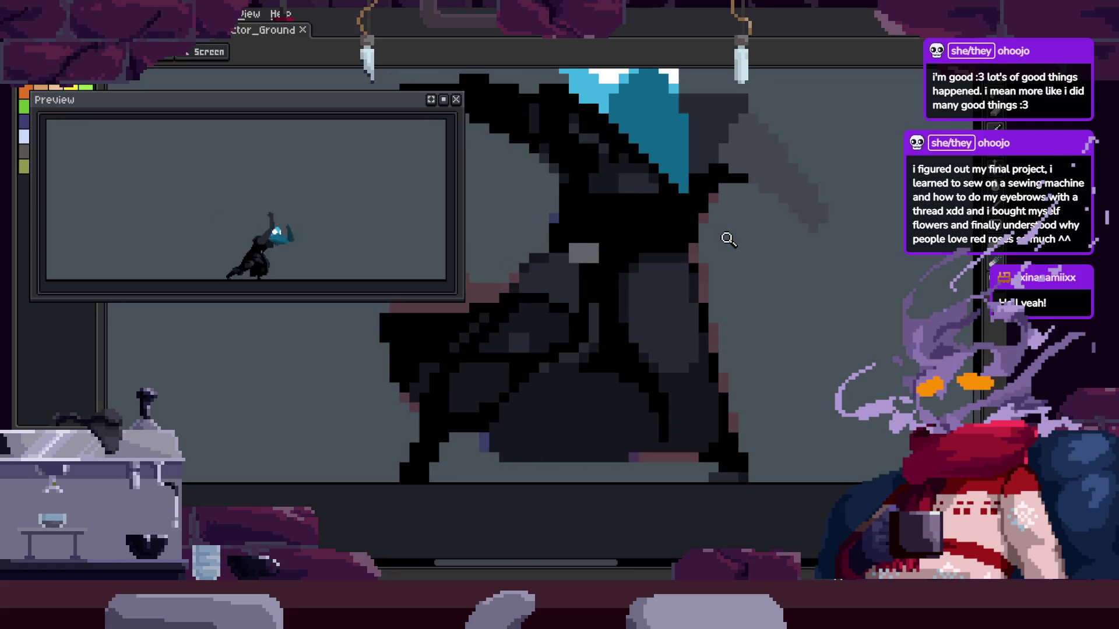
click(728, 239)
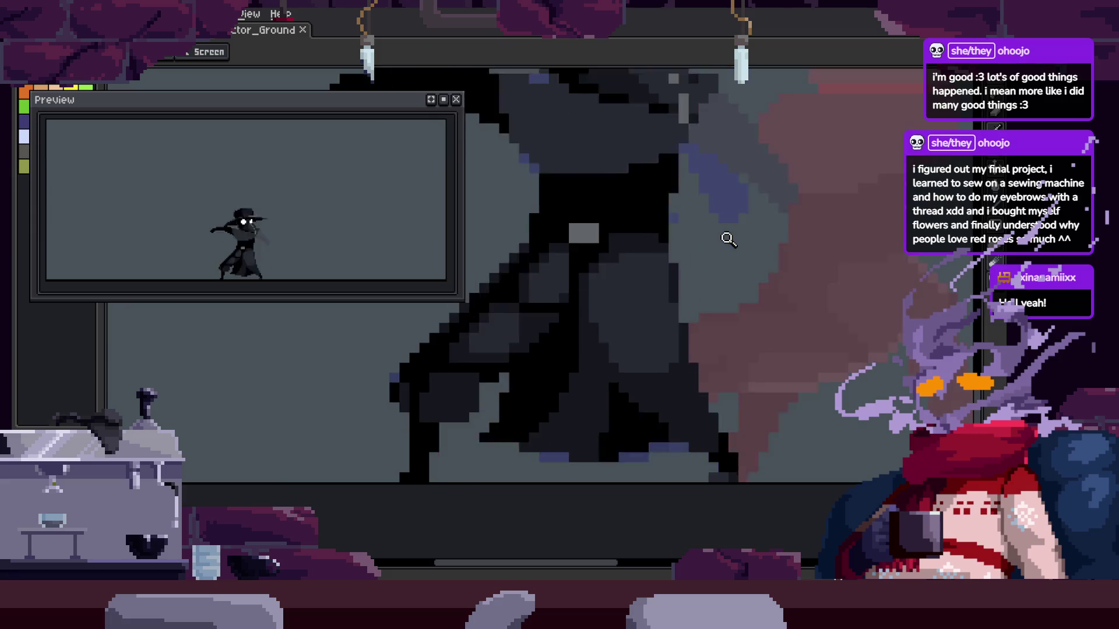
key(Tab)
key(Tab)
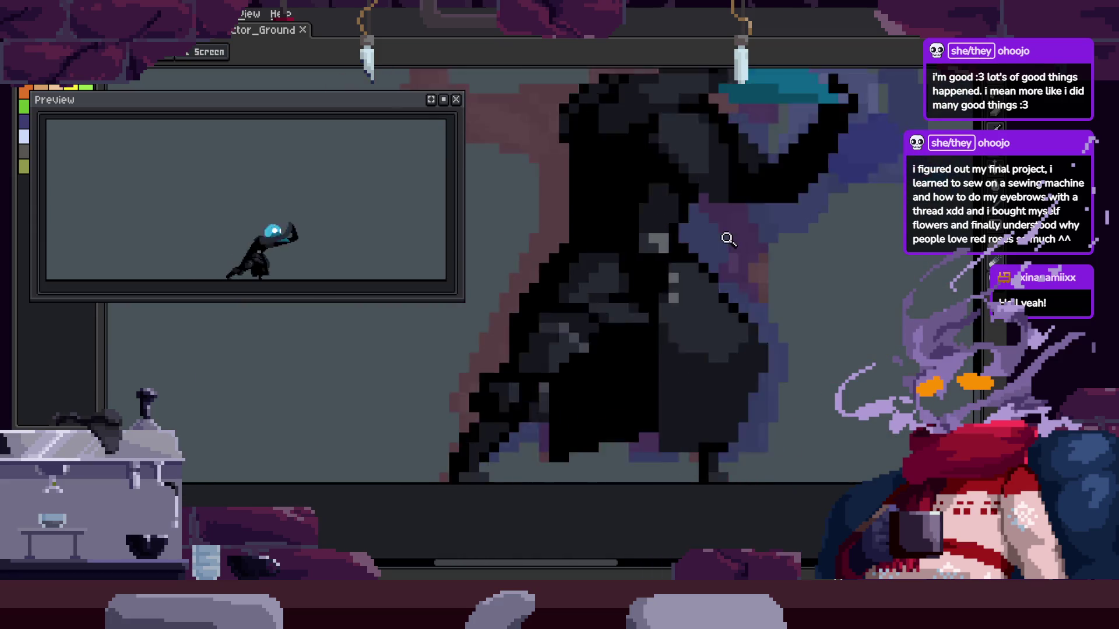
key(Tab)
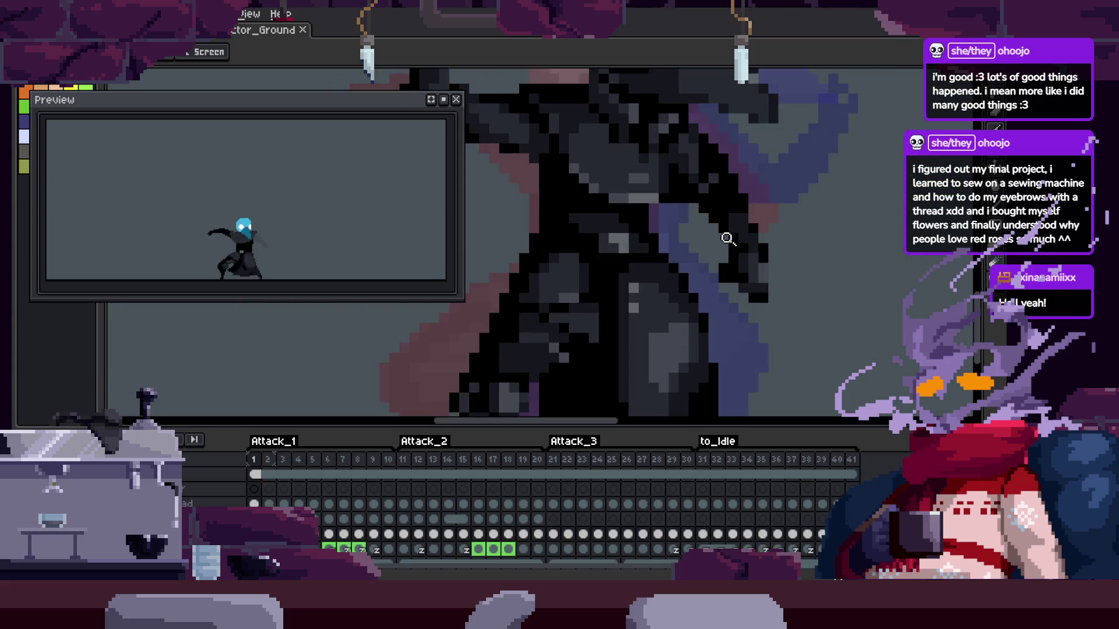
key(Tab)
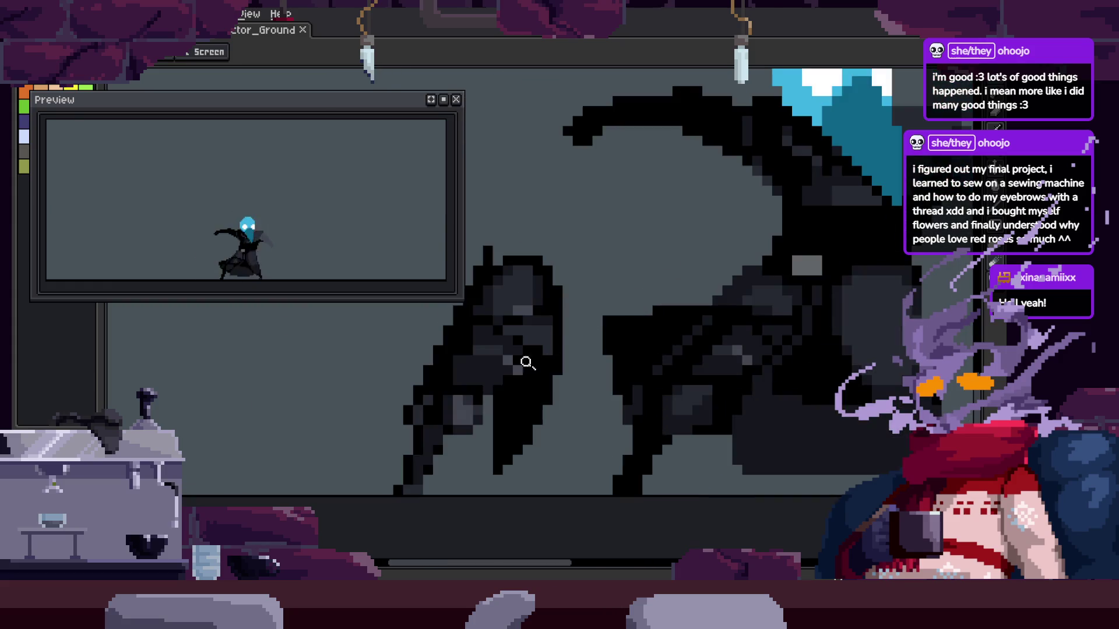
Lasso and delete the stray dark arm pixels left of the body
key(q)
mouse_move(561, 210)
mouse_down()
mouse_move(340, 376)
mouse_move(596, 259)
mouse_up()
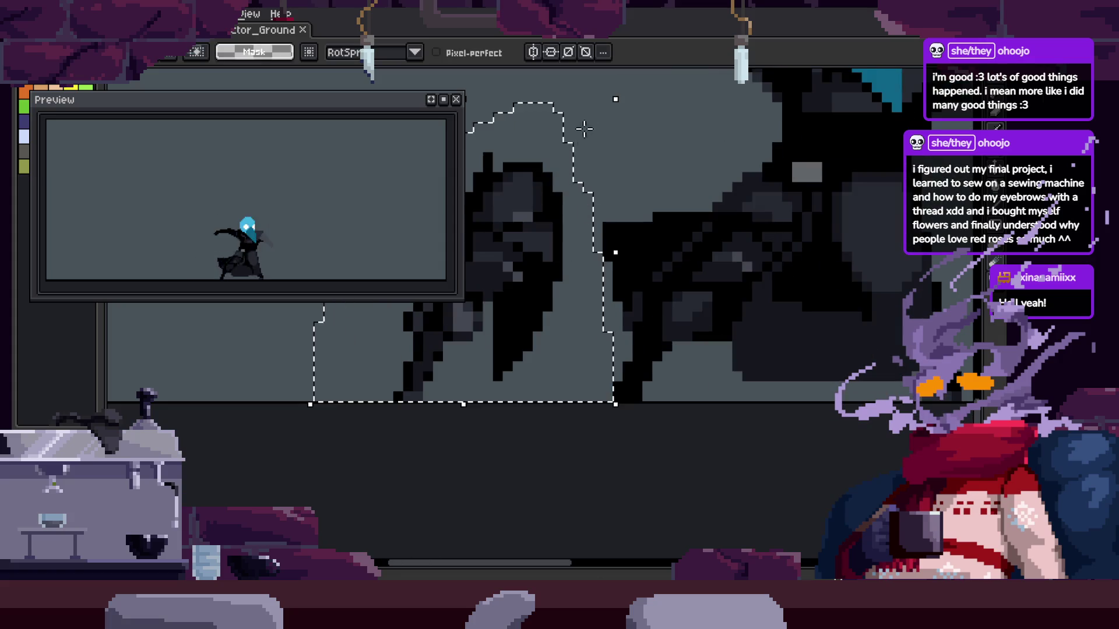
key(Delete)
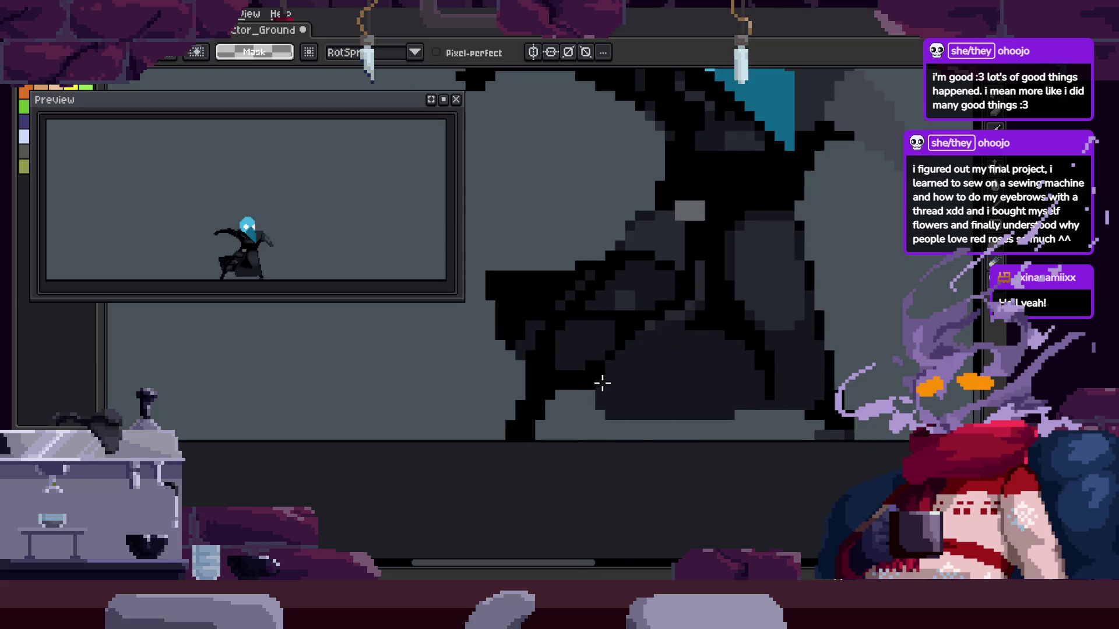
Zoom in close on the cloak and pick a shading colour from the sprite
key(z)
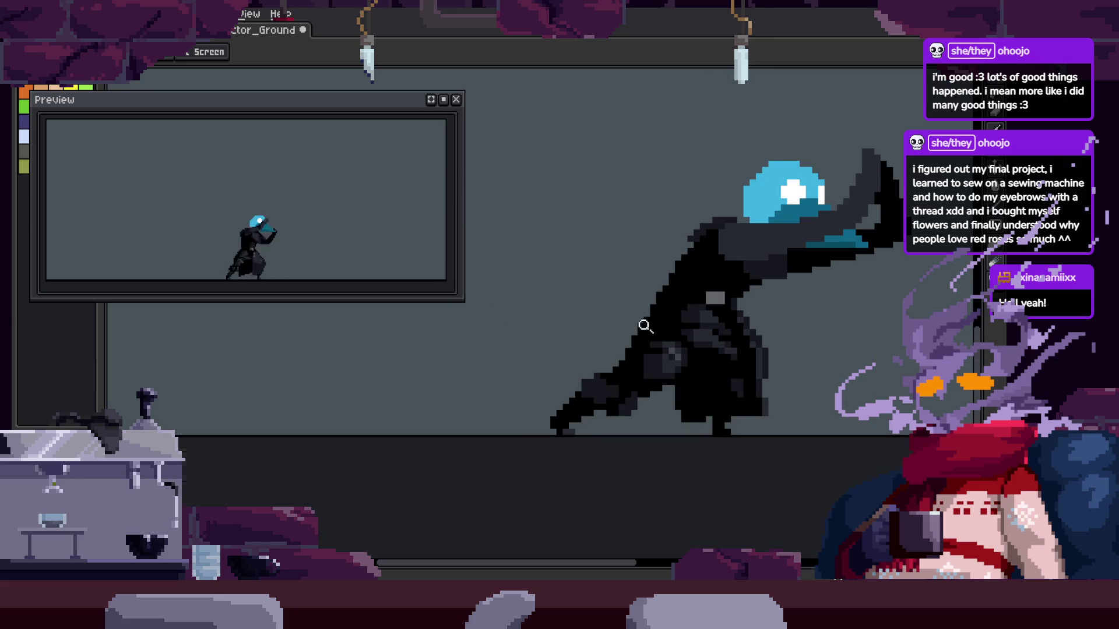
click(618, 326)
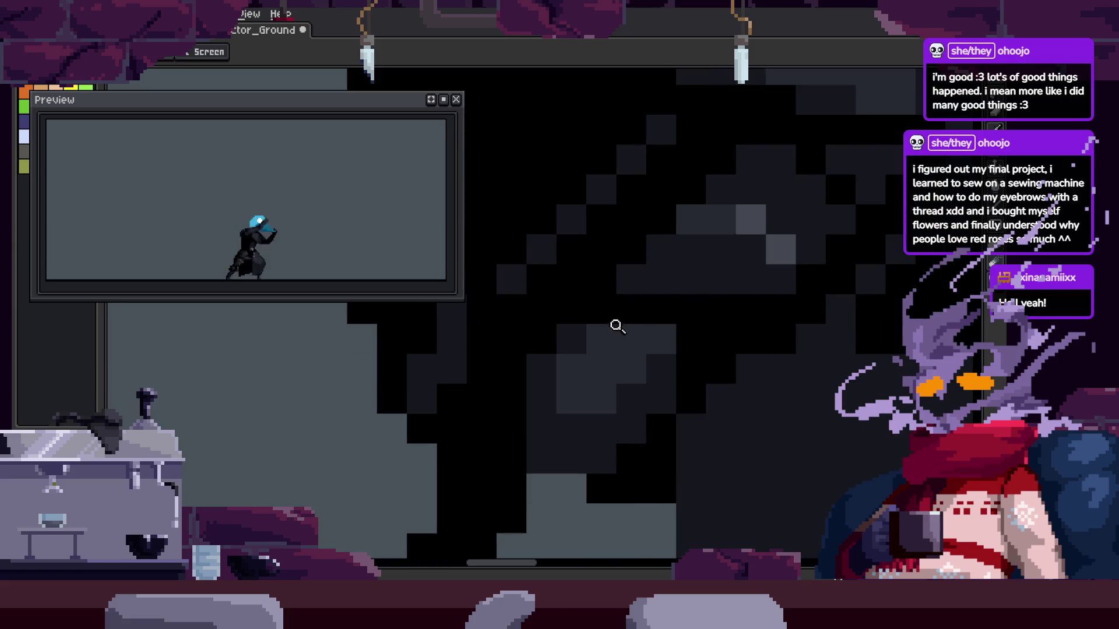
key(b)
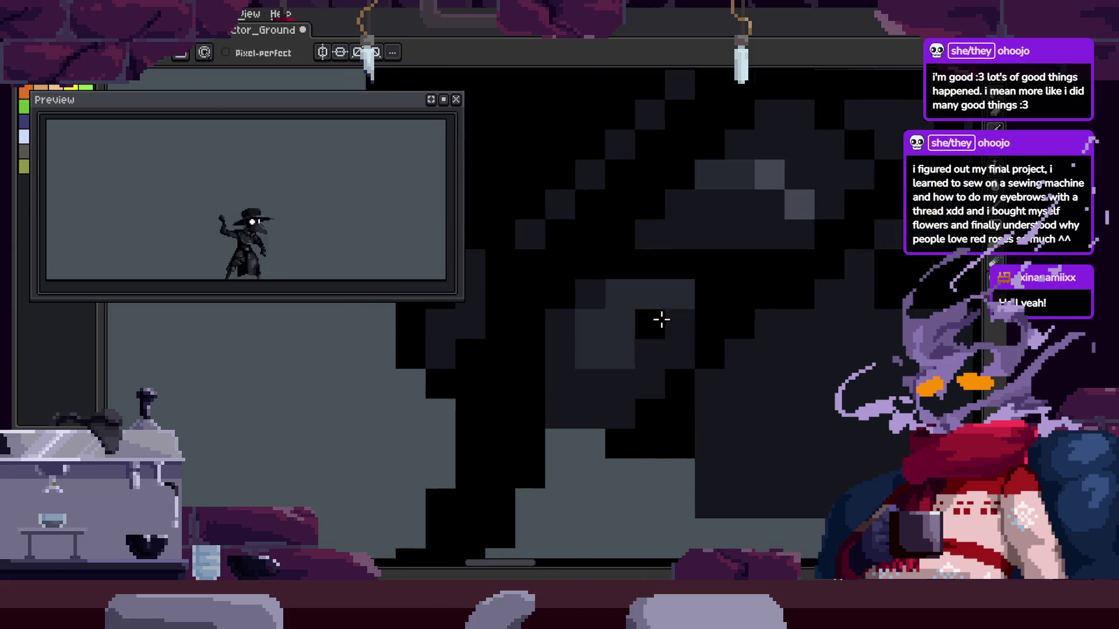
key(b)
key(i)
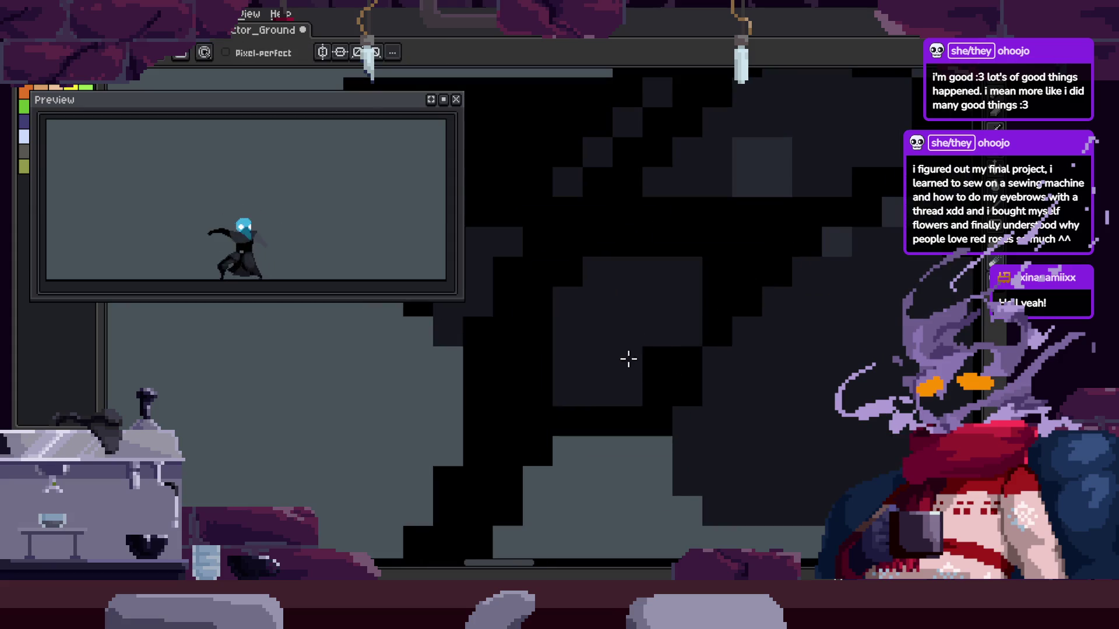
key(z)
scroll(713, 300, down, 3)
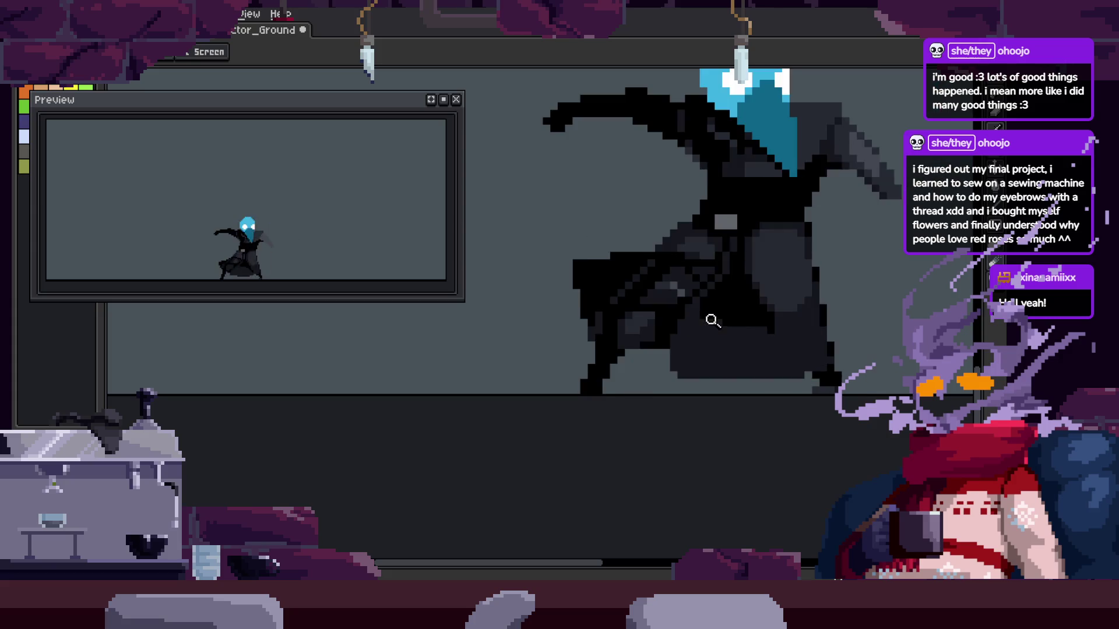
scroll(700, 284, up, 3)
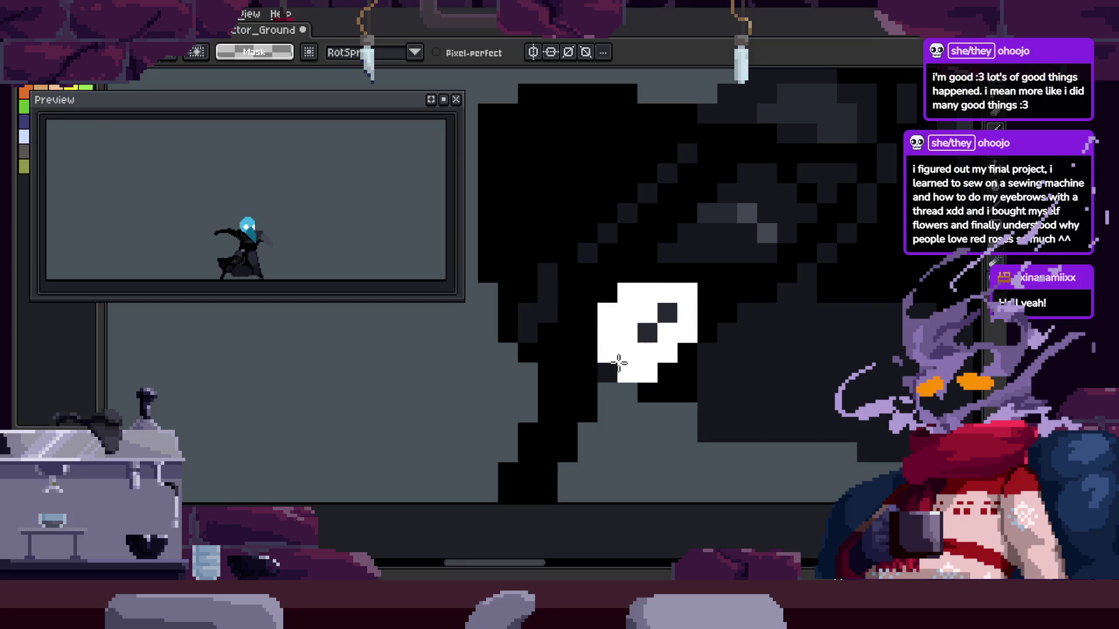
scroll(722, 278, up, 2)
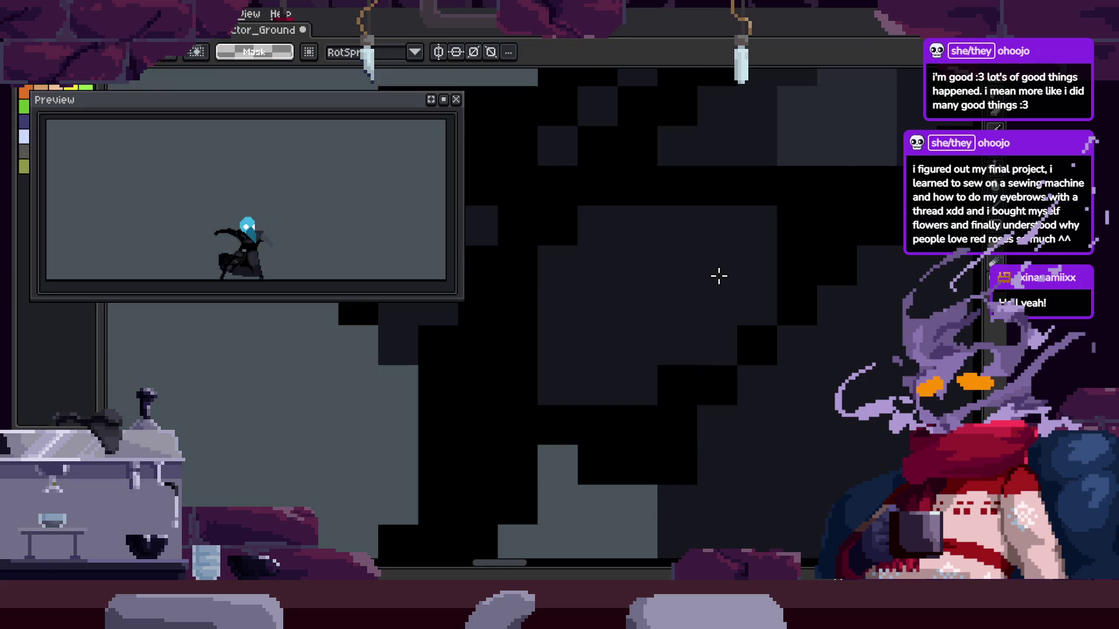
Touch up the shading of the cloak's folds with the Pencil at close zoom
key(b)
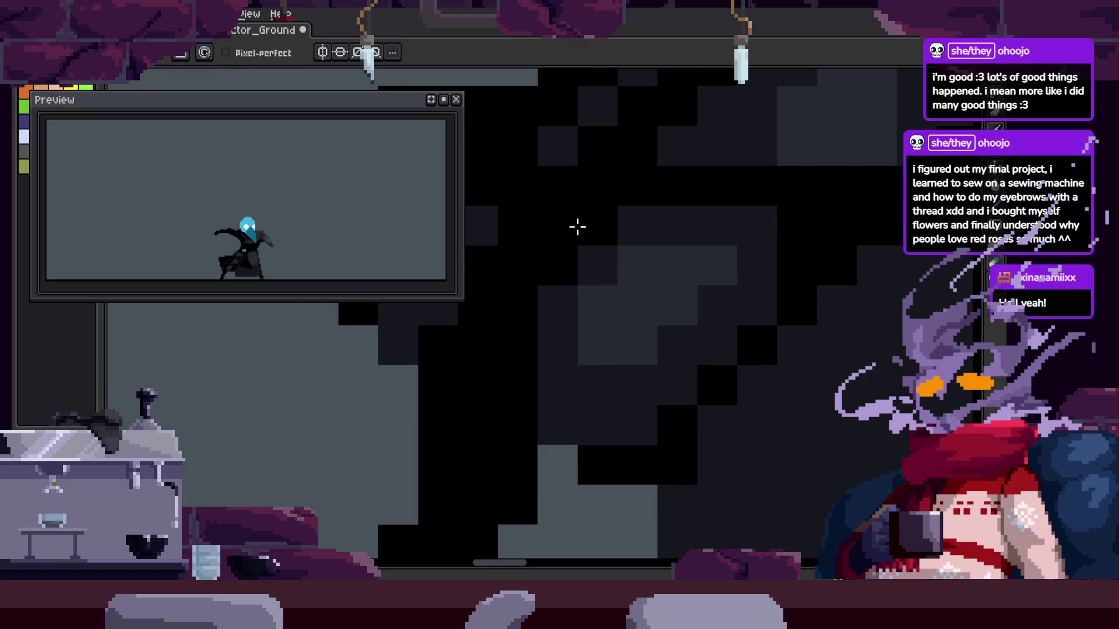
scroll(742, 269, down, 2)
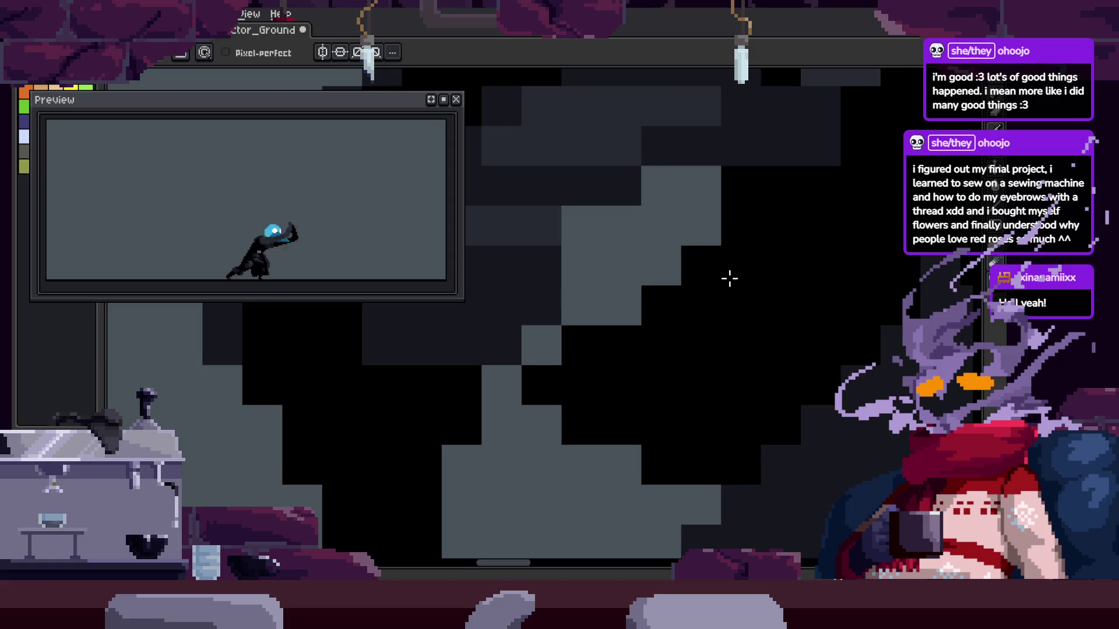
scroll(730, 277, down, 1)
key(z)
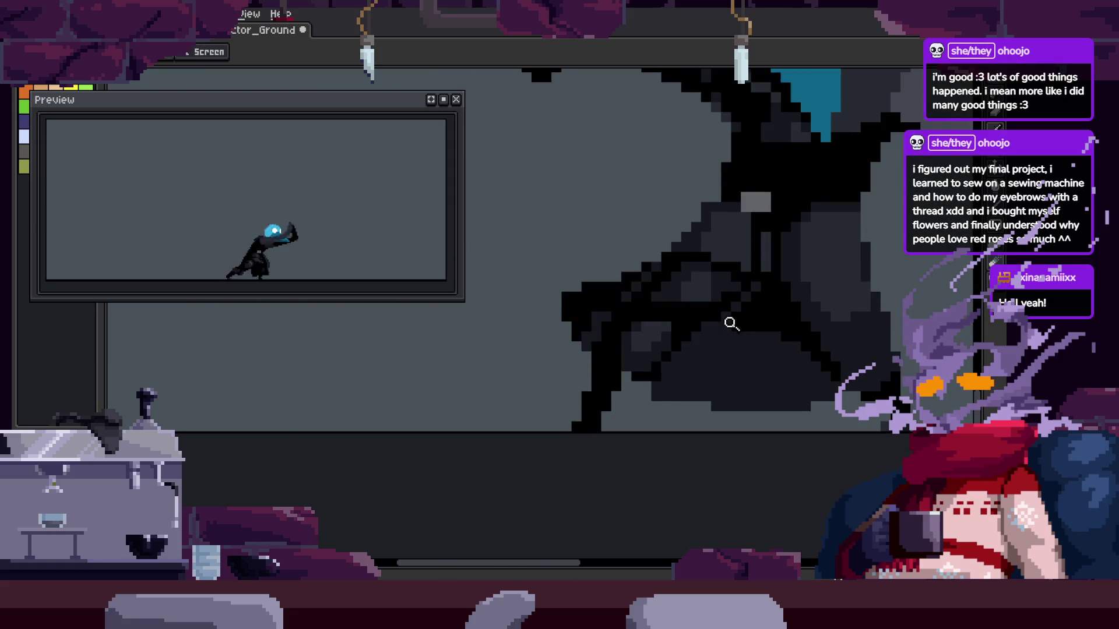
click(614, 335)
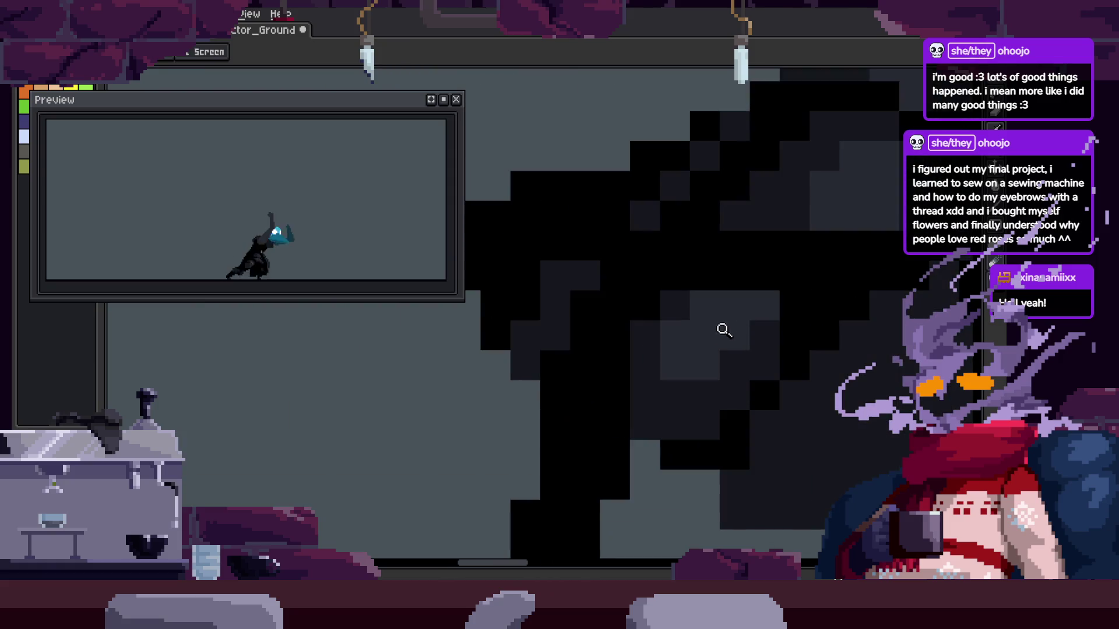
key(b)
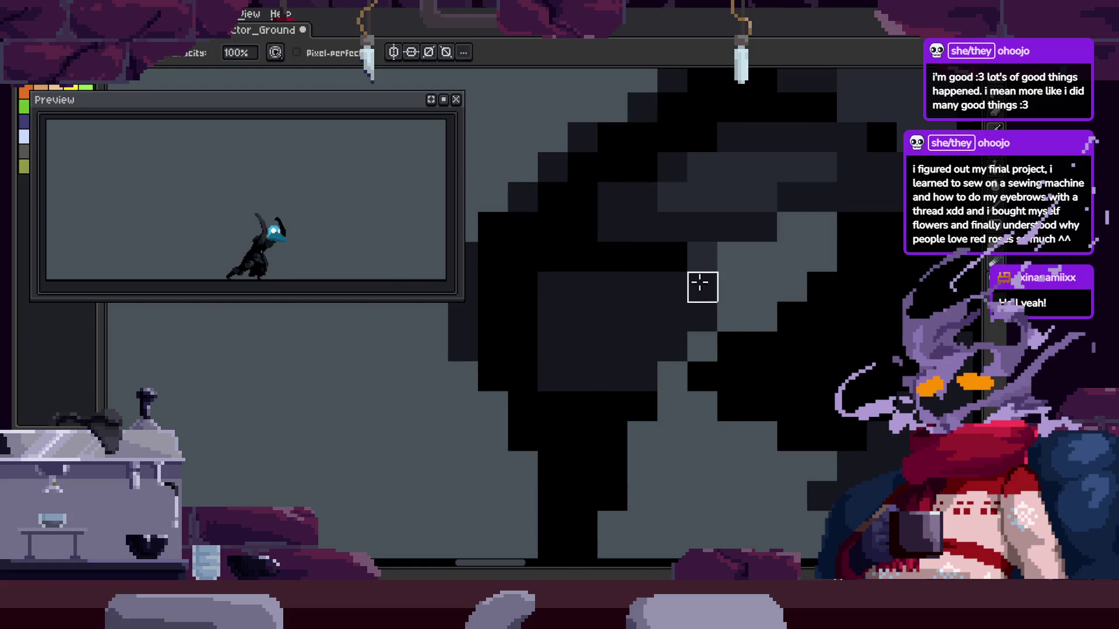
key(z)
scroll(722, 312, down, 3)
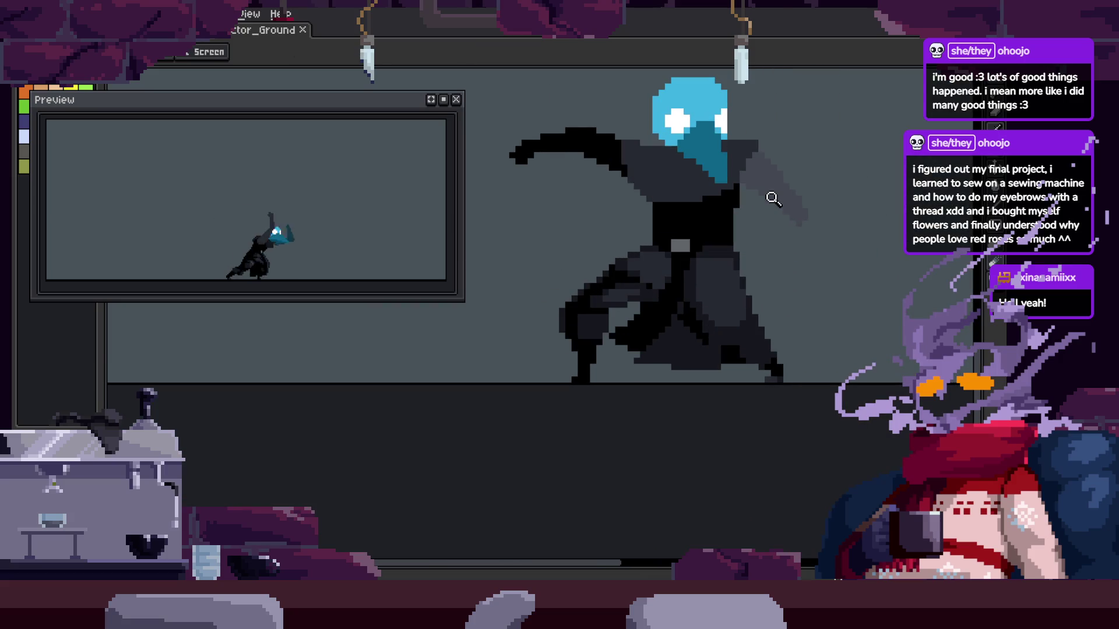
scroll(539, 367, up, 3)
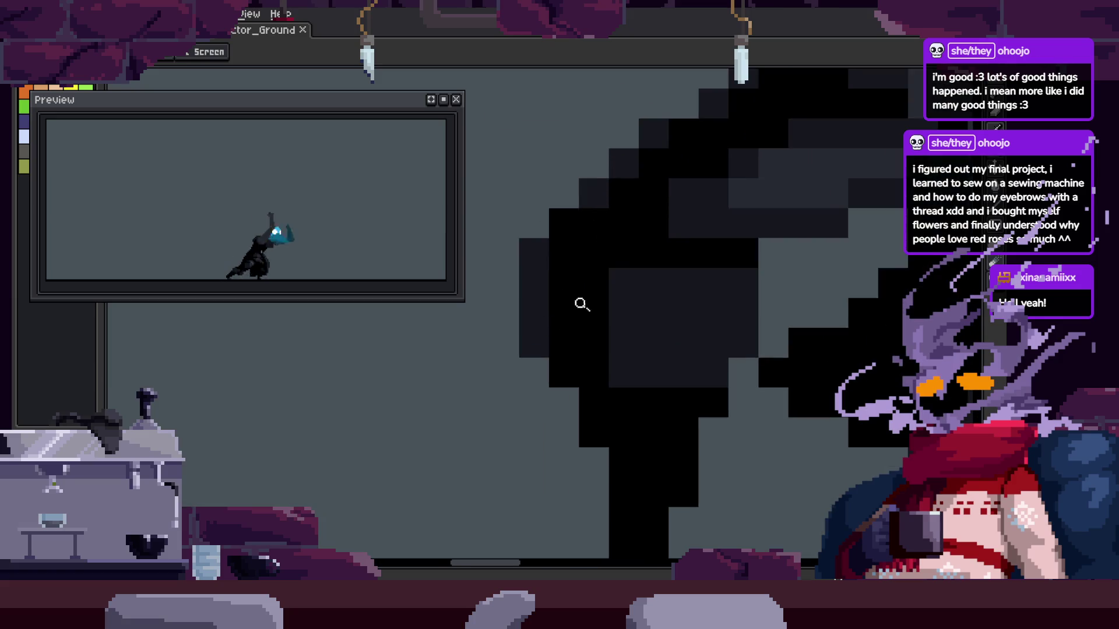
scroll(579, 304, up, 1)
key(b)
key(m)
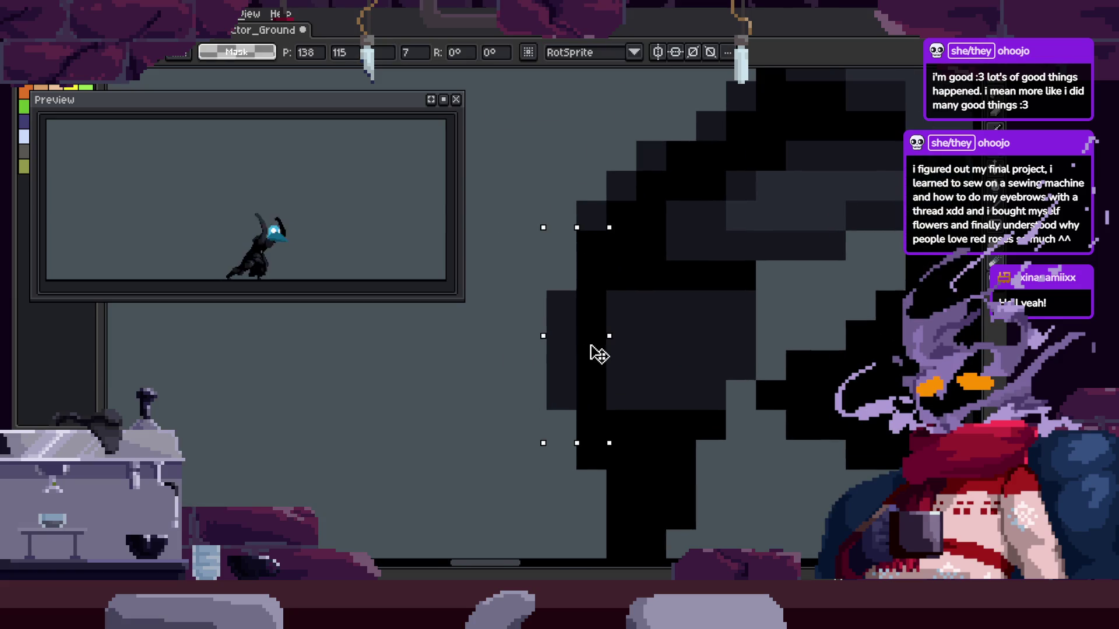
key(z)
scroll(670, 329, down, 3)
key(Tab)
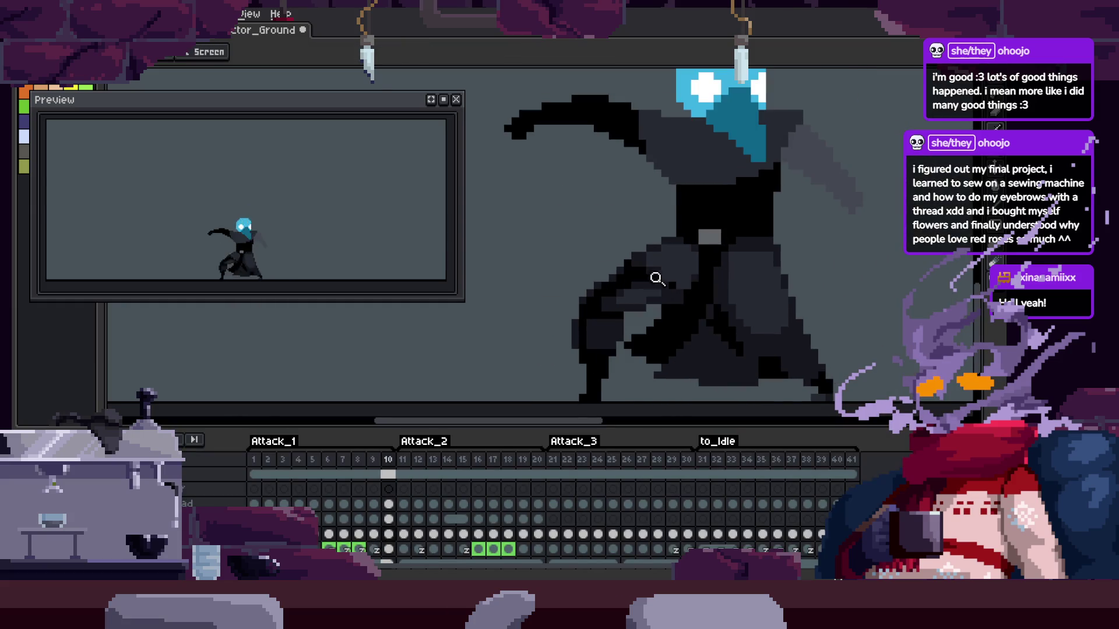
key(Tab)
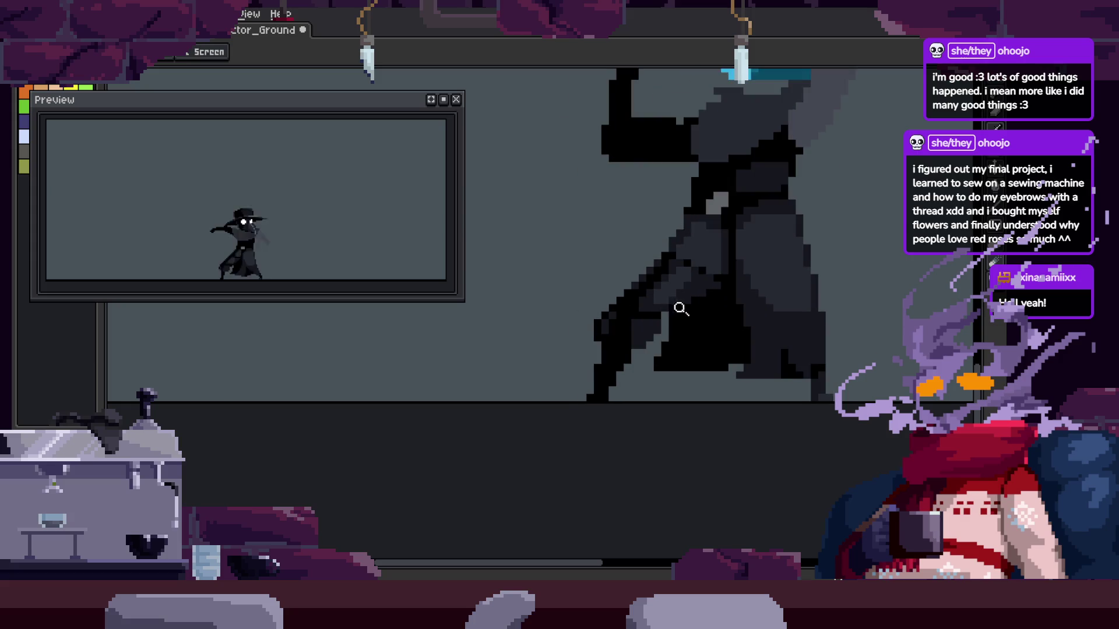
scroll(661, 303, down, 1)
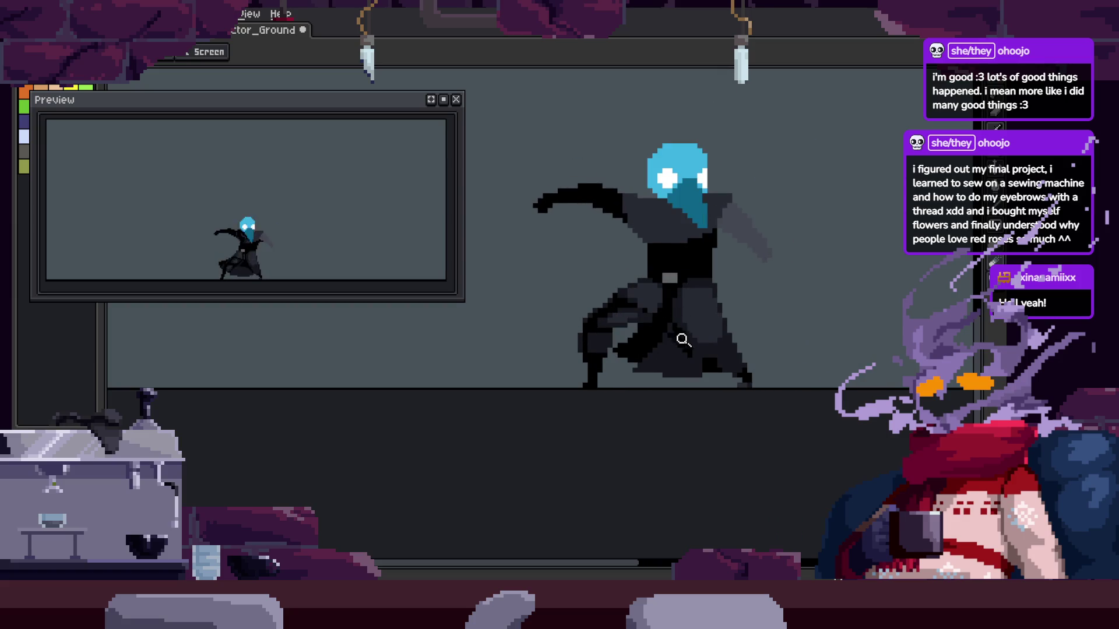
key(ctrl+s)
scroll(617, 324, up, 2)
scroll(626, 325, up, 2)
key(ctrl+s)
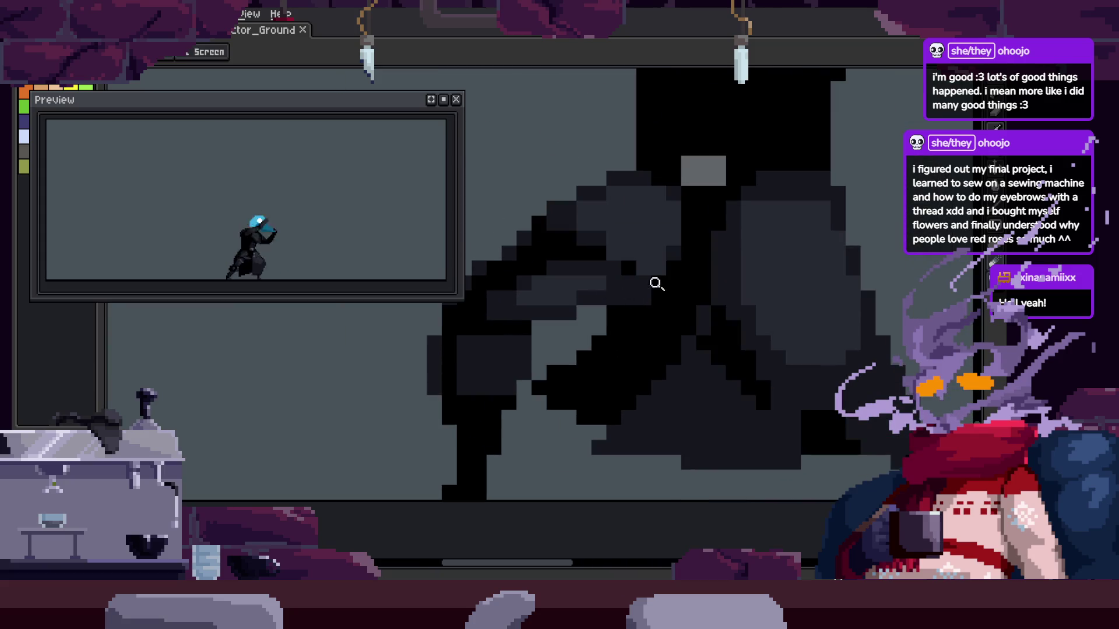
key(ctrl+s)
scroll(657, 284, down, 5)
scroll(674, 309, up, 7)
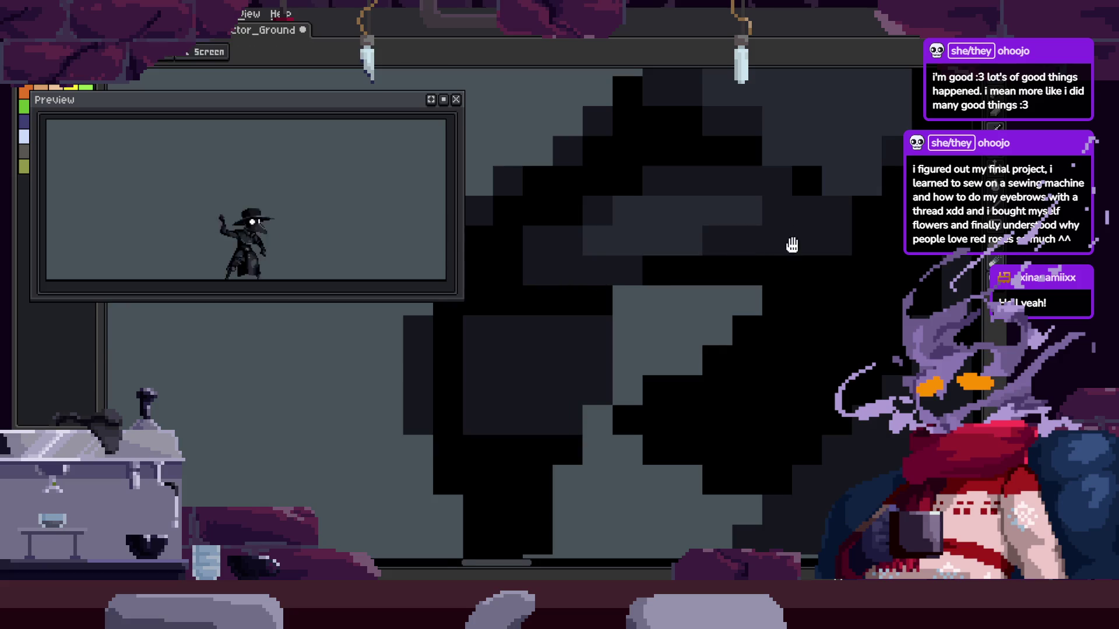
drag(792, 244, 702, 332)
scroll(699, 370, down, 5)
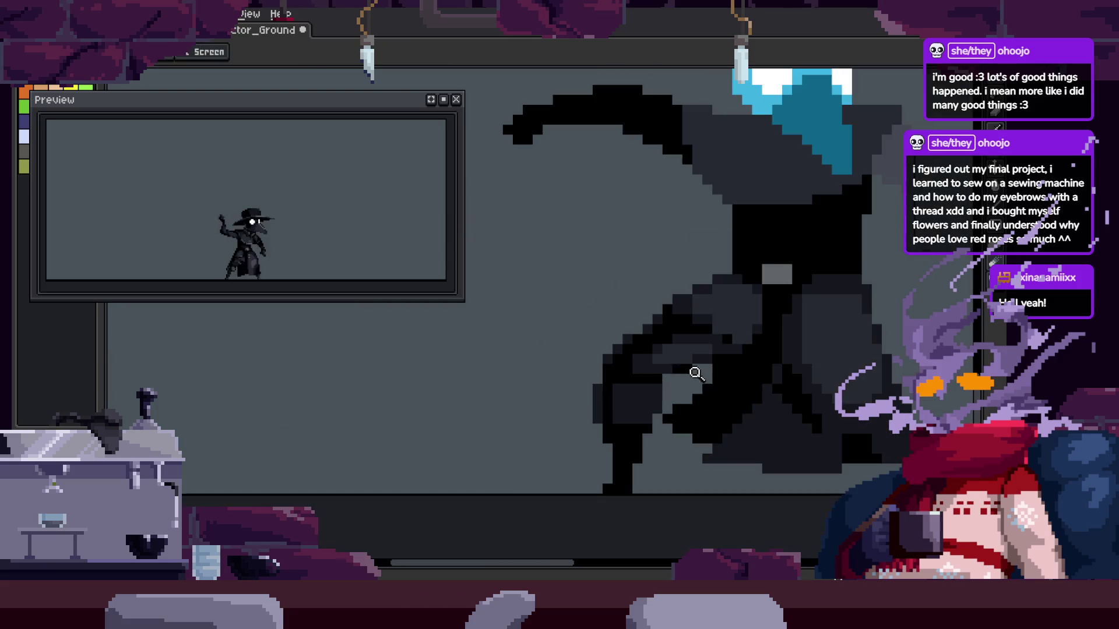
scroll(632, 393, up, 6)
scroll(689, 358, down, 2)
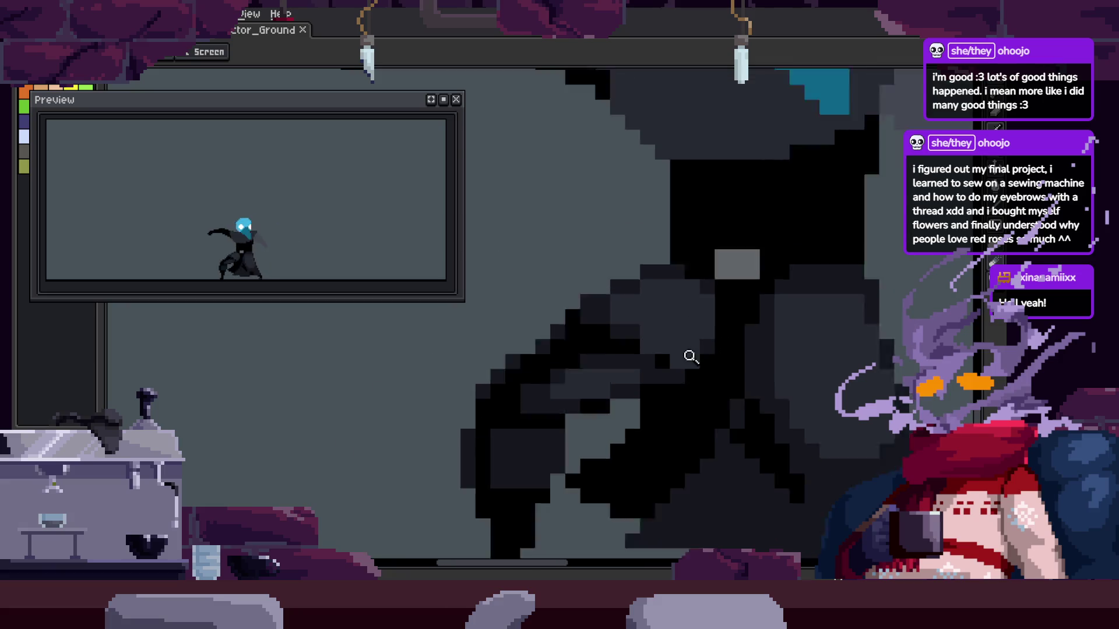
scroll(762, 357, down, 2)
scroll(762, 358, up, 3)
scroll(755, 296, up, 2)
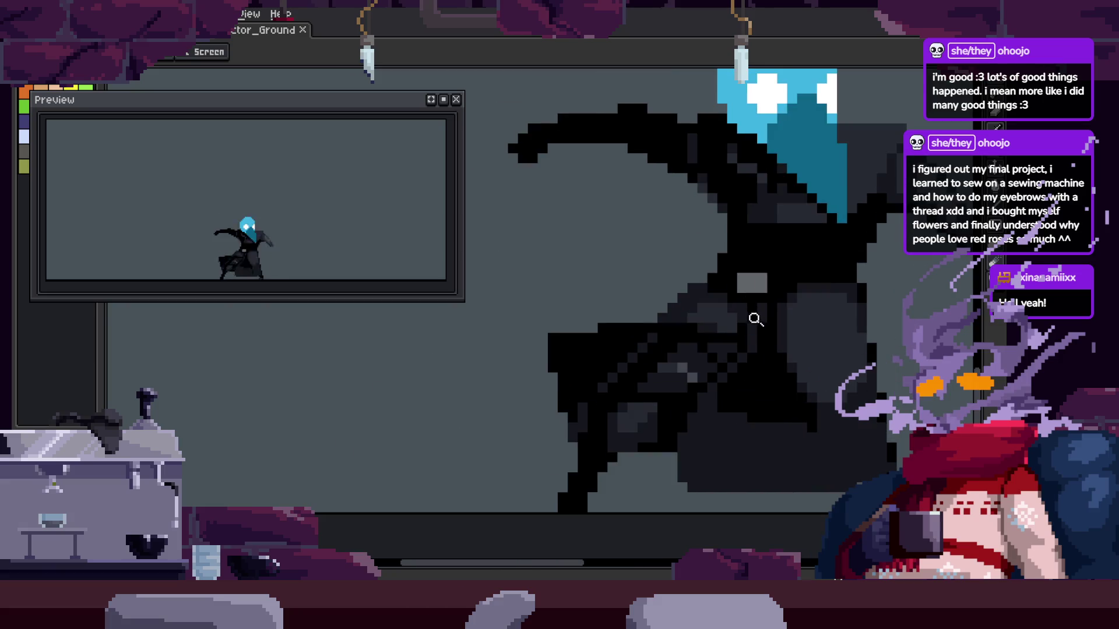
scroll(694, 302, up, 1)
scroll(601, 390, up, 2)
scroll(593, 395, down, 1)
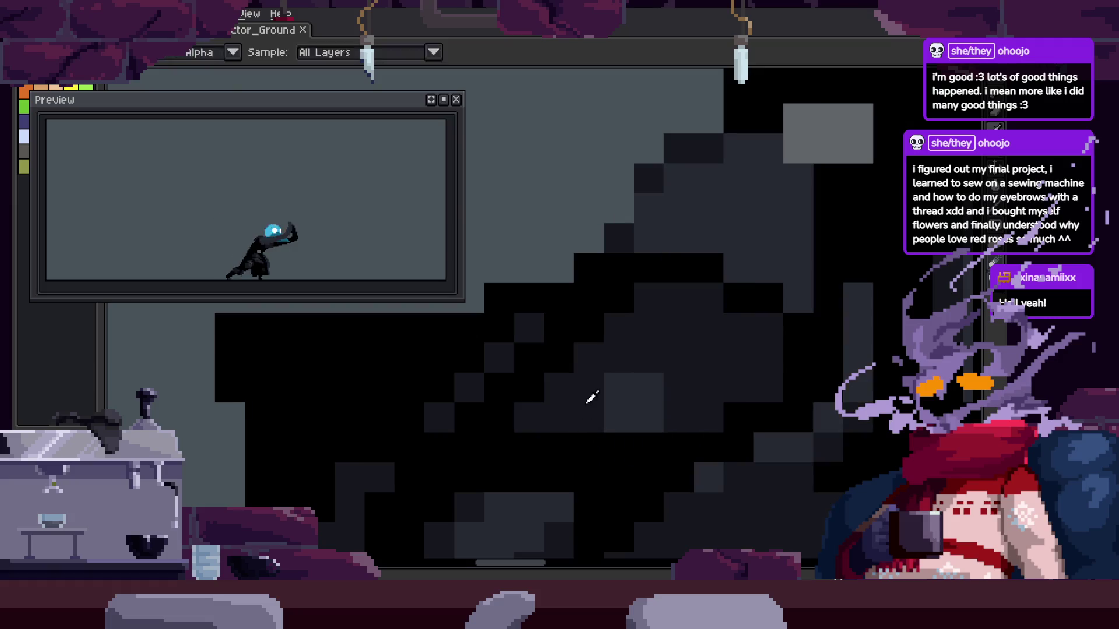
Zoom and pan across the cloak to frame the area needing shading
scroll(539, 400, up, 2)
key(b)
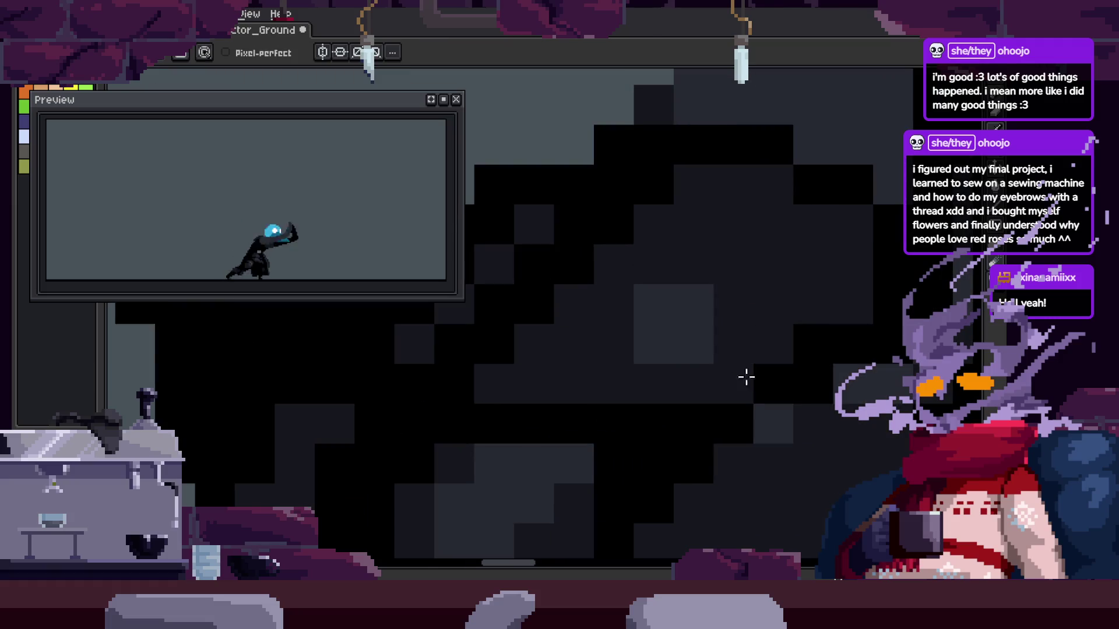
key(z)
scroll(722, 358, down, 1)
scroll(694, 375, down, 1)
scroll(710, 370, up, 1)
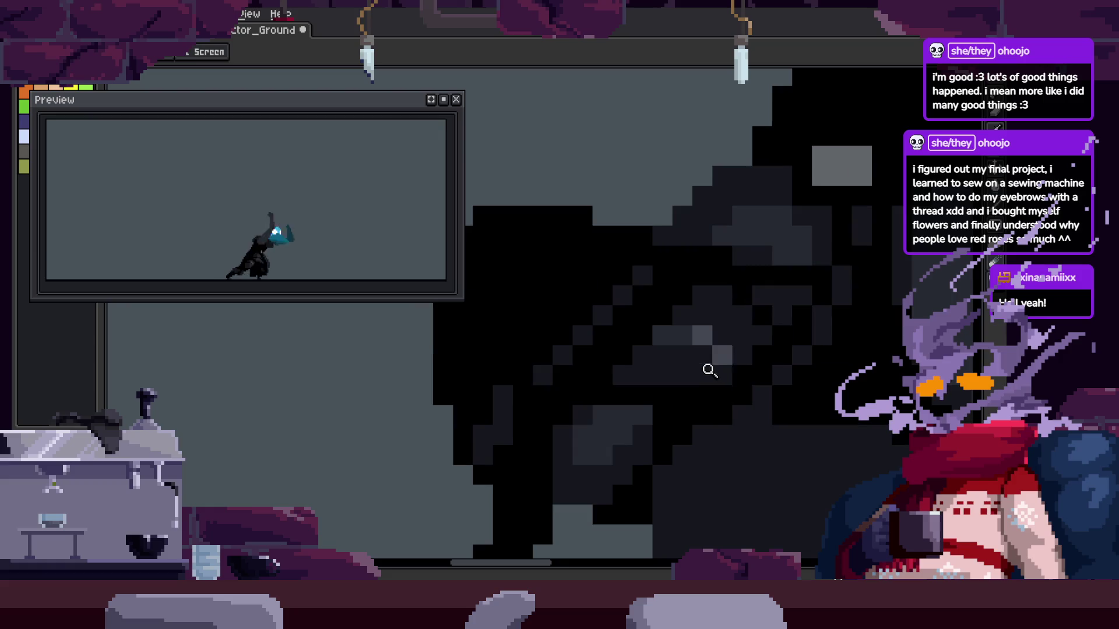
scroll(675, 332, up, 1)
scroll(691, 391, up, 1)
key(b)
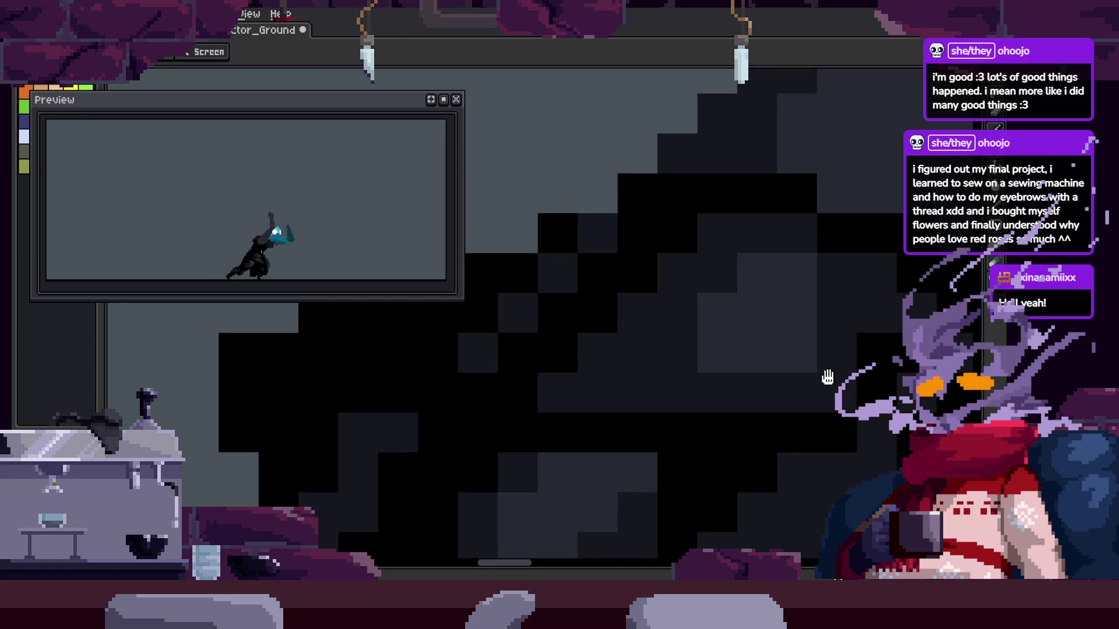
drag(828, 377, 722, 315)
Draw a diagonal line of black pixels across the cloak with the Pencil
key(z)
scroll(707, 341, down, 2)
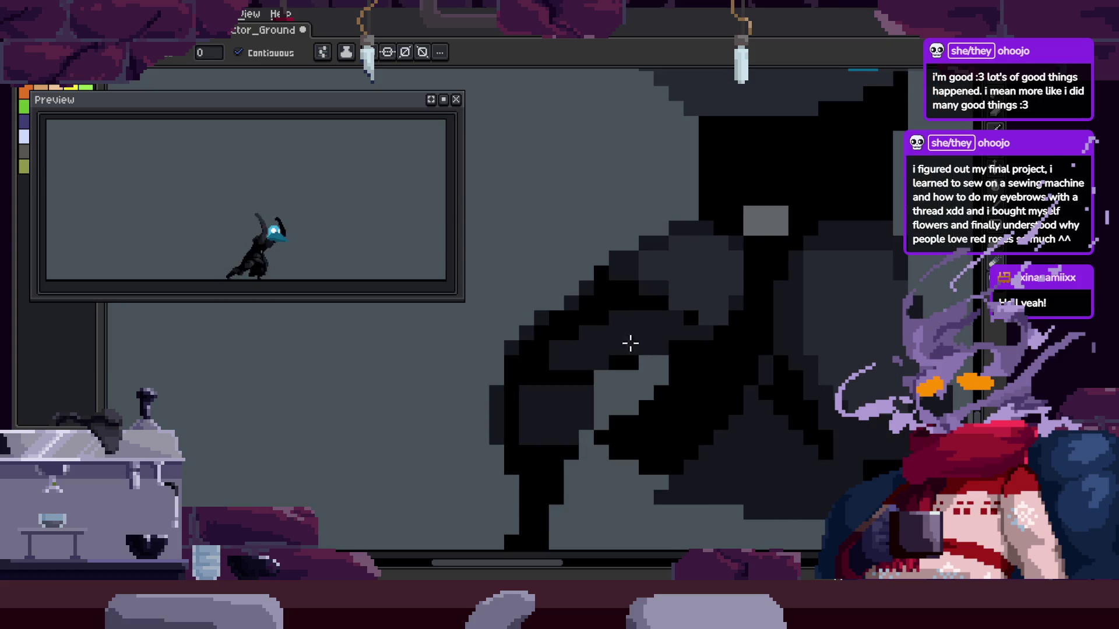
key(z)
scroll(707, 327, down, 2)
scroll(614, 345, up, 1)
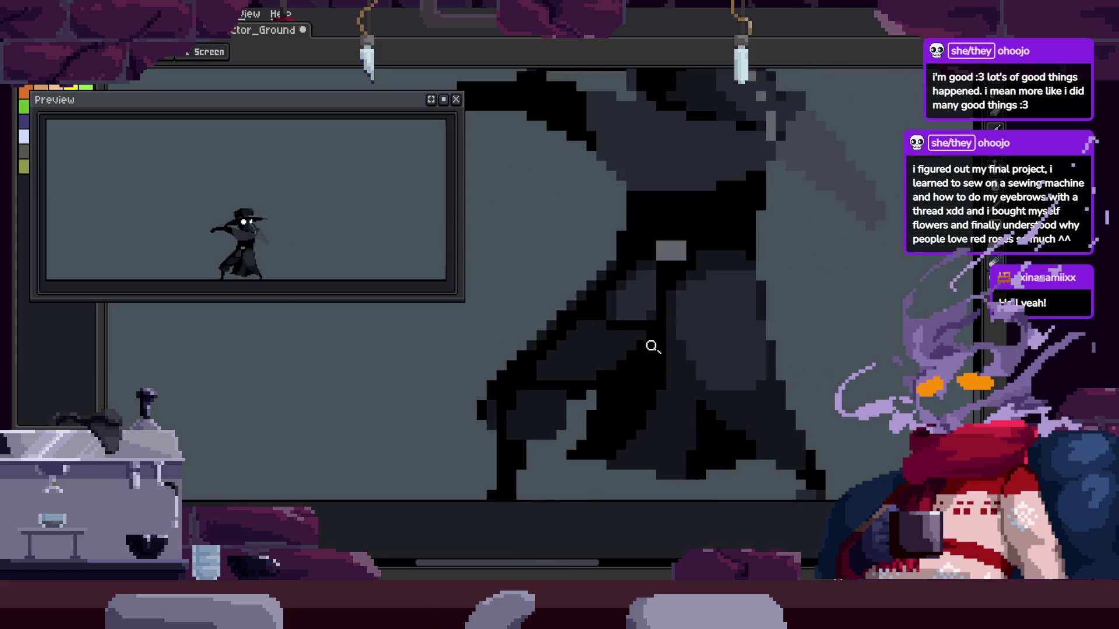
scroll(647, 350, down, 1)
scroll(642, 400, up, 3)
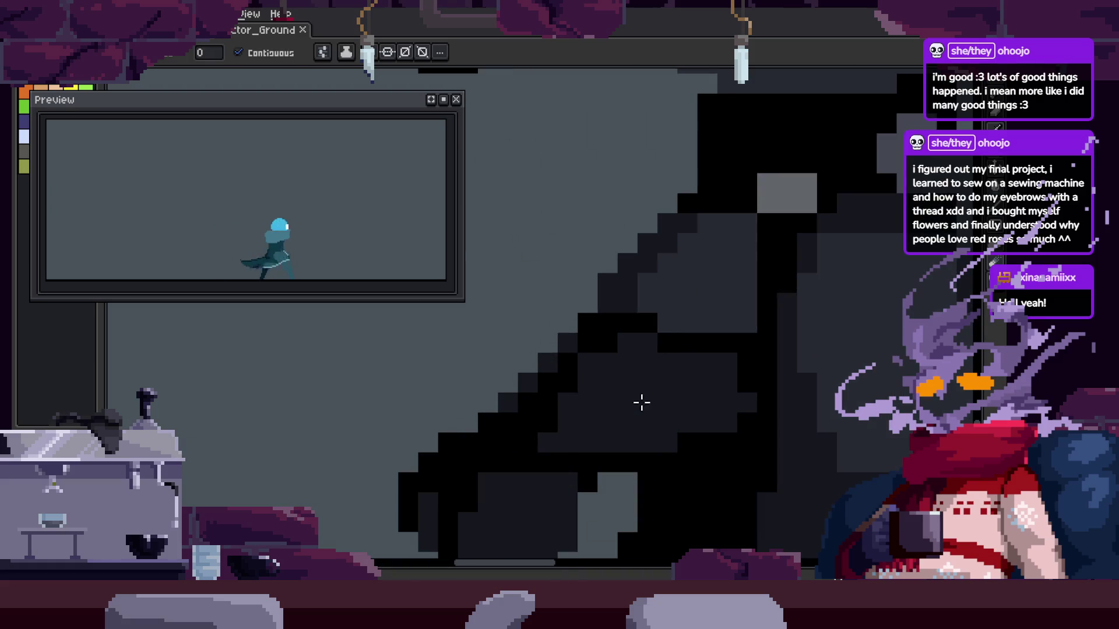
scroll(766, 339, down, 1)
scroll(758, 326, up, 1)
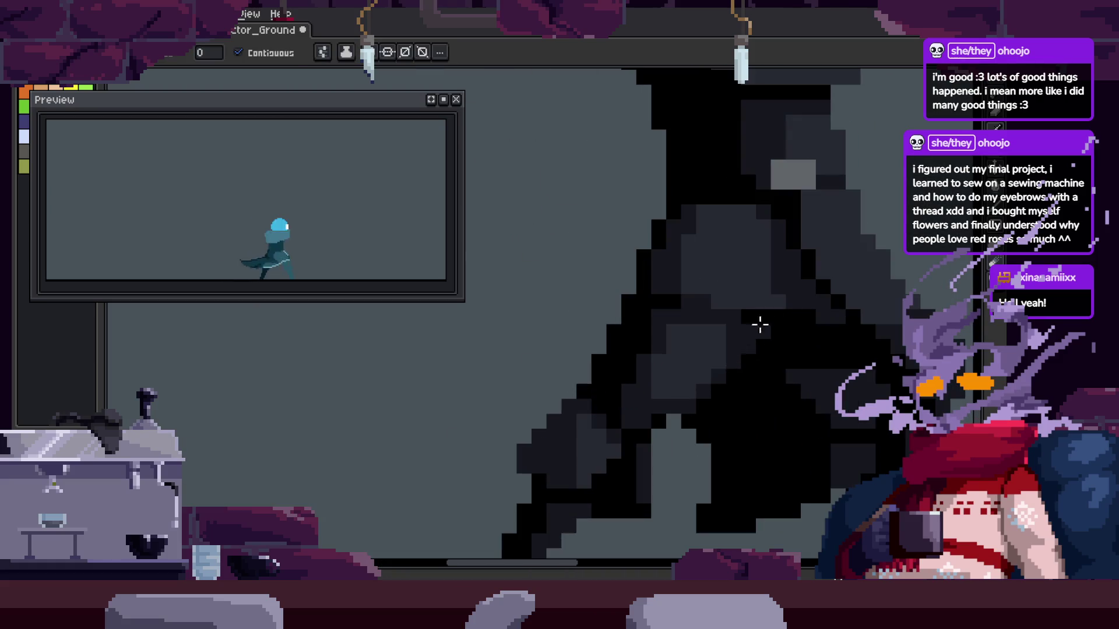
scroll(703, 328, down, 2)
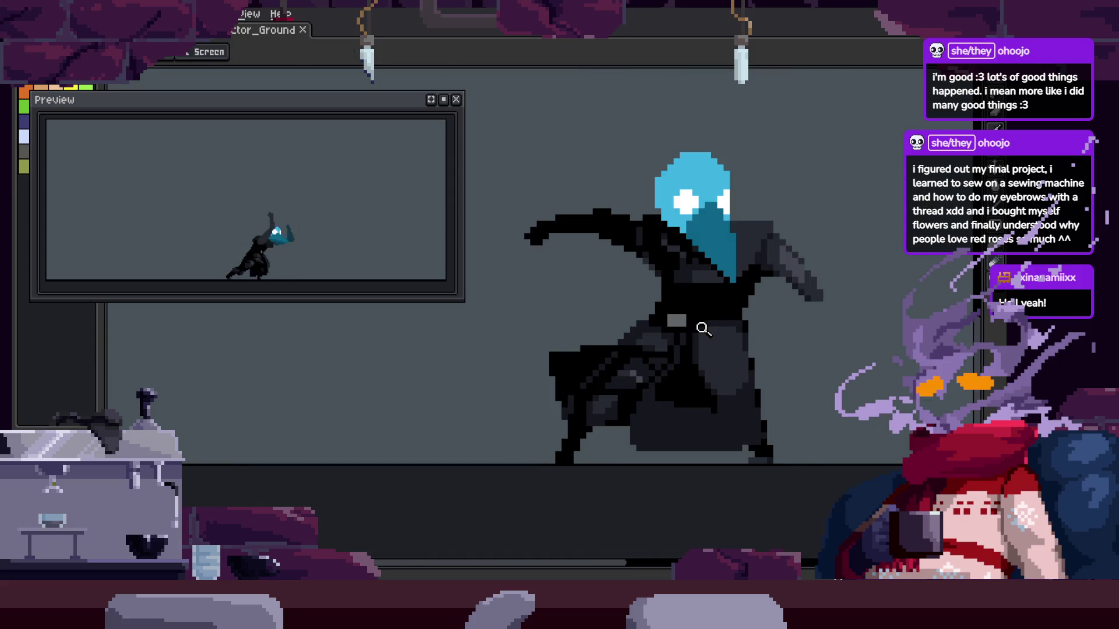
scroll(702, 332, up, 3)
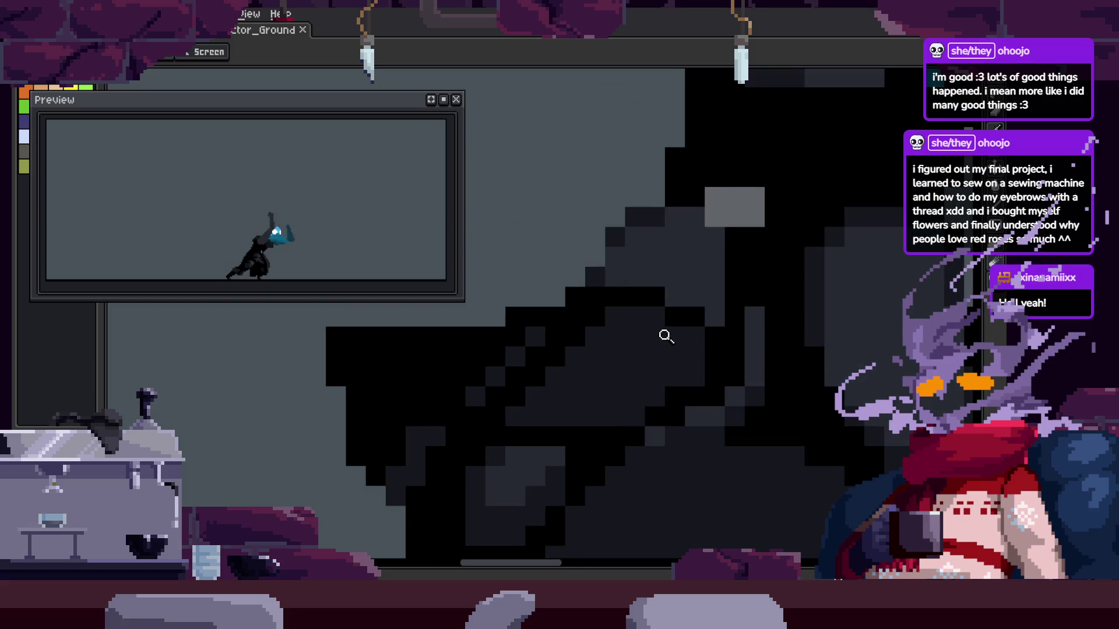
scroll(487, 420, up, 2)
drag(451, 448, 638, 227)
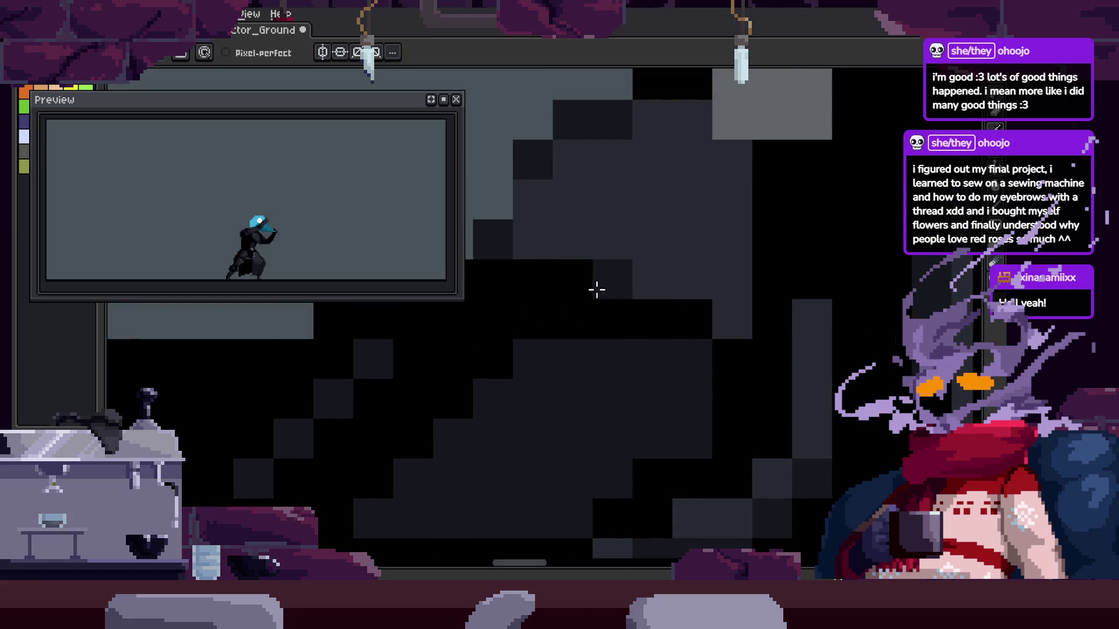
Touch up dark cloak pixels with the Pencil, adjusting zoom between edits
key(z)
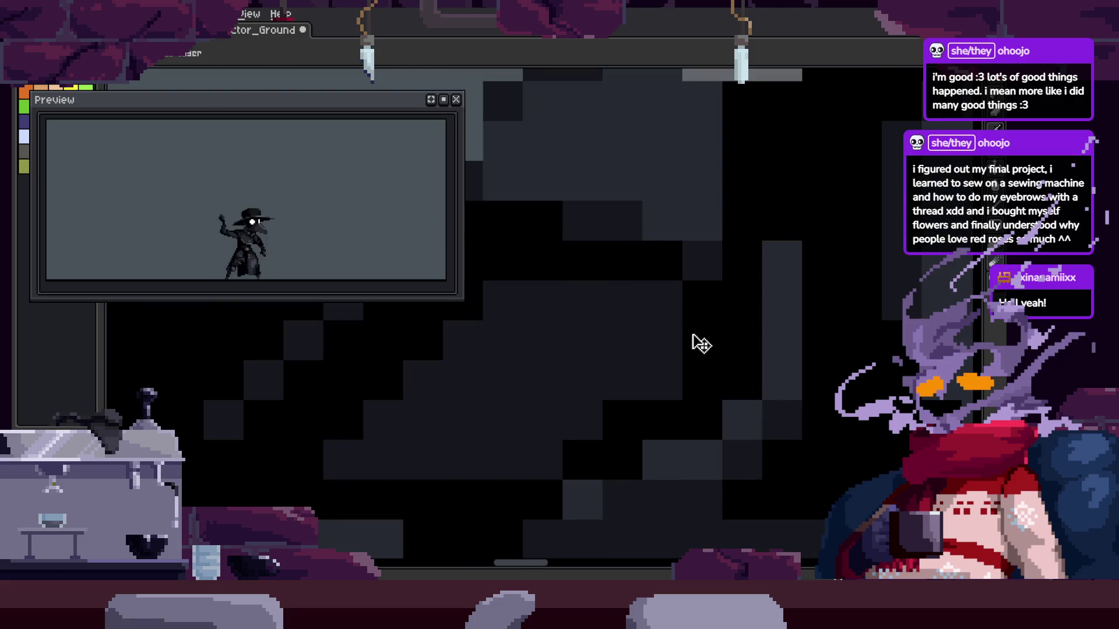
scroll(726, 334, down, 3)
scroll(680, 310, up, 4)
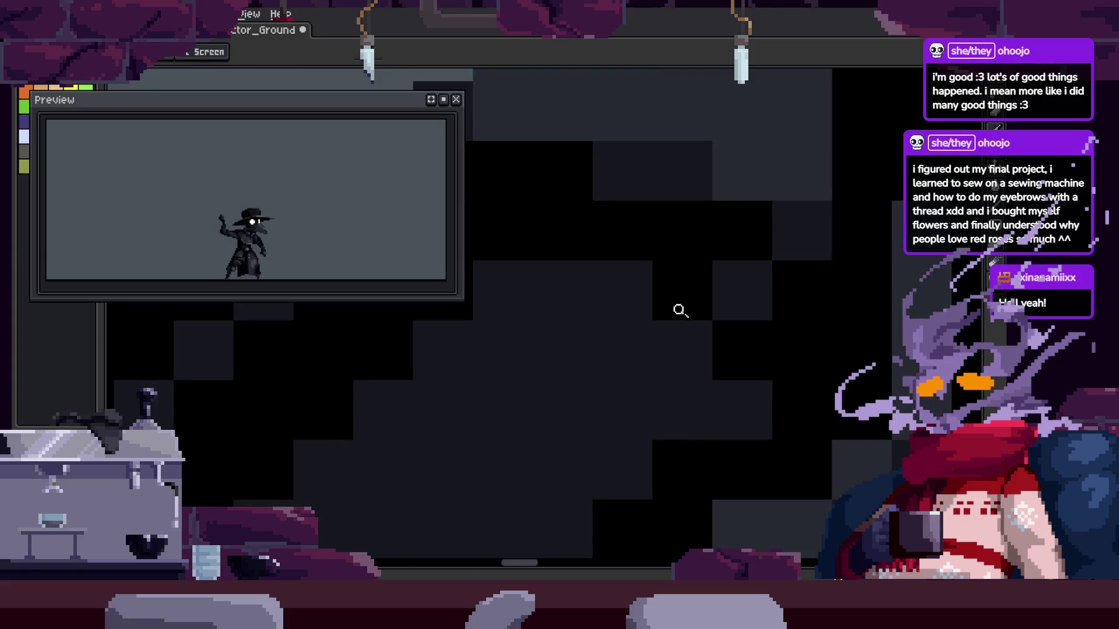
key(b)
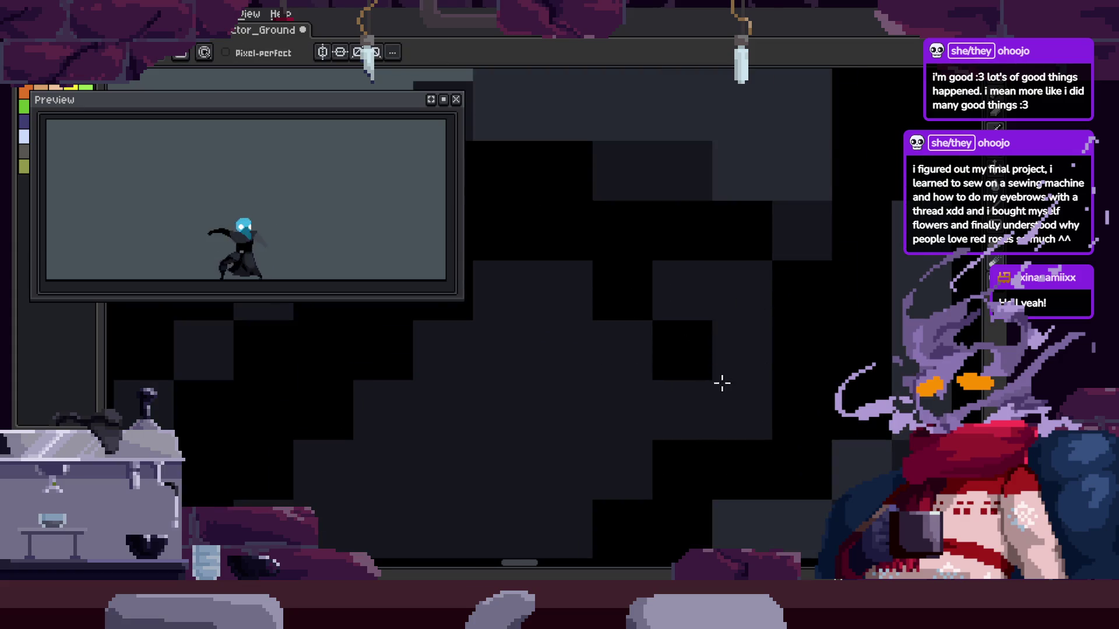
scroll(730, 323, down, 3)
scroll(711, 348, up, 2)
key(b)
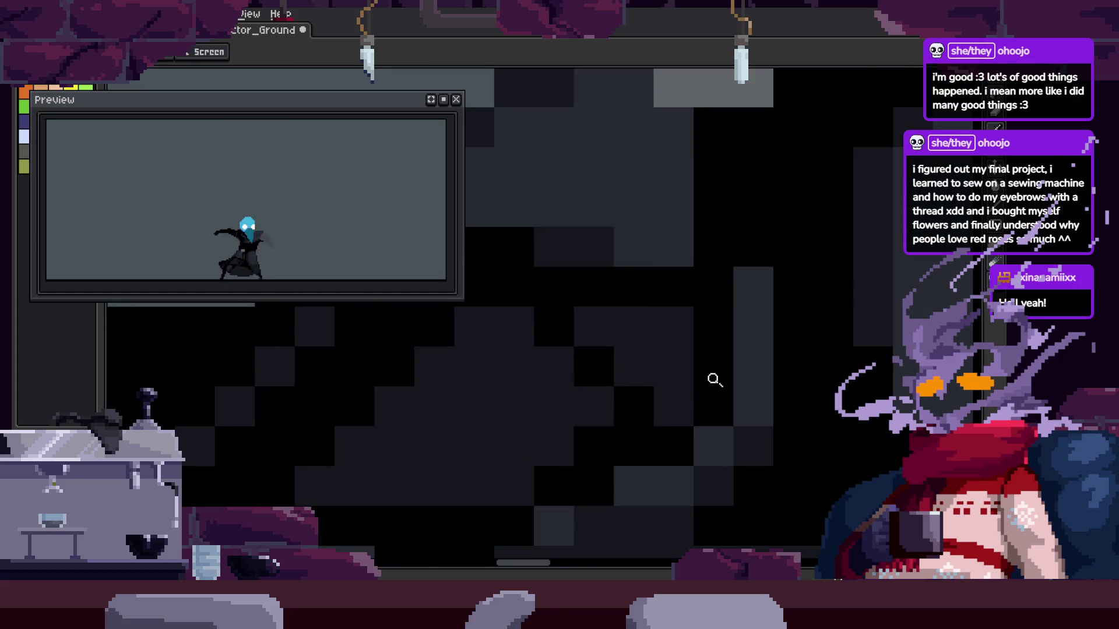
scroll(715, 380, down, 3)
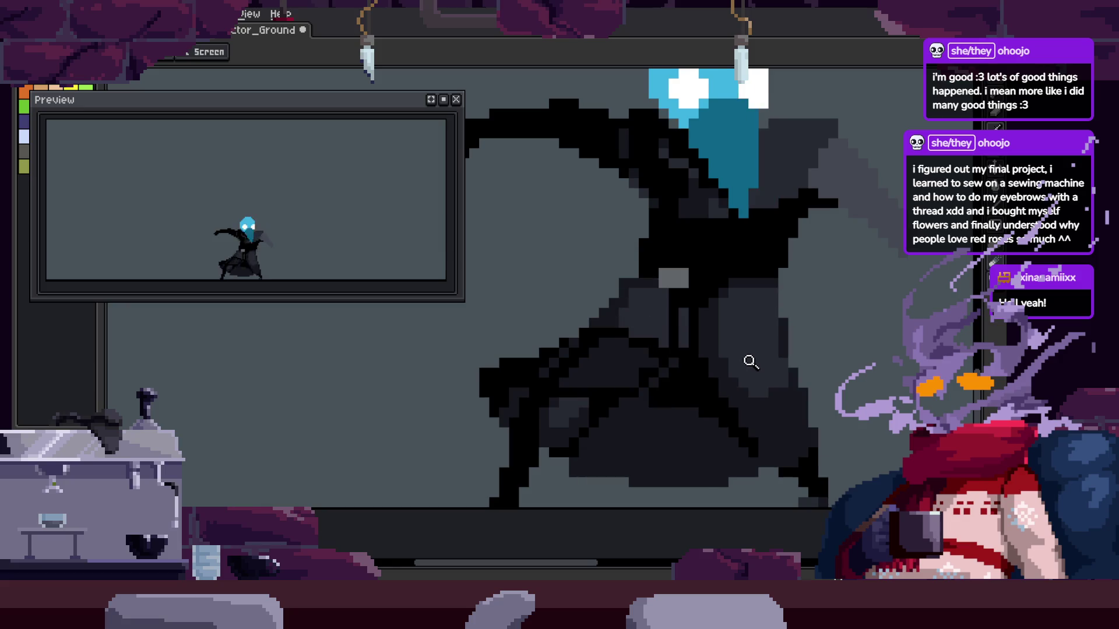
scroll(662, 333, up, 2)
key(b)
Pick a shading colour from the sprite and refine the cloak at closer zoom
key(i)
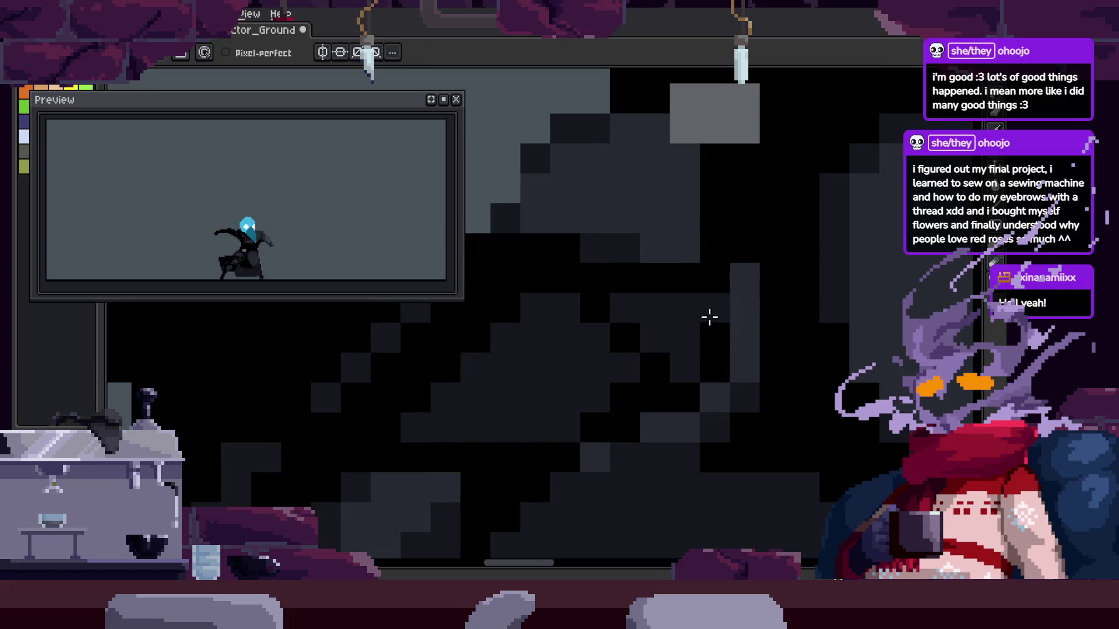
key(z)
click(687, 352)
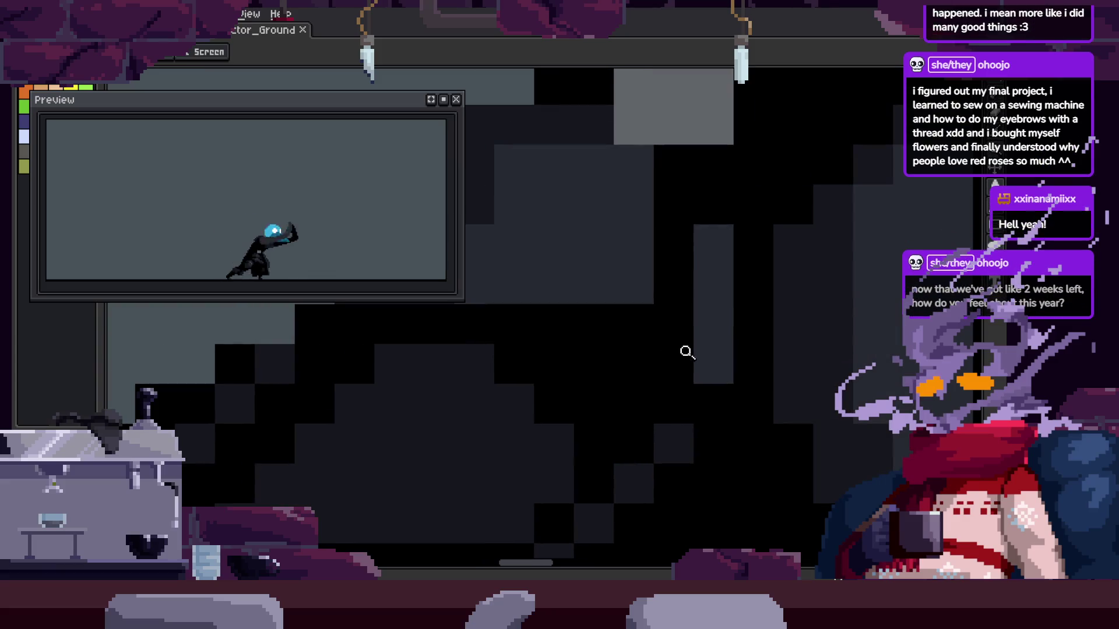
scroll(630, 317, down, 1)
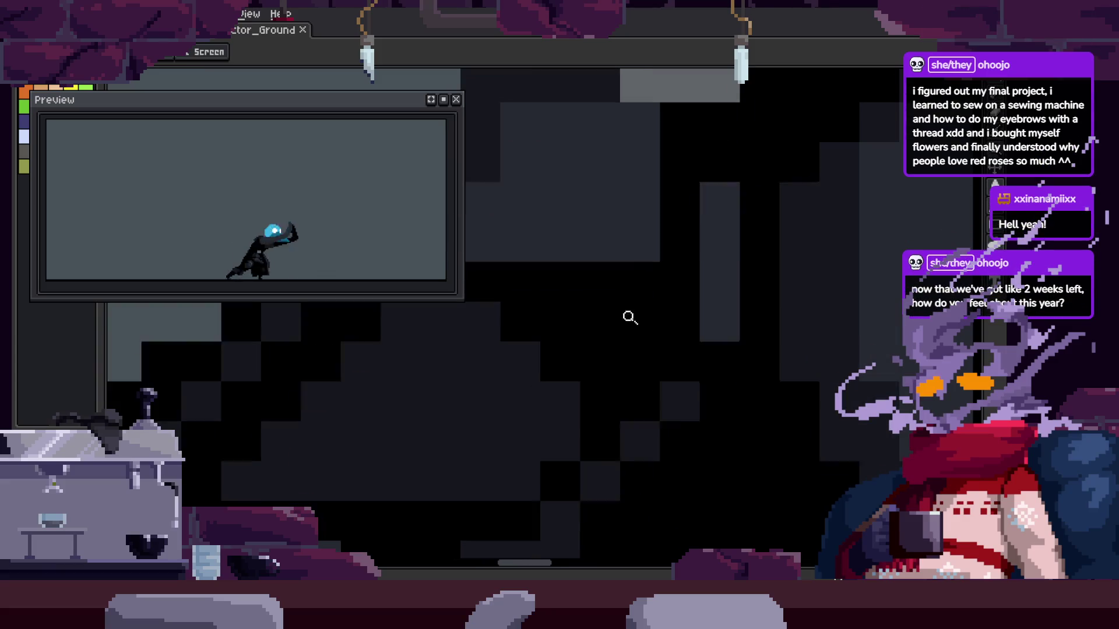
scroll(564, 313, up, 1)
key(b)
key(i)
key(b)
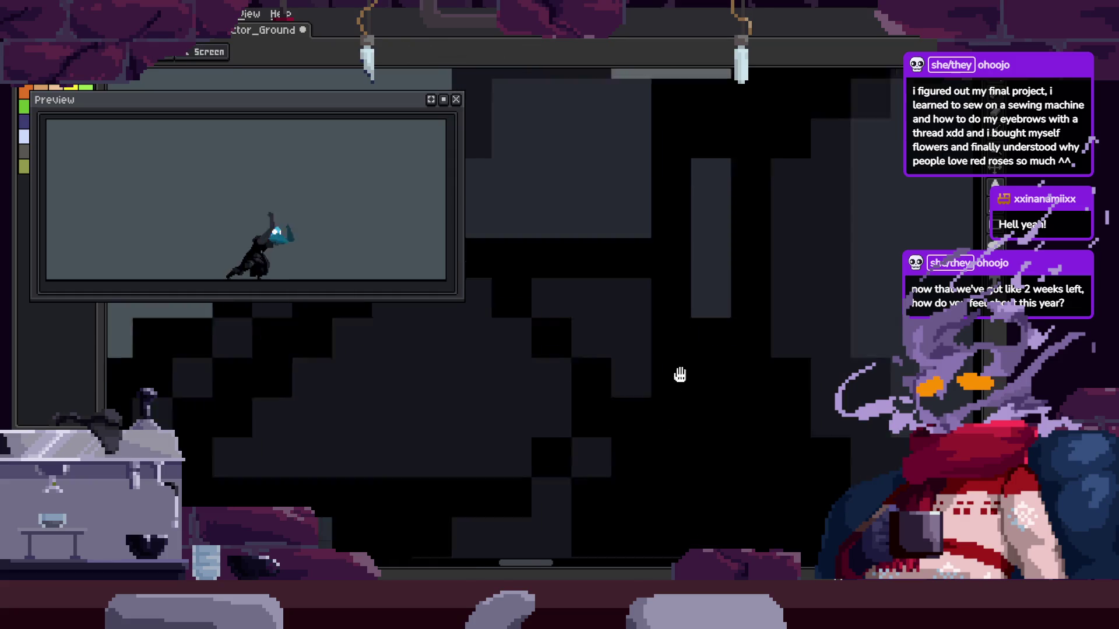
Save the sprite, zoom in closer on the cloak, and save again
key(ctrl+s)
scroll(746, 353, down, 1)
key(z)
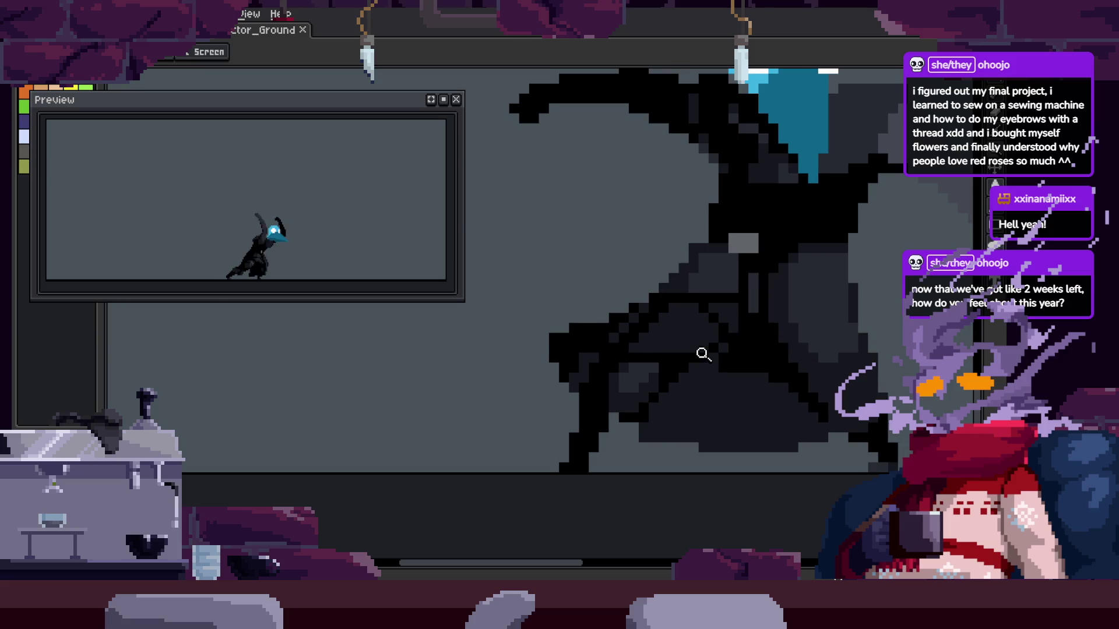
scroll(702, 353, up, 1)
click(691, 315)
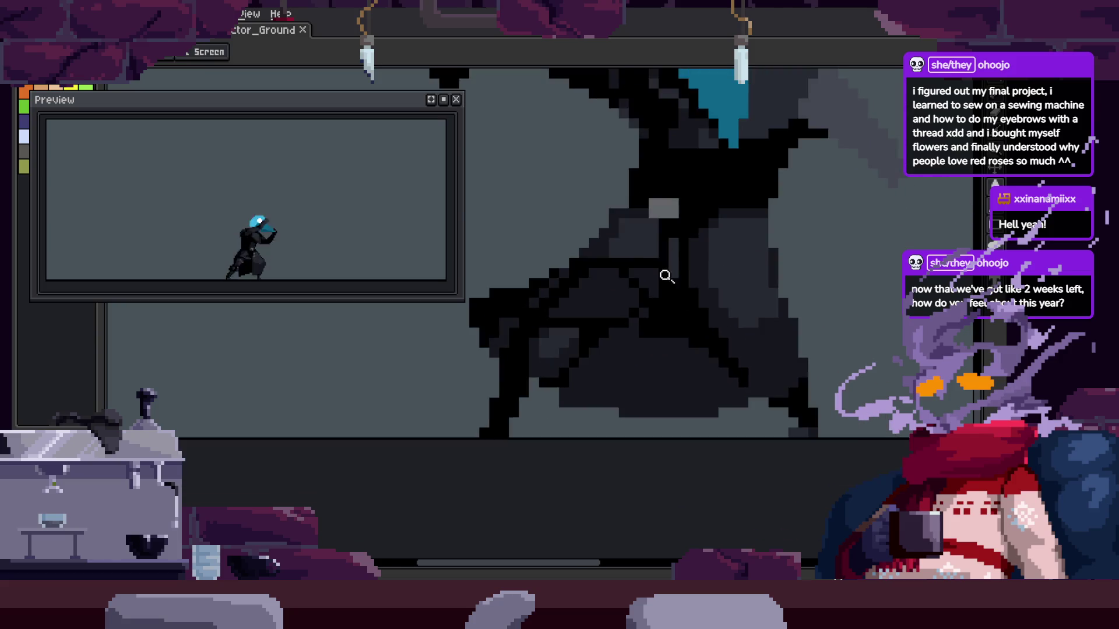
key(ctrl+s)
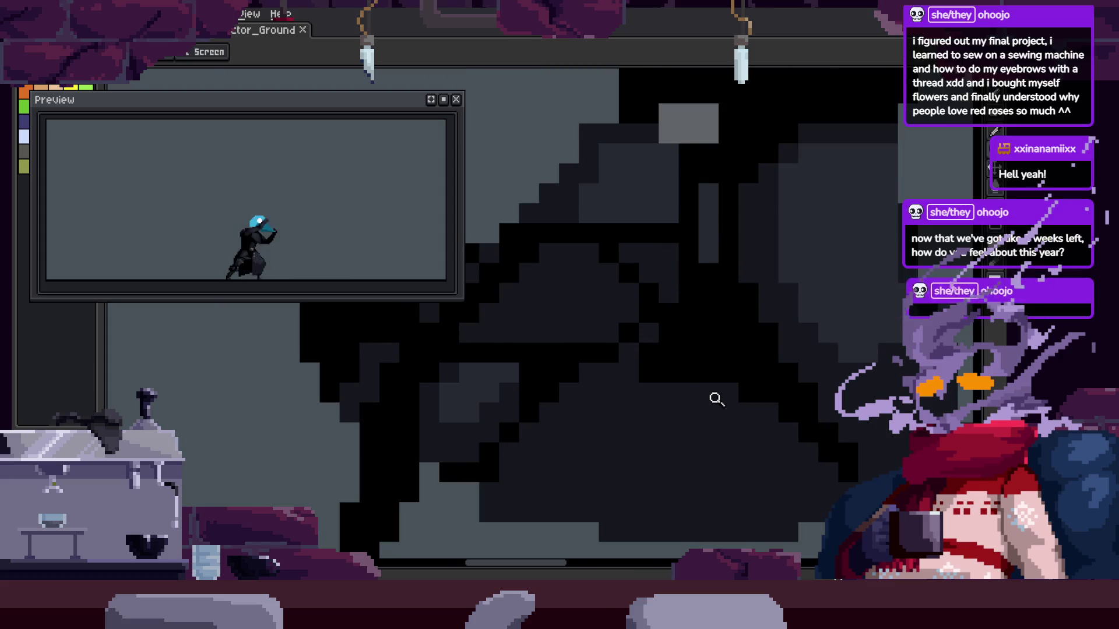
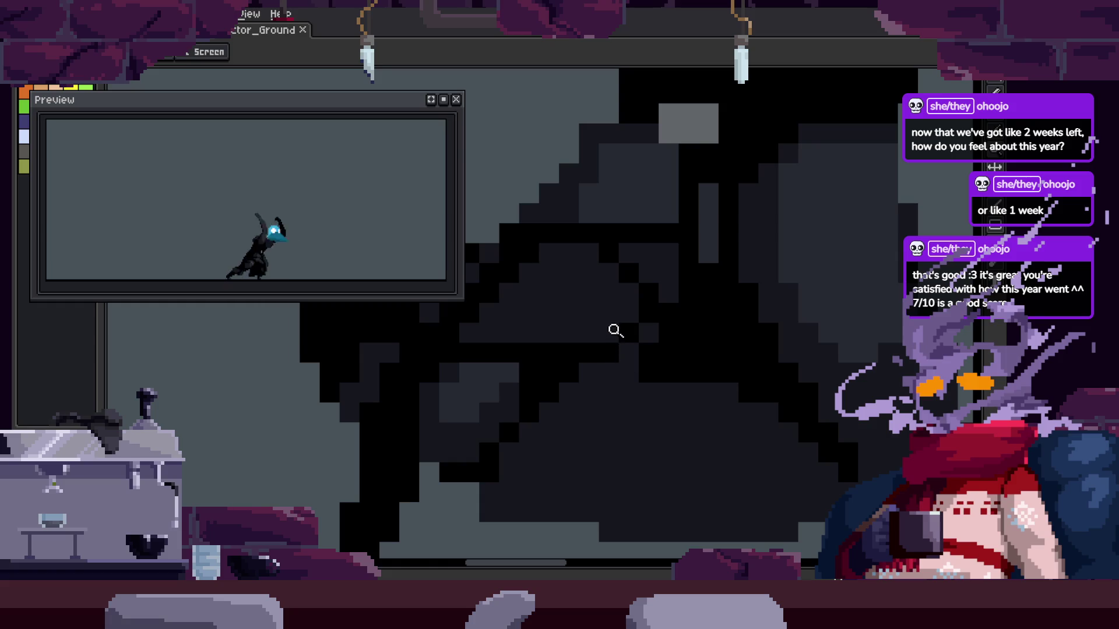
Inspect the plague-doctor sprite at several zoom levels and save the file
scroll(641, 317, down, 2)
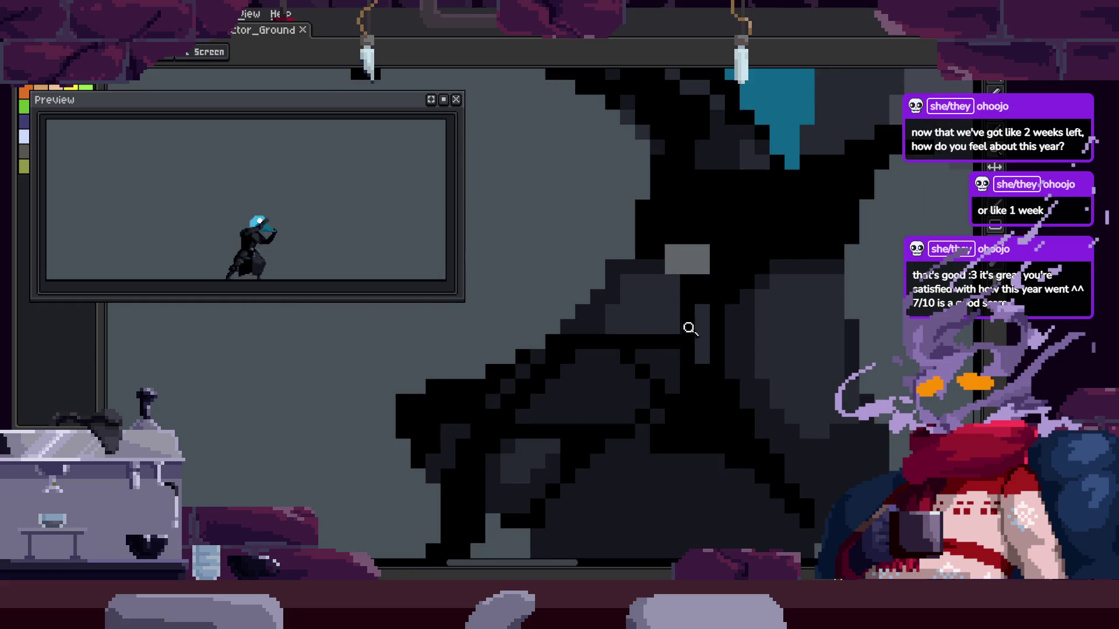
scroll(699, 328, down, 1)
scroll(740, 303, down, 2)
scroll(723, 291, up, 3)
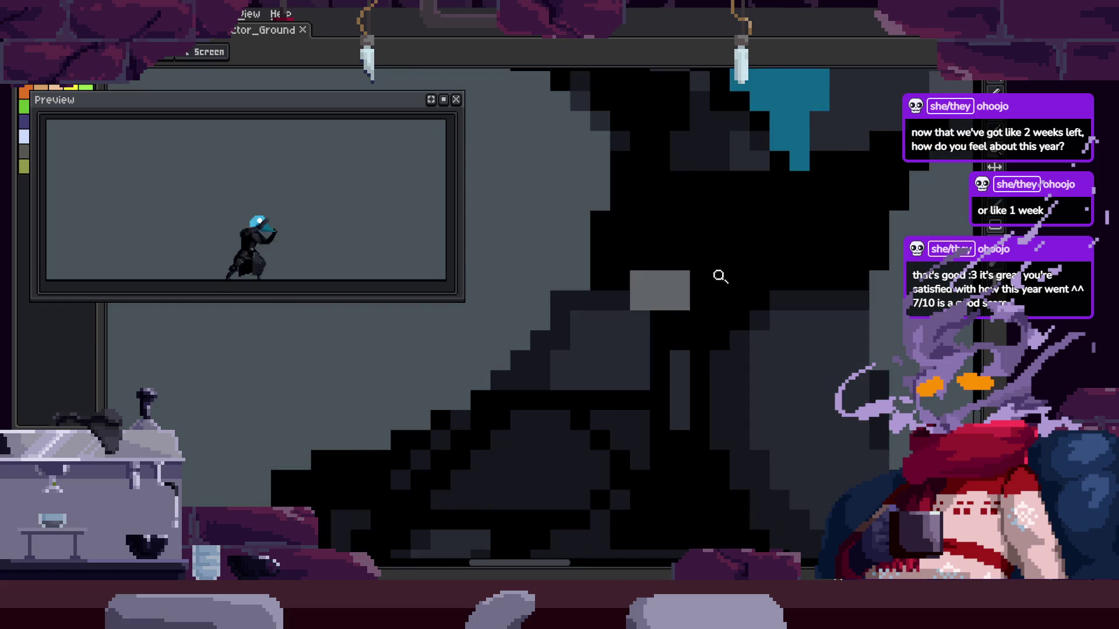
scroll(693, 268, down, 2)
scroll(472, 331, up, 3)
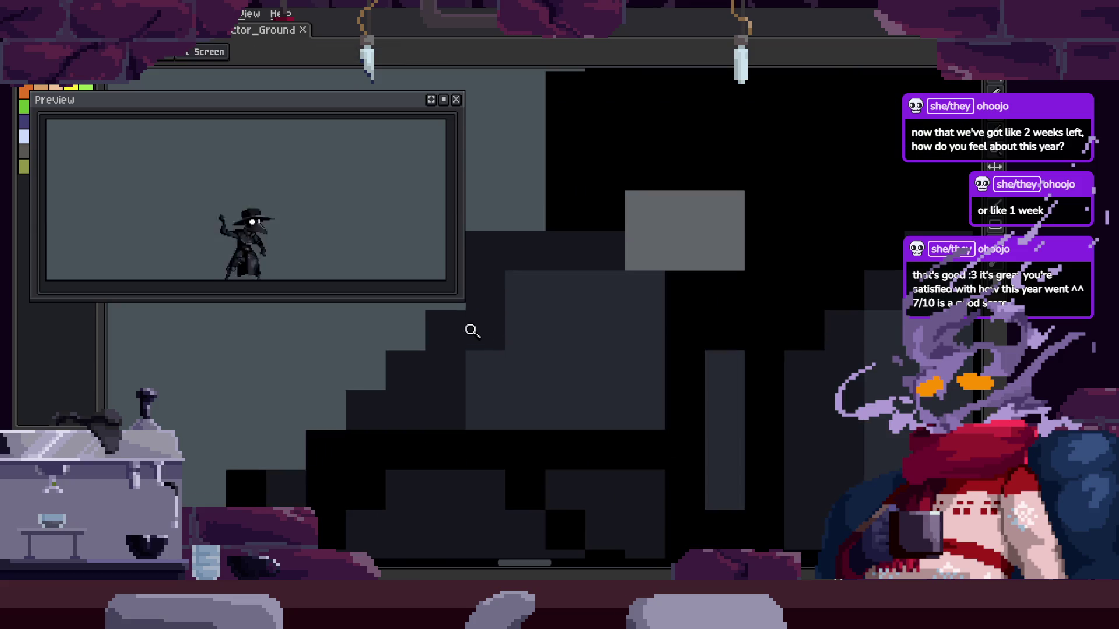
scroll(472, 330, down, 3)
scroll(483, 432, up, 3)
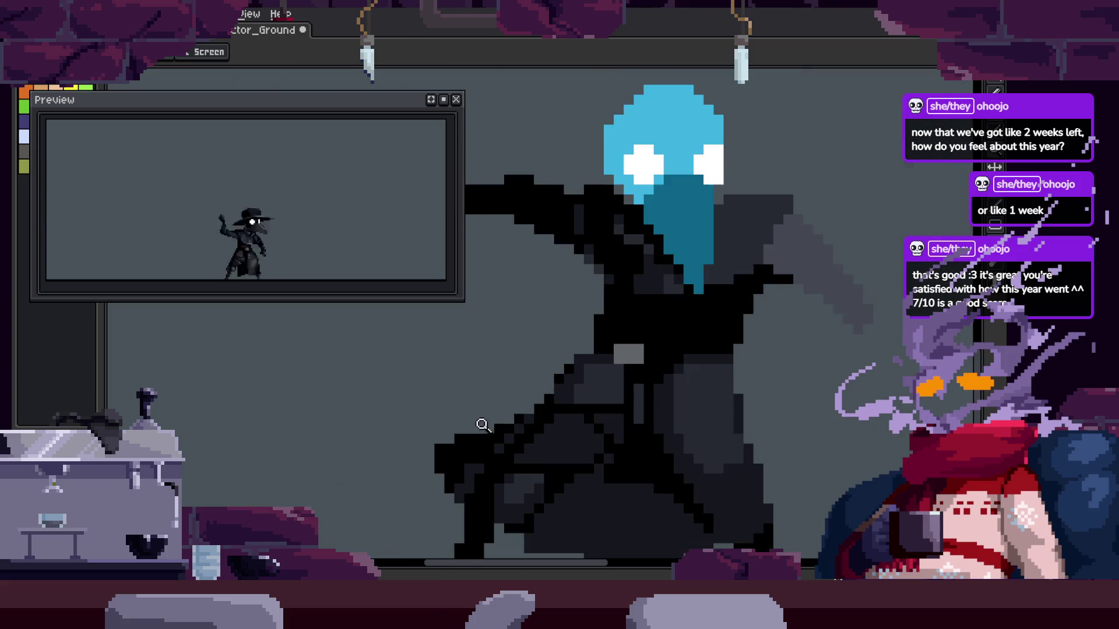
scroll(612, 350, down, 1)
scroll(612, 349, down, 2)
key(b)
scroll(644, 329, up, 3)
scroll(657, 328, up, 1)
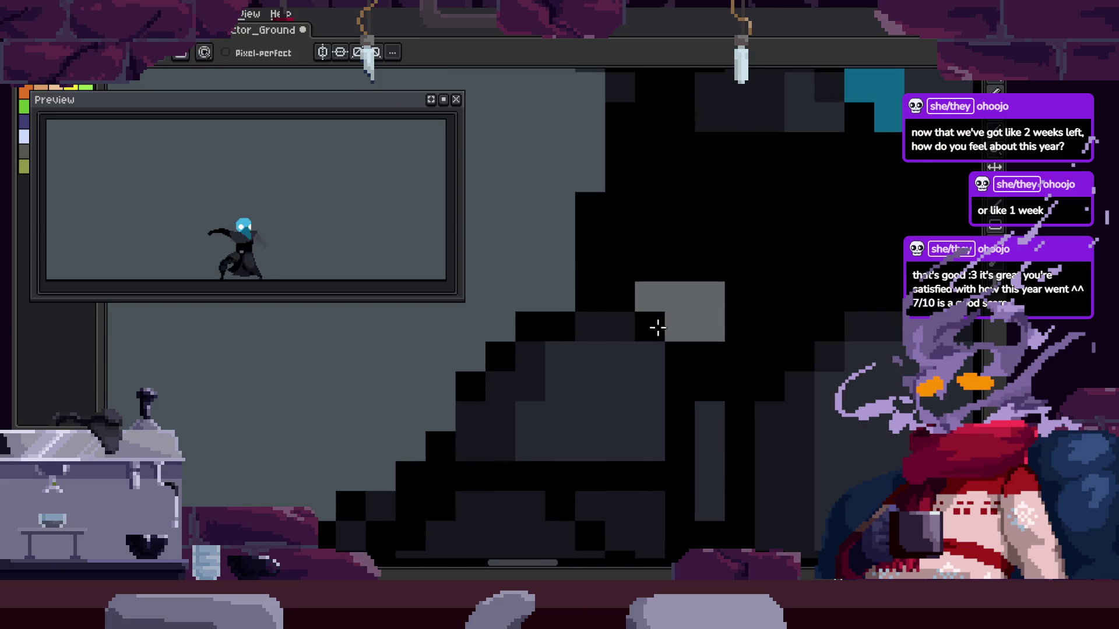
scroll(657, 327, down, 3)
key(ctrl+s)
Step back to frame 6 on the timeline, review the playback, and save again
key(z)
key(Tab)
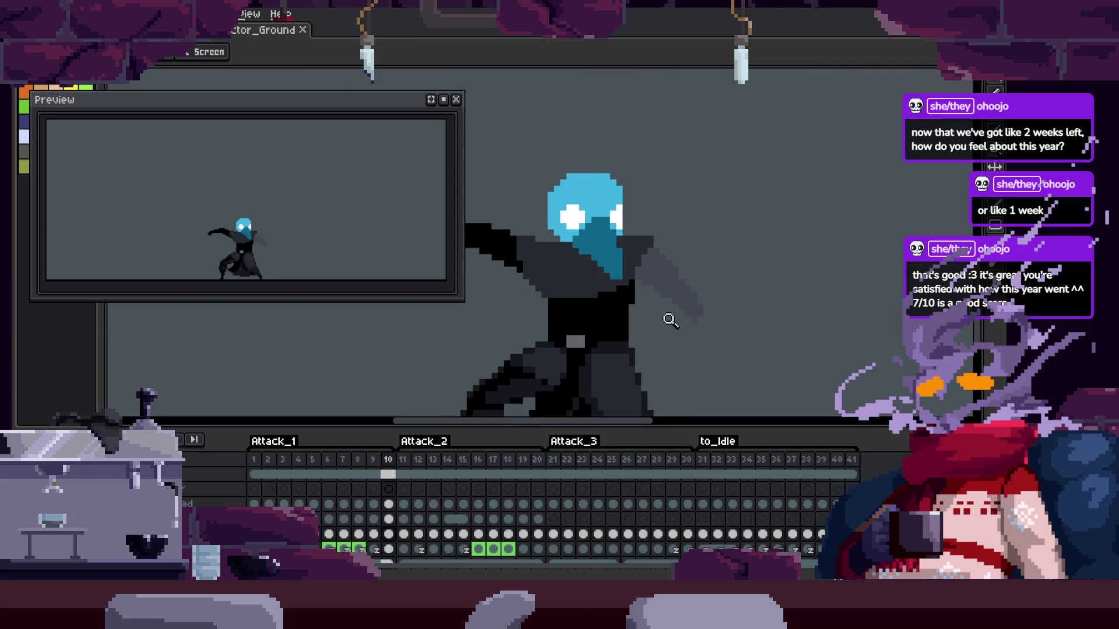
key(Left)
key(Left)
key(Left)
key(Left)
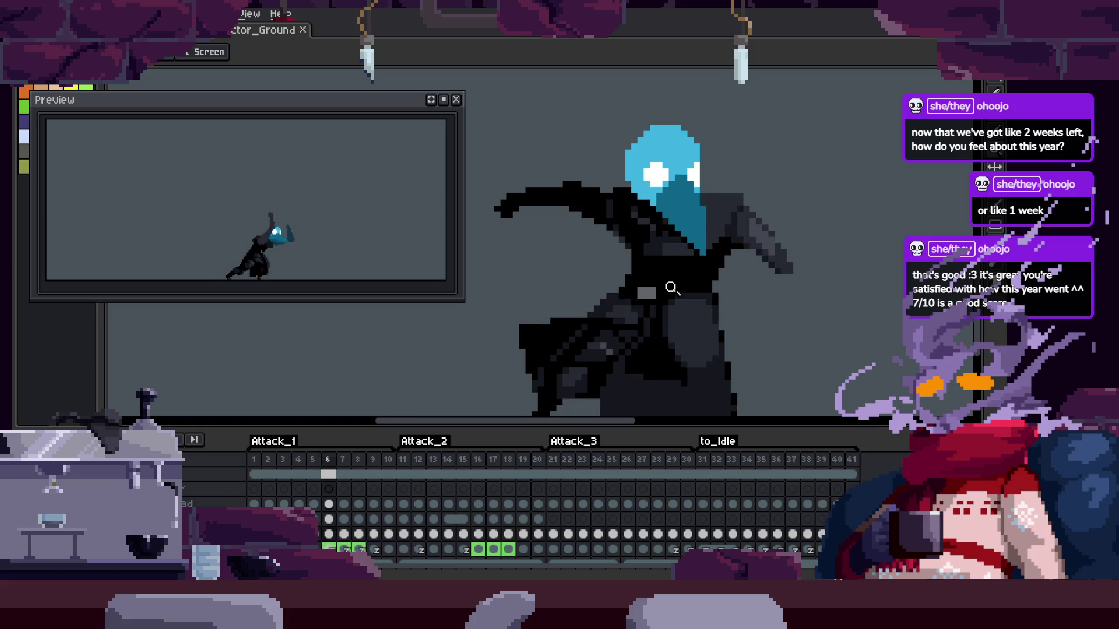
key(Tab)
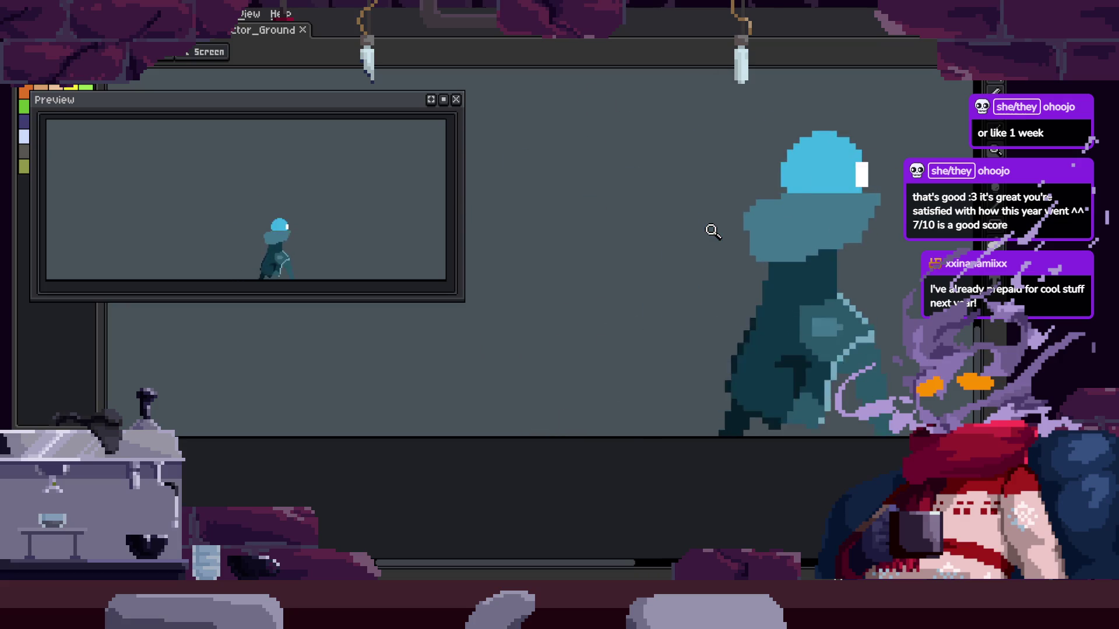
key(Tab)
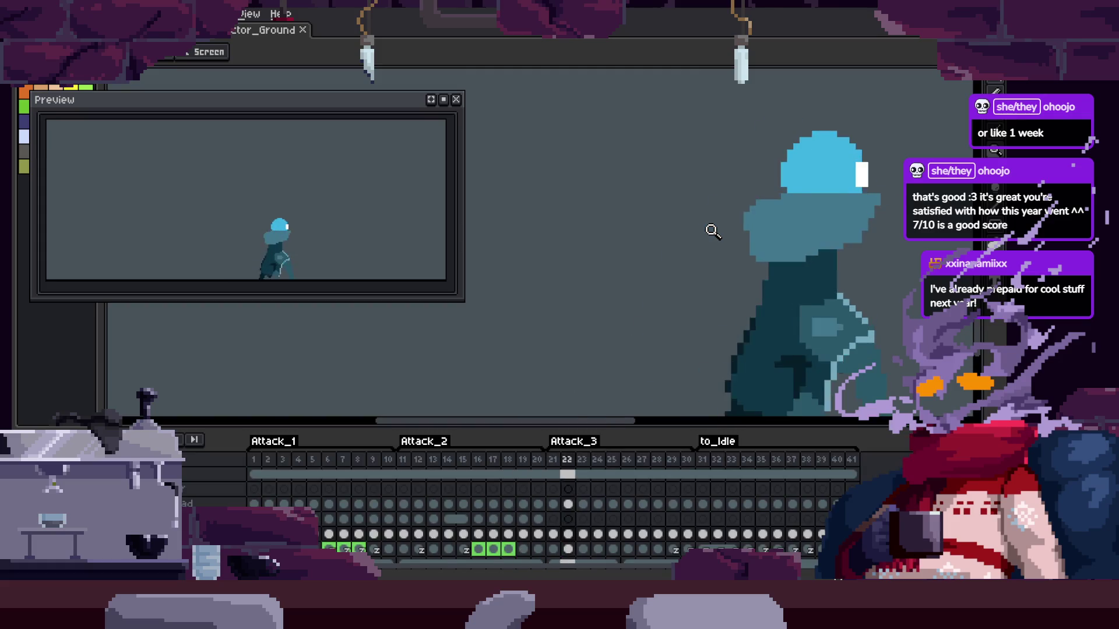
key(ctrl+s)
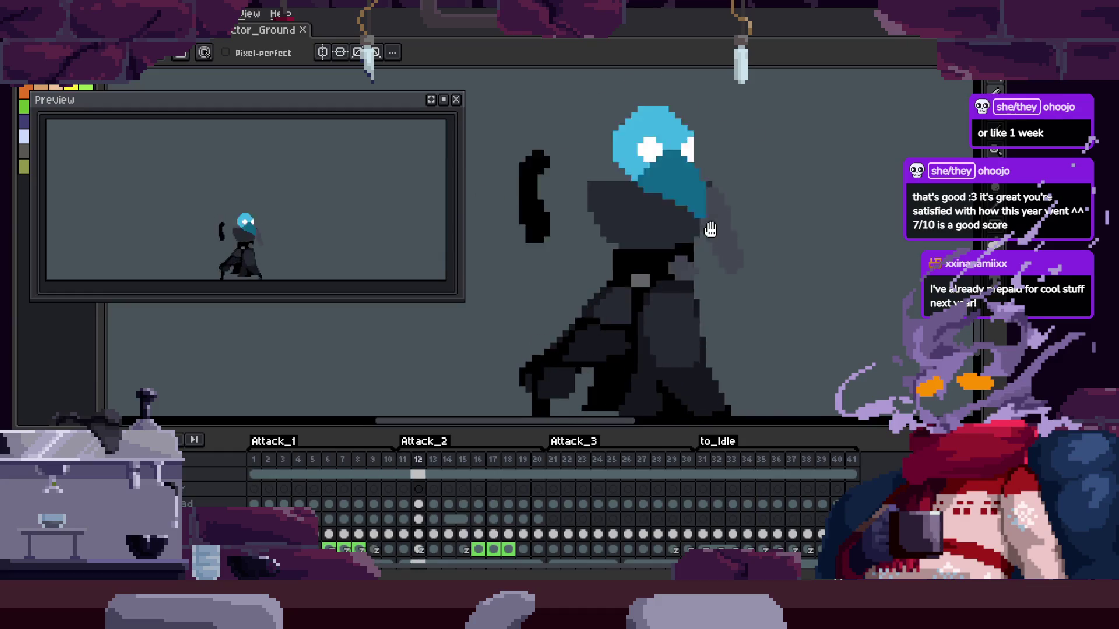
Zoom in on the character's body and play the attack animation on an enlarged canvas
key(Tab)
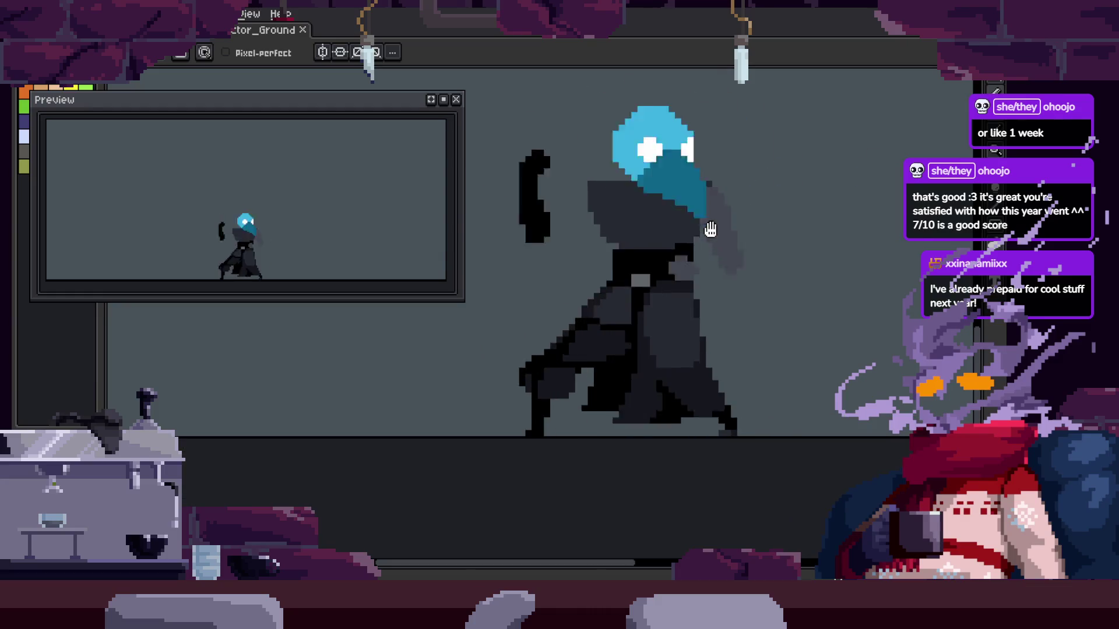
key(z)
click(742, 309)
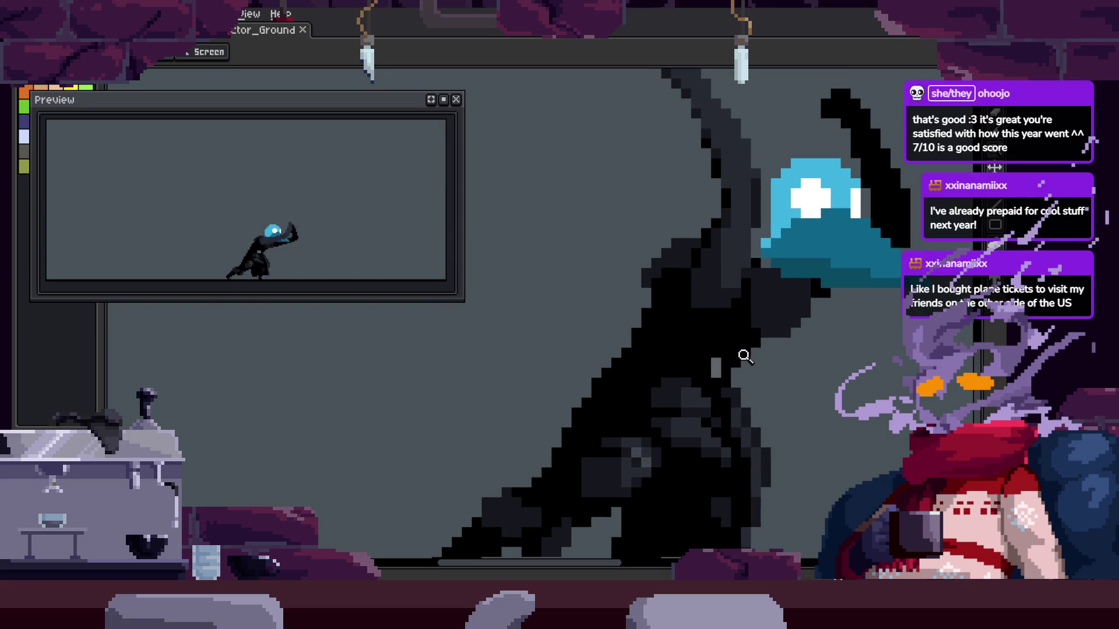
key(Tab)
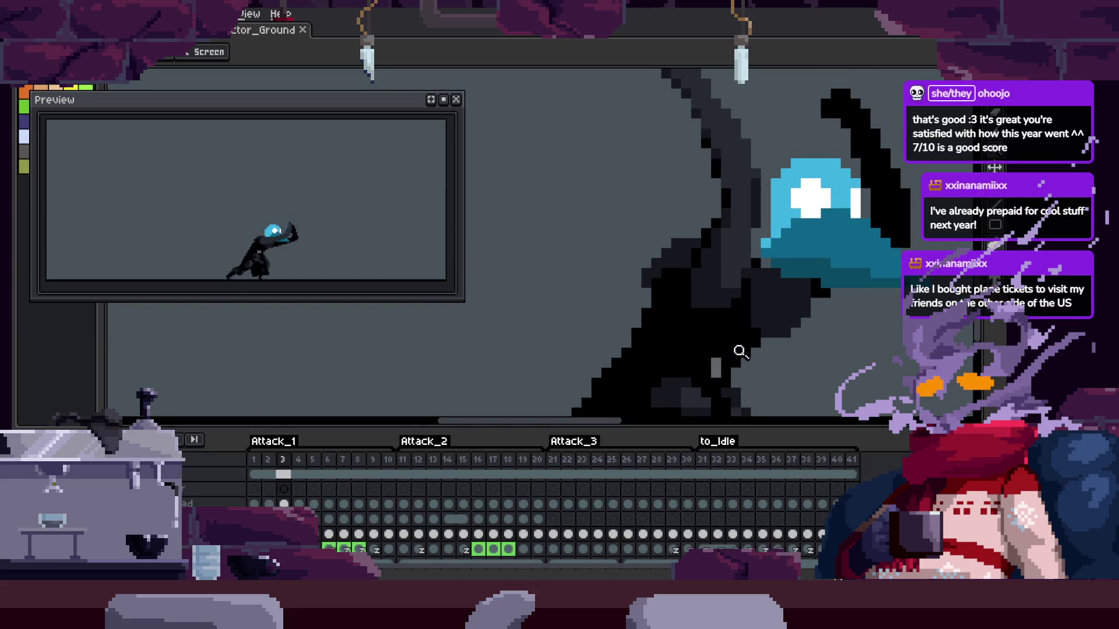
click(735, 263)
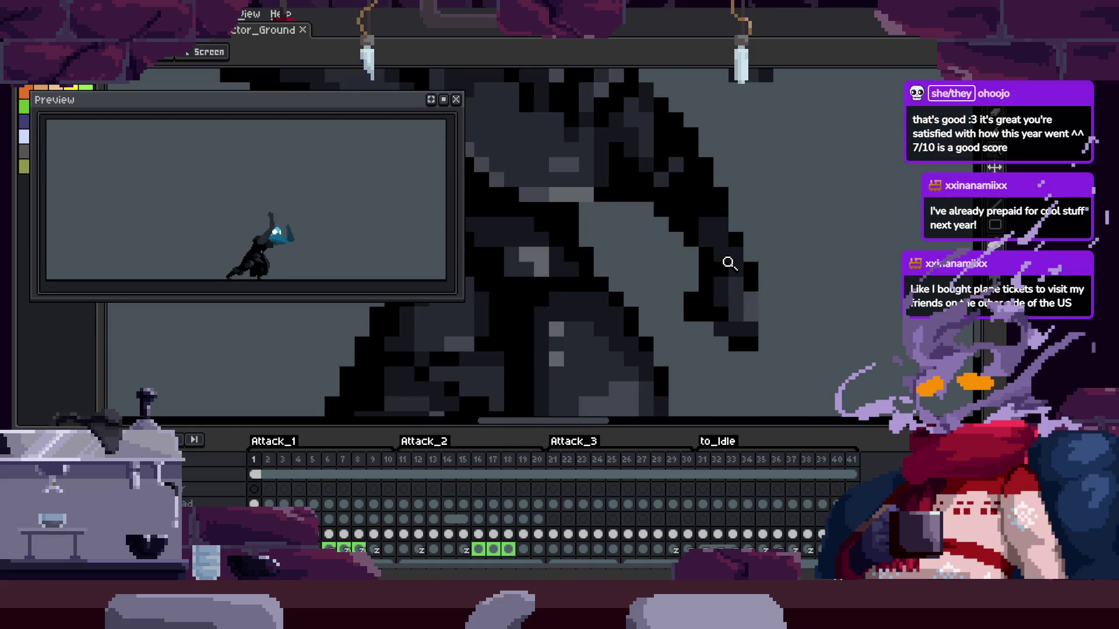
key(b)
key(Return)
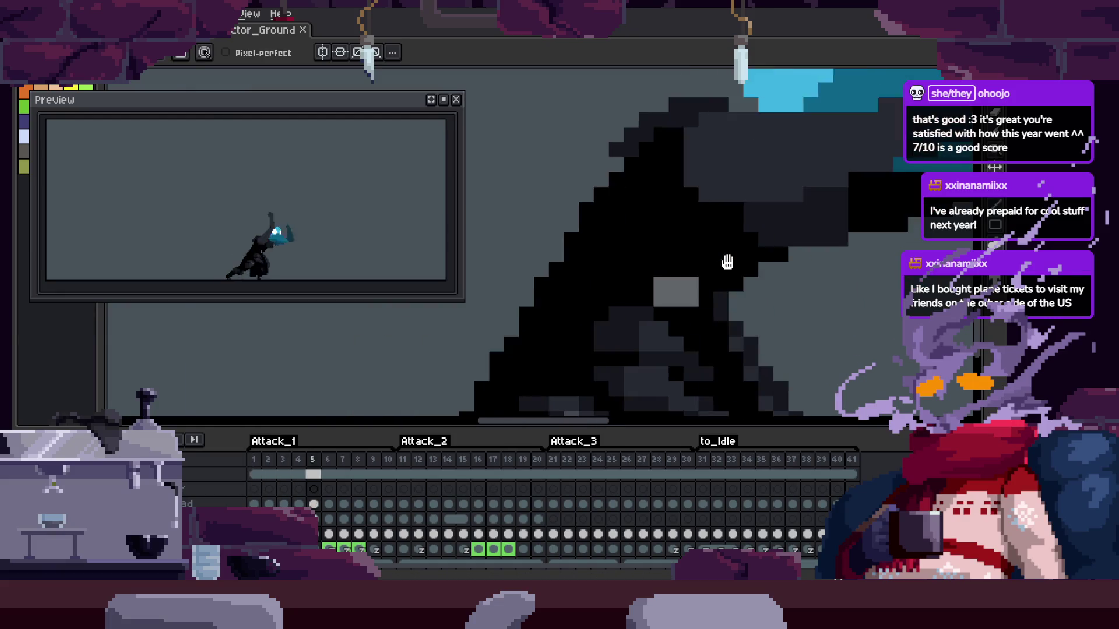
key(Tab)
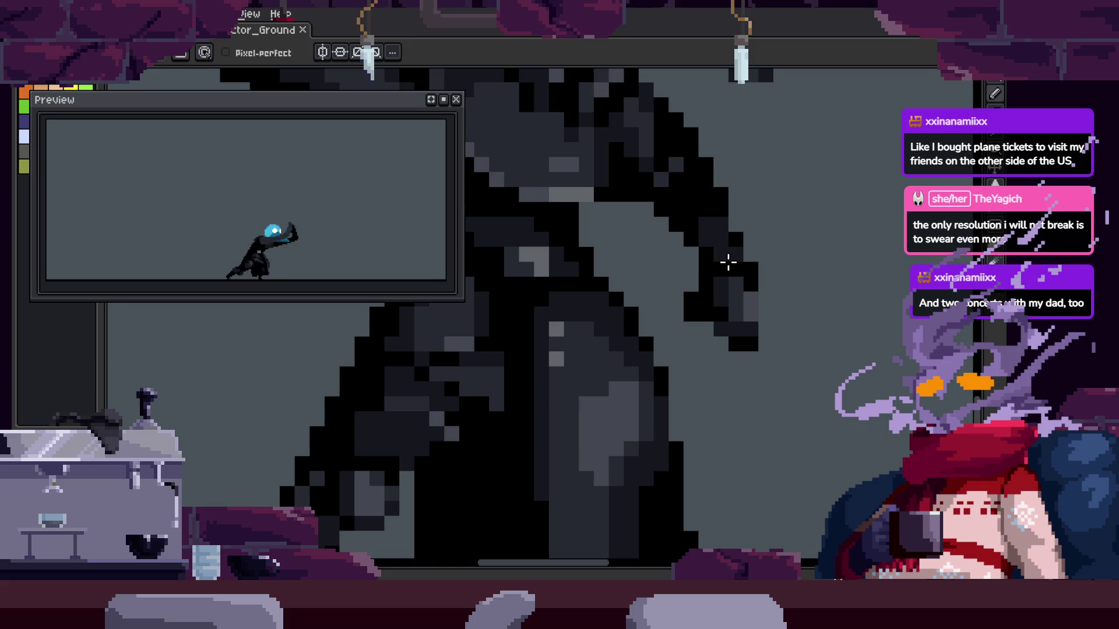
Step to the next frame and zoom out to show the whole scythe-wielding character
scroll(728, 263, down, 4)
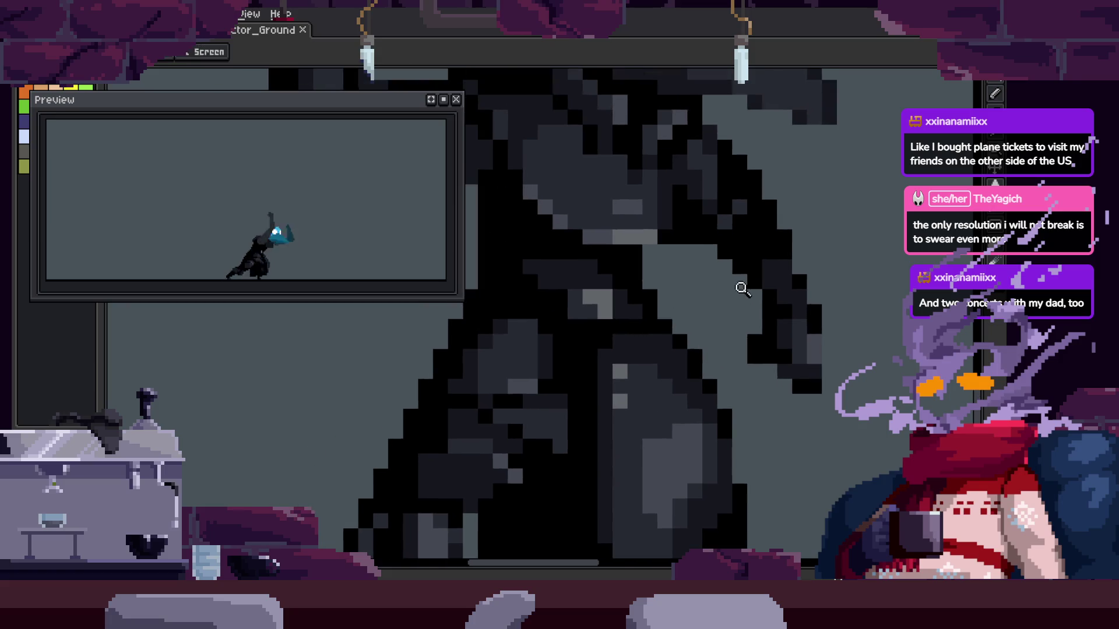
key(z)
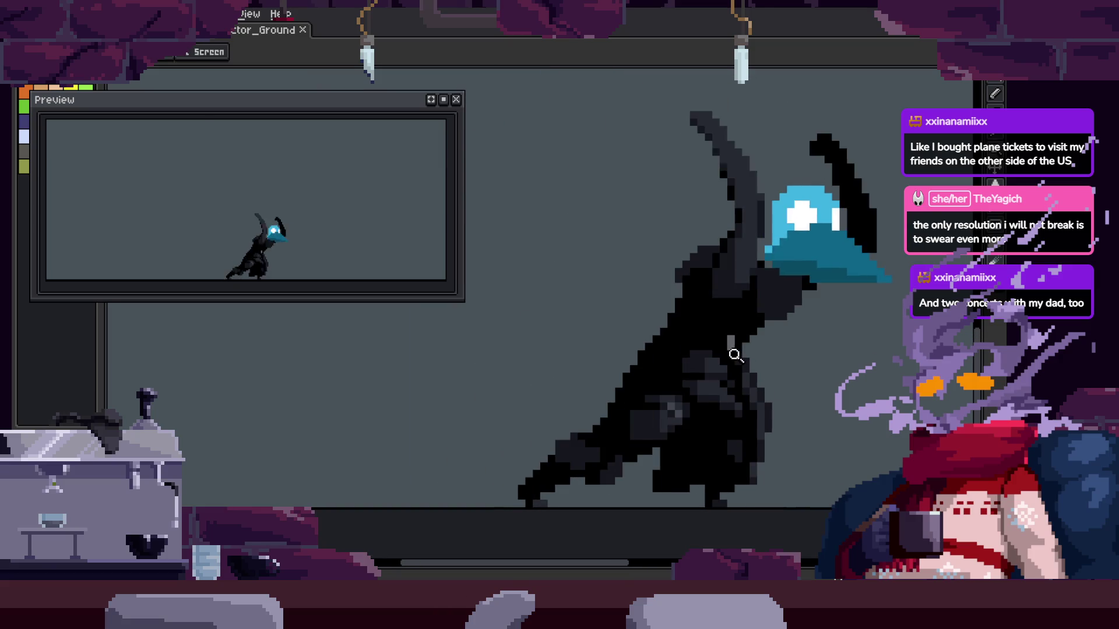
key(b)
key(Tab)
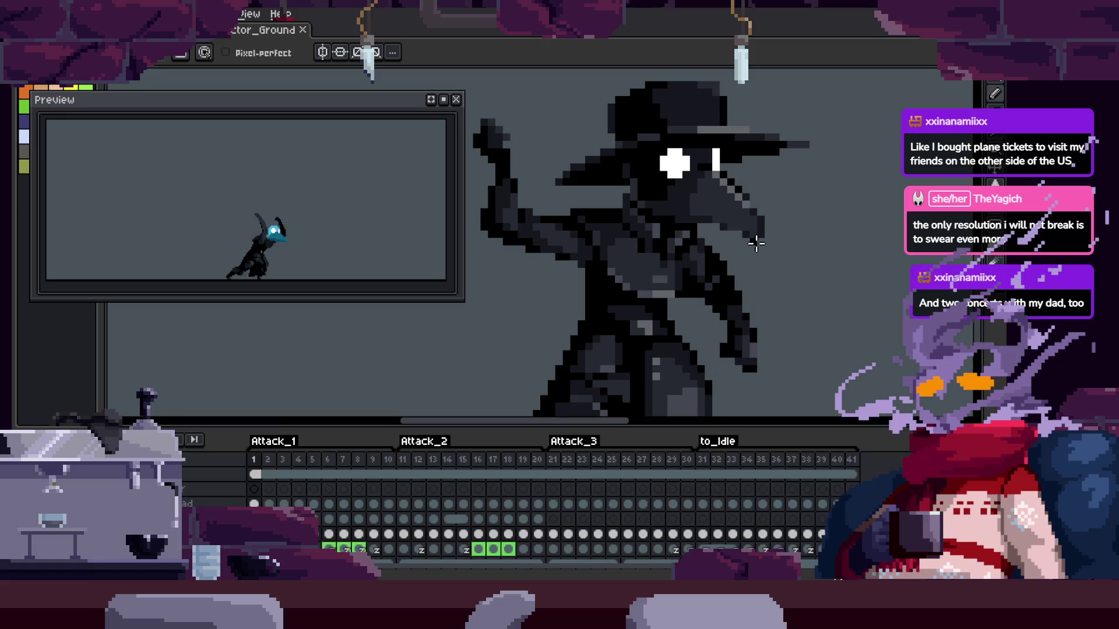
key(Tab)
key(Return)
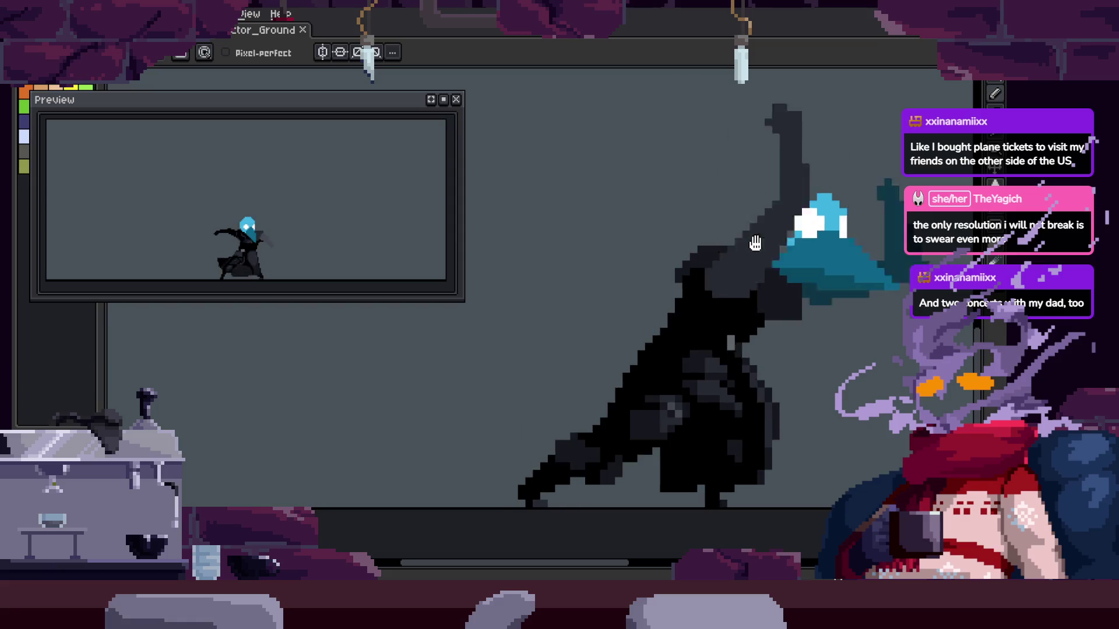
key(Tab)
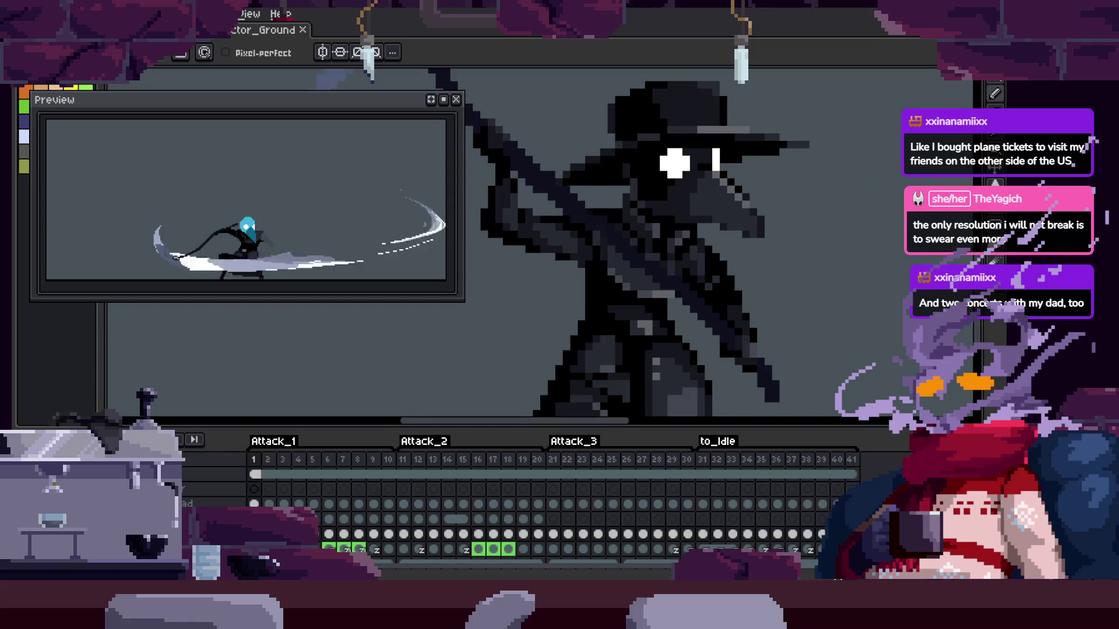
key(Tab)
key(z)
scroll(639, 316, down, 1)
scroll(638, 316, down, 1)
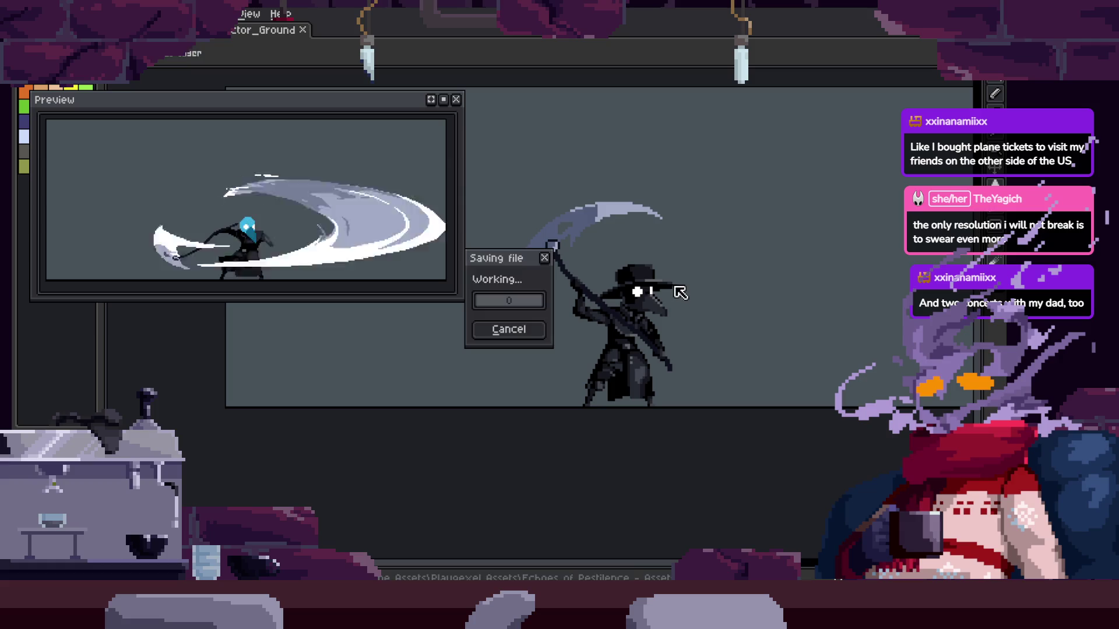
Play the attack, stop on frame 3's raised-scythe windup, and zoom in on the character
key(b)
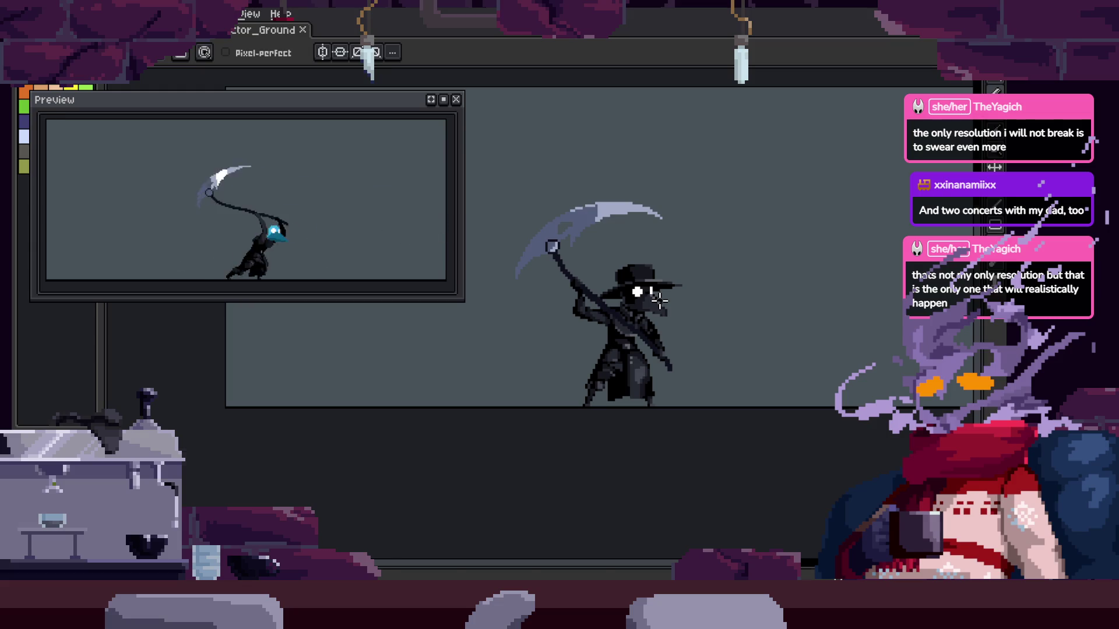
key(Tab)
key(Tab)
key(Return)
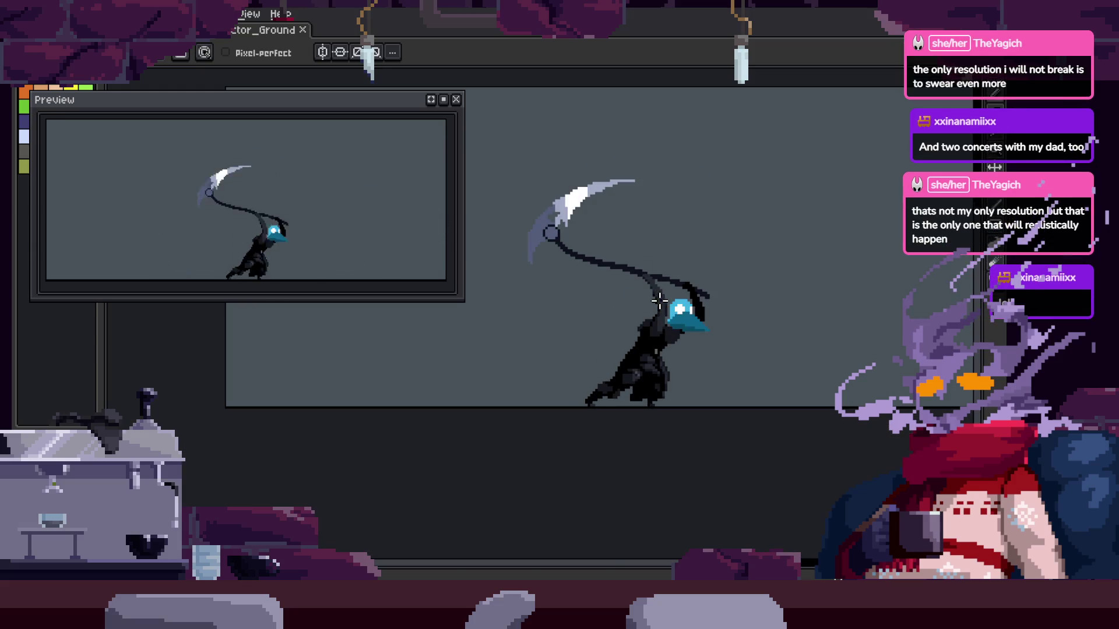
key(Tab)
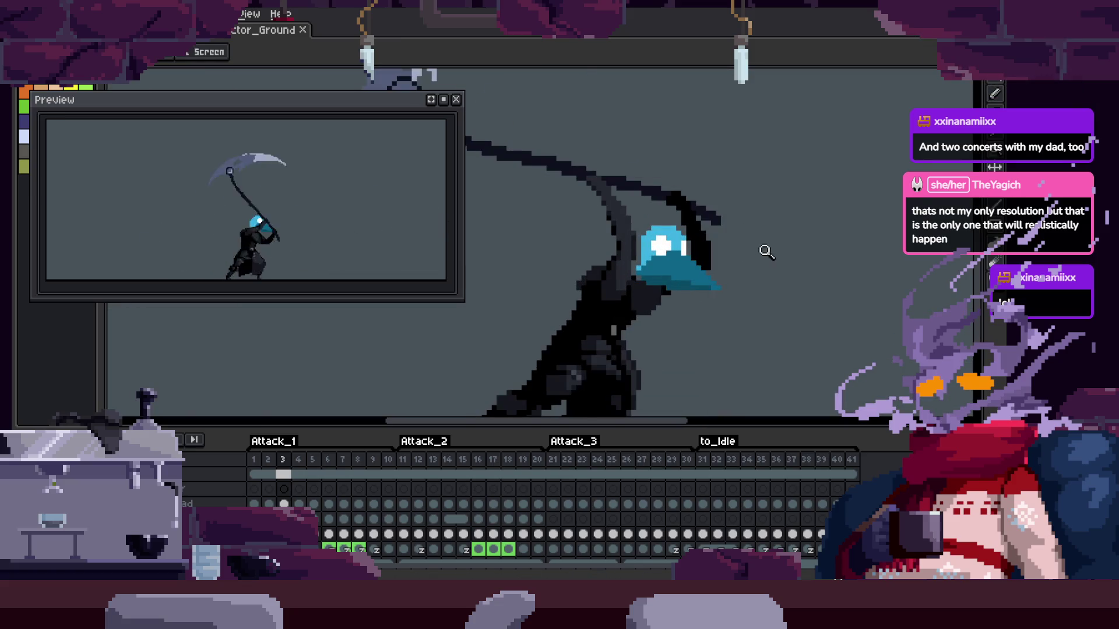
key(z)
click(770, 212)
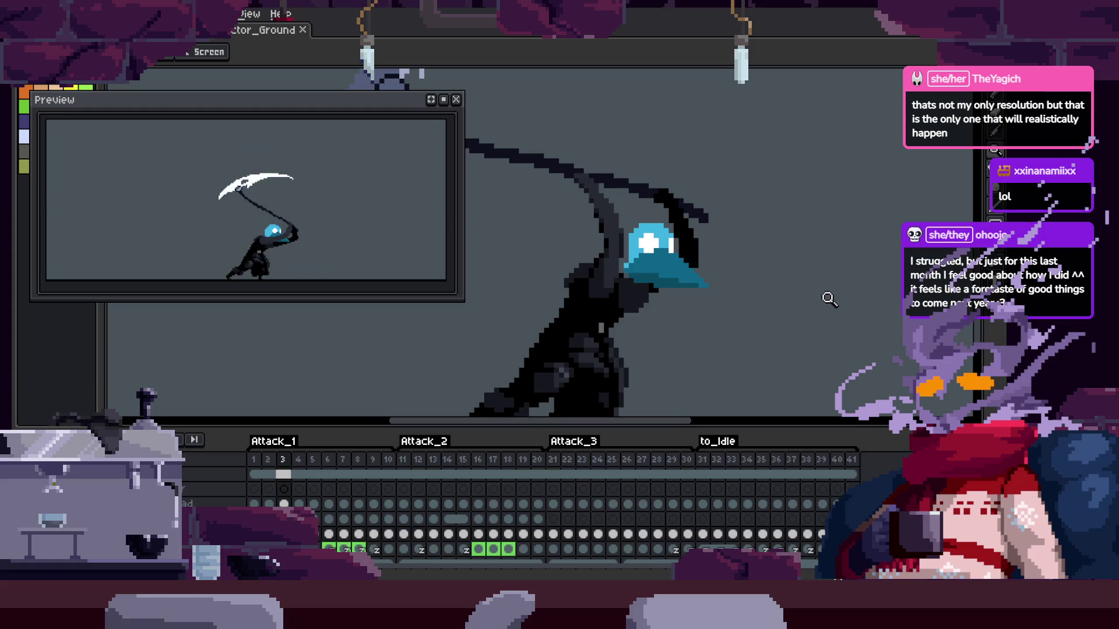
Step through frames 4 and 5 to the slash frame, saving after each step
key(Right)
key(ctrl+s)
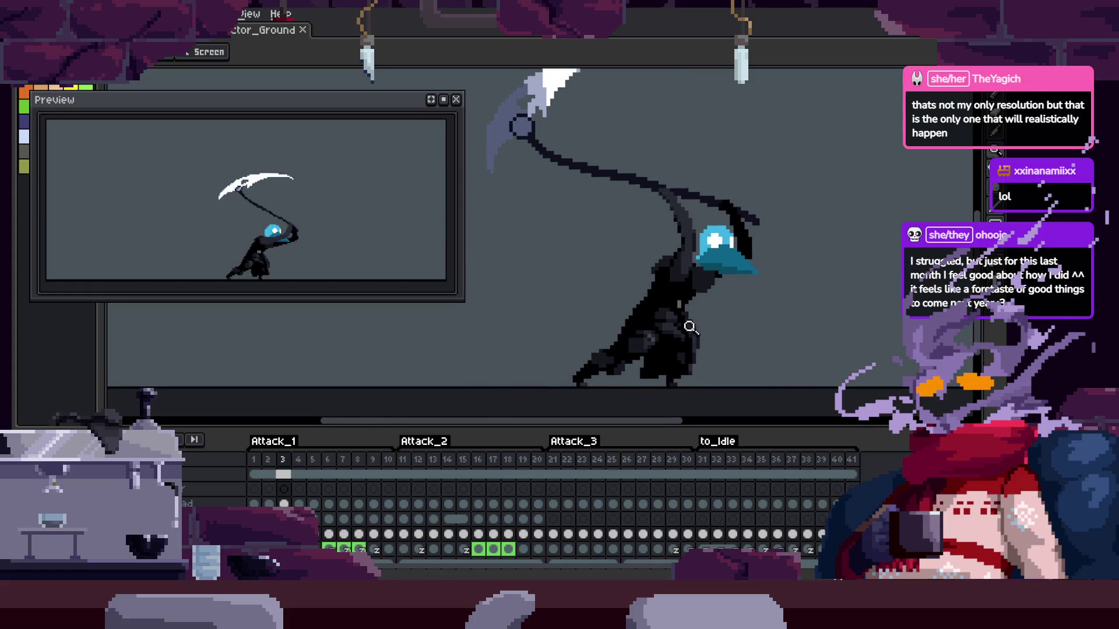
scroll(686, 298, up, 2)
key(Right)
key(ctrl+s)
scroll(754, 314, down, 3)
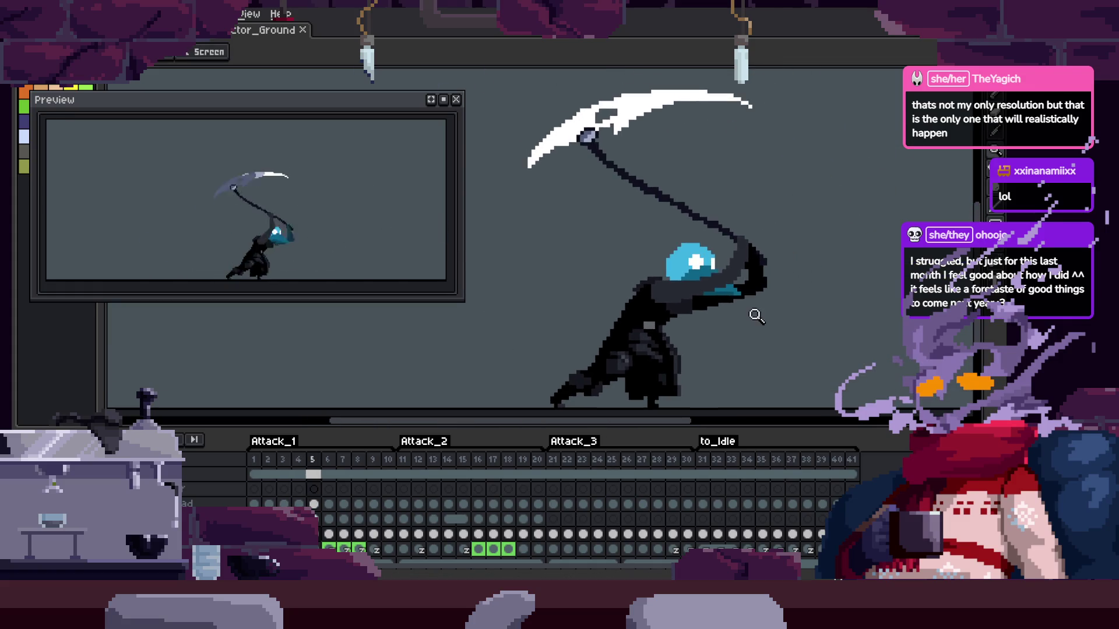
key(Right)
scroll(748, 352, up, 3)
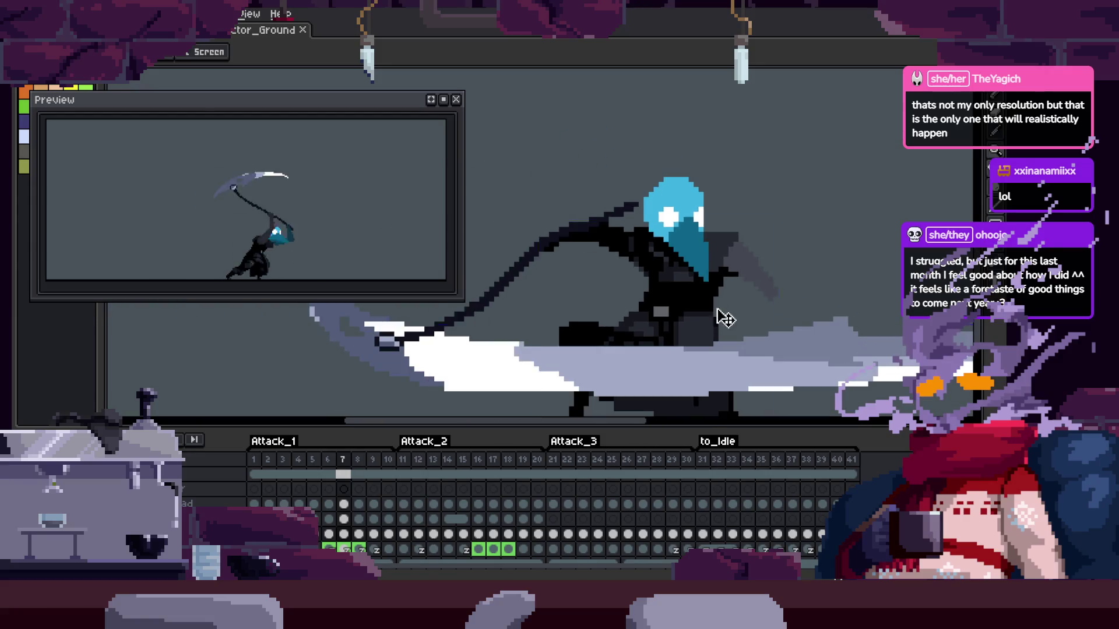
Play the attack animation and watch the slash at different zoom levels
key(Tab)
key(Return)
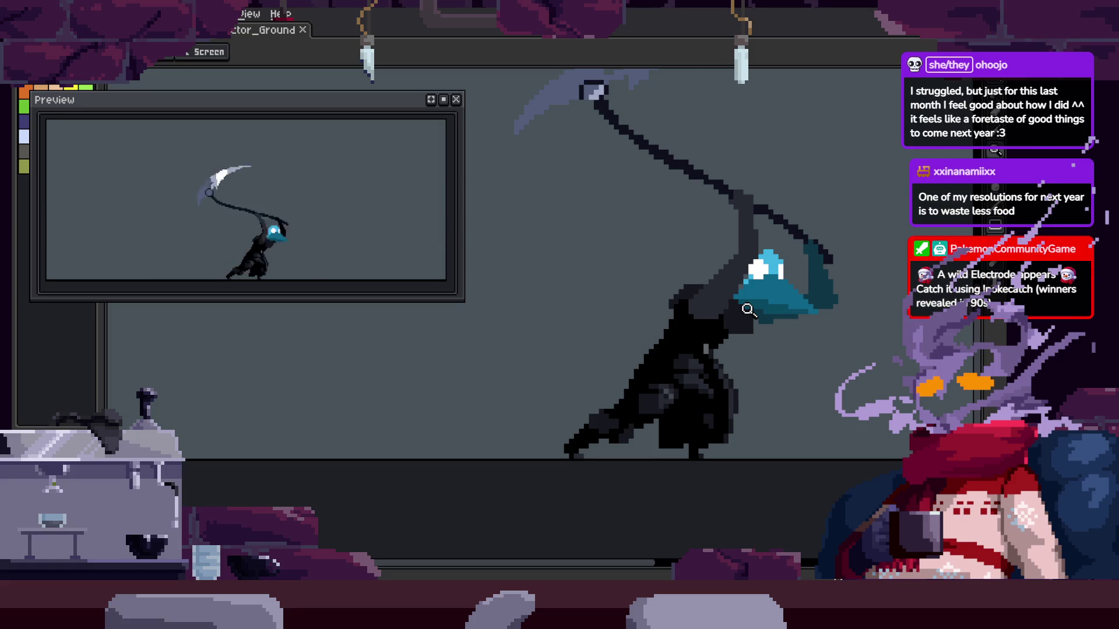
scroll(670, 326, down, 2)
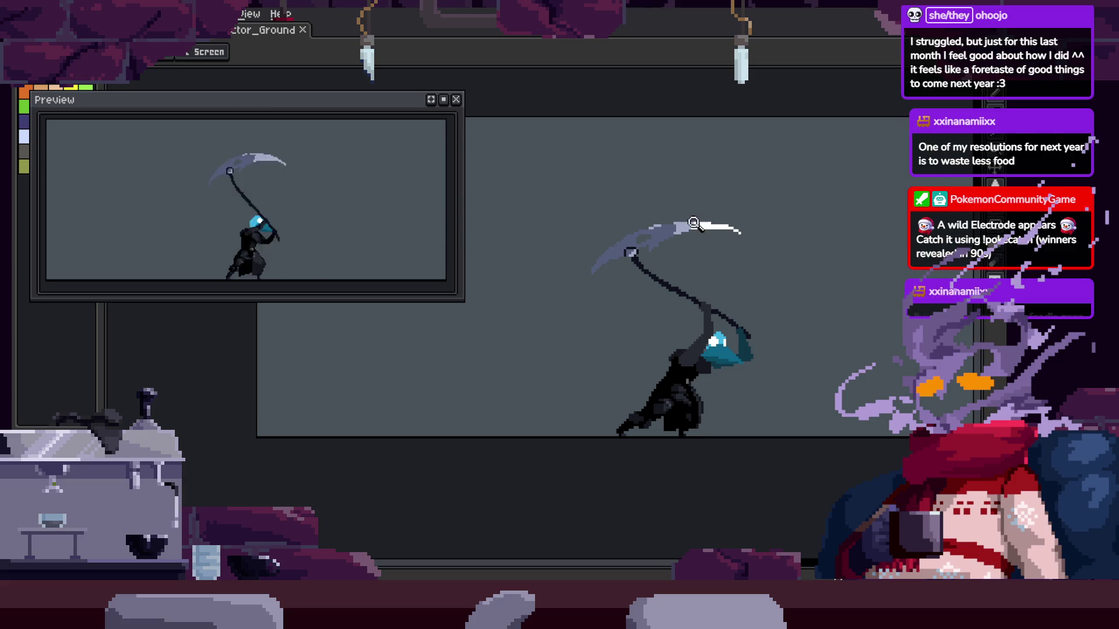
scroll(663, 295, up, 4)
scroll(641, 298, down, 3)
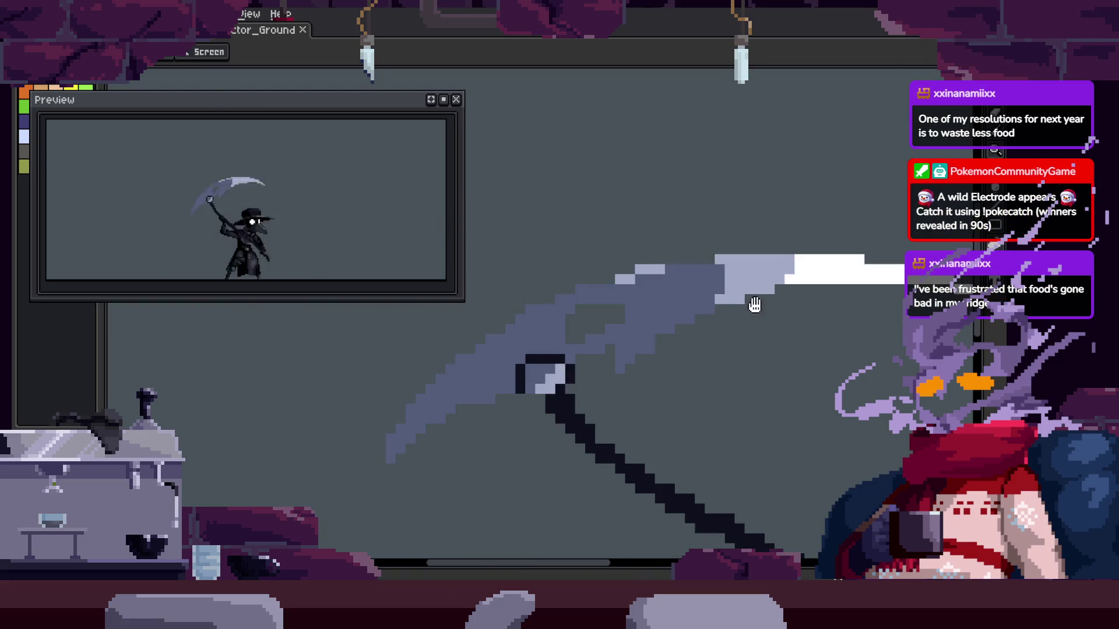
scroll(662, 315, down, 1)
Step frame by frame from the raised-scythe pose through the slash to the scythe thrust
key(Tab)
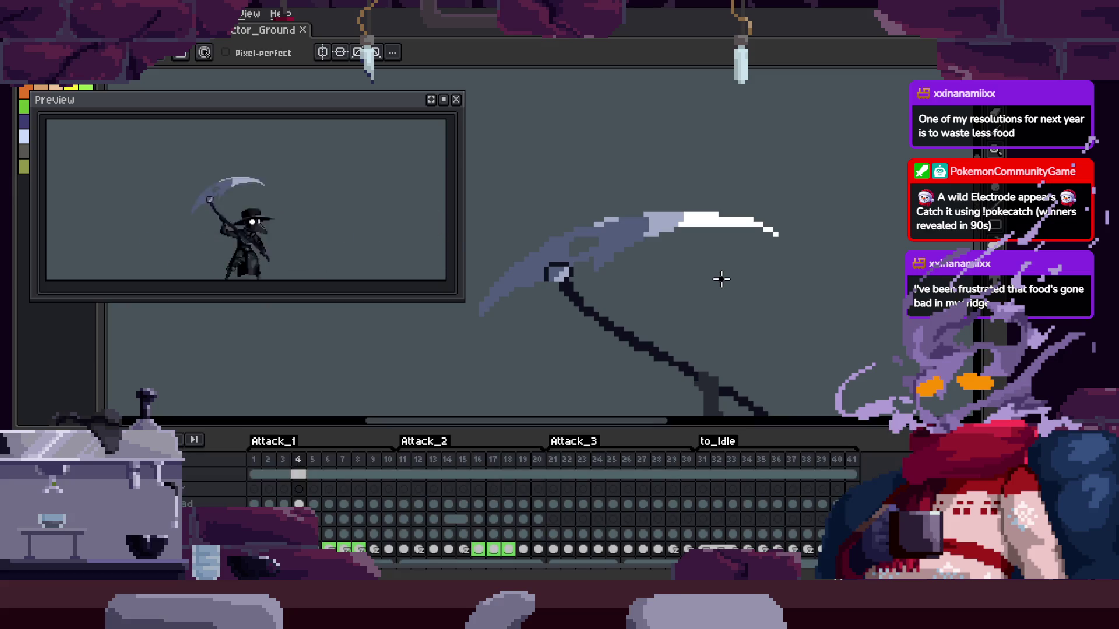
key(Right)
key(Right)
key(z)
key(Tab)
scroll(717, 348, down, 1)
scroll(723, 350, up, 1)
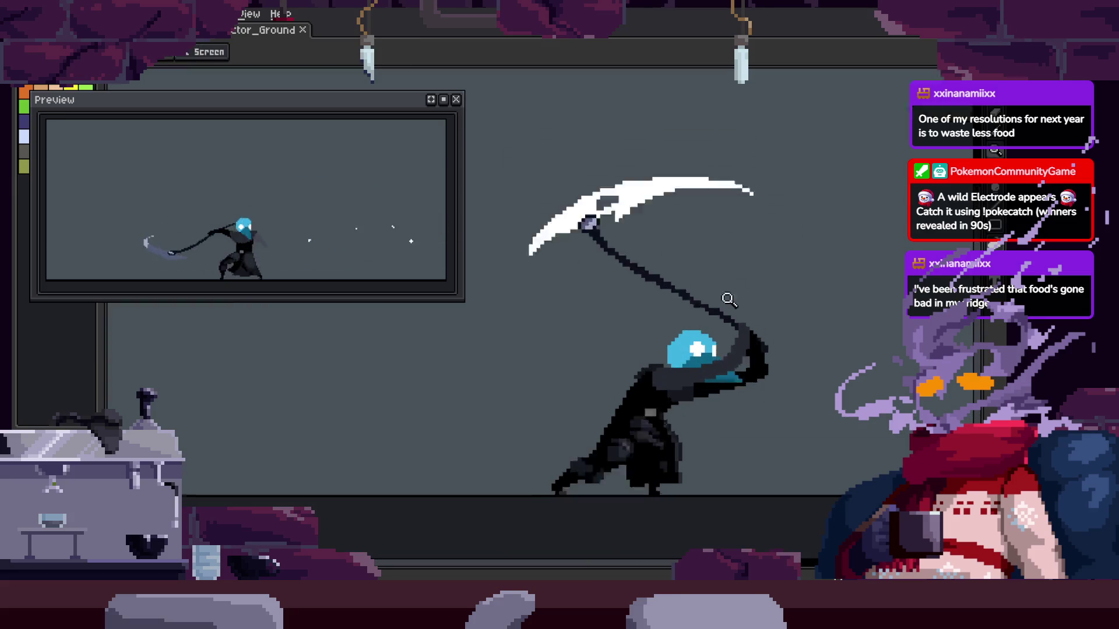
key(Right)
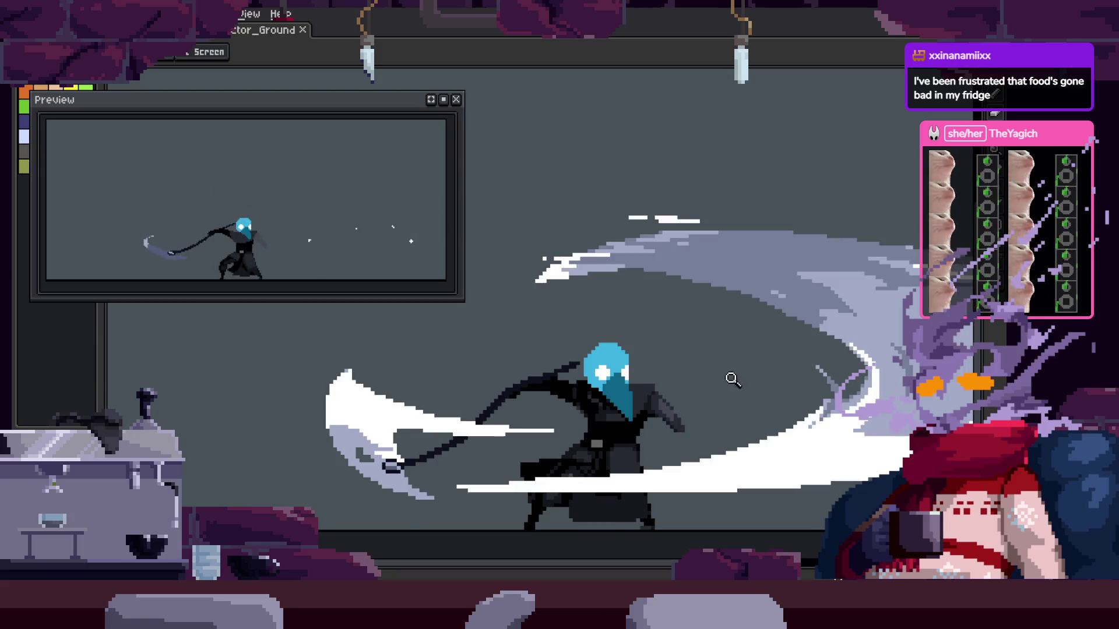
key(Right)
scroll(744, 340, down, 1)
key(Right)
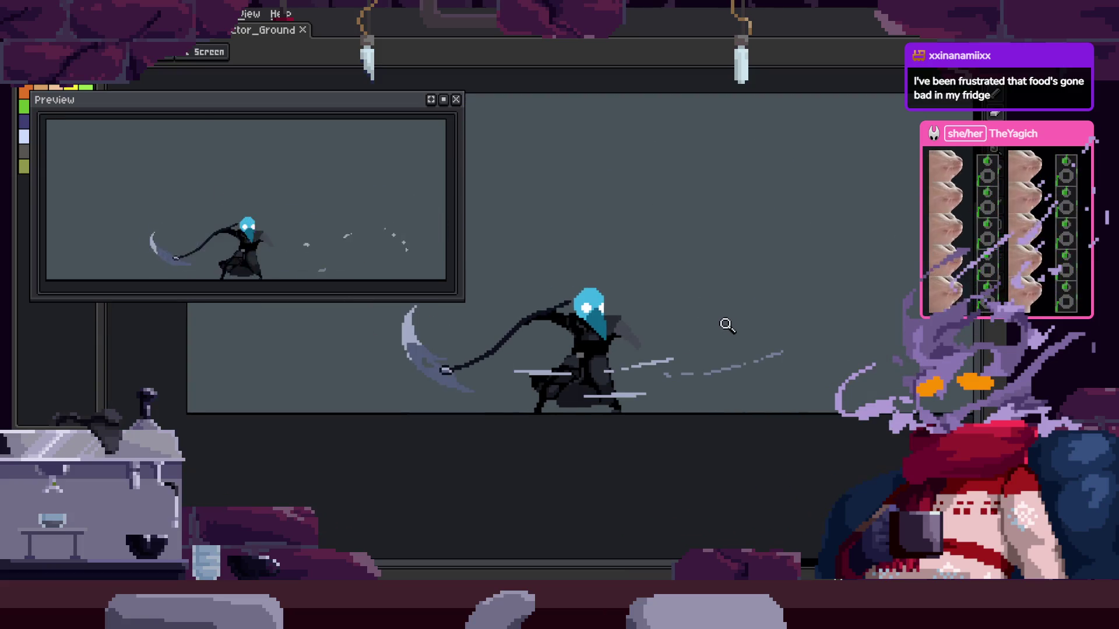